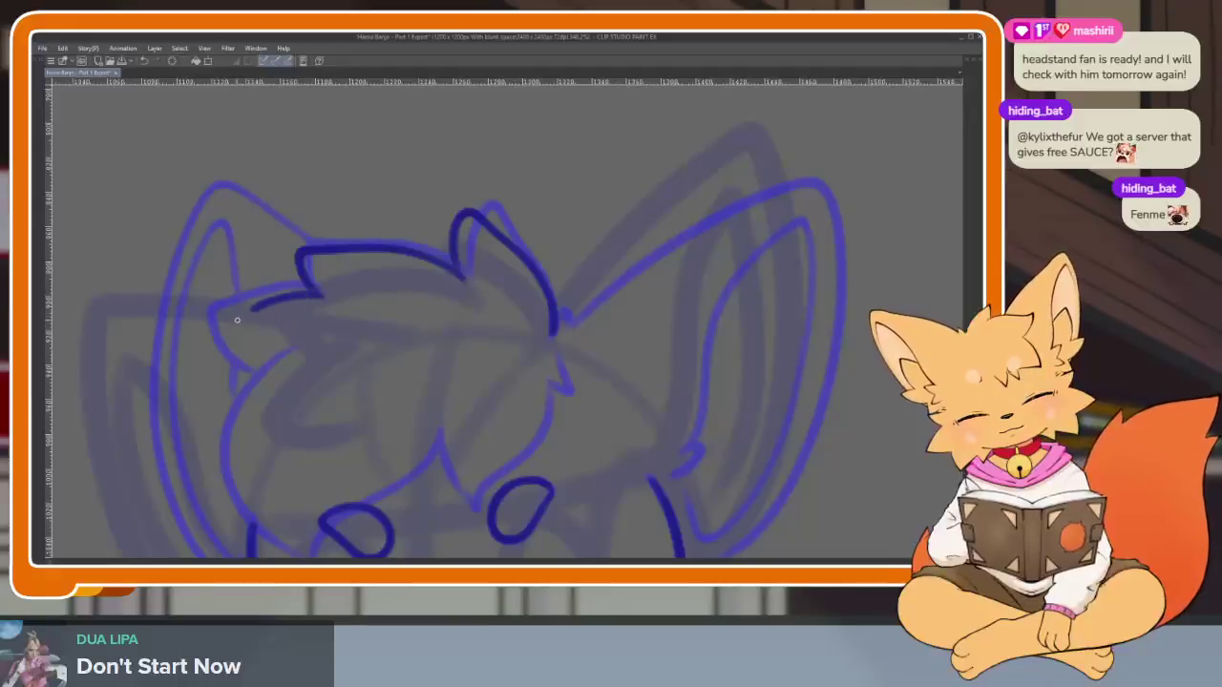
Ink the fox's left ear outline and a short upward line inside the face
mouse_move(215, 372)
mouse_down()
mouse_move(258, 382)
mouse_move(313, 290)
mouse_up()
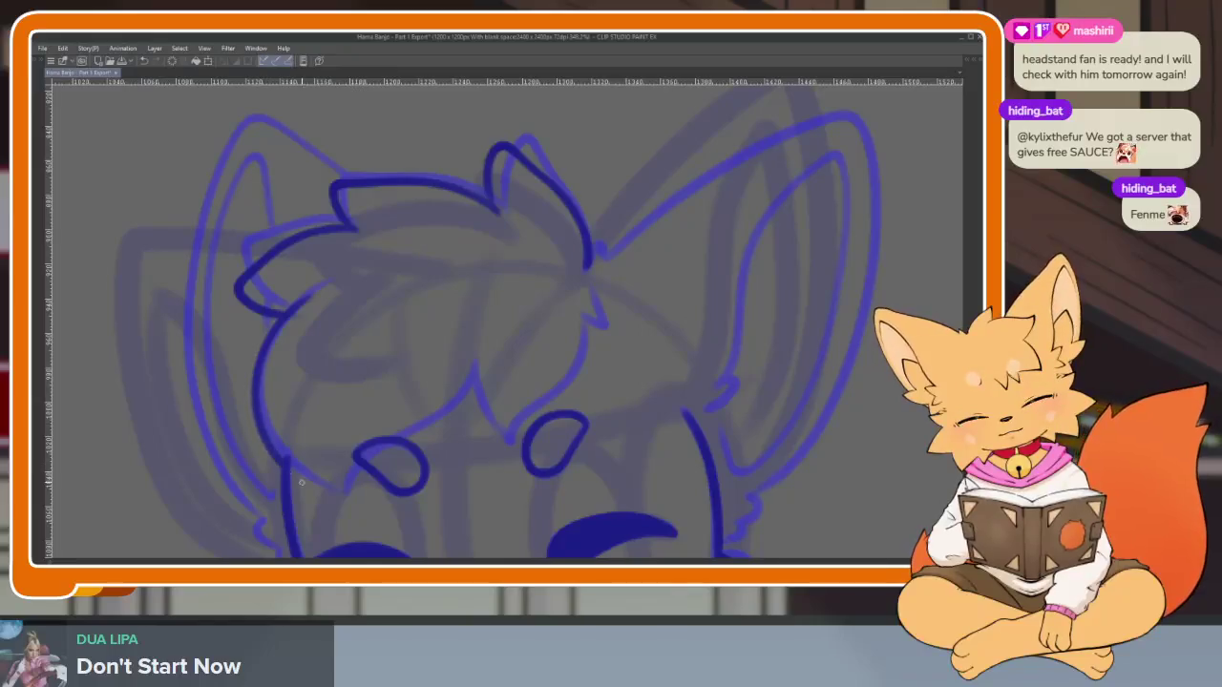
drag(468, 376, 466, 395)
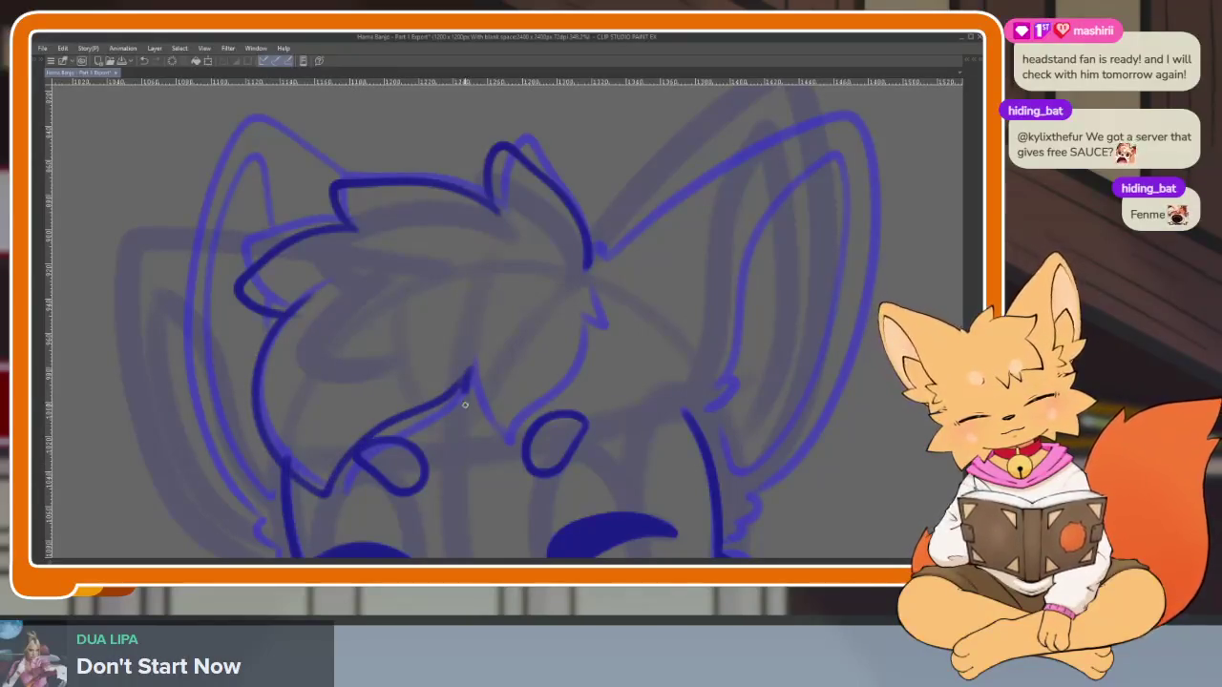
drag(566, 374, 575, 316)
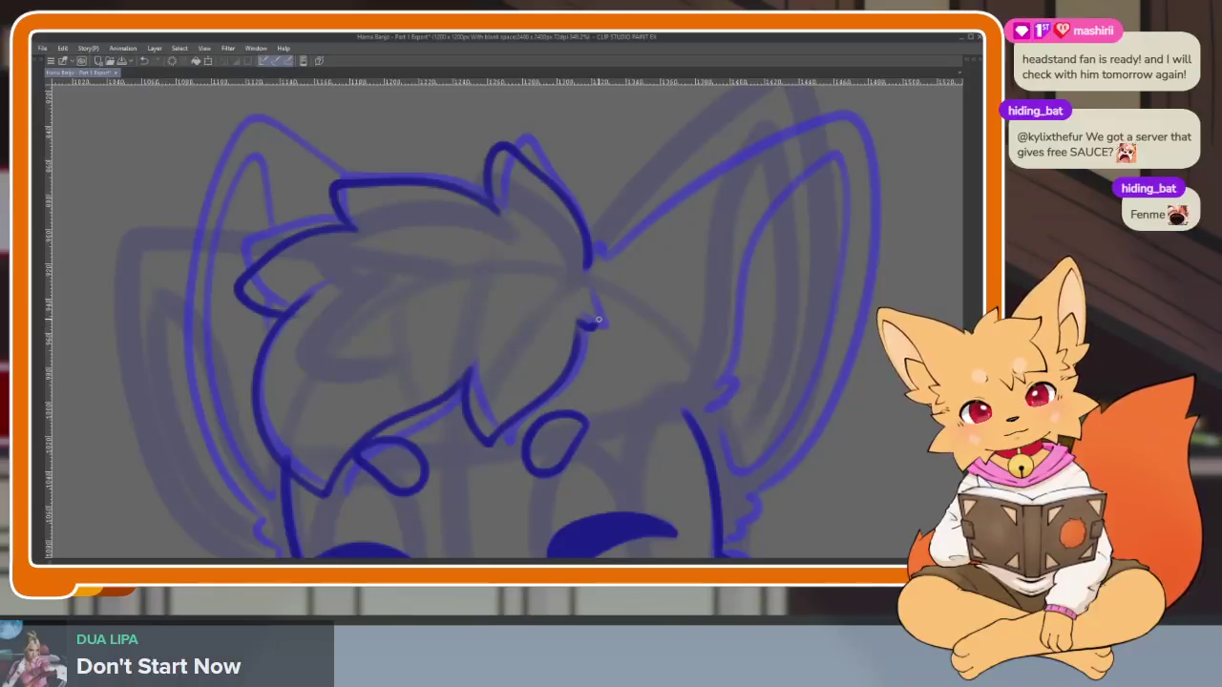
mouse_move(596, 250)
mouse_down()
mouse_move(573, 257)
mouse_move(587, 432)
mouse_up()
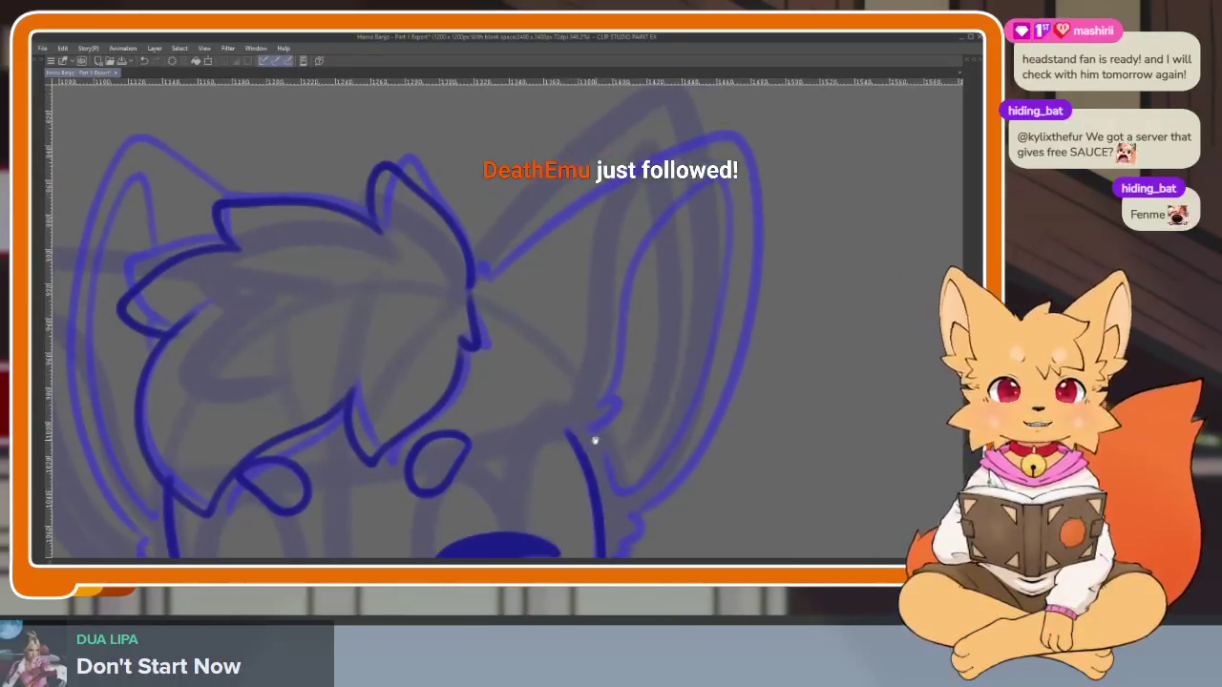
scroll(587, 431, up, 3)
scroll(616, 430, up, 3)
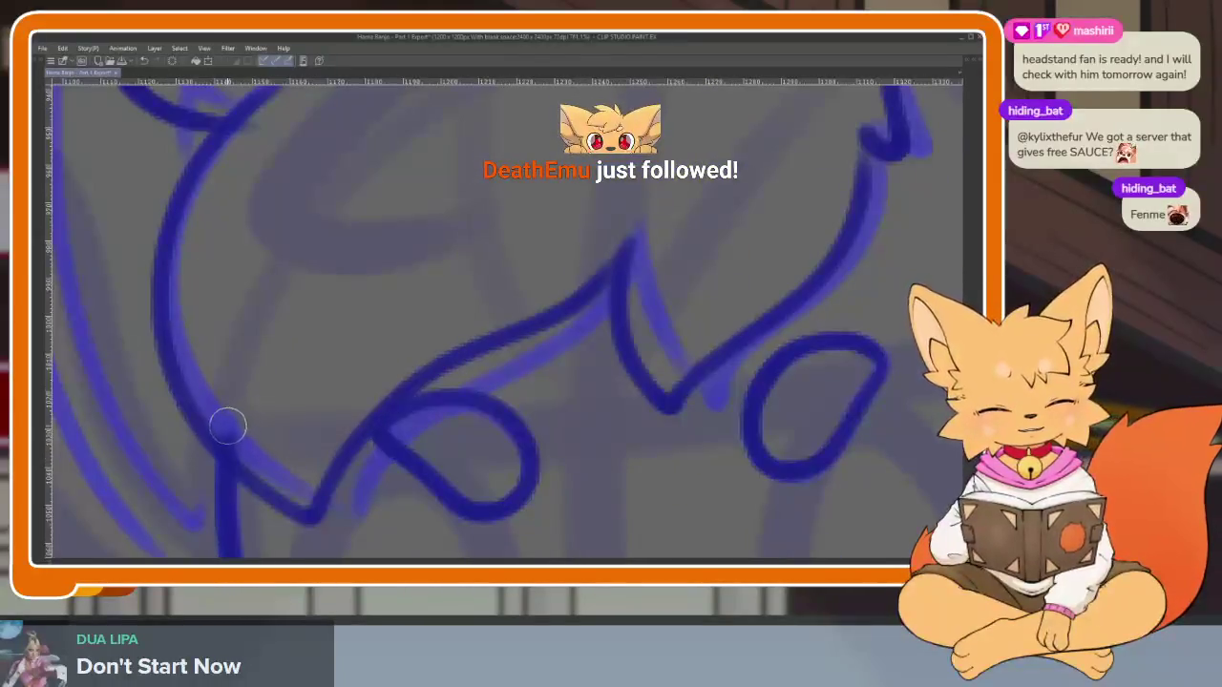
scroll(267, 458, down, 5)
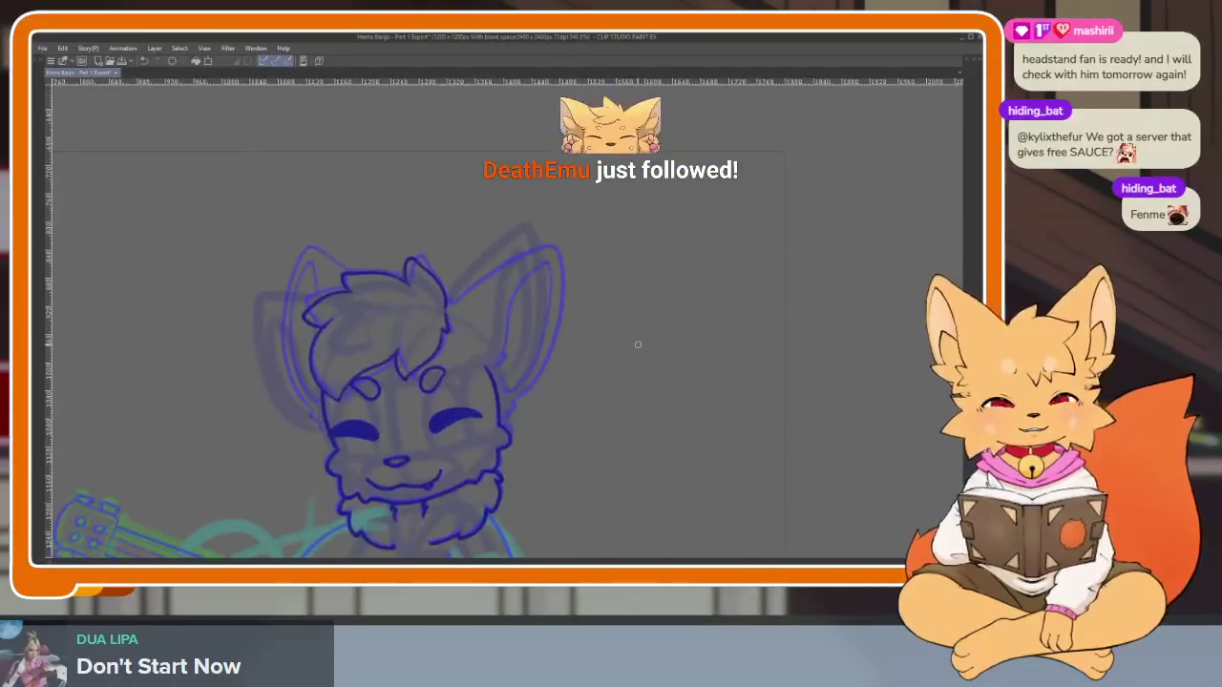
Compare against the neighbouring frame, then zoom back in on the face
key(ctrl+y)
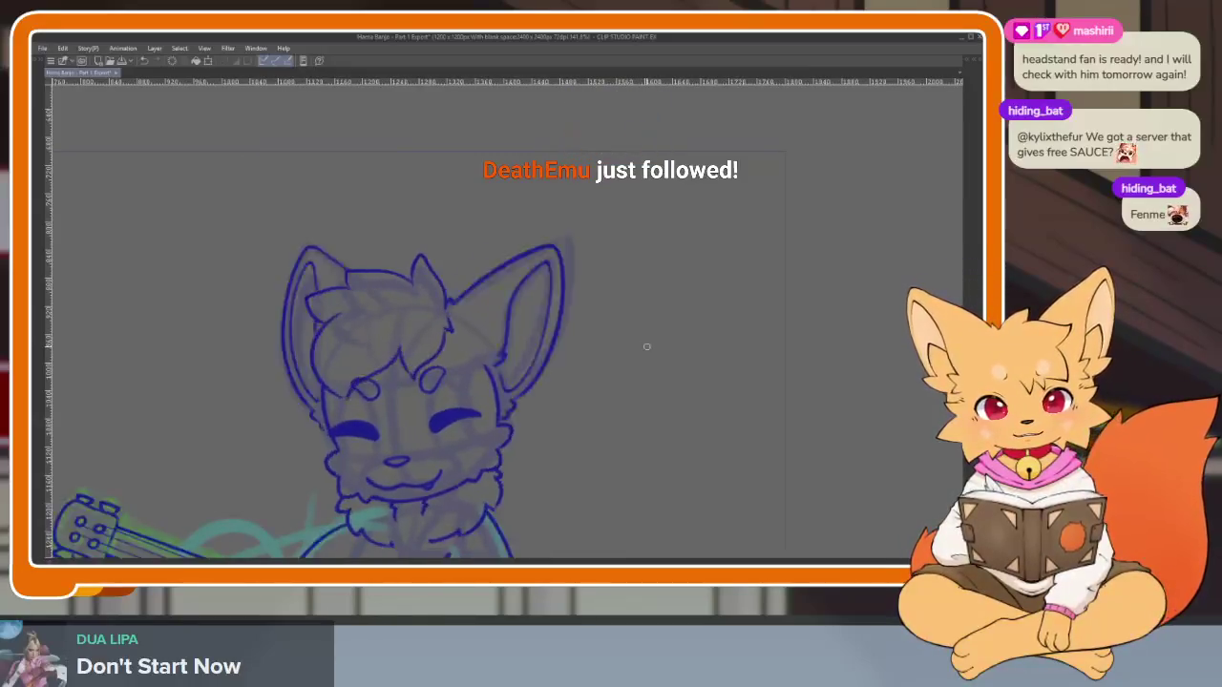
key(ctrl+z)
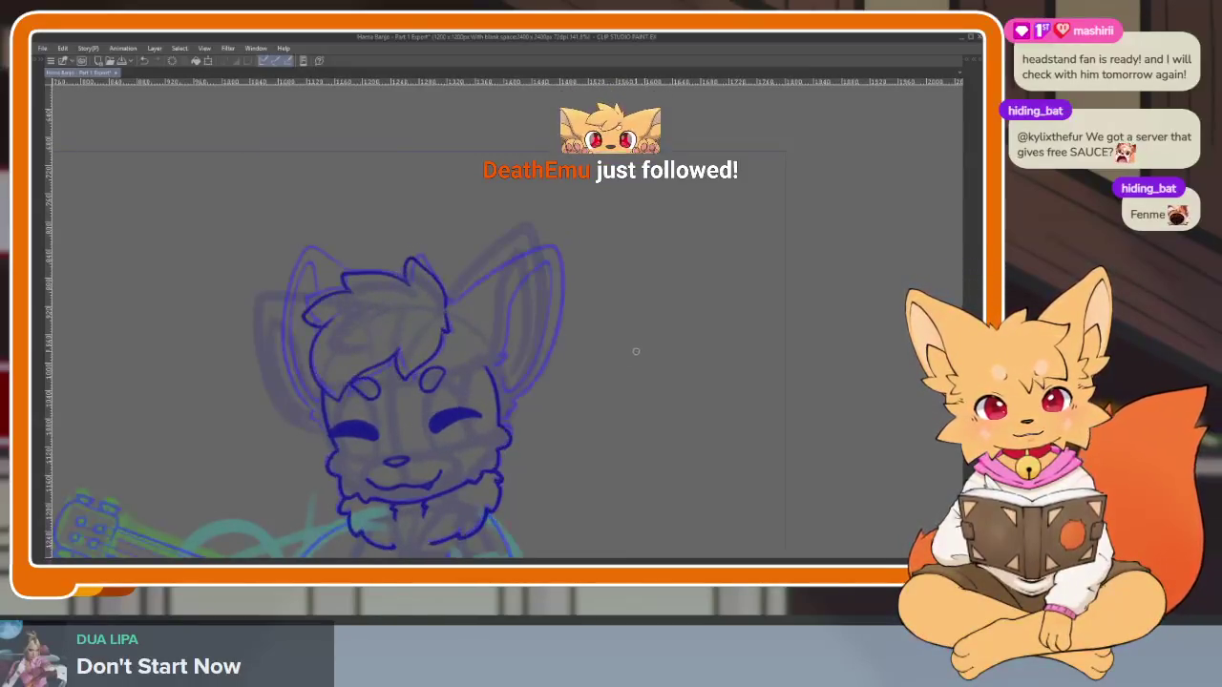
drag(559, 353, 521, 430)
scroll(521, 429, up, 5)
scroll(472, 401, up, 2)
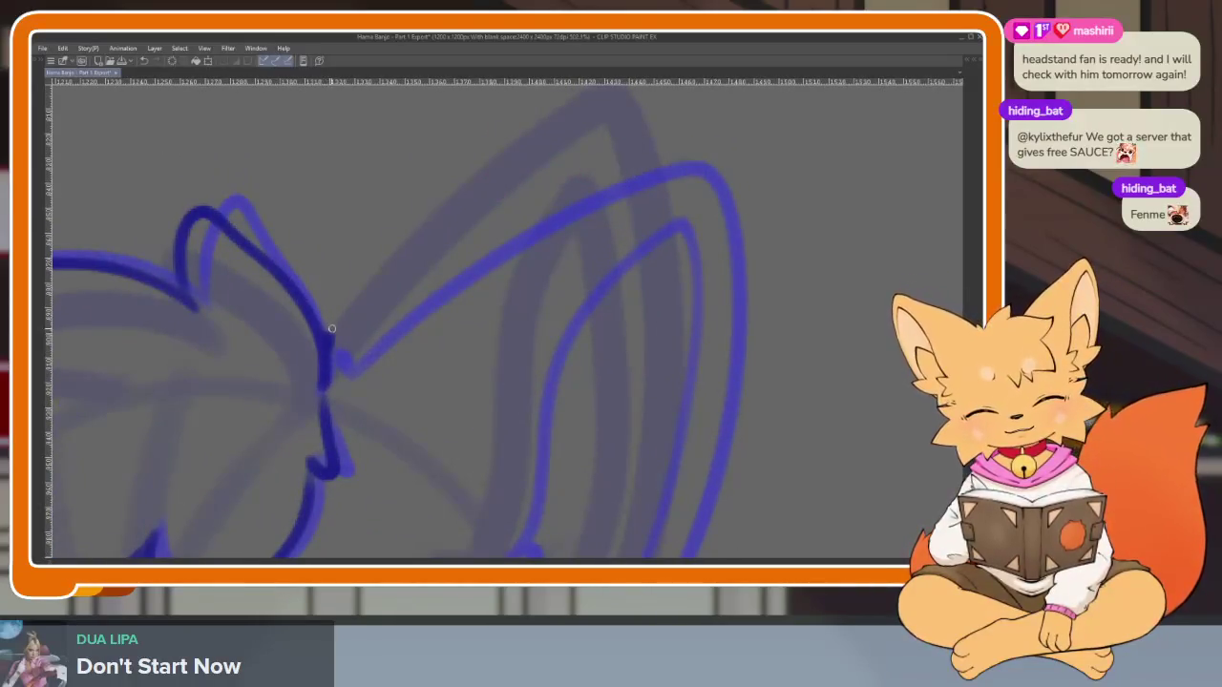
scroll(455, 368, down, 5)
scroll(564, 379, up, 2)
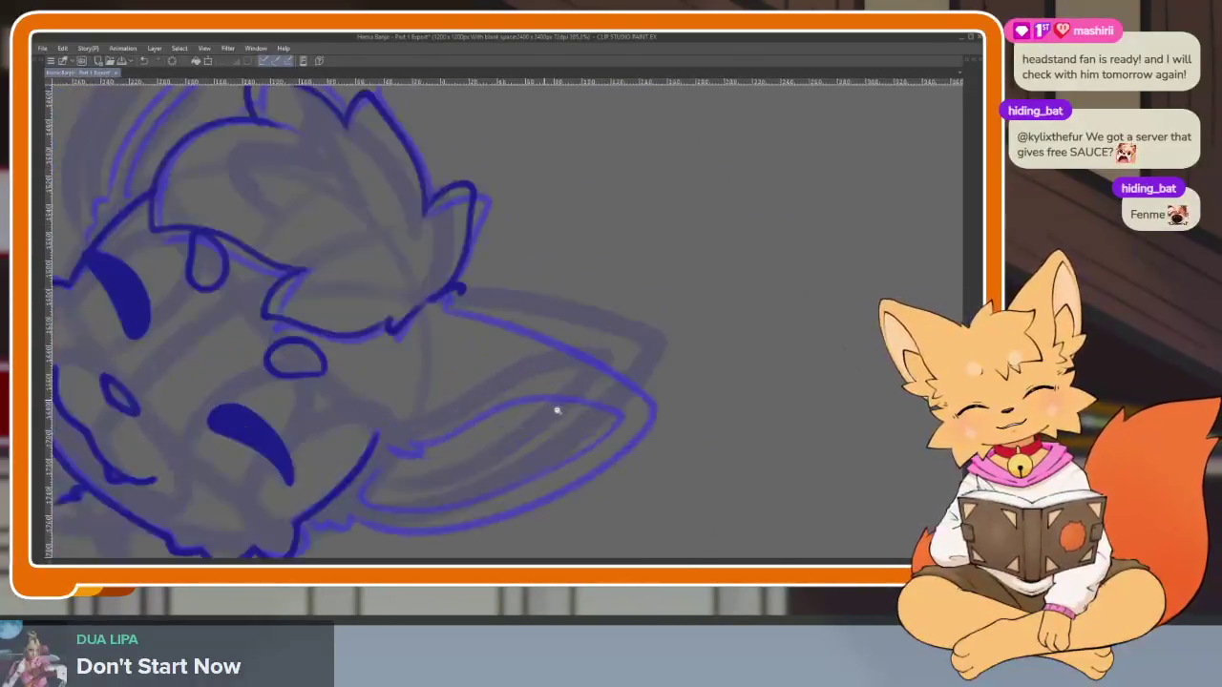
scroll(556, 409, up, 3)
Ink the lower jaw line on a tilted canvas, then restore the upright view and palettes
mouse_move(590, 427)
mouse_down()
mouse_move(674, 450)
mouse_move(693, 436)
mouse_move(583, 328)
mouse_up()
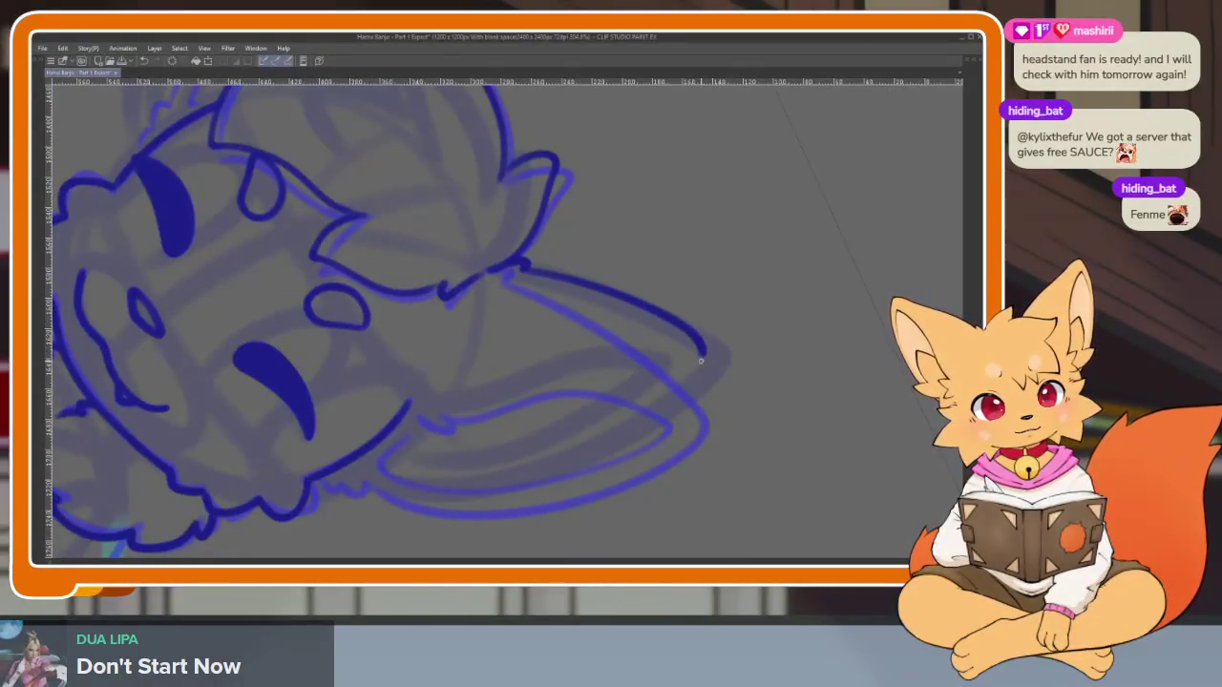
mouse_move(628, 429)
mouse_down()
mouse_move(477, 489)
mouse_move(362, 476)
mouse_up()
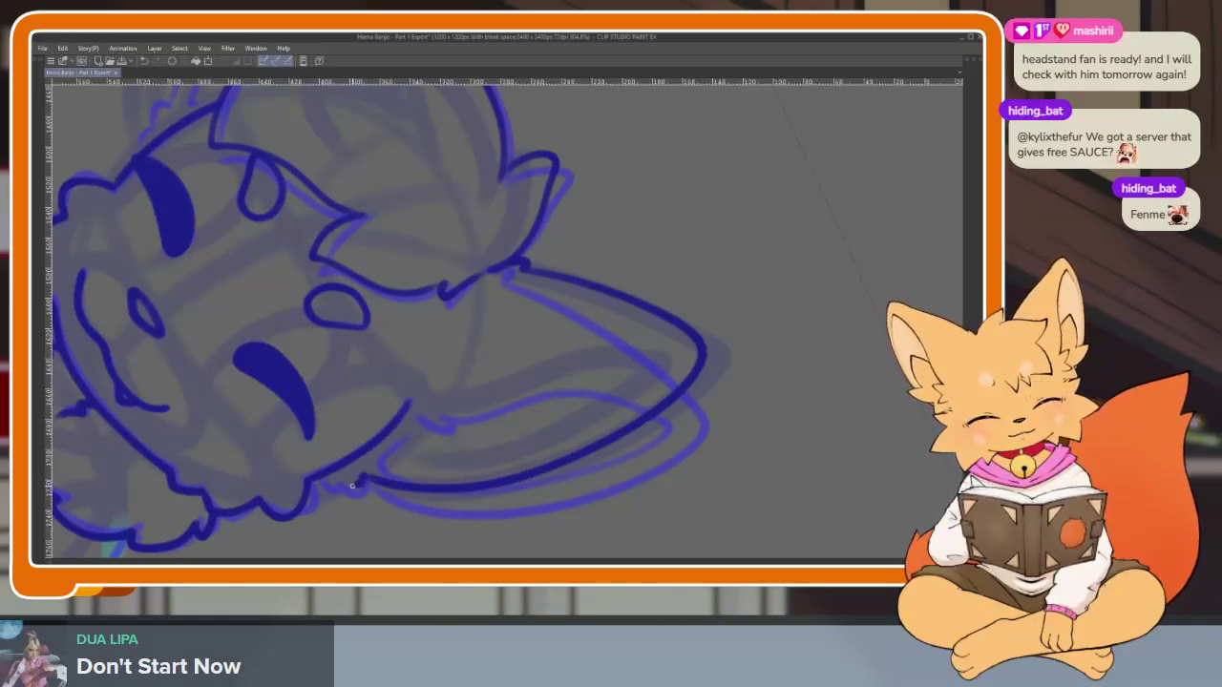
mouse_move(509, 422)
mouse_down()
mouse_move(611, 453)
mouse_move(693, 384)
mouse_move(719, 436)
mouse_move(769, 388)
mouse_move(757, 310)
mouse_up()
key(Tab)
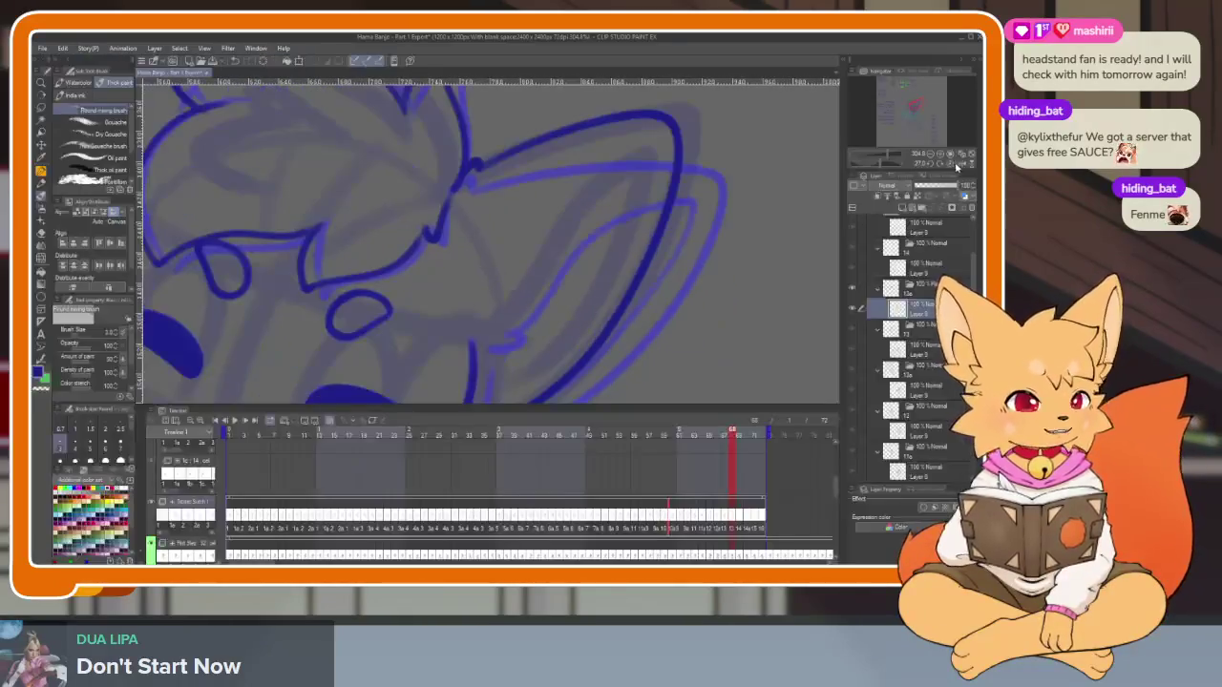
Ink the right ear's inner line, replacing a discarded vertical stroke
key(Tab)
scroll(578, 422, down, 3)
scroll(513, 432, up, 3)
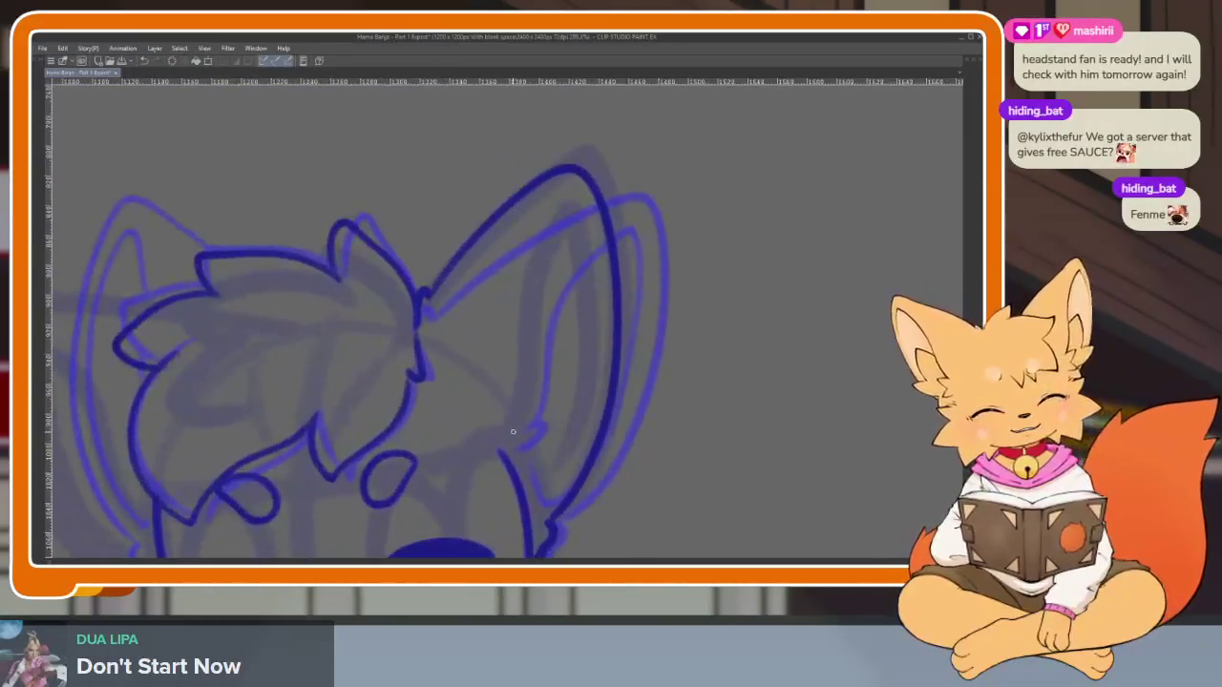
mouse_move(512, 432)
mouse_down()
mouse_move(522, 285)
mouse_move(561, 197)
mouse_up()
key(ctrl+z)
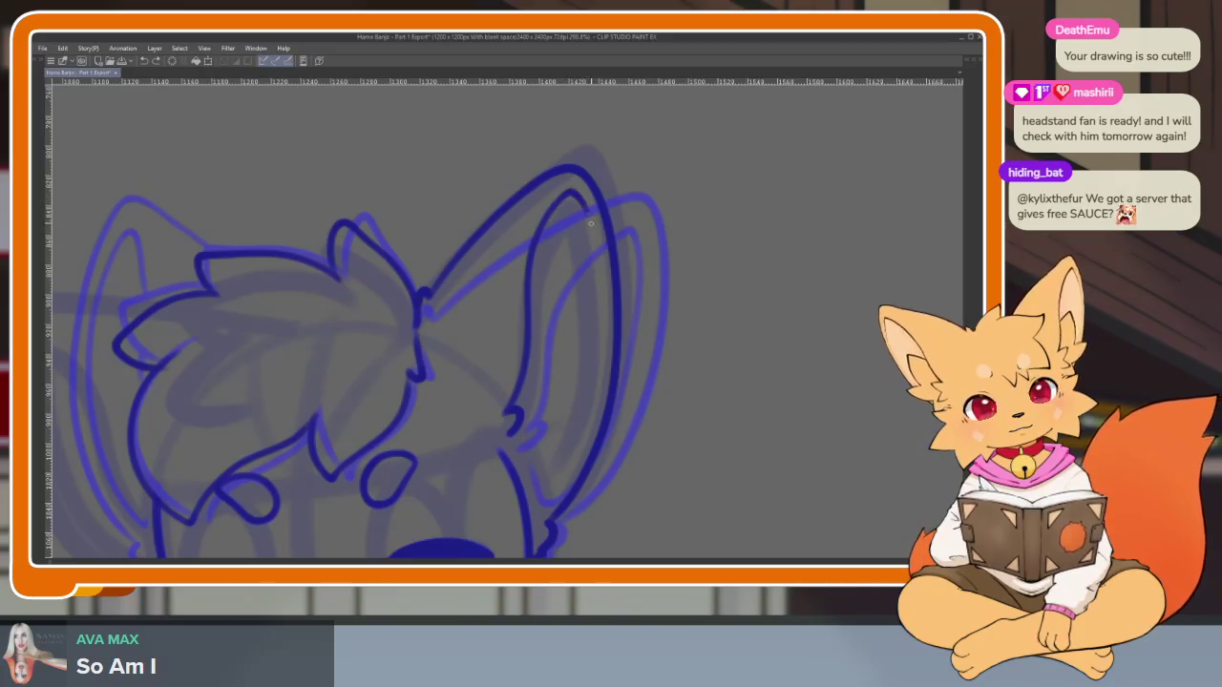
drag(601, 328, 567, 460)
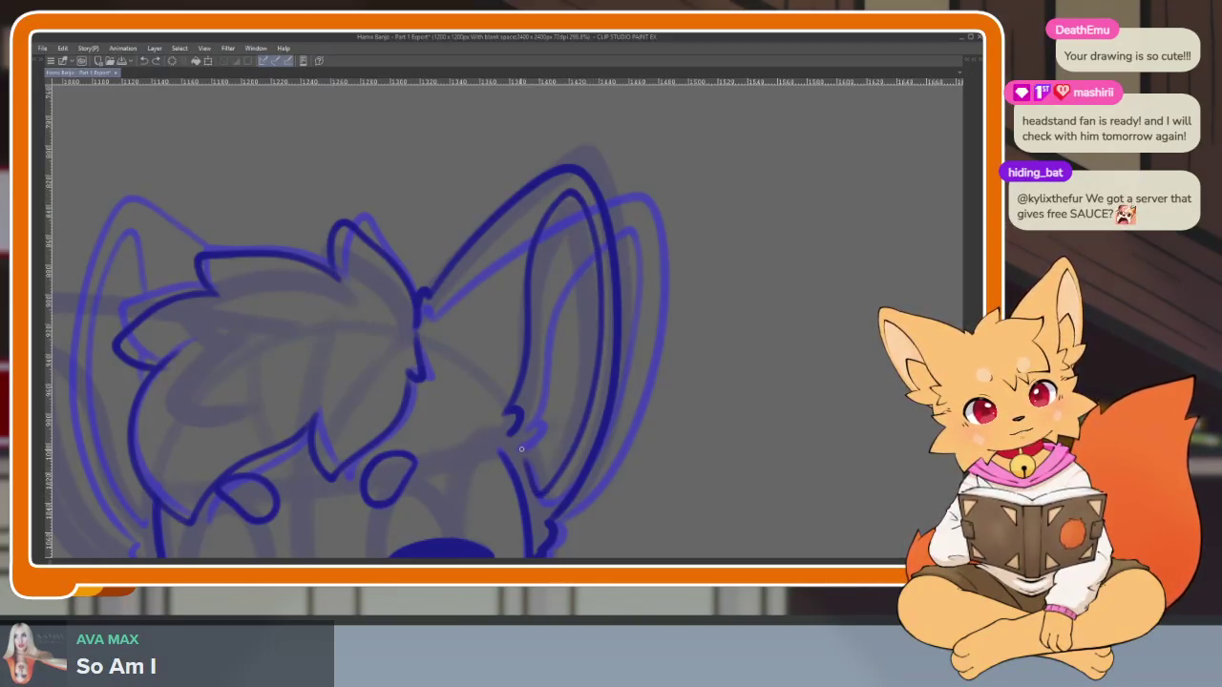
Ink the left ear's outer edge and redraw its inner line after undoing it
scroll(587, 470, down, 3)
scroll(621, 442, up, 2)
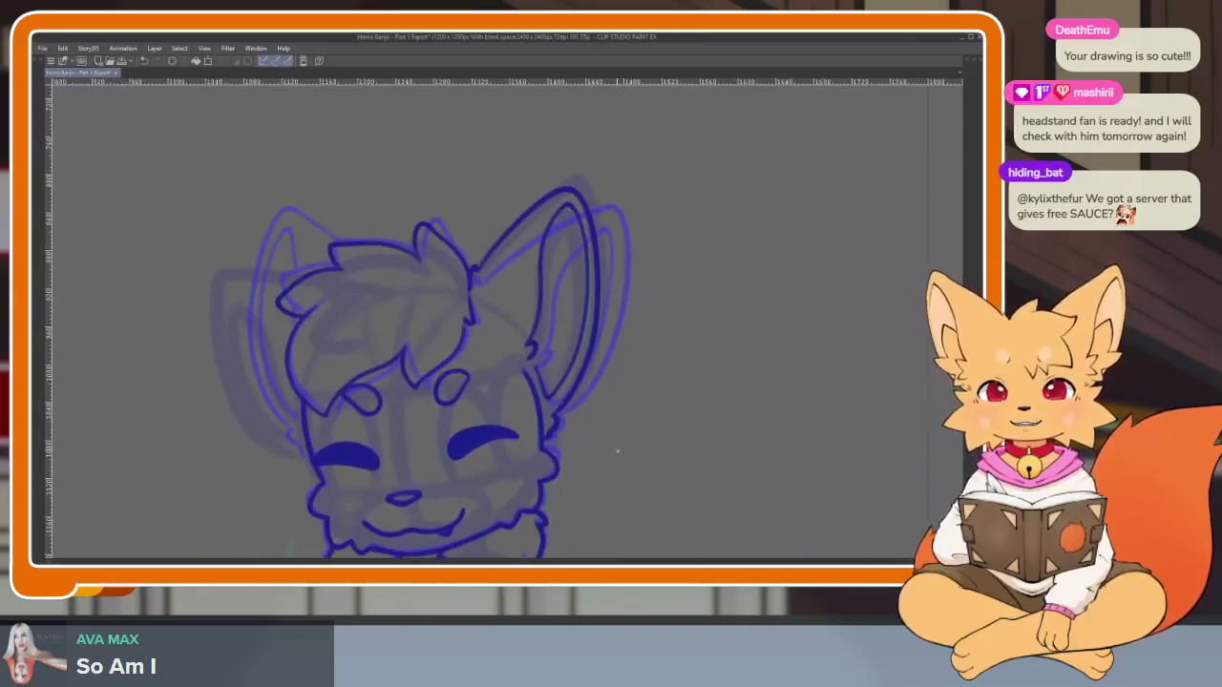
scroll(617, 451, up, 1)
scroll(611, 439, down, 1)
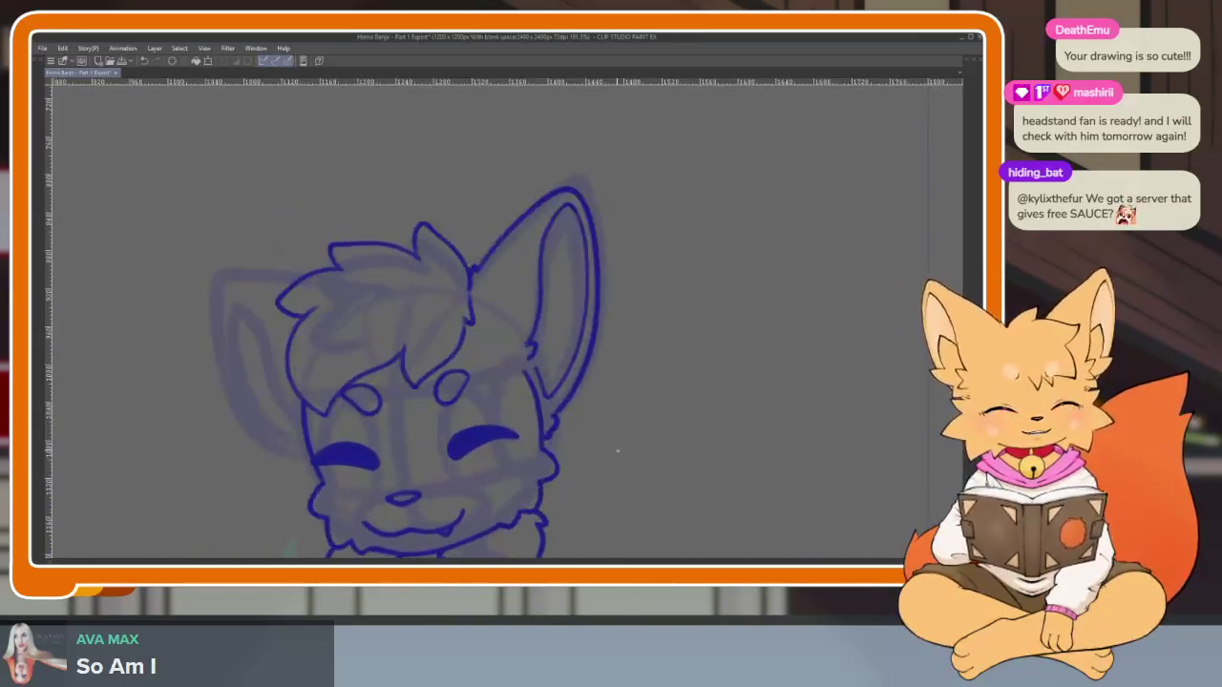
scroll(603, 425, up, 2)
scroll(573, 424, up, 1)
scroll(534, 424, up, 1)
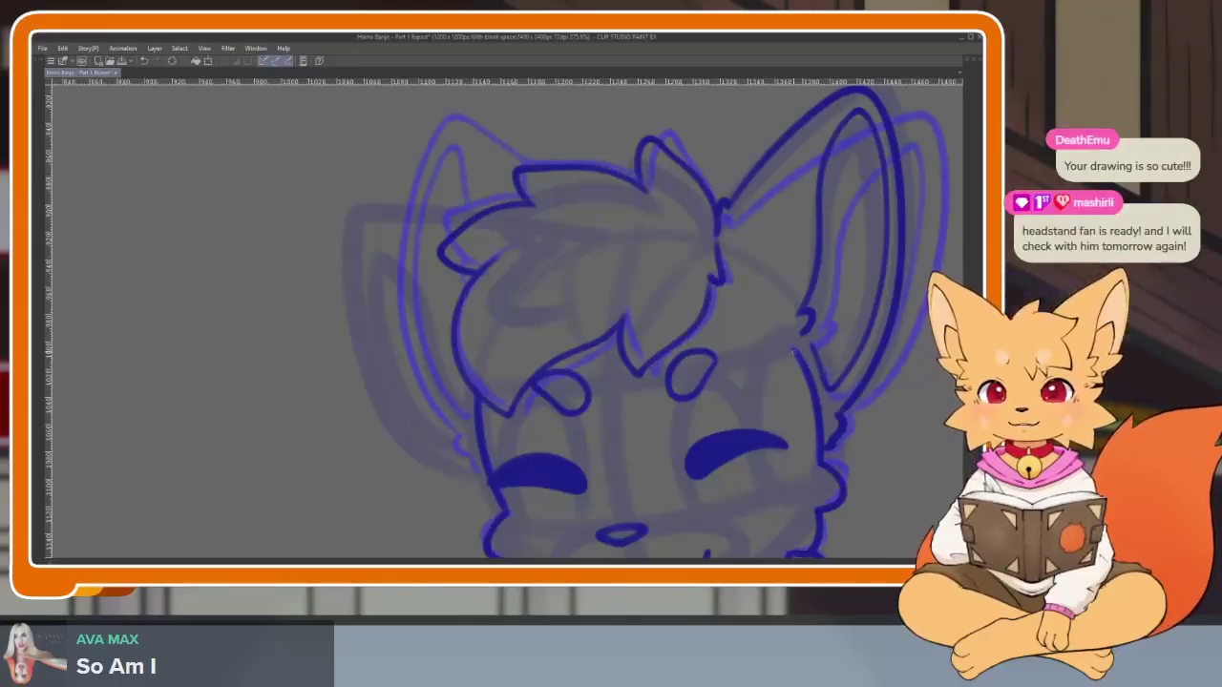
scroll(449, 411, up, 1)
scroll(410, 325, down, 1)
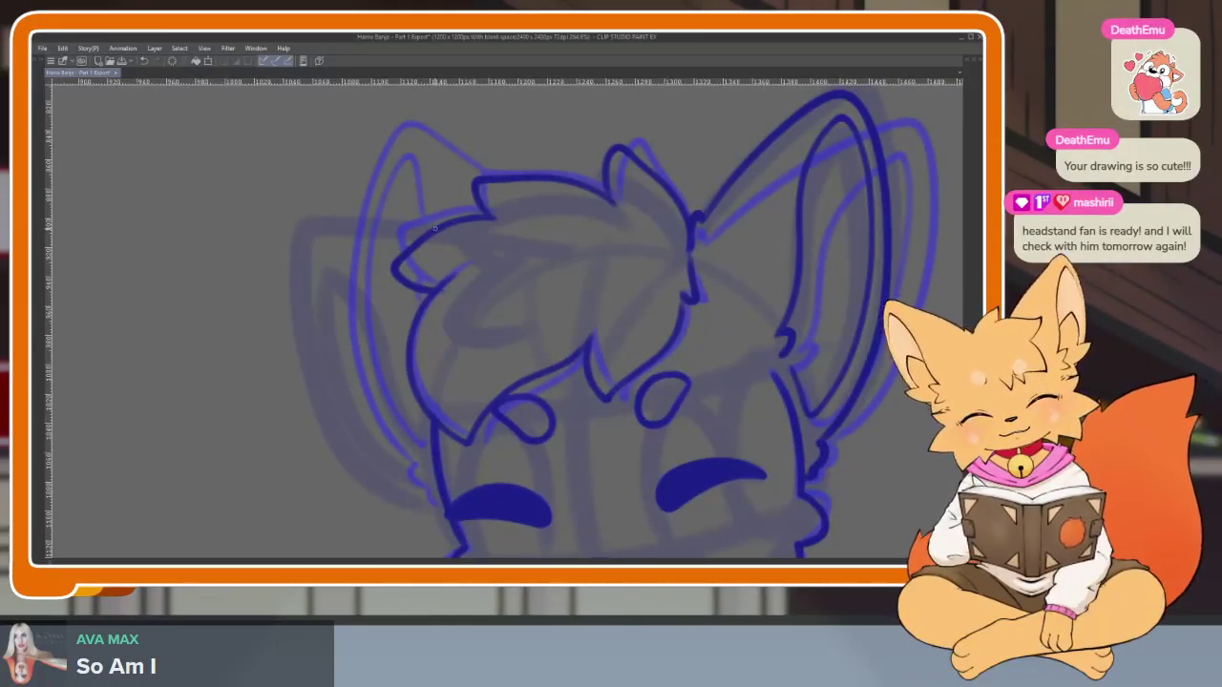
drag(298, 280, 330, 417)
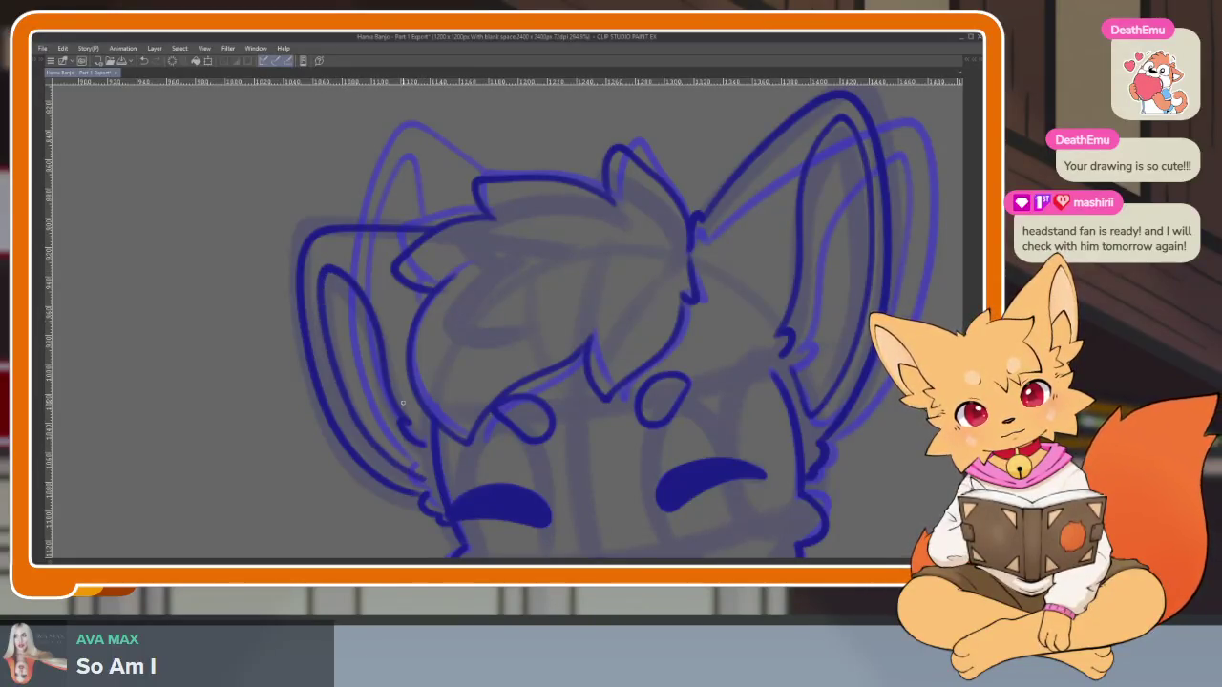
key(ctrl+z)
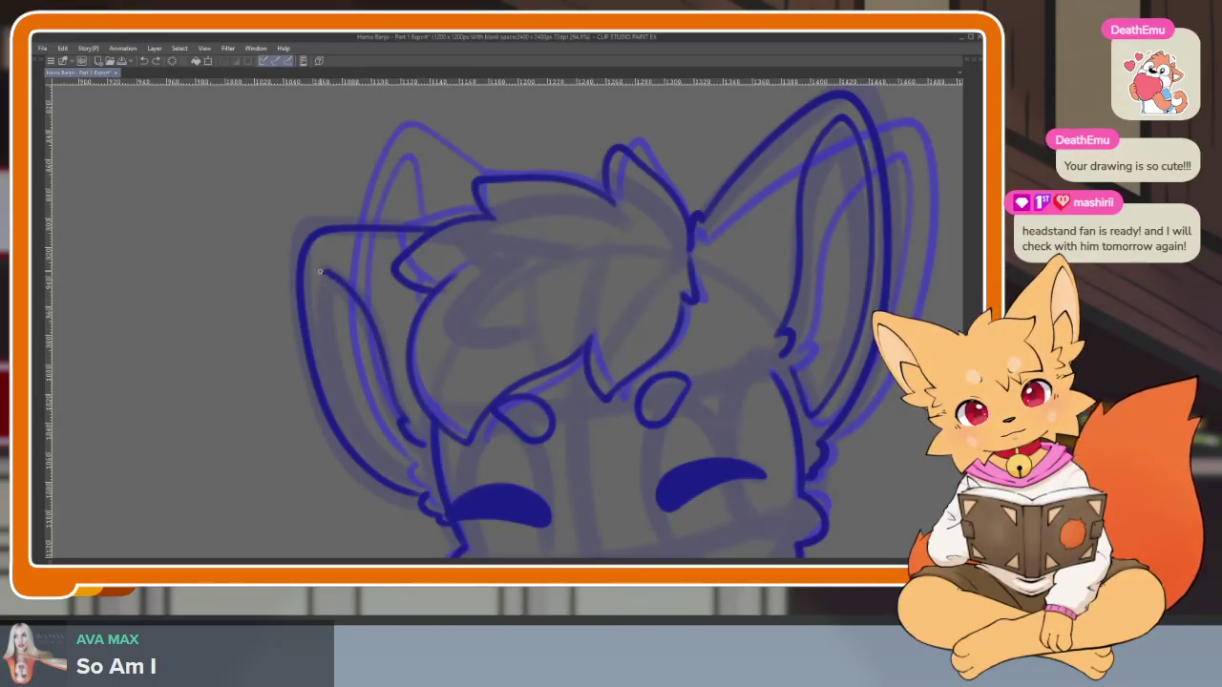
drag(318, 319, 358, 434)
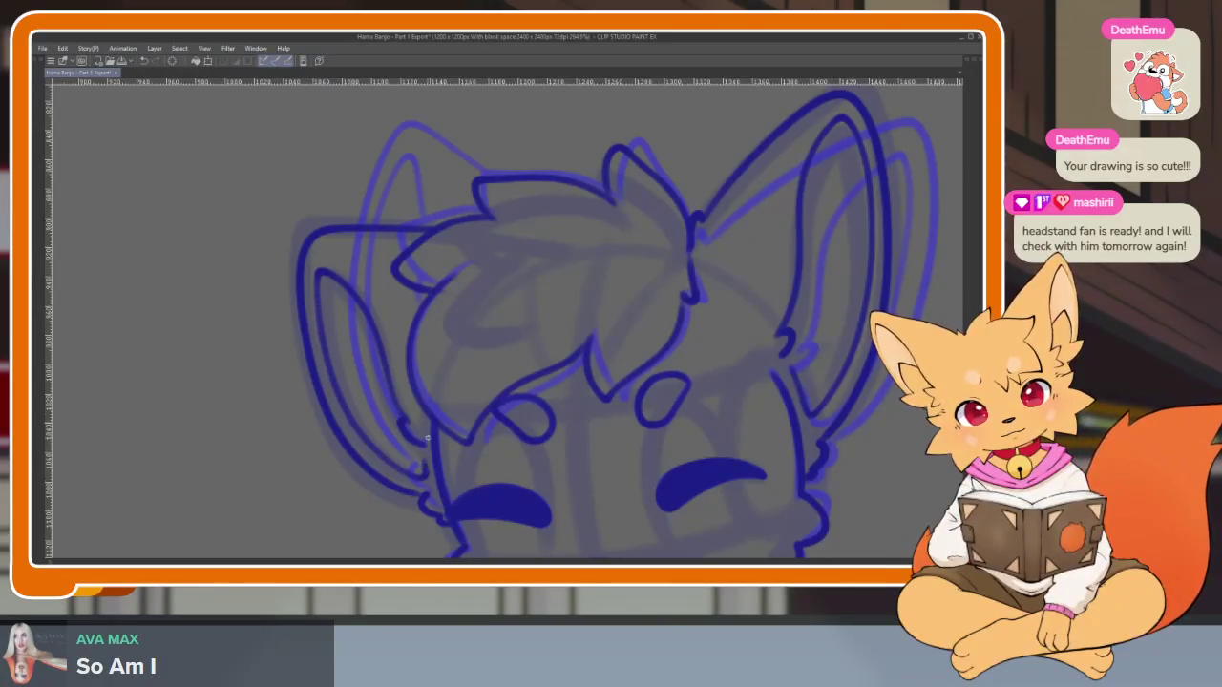
scroll(427, 438, down, 5)
scroll(703, 401, up, 3)
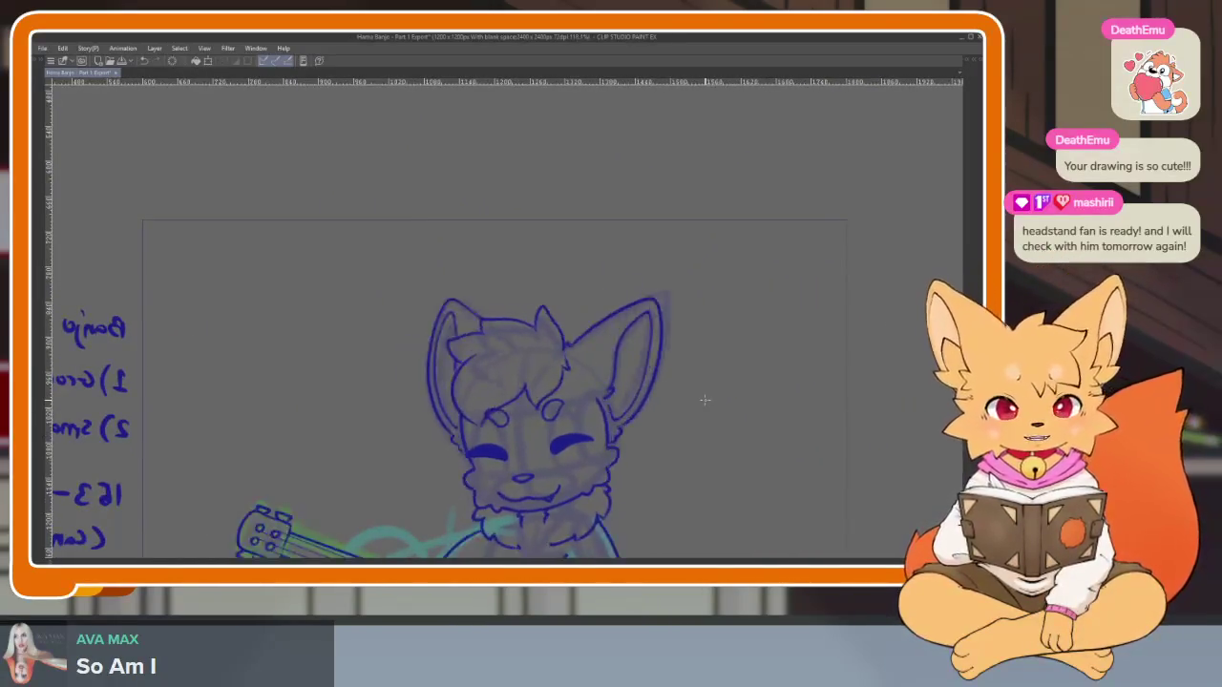
Flip to the neighbouring frame and back to check the animation
key(ctrl+z)
key(ctrl+y)
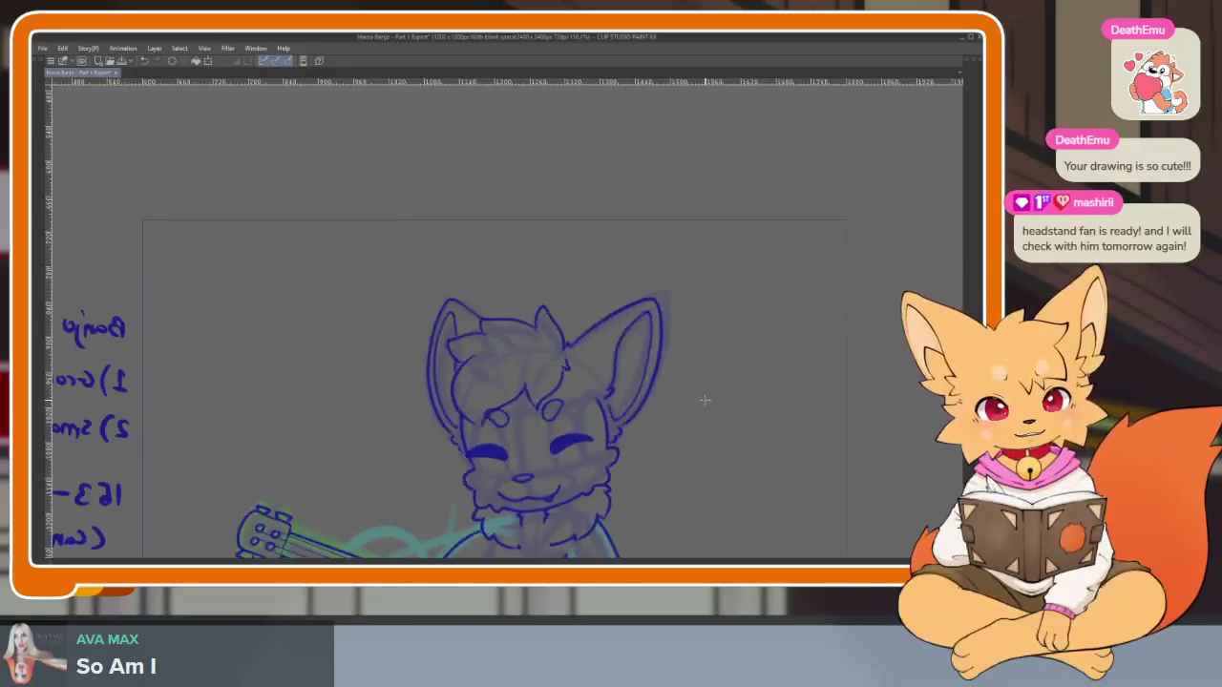
scroll(578, 428, down, 3)
scroll(526, 445, up, 2)
scroll(526, 445, up, 2)
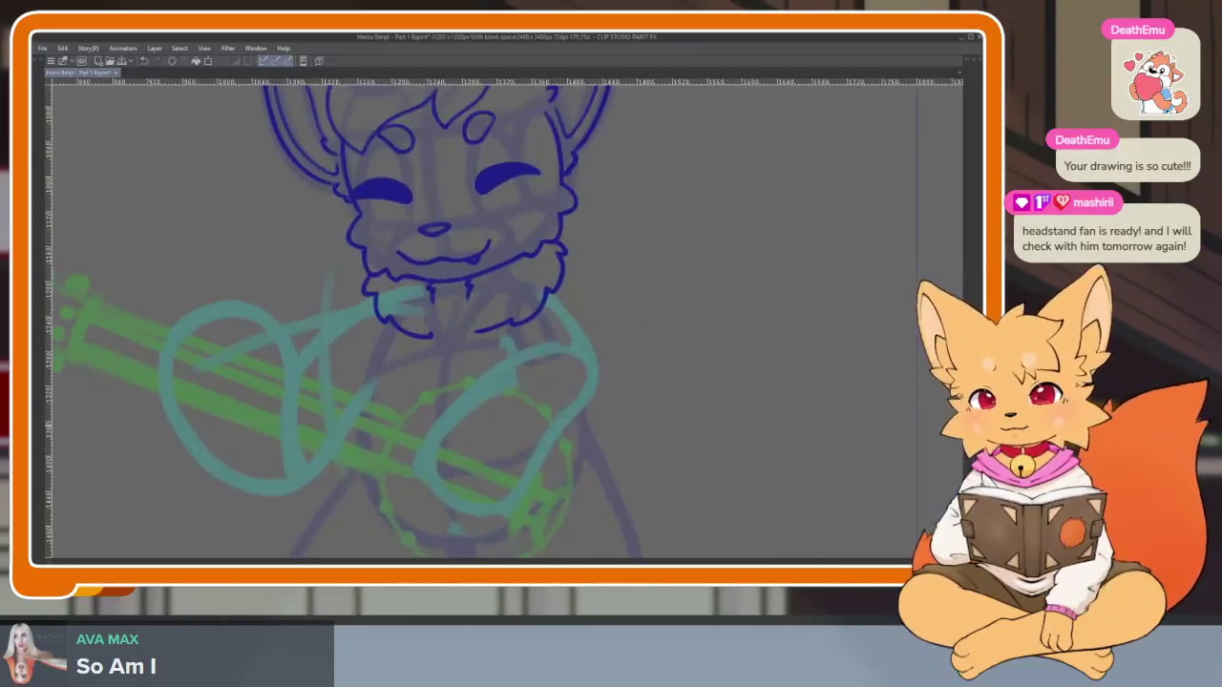
scroll(640, 486, down, 2)
scroll(654, 464, down, 1)
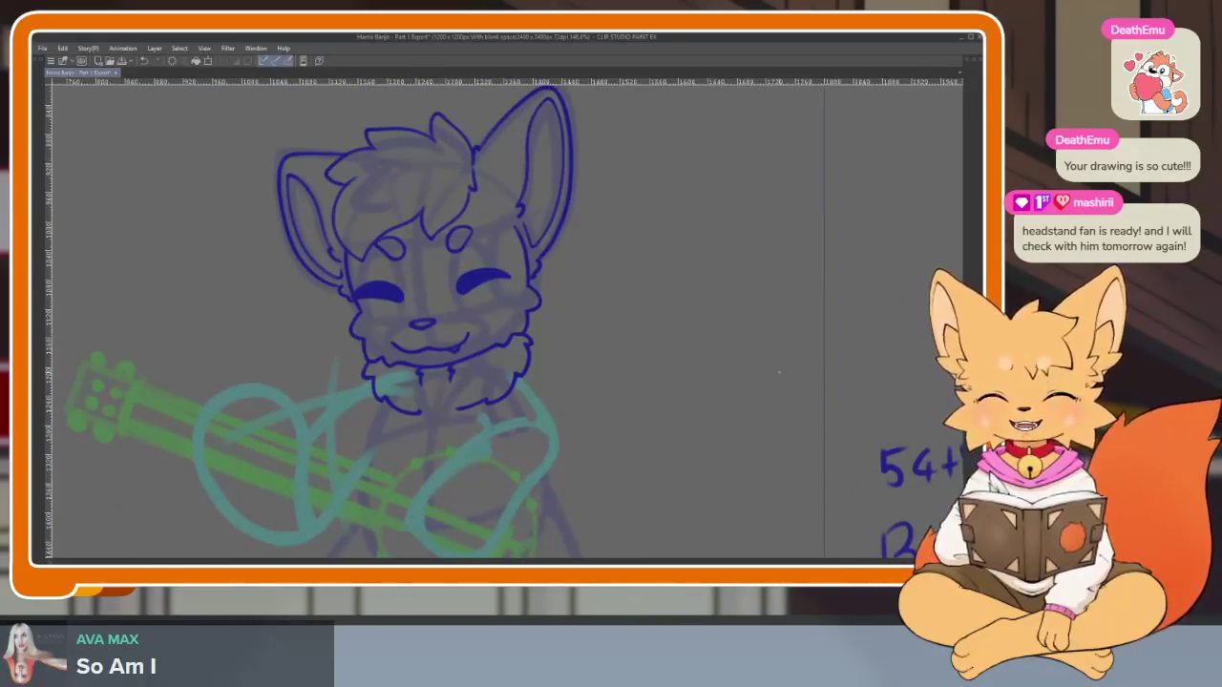
Hide the palettes for a full canvas and zoom far into the banjo area
key(Tab)
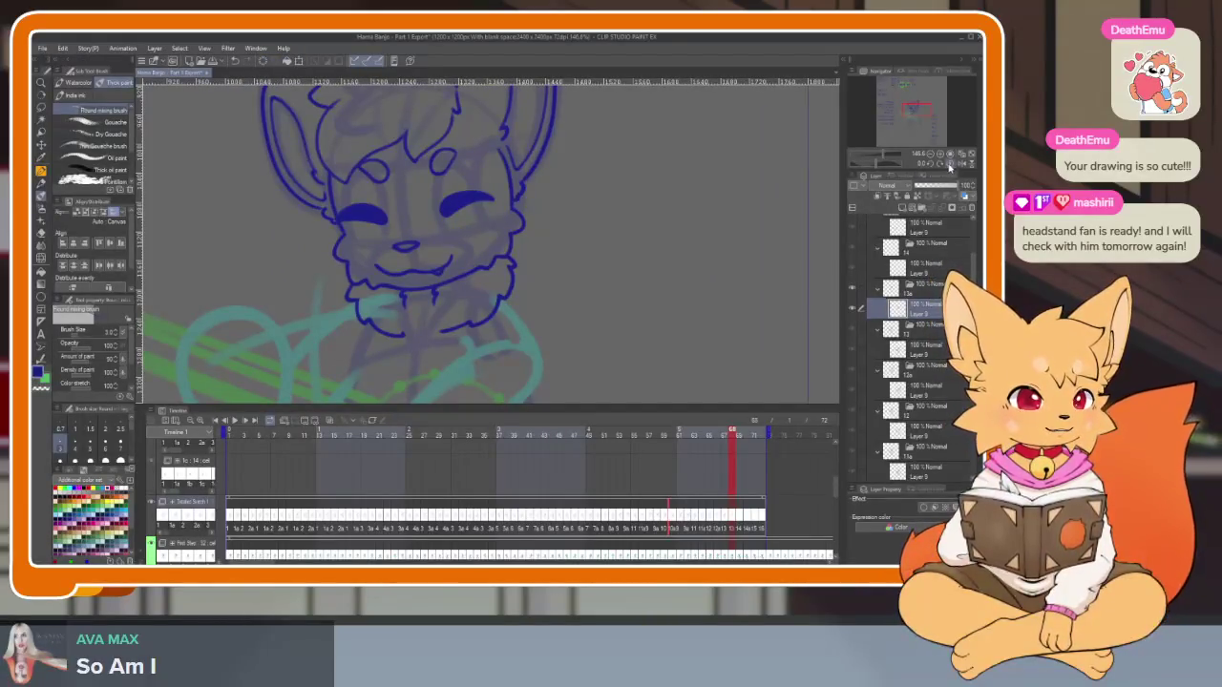
key(Tab)
scroll(507, 467, up, 1)
scroll(502, 437, up, 2)
scroll(561, 405, up, 1)
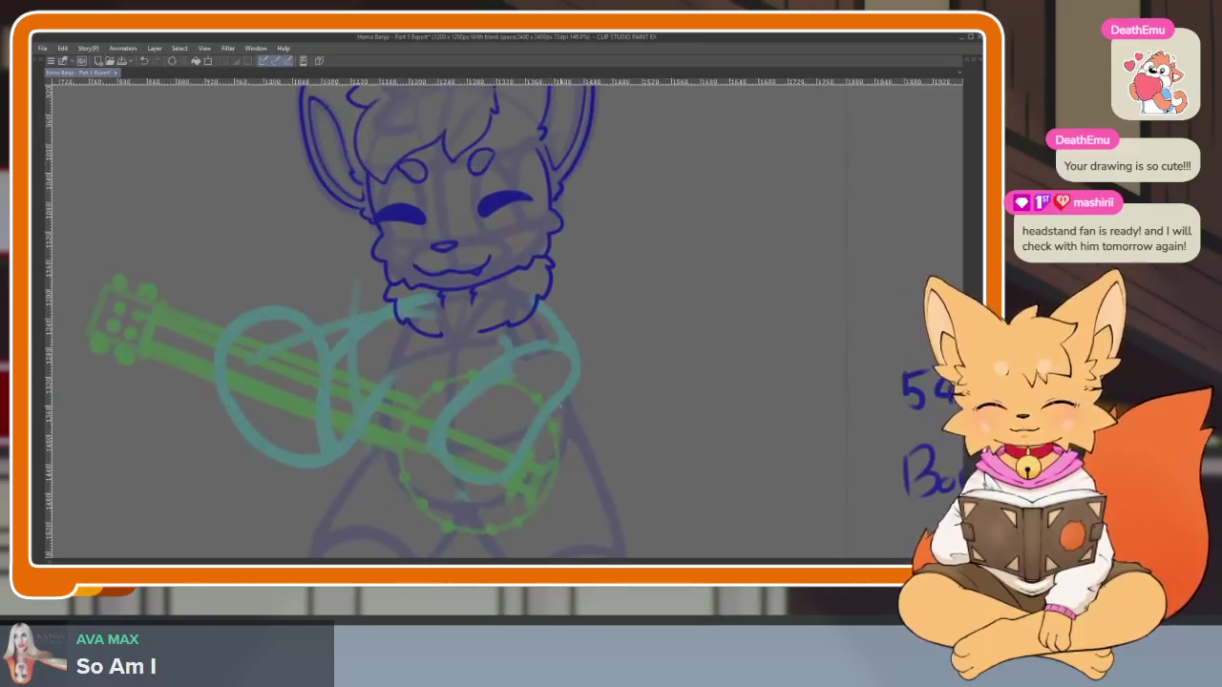
scroll(510, 430, up, 1)
scroll(633, 445, up, 1)
scroll(486, 445, up, 1)
scroll(441, 440, up, 2)
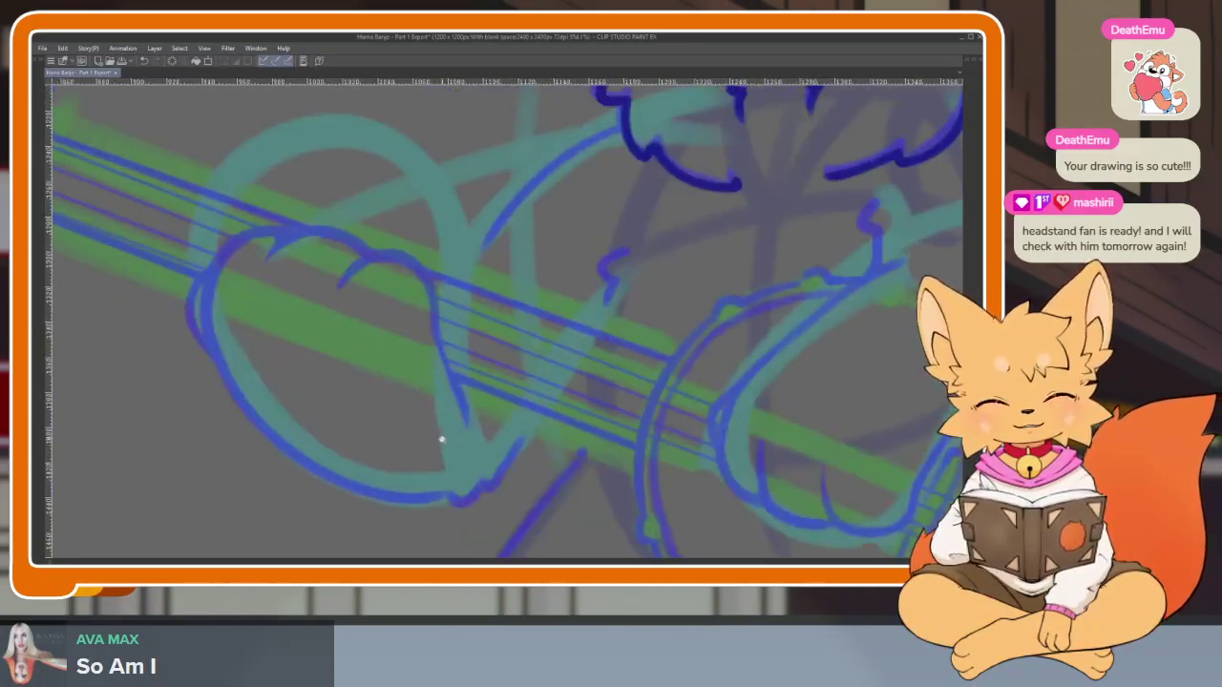
scroll(441, 440, up, 1)
scroll(507, 450, up, 1)
scroll(535, 477, up, 1)
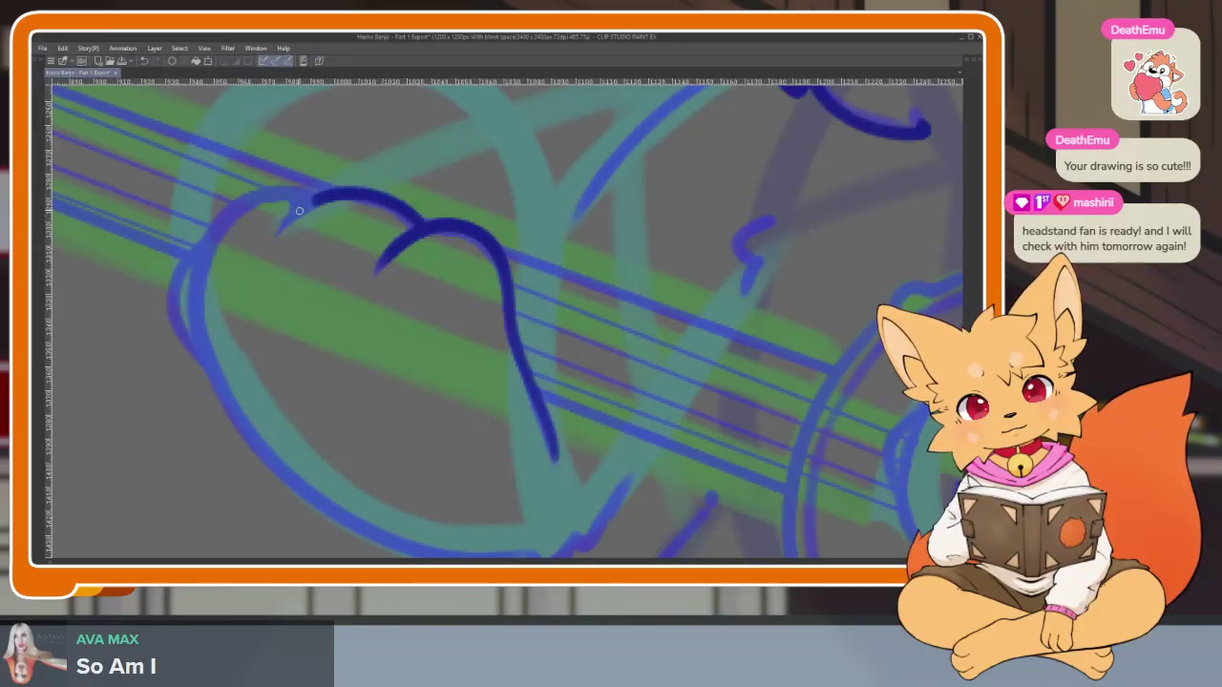
Ink the paw gripping the banjo neck along its bottom curve and left edge
drag(299, 210, 412, 150)
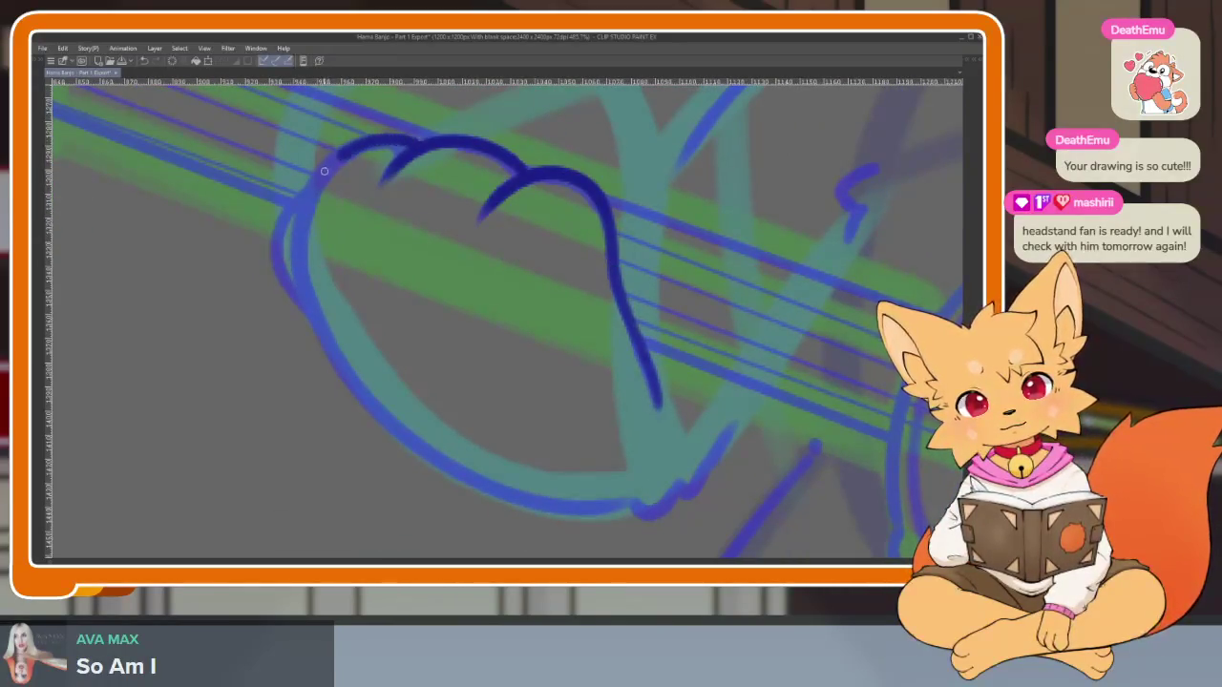
mouse_move(386, 423)
mouse_down()
mouse_move(482, 488)
mouse_move(604, 508)
mouse_up()
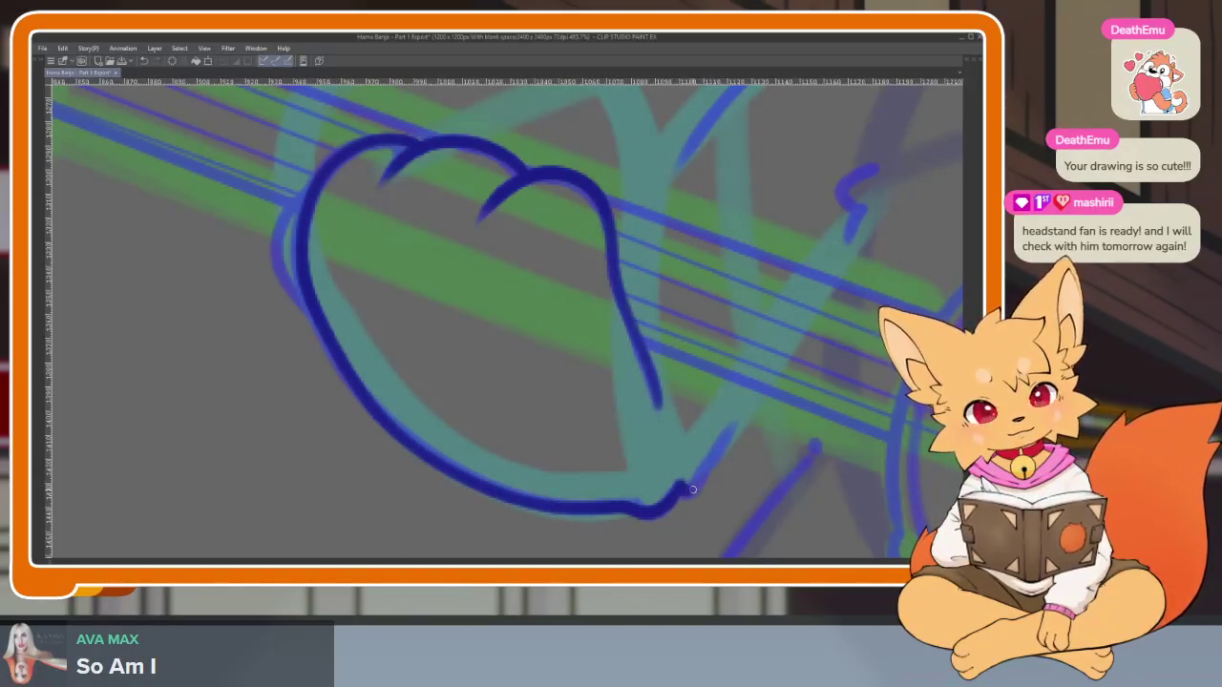
drag(545, 256, 545, 294)
drag(273, 291, 296, 363)
scroll(611, 449, down, 5)
drag(772, 409, 540, 407)
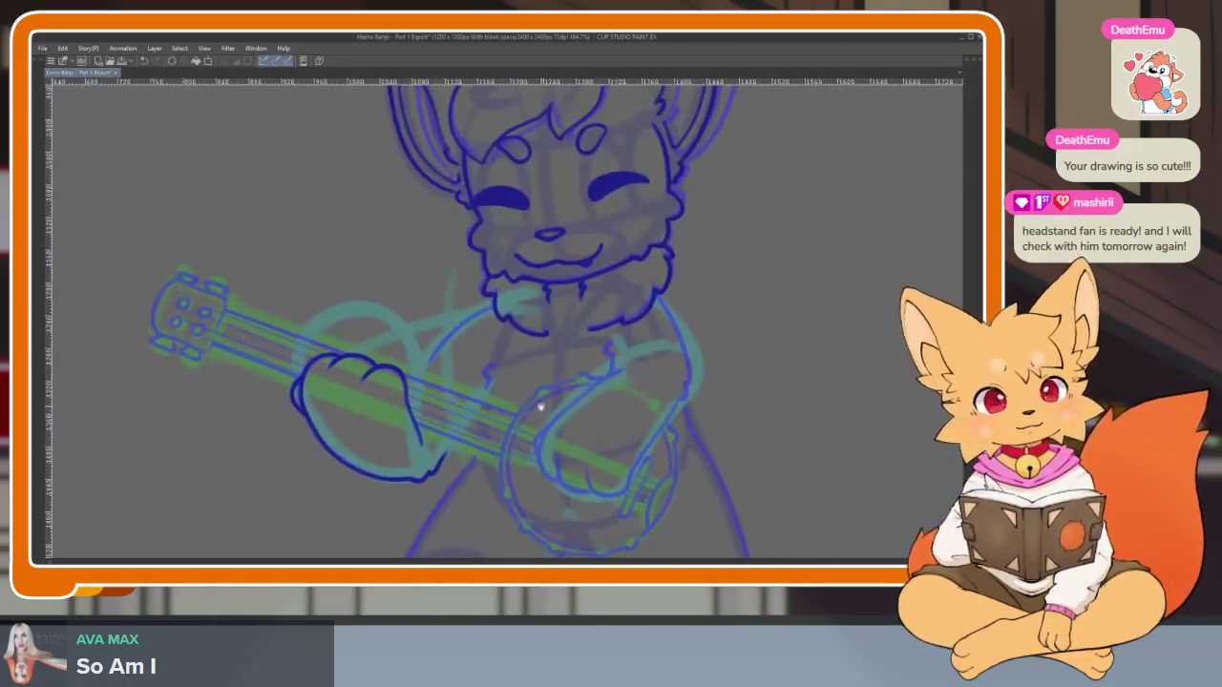
scroll(540, 406, up, 5)
Redraw the diagonal arm line darker and zoom out toward the shoulder
mouse_move(589, 211)
mouse_down()
mouse_move(477, 306)
mouse_move(416, 385)
mouse_up()
drag(660, 431, 565, 323)
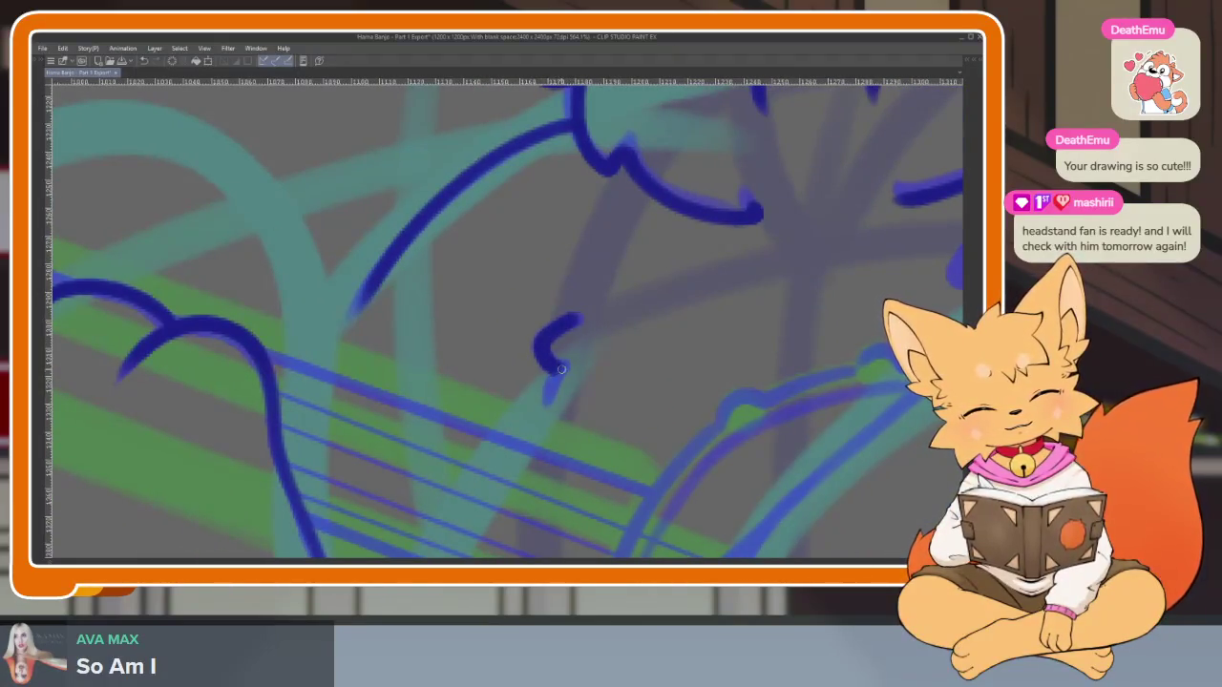
scroll(546, 447, down, 5)
scroll(624, 368, up, 3)
scroll(595, 370, up, 2)
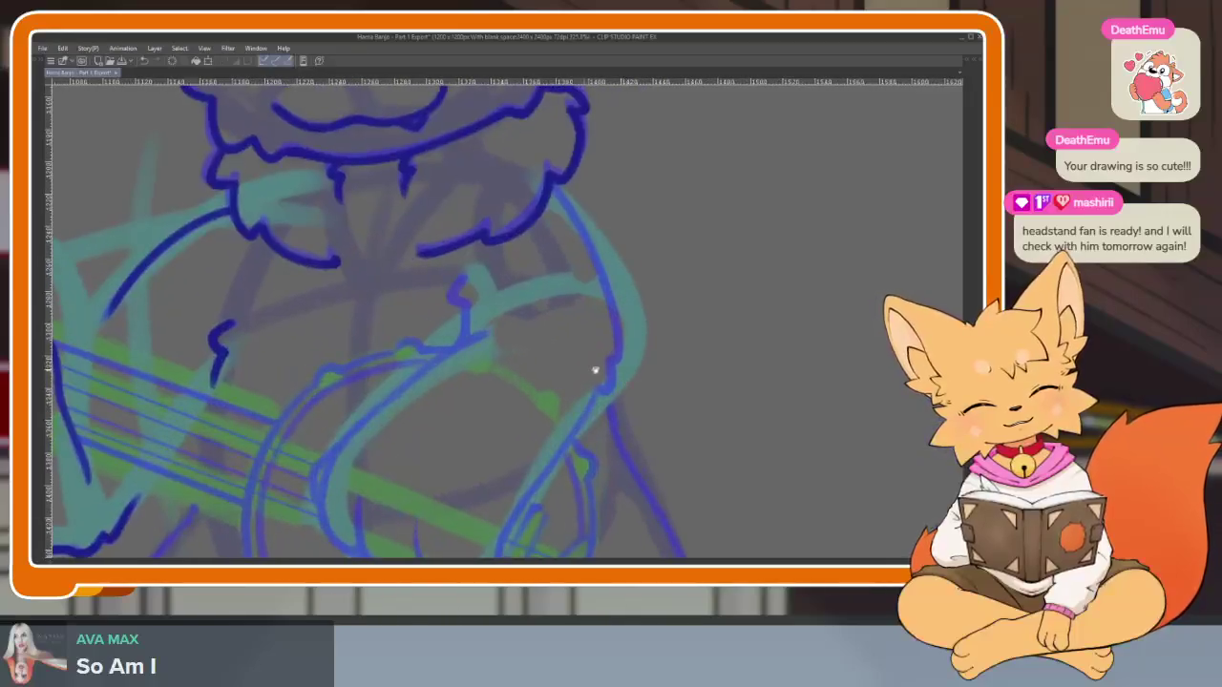
scroll(668, 262, down, 1)
scroll(633, 328, down, 1)
scroll(649, 409, down, 2)
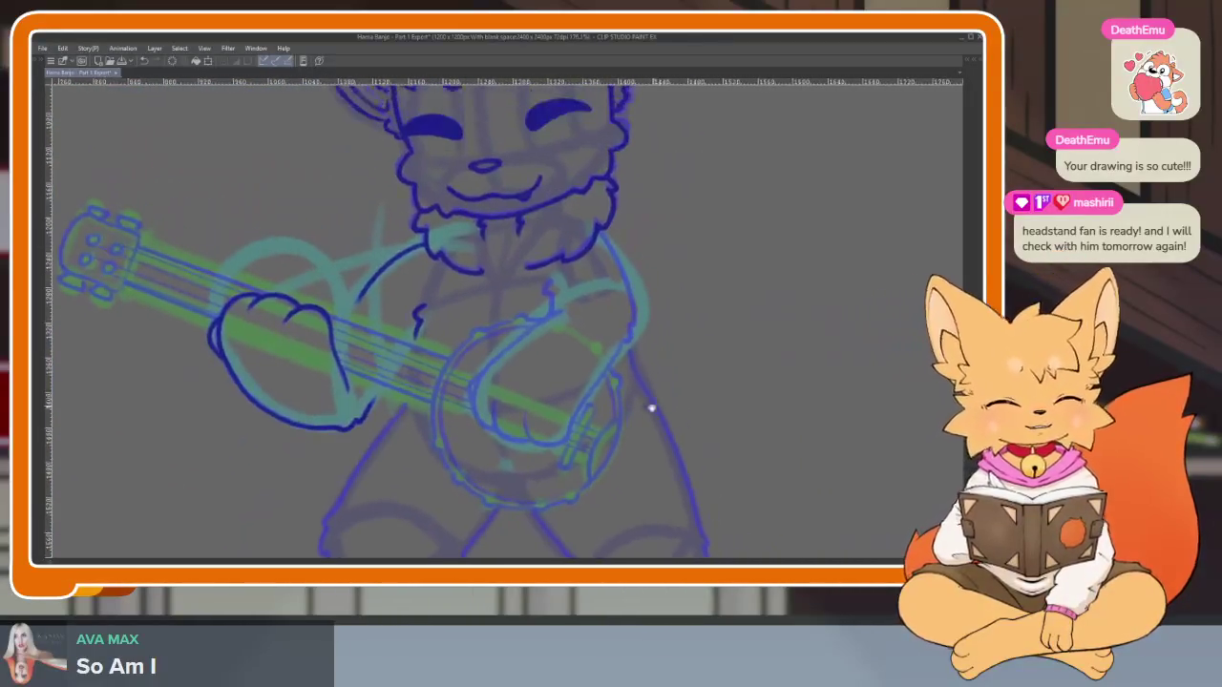
key(Delete)
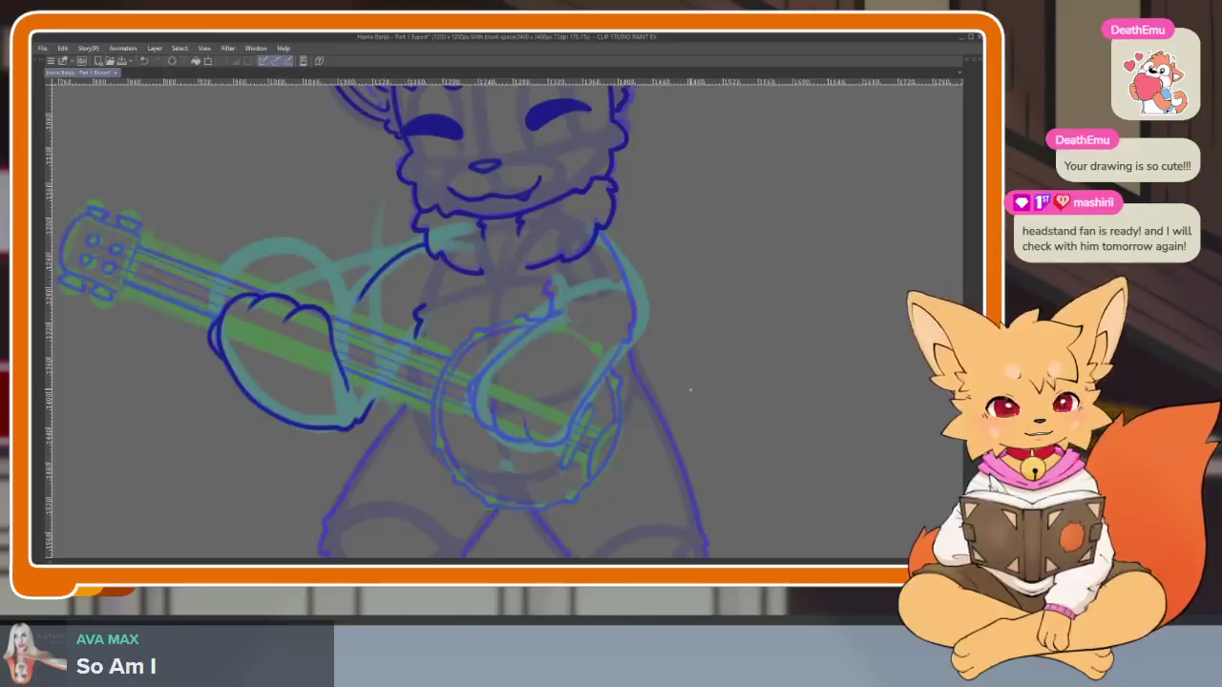
Zoom into the banjo drum and ink the strumming paw's oval outline
scroll(658, 428, up, 1)
mouse_move(668, 395)
mouse_down()
mouse_move(647, 416)
mouse_move(553, 408)
mouse_up()
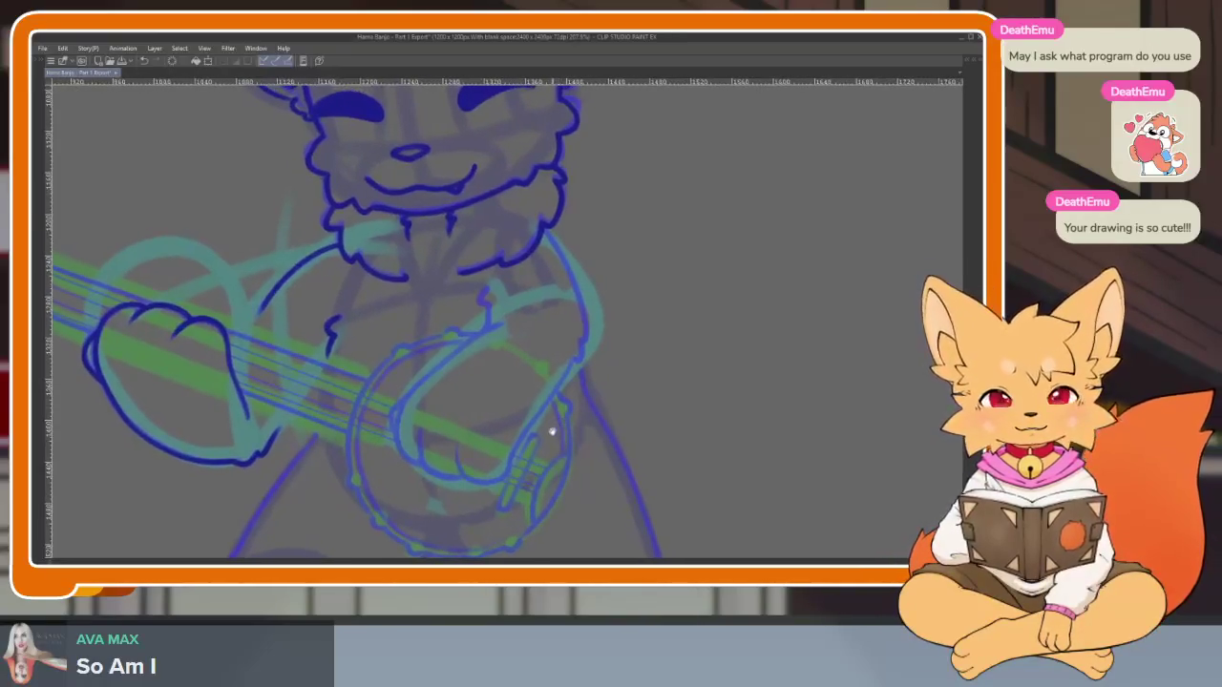
scroll(551, 432, up, 1)
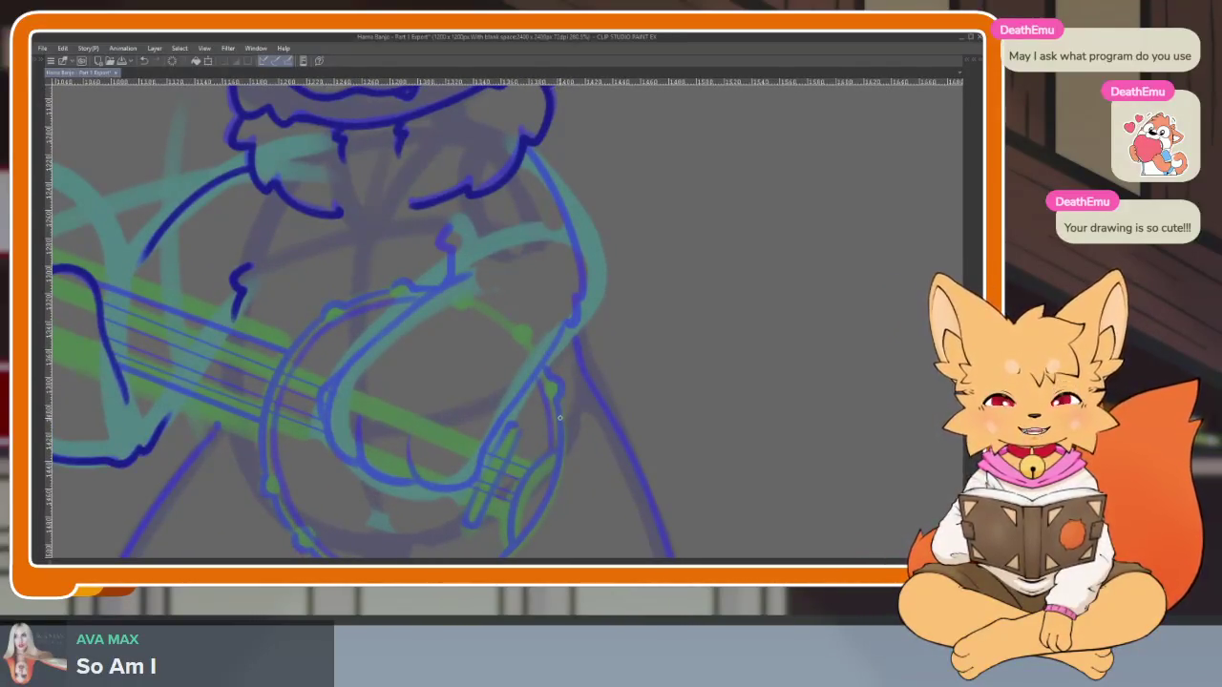
drag(560, 417, 505, 455)
scroll(469, 474, up, 2)
scroll(499, 474, up, 1)
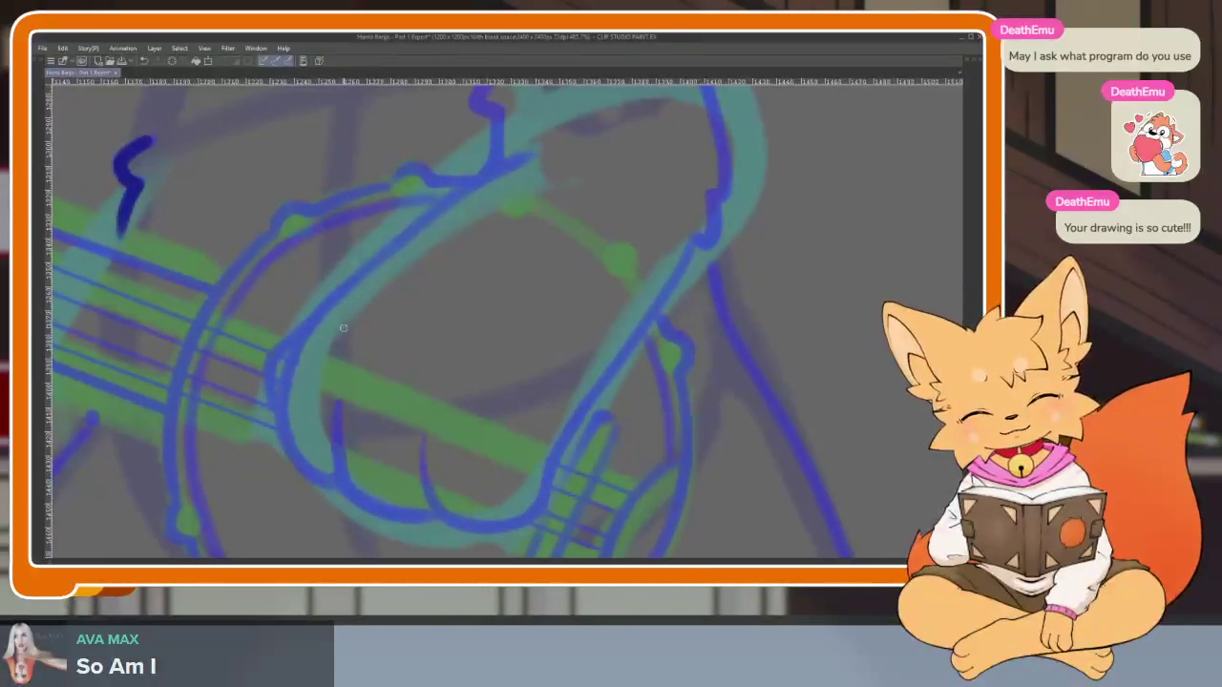
mouse_move(307, 362)
mouse_down()
mouse_move(404, 482)
mouse_move(528, 492)
mouse_up()
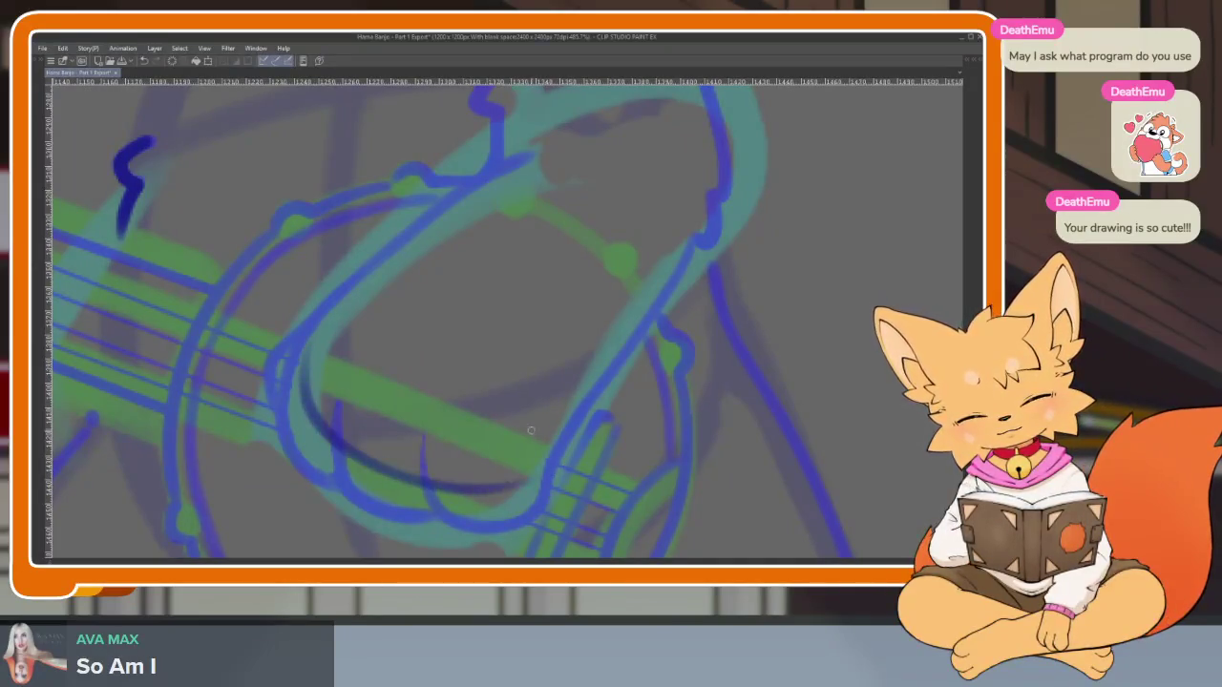
key(ctrl+z)
mouse_move(318, 310)
mouse_down()
mouse_move(301, 380)
mouse_move(527, 489)
mouse_up()
mouse_move(320, 334)
mouse_down()
mouse_move(496, 277)
mouse_move(570, 377)
mouse_move(609, 389)
mouse_up()
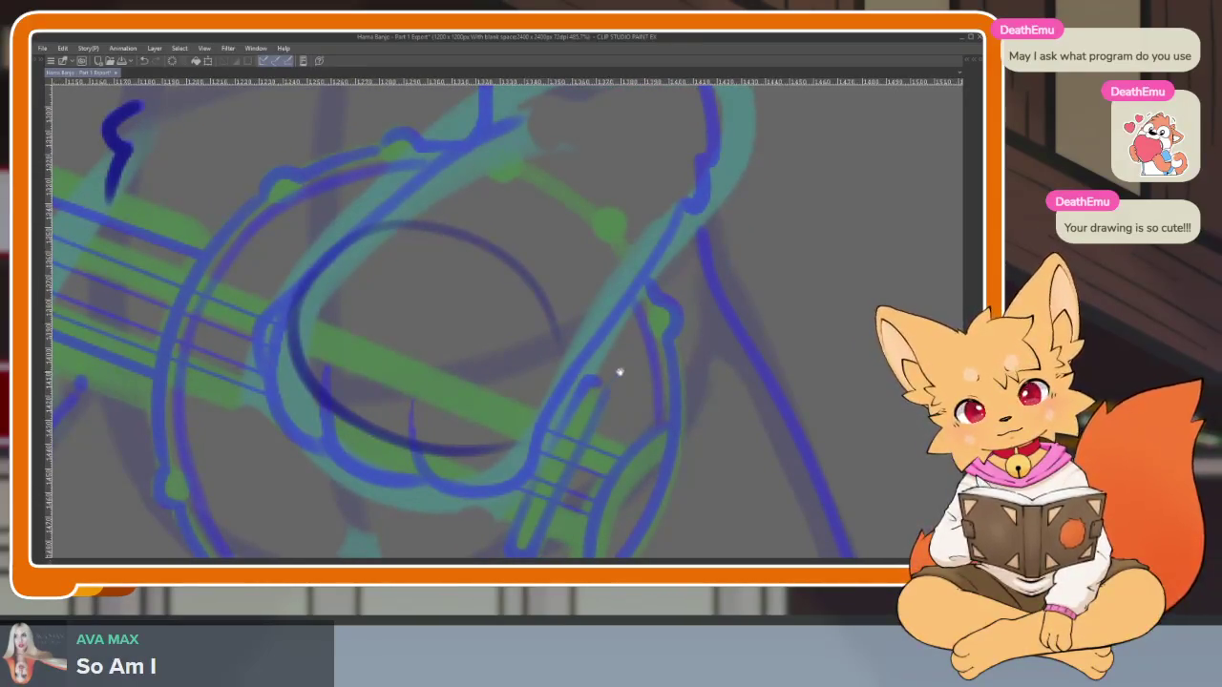
Trace the paw's bottom curve up its right and left sides
mouse_move(665, 326)
mouse_down()
mouse_move(621, 404)
mouse_move(603, 395)
mouse_up()
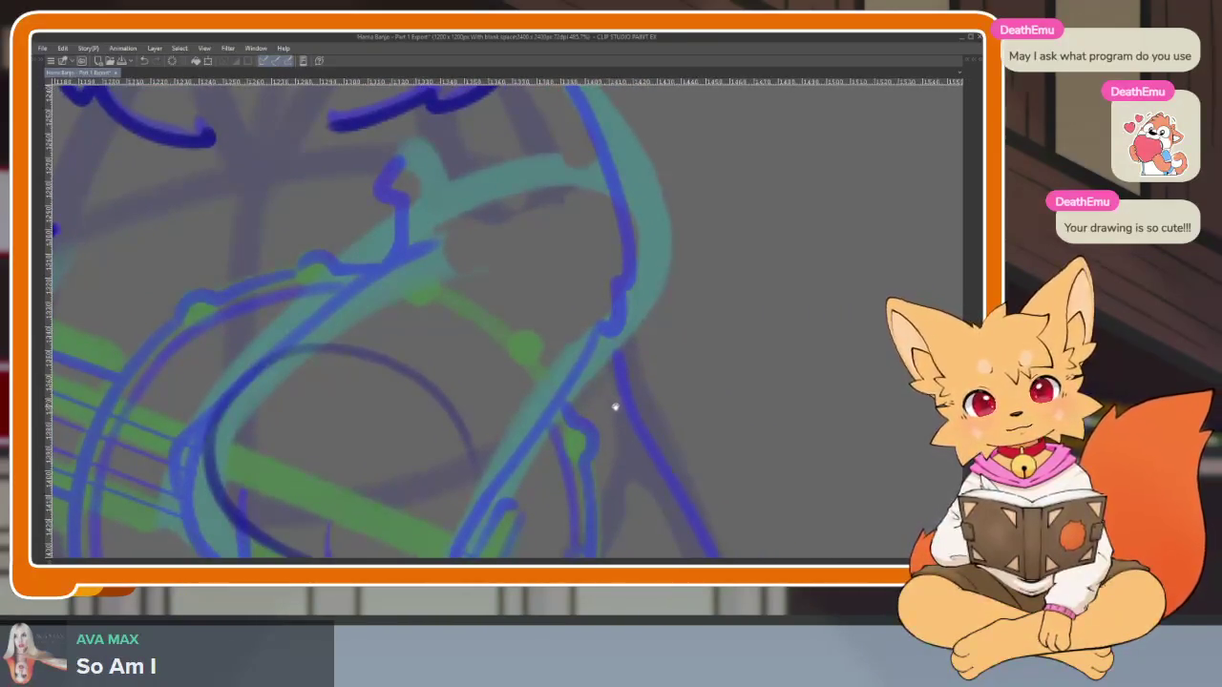
scroll(603, 396, down, 3)
scroll(552, 416, up, 3)
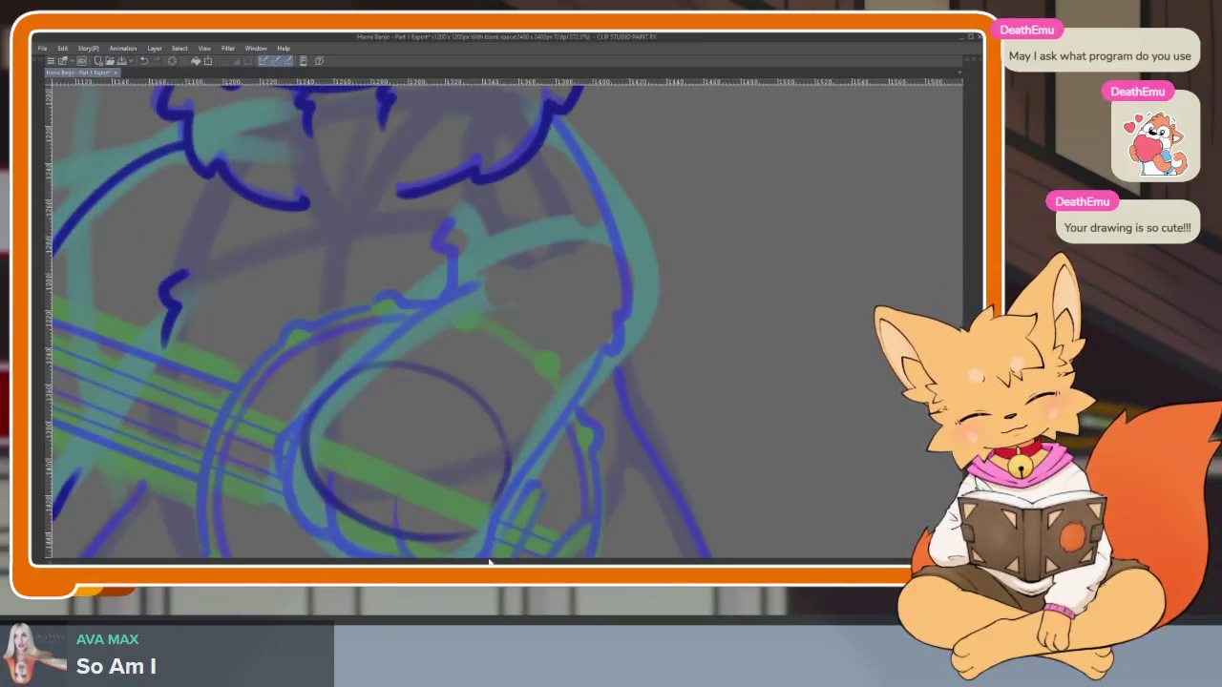
scroll(537, 456, up, 2)
mouse_move(389, 373)
mouse_down()
mouse_move(420, 459)
mouse_move(448, 487)
mouse_up()
key(ctrl+z)
mouse_move(401, 423)
mouse_down()
mouse_move(478, 482)
mouse_move(568, 329)
mouse_up()
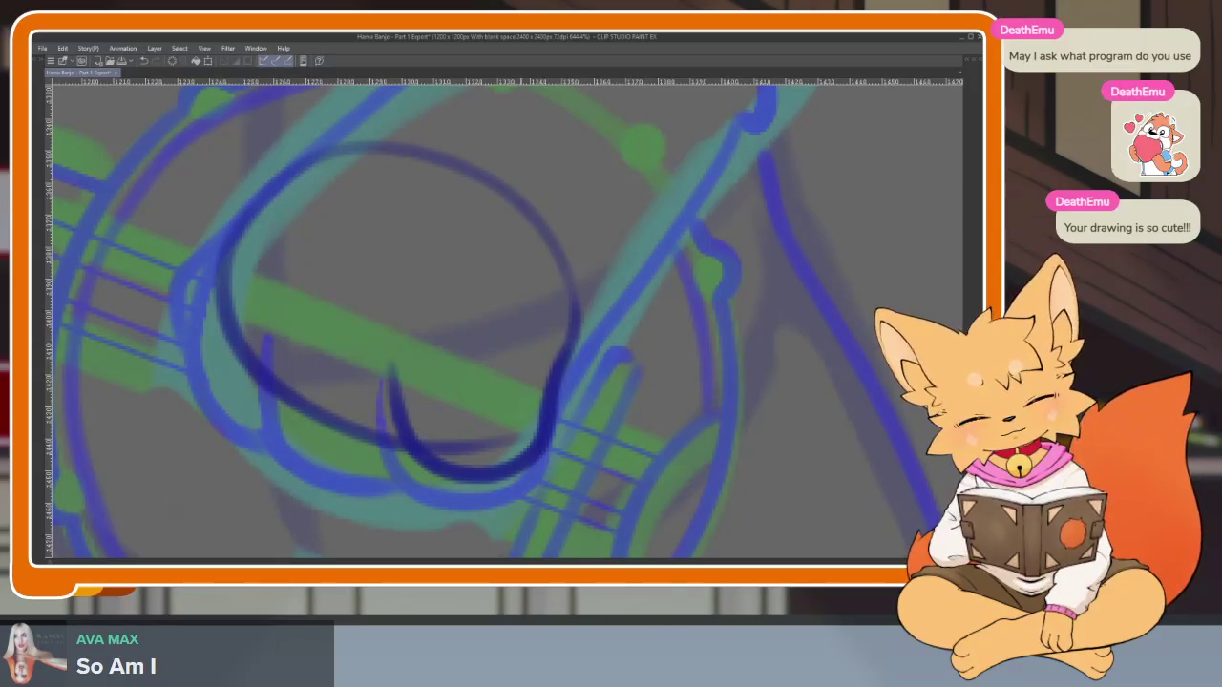
mouse_move(427, 456)
mouse_down()
mouse_move(320, 444)
mouse_move(267, 298)
mouse_up()
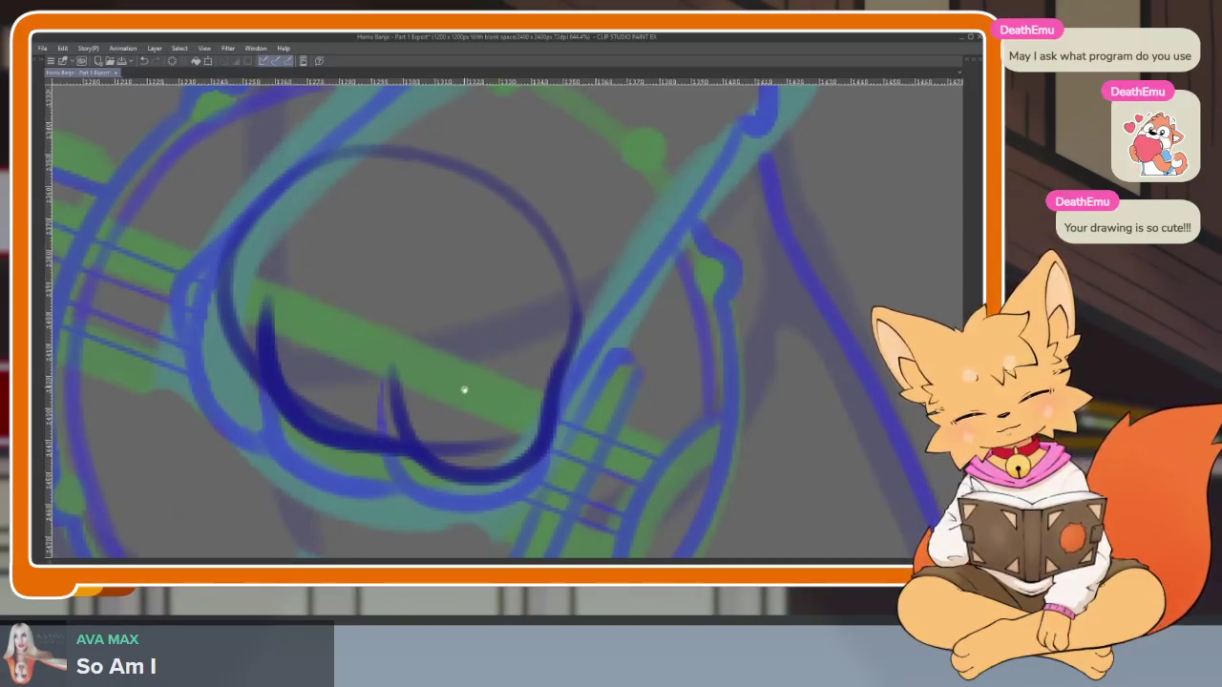
Thicken the paw's left and bottom outline, erasing and redrawing the left side
scroll(464, 391, up, 1)
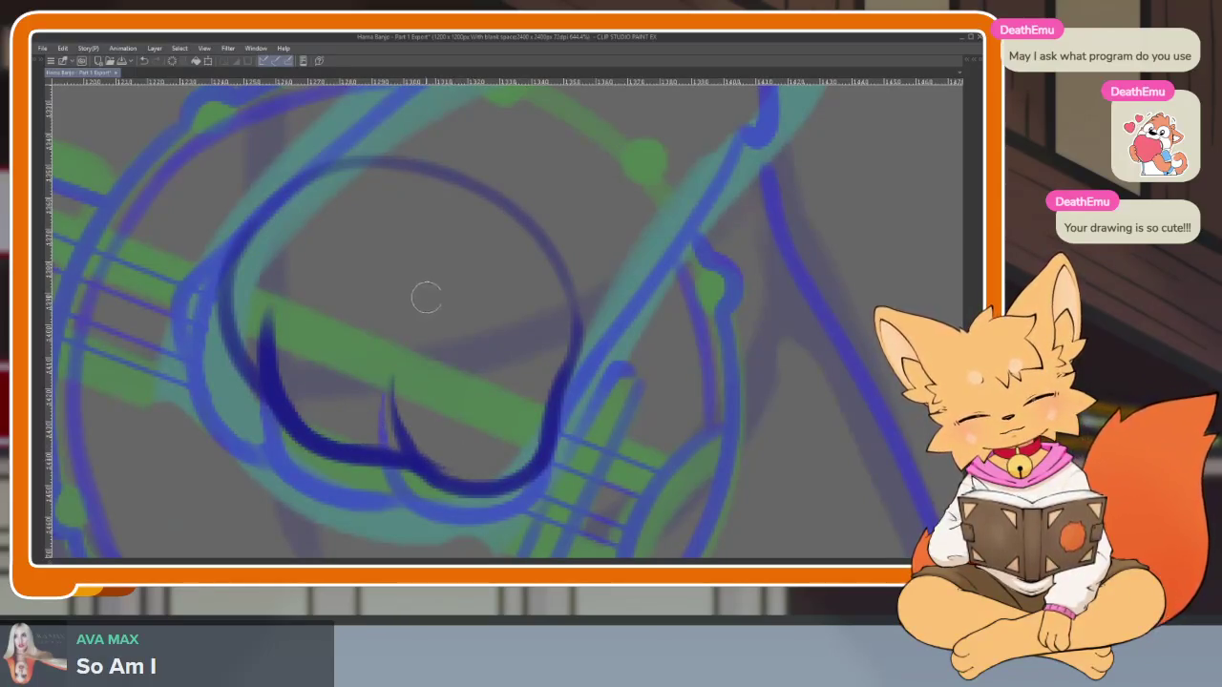
scroll(478, 334, down, 5)
scroll(518, 417, up, 5)
scroll(396, 354, up, 1)
scroll(396, 379, up, 1)
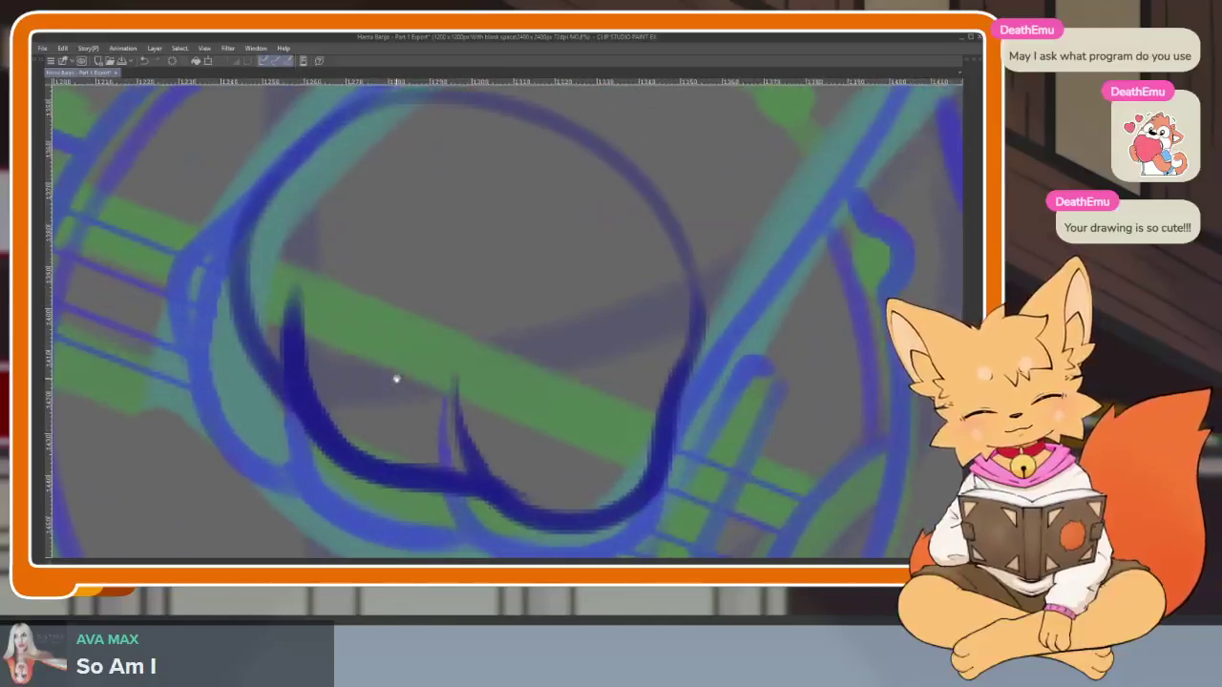
drag(311, 301, 493, 487)
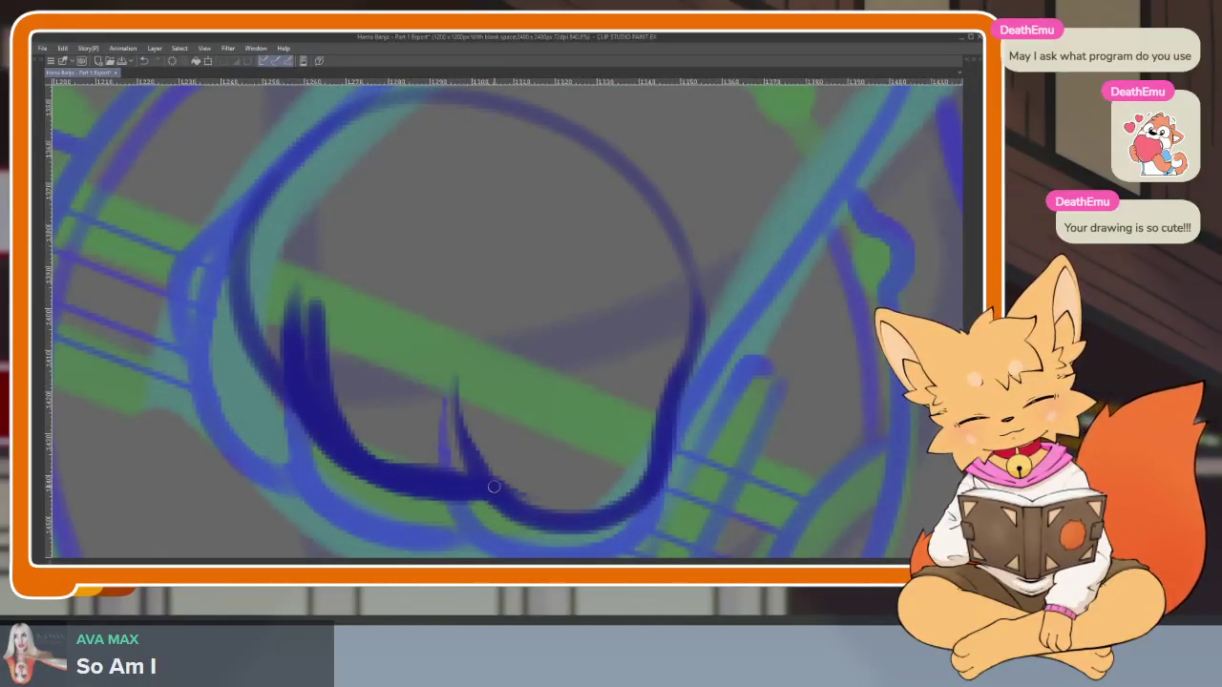
drag(348, 485, 293, 366)
mouse_move(256, 208)
mouse_down()
mouse_move(240, 353)
mouse_move(419, 474)
mouse_up()
Add two toe lines inside the paw and zoom out to review
mouse_move(310, 309)
mouse_down()
mouse_move(334, 400)
mouse_move(479, 491)
mouse_up()
mouse_move(455, 377)
mouse_down()
mouse_move(482, 463)
mouse_move(573, 520)
mouse_up()
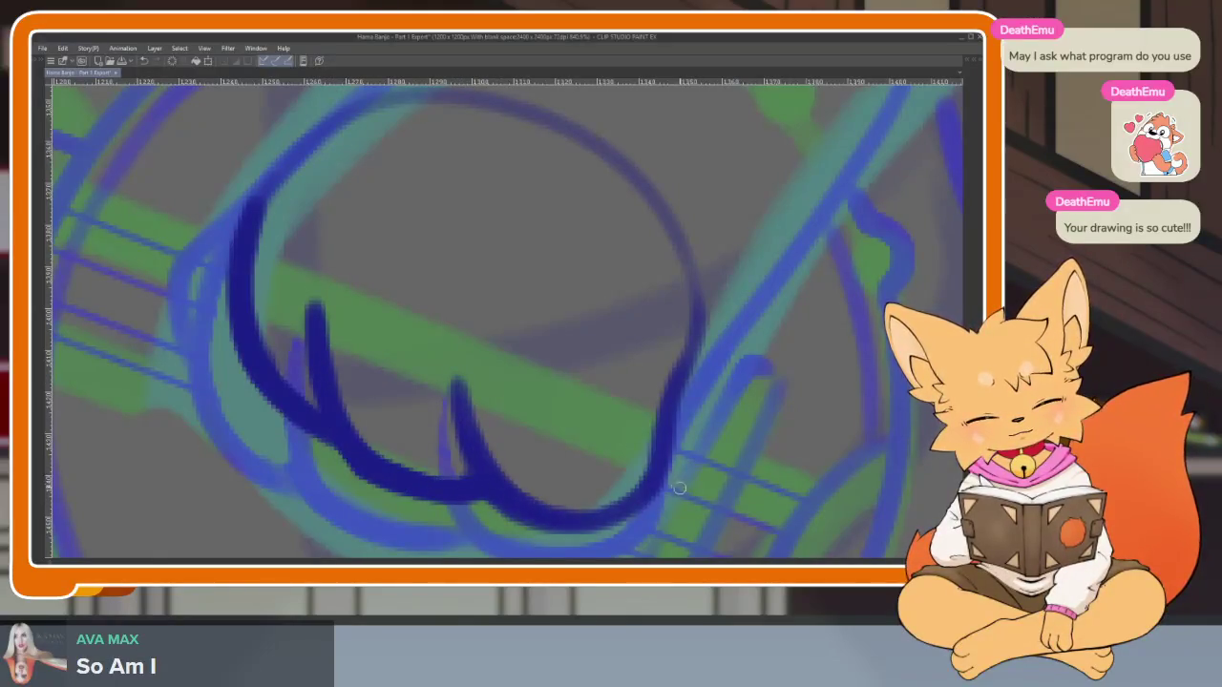
scroll(668, 489, down, 5)
scroll(645, 467, up, 4)
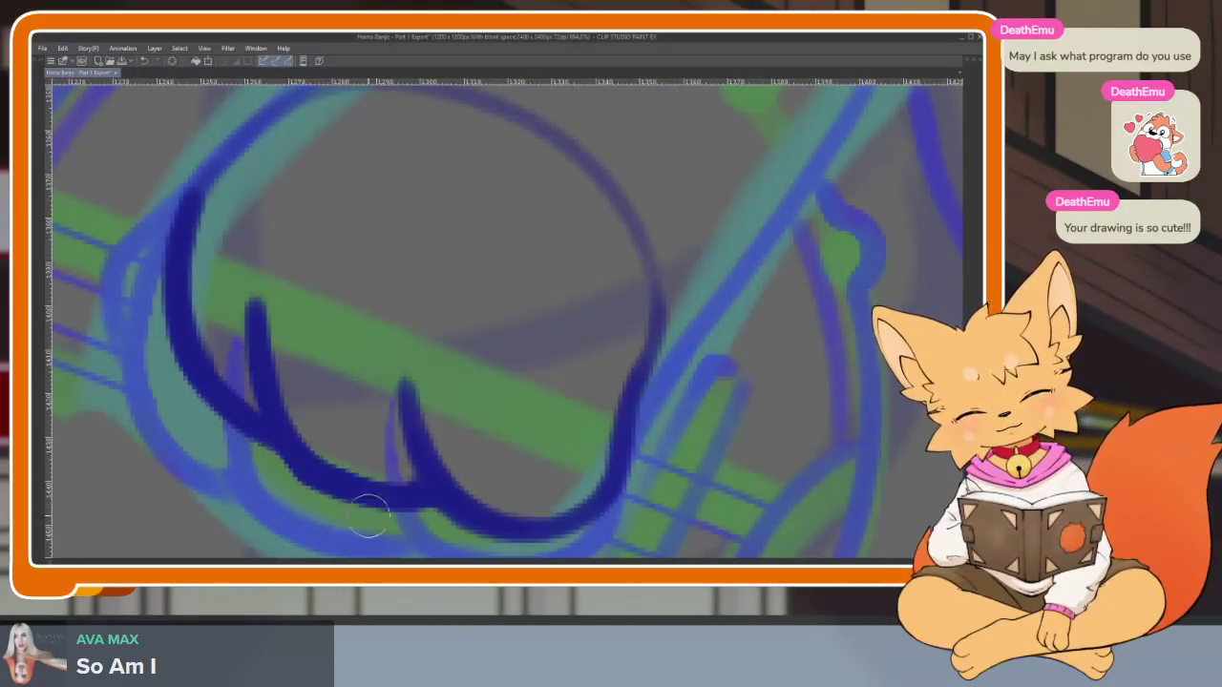
scroll(483, 410, down, 4)
scroll(579, 431, up, 2)
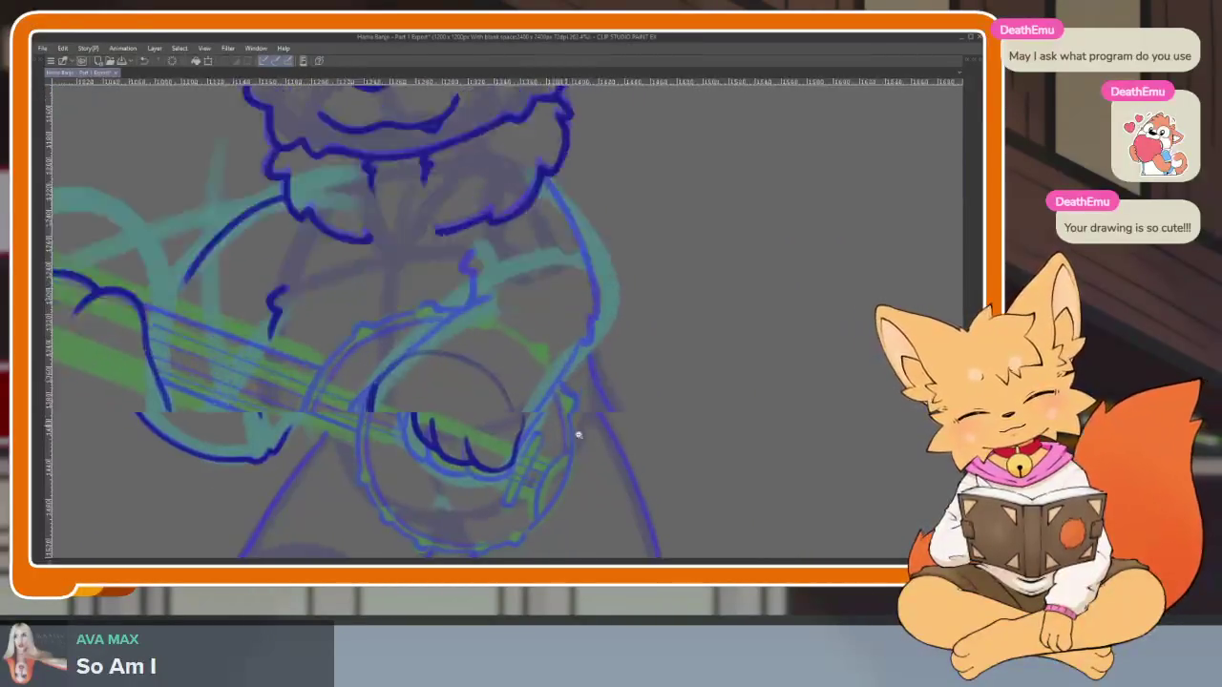
Ink the arm line and forearm curve above the banjo, redrawing a short fur tuft
scroll(472, 471, up, 1)
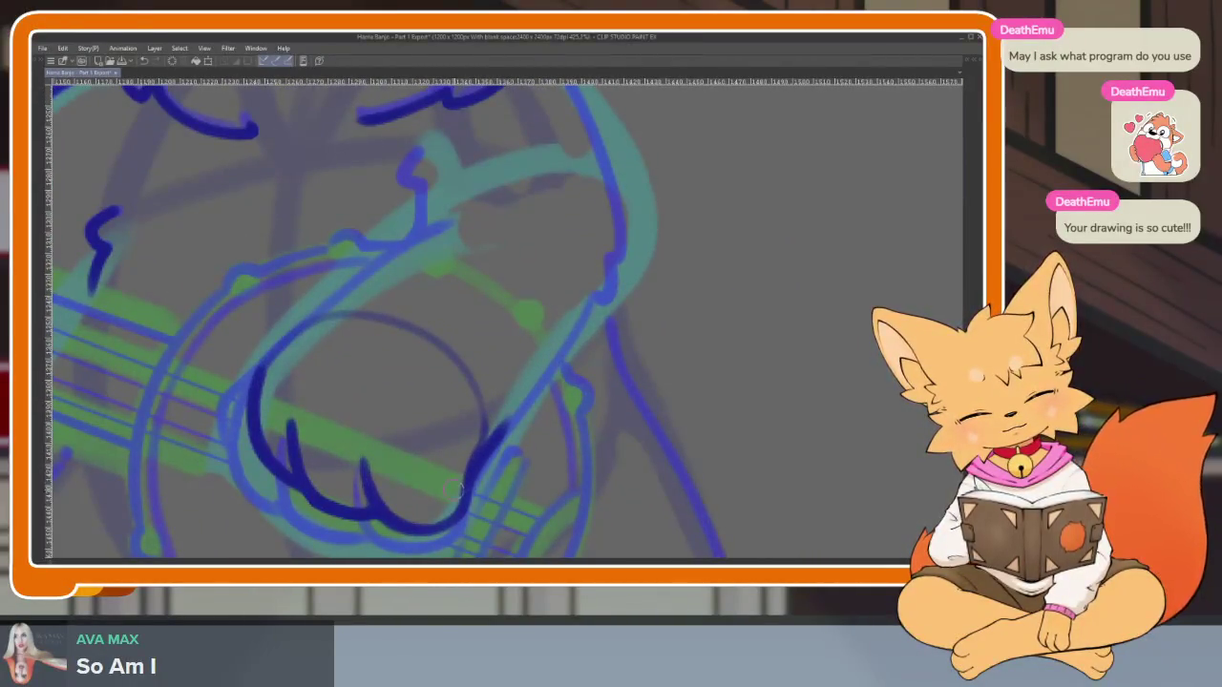
drag(533, 342, 533, 441)
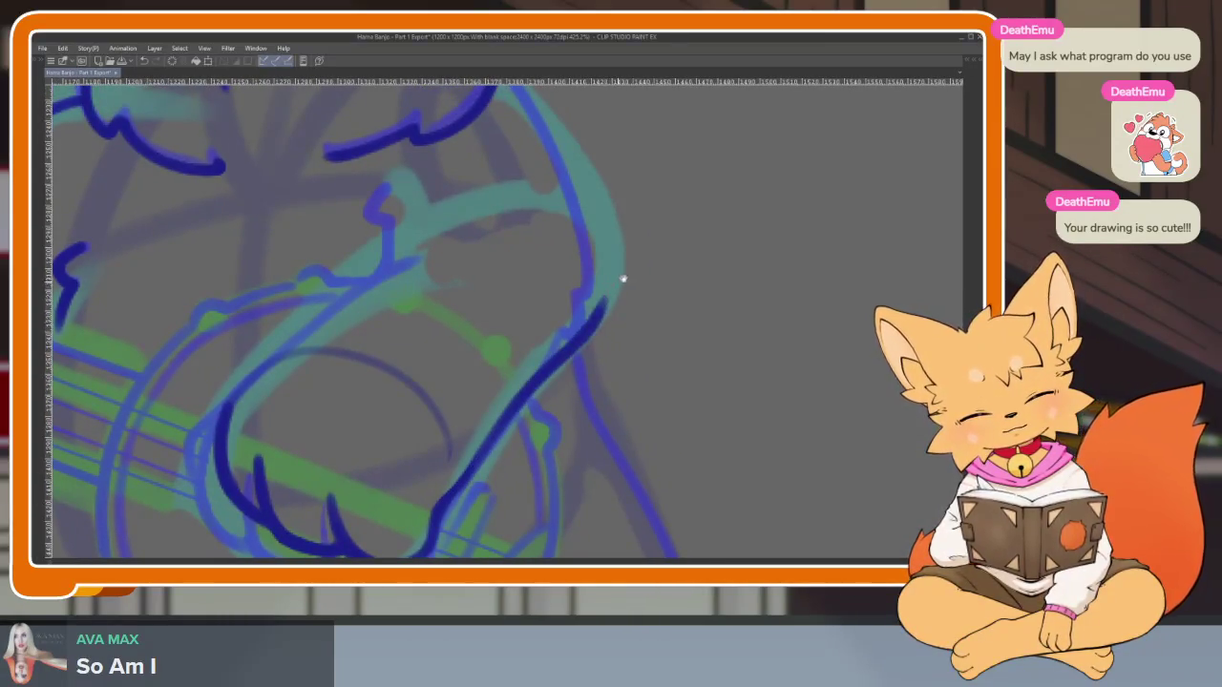
drag(568, 240, 501, 355)
drag(441, 197, 563, 345)
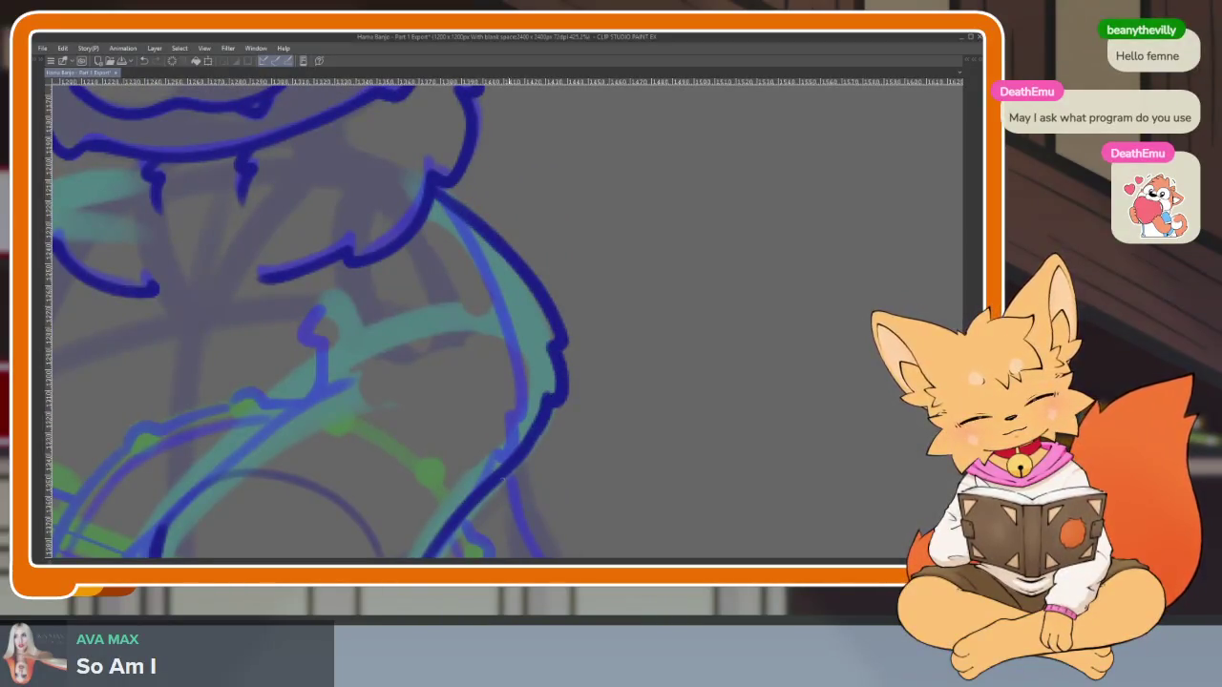
scroll(563, 363, down, 5)
scroll(637, 400, up, 5)
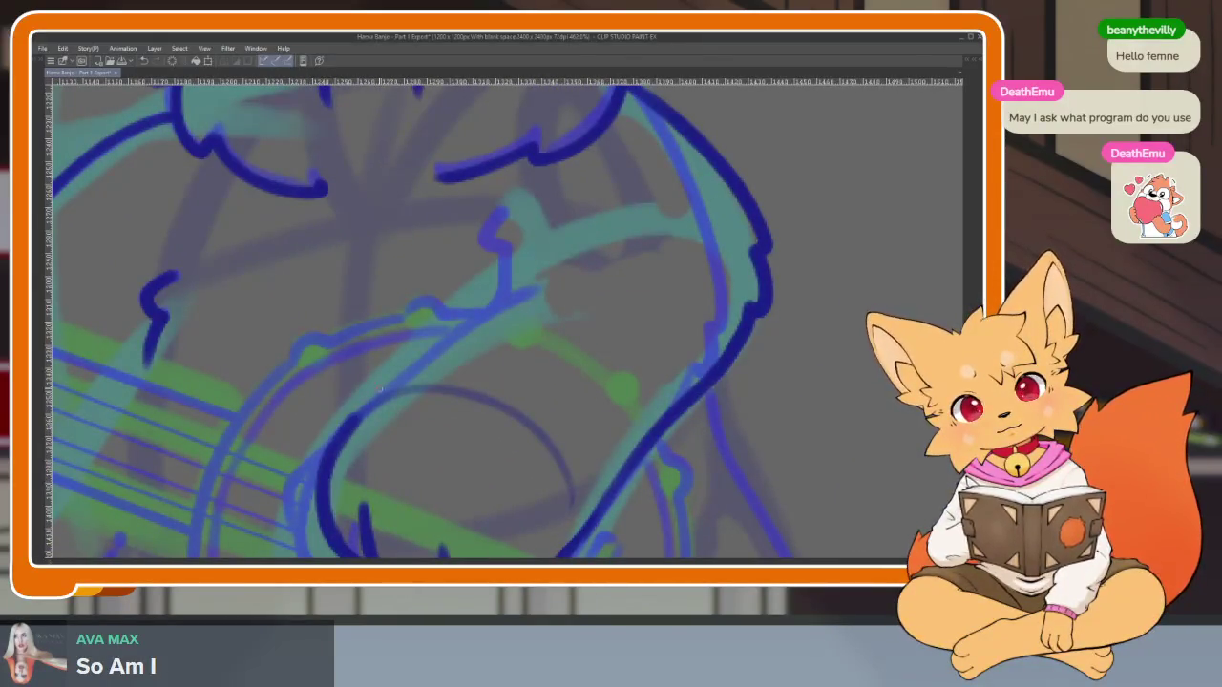
drag(324, 482, 577, 253)
scroll(605, 309, up, 2)
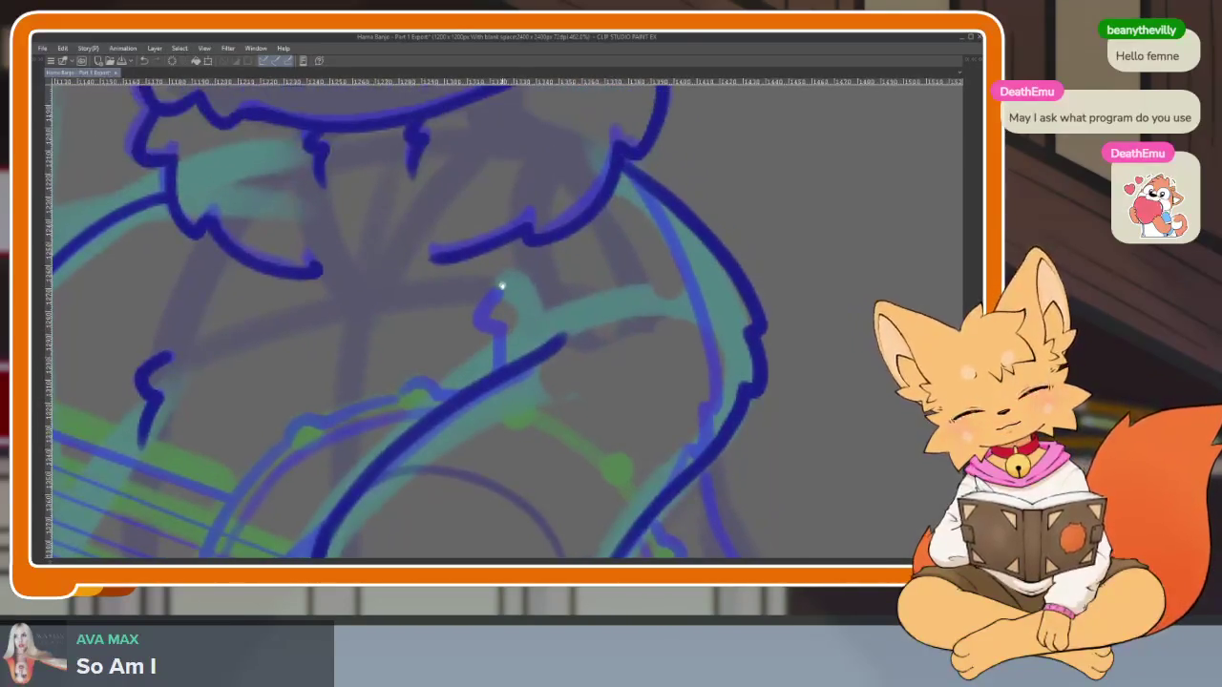
key(ctrl+z)
drag(510, 319, 506, 294)
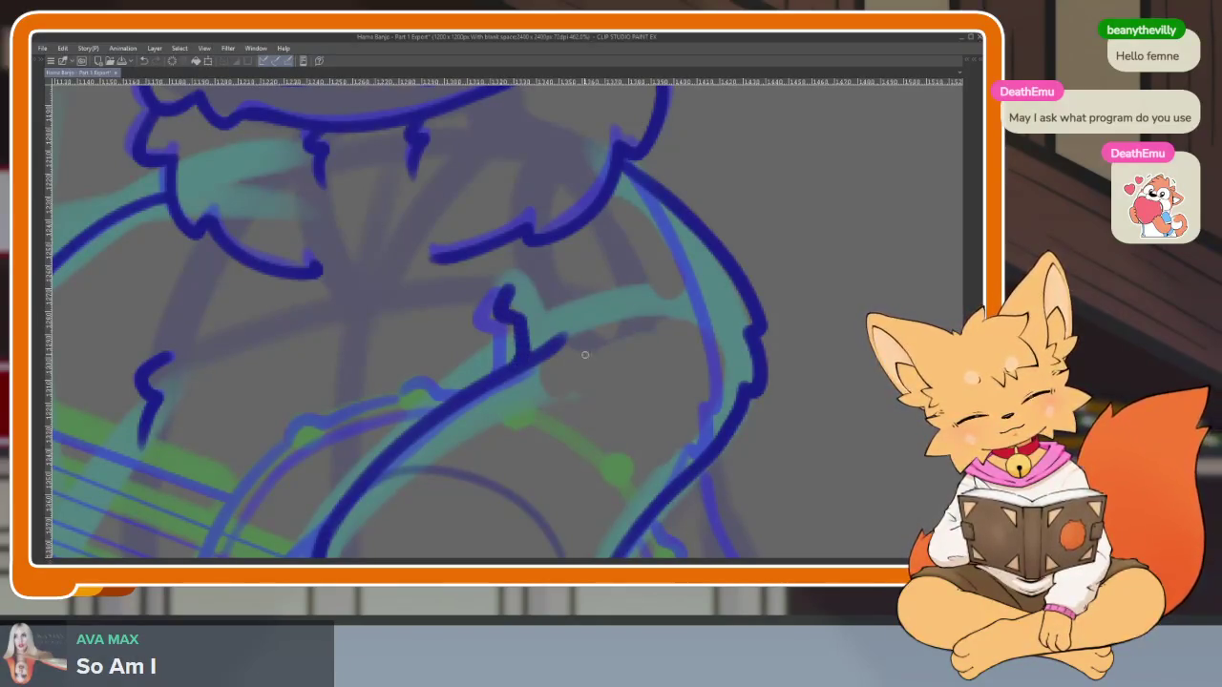
Zoom in and redraw the paw's outline on the drum as a thicker stroke
scroll(585, 355, down, 3)
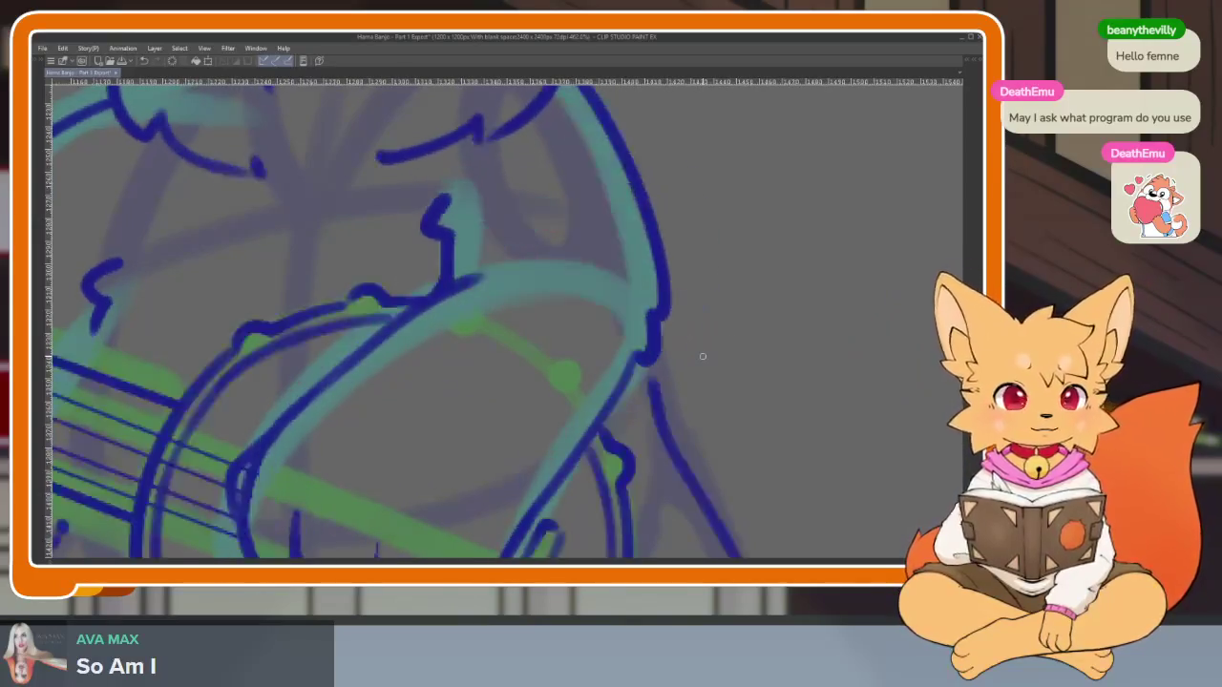
scroll(702, 356, down, 5)
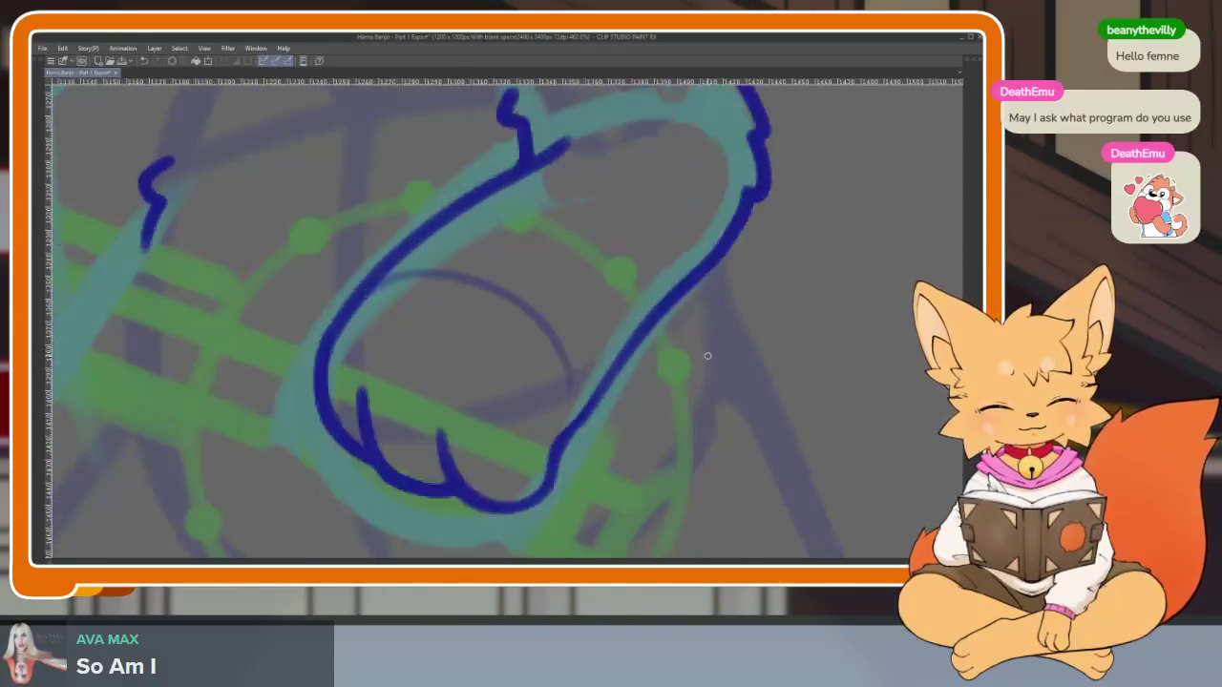
scroll(412, 408, up, 2)
scroll(420, 411, up, 2)
scroll(429, 410, up, 2)
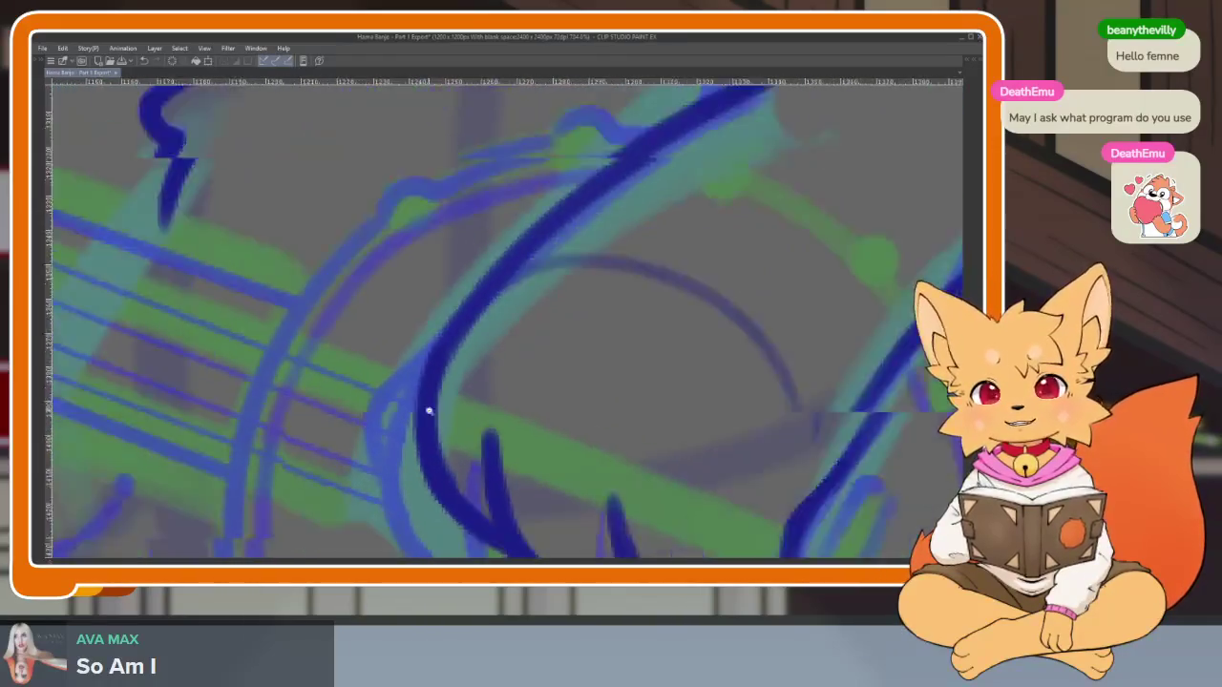
scroll(428, 411, up, 2)
mouse_move(439, 336)
mouse_down()
mouse_move(368, 428)
mouse_move(367, 491)
mouse_up()
key(ctrl+z)
drag(445, 338, 363, 436)
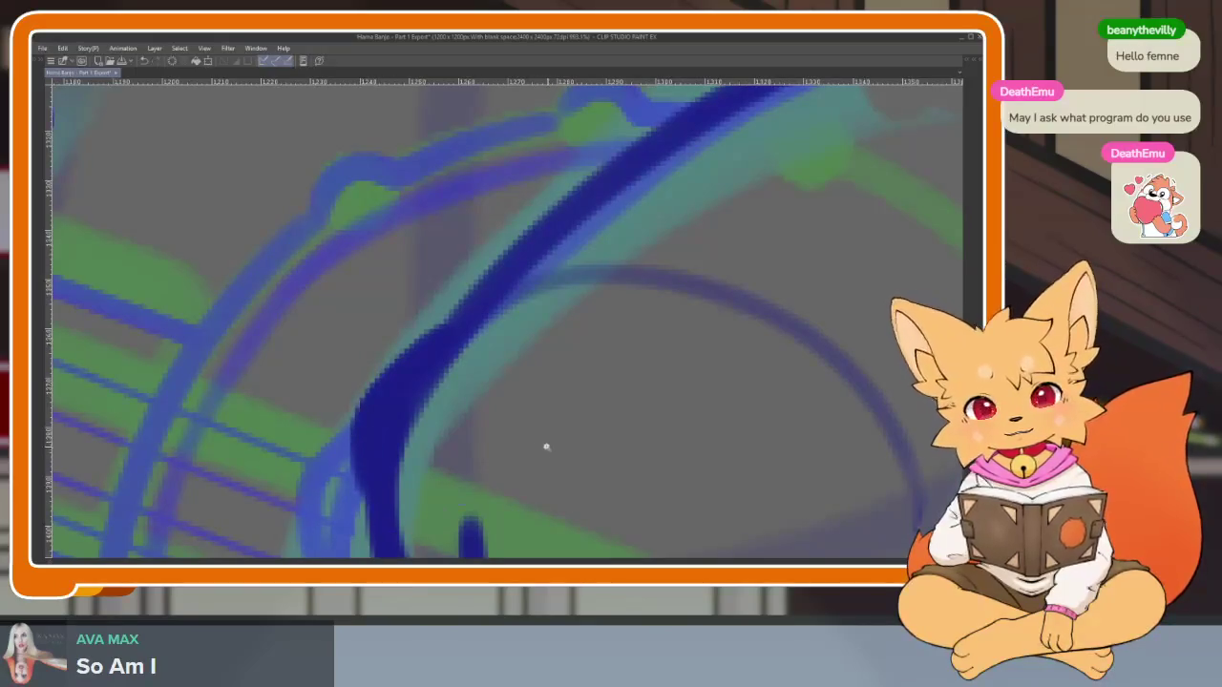
scroll(545, 444, down, 6)
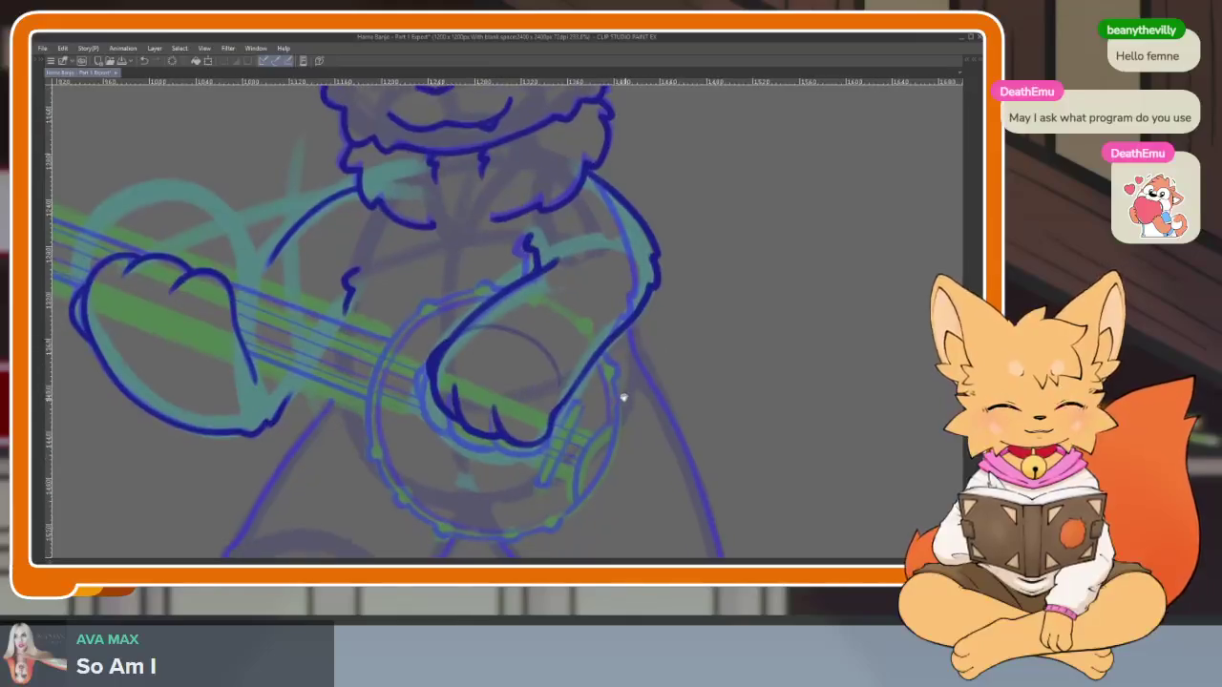
Zoom into the feet and ink a thicker blue line along the left foot's bottom edge
scroll(629, 417, down, 3)
scroll(417, 319, down, 3)
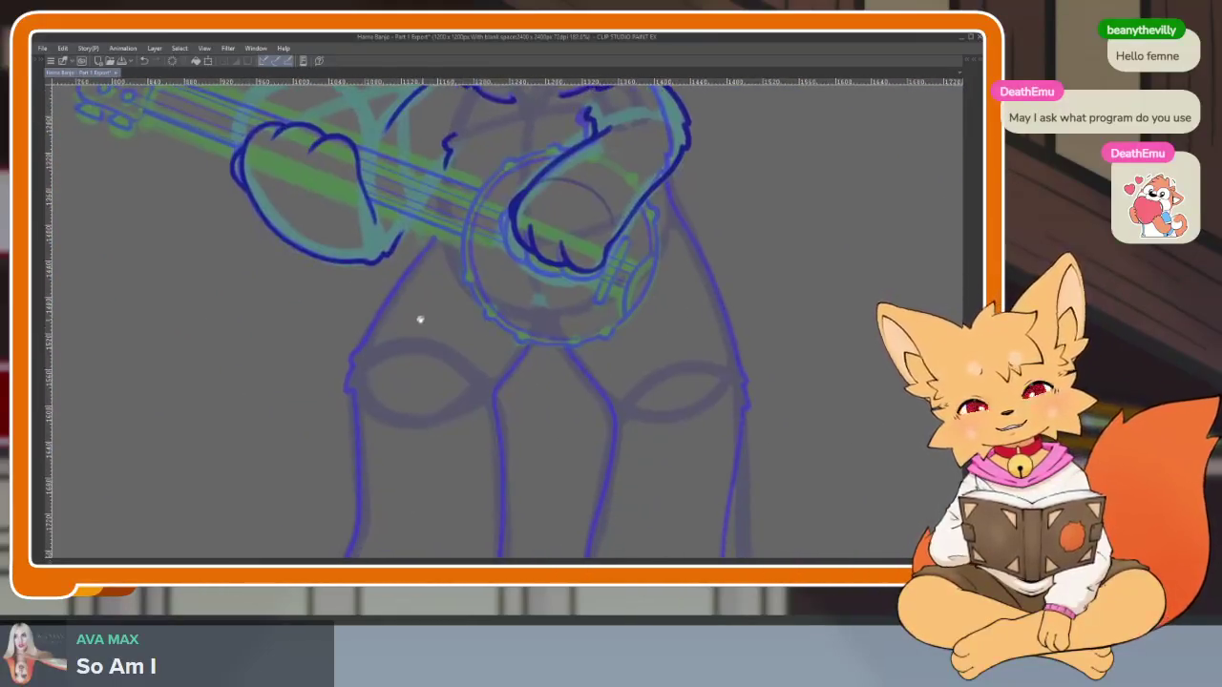
scroll(473, 239, up, 3)
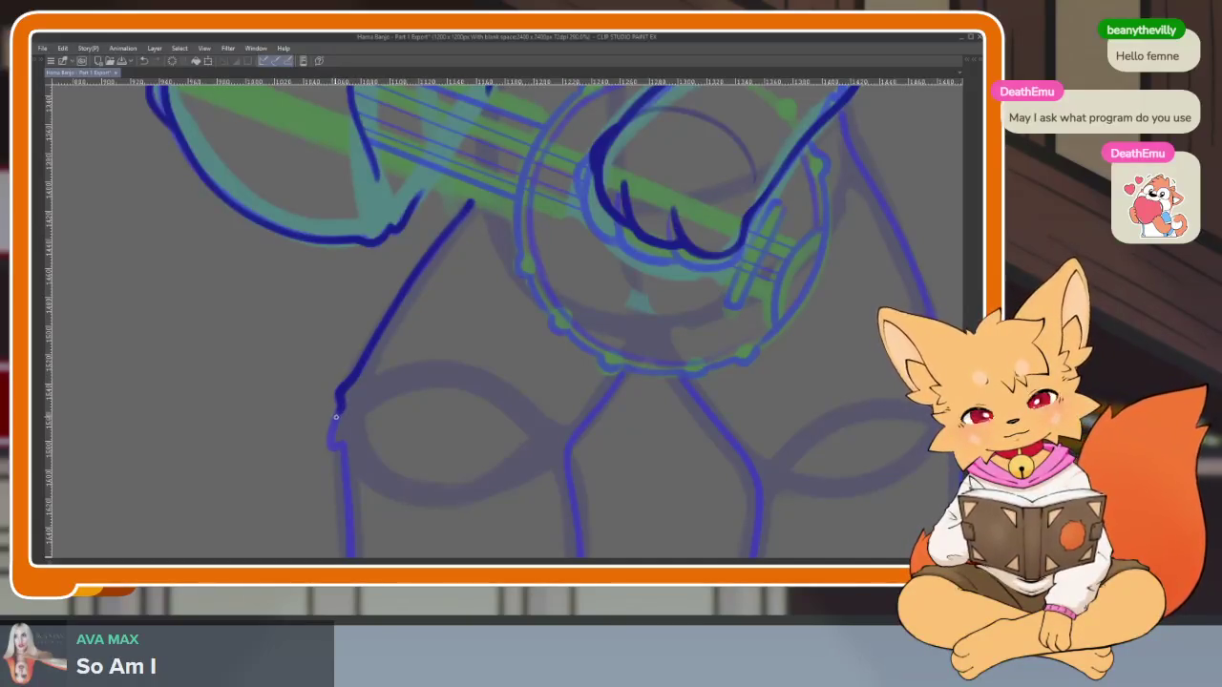
scroll(449, 276, down, 3)
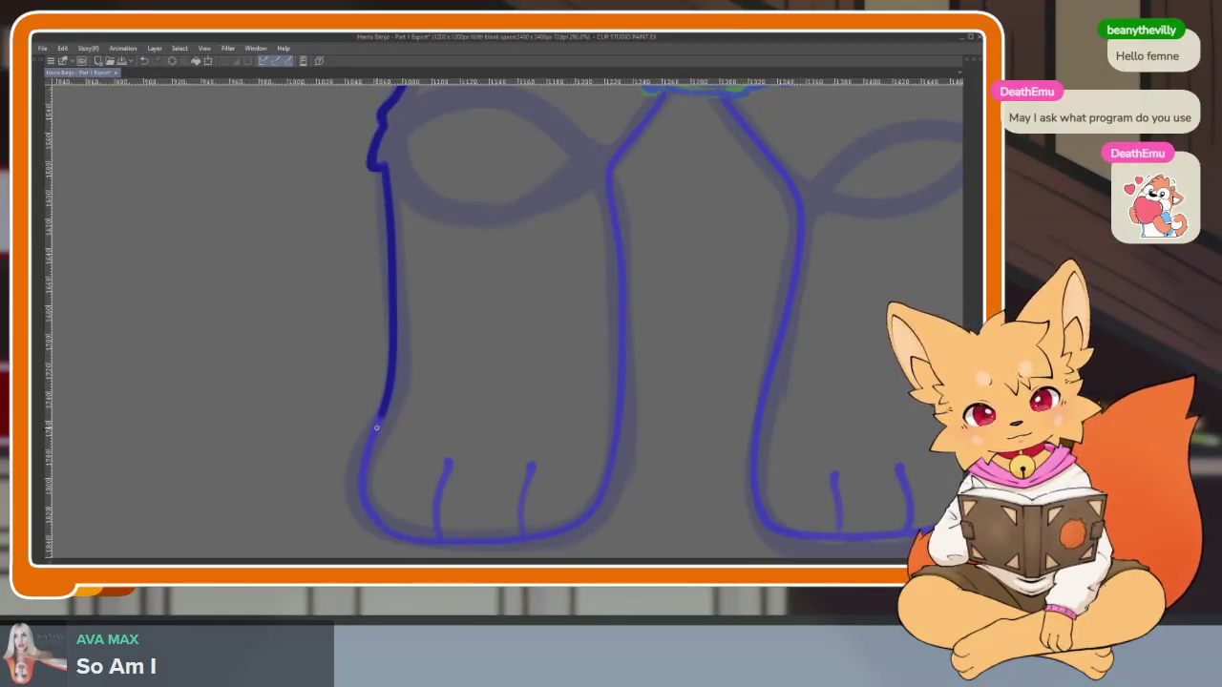
scroll(414, 539, up, 1)
scroll(627, 445, right, 2)
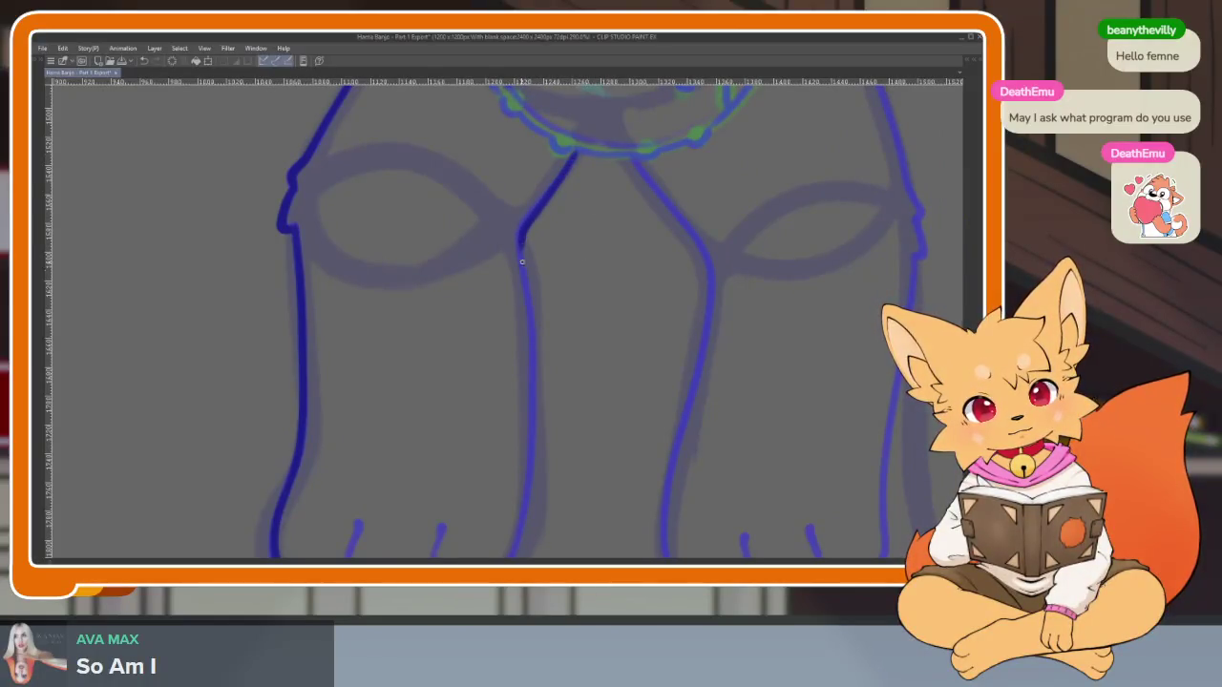
scroll(522, 260, down, 2)
scroll(522, 260, left, 1)
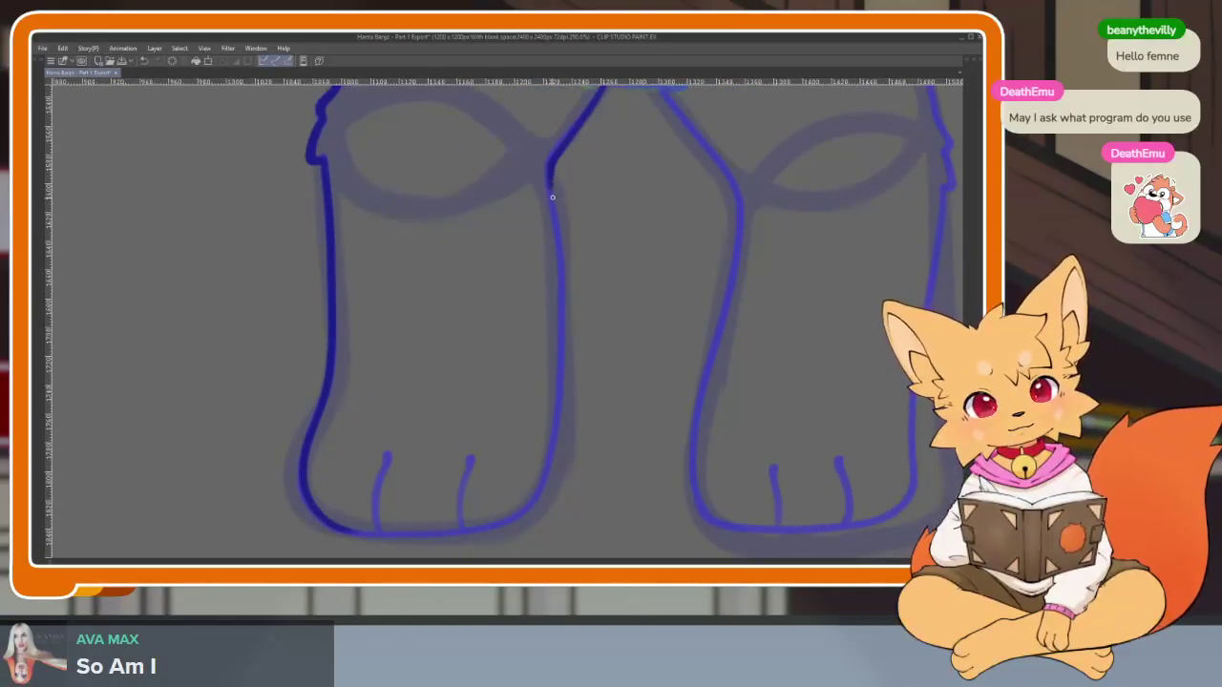
drag(530, 502, 384, 533)
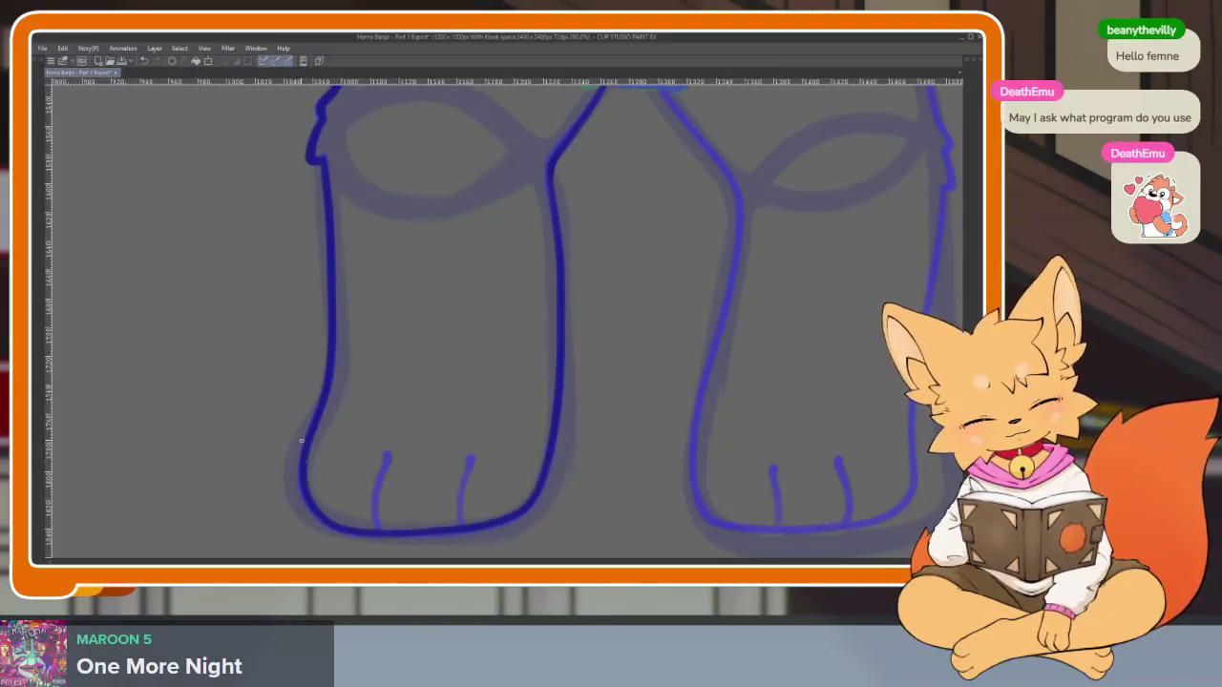
Redraw the left foot's second toe line and left toe line with darker strokes
scroll(611, 422, down, 1)
scroll(510, 455, up, 2)
scroll(519, 477, up, 1)
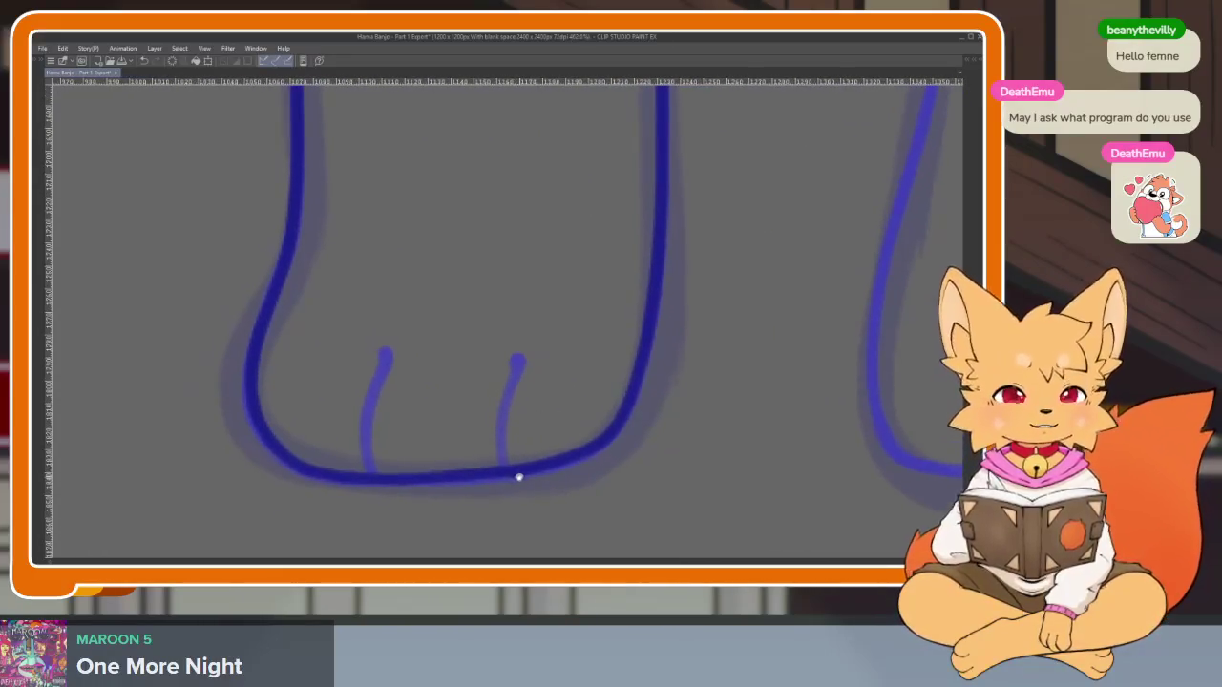
scroll(518, 477, up, 1)
scroll(521, 482, up, 1)
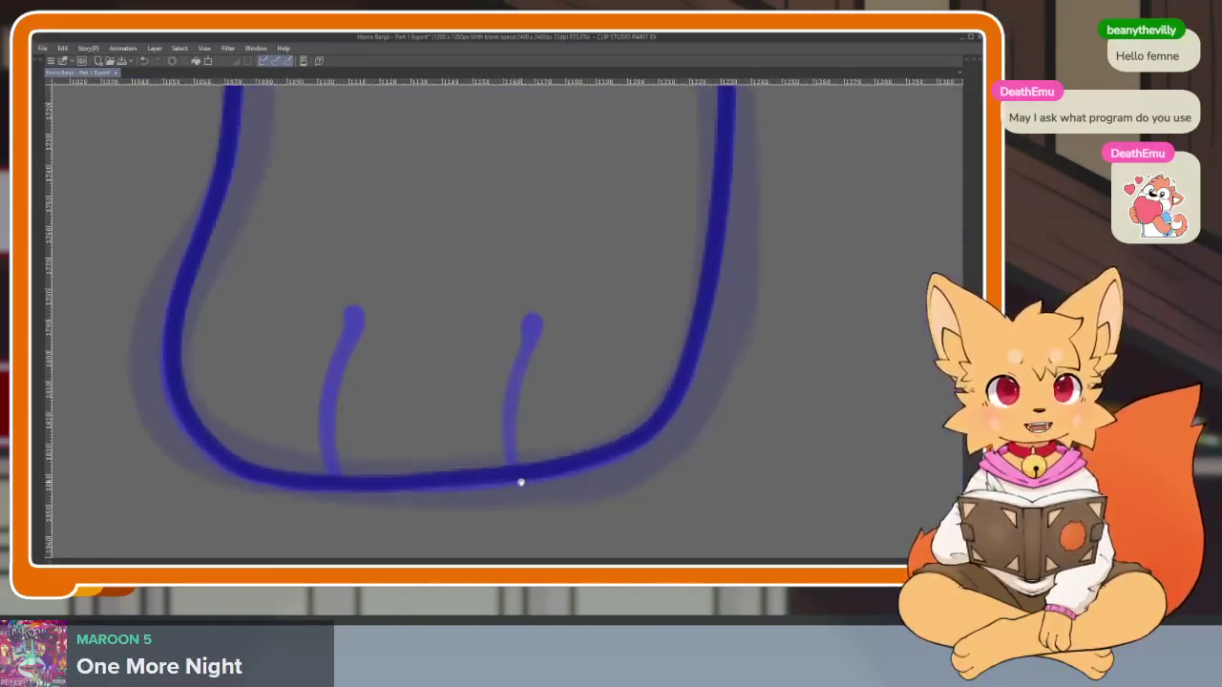
scroll(521, 482, down, 2)
scroll(511, 473, up, 1)
scroll(466, 469, up, 1)
scroll(471, 478, up, 1)
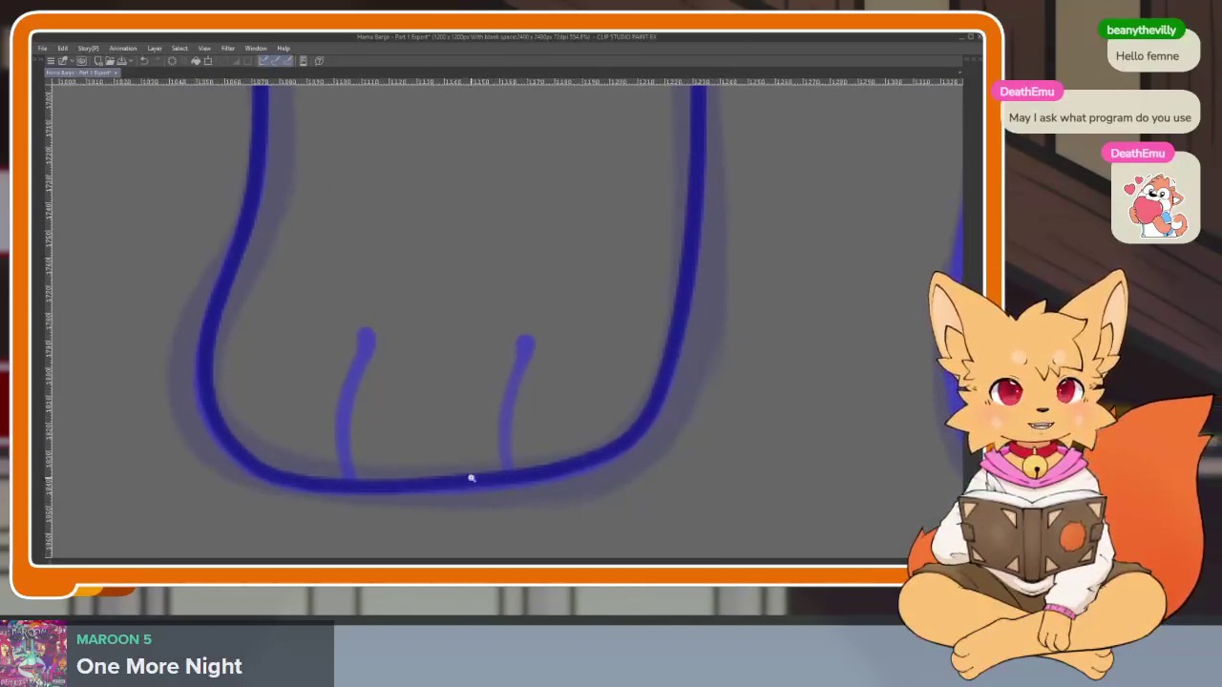
scroll(487, 484, up, 2)
scroll(525, 490, down, 2)
scroll(563, 494, up, 1)
scroll(568, 496, up, 2)
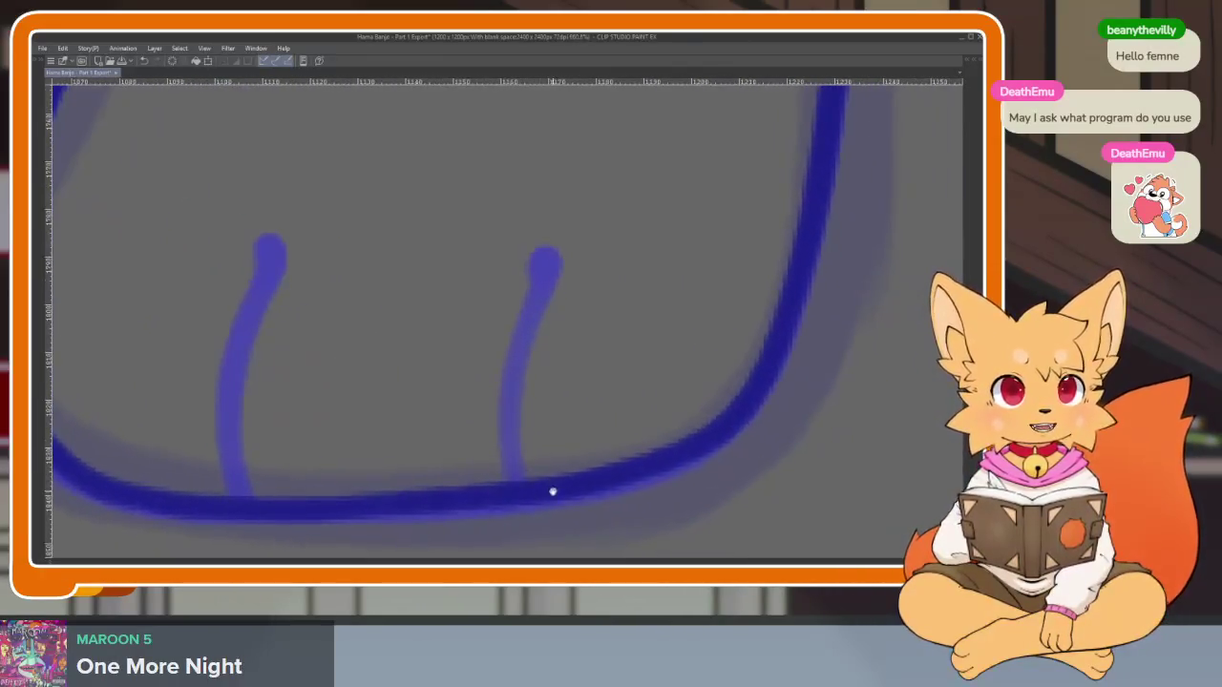
drag(516, 475, 547, 265)
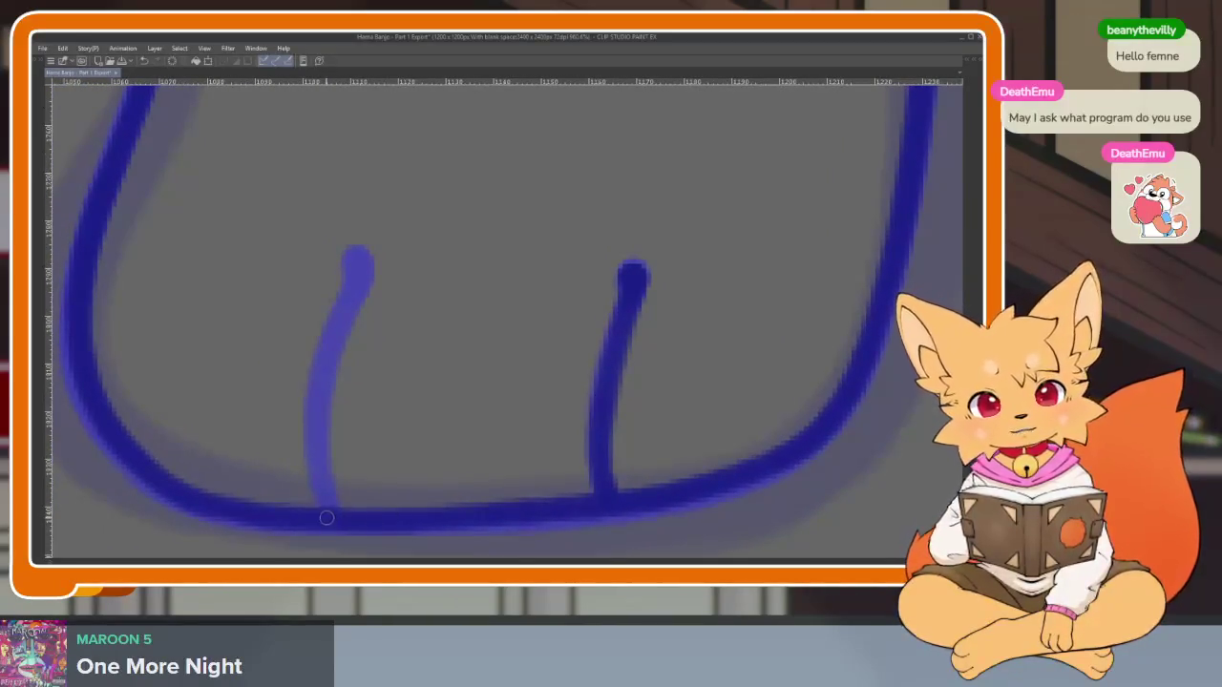
drag(313, 446, 356, 278)
Bring the right foot and the leg below the banjo into view, undoing the leg stroke
scroll(444, 355, down, 5)
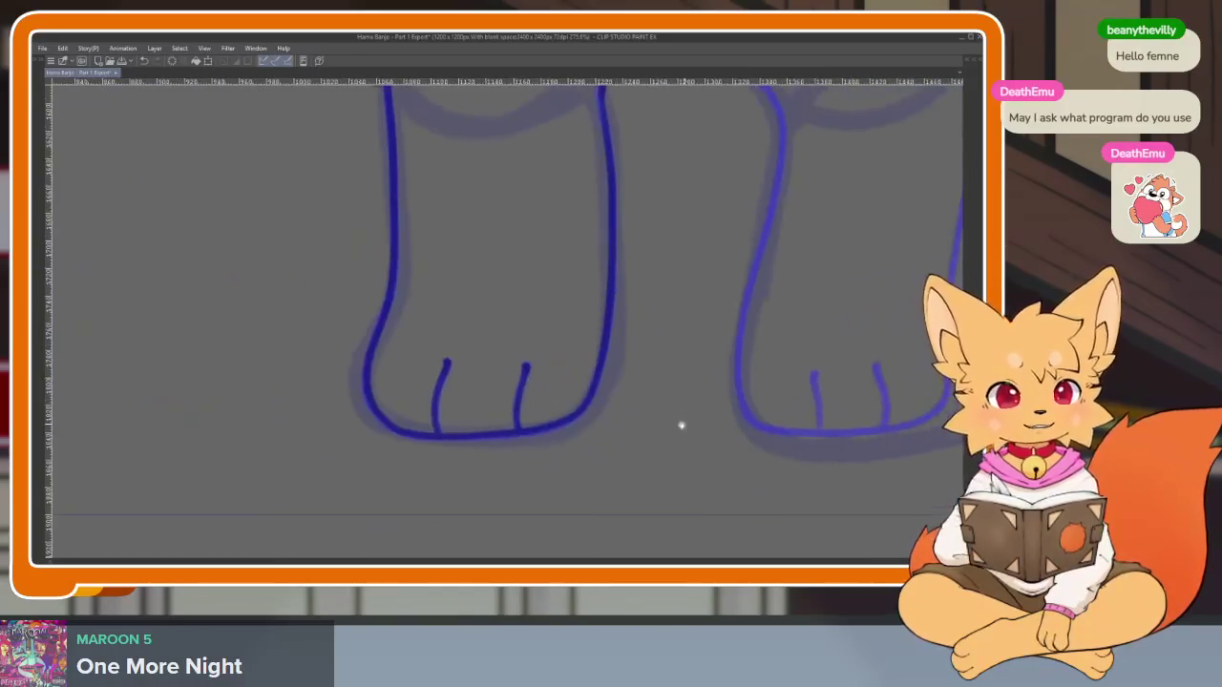
drag(681, 430, 519, 468)
drag(630, 414, 602, 480)
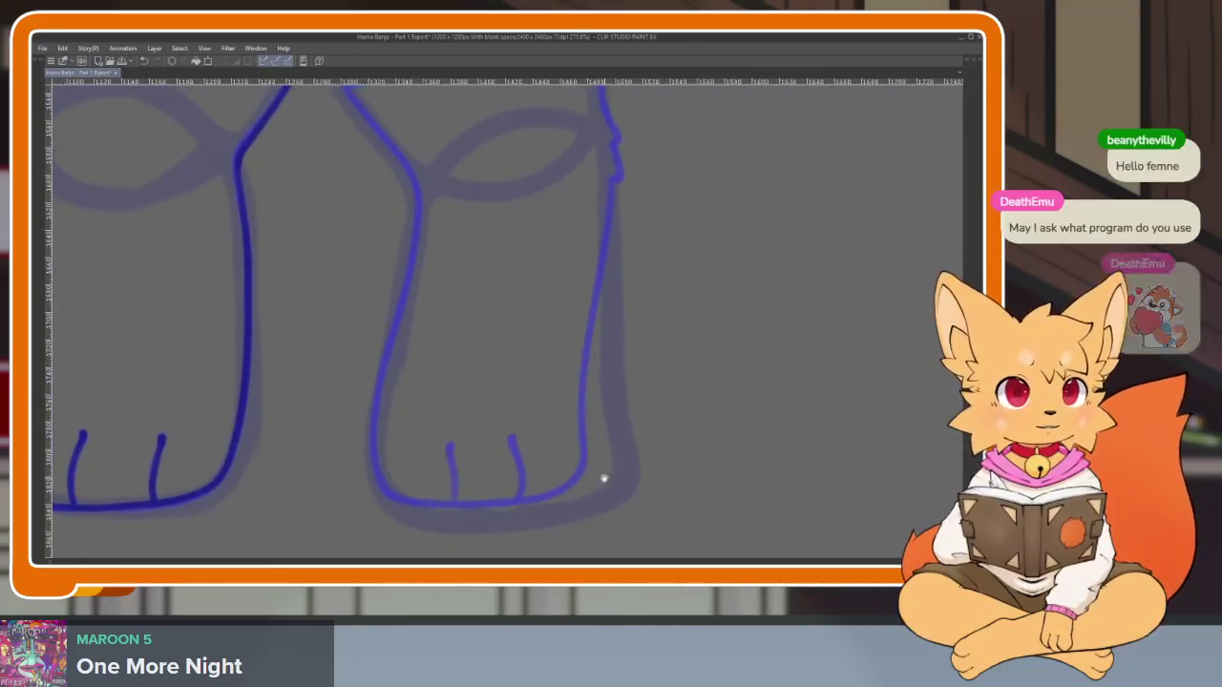
scroll(594, 480, up, 2)
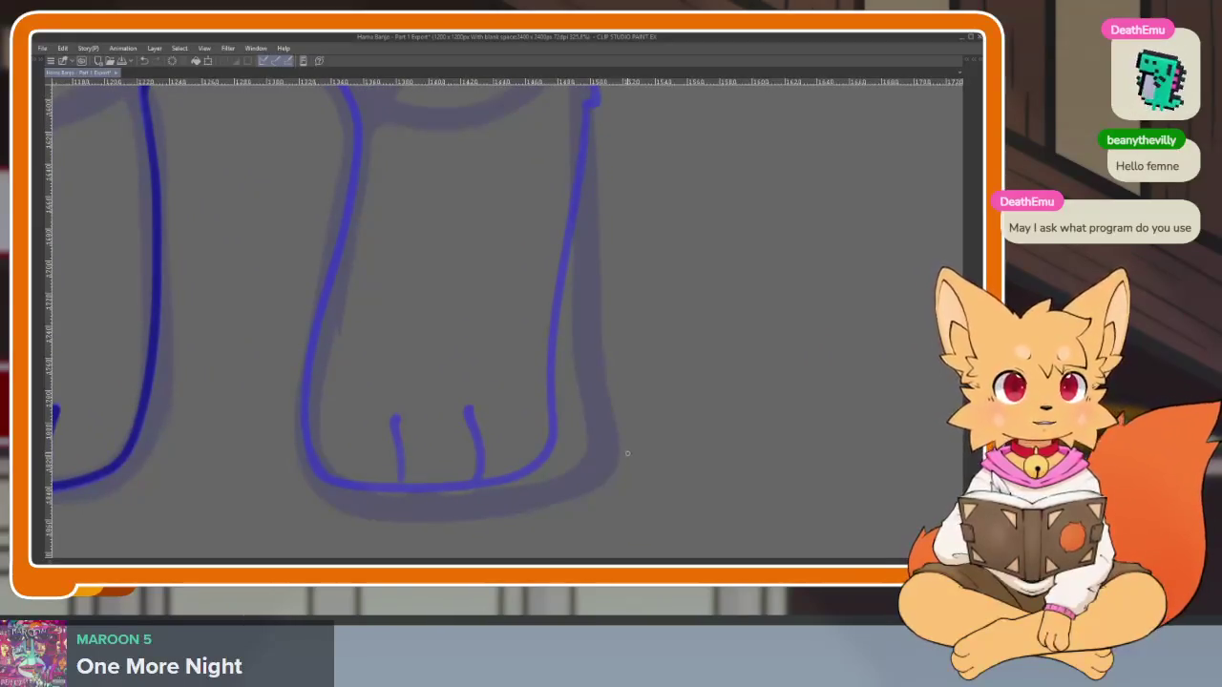
scroll(572, 444, down, 2)
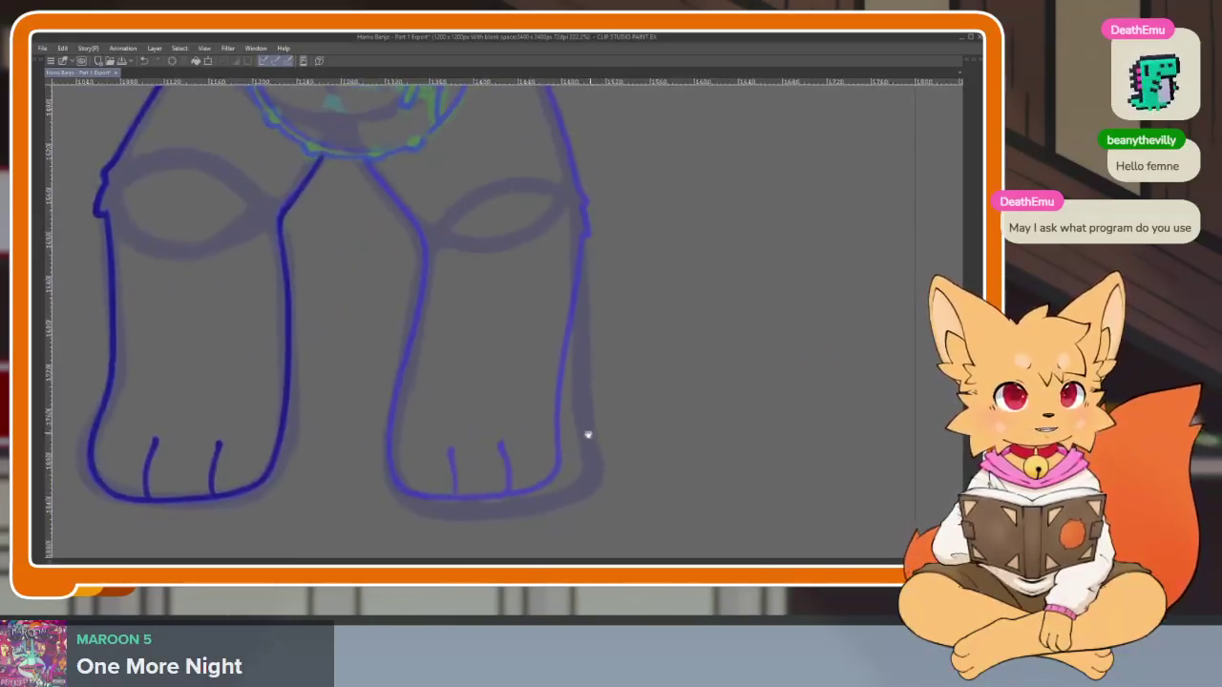
scroll(620, 451, down, 1)
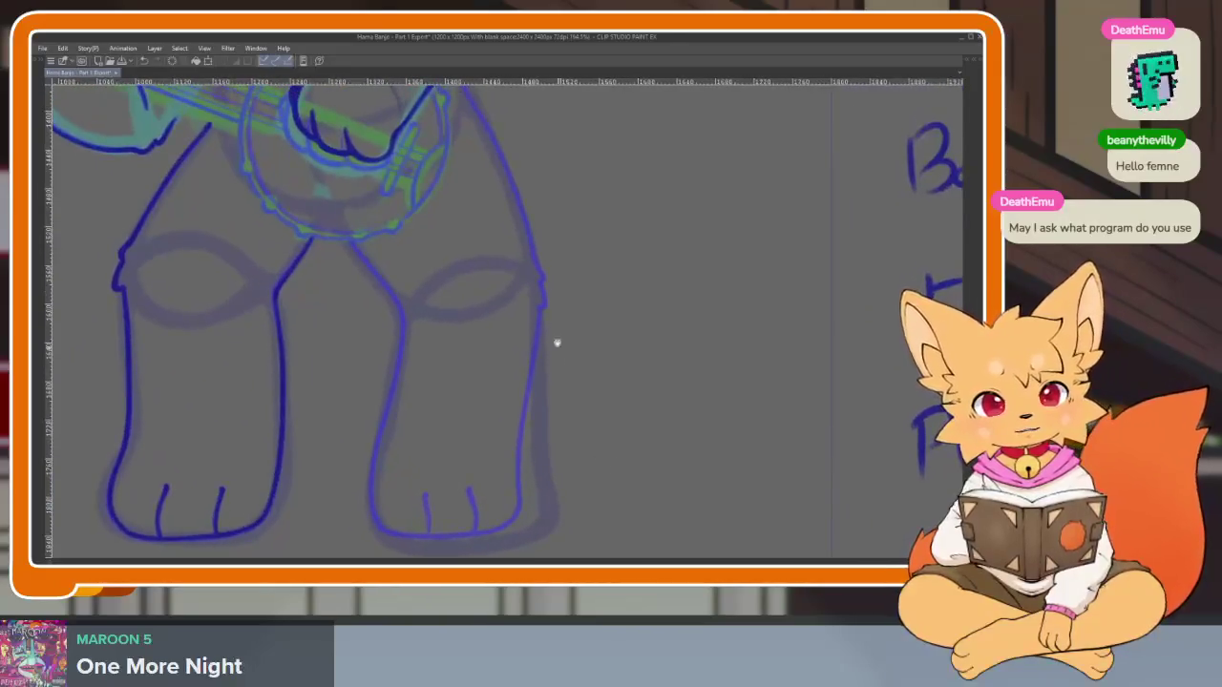
scroll(556, 344, up, 3)
scroll(414, 185, up, 1)
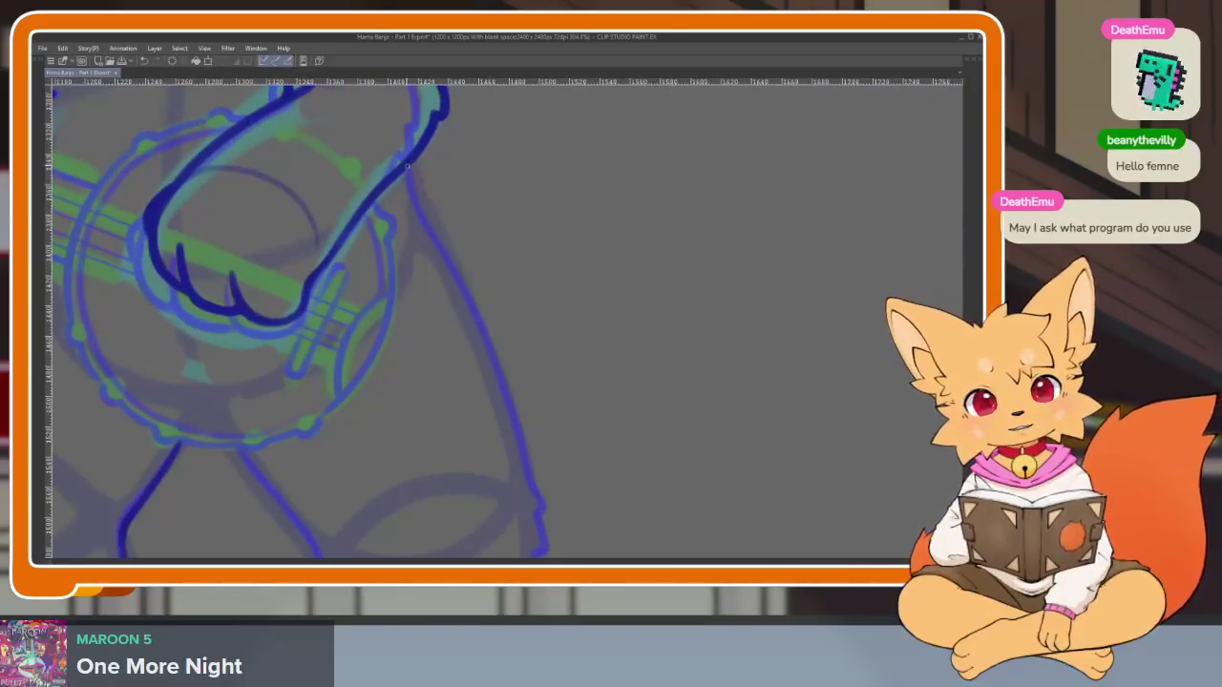
drag(420, 232, 394, 117)
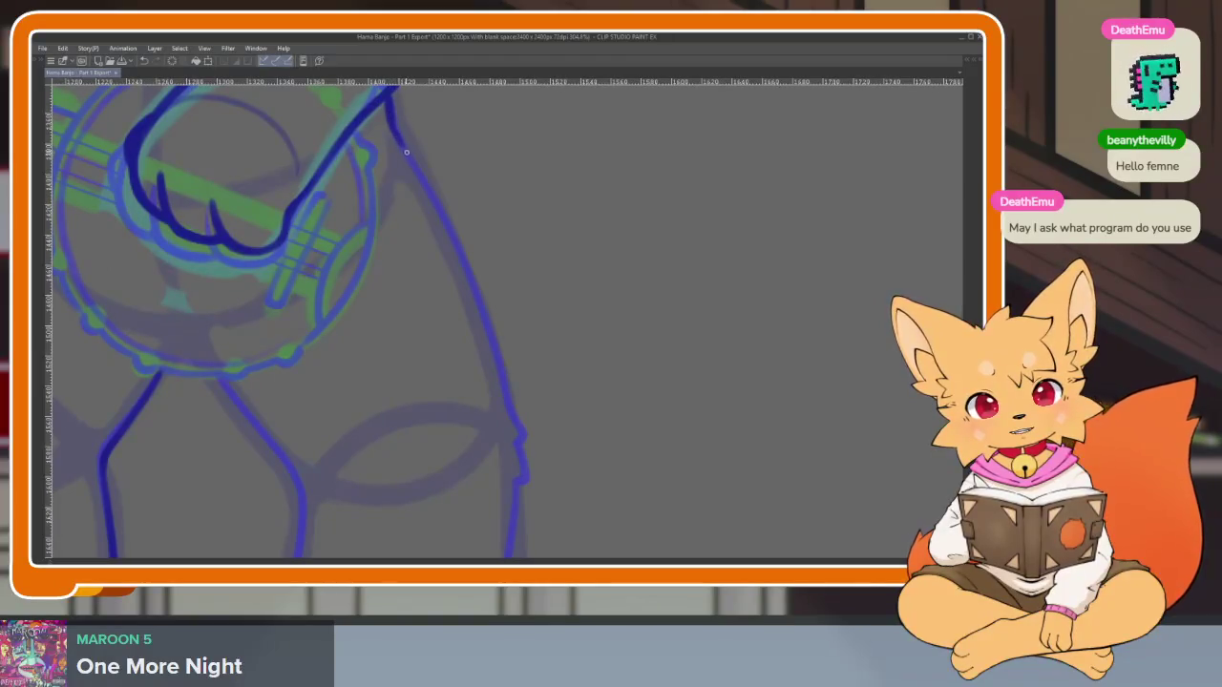
key(ctrl+z)
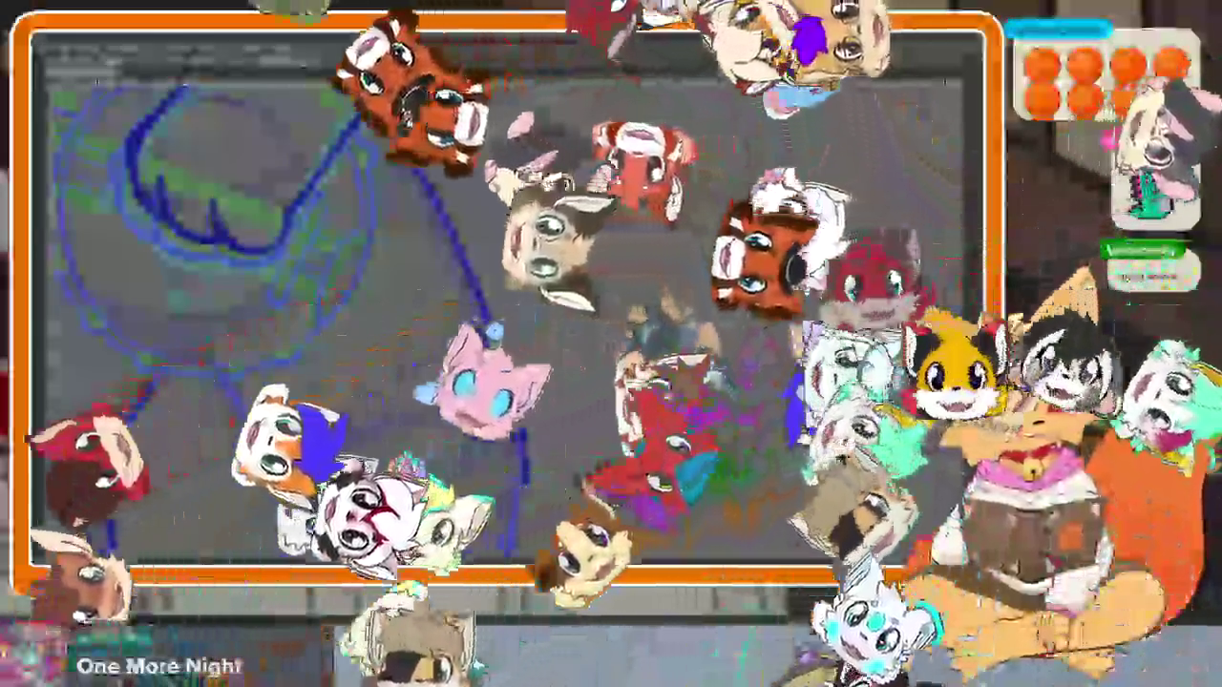
Zoom in on the leg below the banjo after the stroke there is undone
scroll(533, 297, up, 5)
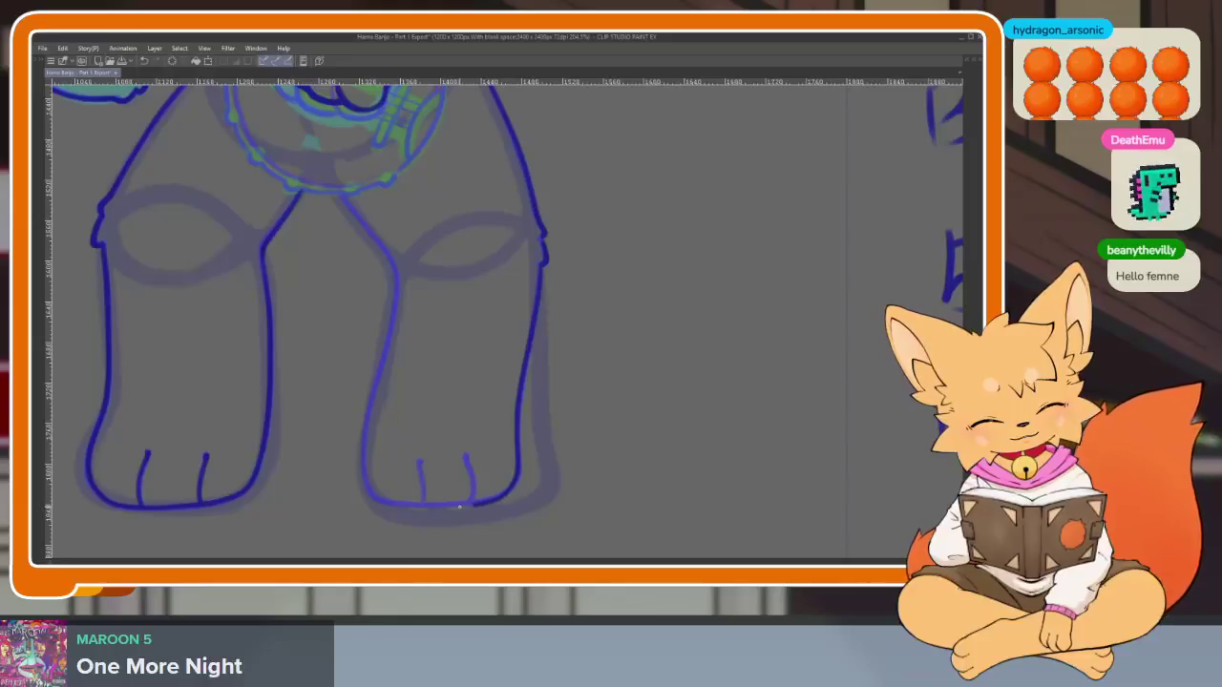
Clean up the right foot's bottom outline by trimming its ragged corner, filling its gap and darkening it
drag(442, 314, 470, 342)
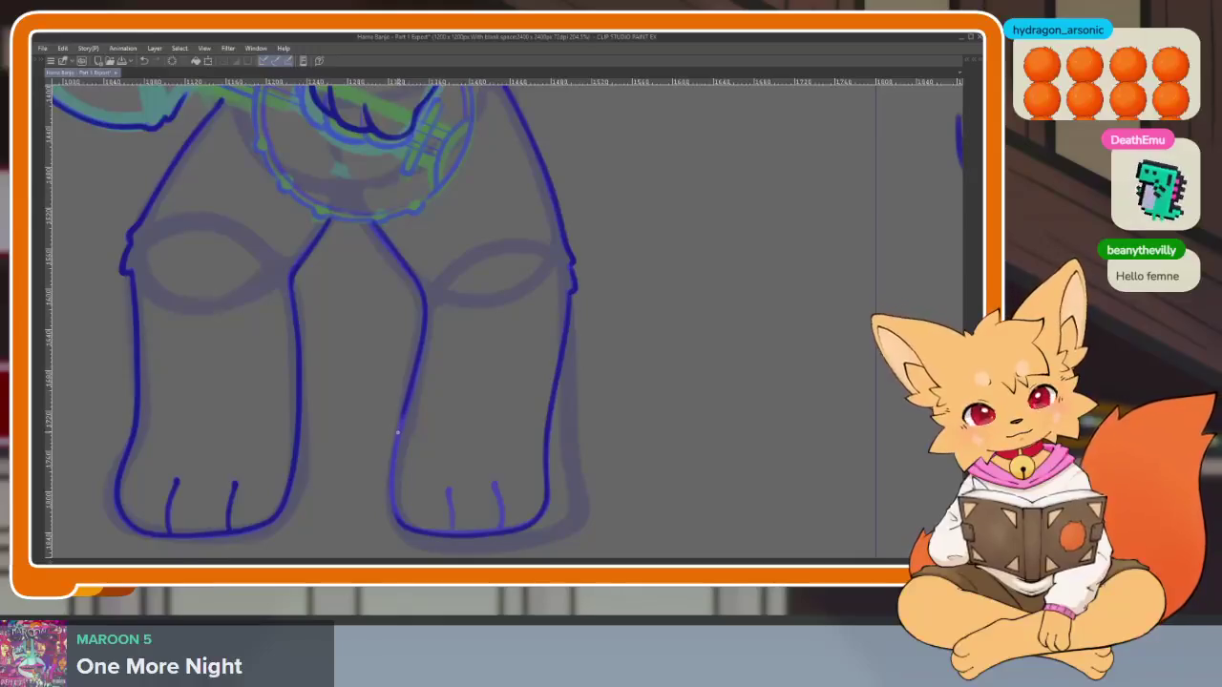
scroll(518, 459, up, 2)
scroll(526, 493, up, 2)
scroll(510, 490, up, 2)
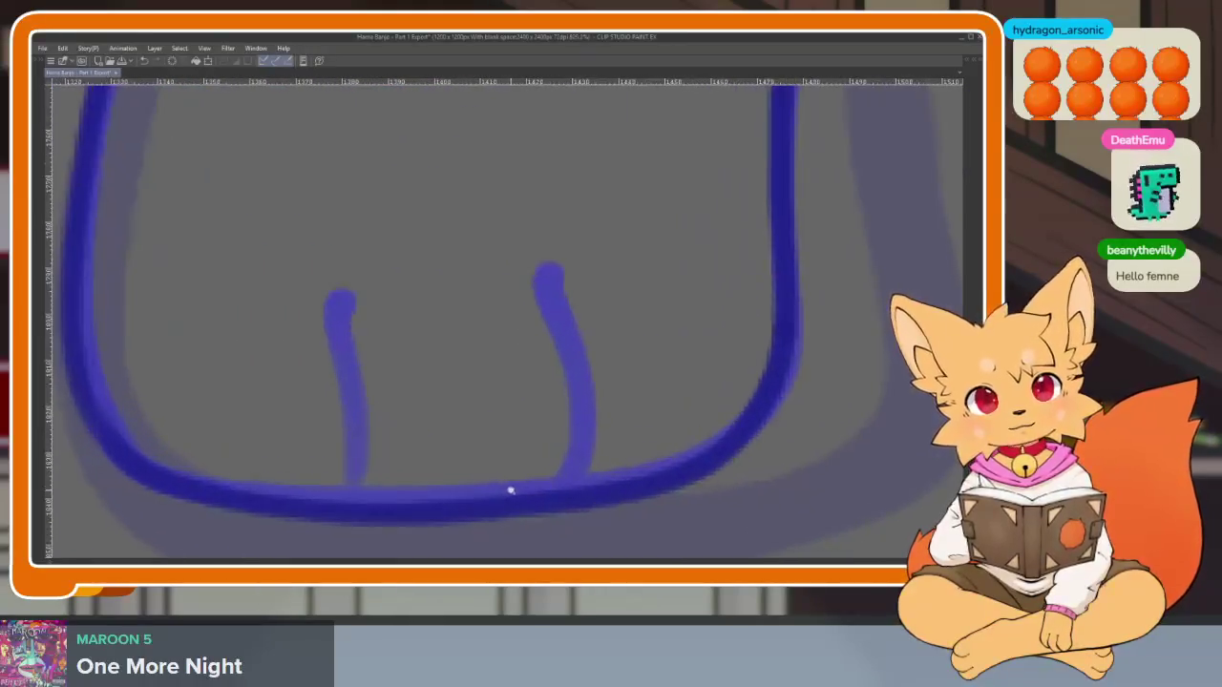
scroll(514, 491, up, 1)
scroll(559, 437, down, 2)
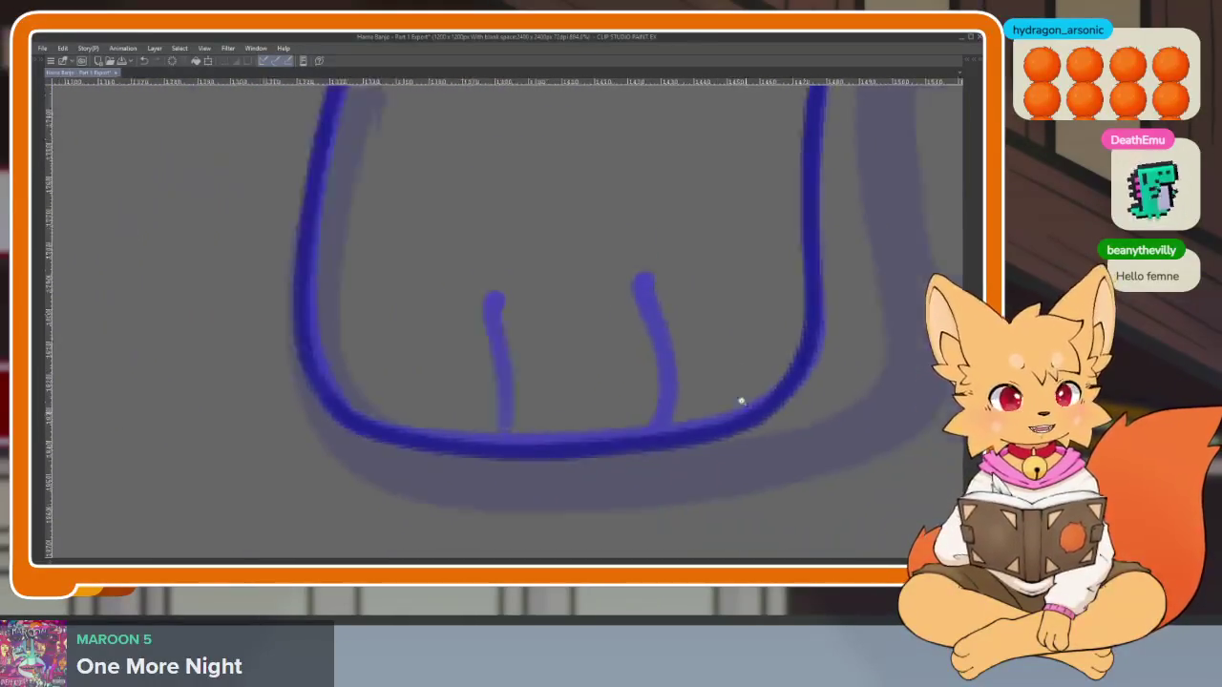
mouse_move(359, 416)
mouse_down()
mouse_move(360, 430)
mouse_move(654, 445)
mouse_move(777, 349)
mouse_up()
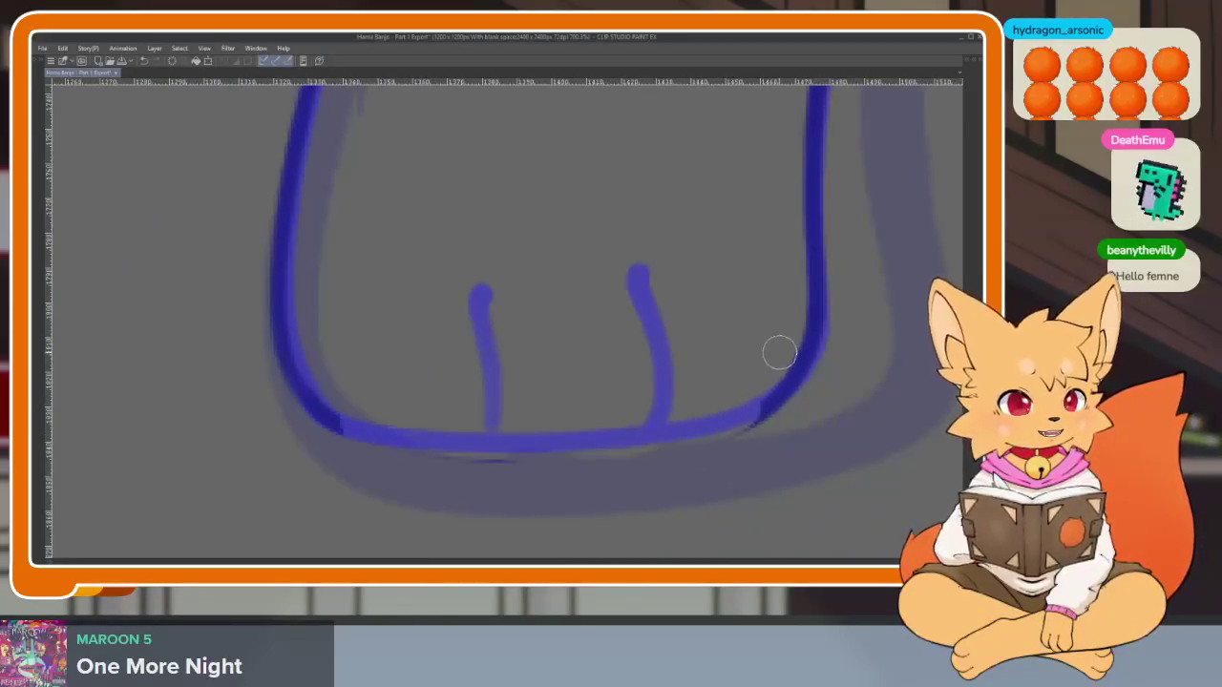
drag(834, 387, 763, 422)
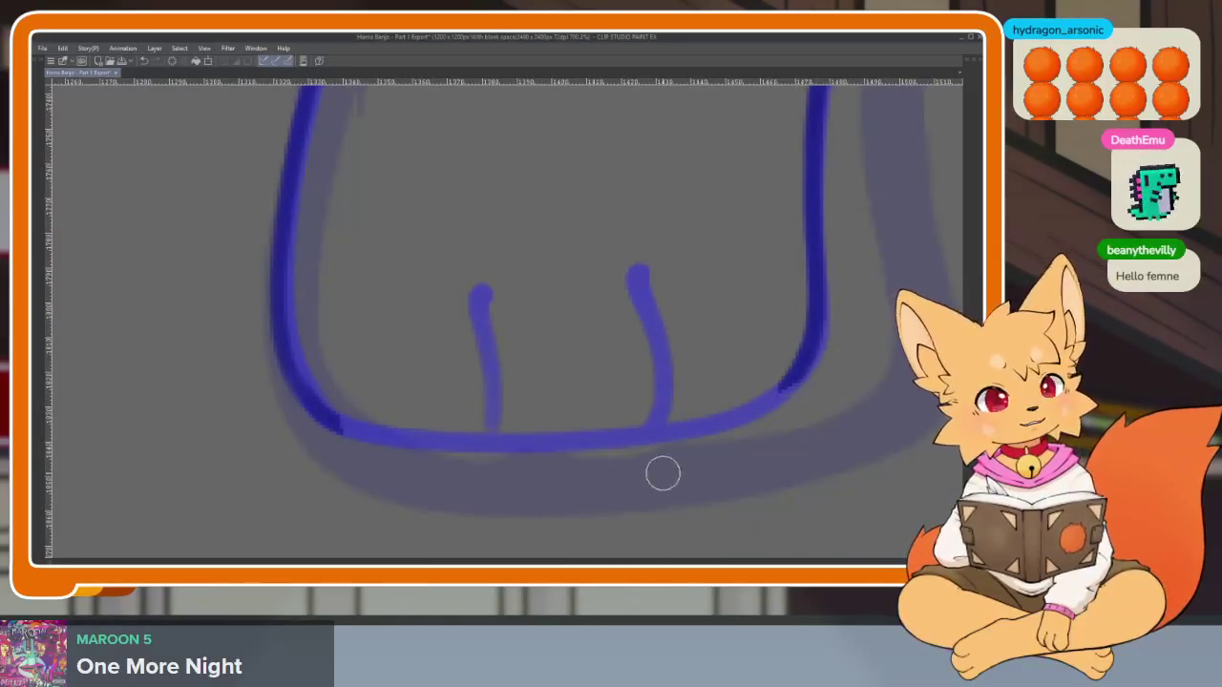
drag(700, 457, 761, 448)
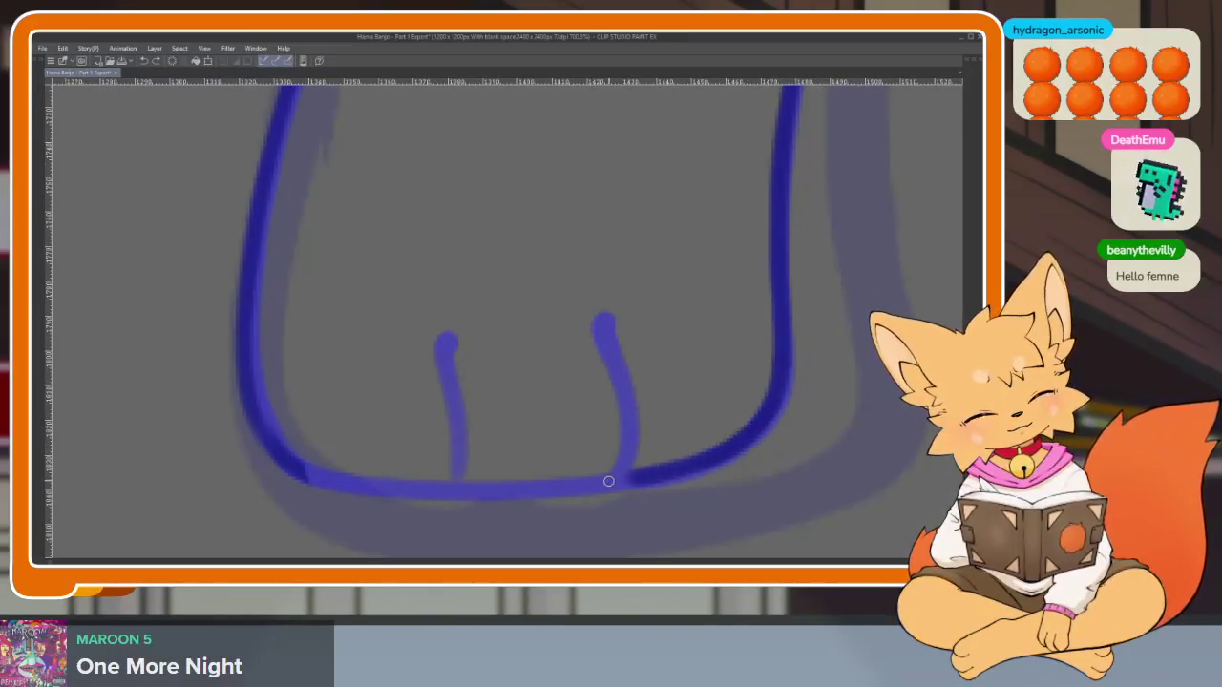
mouse_move(482, 487)
mouse_down()
mouse_move(344, 480)
mouse_move(754, 425)
mouse_up()
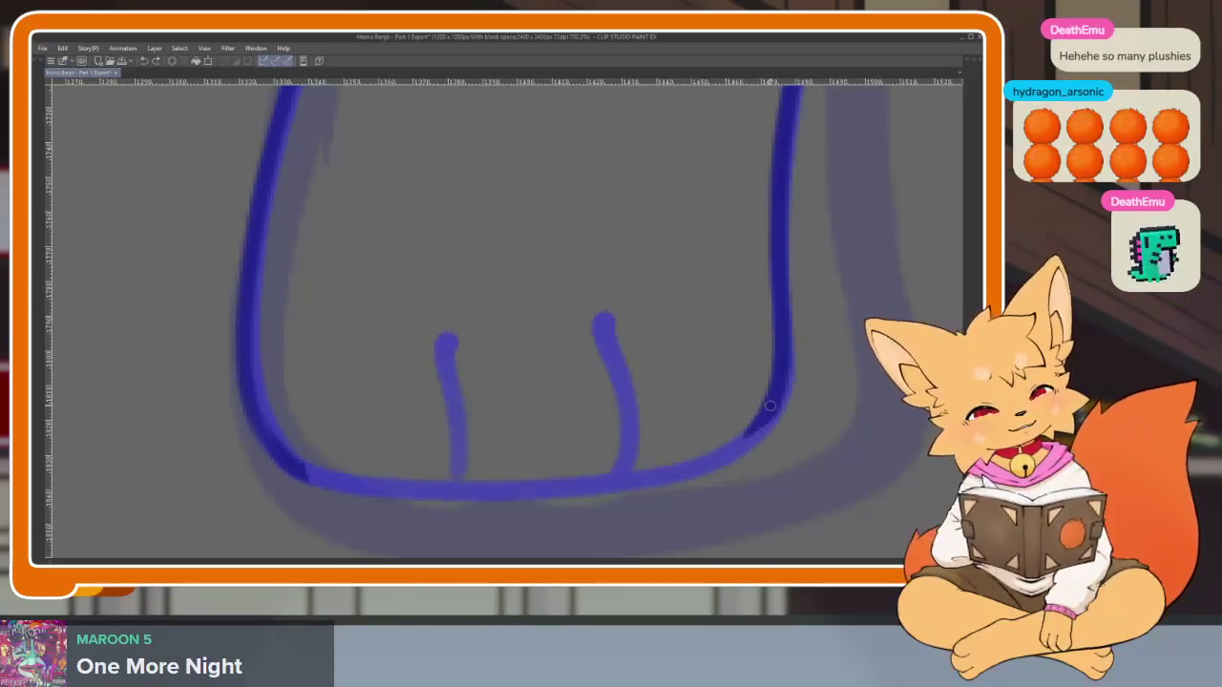
drag(571, 489, 428, 490)
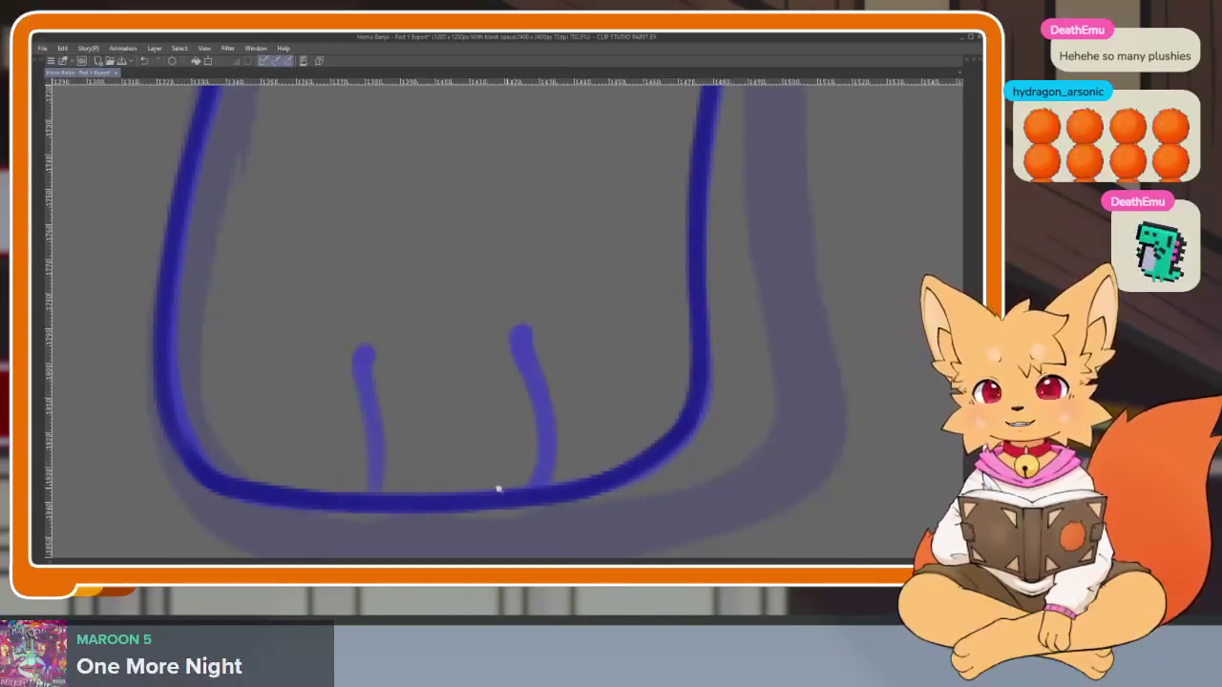
Ink the right foot's toe line, redrawing it twice, then the left foot's toe line
scroll(496, 486, up, 2)
scroll(547, 506, up, 2)
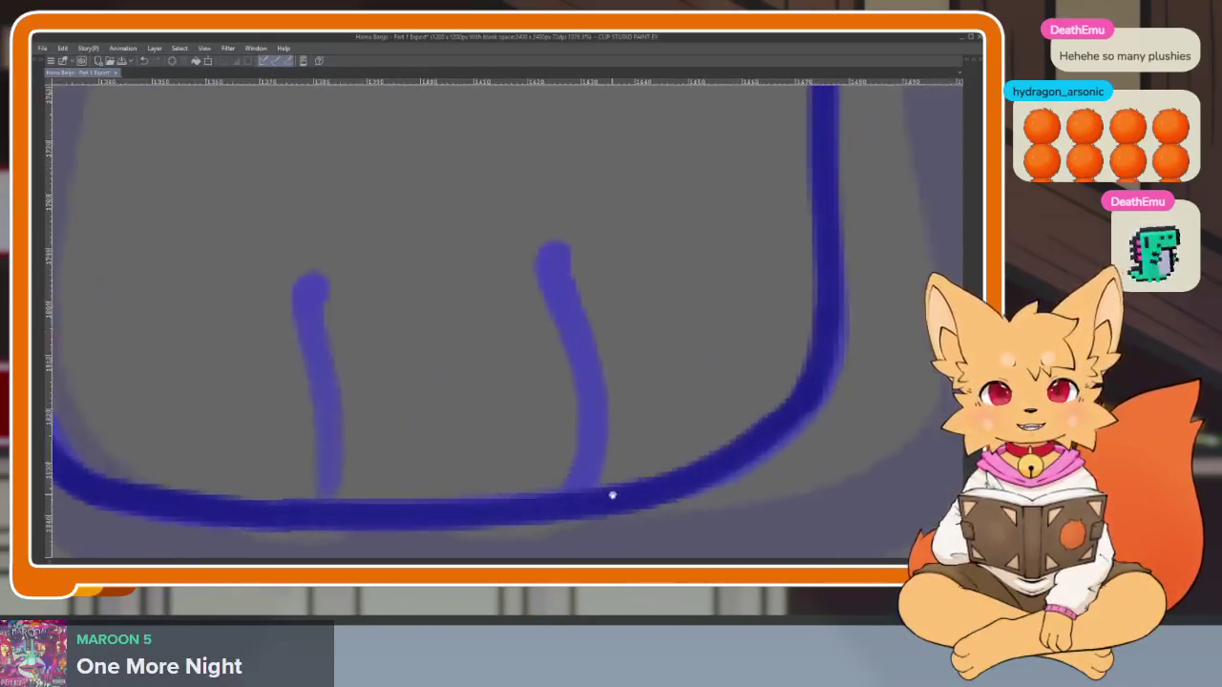
drag(612, 519, 649, 400)
key(ctrl+z)
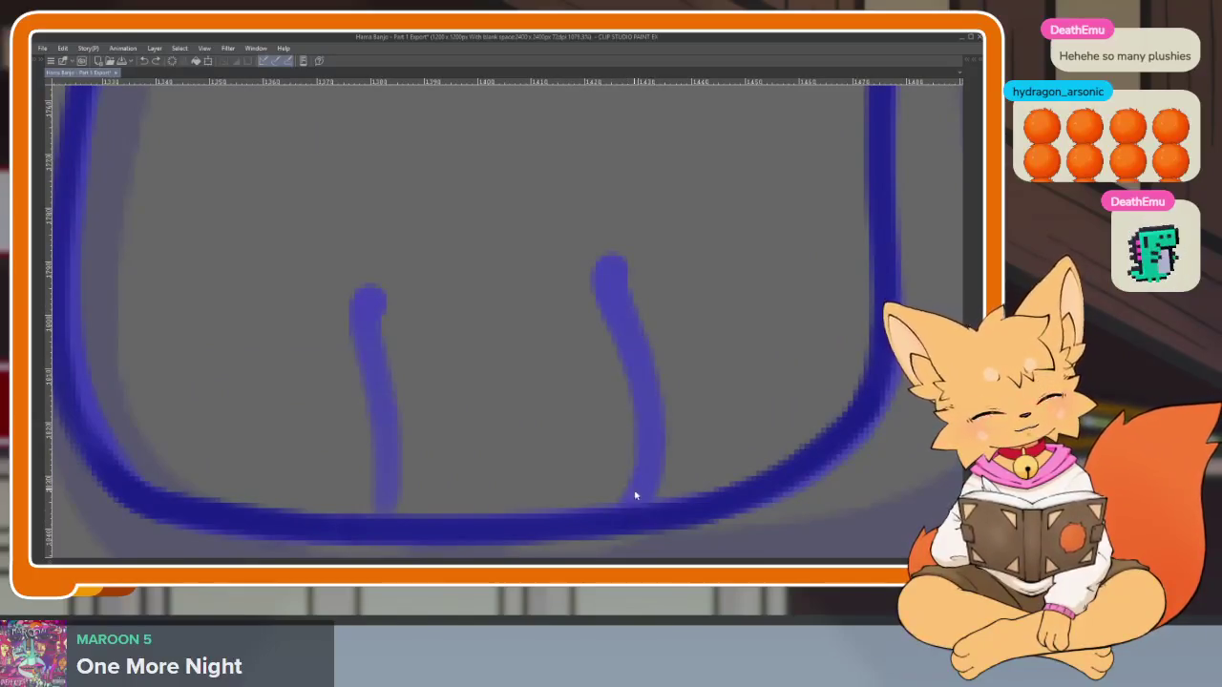
drag(639, 507, 614, 278)
key(ctrl+z)
mouse_move(624, 513)
mouse_down()
mouse_move(651, 439)
mouse_move(612, 289)
mouse_up()
drag(373, 532, 363, 319)
scroll(668, 395, down, 3)
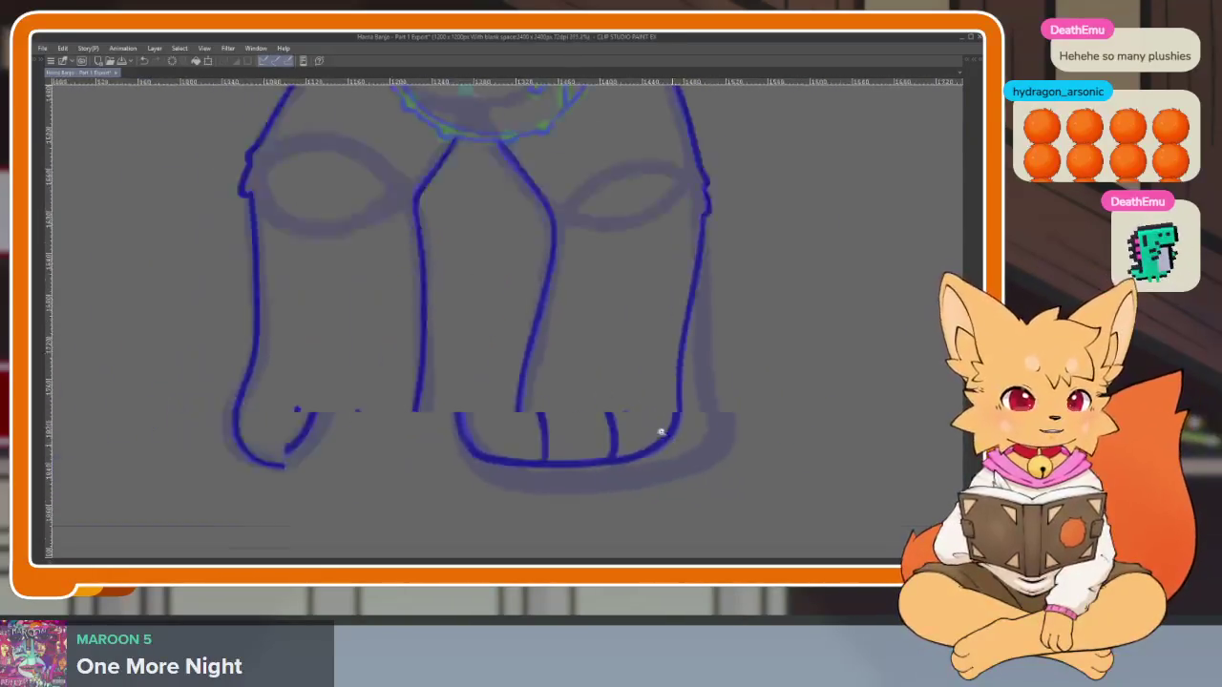
Zoom from the feet up to the banjo and the strumming paw
scroll(661, 432, down, 3)
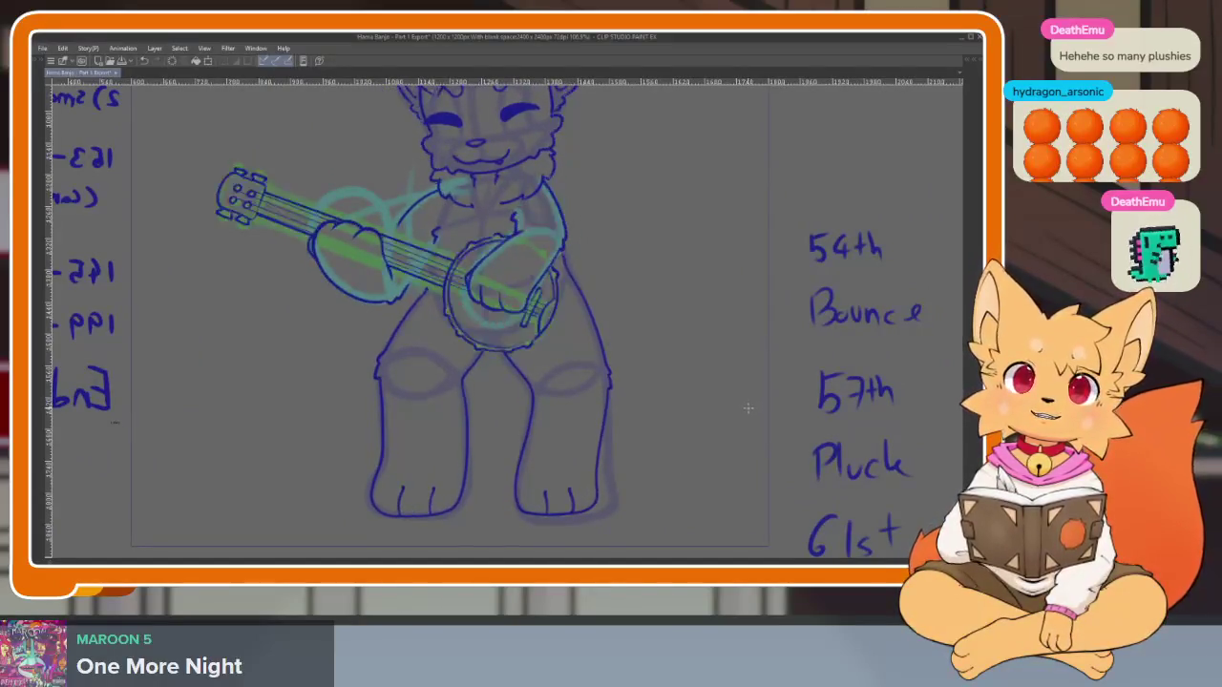
scroll(477, 429, up, 3)
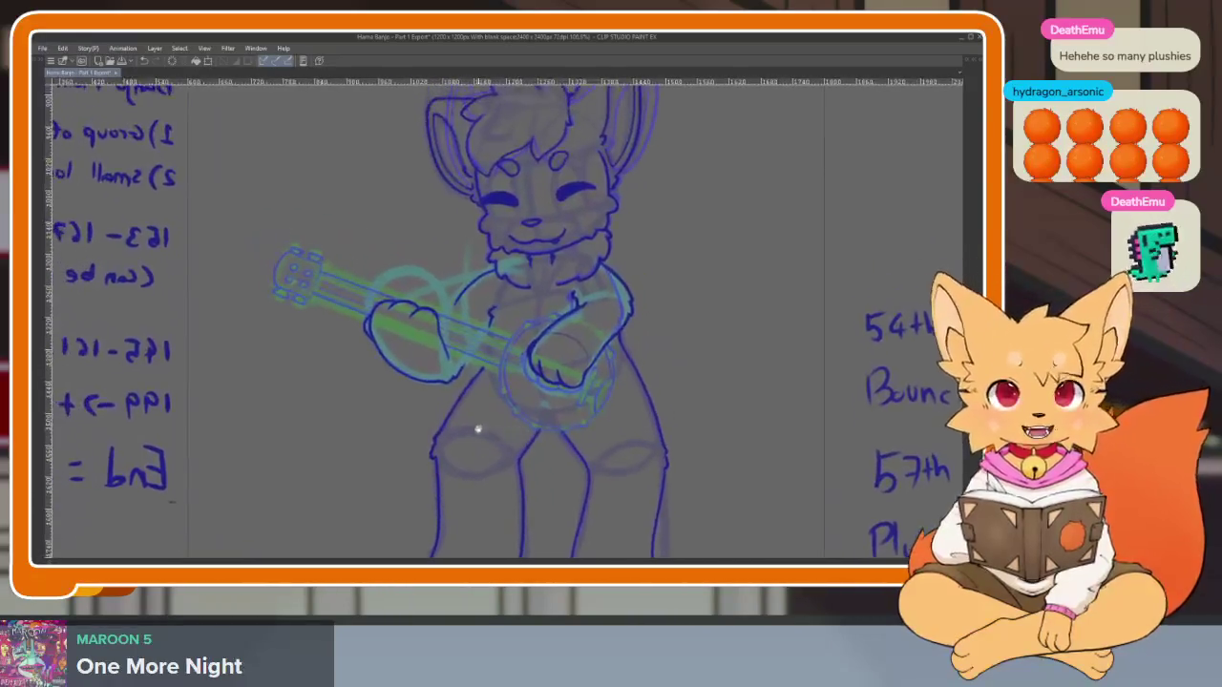
scroll(478, 429, up, 2)
scroll(668, 439, up, 1)
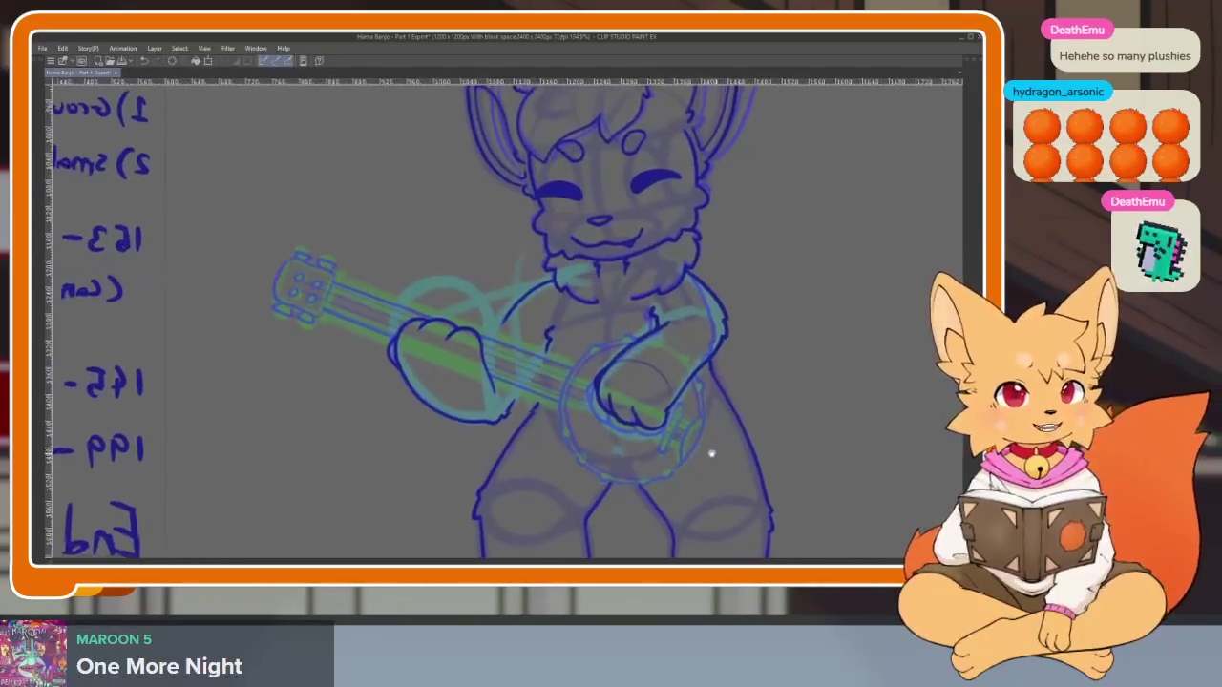
scroll(711, 463, up, 1)
scroll(687, 453, up, 1)
scroll(635, 444, up, 1)
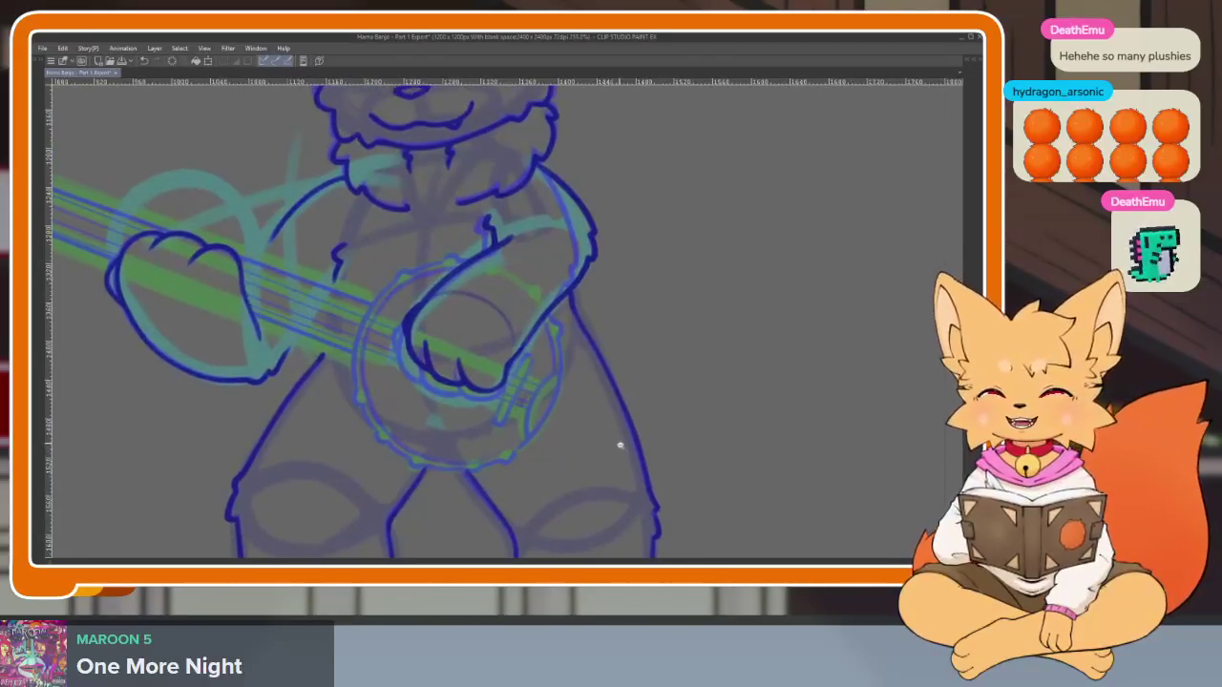
scroll(592, 444, up, 1)
scroll(538, 451, up, 1)
scroll(530, 458, up, 2)
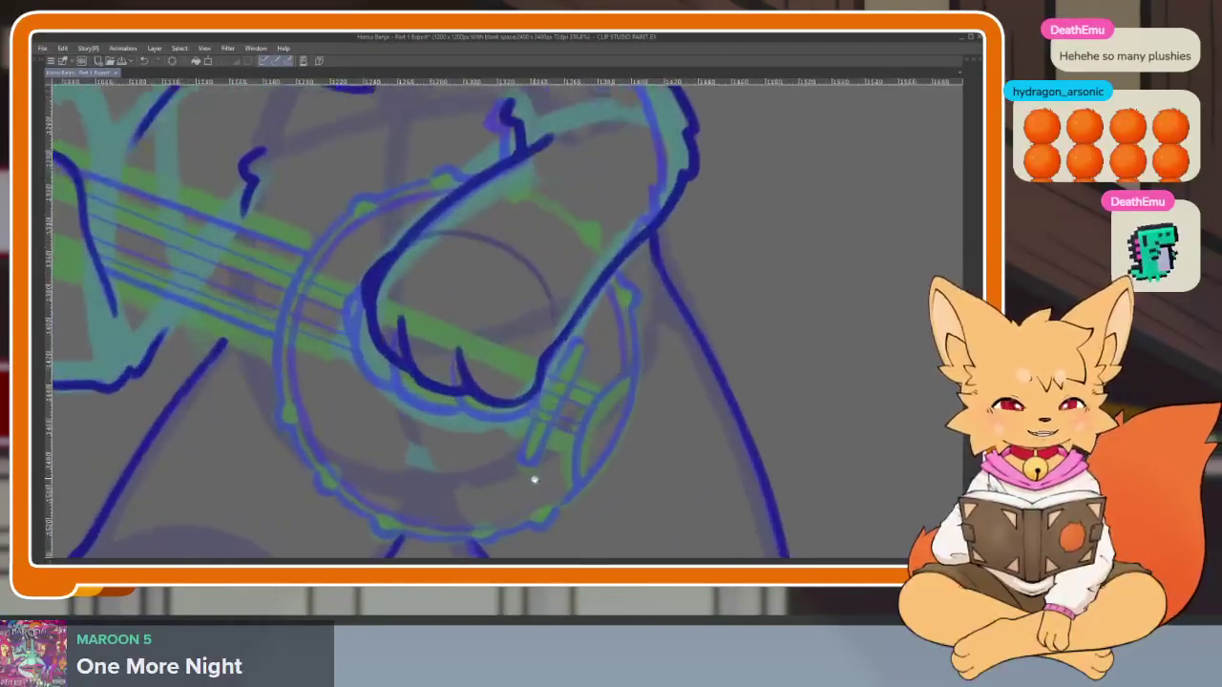
Replace the last rim stroke with a dark blue line along the banjo drum's left rim
scroll(653, 468, down, 1)
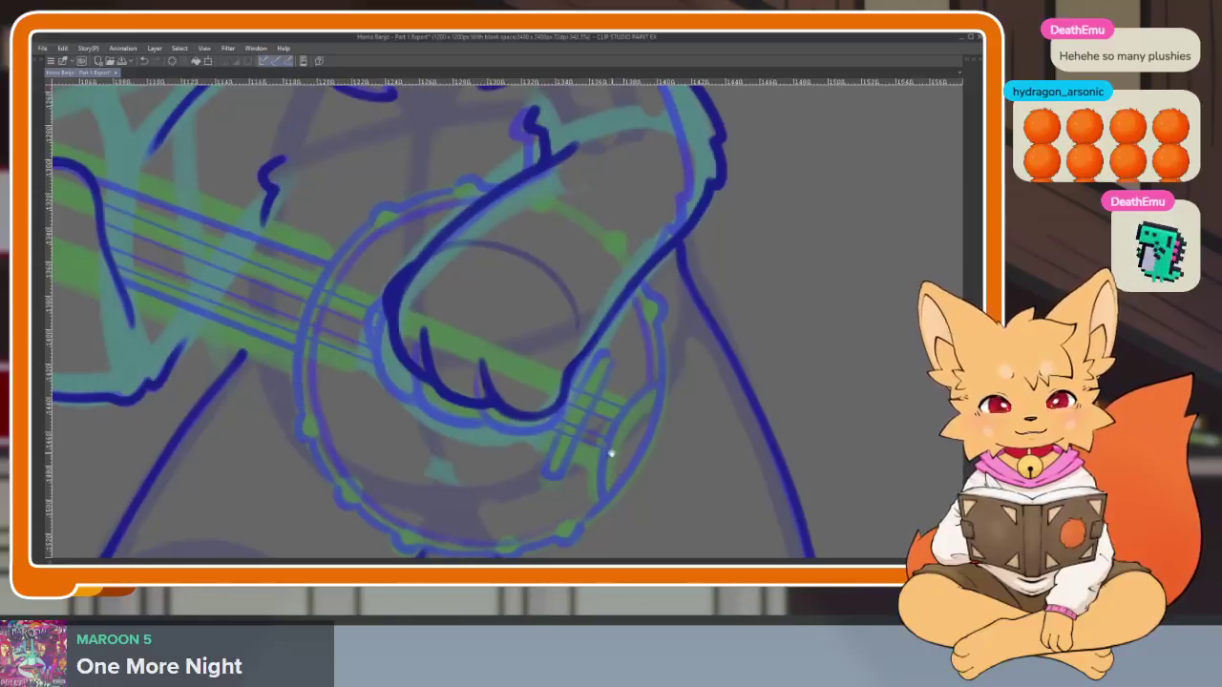
scroll(453, 445, up, 1)
scroll(453, 446, up, 1)
scroll(414, 390, up, 1)
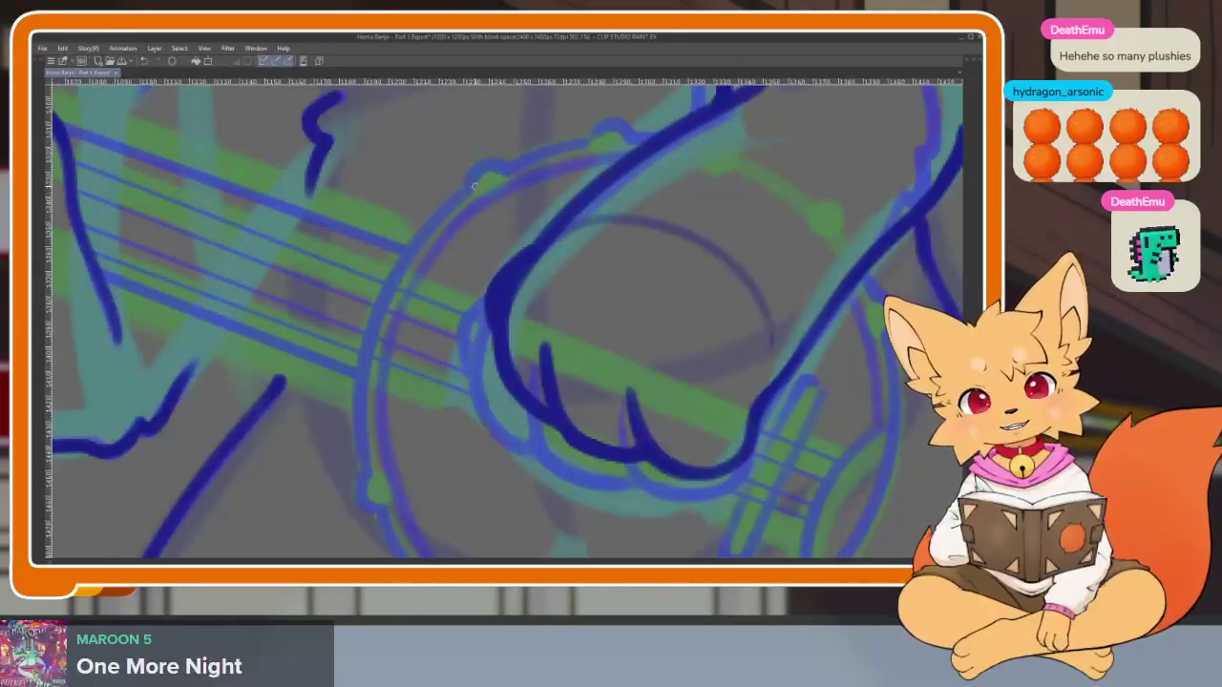
key(ctrl+z)
mouse_move(364, 394)
mouse_down()
mouse_move(366, 430)
mouse_move(417, 270)
mouse_up()
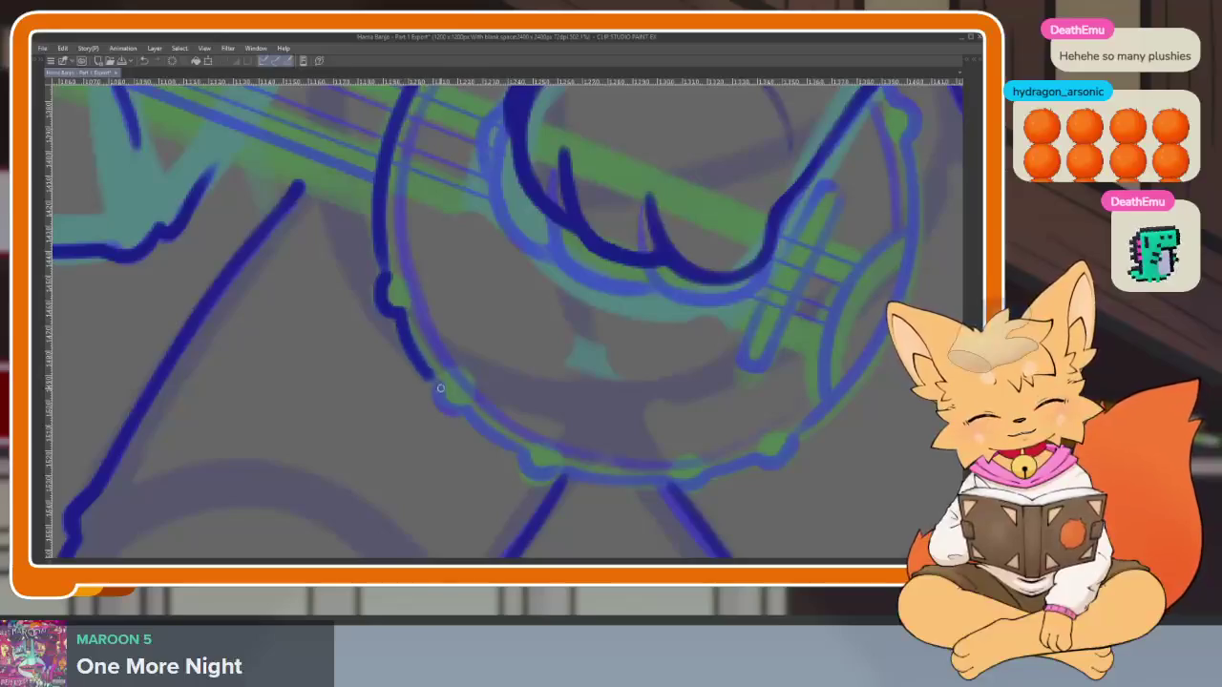
Ink the banjo drum's lower-left, right and lower rim in dark blue, tilting the view
drag(465, 407, 531, 471)
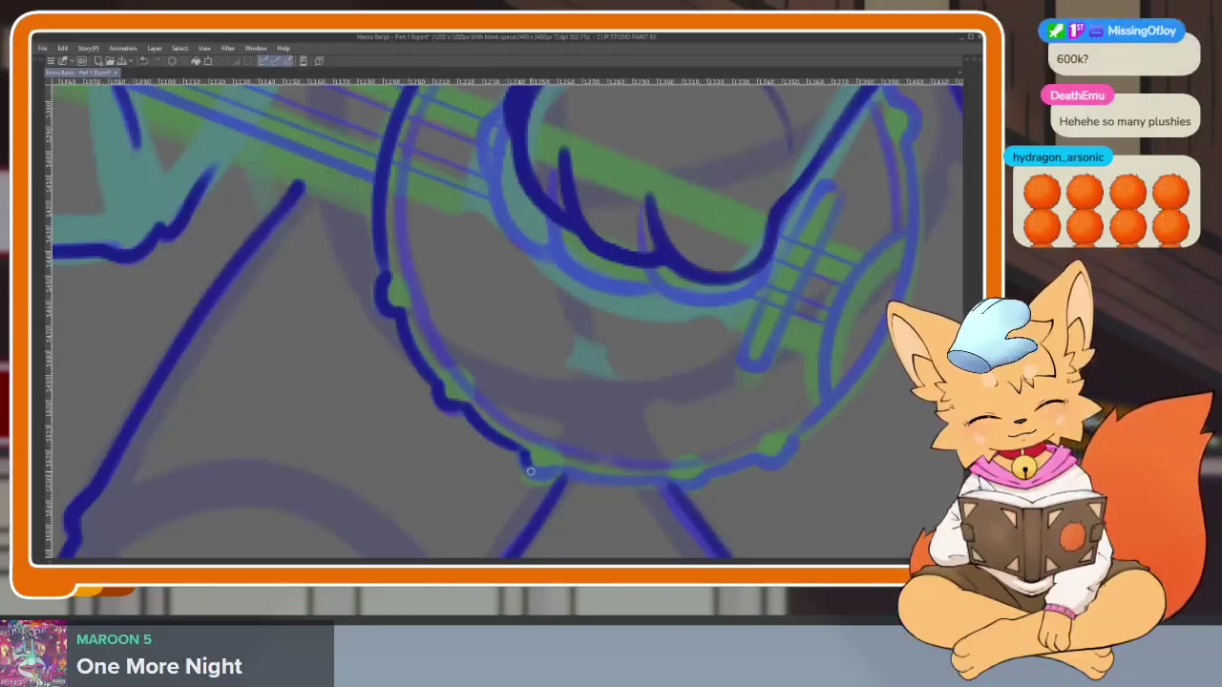
mouse_move(637, 477)
mouse_down()
mouse_move(676, 449)
mouse_move(668, 469)
mouse_move(621, 471)
mouse_move(686, 434)
mouse_move(658, 452)
mouse_move(663, 464)
mouse_move(625, 346)
mouse_move(658, 436)
mouse_move(639, 177)
mouse_up()
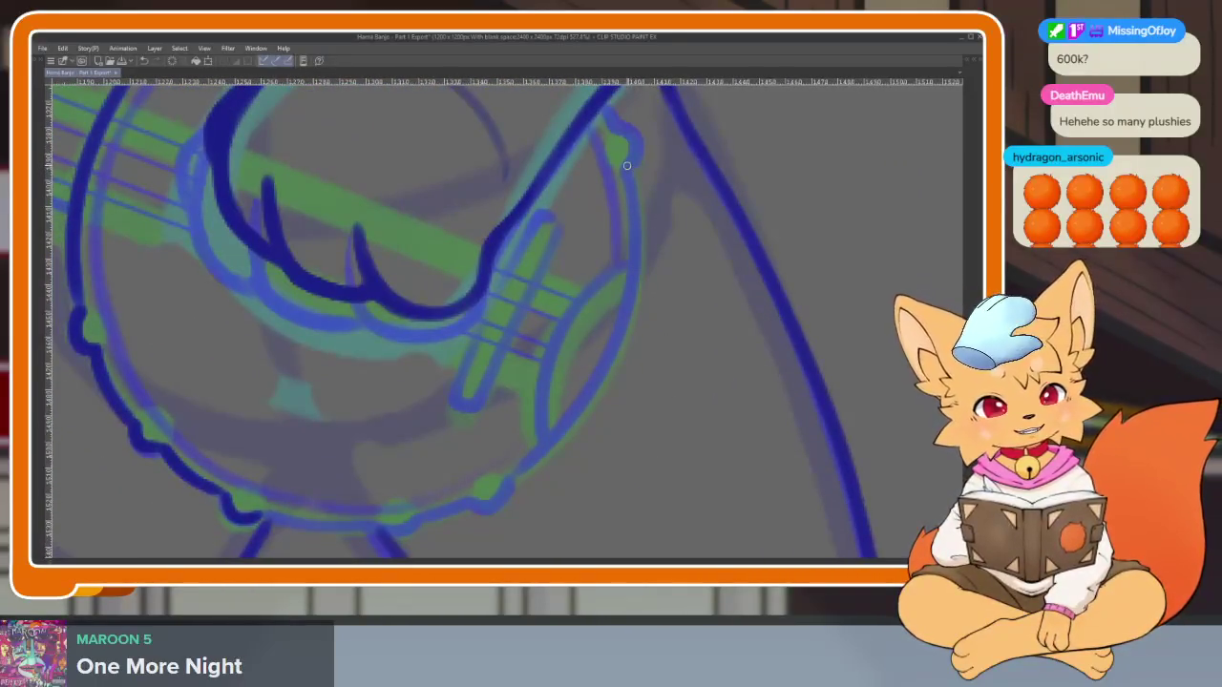
mouse_move(639, 231)
mouse_down()
mouse_move(610, 334)
mouse_move(553, 444)
mouse_move(523, 472)
mouse_up()
mouse_move(523, 473)
mouse_down()
mouse_move(652, 316)
mouse_move(562, 314)
mouse_up()
mouse_move(540, 256)
mouse_down()
mouse_move(597, 284)
mouse_move(717, 414)
mouse_move(676, 368)
mouse_up()
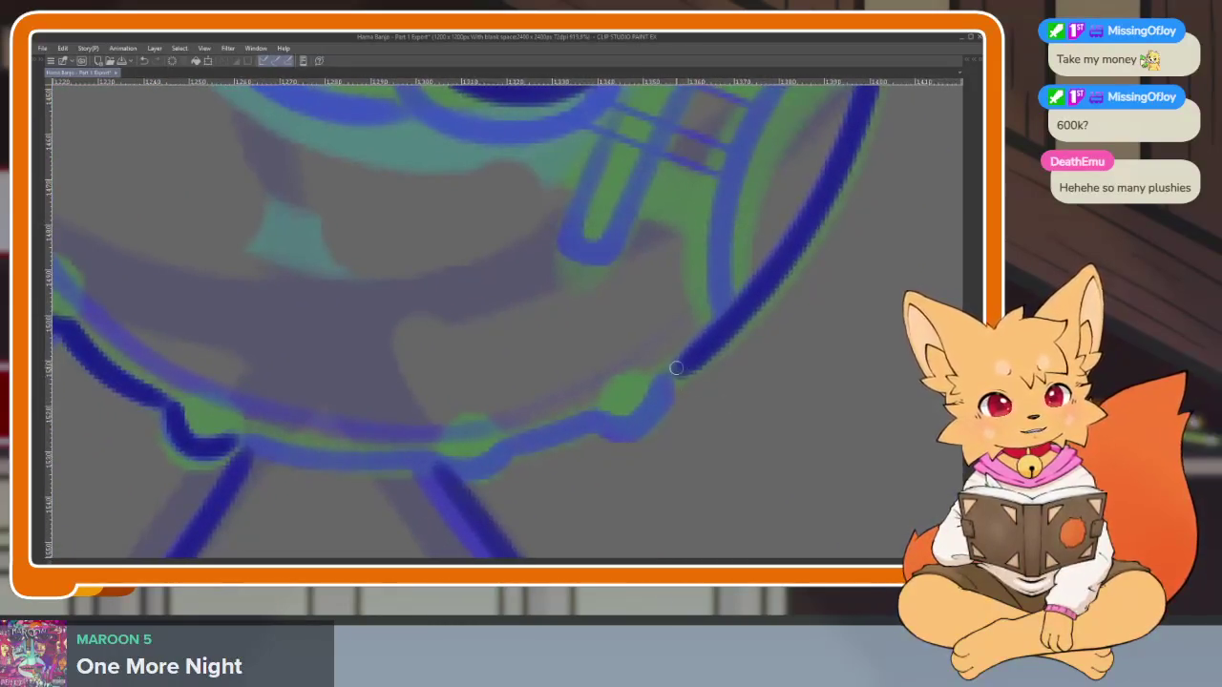
drag(660, 409, 598, 416)
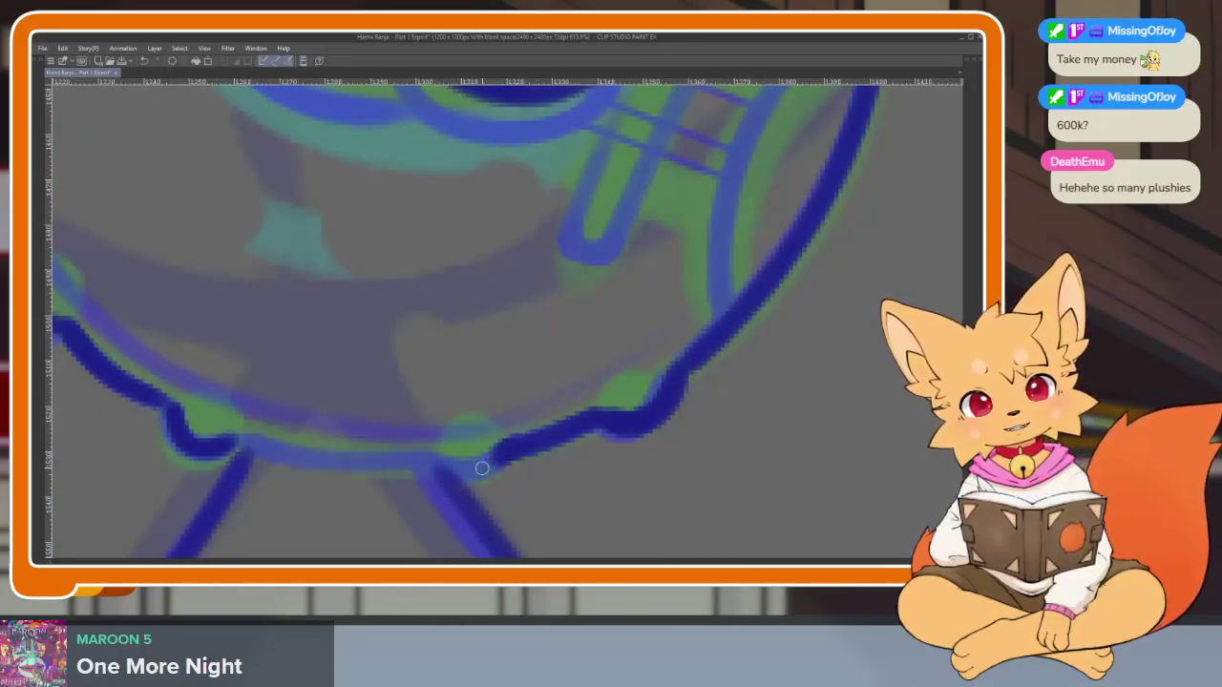
mouse_move(436, 461)
mouse_down()
mouse_move(225, 437)
mouse_move(668, 410)
mouse_move(636, 456)
mouse_up()
Ink the outer and inner edges of the bar crossing the strings, then zoom out
mouse_move(649, 413)
mouse_down()
mouse_move(436, 409)
mouse_move(502, 442)
mouse_move(477, 444)
mouse_move(569, 240)
mouse_move(486, 316)
mouse_move(452, 490)
mouse_up()
mouse_move(465, 206)
mouse_down()
mouse_move(390, 365)
mouse_move(330, 428)
mouse_up()
drag(347, 363, 432, 179)
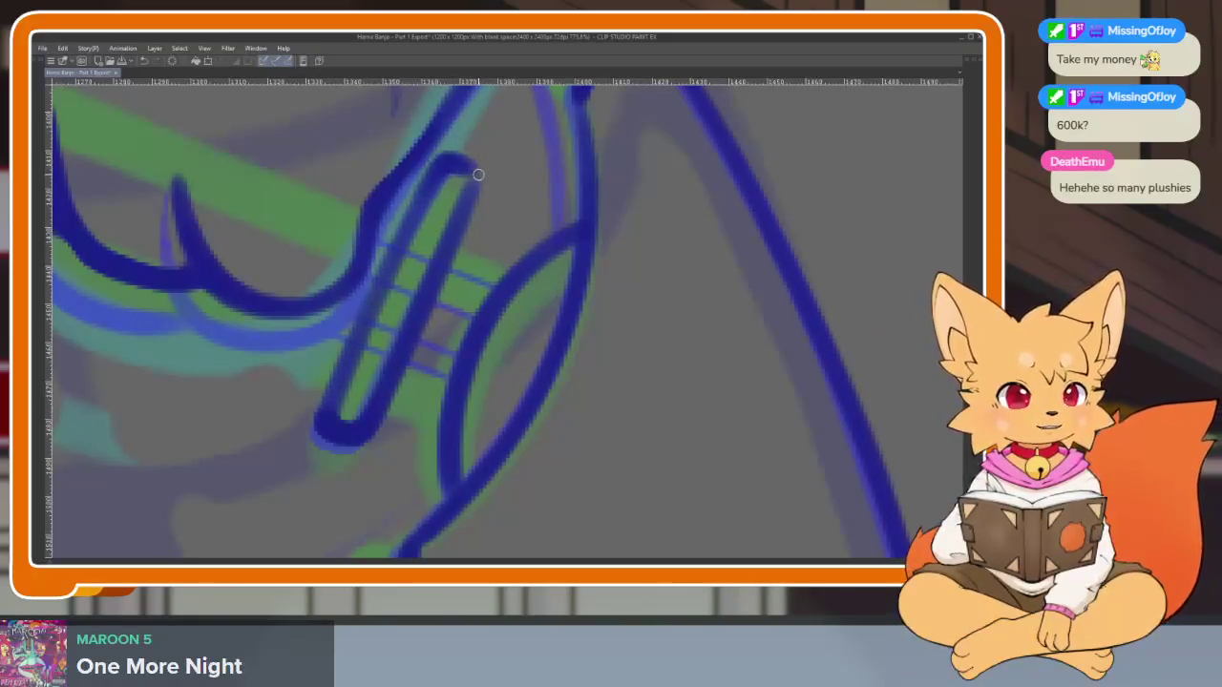
key(ctrl+0)
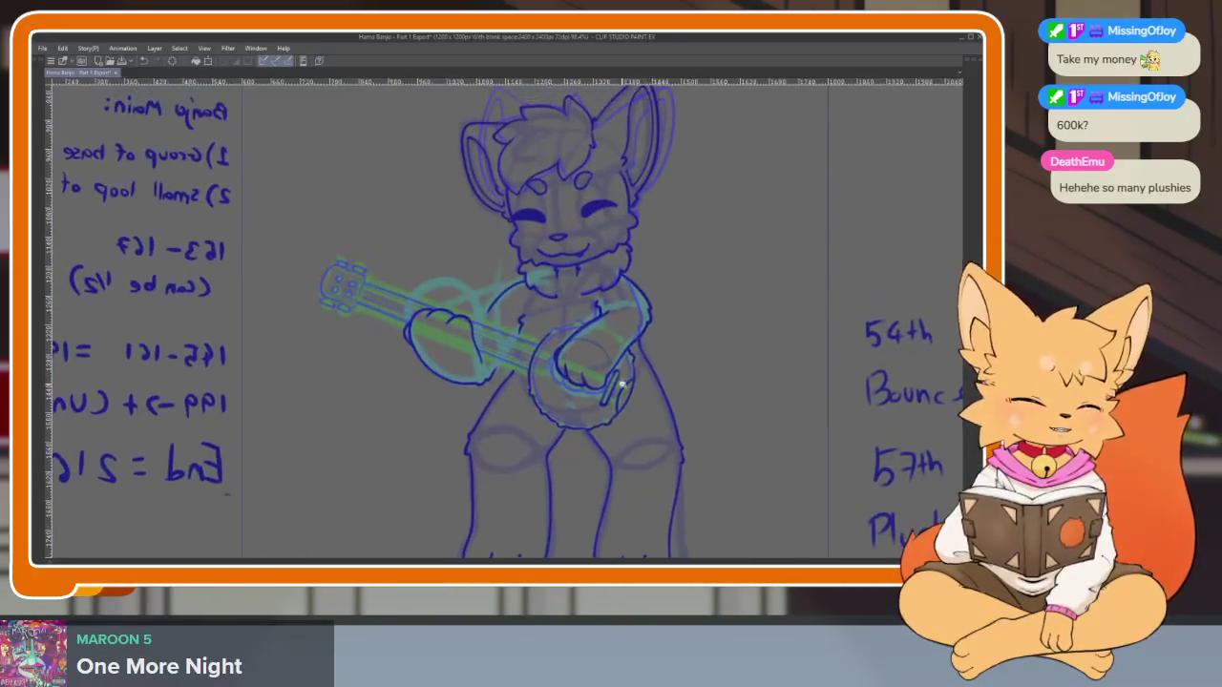
Trace the curved loop on the banjo rim in dark blue
scroll(647, 436, up, 5)
scroll(647, 435, down, 1)
scroll(485, 408, up, 3)
scroll(592, 428, up, 2)
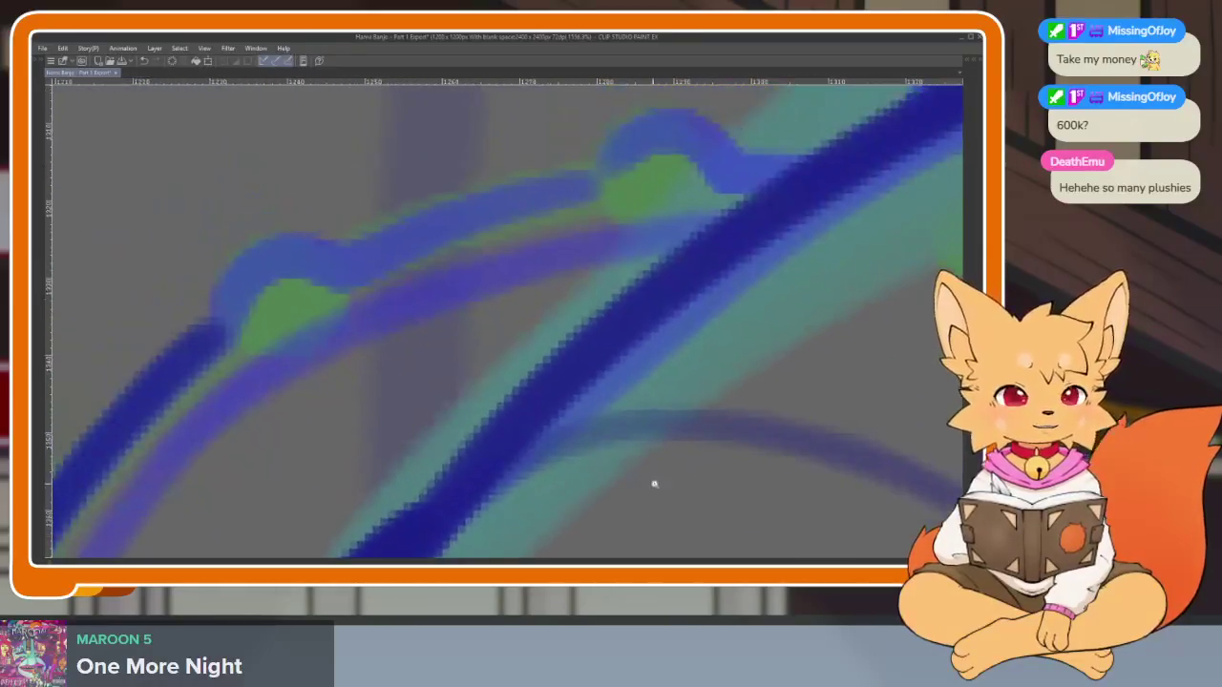
scroll(654, 485, up, 2)
mouse_move(703, 297)
mouse_down()
mouse_move(452, 362)
mouse_move(376, 395)
mouse_move(327, 456)
mouse_up()
Move the view up to the banjo's headstock, then zoom out and rotate the canvas
scroll(688, 365, down, 3)
scroll(682, 430, left, 3)
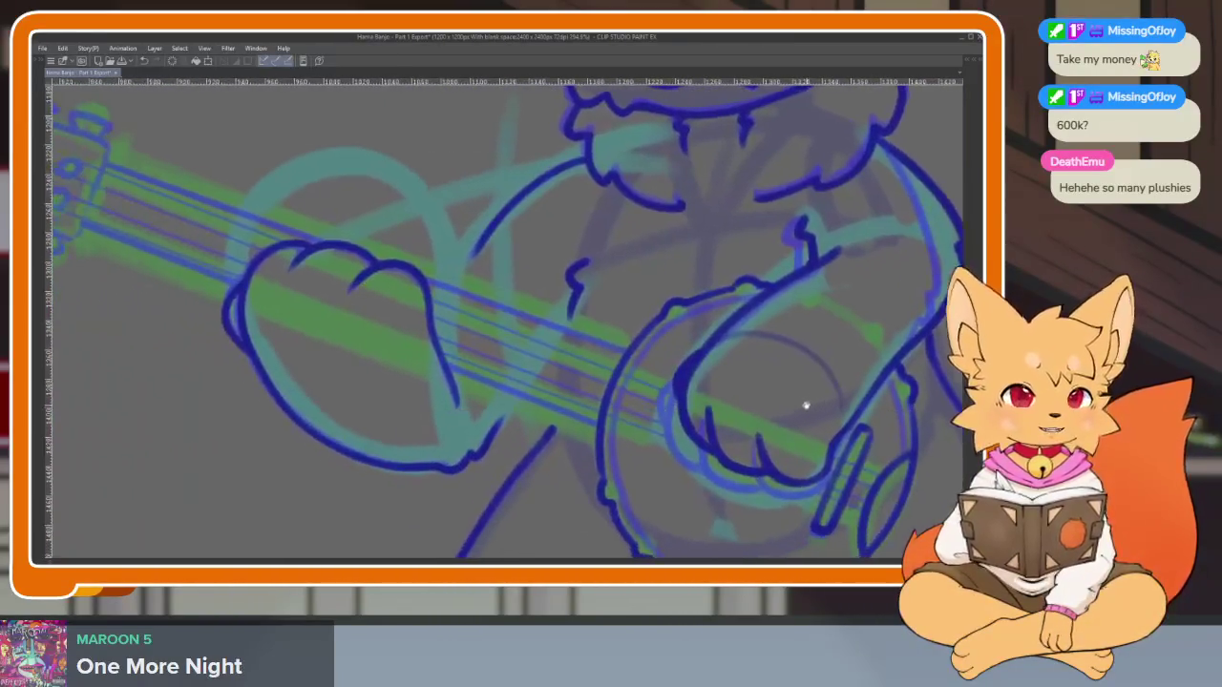
scroll(445, 371, left, 3)
scroll(585, 440, down, 2)
scroll(594, 449, up, 3)
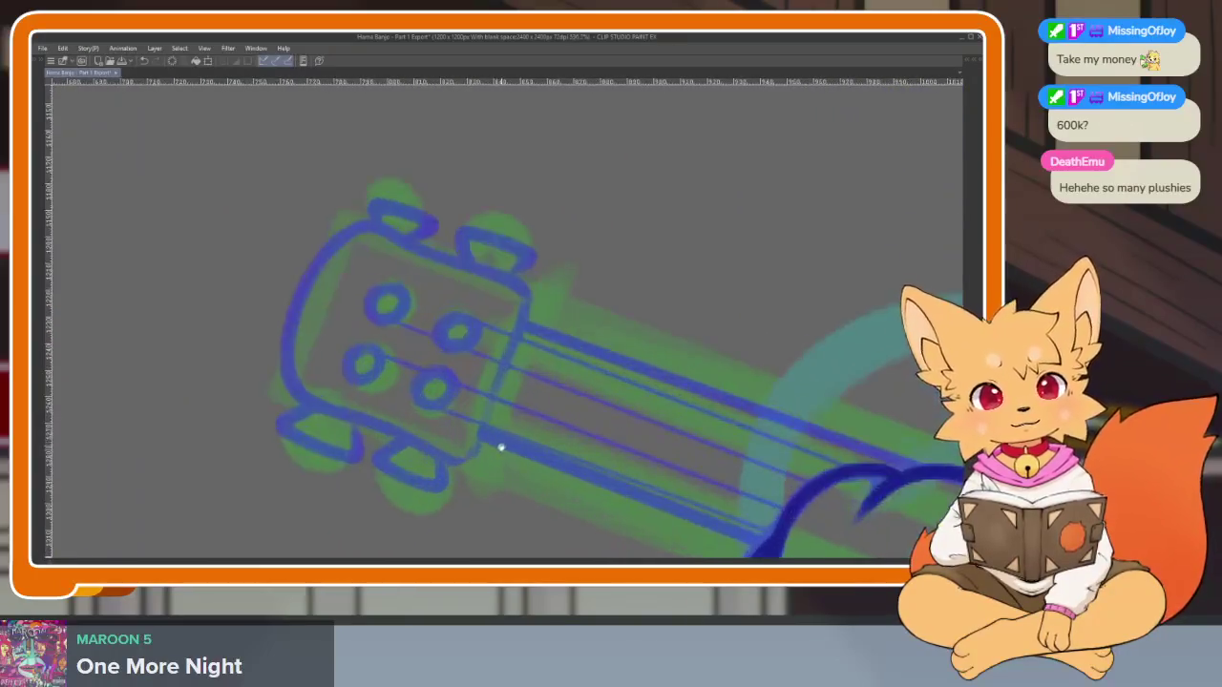
scroll(499, 445, up, 2)
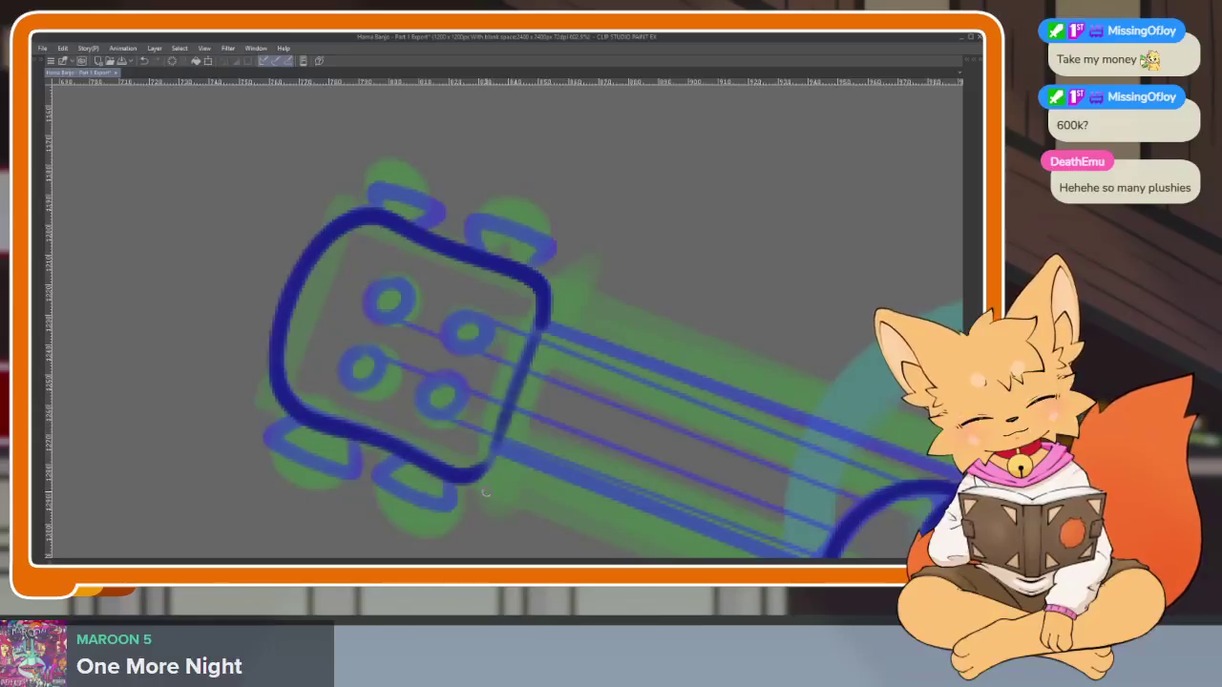
scroll(488, 323, up, 2)
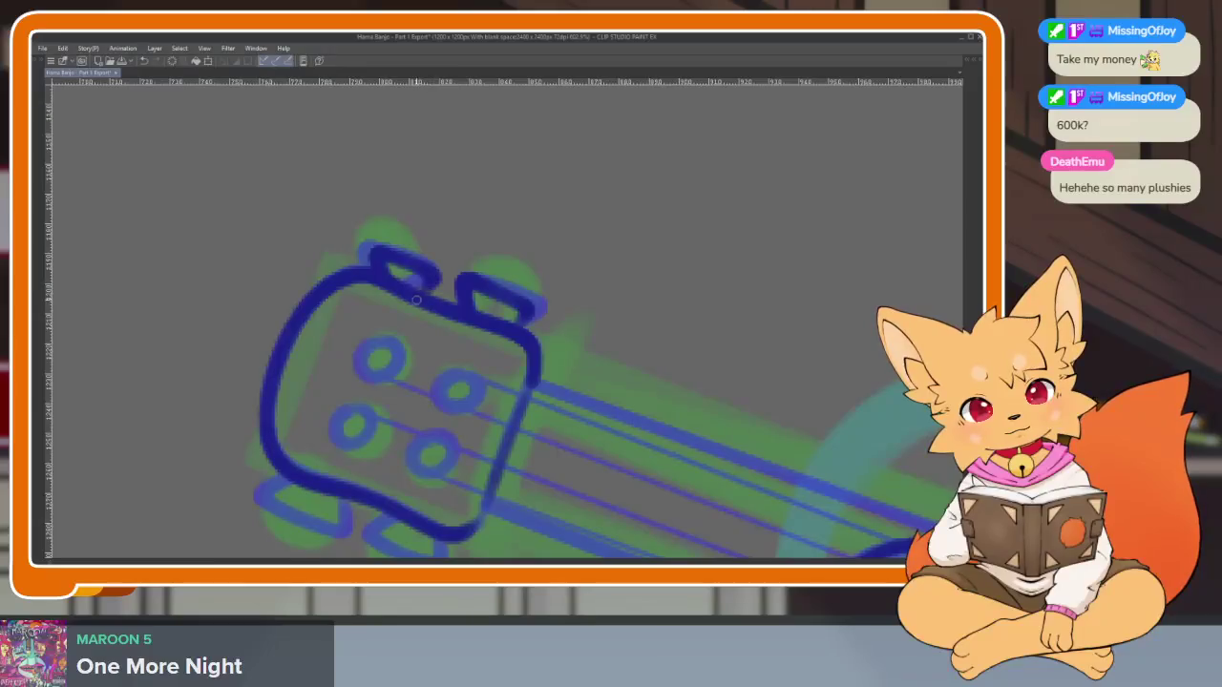
drag(416, 300, 454, 219)
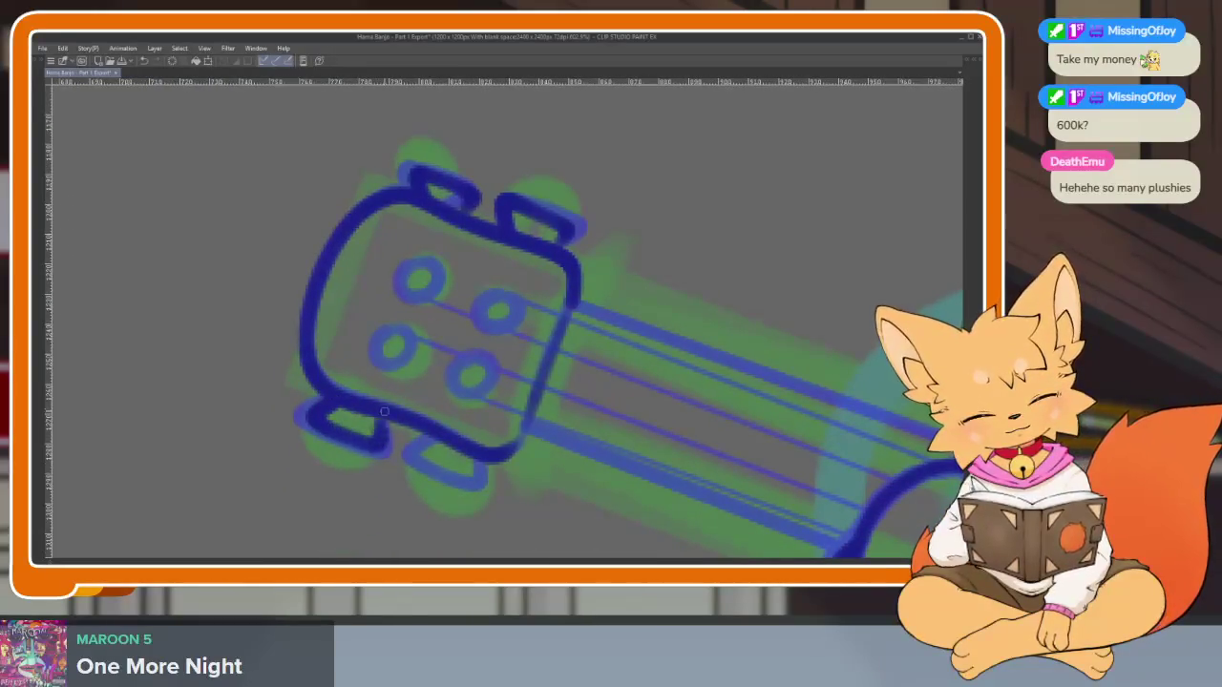
scroll(477, 431, down, 3)
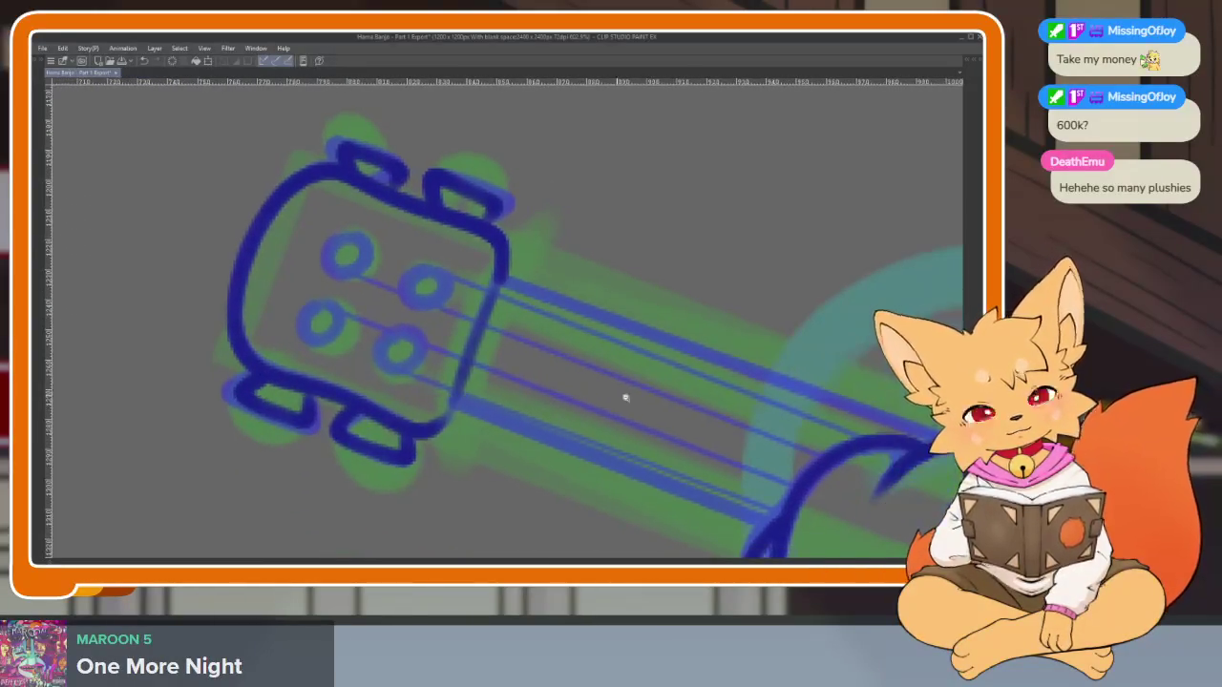
scroll(621, 395, down, 3)
mouse_move(621, 395)
mouse_down()
mouse_move(567, 498)
mouse_move(559, 410)
mouse_up()
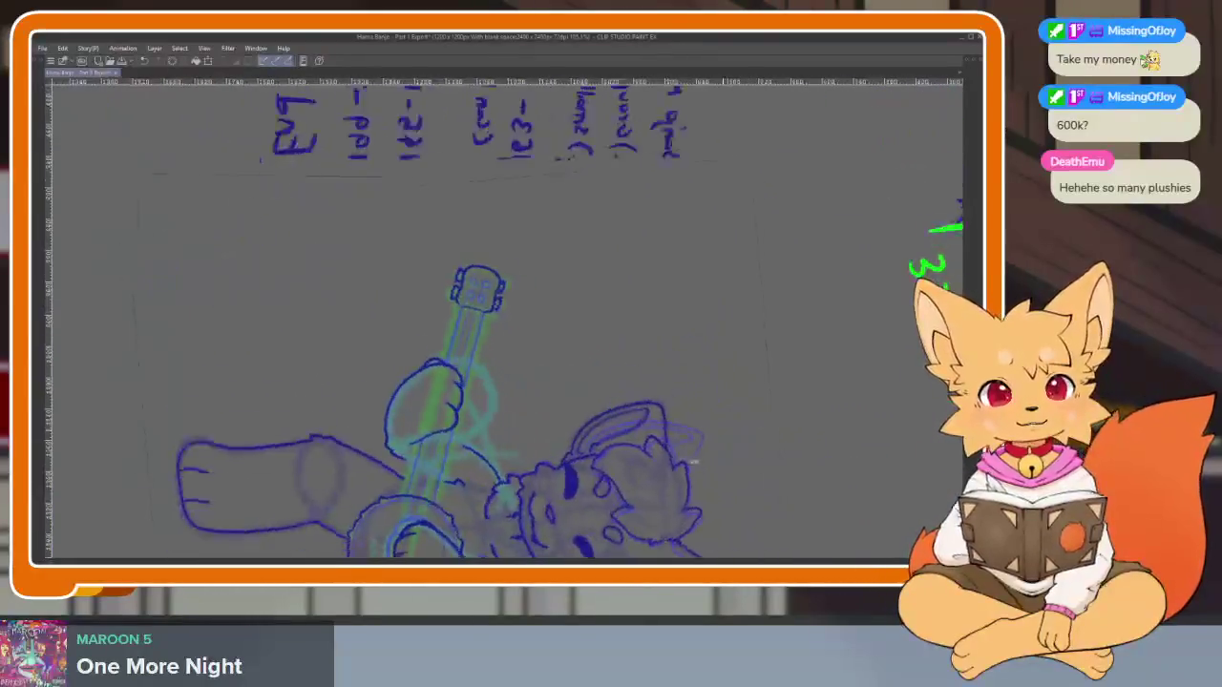
Draw straight dark blue lines along the banjo neck's edges
scroll(559, 410, up, 5)
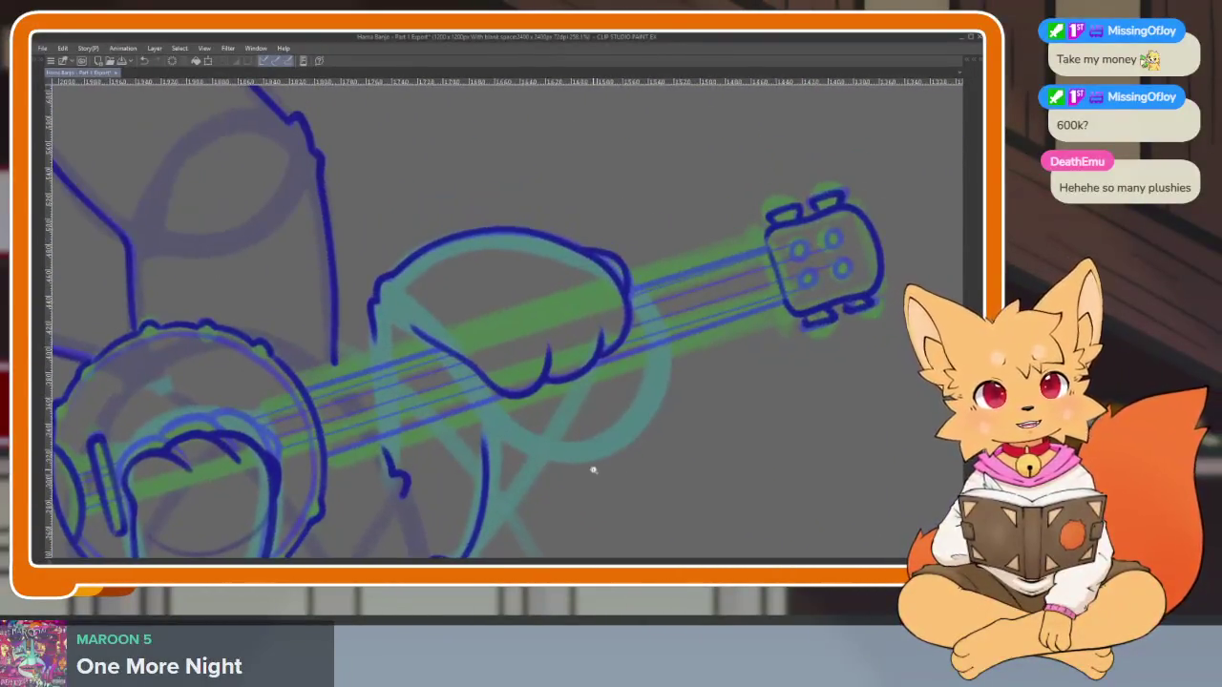
scroll(610, 457, up, 2)
scroll(715, 467, down, 1)
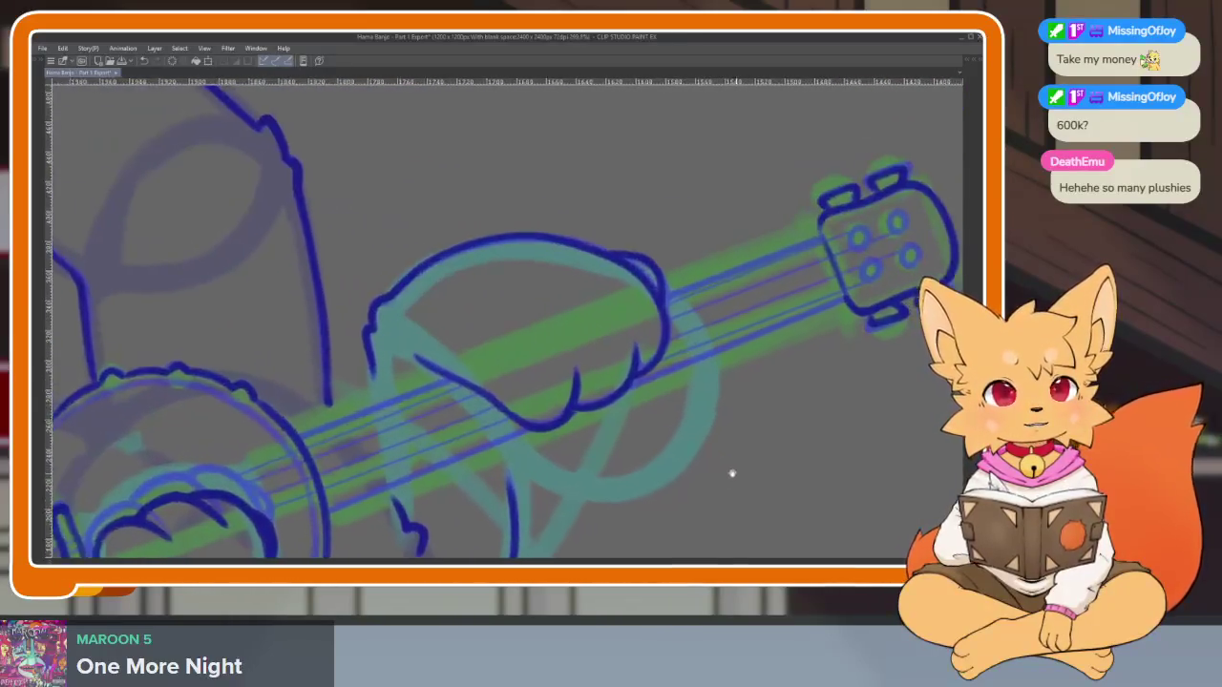
scroll(716, 470, down, 1)
scroll(716, 473, down, 1)
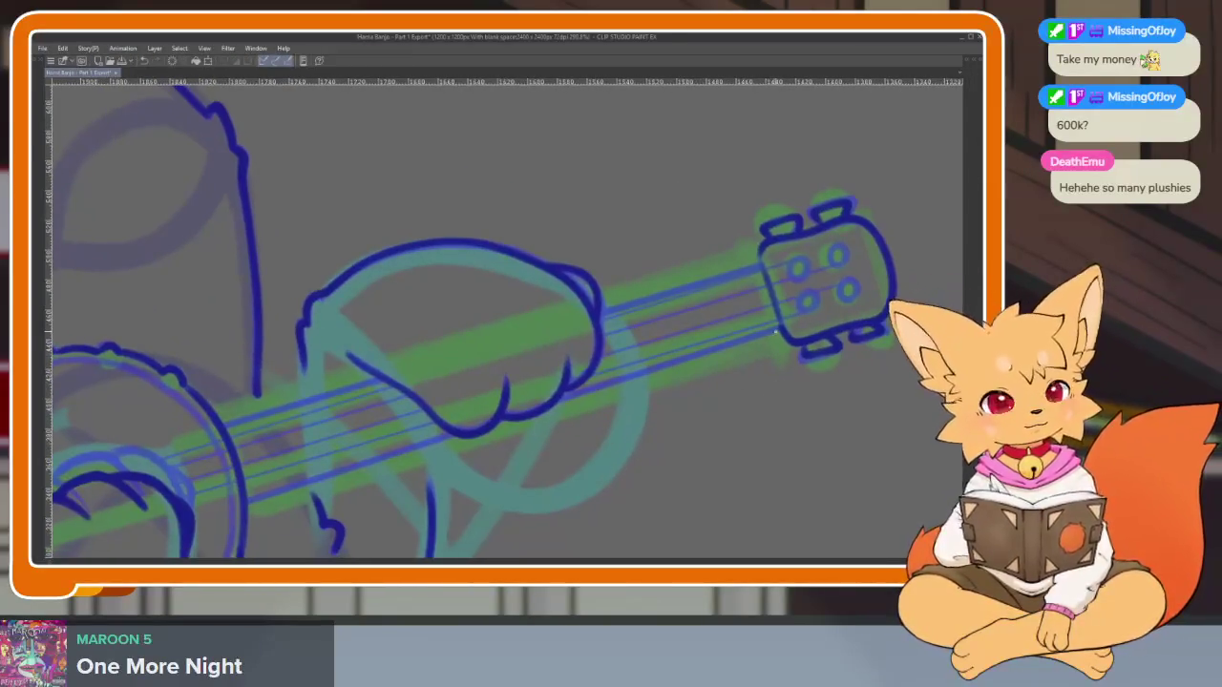
shift+click(247, 500)
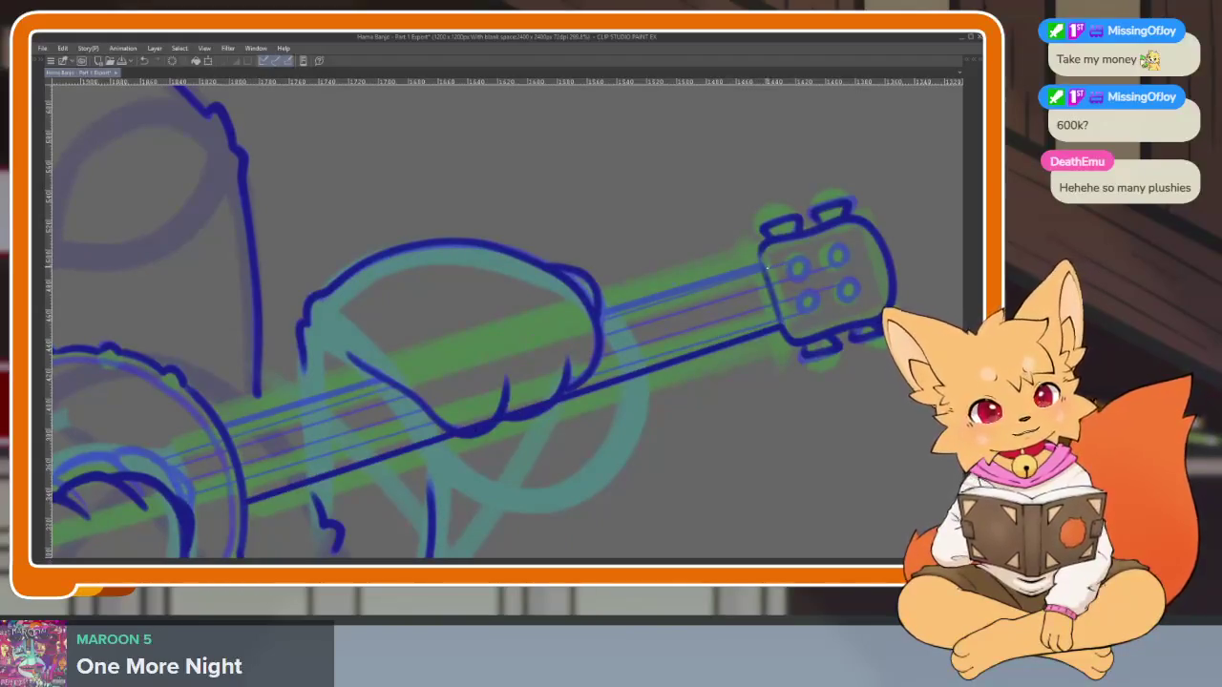
click(761, 266)
shift+click(213, 431)
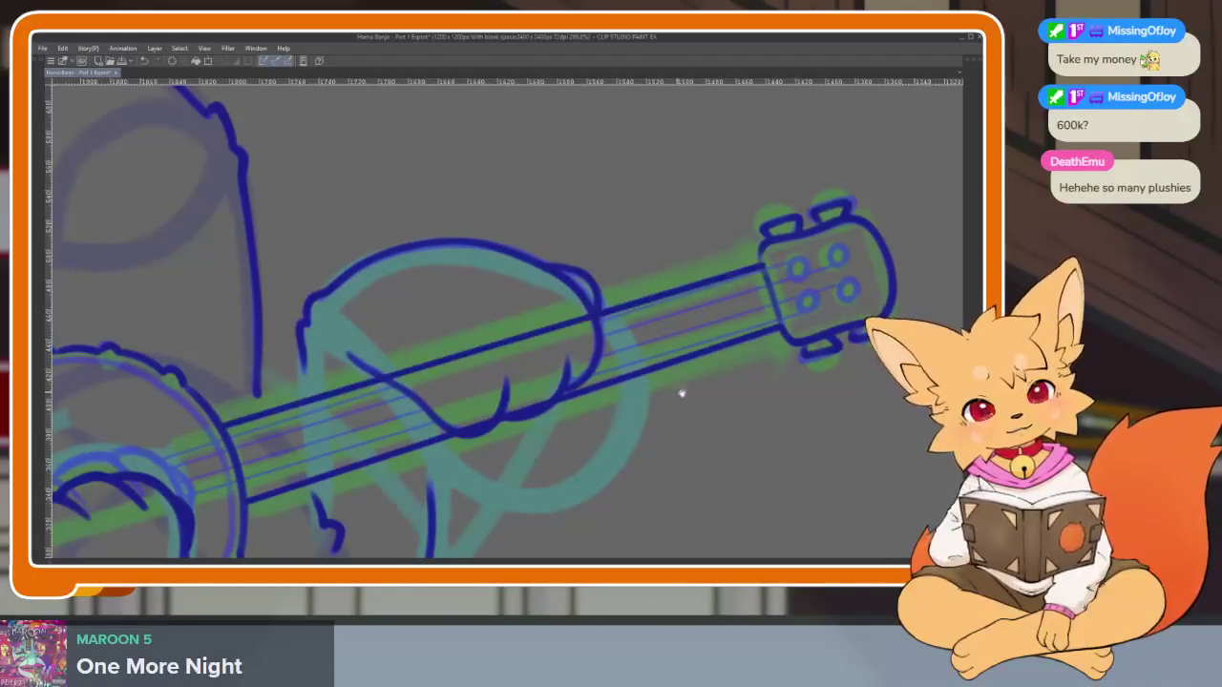
scroll(682, 389, down, 2)
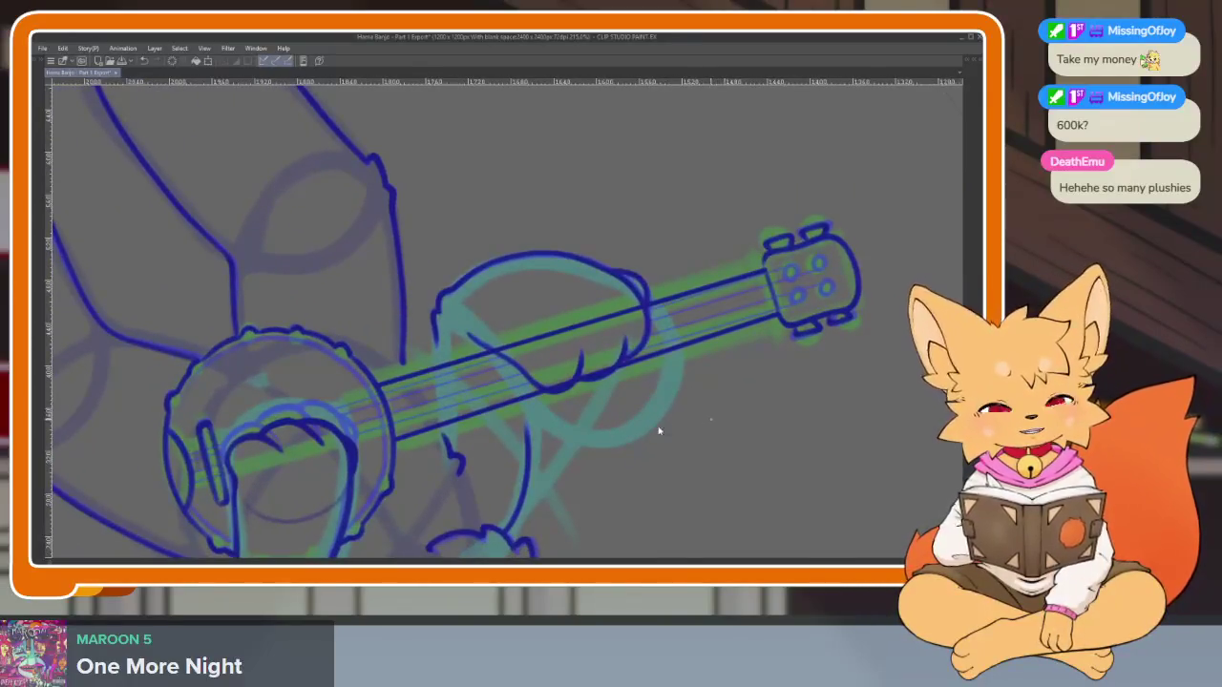
Ink straight string lines from the tuning pegs down the neck to the banjo body
key(Tab)
key(Tab)
scroll(690, 349, up, 1)
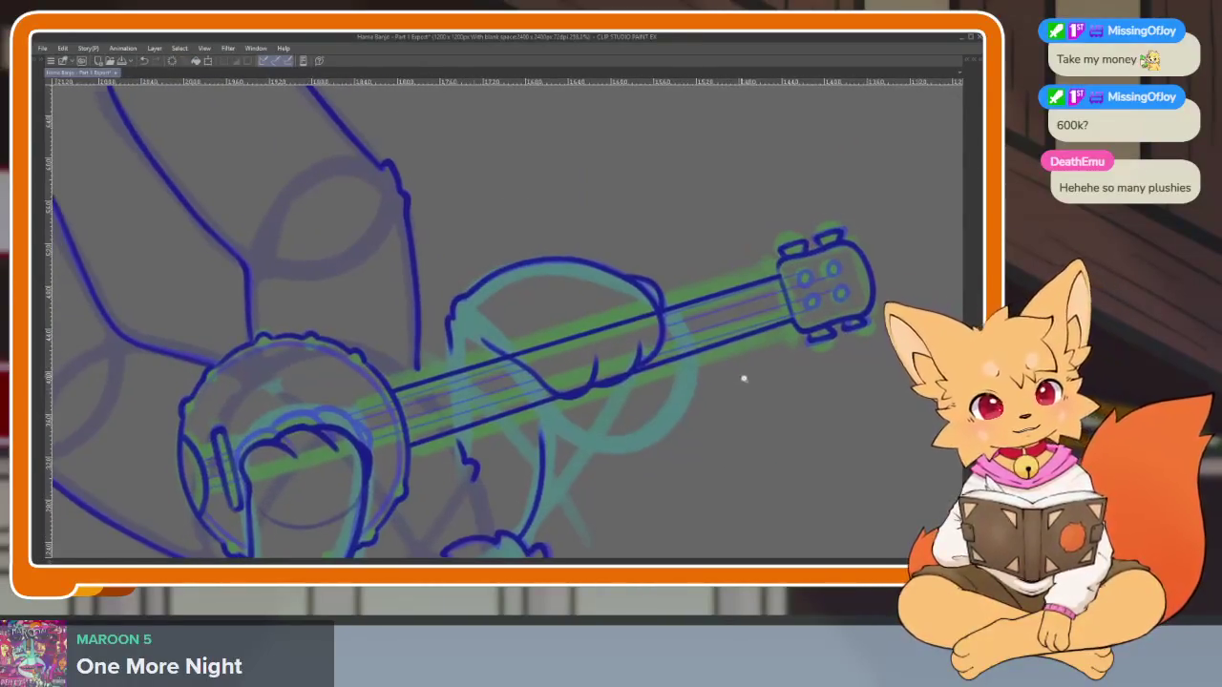
scroll(744, 373, up, 1)
drag(695, 323, 890, 272)
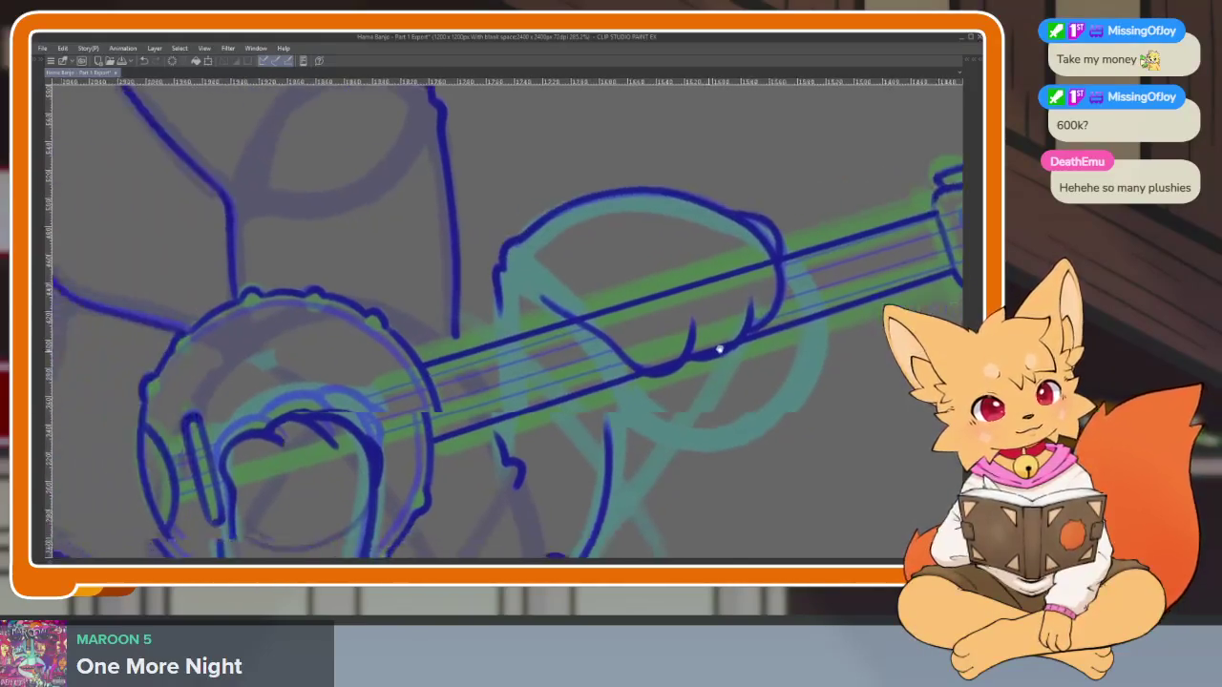
shift+click(216, 456)
mouse_move(730, 379)
mouse_down()
mouse_move(511, 446)
mouse_move(771, 345)
mouse_move(448, 430)
mouse_up()
shift+click(842, 293)
shift+click(299, 432)
shift+click(757, 304)
scroll(755, 339, down, 2)
drag(627, 391, 525, 456)
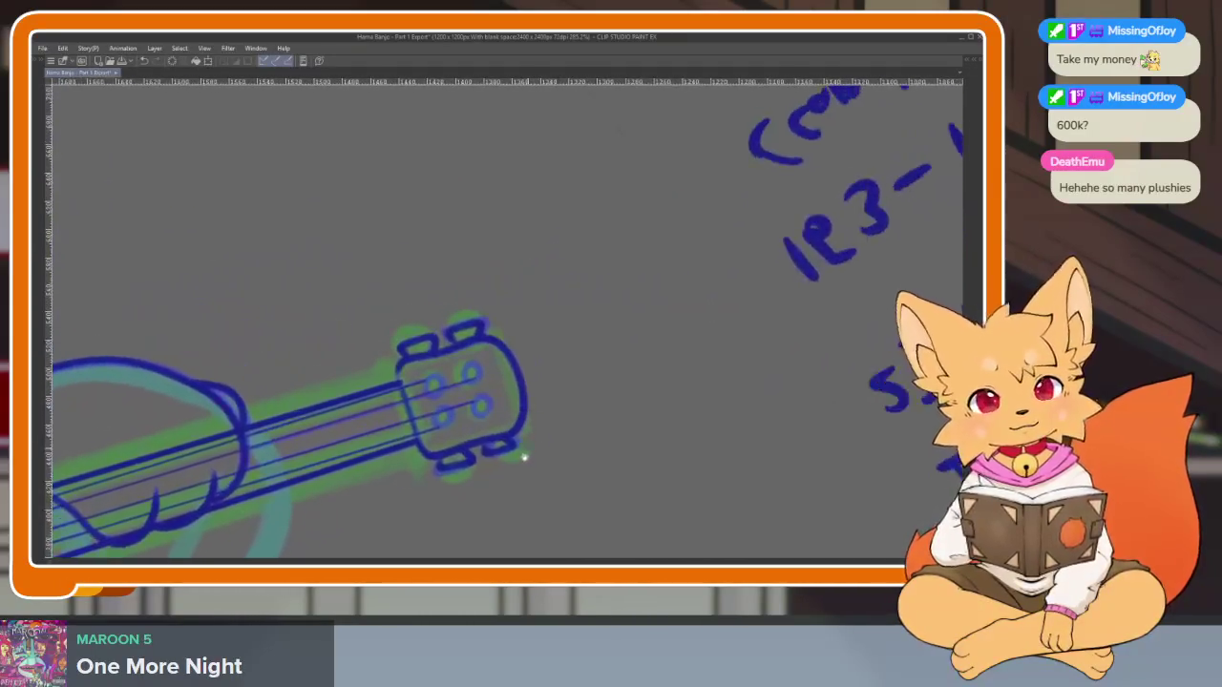
scroll(564, 432, up, 3)
shift+click(428, 409)
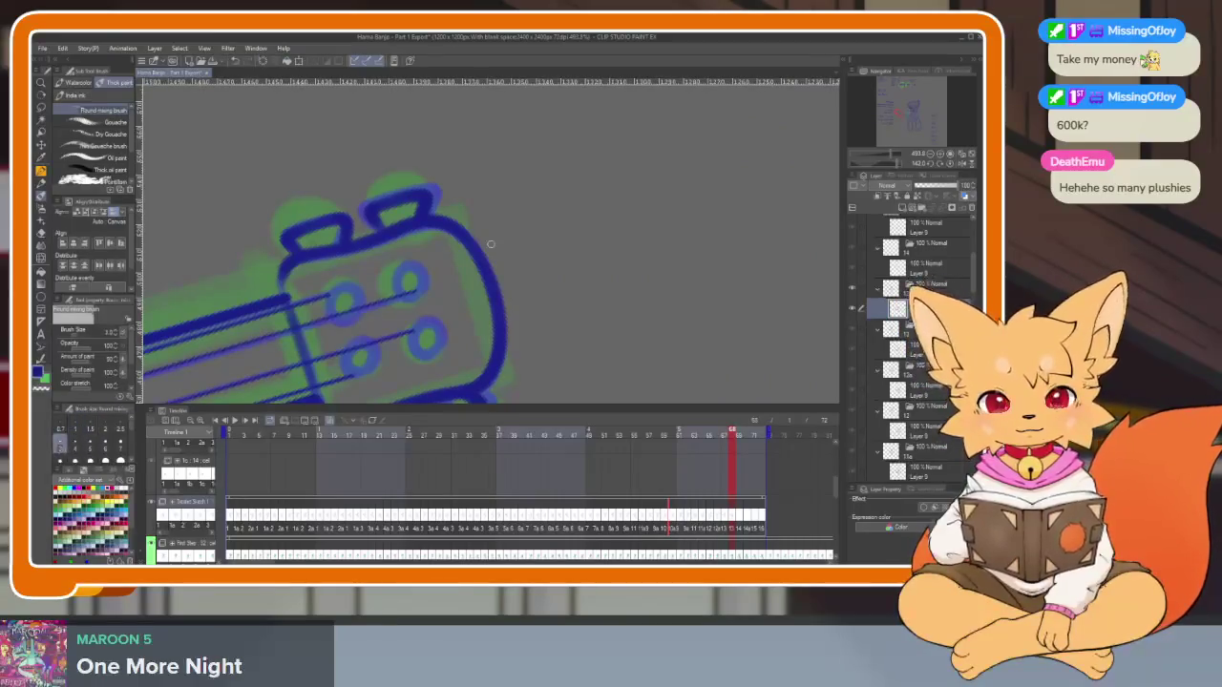
Circle the upper-left, lower-left, upper-right and lower-right tuning pegs in dark blue
key(Tab)
scroll(416, 362, up, 2)
mouse_move(336, 288)
mouse_down()
mouse_move(318, 340)
mouse_move(354, 284)
mouse_up()
mouse_move(368, 394)
mouse_down()
mouse_move(338, 454)
mouse_move(347, 394)
mouse_up()
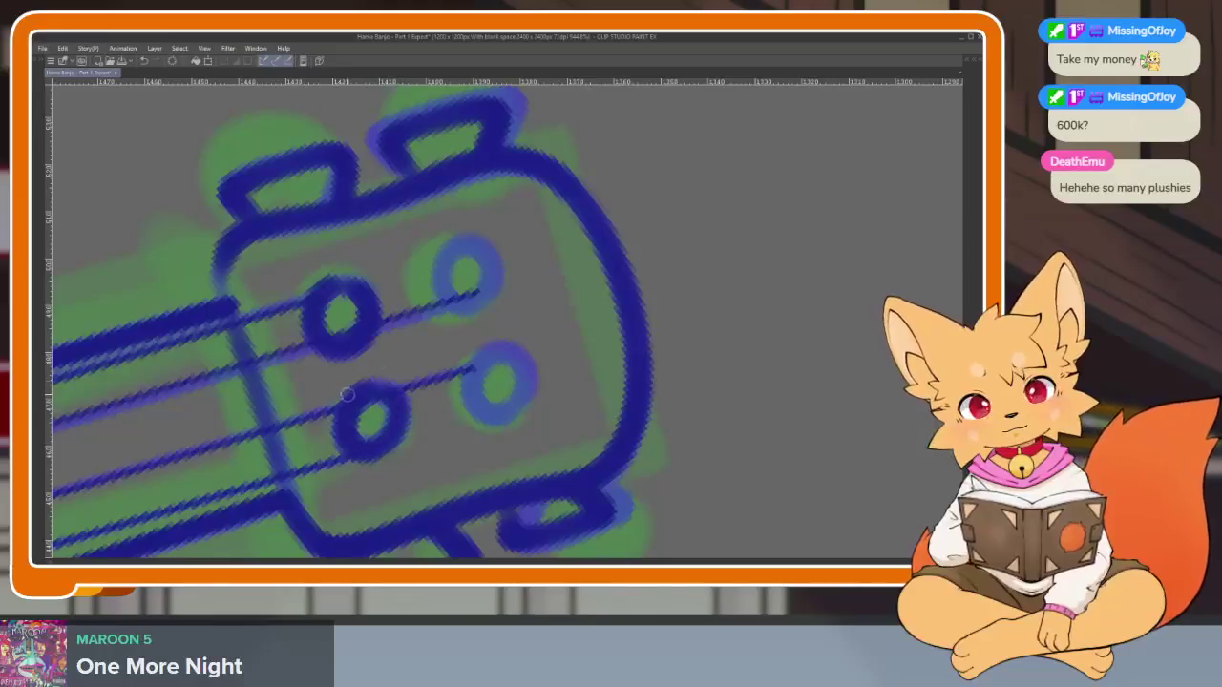
mouse_move(464, 250)
mouse_down()
mouse_move(456, 307)
mouse_move(485, 251)
mouse_up()
mouse_move(501, 346)
mouse_down()
mouse_move(476, 370)
mouse_move(525, 369)
mouse_up()
scroll(562, 372, down, 5)
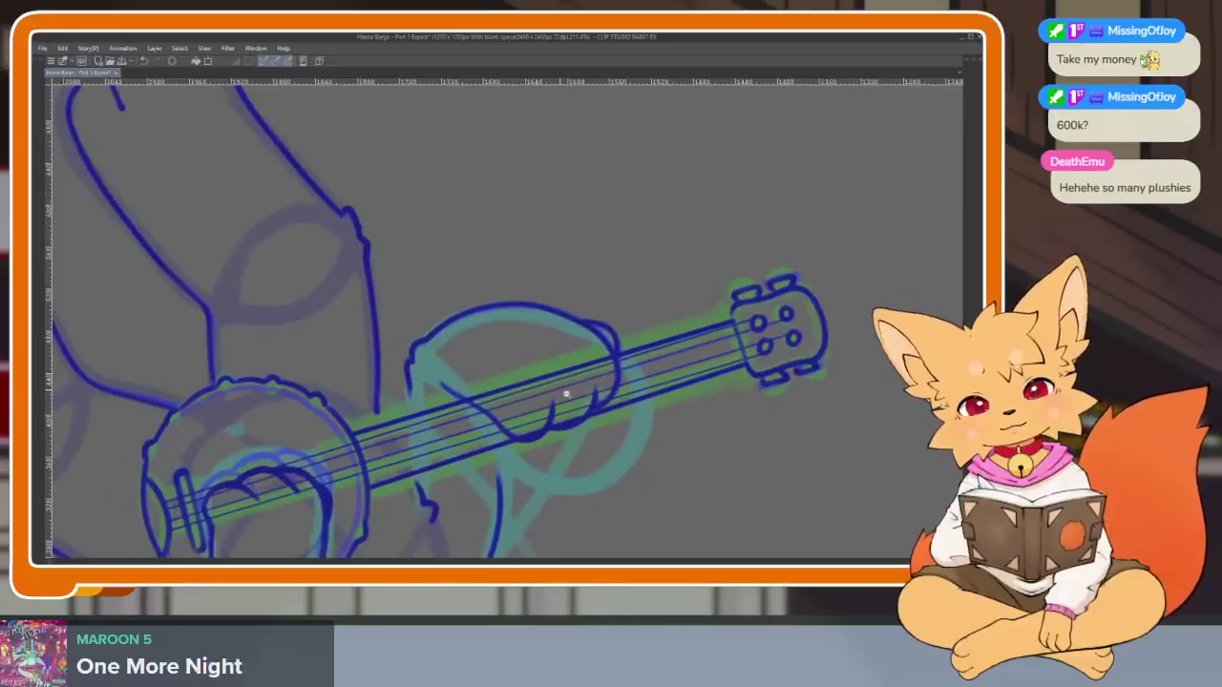
Rotate the view so the strings run horizontally and erase them where they cross the paw
scroll(564, 396, up, 5)
key(asciicircum)
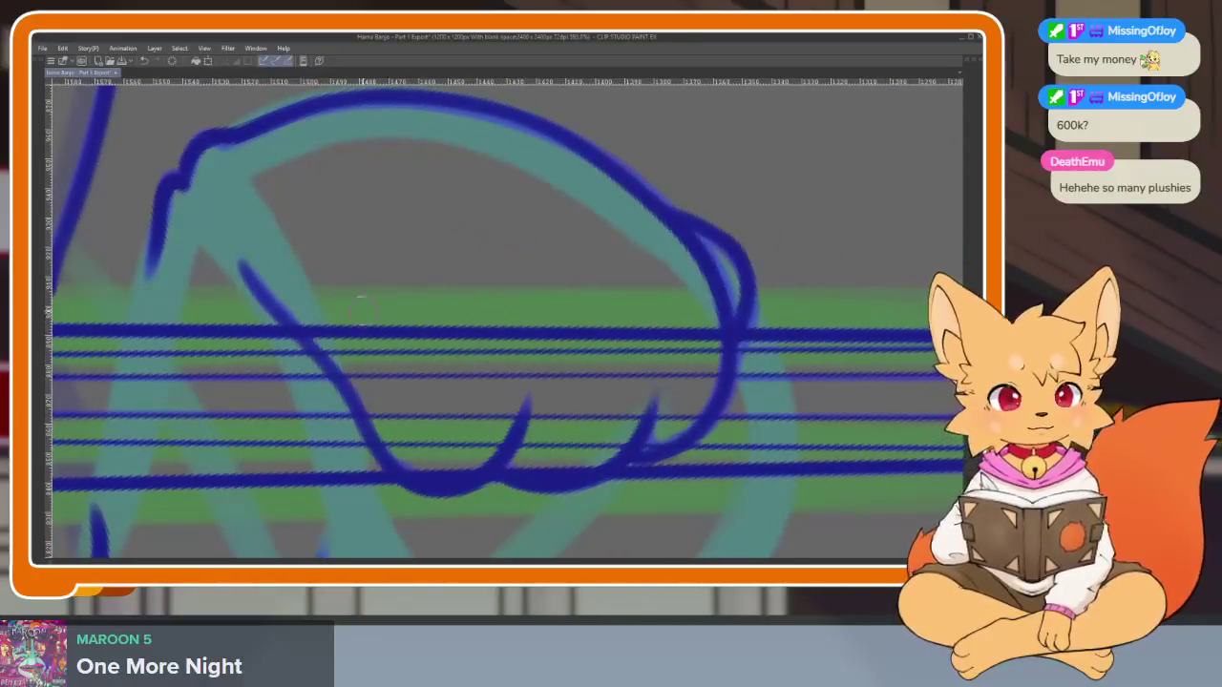
drag(329, 329, 363, 334)
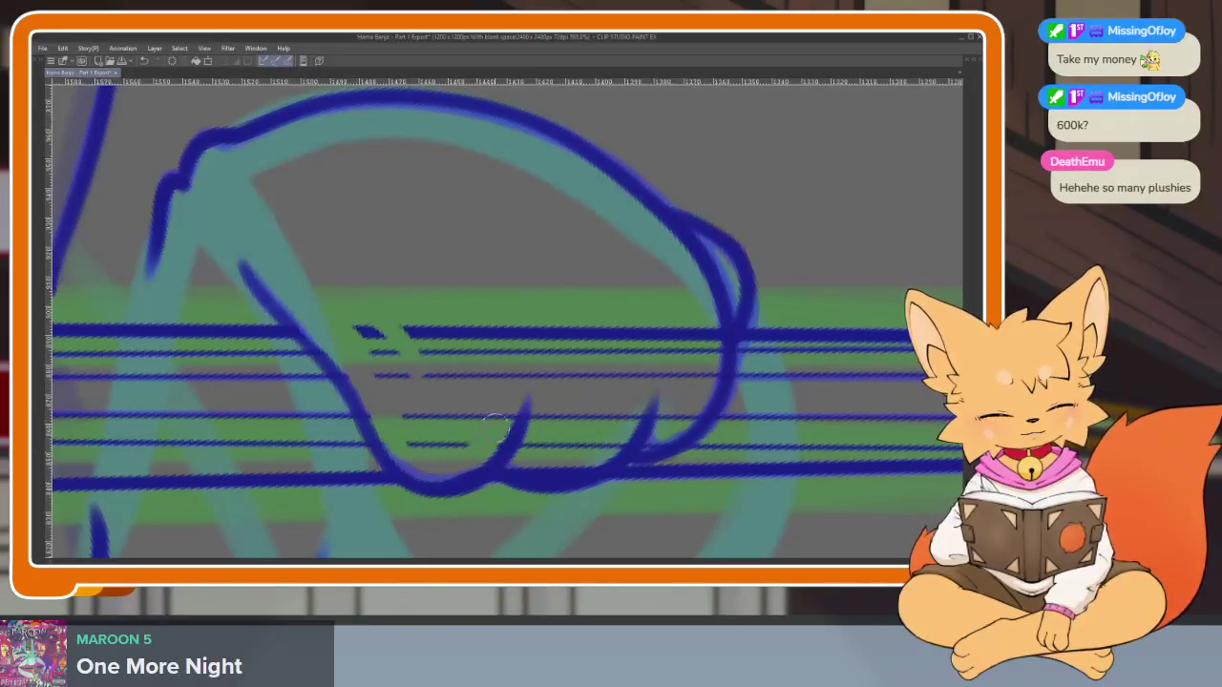
drag(374, 332, 390, 377)
mouse_move(409, 331)
mouse_down()
mouse_move(477, 414)
mouse_move(439, 336)
mouse_up()
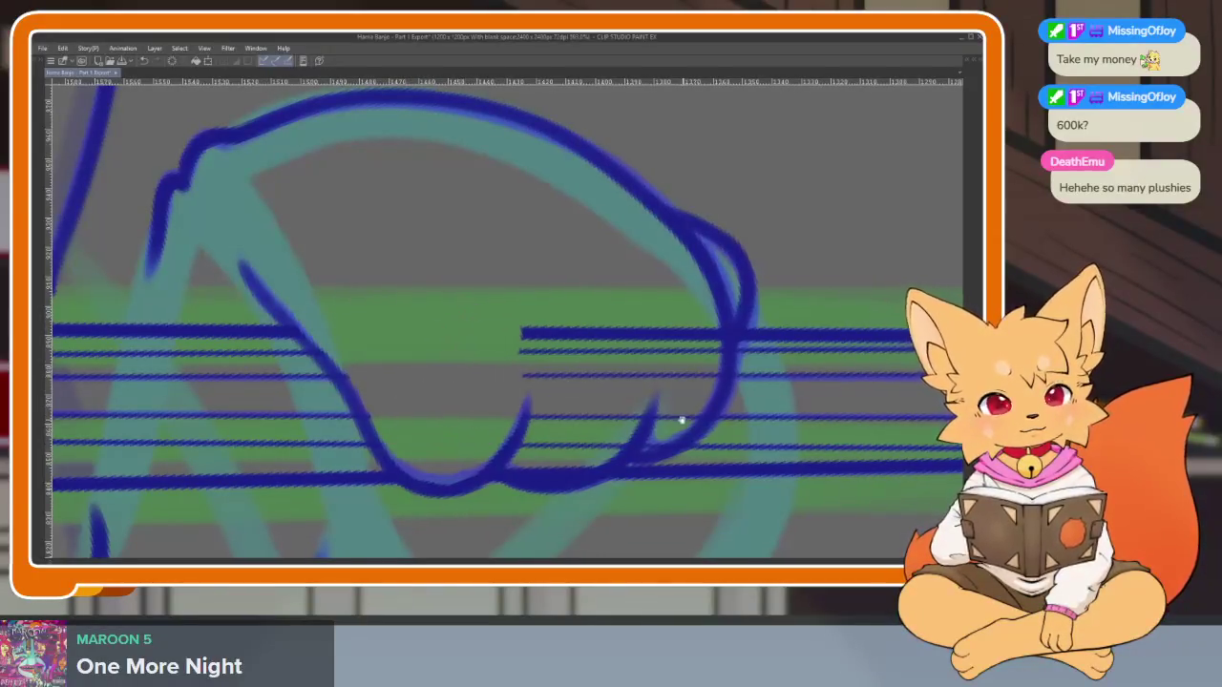
Erase the top string's left end, the stub beside the paw, and leftover marks inside it
scroll(682, 420, up, 3)
mouse_move(386, 294)
mouse_down()
mouse_move(475, 289)
mouse_move(518, 333)
mouse_move(624, 361)
mouse_up()
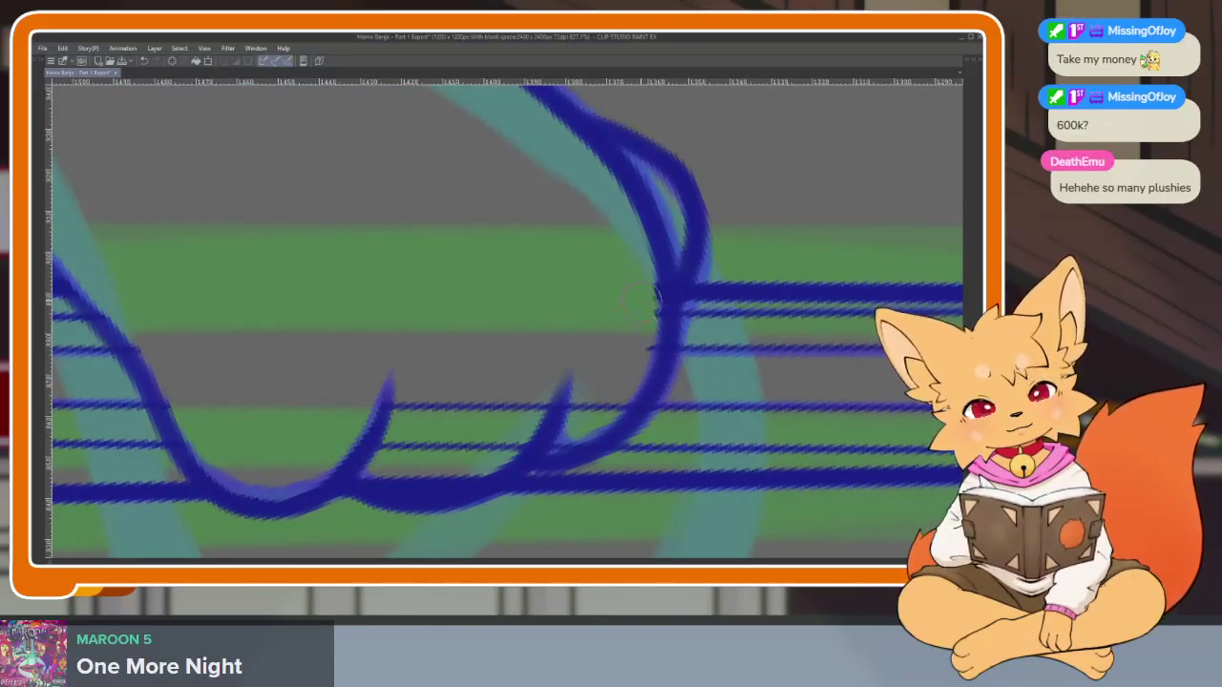
mouse_move(642, 304)
mouse_down()
mouse_move(642, 354)
mouse_move(560, 443)
mouse_up()
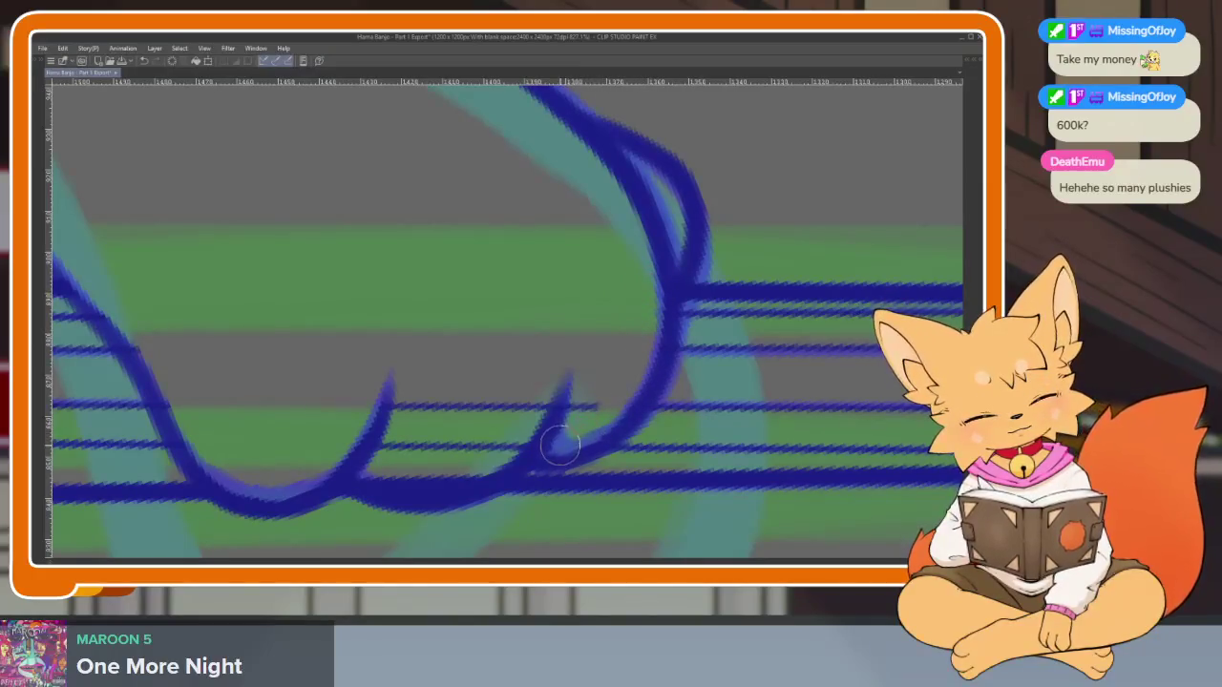
scroll(545, 455, up, 2)
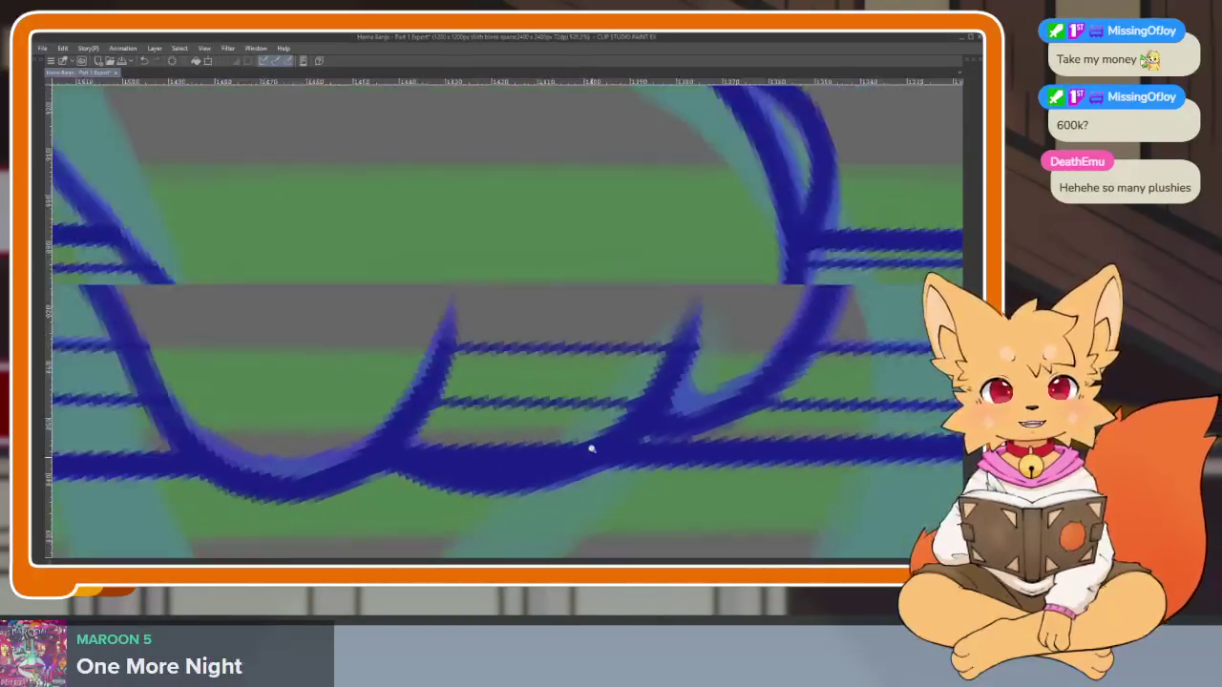
scroll(591, 445, up, 2)
scroll(590, 480, down, 2)
scroll(643, 354, down, 1)
scroll(617, 357, down, 1)
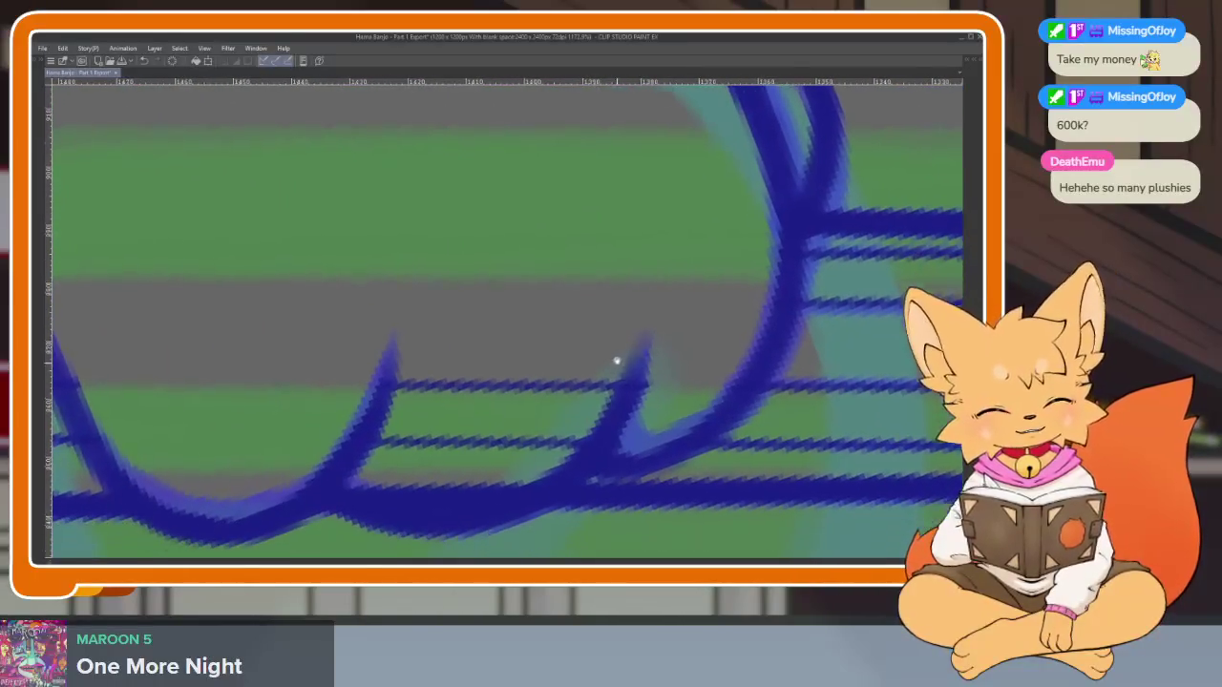
mouse_move(628, 448)
mouse_down()
mouse_move(655, 365)
mouse_move(505, 480)
mouse_move(366, 490)
mouse_move(387, 444)
mouse_move(435, 410)
mouse_move(533, 412)
mouse_move(487, 384)
mouse_up()
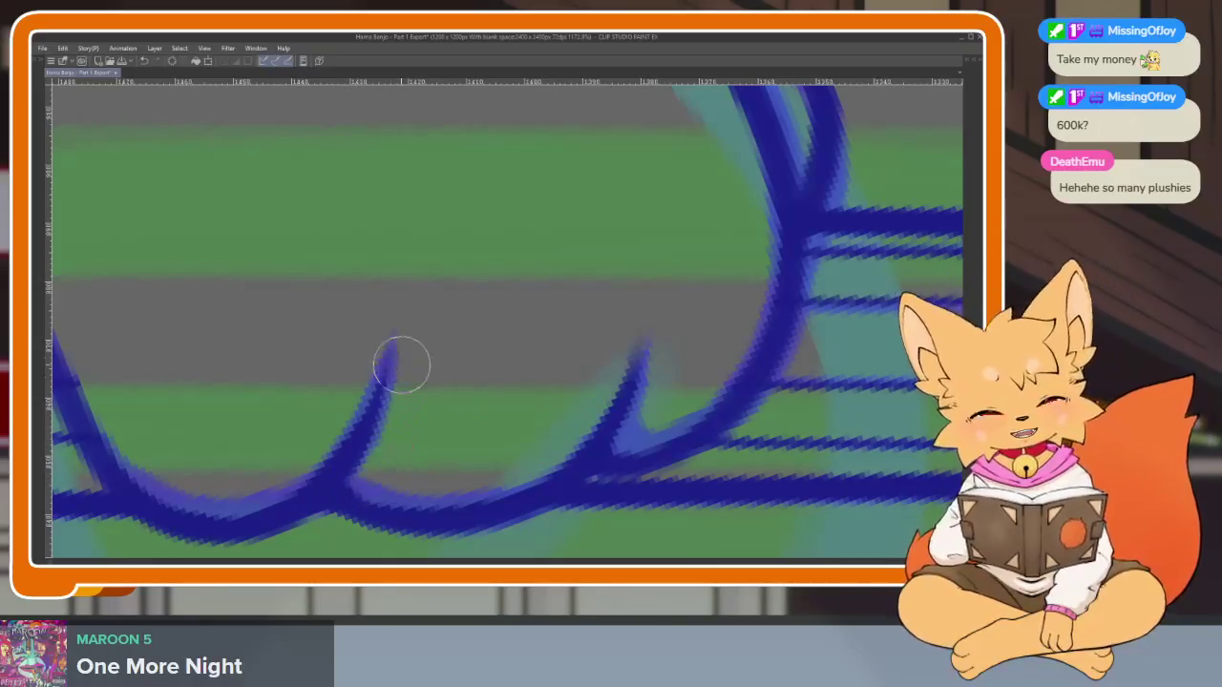
scroll(770, 420, down, 5)
scroll(721, 411, down, 3)
scroll(721, 411, up, 3)
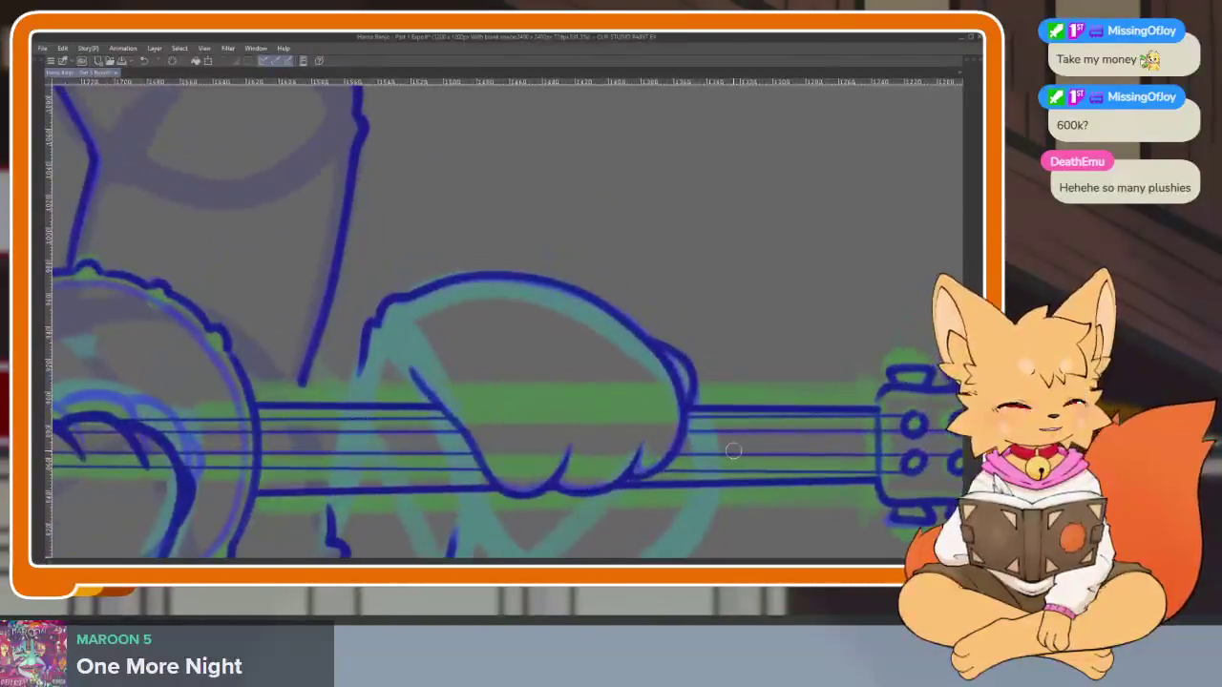
Zoom onto the strumming paw and erase the extra string lines crossing it
key(Tab)
key(Tab)
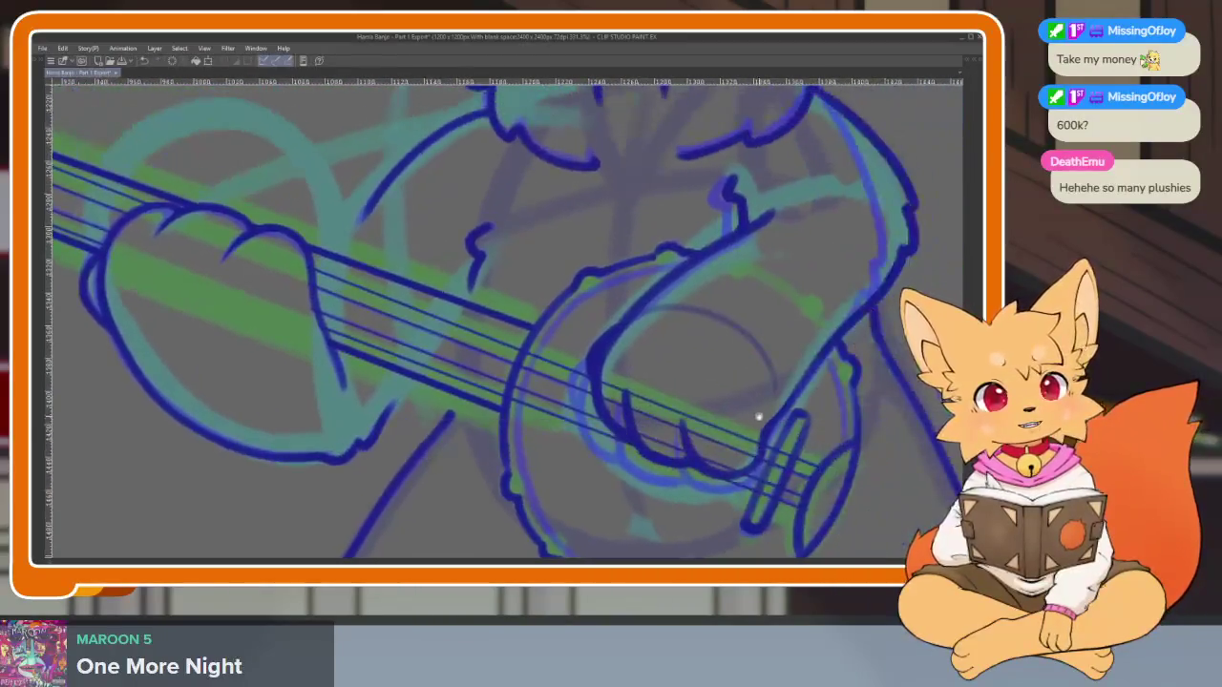
scroll(761, 411, up, 2)
scroll(436, 478, up, 2)
scroll(541, 449, up, 1)
scroll(369, 430, up, 1)
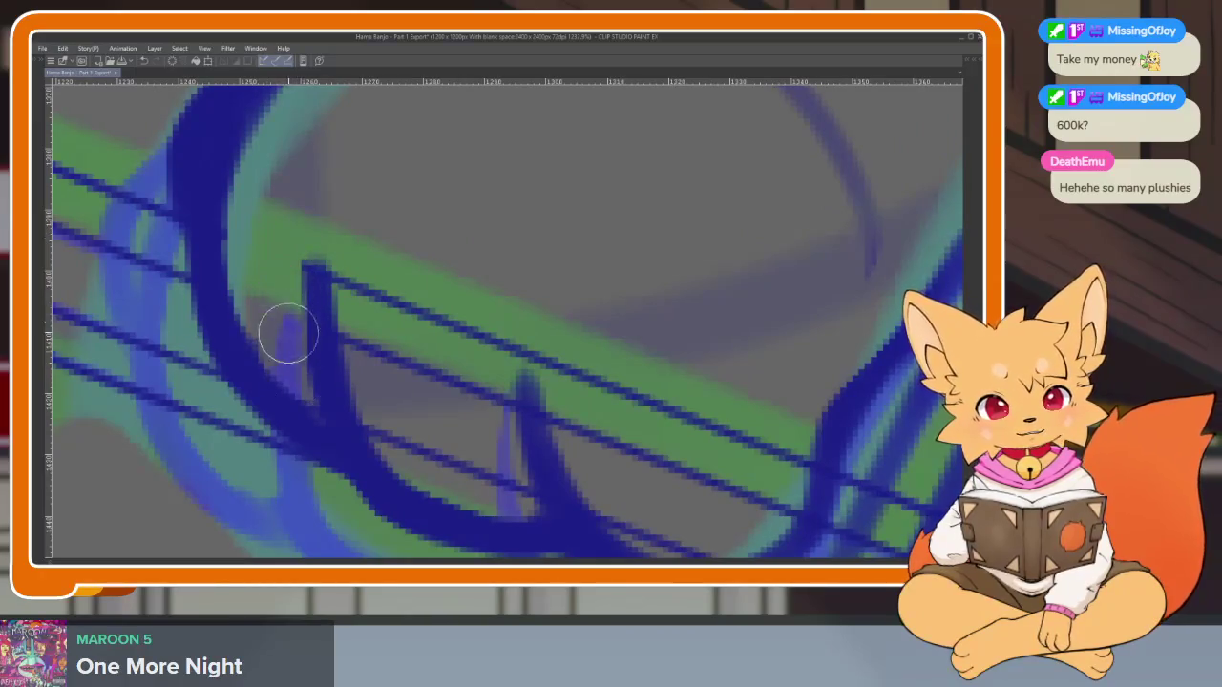
scroll(373, 362, down, 3)
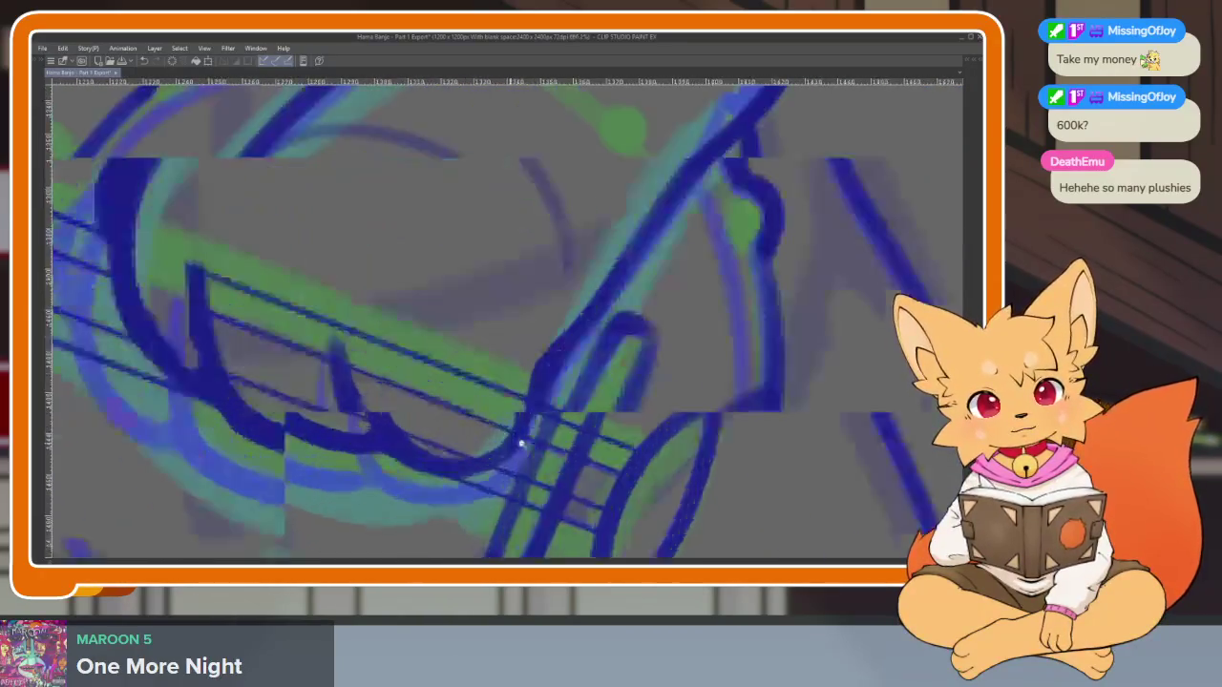
scroll(518, 436, up, 3)
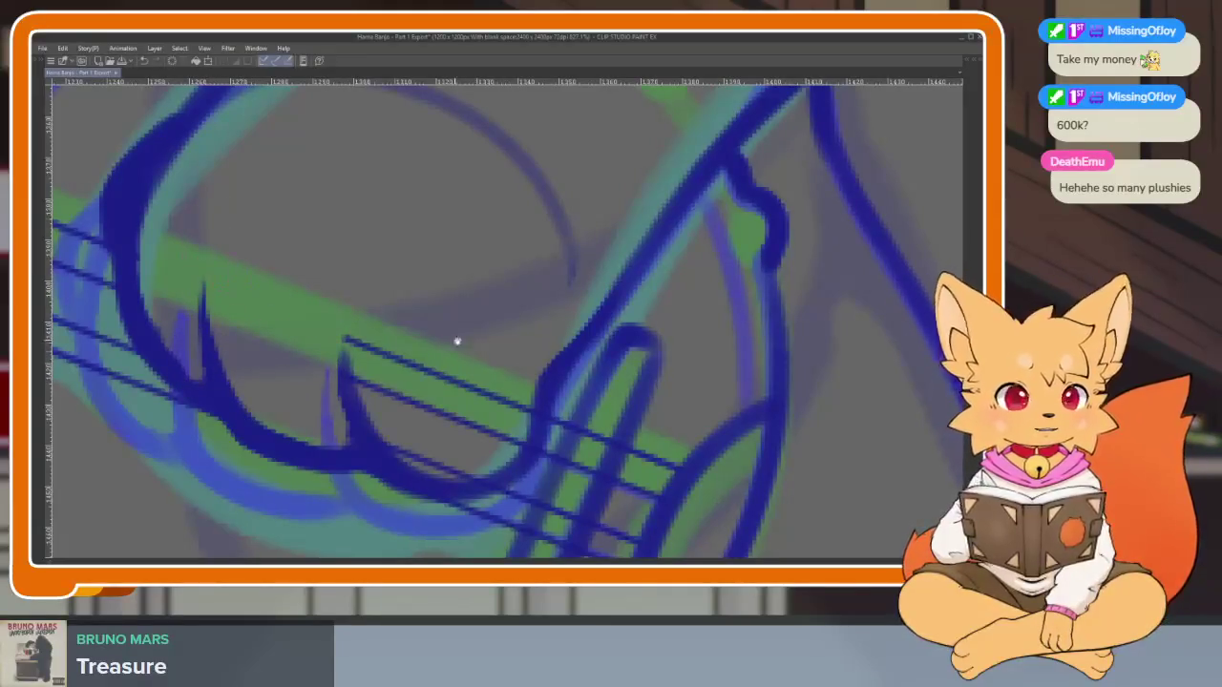
drag(458, 341, 421, 332)
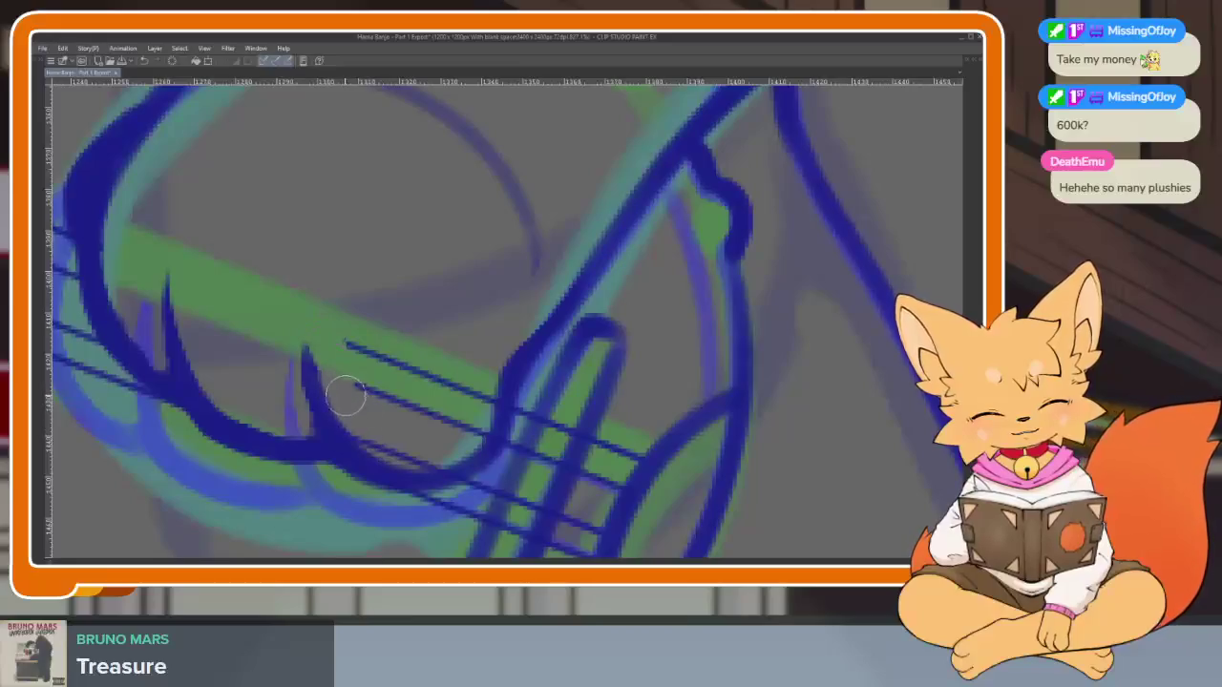
drag(353, 385, 477, 415)
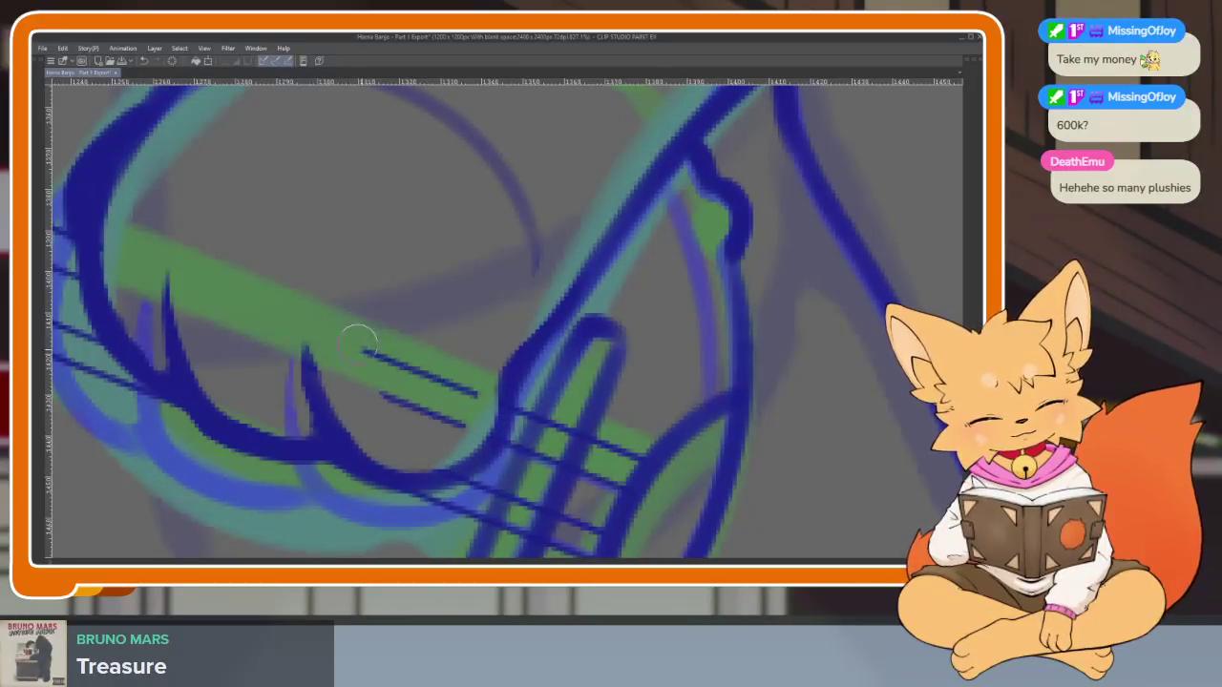
drag(358, 339, 432, 421)
scroll(438, 372, down, 5)
scroll(545, 350, down, 1)
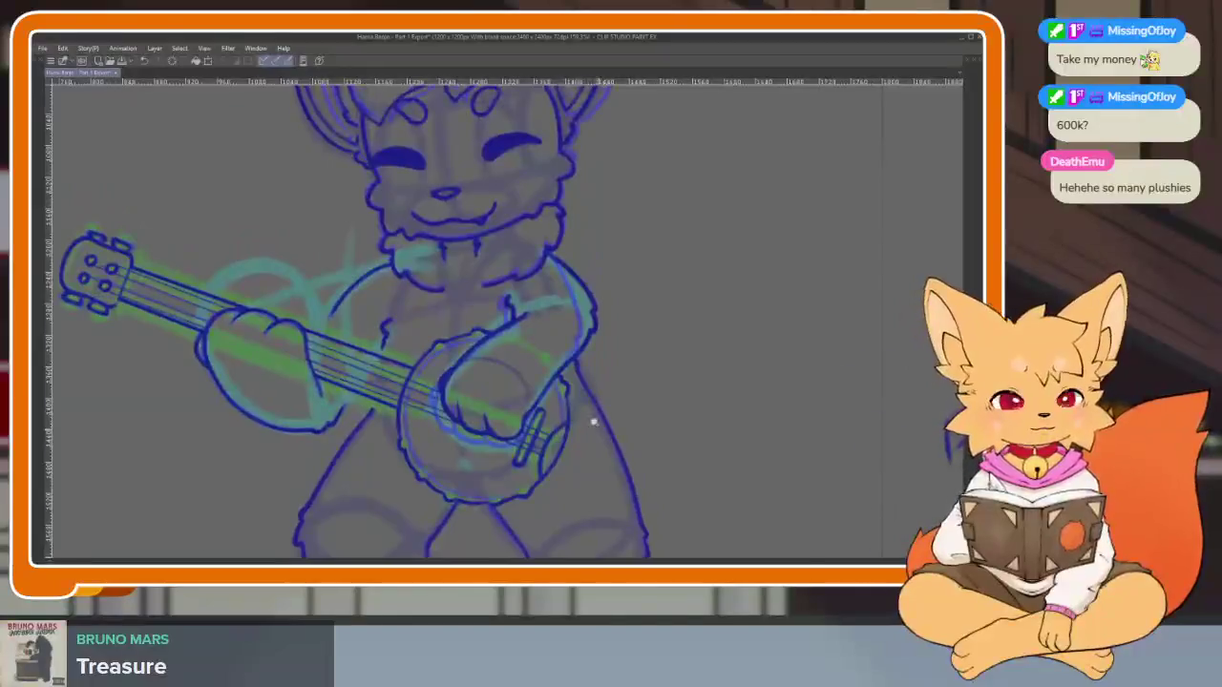
Rotate onto the banjo drum and brush a thicker dark blue stroke along its lower rim
scroll(592, 423, down, 2)
scroll(597, 449, up, 2)
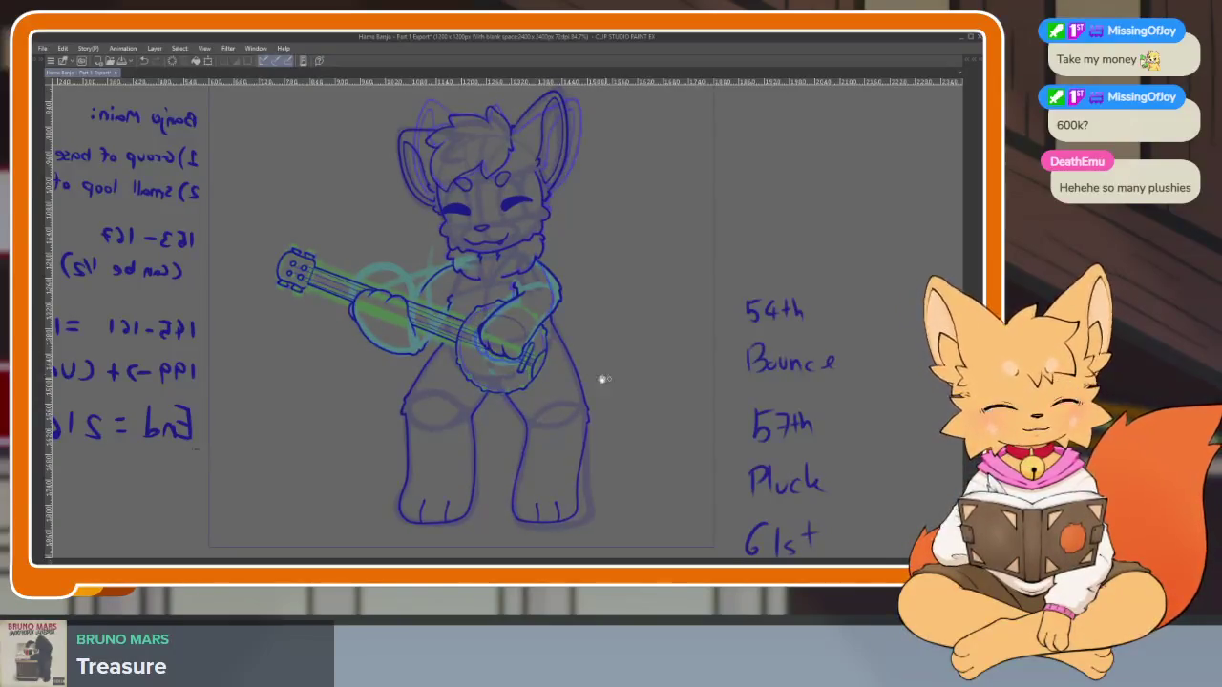
scroll(442, 375, up, 5)
scroll(545, 410, up, 3)
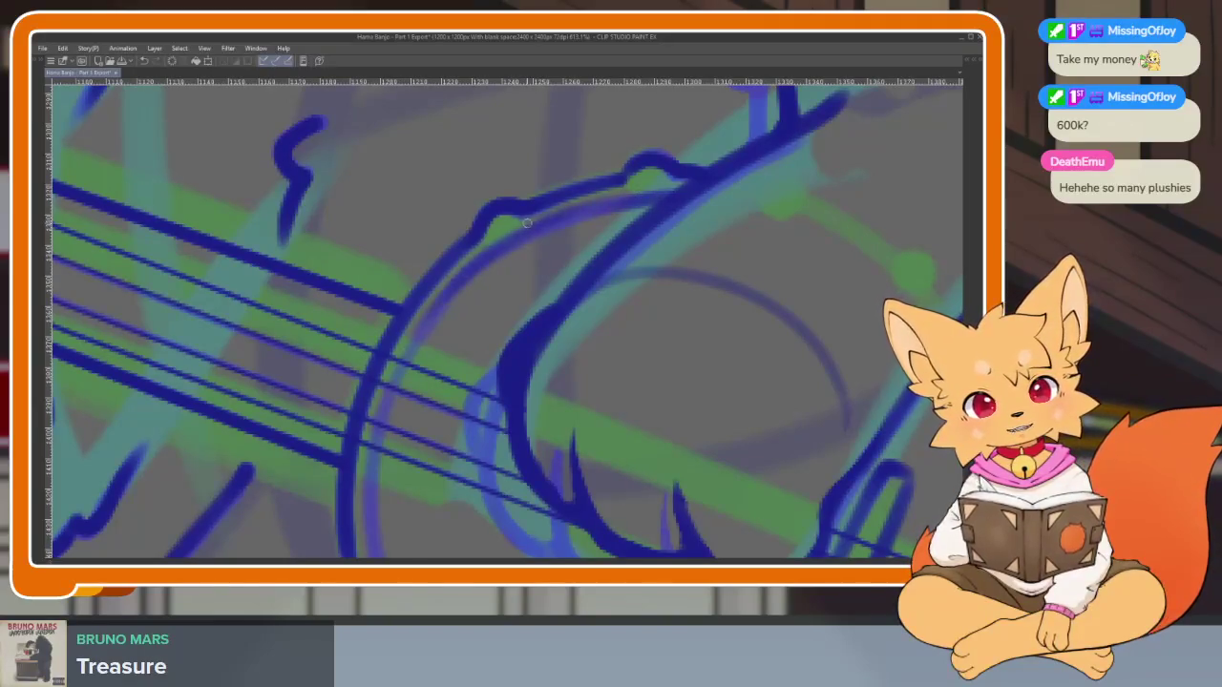
scroll(401, 334, down, 3)
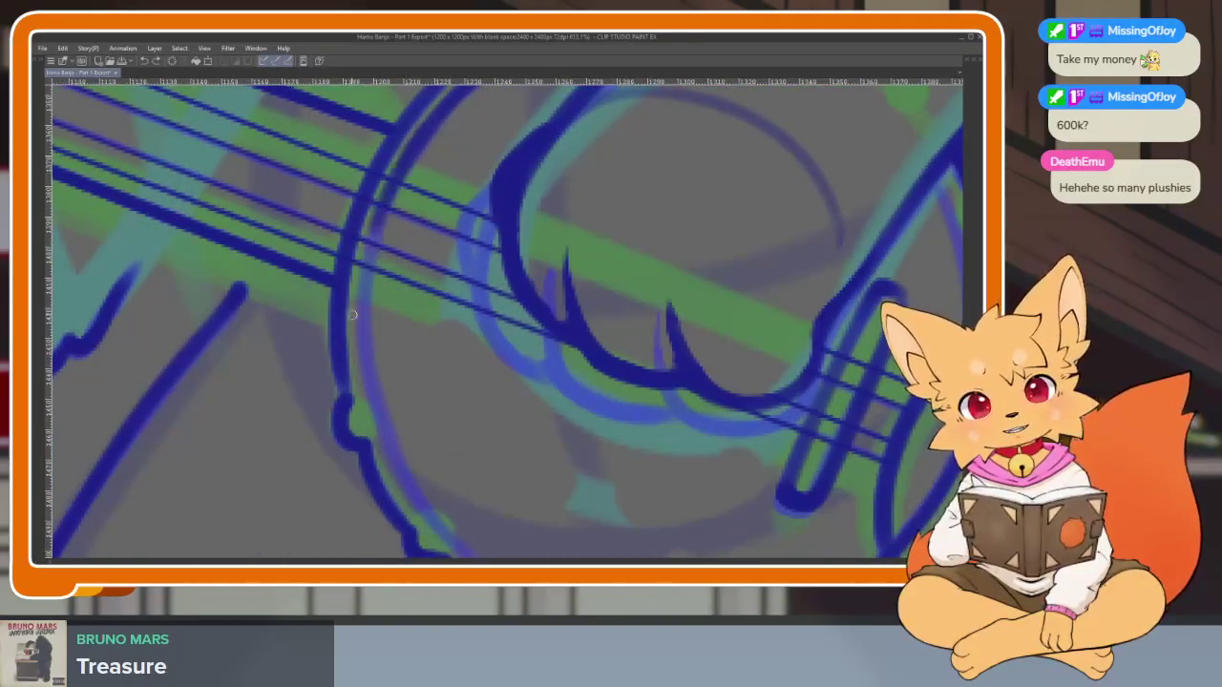
drag(377, 418, 311, 269)
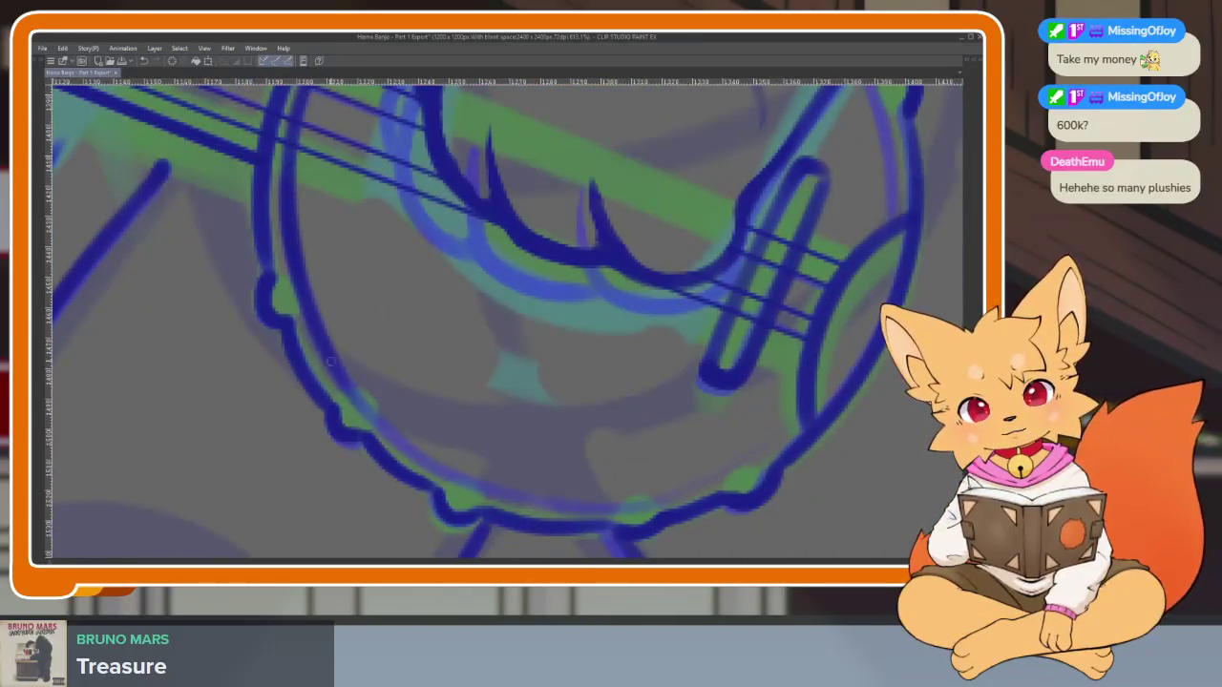
mouse_move(470, 491)
mouse_down()
mouse_move(696, 423)
mouse_move(266, 346)
mouse_up()
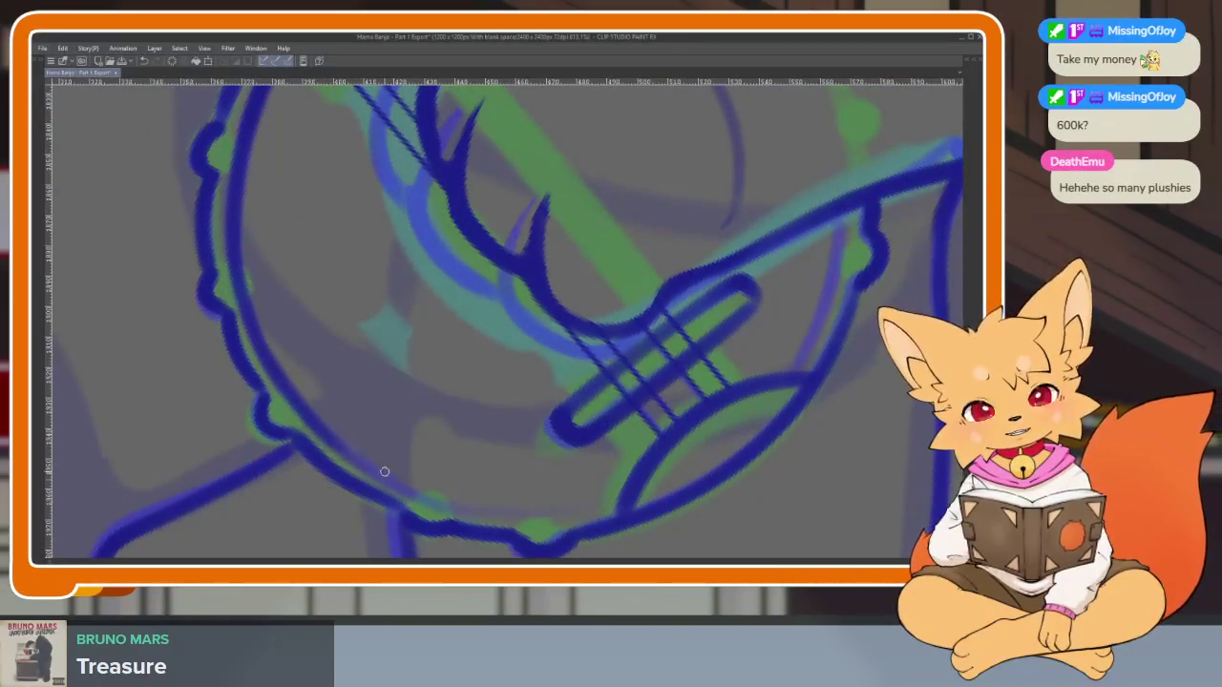
drag(535, 509, 584, 506)
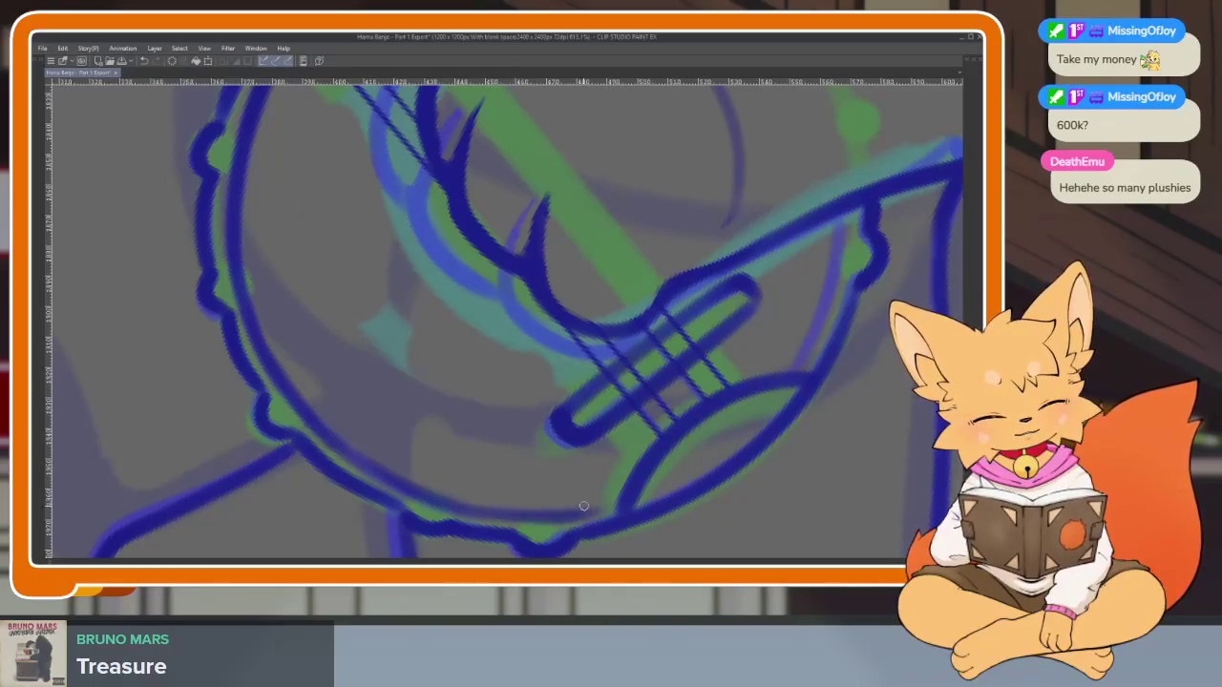
Zoom back out to the full fox and bring back the side palettes
mouse_move(771, 459)
mouse_down()
mouse_move(693, 259)
mouse_move(687, 303)
mouse_up()
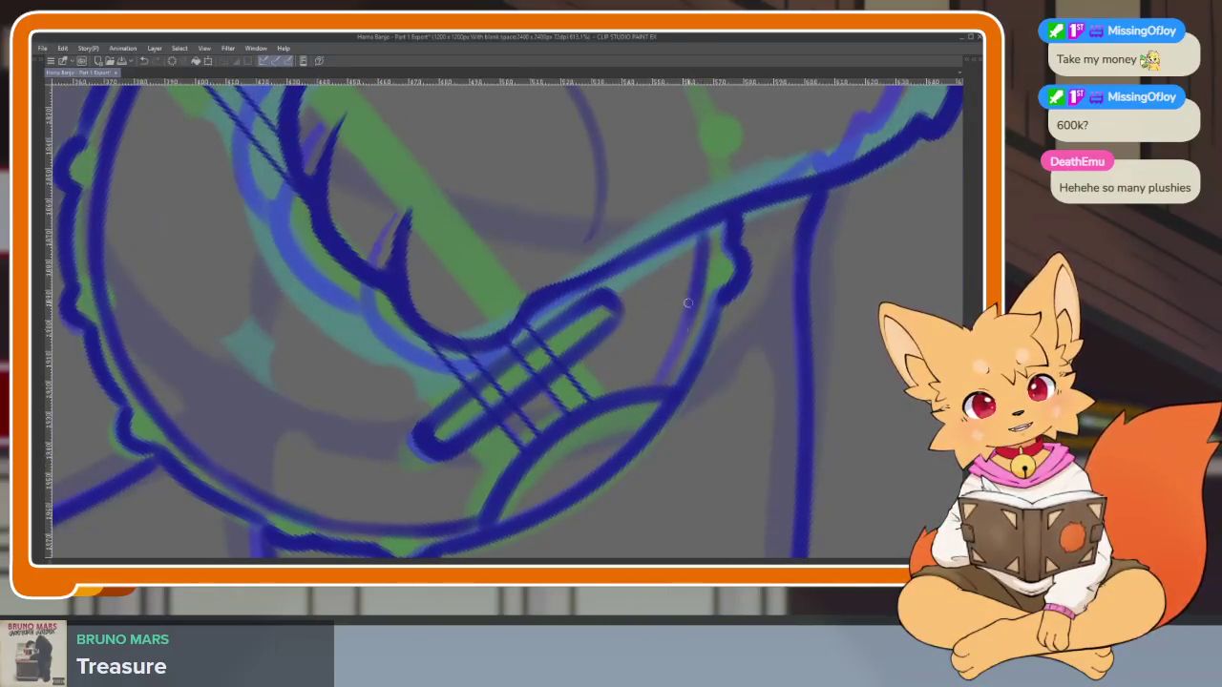
scroll(678, 359, down, 5)
scroll(742, 439, up, 2)
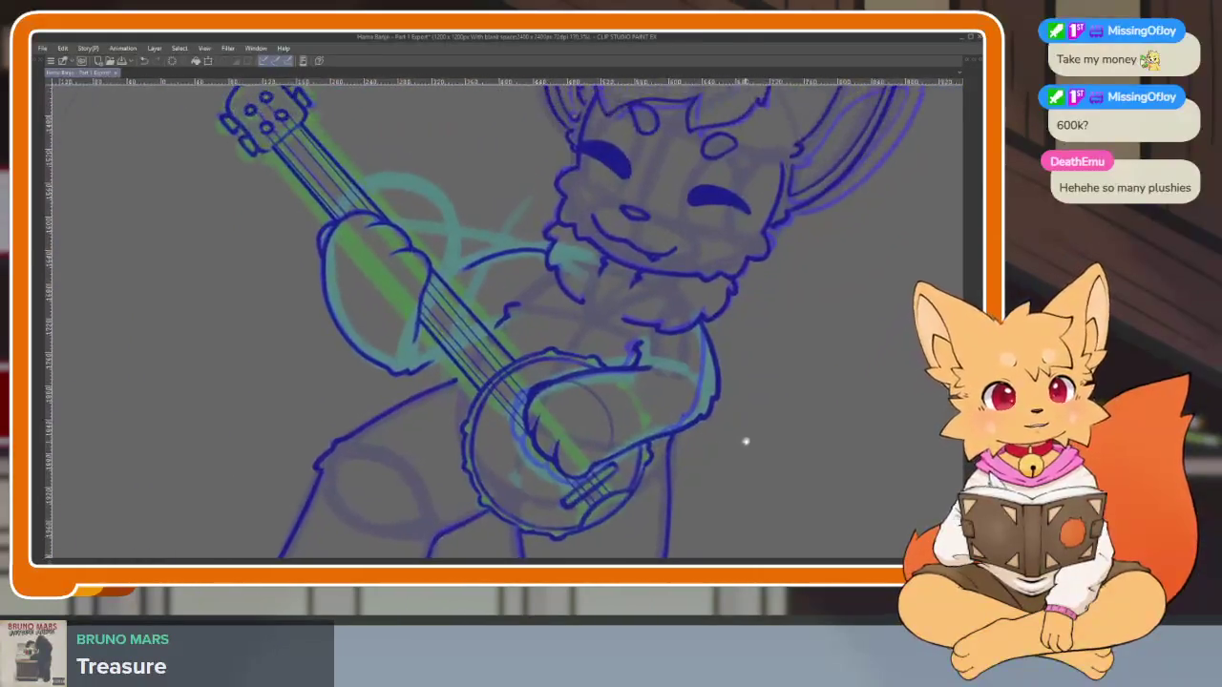
scroll(741, 439, up, 1)
key(Tab)
key(Tab)
scroll(633, 385, down, 3)
scroll(646, 431, up, 2)
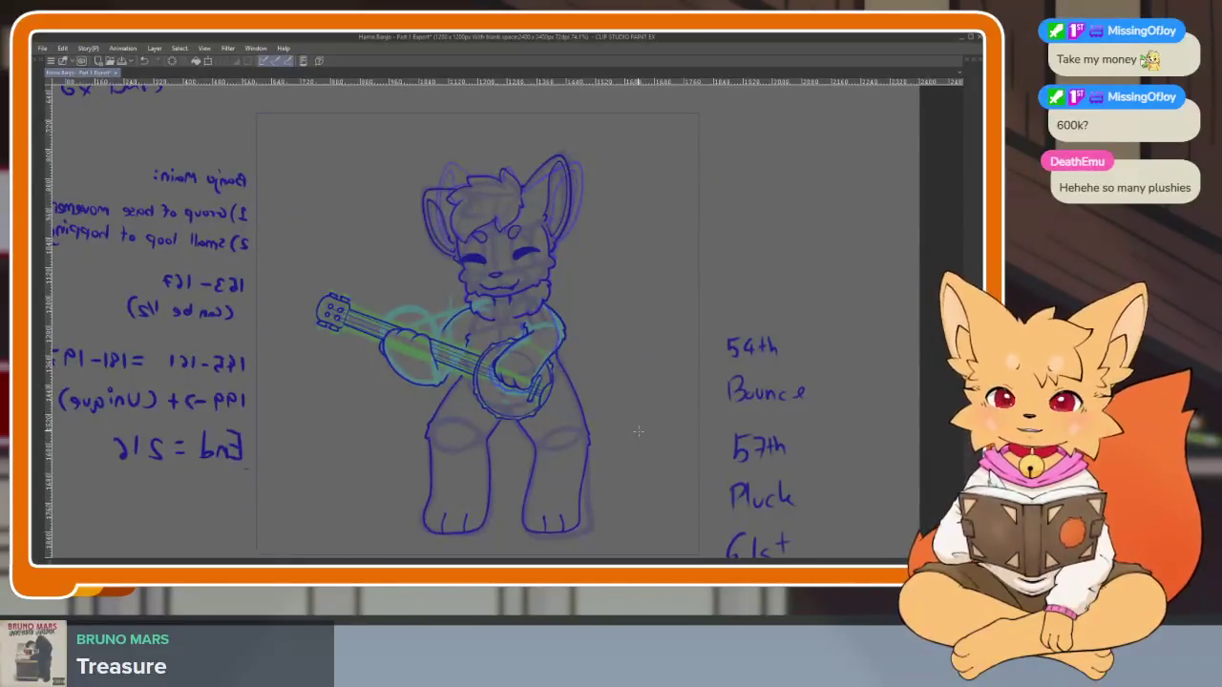
Flip back and forth between frames to compare the inked lineart with the rough sketch
key(Right)
key(Right)
key(Right)
key(Right)
key(Right)
key(Right)
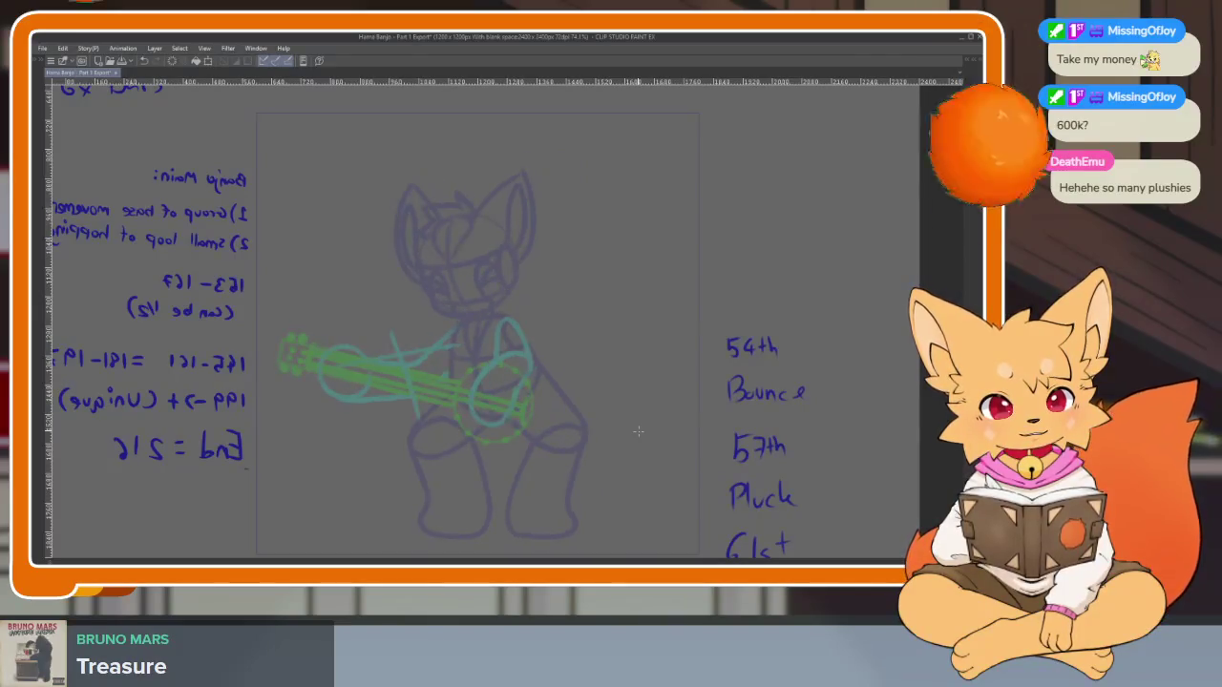
key(Right)
key(Left)
key(Right)
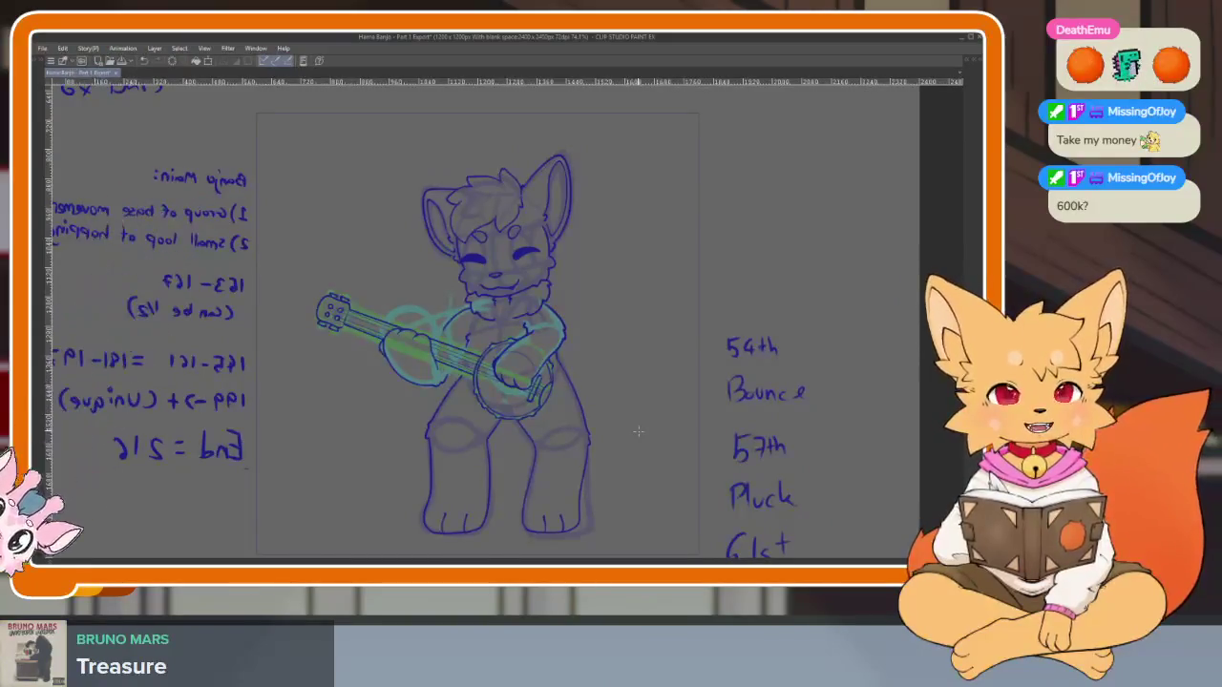
key(Right)
key(Right)
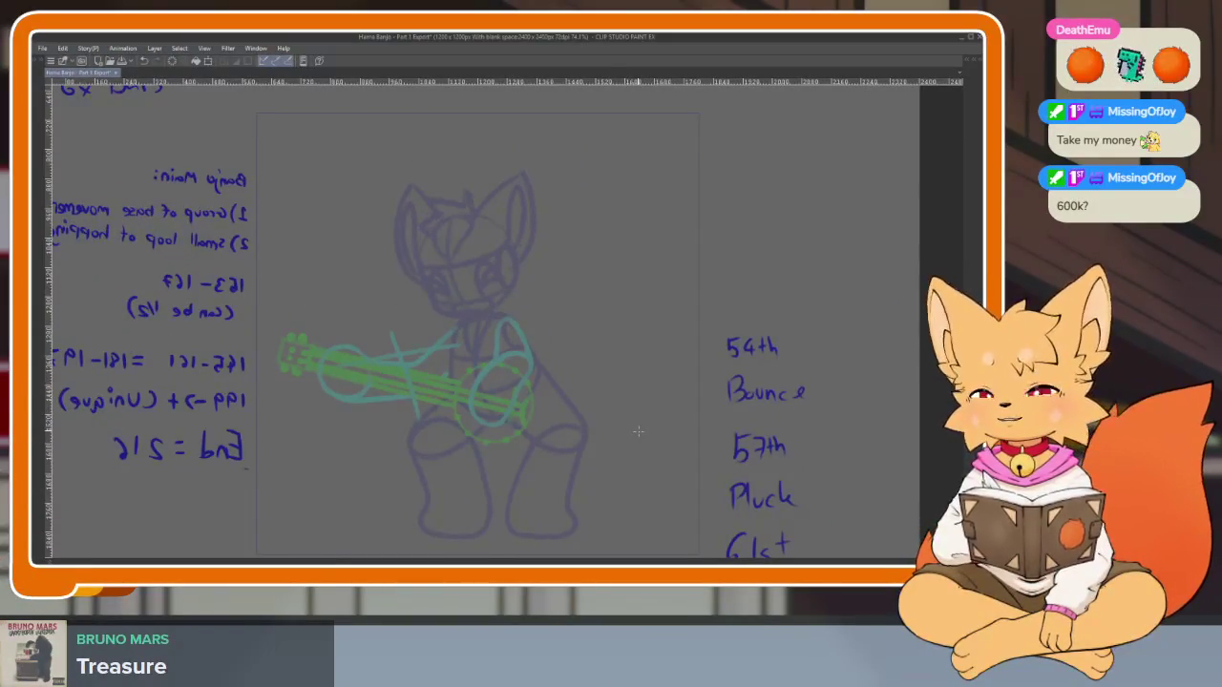
key(Left)
key(Left)
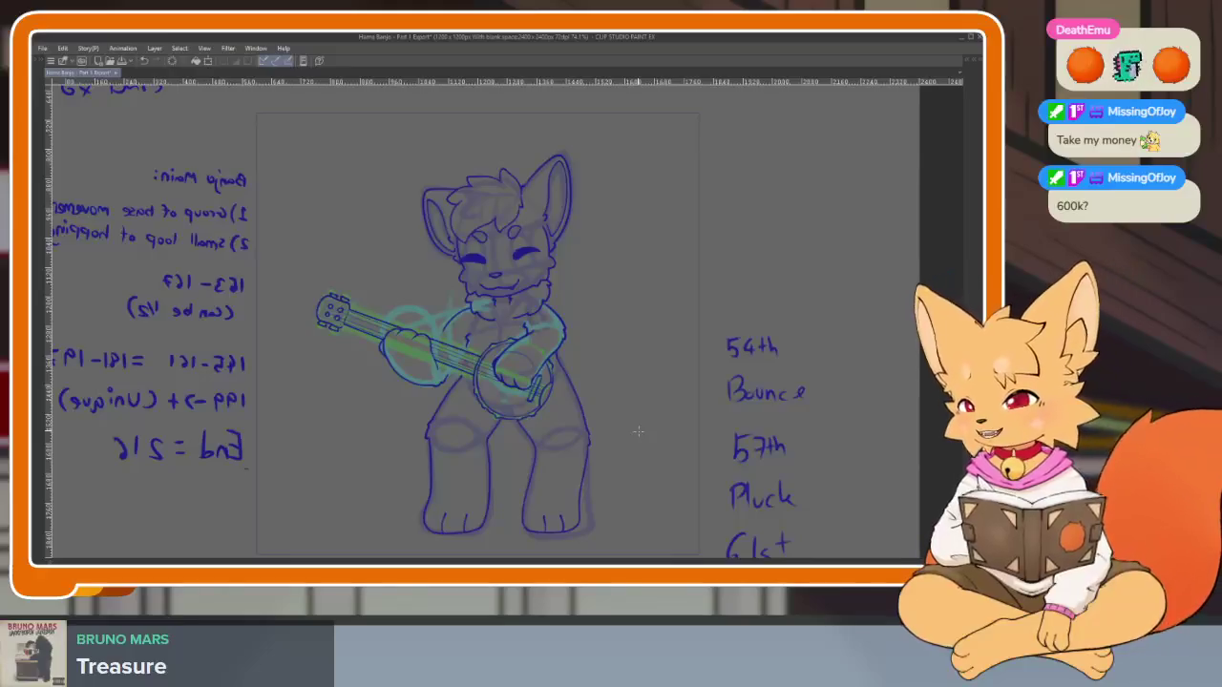
key(Right)
key(Left)
key(Right)
key(Left)
key(Right)
key(Left)
key(Right)
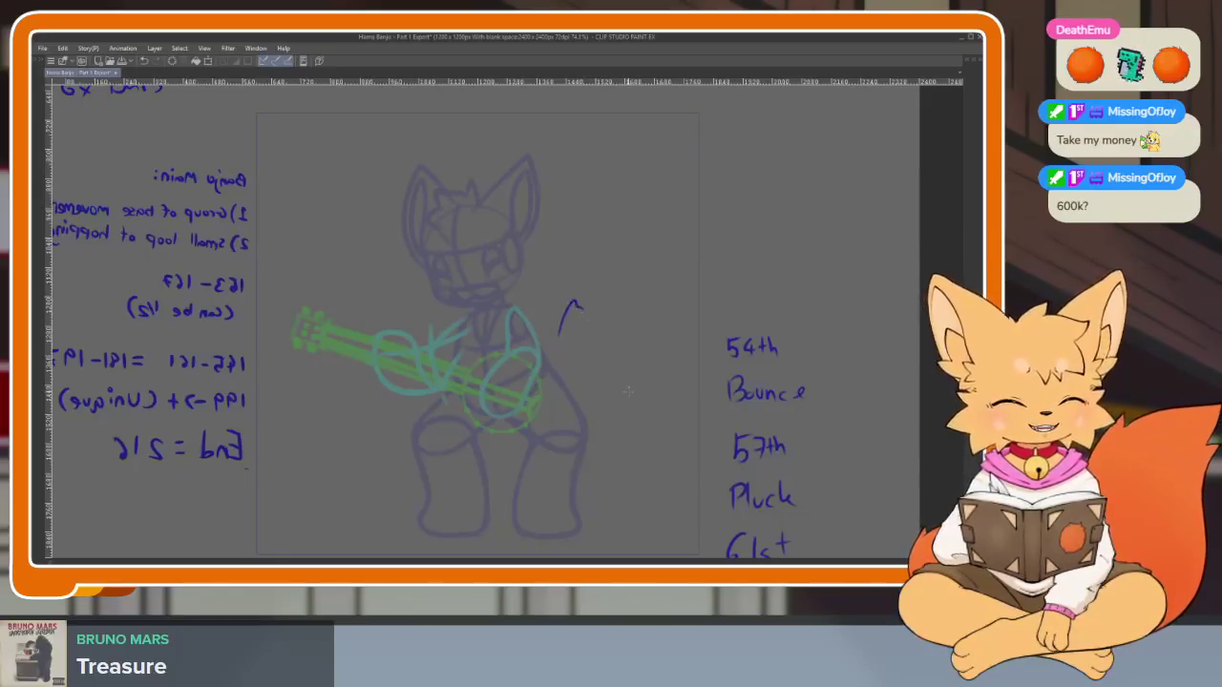
Zoom in close on the fox's head
scroll(615, 440, down, 1)
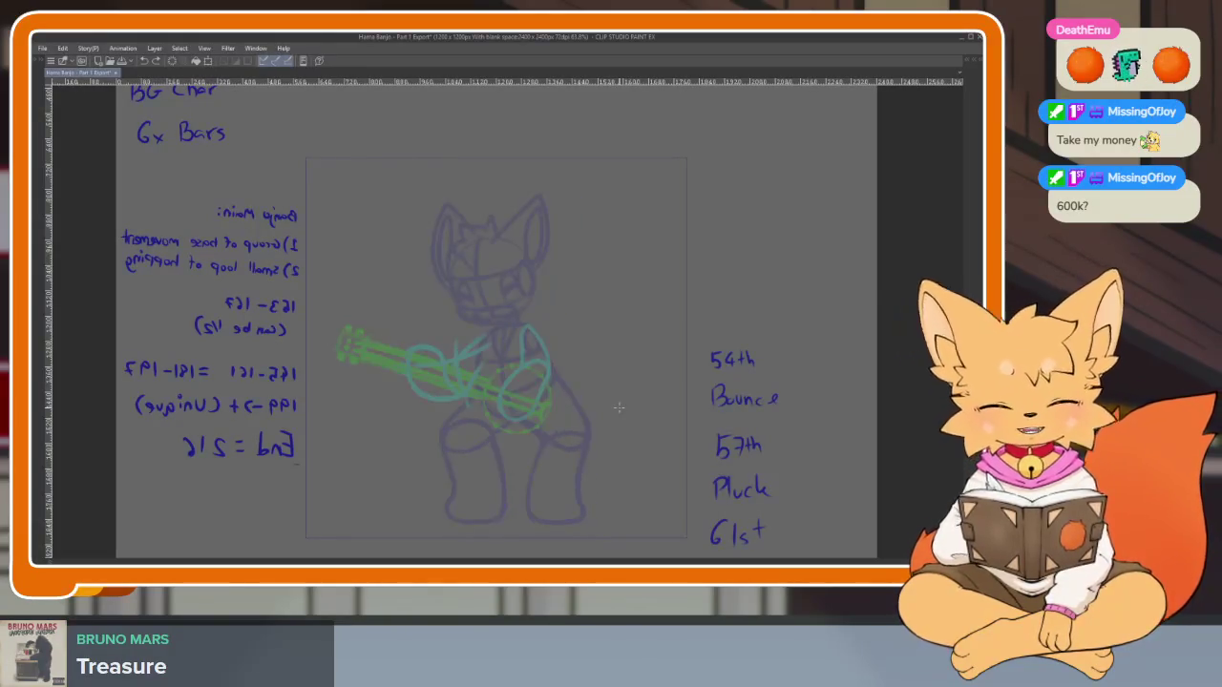
scroll(613, 404, up, 2)
scroll(614, 439, up, 2)
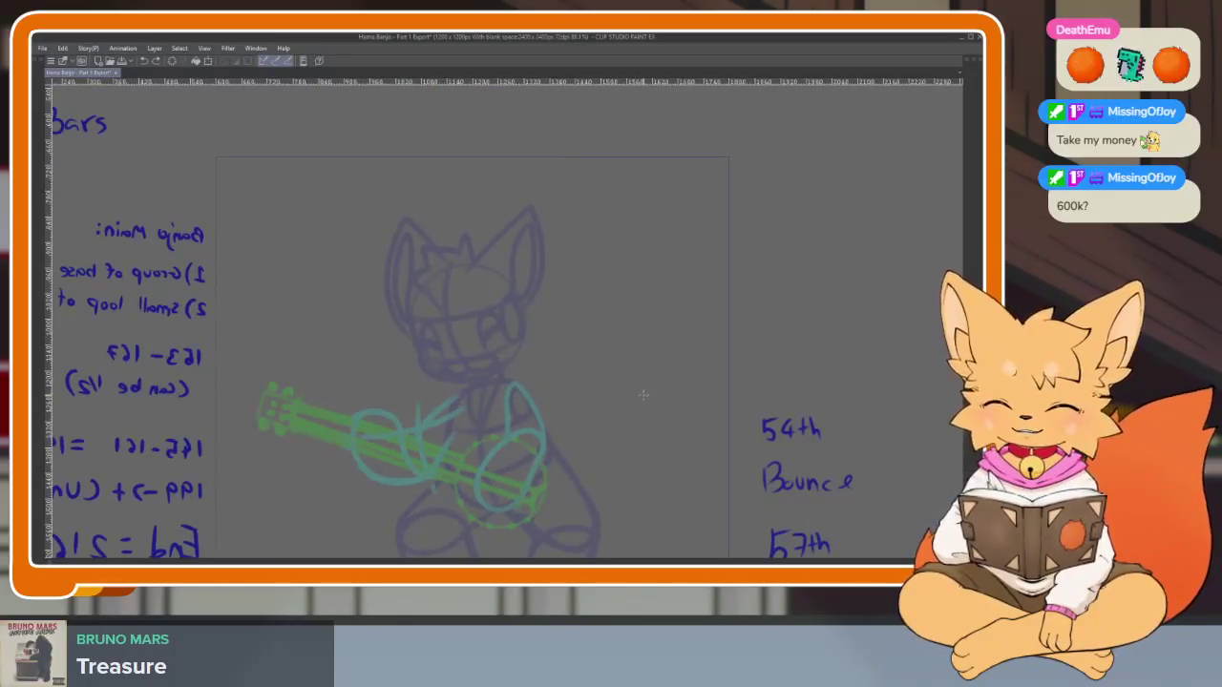
scroll(620, 418, up, 1)
scroll(573, 414, up, 3)
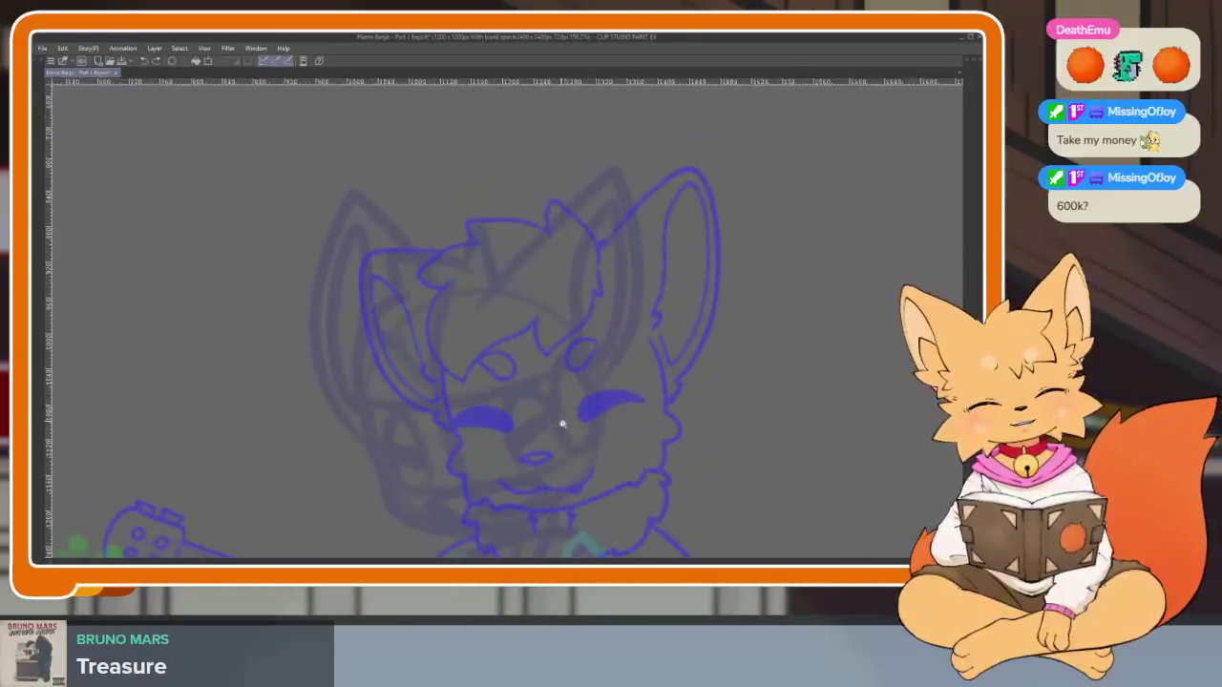
scroll(560, 422, up, 1)
scroll(605, 477, up, 1)
scroll(553, 376, up, 1)
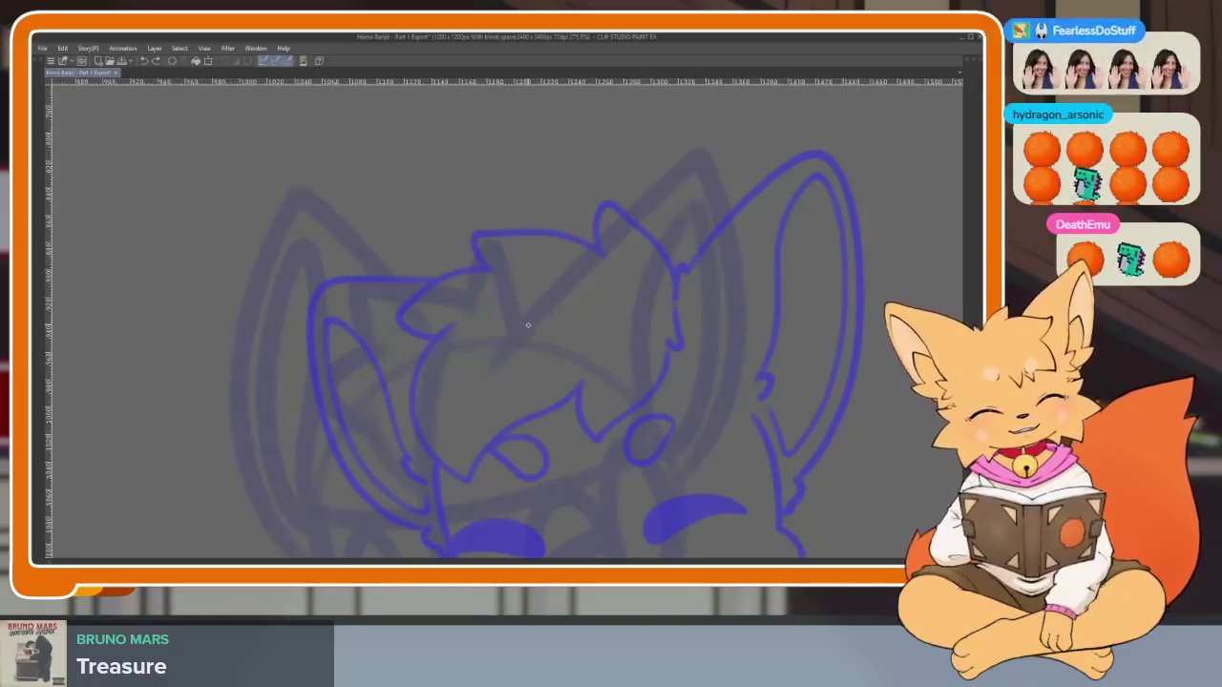
Toggle the palettes off for a larger canvas and undo the stray dark mark near the eye
key(Tab)
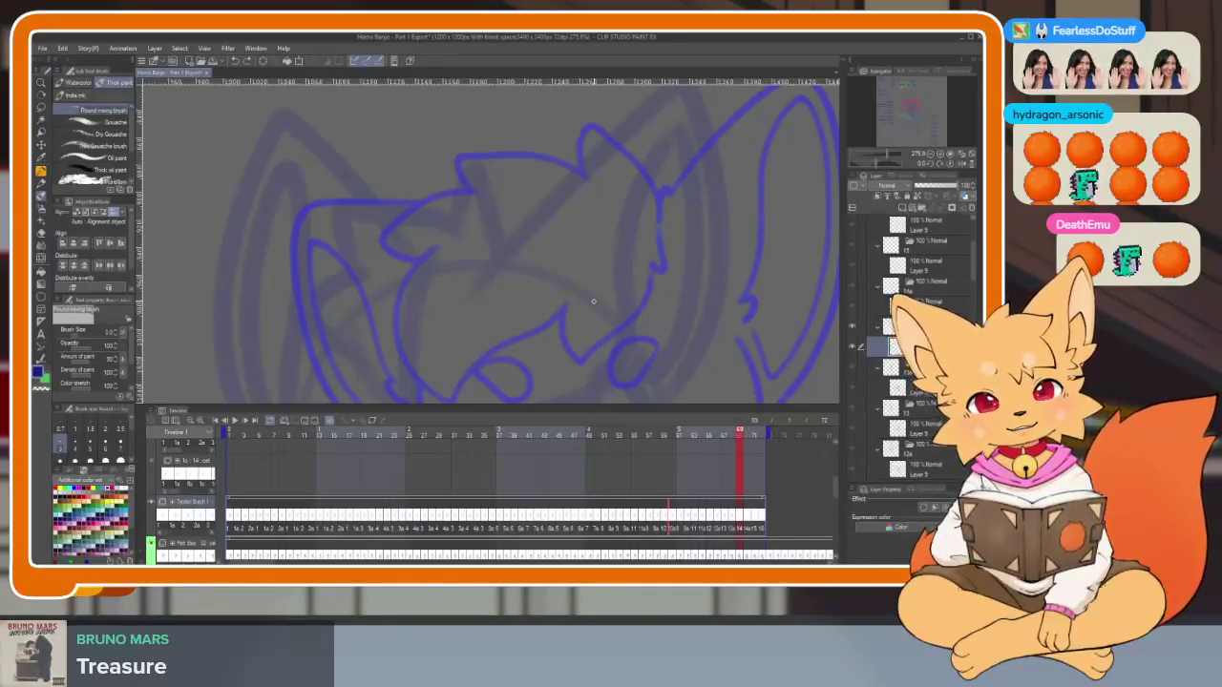
key(Tab)
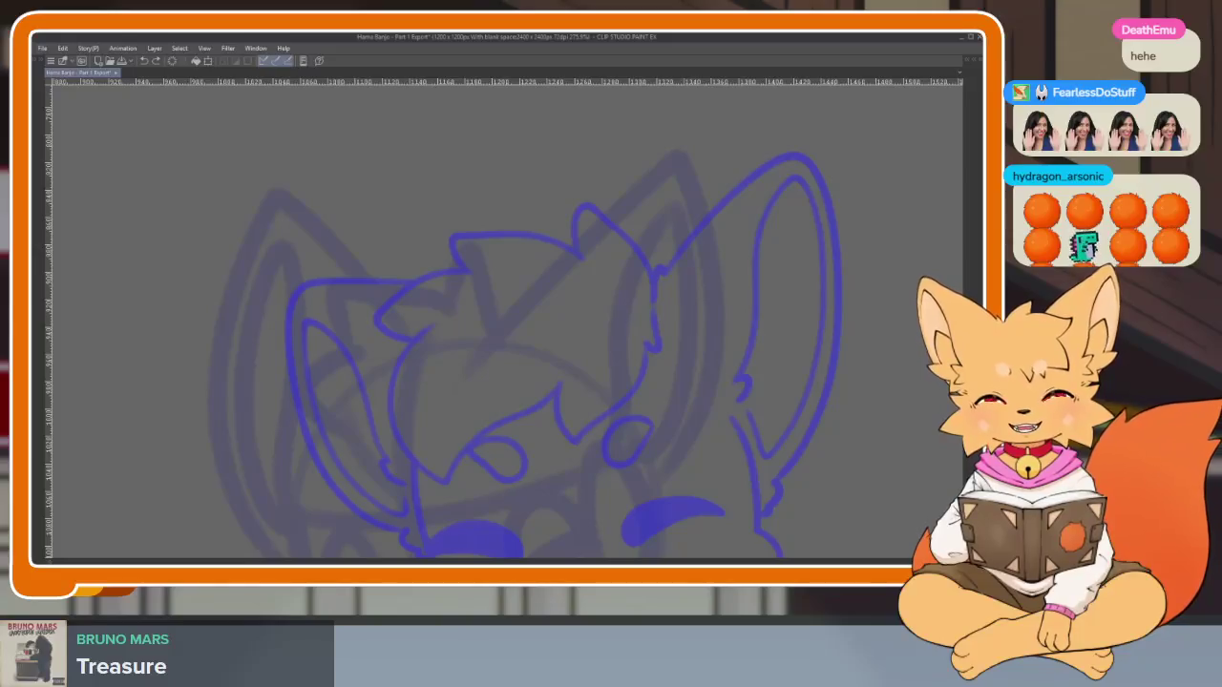
key(ctrl+z)
scroll(697, 426, down, 2)
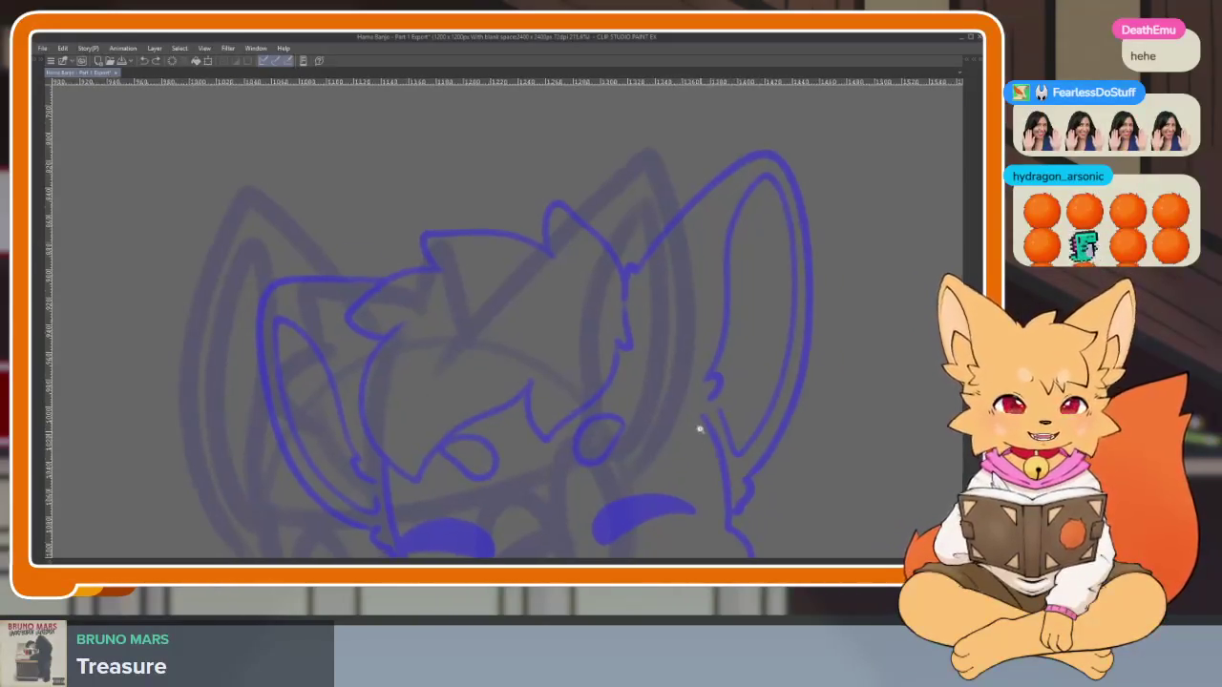
Ink a curved spiky hair tuft on the fox's head
mouse_move(494, 310)
mouse_down()
mouse_move(490, 283)
mouse_move(329, 262)
mouse_move(307, 294)
mouse_move(316, 283)
mouse_up()
scroll(690, 290, down, 1)
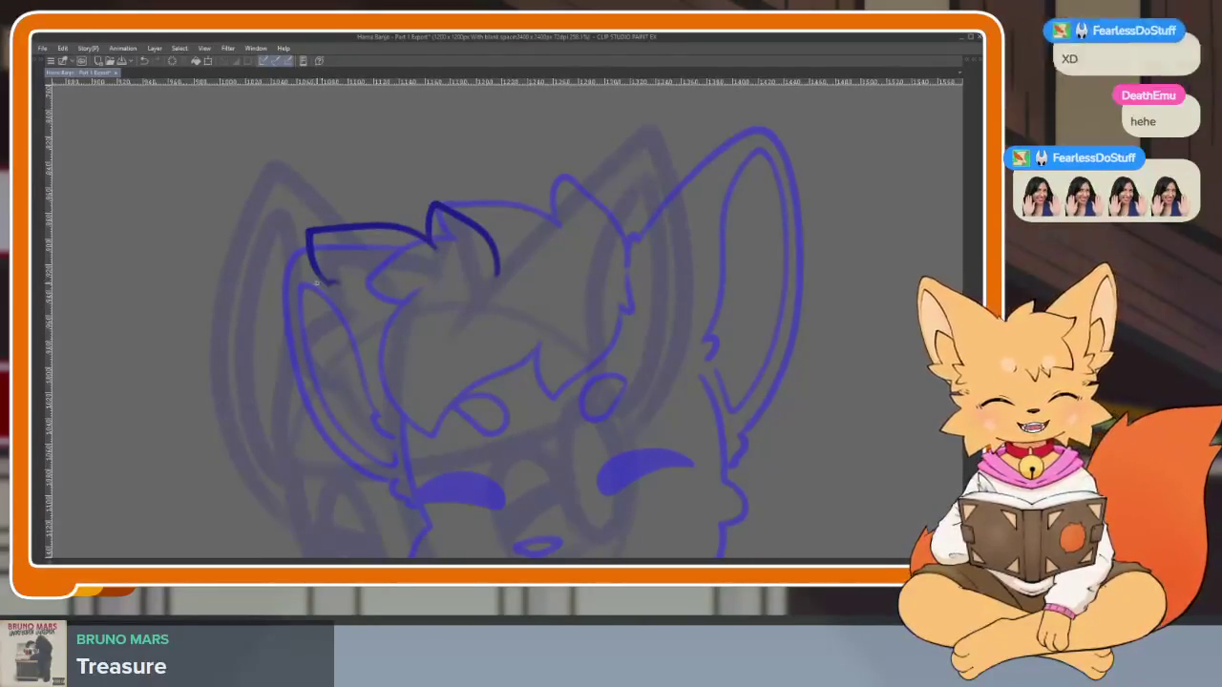
scroll(429, 354, down, 1)
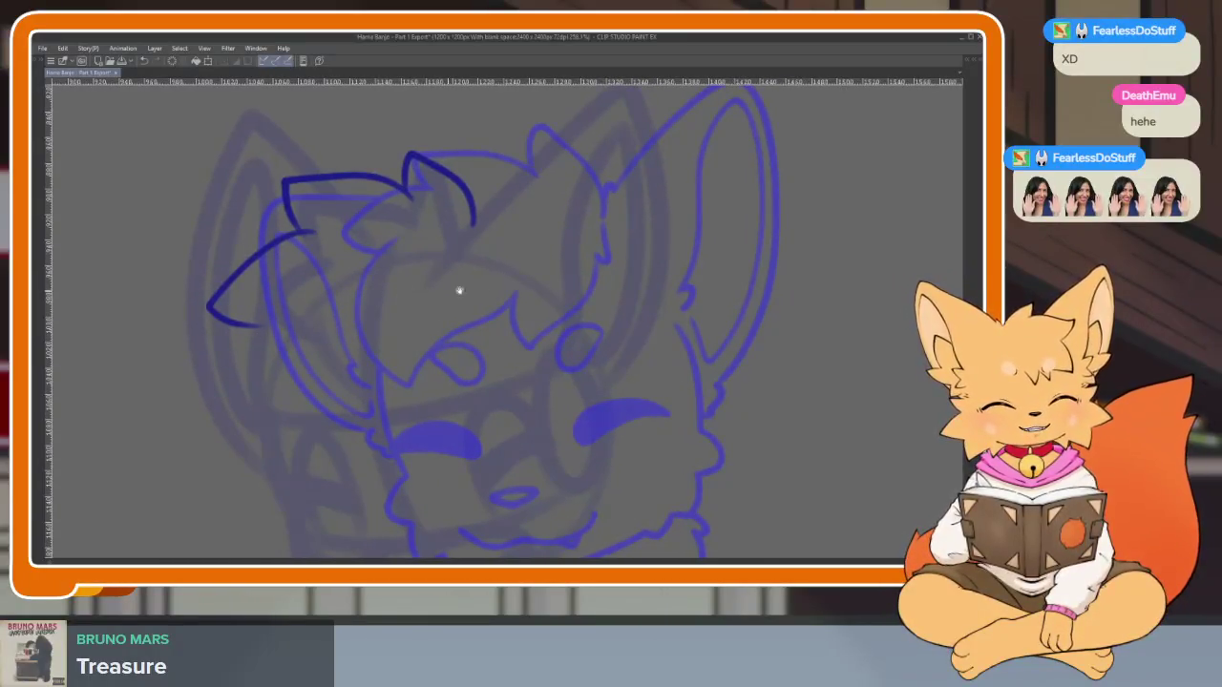
scroll(538, 417, down, 2)
scroll(545, 431, up, 1)
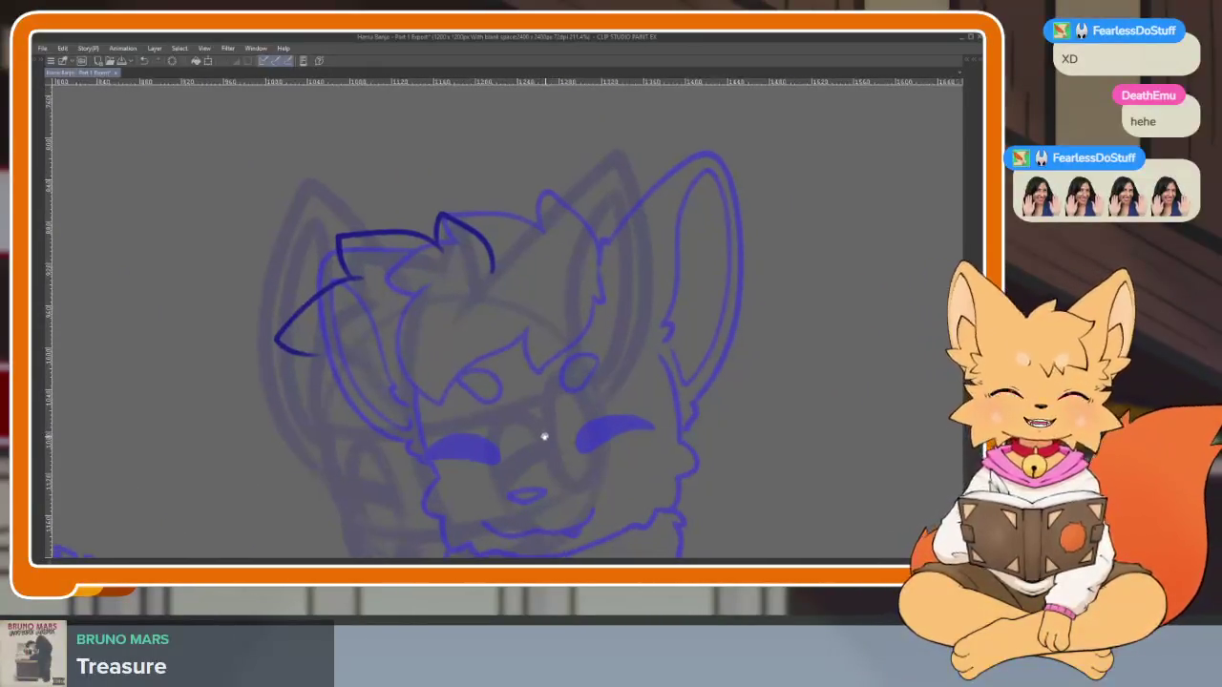
scroll(540, 445, down, 1)
scroll(531, 459, down, 1)
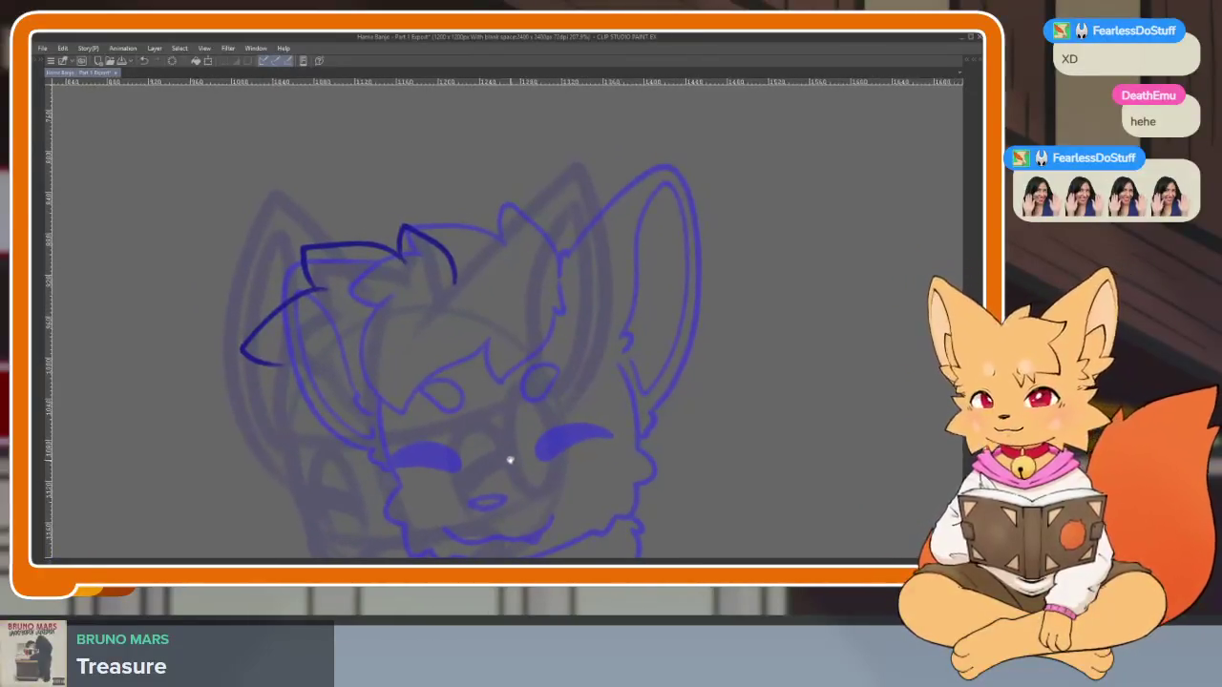
scroll(496, 468, down, 1)
scroll(487, 468, down, 1)
scroll(482, 474, up, 2)
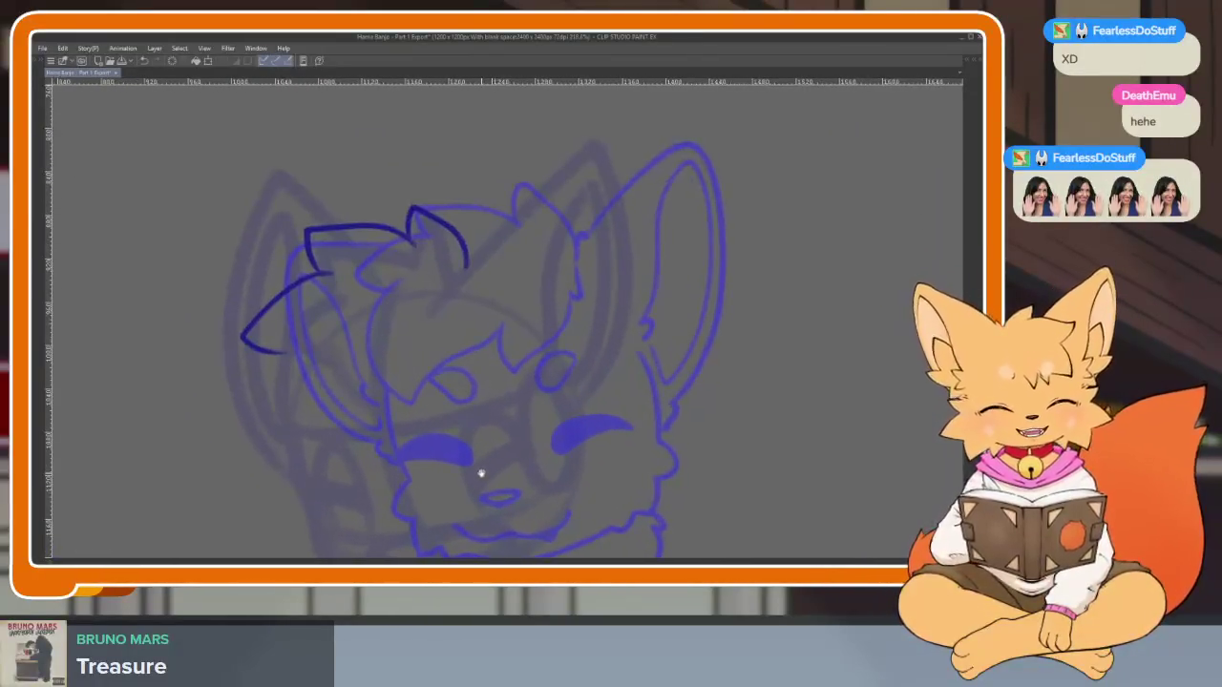
scroll(286, 342, down, 1)
scroll(296, 330, up, 1)
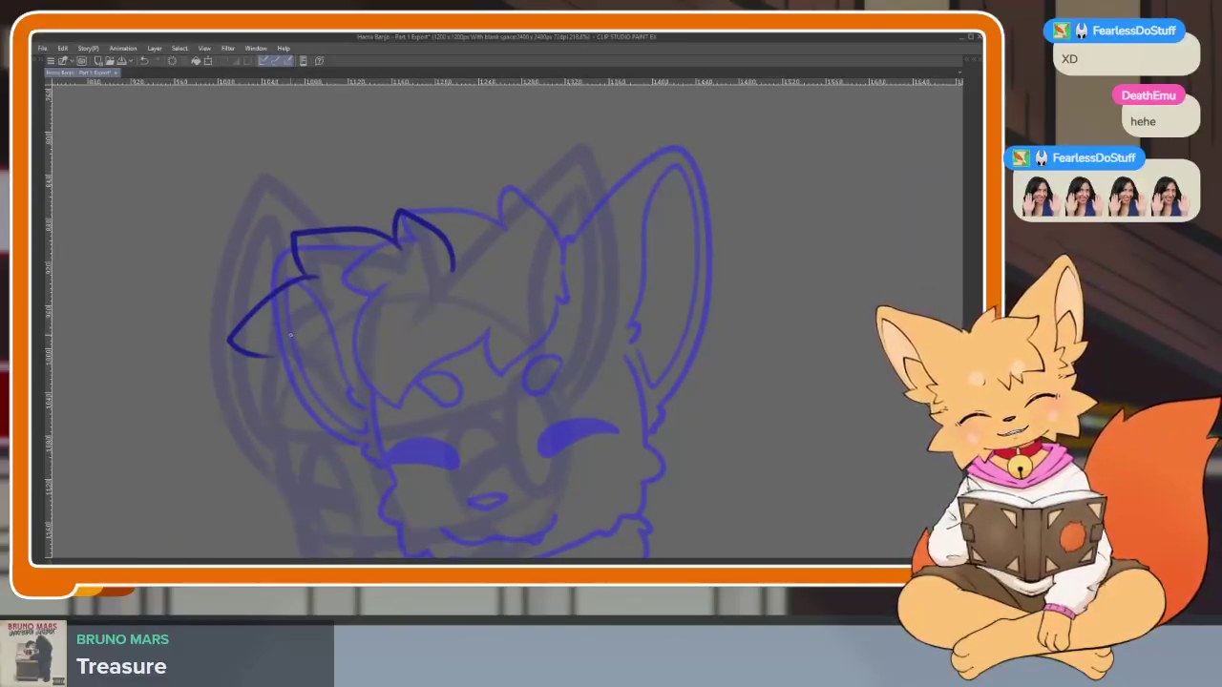
Replace the long lower-left curve with a shorter one and ink the cheek line upward
key(ctrl+z)
drag(289, 334, 267, 444)
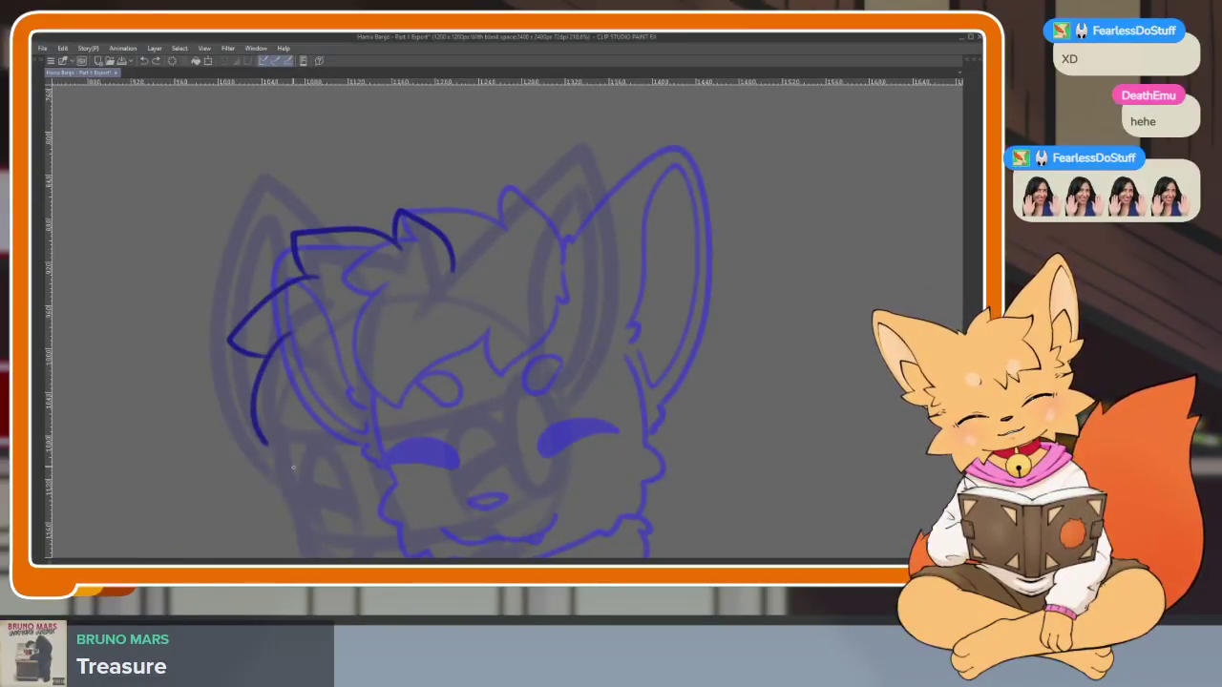
mouse_move(361, 471)
mouse_down()
mouse_move(403, 386)
mouse_move(457, 322)
mouse_up()
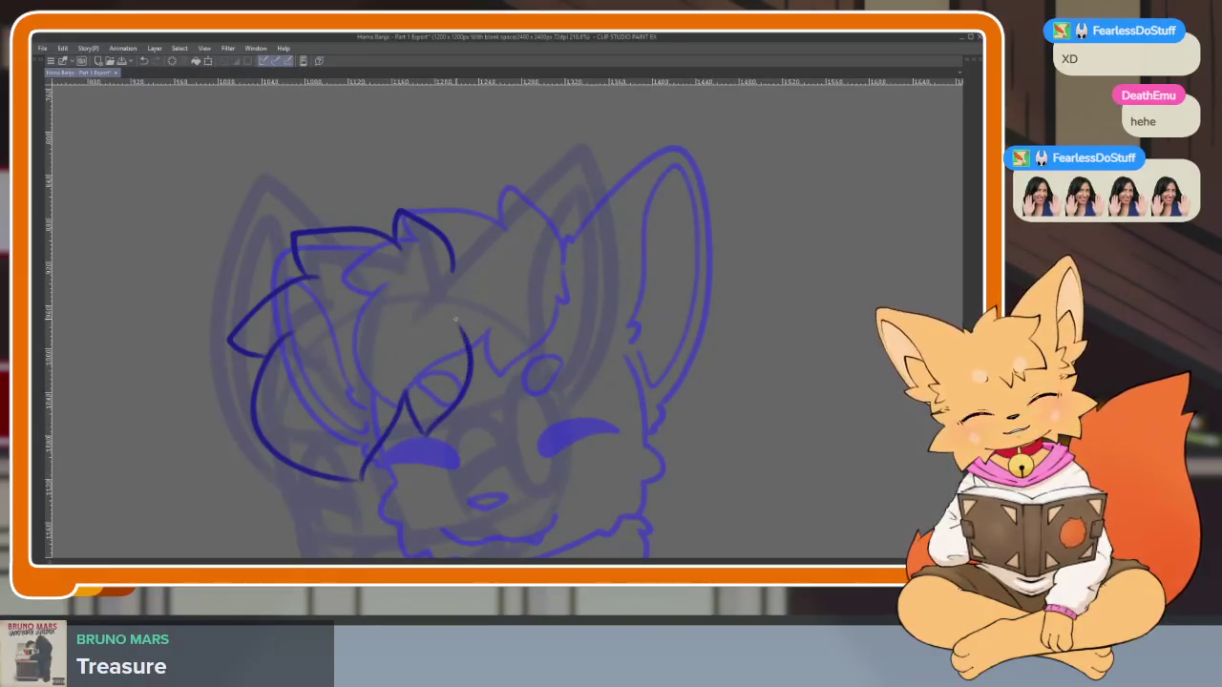
scroll(535, 335, down, 5)
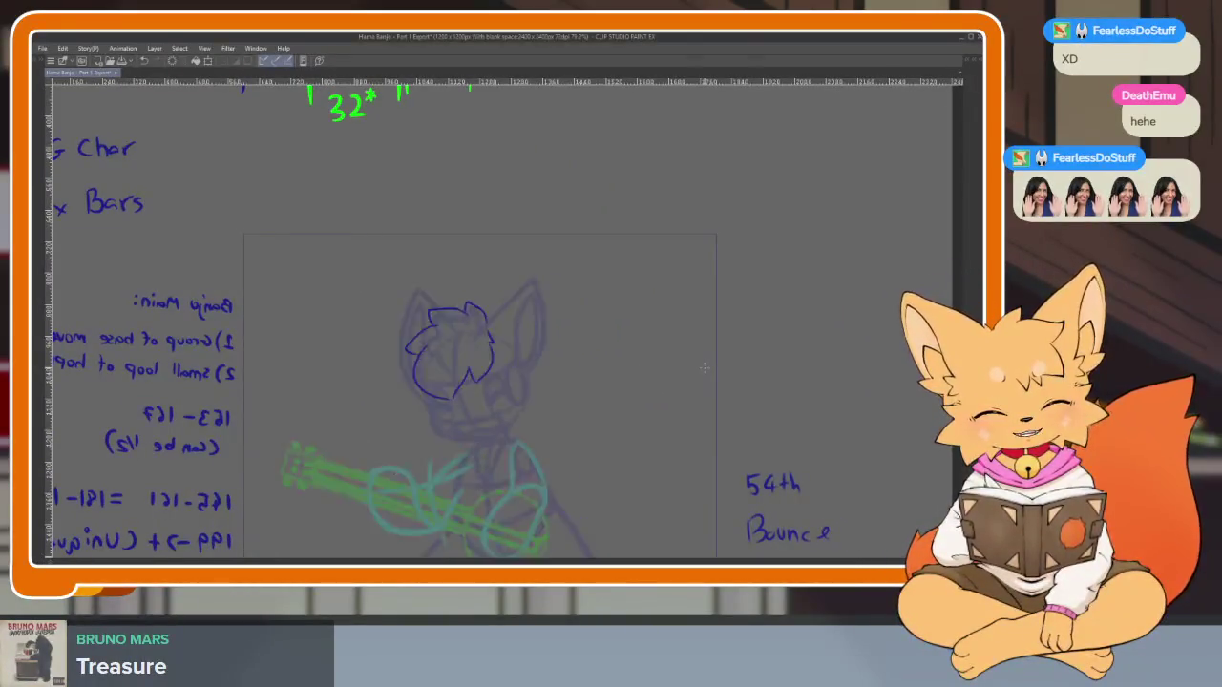
scroll(560, 423, up, 2)
scroll(477, 430, up, 3)
Free-transform the new head linework, squashing it from the bottom to fit the sketch
key(ctrl+t)
drag(392, 447, 381, 433)
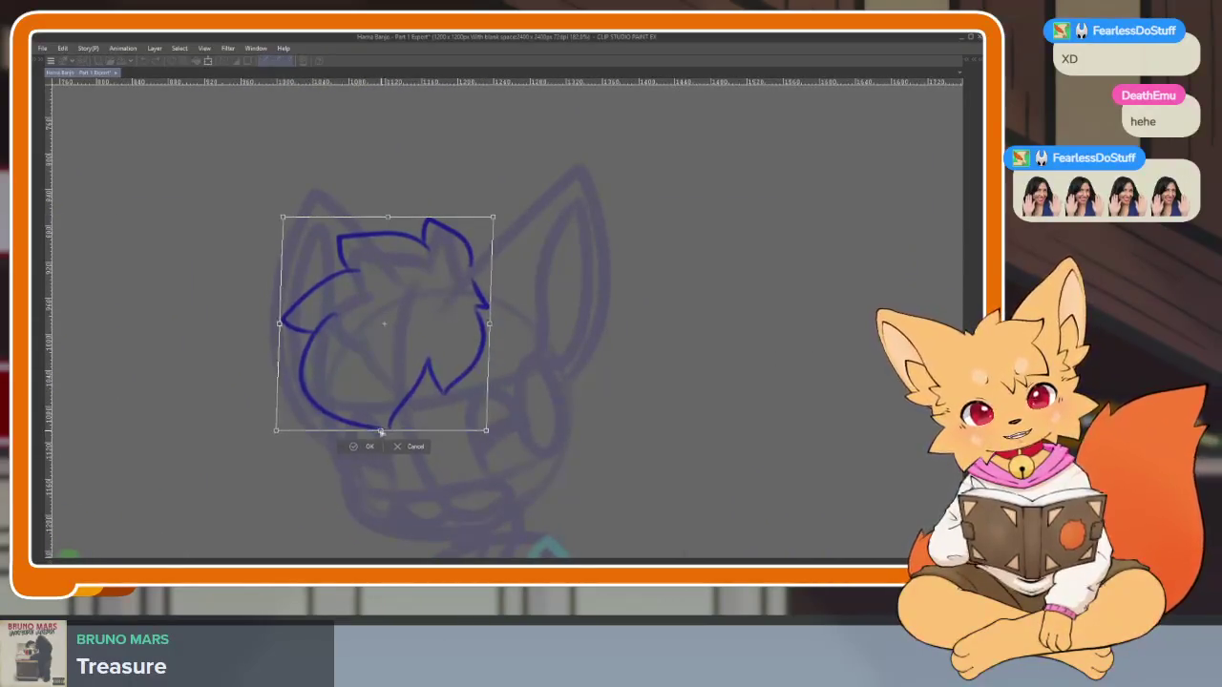
click(362, 448)
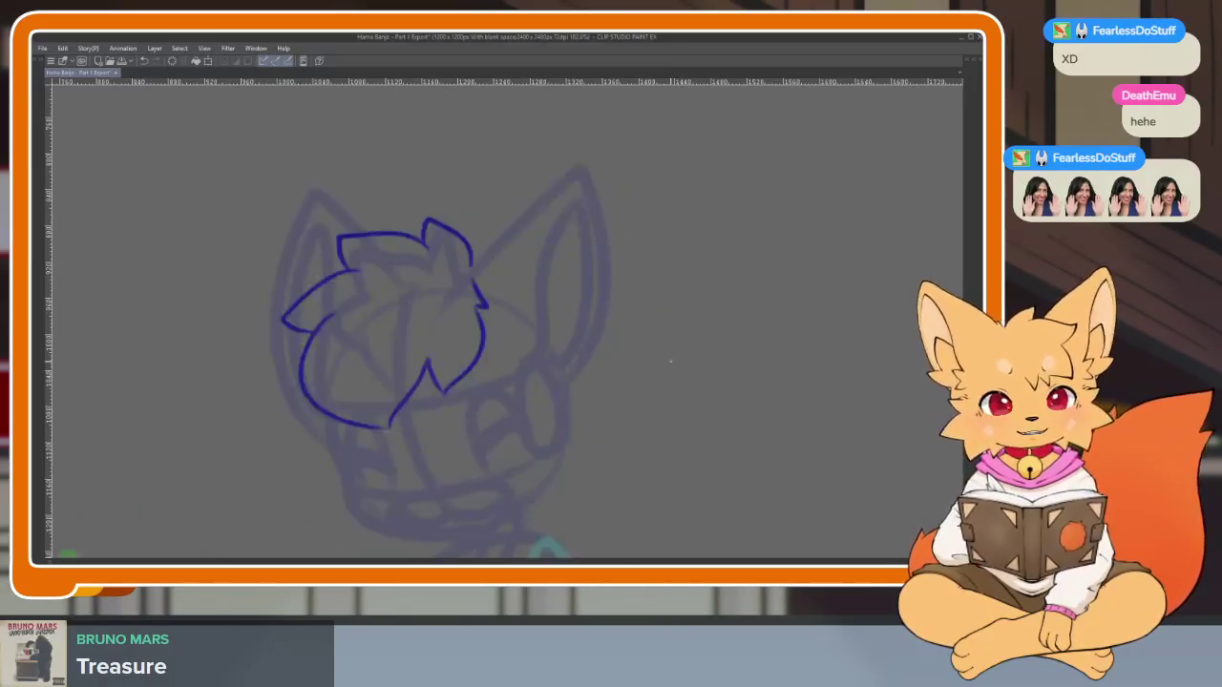
scroll(586, 412, up, 1)
scroll(428, 384, up, 3)
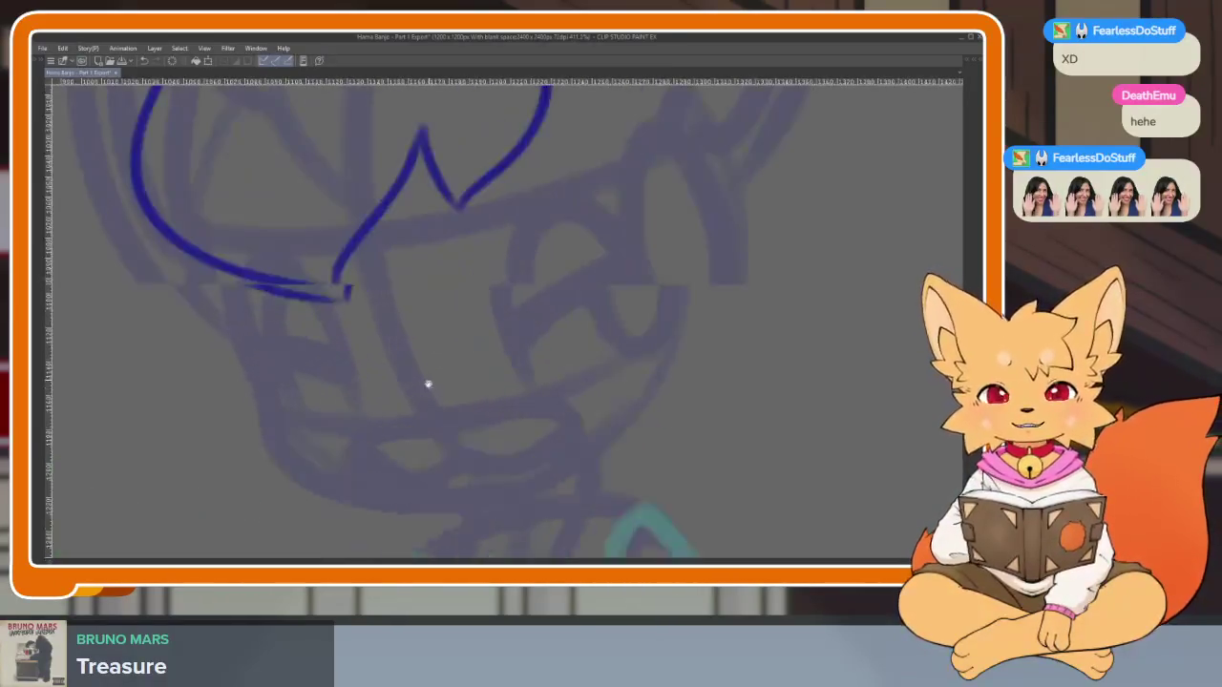
Zoom in on the lower face, discarding a trial short stroke there
scroll(428, 383, up, 1)
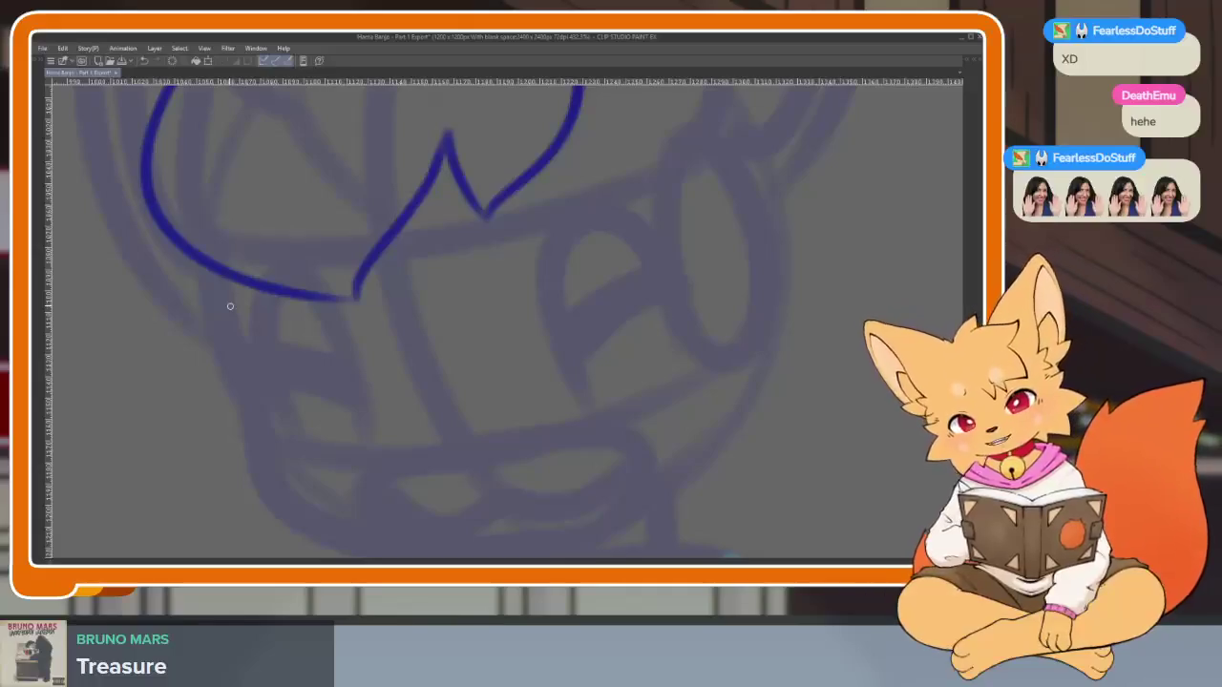
drag(463, 430, 496, 373)
key(ctrl+z)
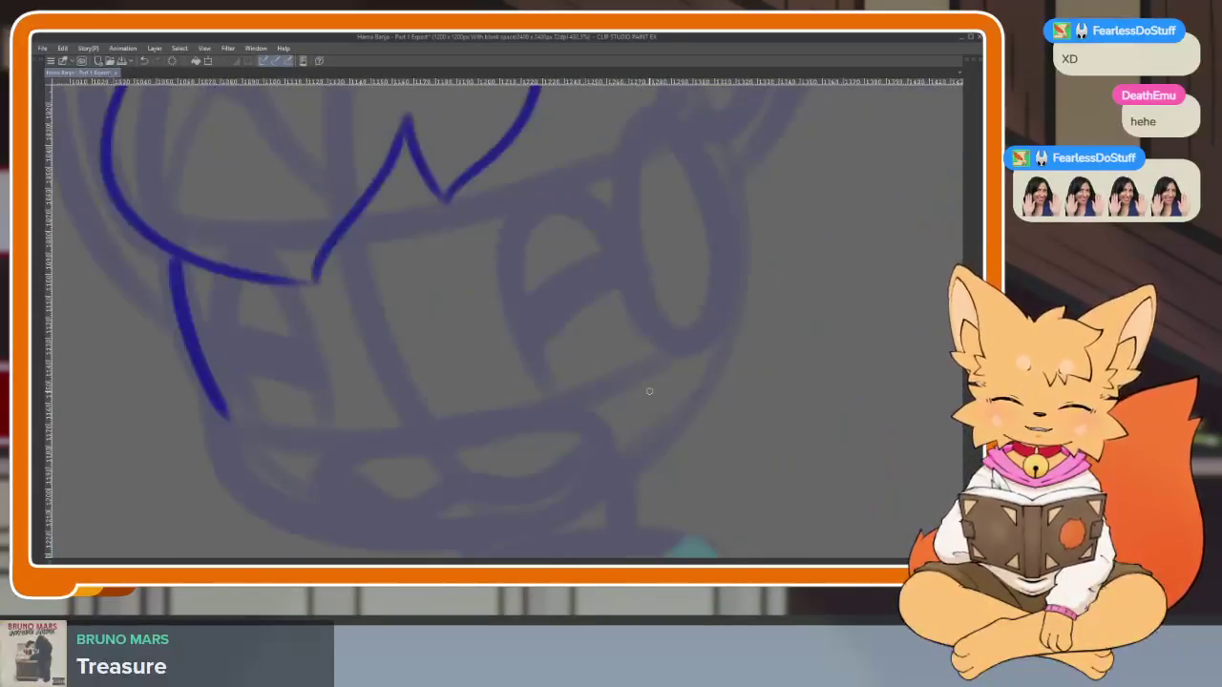
scroll(563, 446, up, 1)
scroll(540, 417, up, 1)
scroll(338, 474, up, 1)
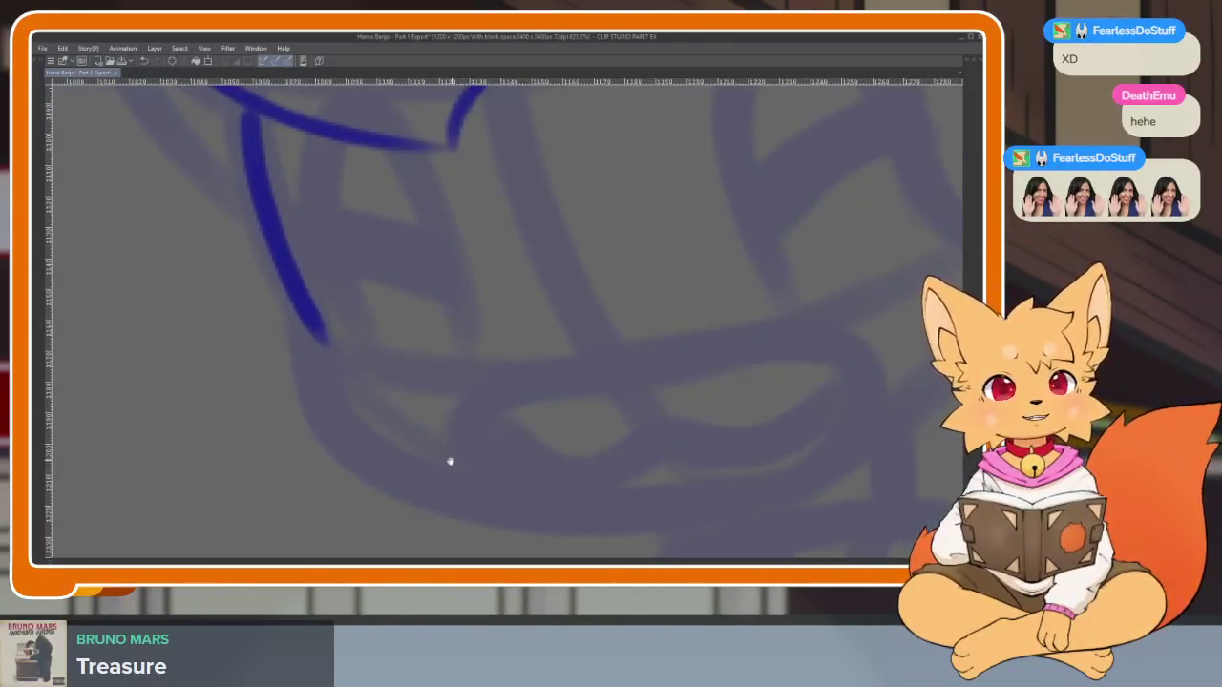
scroll(436, 474, up, 1)
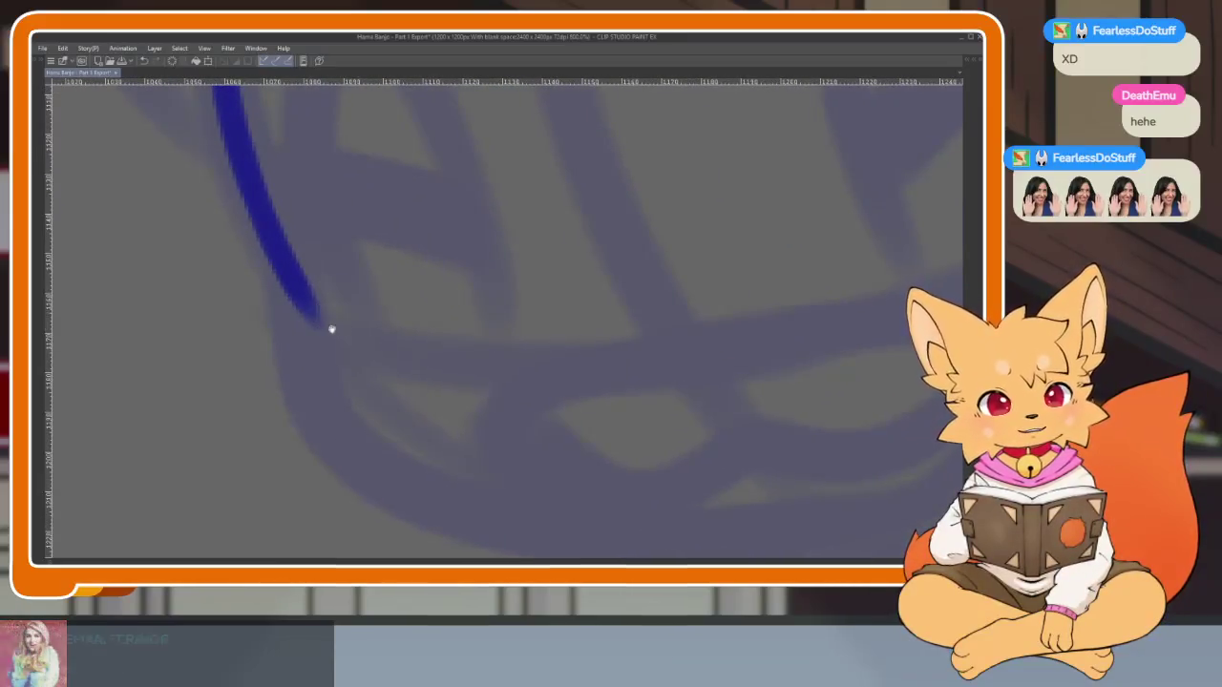
scroll(334, 325, up, 1)
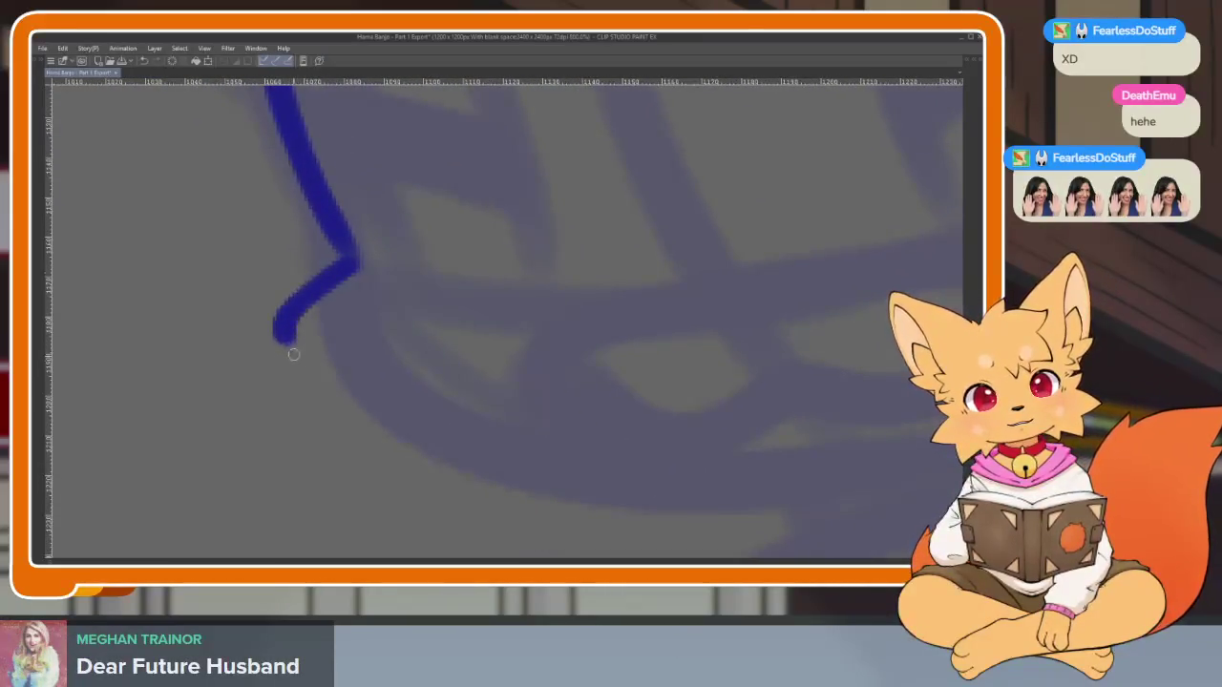
Extend the blue lower-face outline to the right
drag(497, 465, 618, 483)
scroll(763, 436, down, 3)
scroll(671, 442, up, 2)
scroll(629, 433, up, 2)
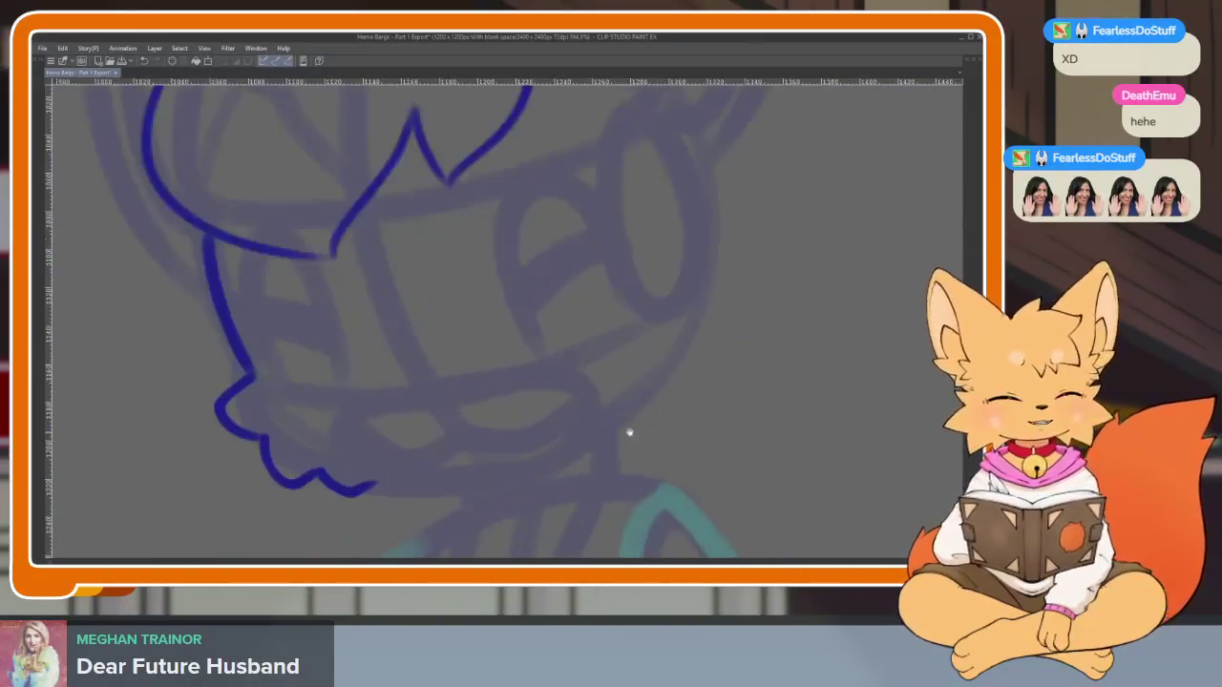
scroll(629, 432, right, 3)
scroll(629, 409, up, 1)
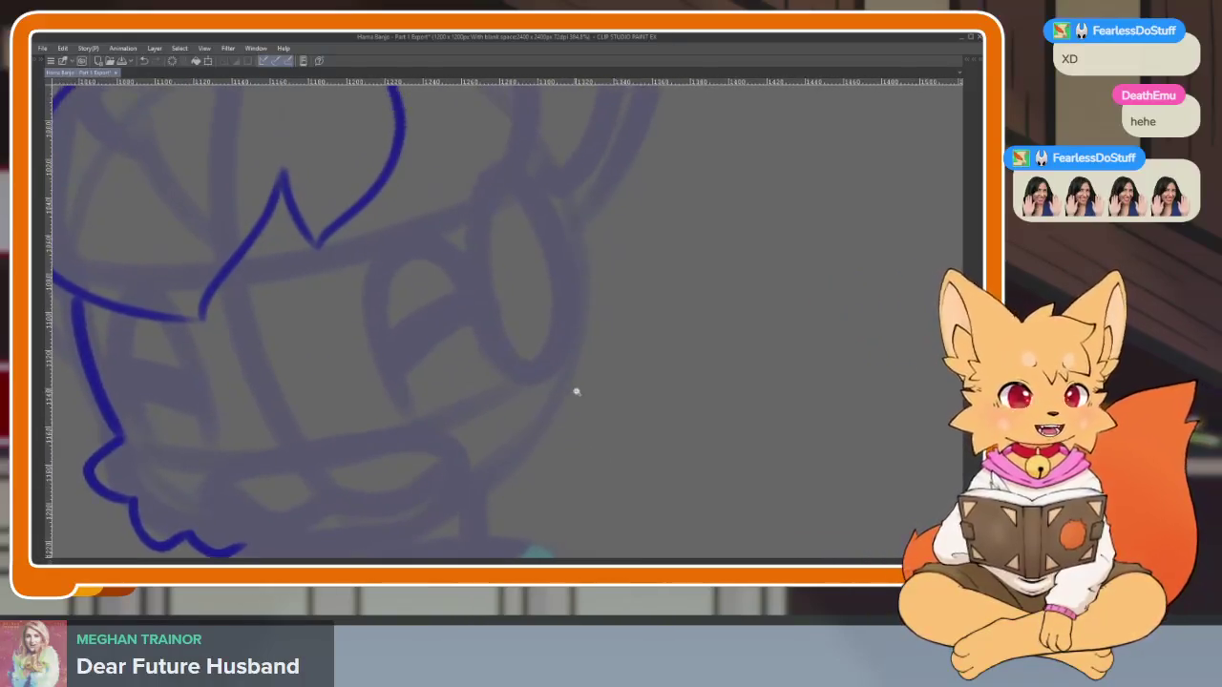
scroll(573, 390, up, 1)
Ink a blue line down the right side of the sketch
mouse_move(466, 226)
mouse_down()
mouse_move(529, 404)
mouse_move(630, 330)
mouse_move(658, 255)
mouse_up()
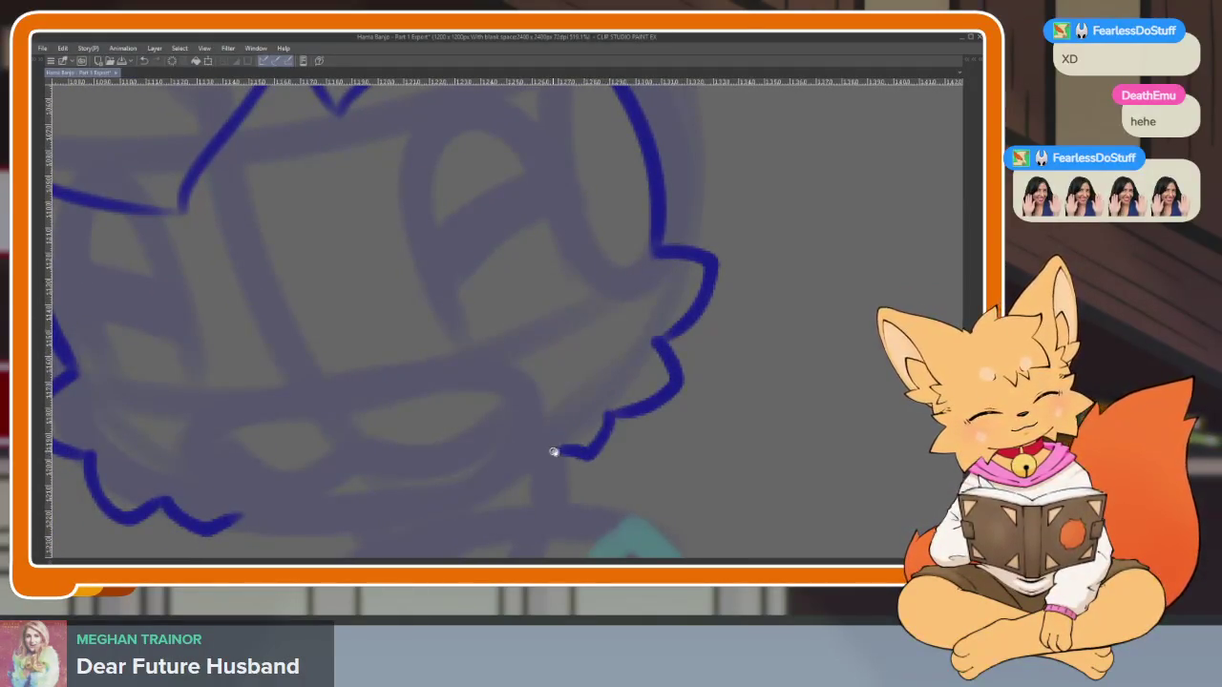
scroll(709, 464, up, 1)
scroll(704, 464, down, 1)
scroll(696, 449, up, 1)
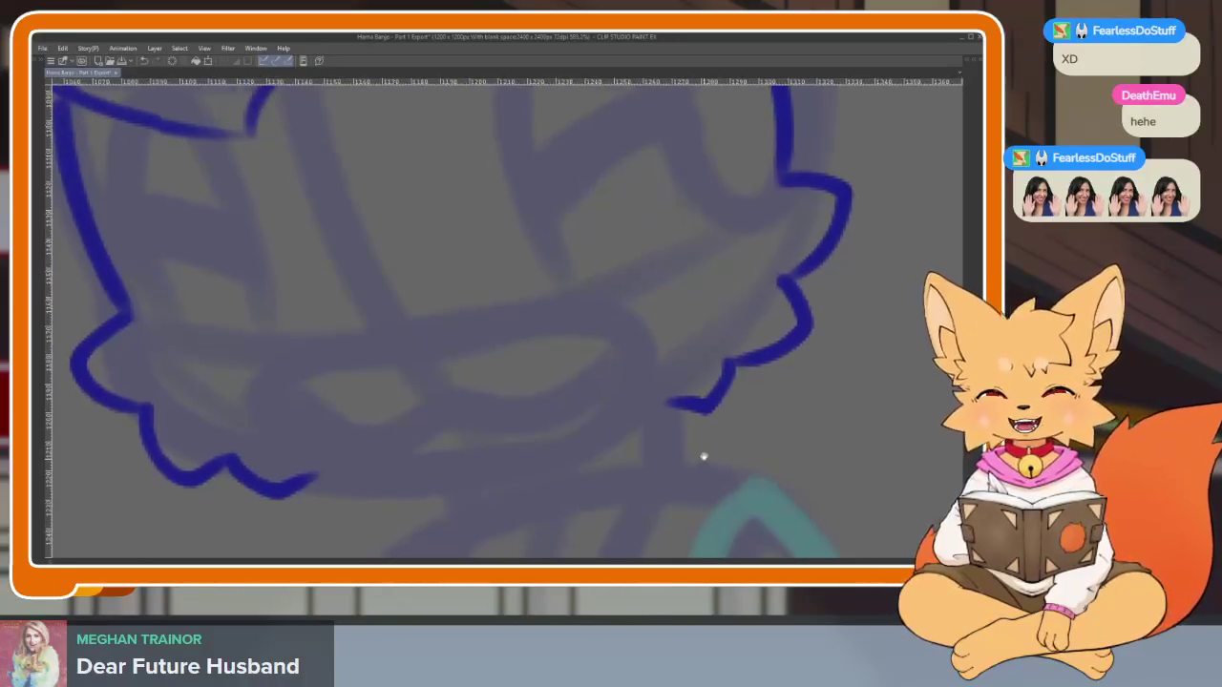
scroll(703, 456, down, 1)
scroll(690, 464, down, 1)
scroll(684, 471, down, 1)
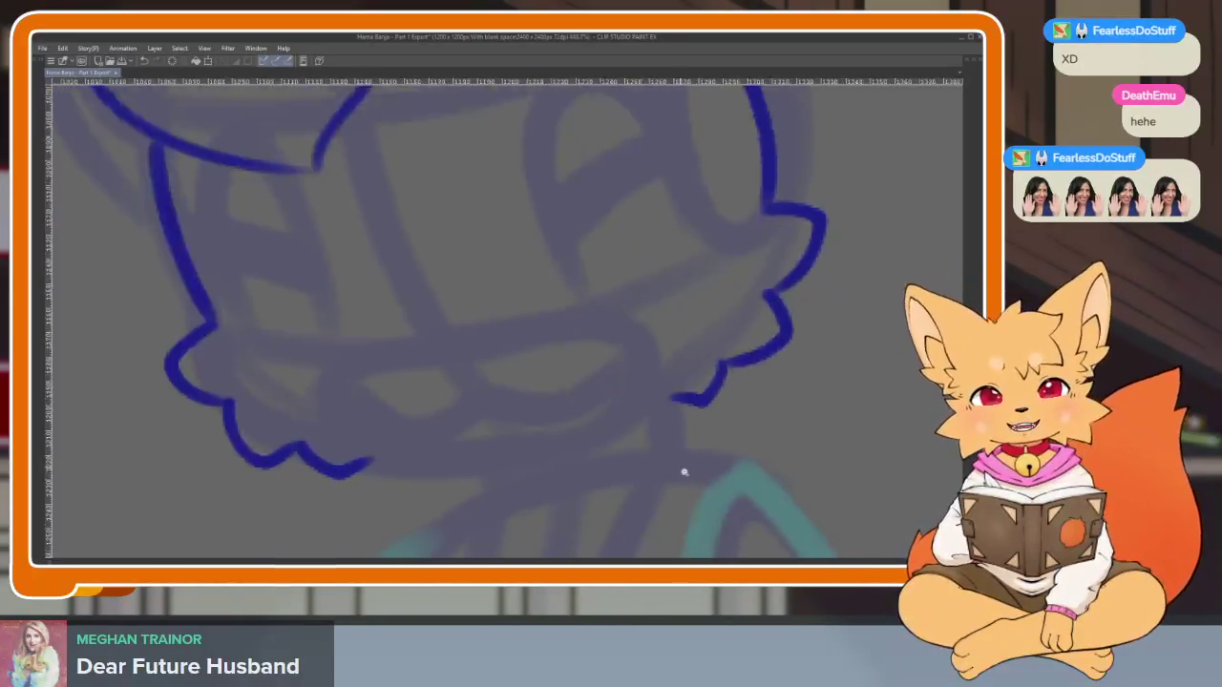
scroll(684, 471, up, 1)
scroll(677, 478, up, 1)
scroll(669, 478, up, 1)
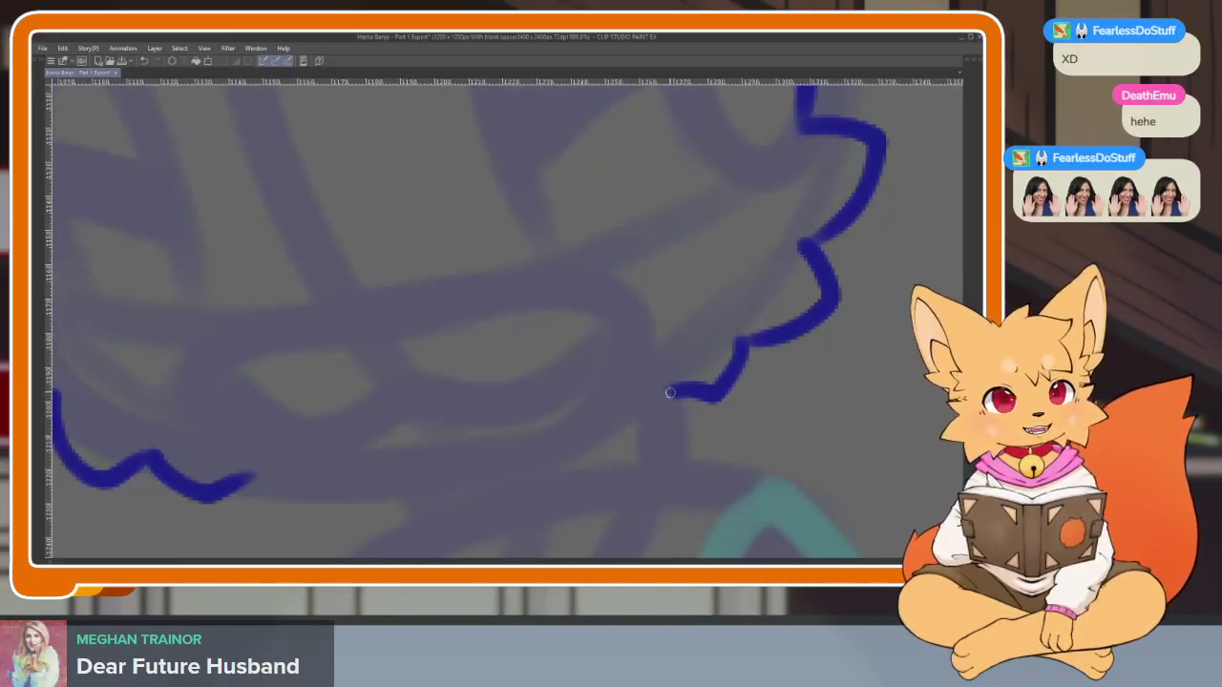
Draw the lower face outline across to join the line on the left
drag(545, 455, 246, 482)
scroll(512, 420, down, 3)
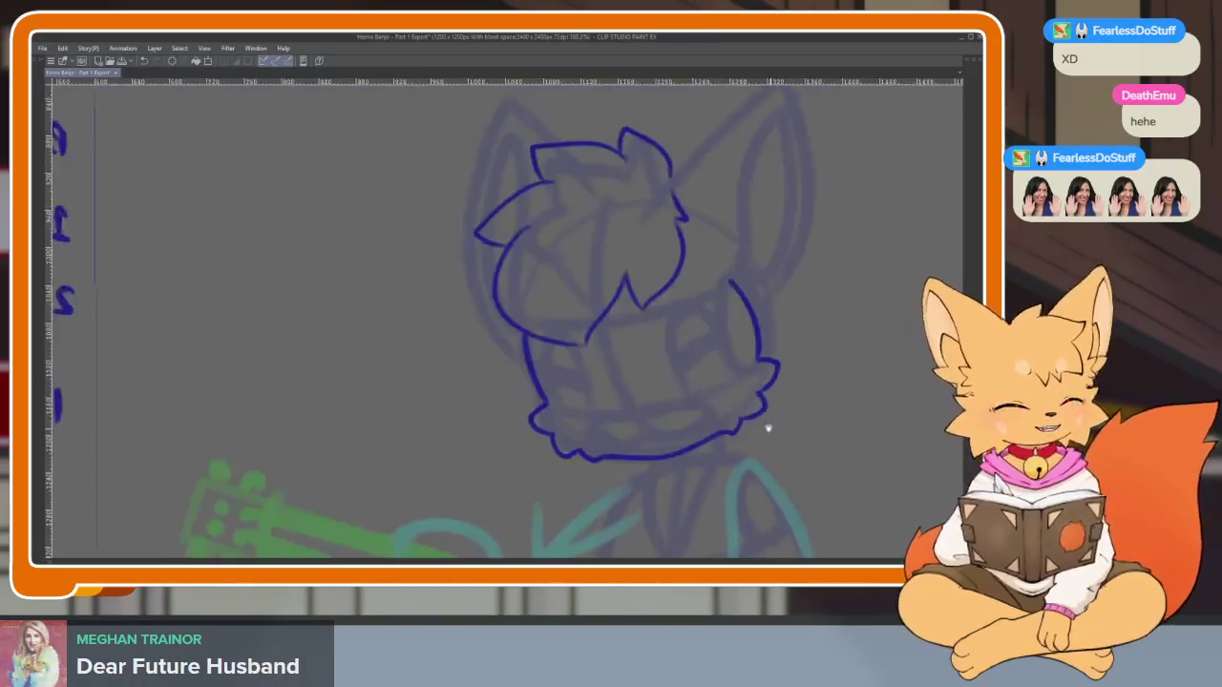
scroll(586, 452, up, 1)
scroll(573, 445, up, 2)
scroll(534, 435, up, 1)
scroll(497, 453, up, 2)
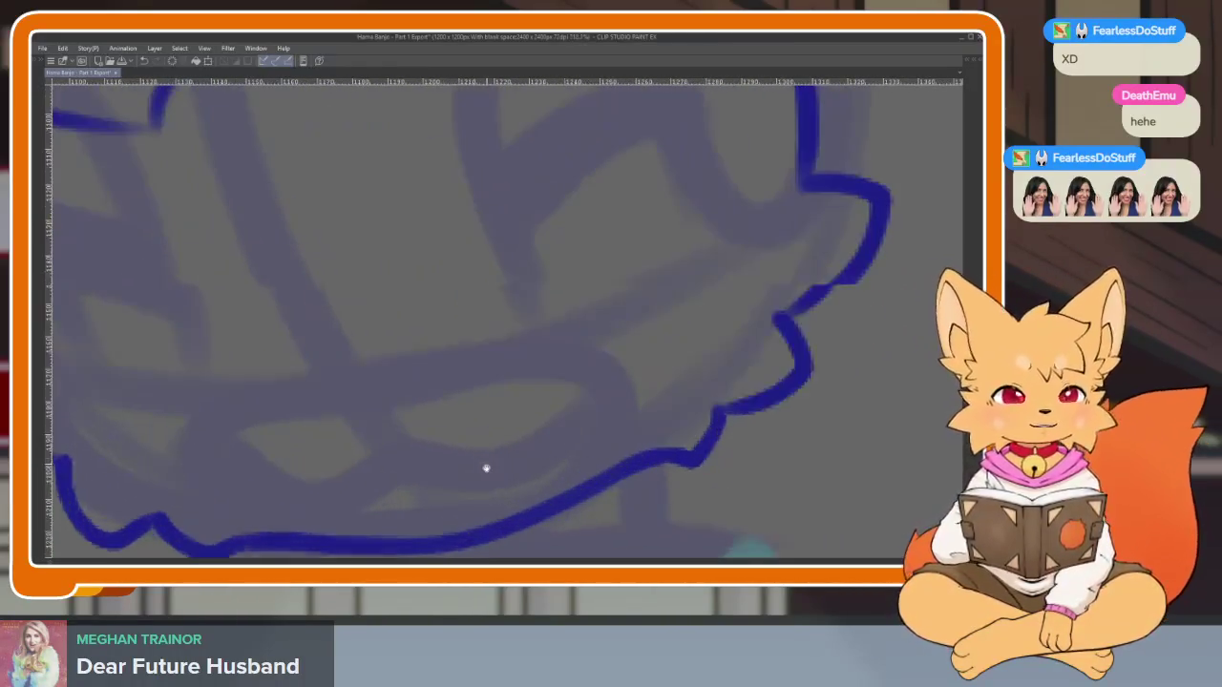
scroll(420, 444, up, 1)
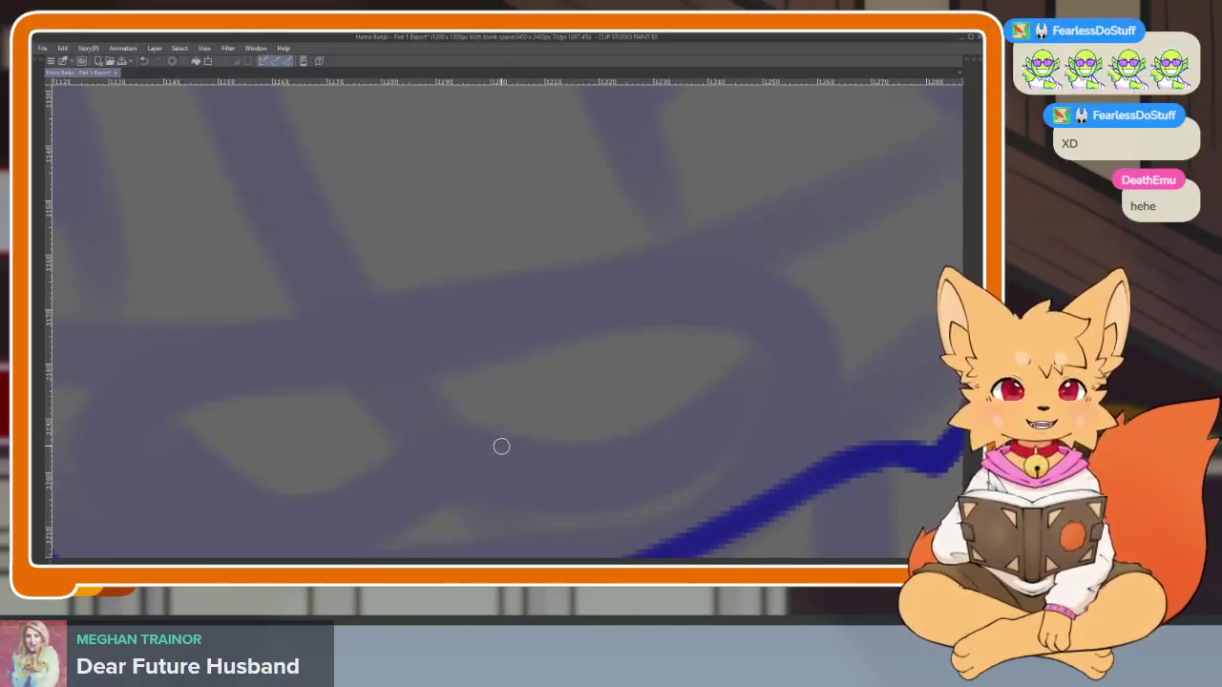
scroll(499, 475, down, 1)
scroll(486, 474, up, 2)
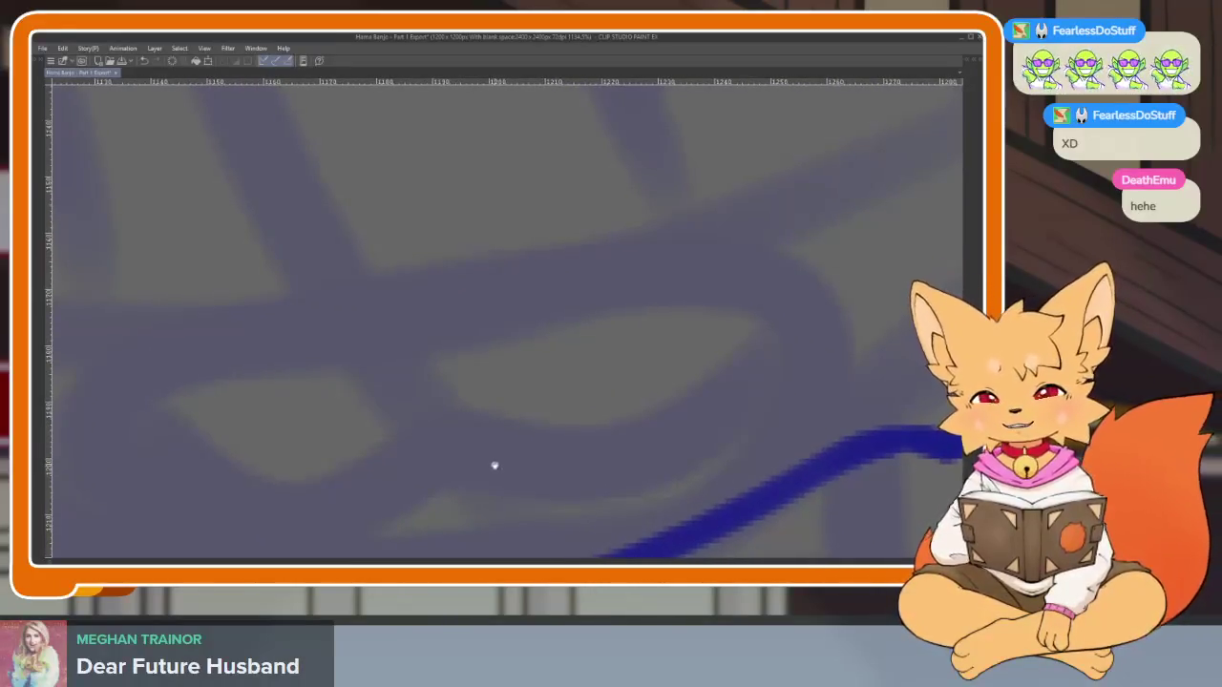
Ink the fox's nose as a small blue loop
mouse_move(260, 365)
mouse_down()
mouse_move(330, 341)
mouse_move(436, 338)
mouse_move(411, 368)
mouse_move(321, 404)
mouse_move(254, 363)
mouse_up()
scroll(532, 423, down, 3)
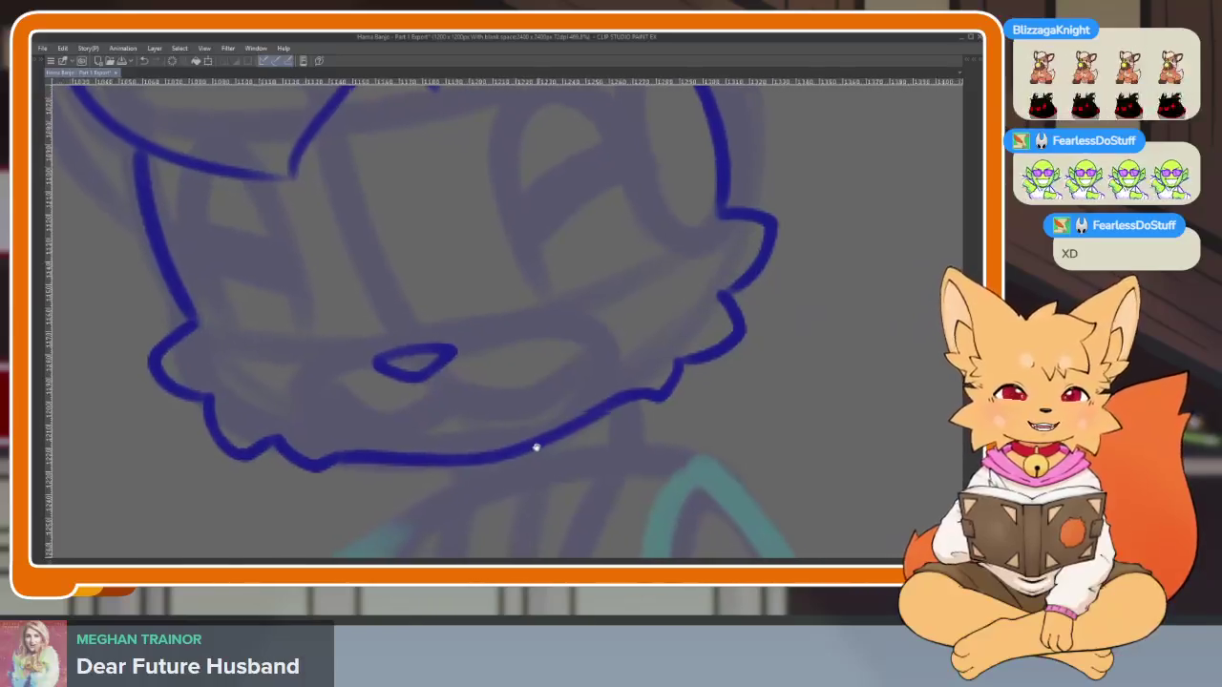
scroll(459, 448, up, 3)
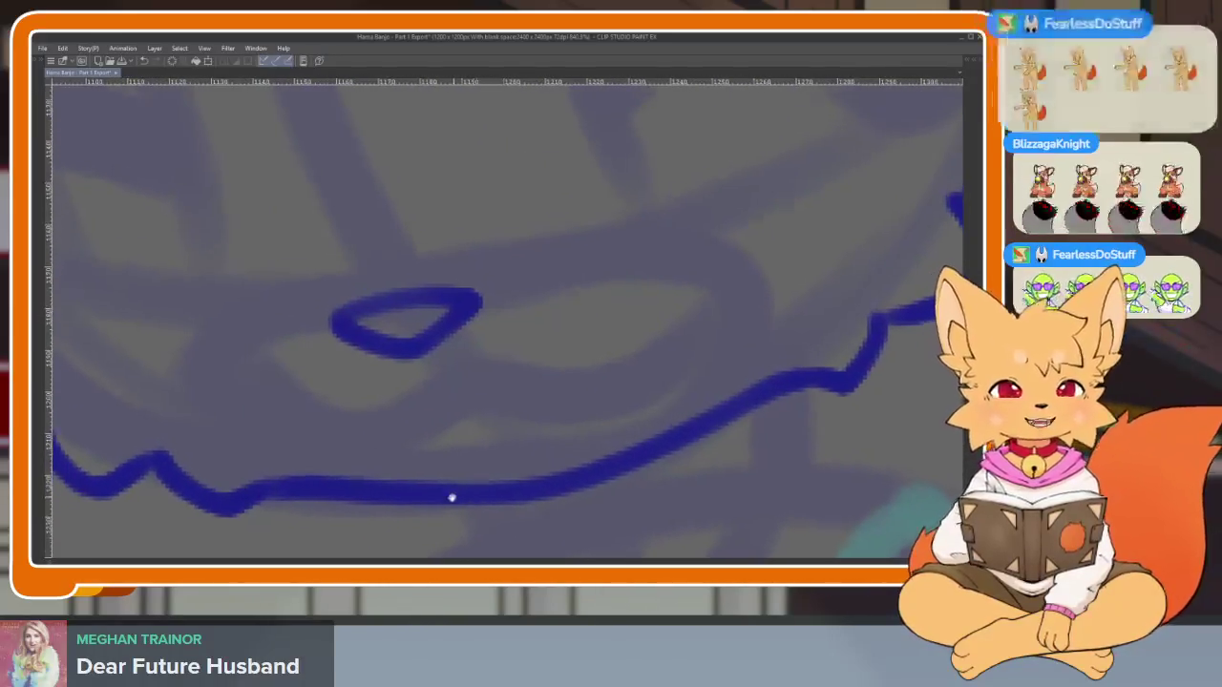
scroll(453, 498, up, 2)
scroll(442, 480, up, 1)
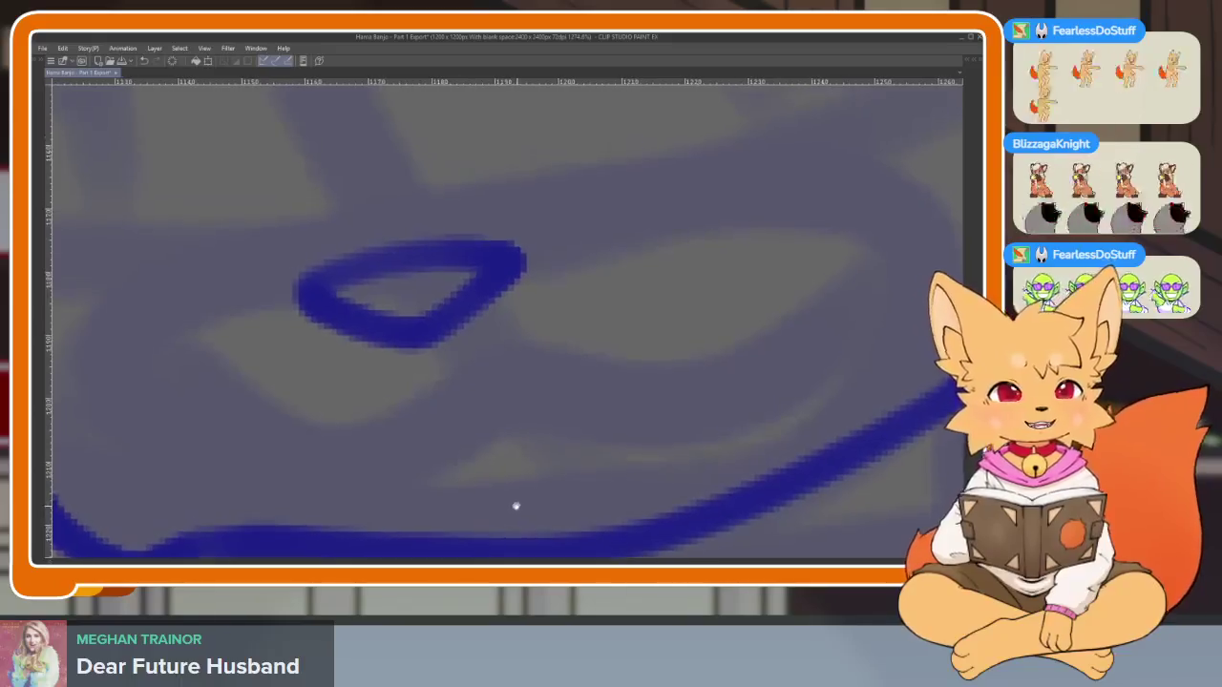
scroll(515, 506, down, 1)
Draw the smile curve beneath the nose, undoing and redrawing it once
mouse_move(219, 416)
mouse_down()
mouse_move(391, 464)
mouse_move(477, 428)
mouse_move(723, 401)
mouse_move(795, 304)
mouse_up()
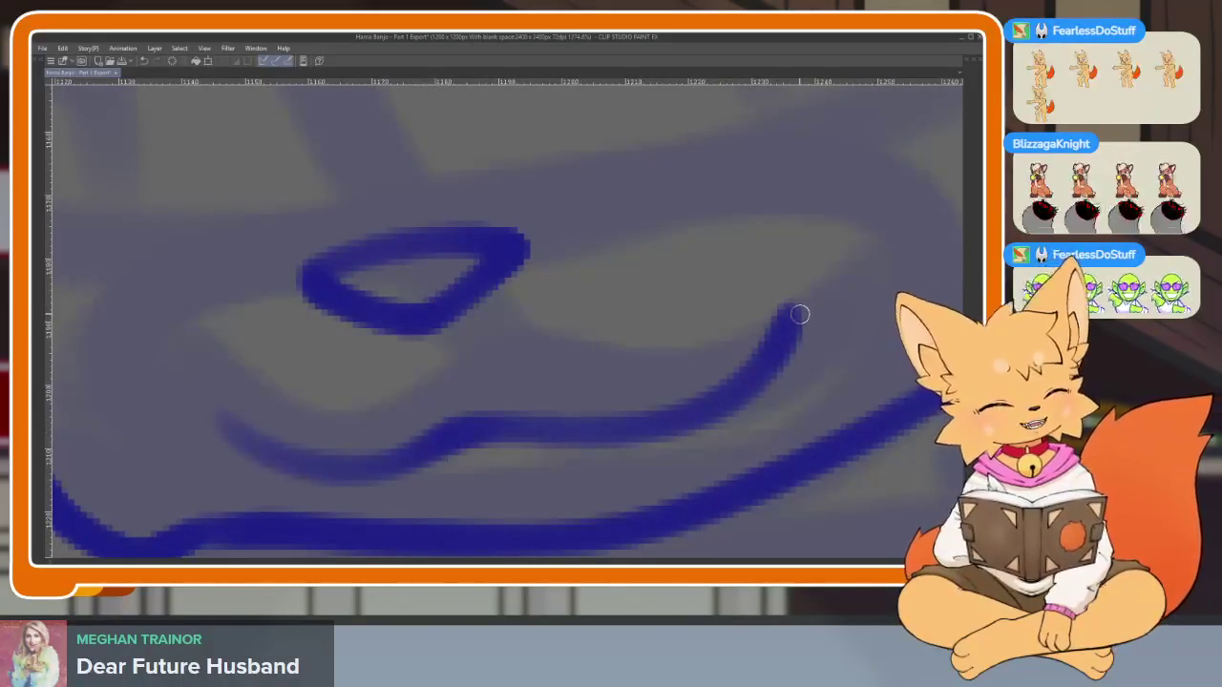
scroll(800, 315, down, 4)
scroll(611, 448, up, 4)
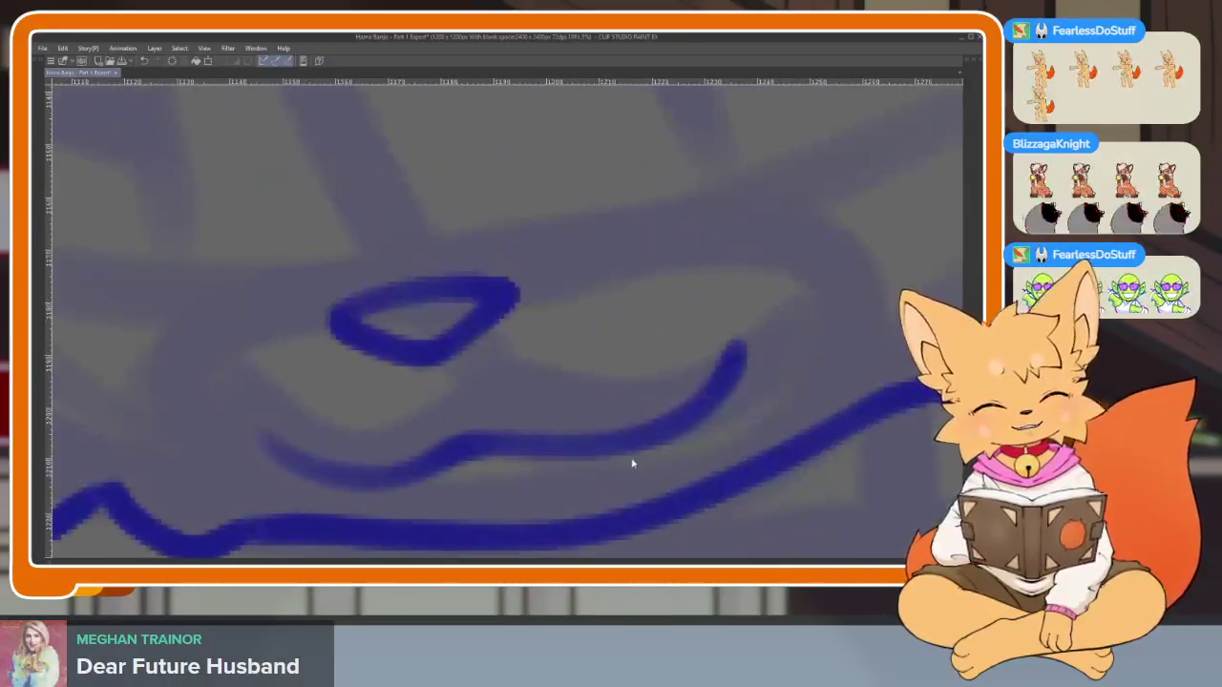
key(ctrl+z)
scroll(571, 459, up, 1)
mouse_move(267, 442)
mouse_down()
mouse_move(519, 431)
mouse_move(719, 336)
mouse_up()
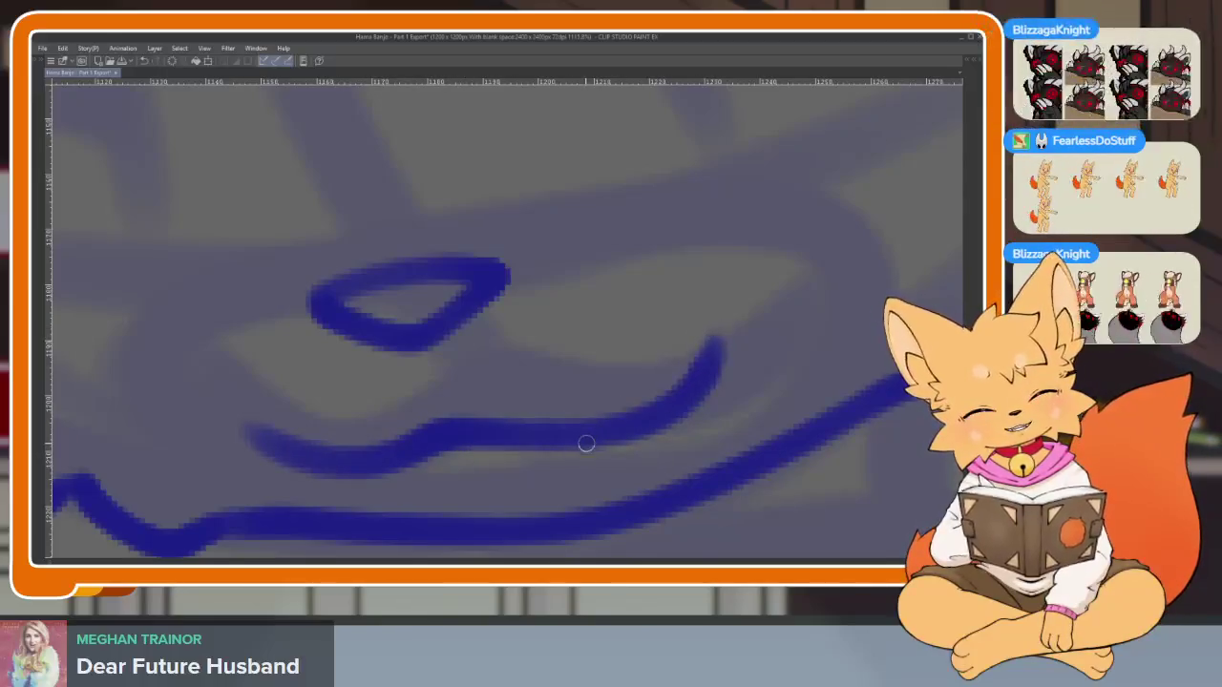
Replace a wavy extra mouth stroke with a cleanly redrawn mouth curve
drag(573, 452, 675, 408)
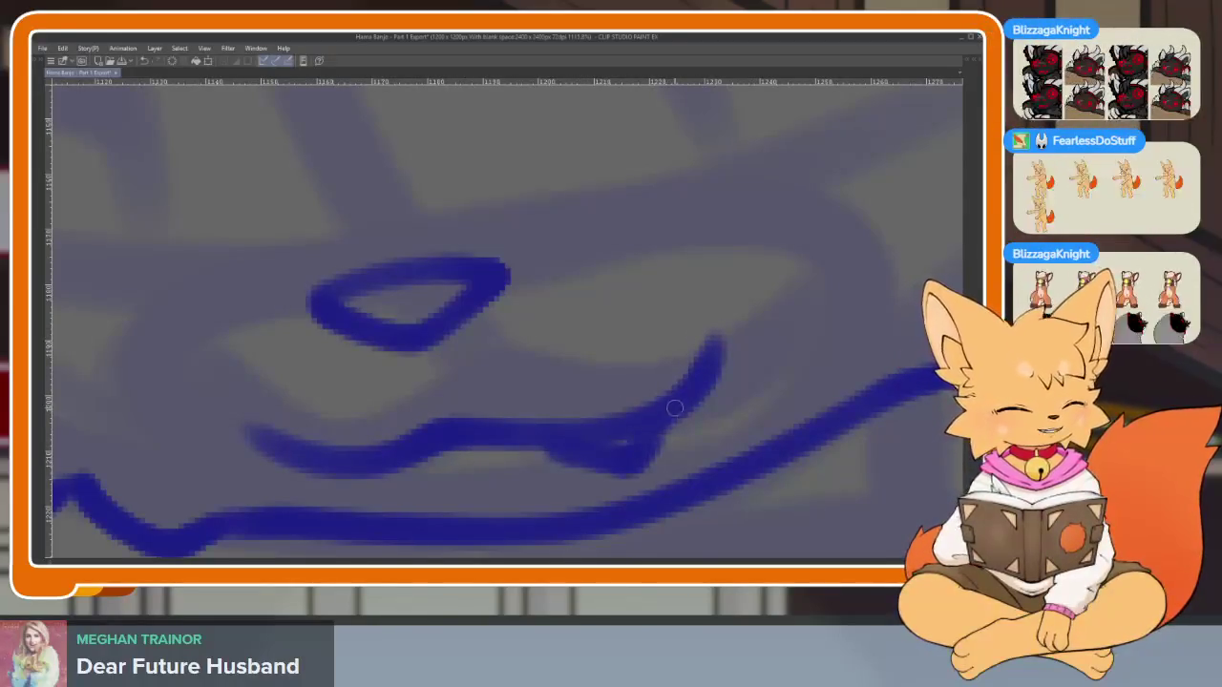
scroll(675, 409, down, 5)
scroll(731, 401, up, 4)
scroll(632, 438, up, 2)
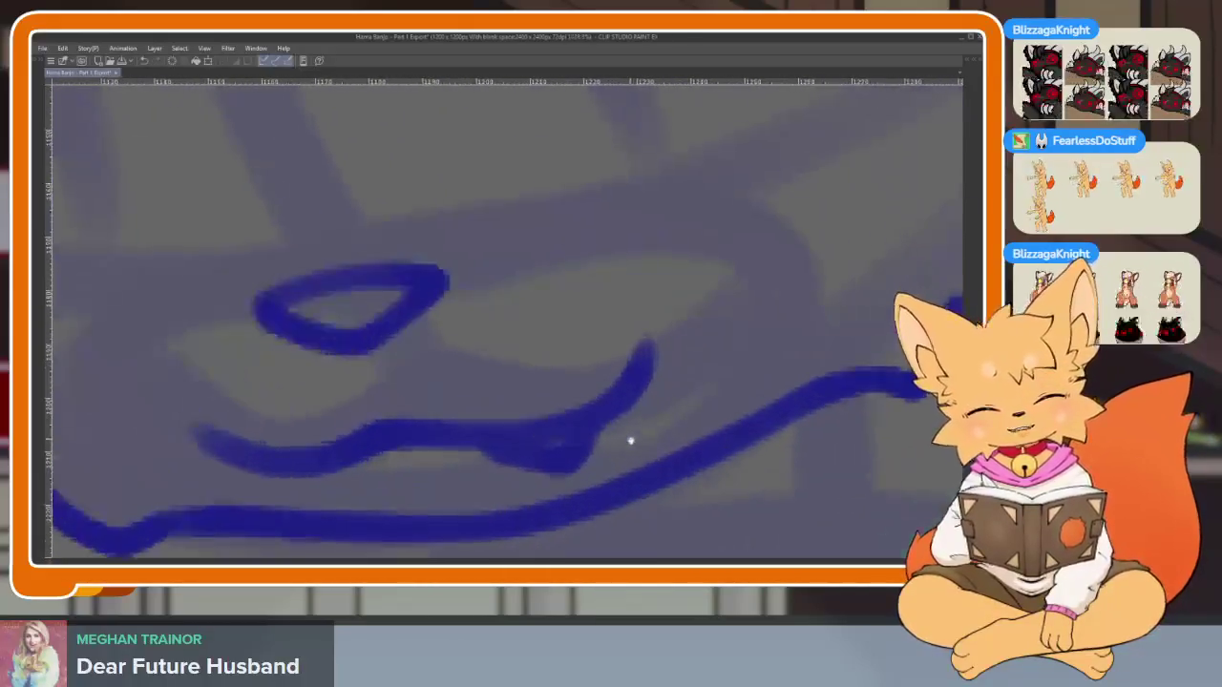
key(ctrl+z)
mouse_move(253, 478)
mouse_down()
mouse_move(392, 445)
mouse_move(567, 431)
mouse_move(637, 338)
mouse_up()
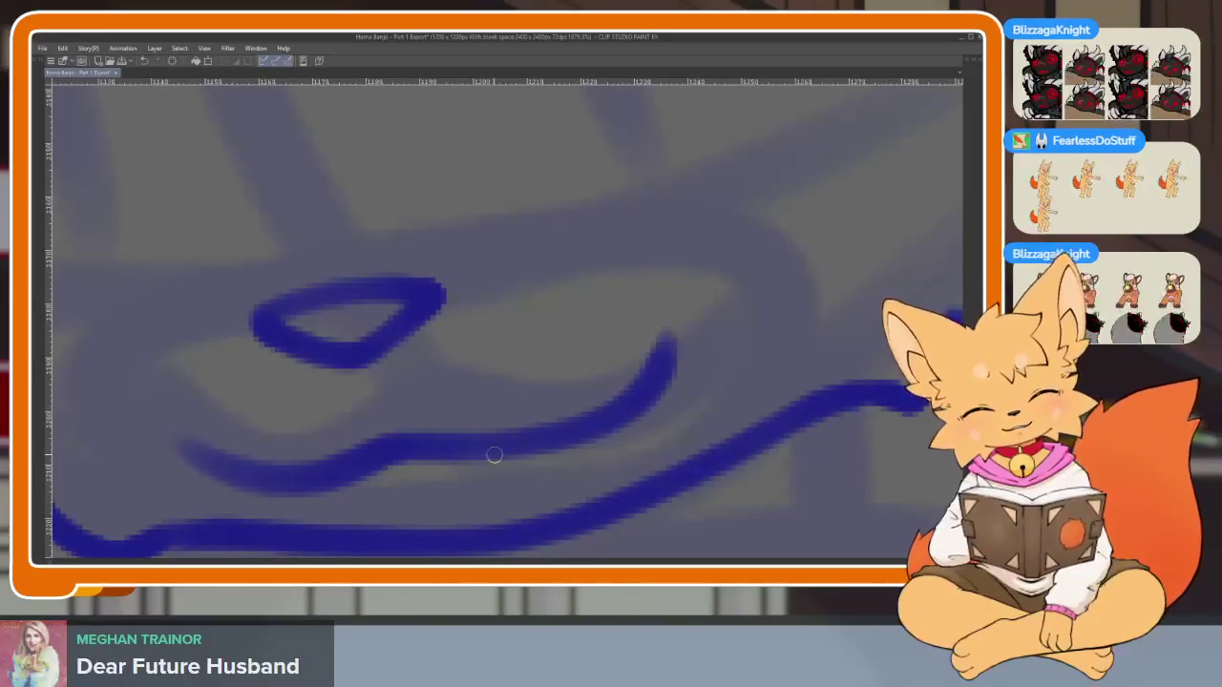
scroll(660, 376, down, 5)
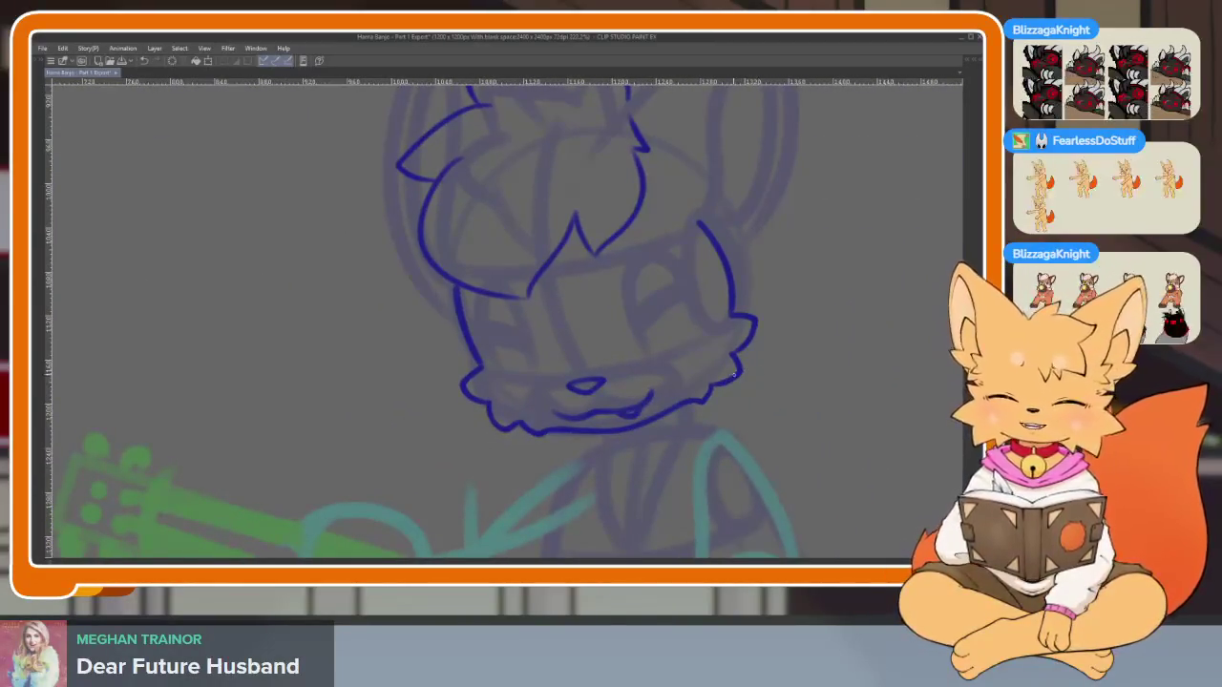
Touch up the thick blue line on the fox's face
scroll(734, 375, up, 4)
scroll(707, 447, up, 2)
scroll(632, 330, up, 2)
scroll(545, 429, up, 2)
mouse_move(465, 405)
mouse_down()
mouse_move(586, 429)
mouse_move(690, 333)
mouse_up()
scroll(690, 333, down, 5)
scroll(772, 395, down, 1)
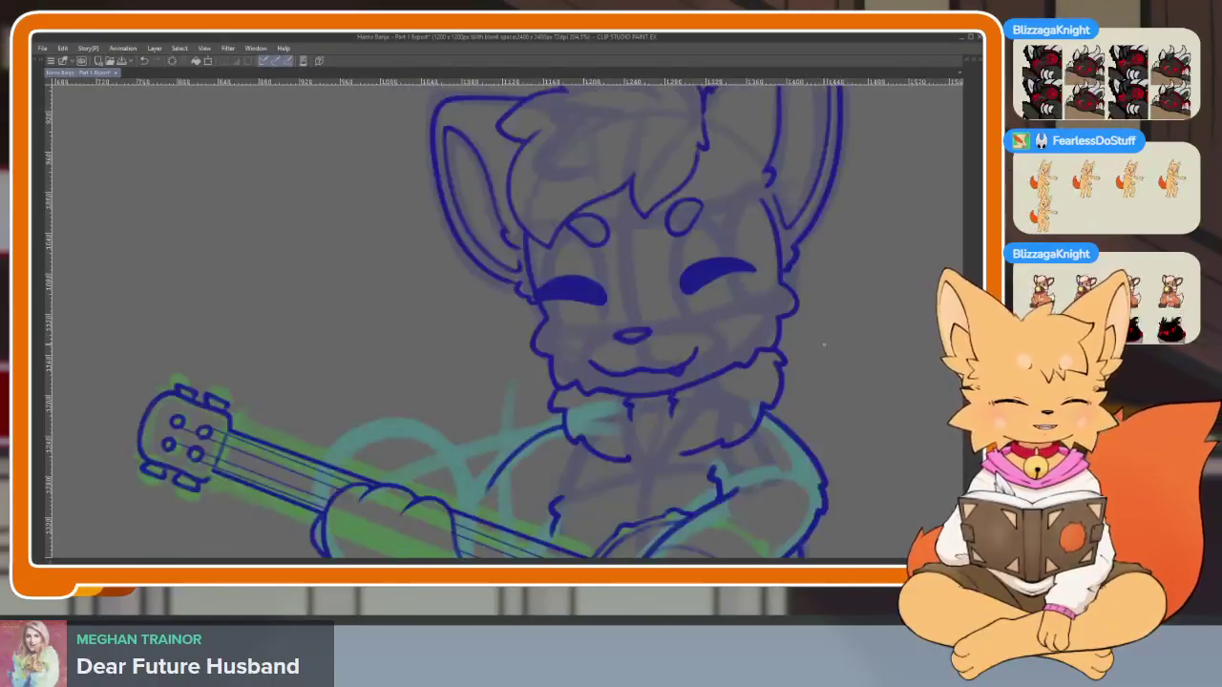
Zoom in on the fox's head and ink the eye's upper arc and lower edge
drag(750, 361, 633, 408)
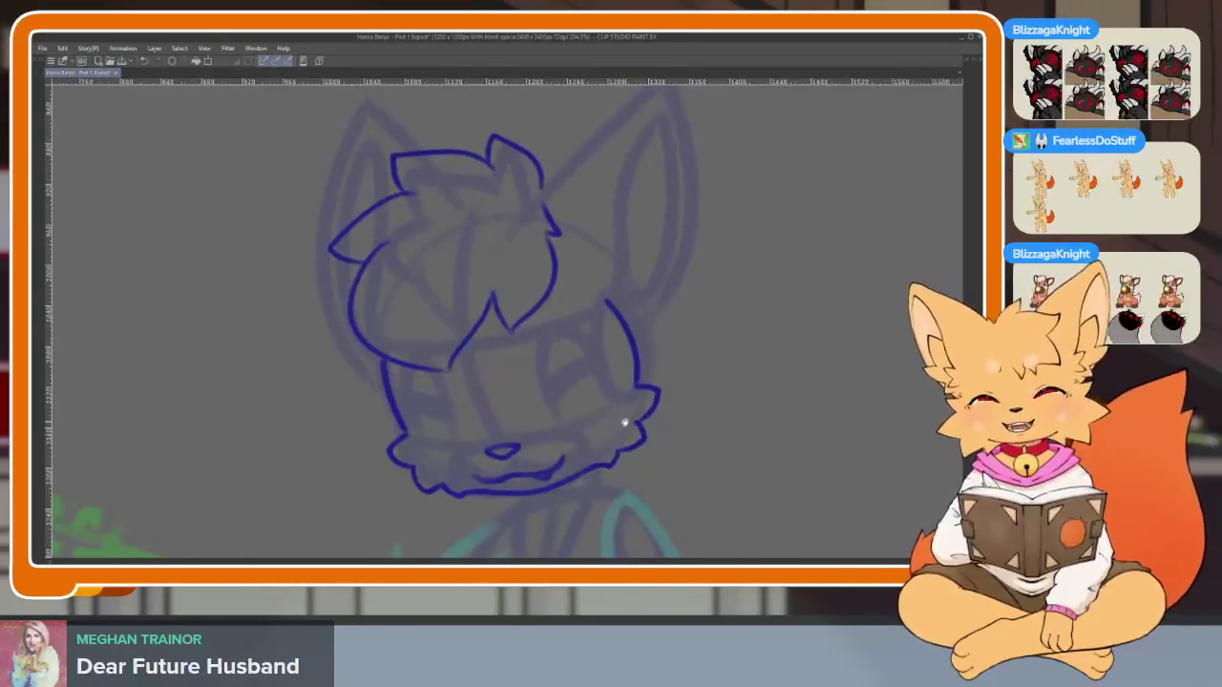
scroll(618, 425, up, 2)
scroll(605, 428, up, 1)
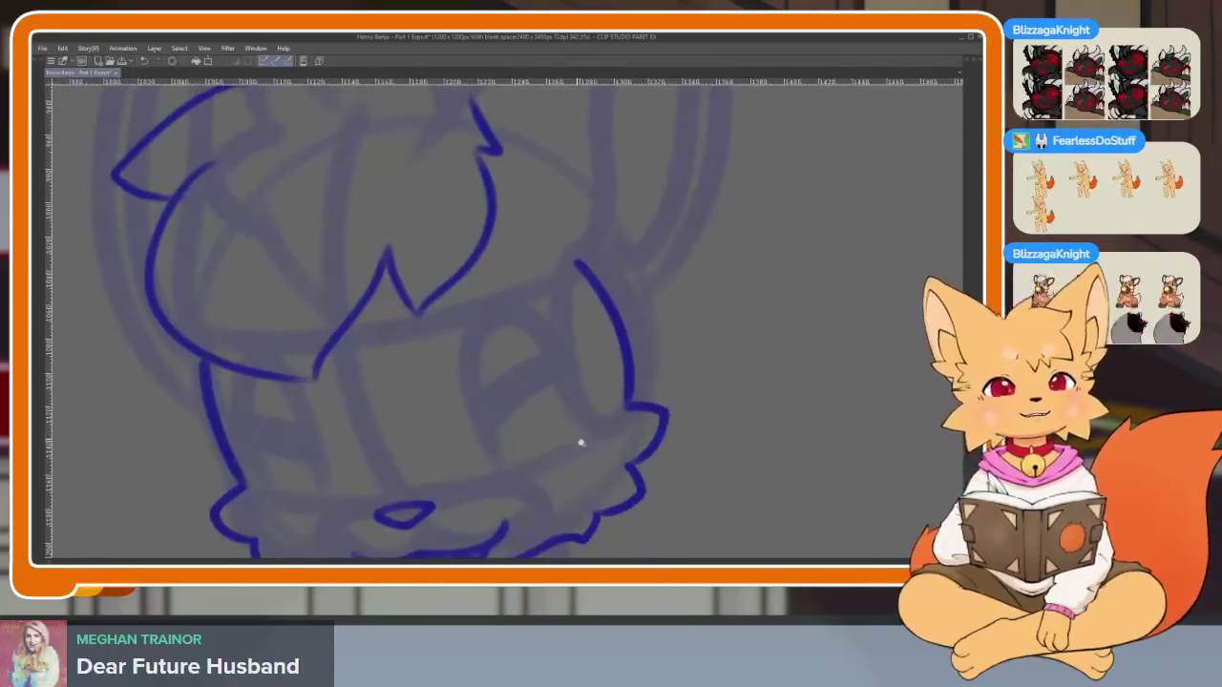
scroll(578, 442, up, 2)
scroll(567, 458, up, 2)
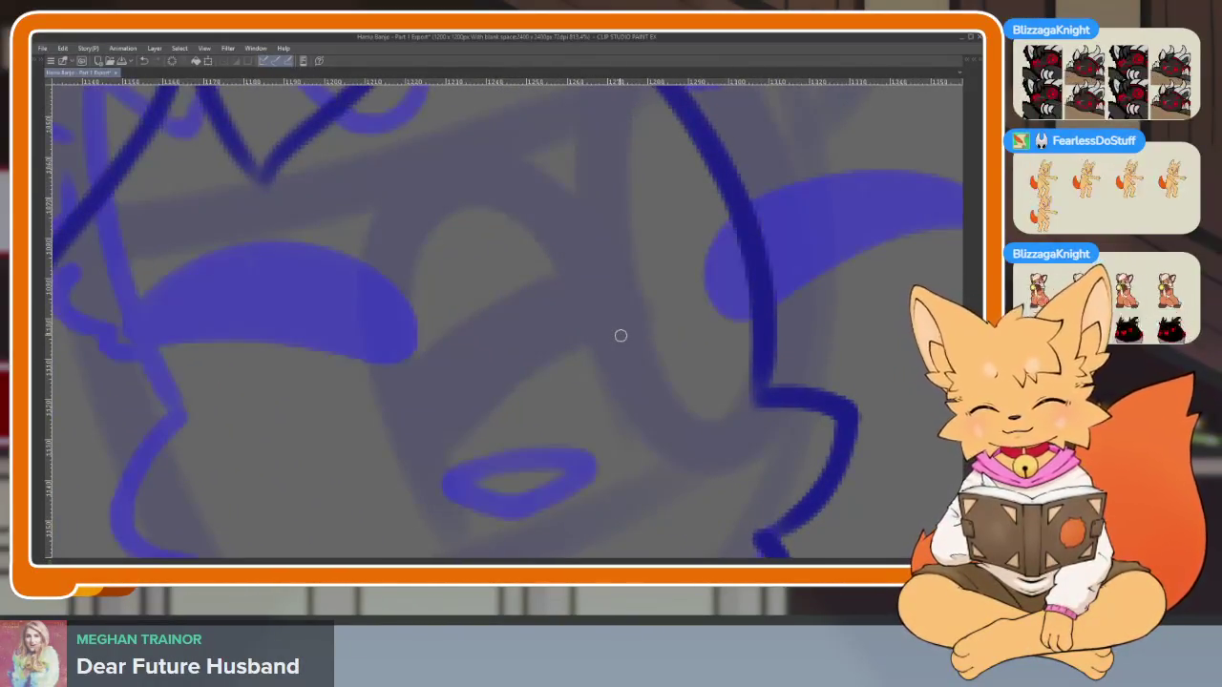
scroll(687, 380, down, 2)
scroll(635, 402, up, 1)
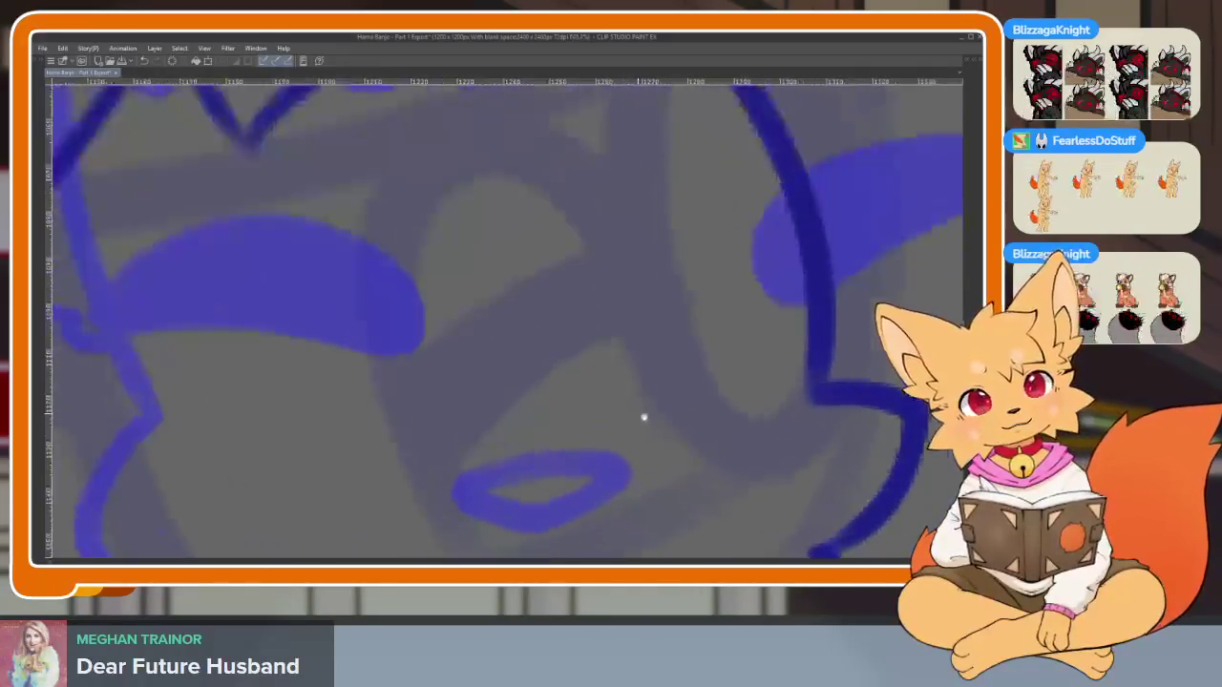
scroll(611, 416, up, 1)
mouse_move(615, 295)
mouse_down()
mouse_move(414, 295)
mouse_move(347, 458)
mouse_move(384, 468)
mouse_up()
mouse_move(609, 299)
mouse_down()
mouse_move(499, 331)
mouse_move(370, 459)
mouse_up()
Thicken the eye's left side and fill the crescent solid dark blue
mouse_move(344, 397)
mouse_down()
mouse_move(354, 436)
mouse_move(389, 437)
mouse_up()
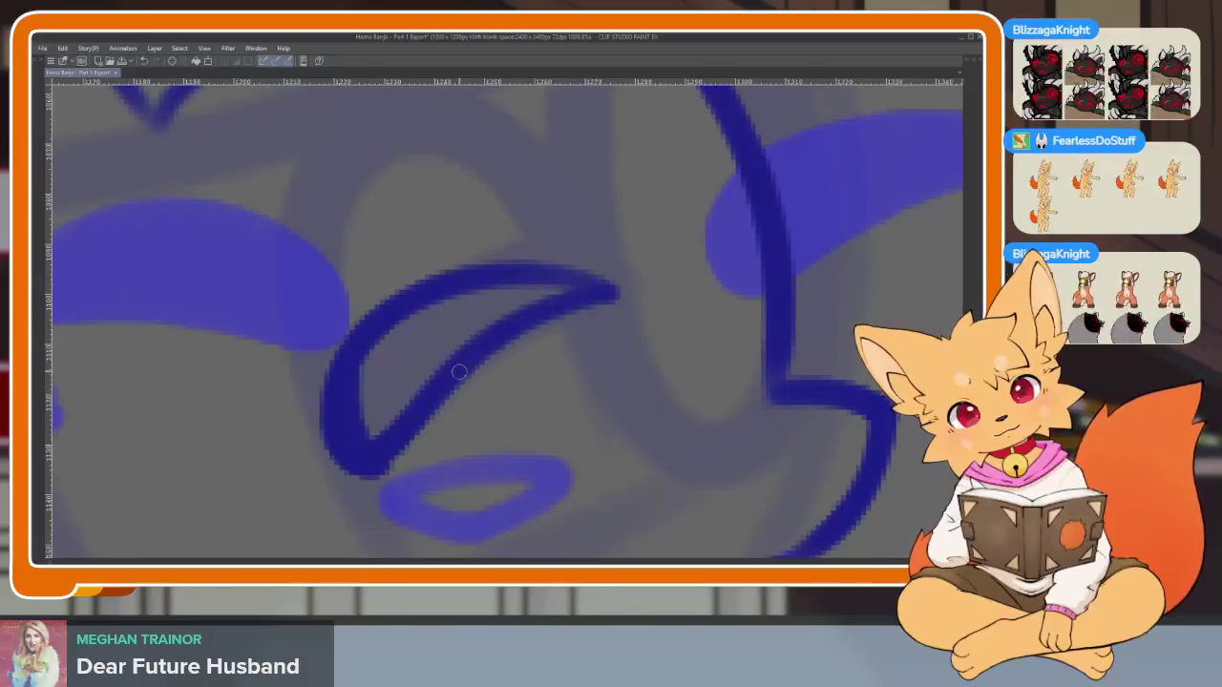
scroll(558, 386, up, 1)
mouse_move(286, 363)
mouse_down()
mouse_move(301, 478)
mouse_move(332, 312)
mouse_move(350, 372)
mouse_move(362, 330)
mouse_move(401, 286)
mouse_move(437, 272)
mouse_move(435, 297)
mouse_up()
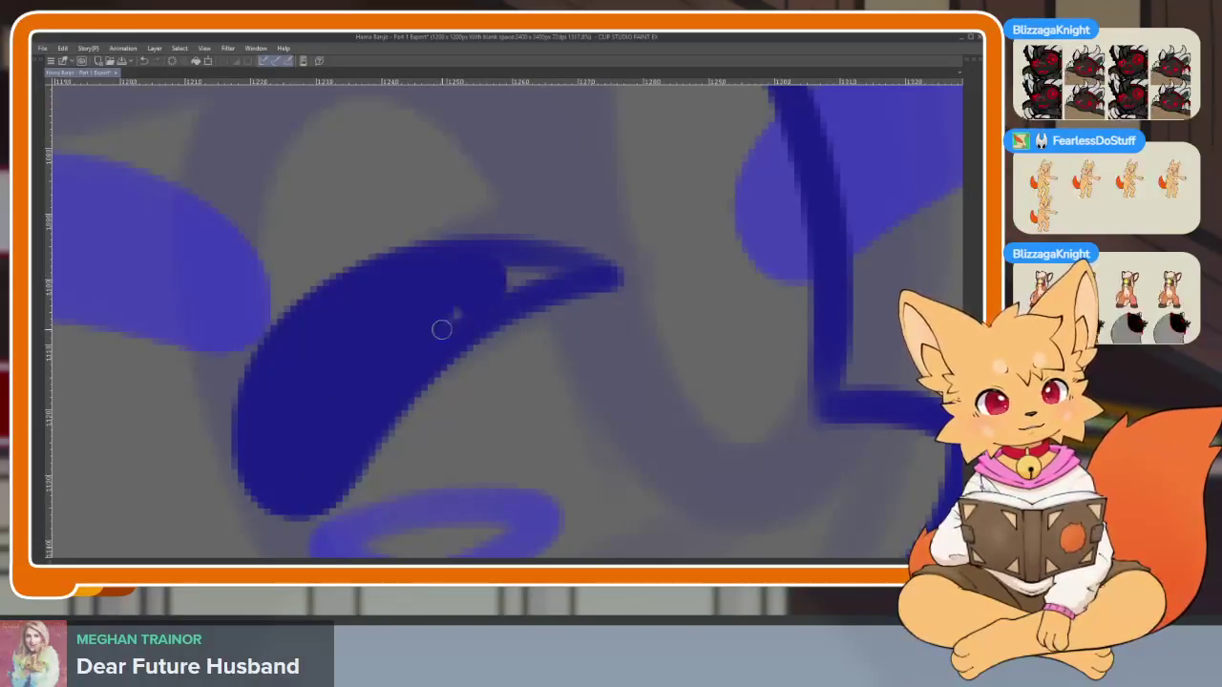
scroll(563, 341, down, 4)
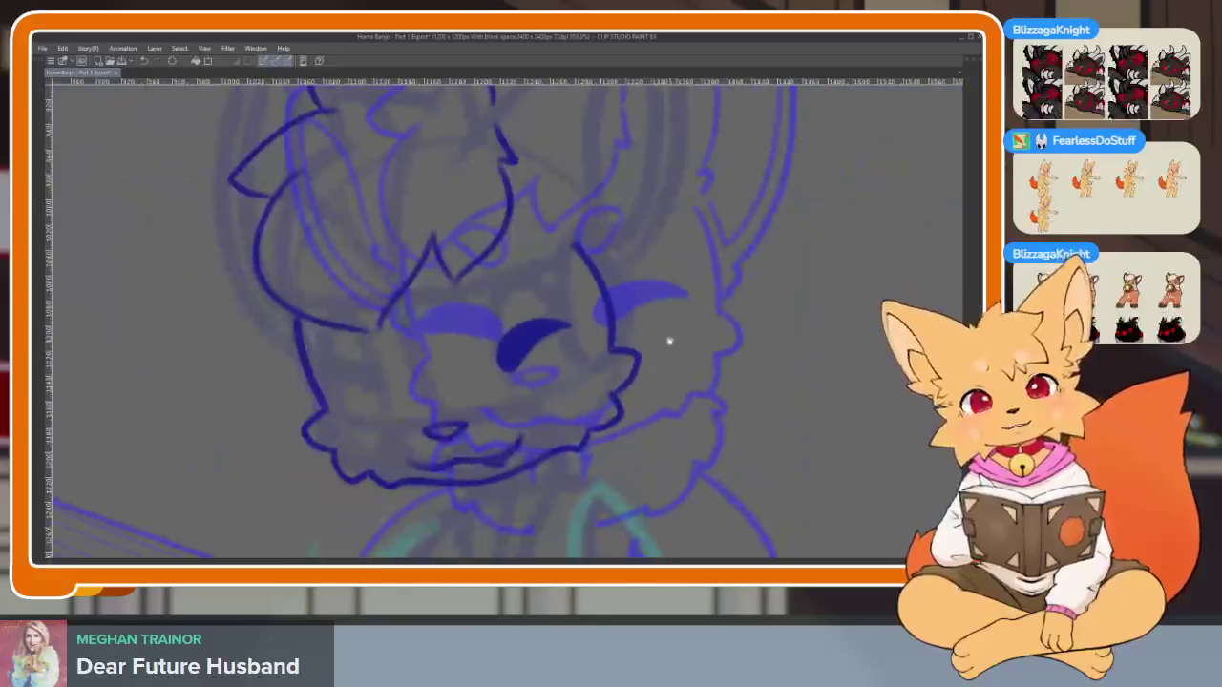
Draw a curved line off the face's left outline, redrawing it once
scroll(332, 401, up, 2)
scroll(458, 428, up, 2)
scroll(463, 464, up, 2)
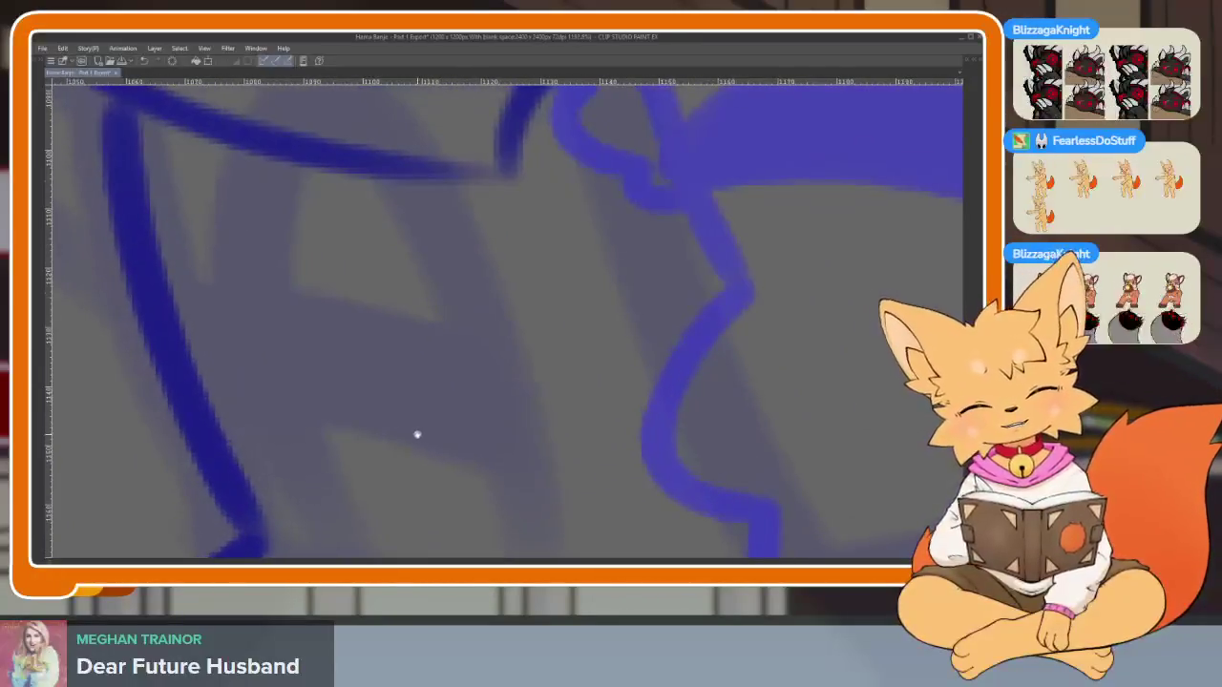
drag(181, 346, 507, 471)
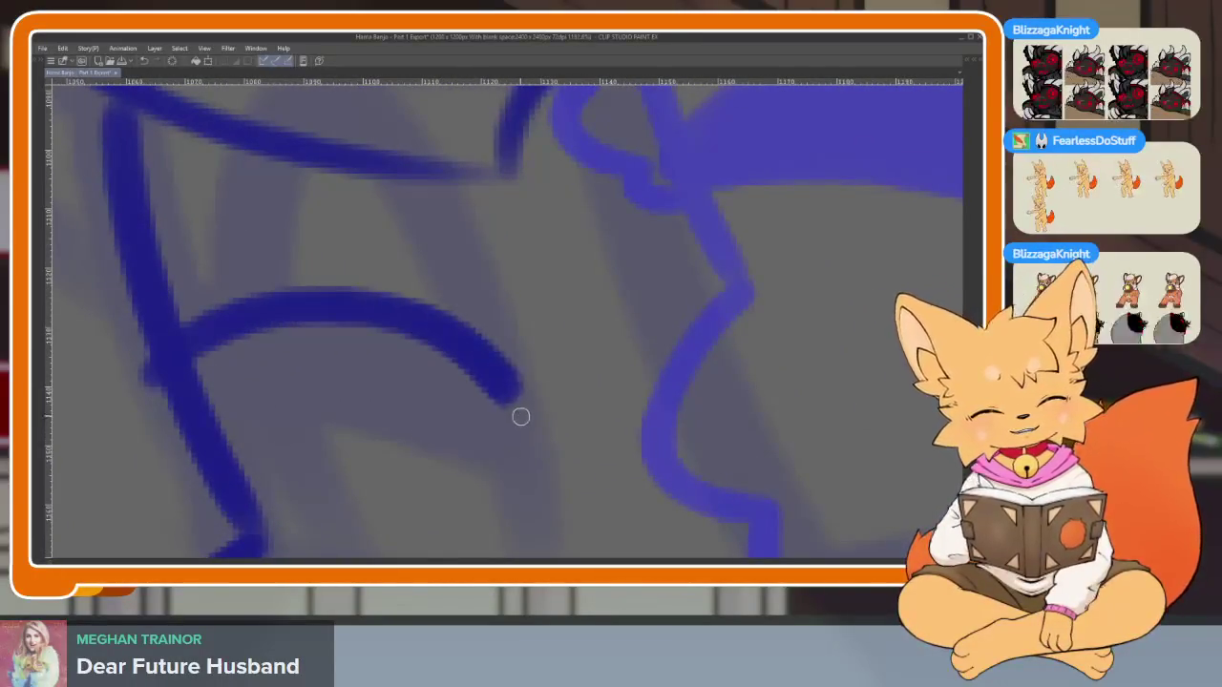
key(ctrl+z)
drag(180, 342, 506, 469)
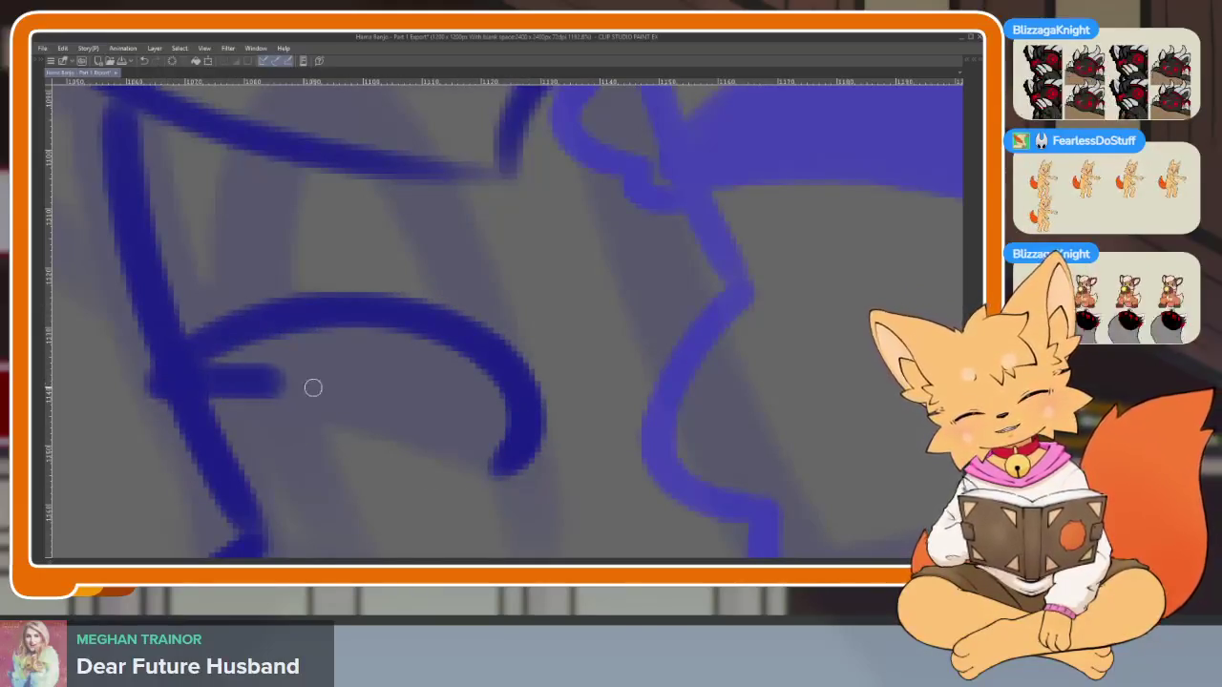
Ink the closed eye's lower curve, thicken it and fill the crescent solid
drag(235, 390, 496, 468)
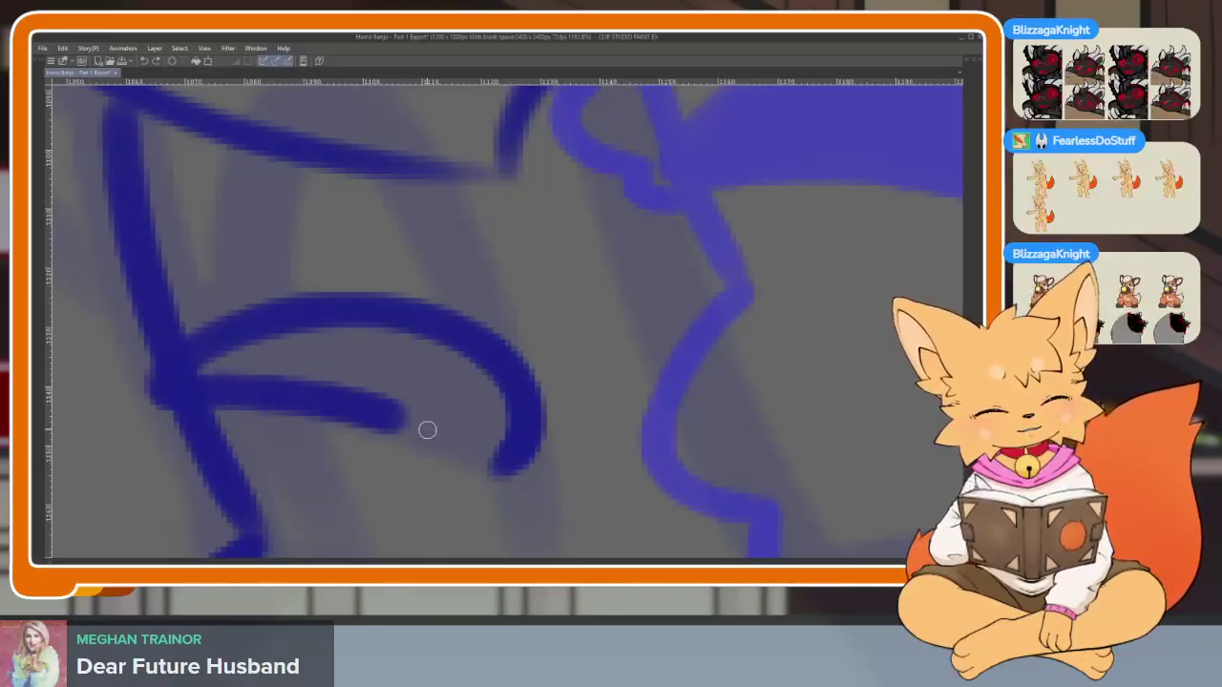
key(ctrl+z)
drag(155, 403, 502, 468)
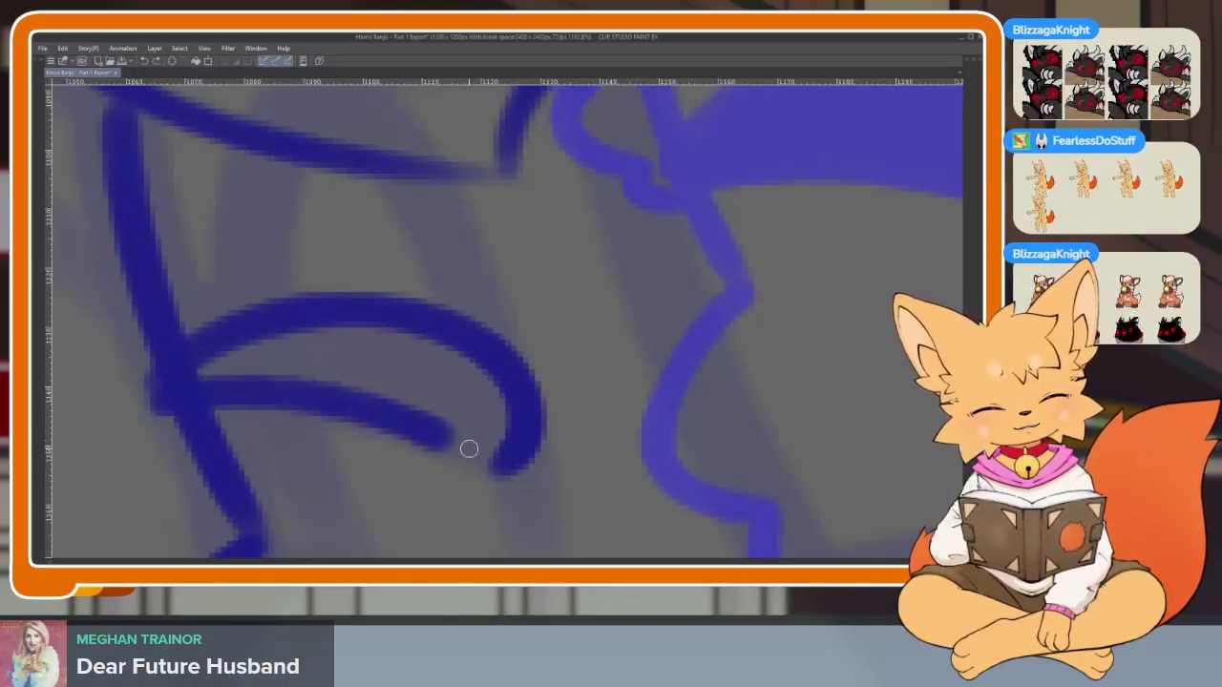
key(ctrl+z)
mouse_move(168, 408)
mouse_down()
mouse_move(354, 410)
mouse_move(486, 464)
mouse_up()
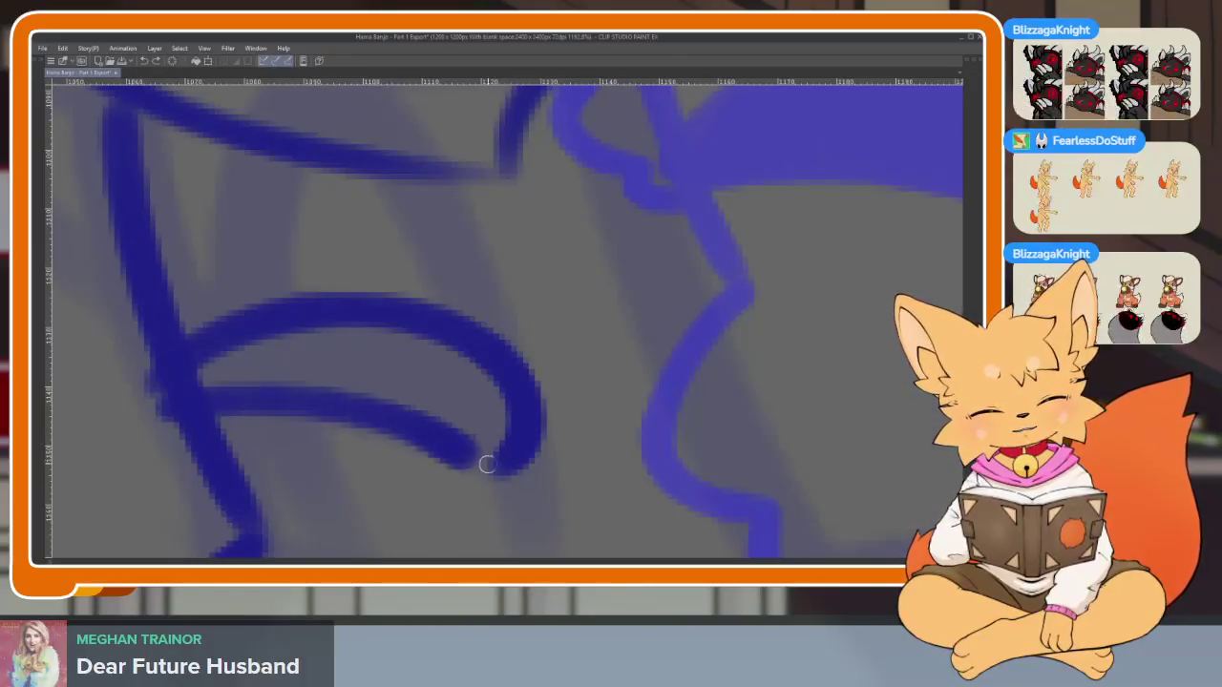
mouse_move(434, 405)
mouse_down()
mouse_move(204, 376)
mouse_move(157, 389)
mouse_move(465, 417)
mouse_up()
drag(289, 340, 394, 349)
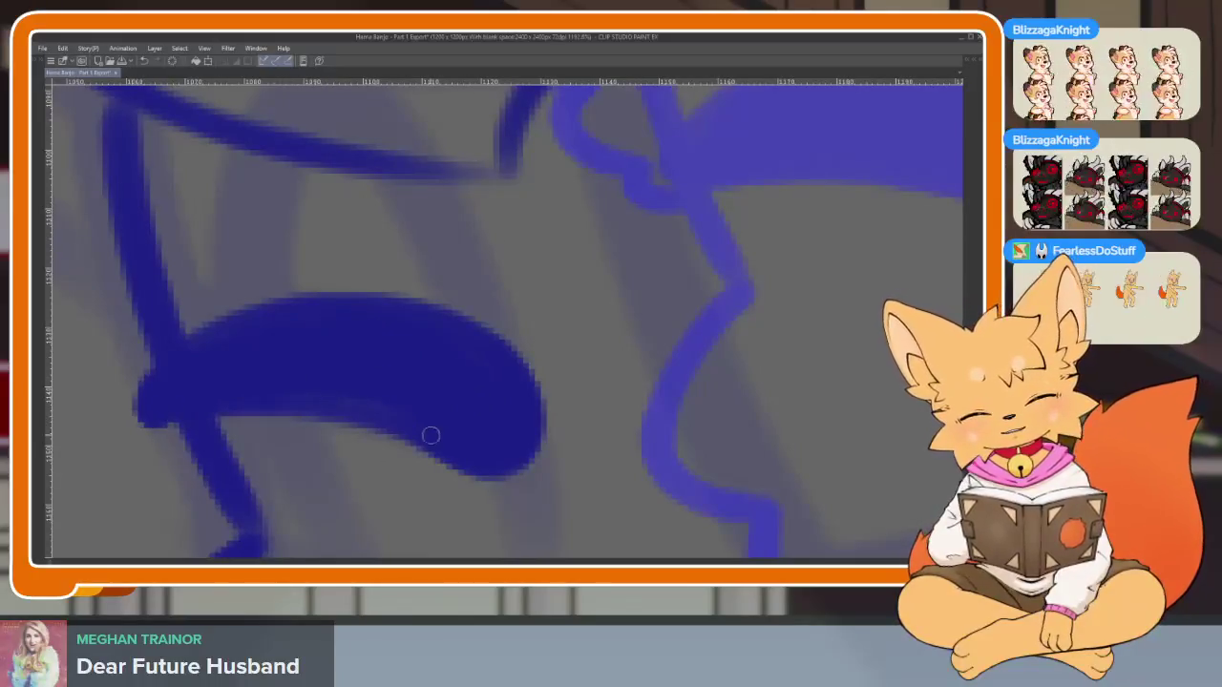
Zoom out to check the eyes and bring back the hidden palettes
scroll(430, 435, down, 5)
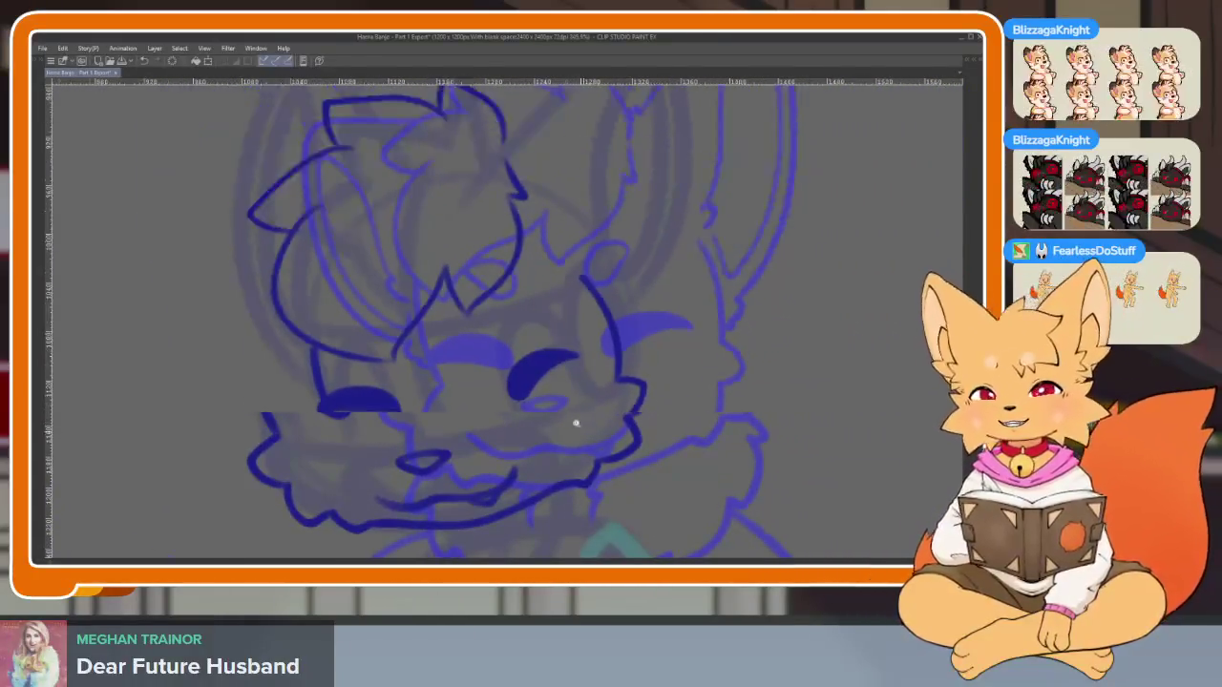
scroll(576, 423, down, 2)
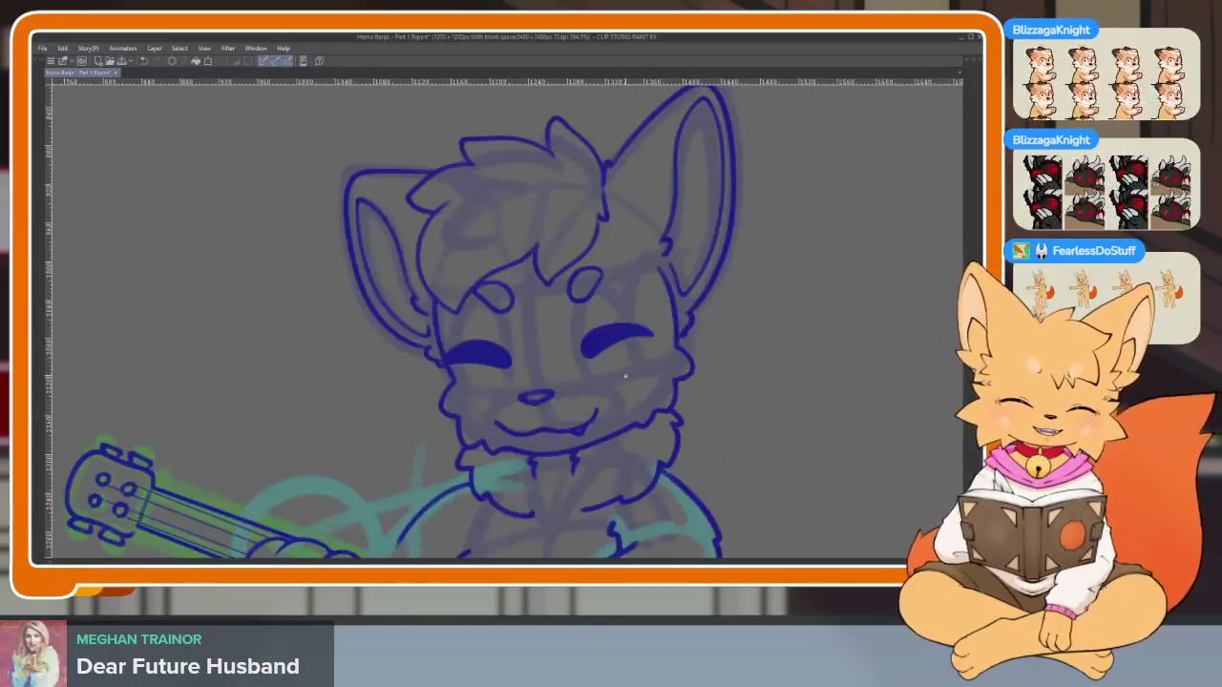
scroll(526, 426, up, 3)
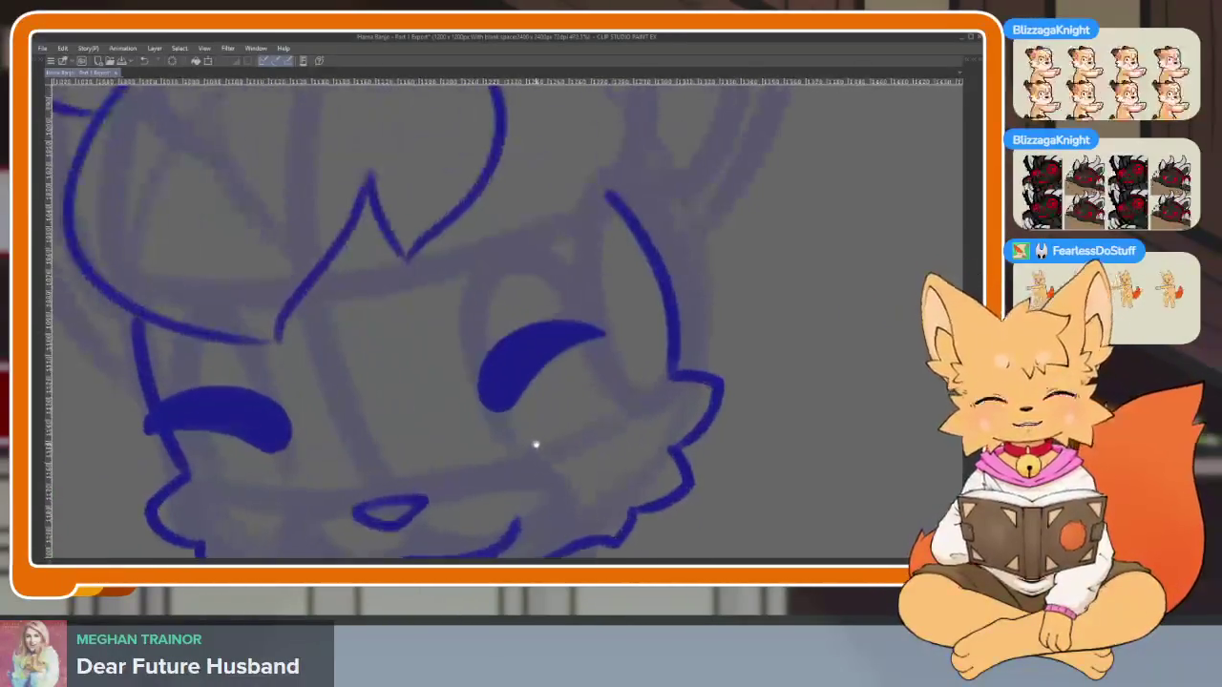
scroll(532, 444, up, 1)
scroll(528, 448, up, 1)
scroll(531, 455, down, 1)
scroll(545, 444, up, 1)
key(Tab)
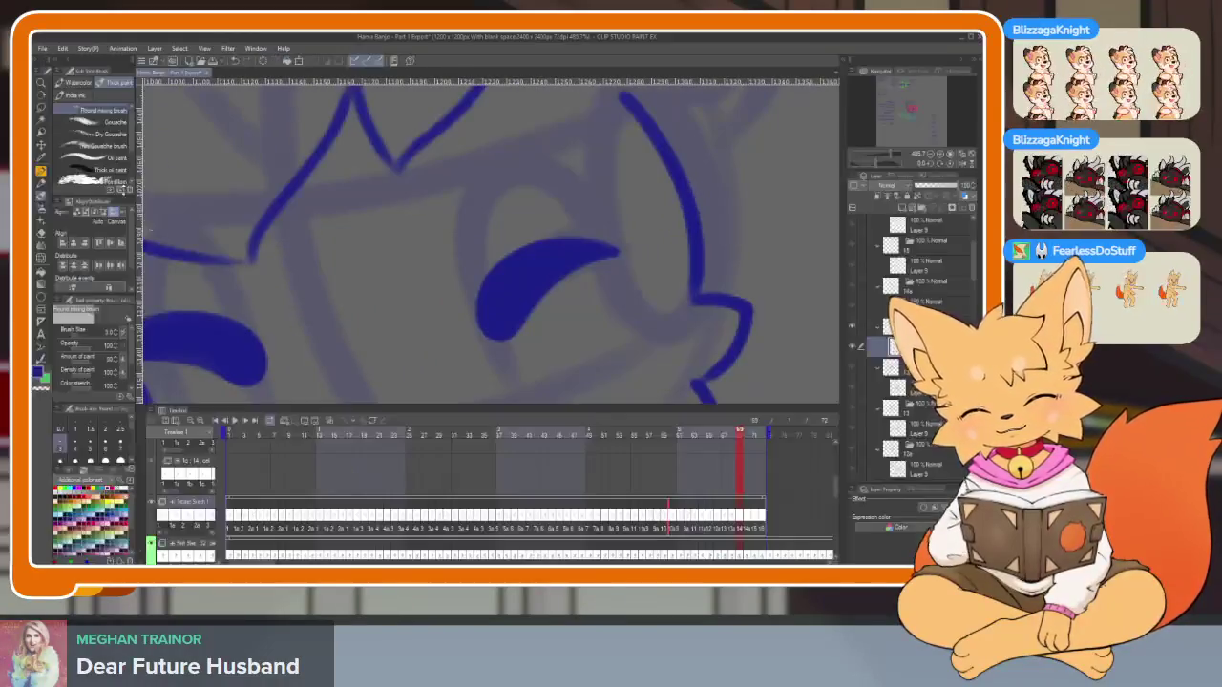
Lasso the right eye and enlarge it slightly, moving it down-left with a slight clockwise tilt
key(Tab)
drag(458, 308, 450, 419)
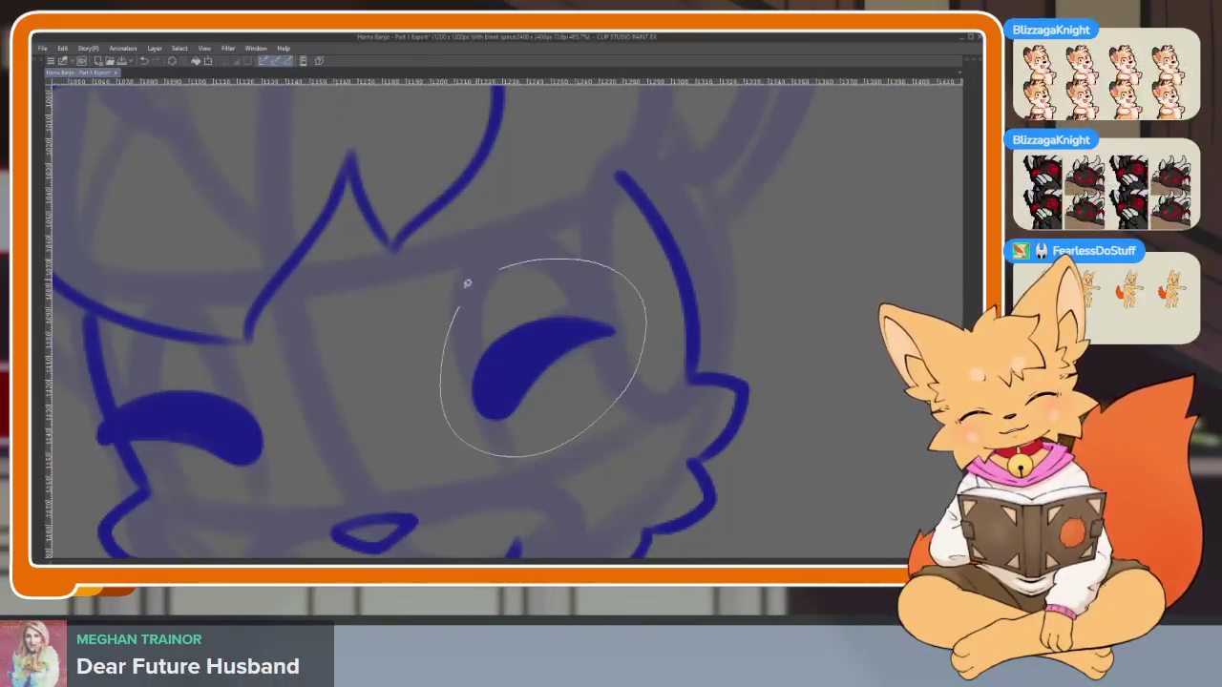
drag(466, 283, 406, 334)
key(ctrl+t)
drag(392, 252, 389, 249)
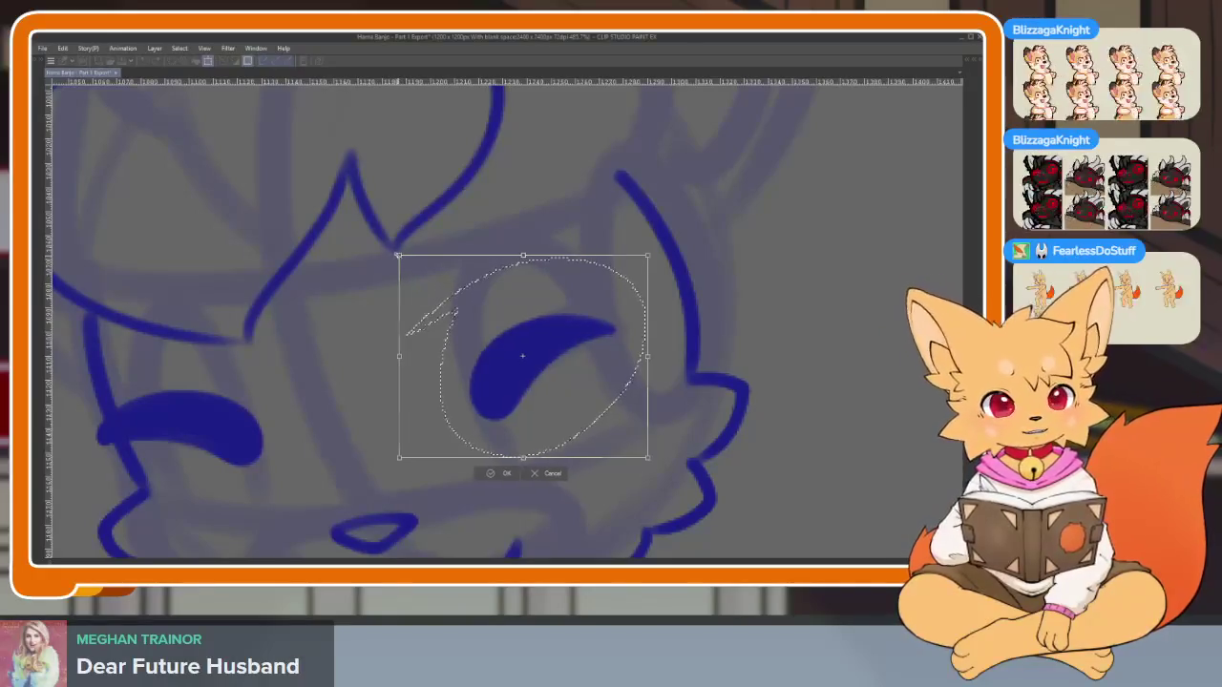
mouse_move(549, 346)
mouse_down()
mouse_move(538, 357)
mouse_move(584, 369)
mouse_up()
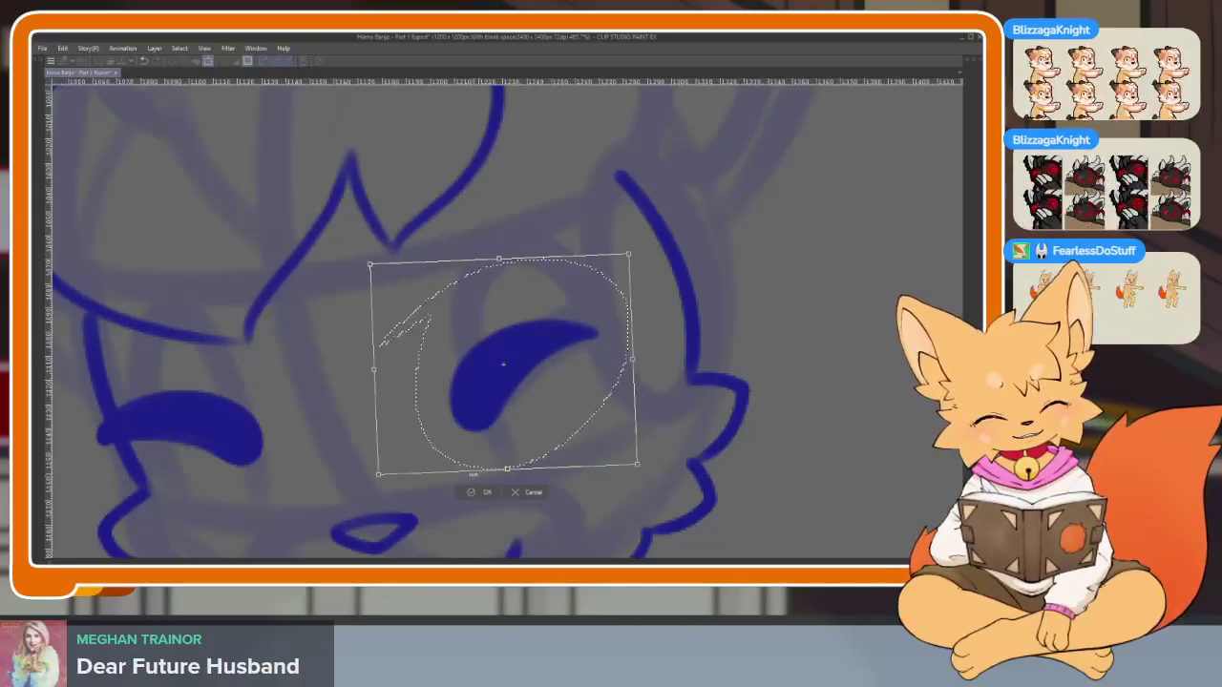
click(486, 492)
scroll(483, 491, down, 2)
scroll(606, 376, down, 2)
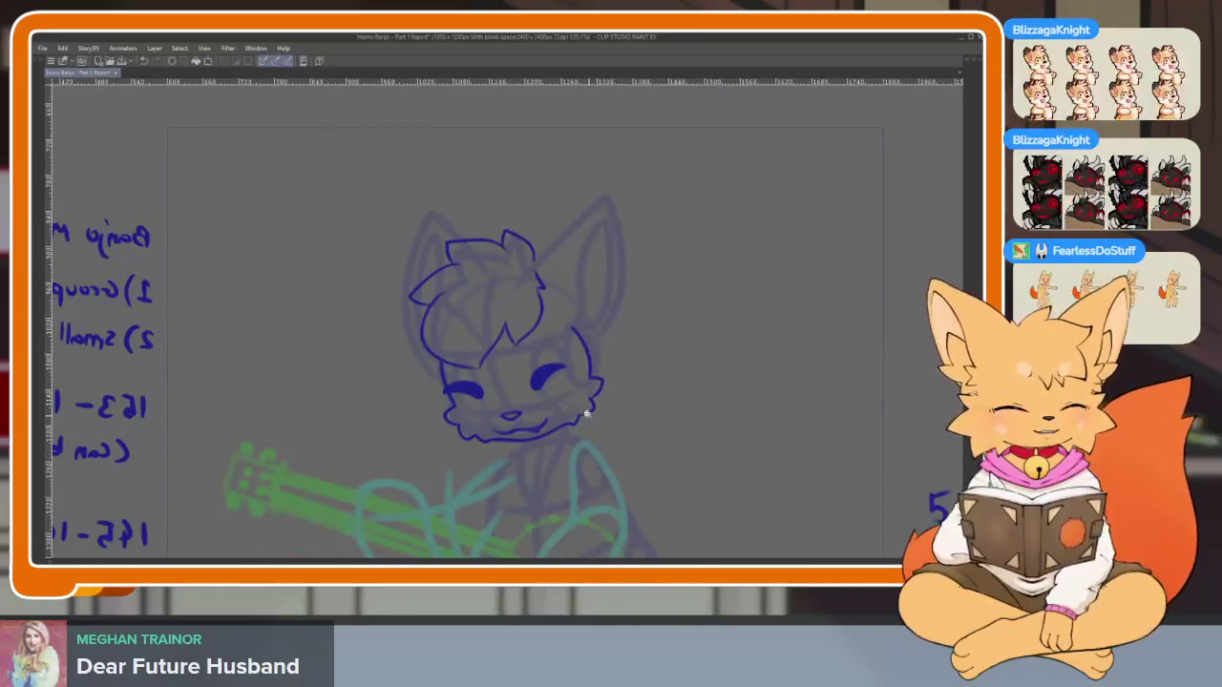
Replace the loop stroke above the eye with a redrawn curved hair strand
scroll(586, 412, up, 2)
scroll(638, 375, down, 2)
scroll(614, 374, up, 2)
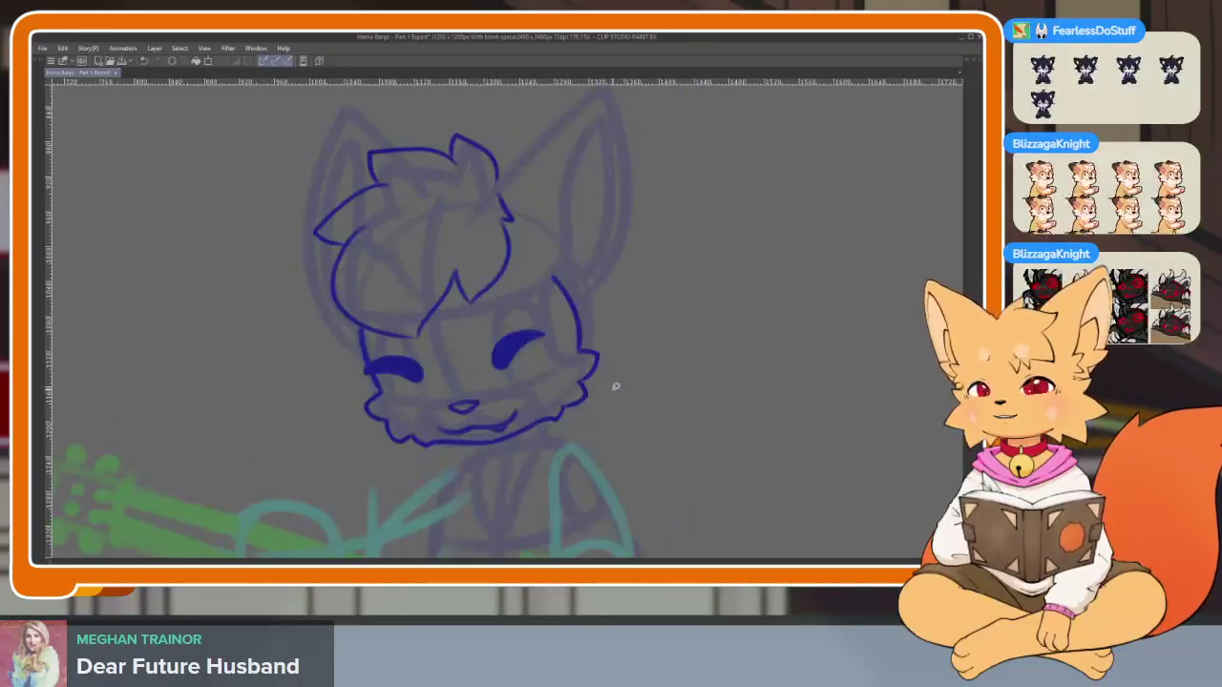
scroll(535, 410, up, 5)
scroll(555, 411, down, 2)
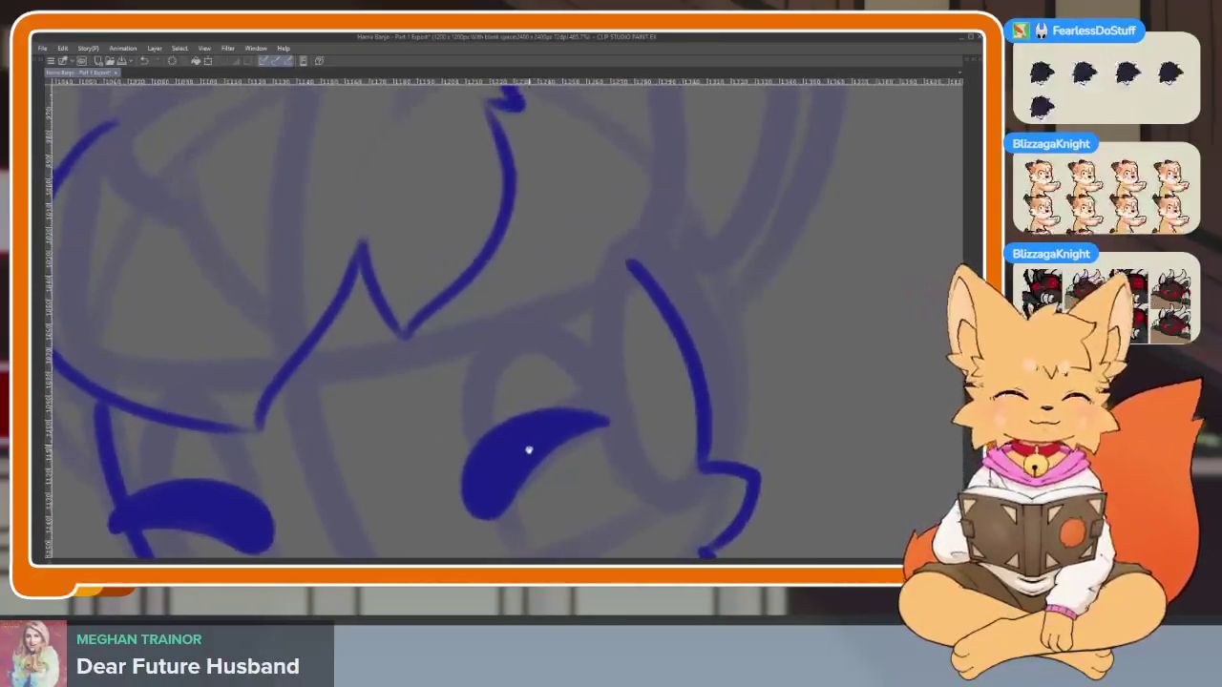
scroll(530, 439, down, 1)
scroll(510, 439, up, 1)
scroll(508, 440, up, 1)
scroll(506, 441, up, 1)
scroll(503, 443, up, 1)
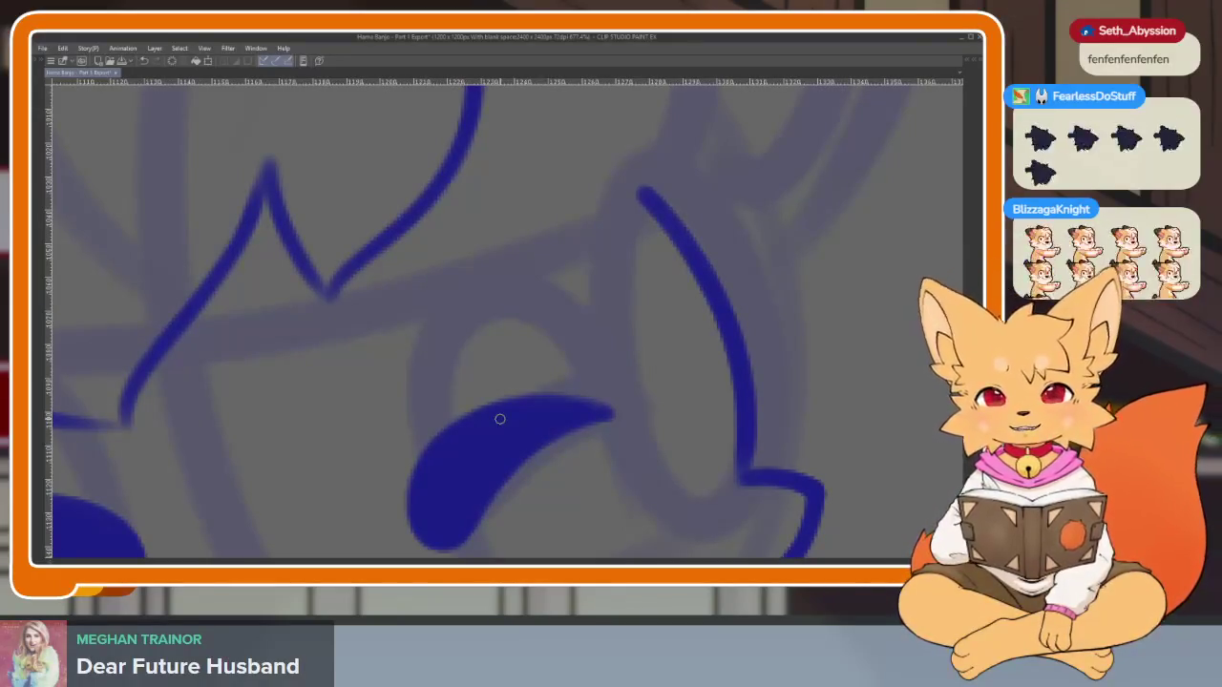
scroll(577, 348, down, 3)
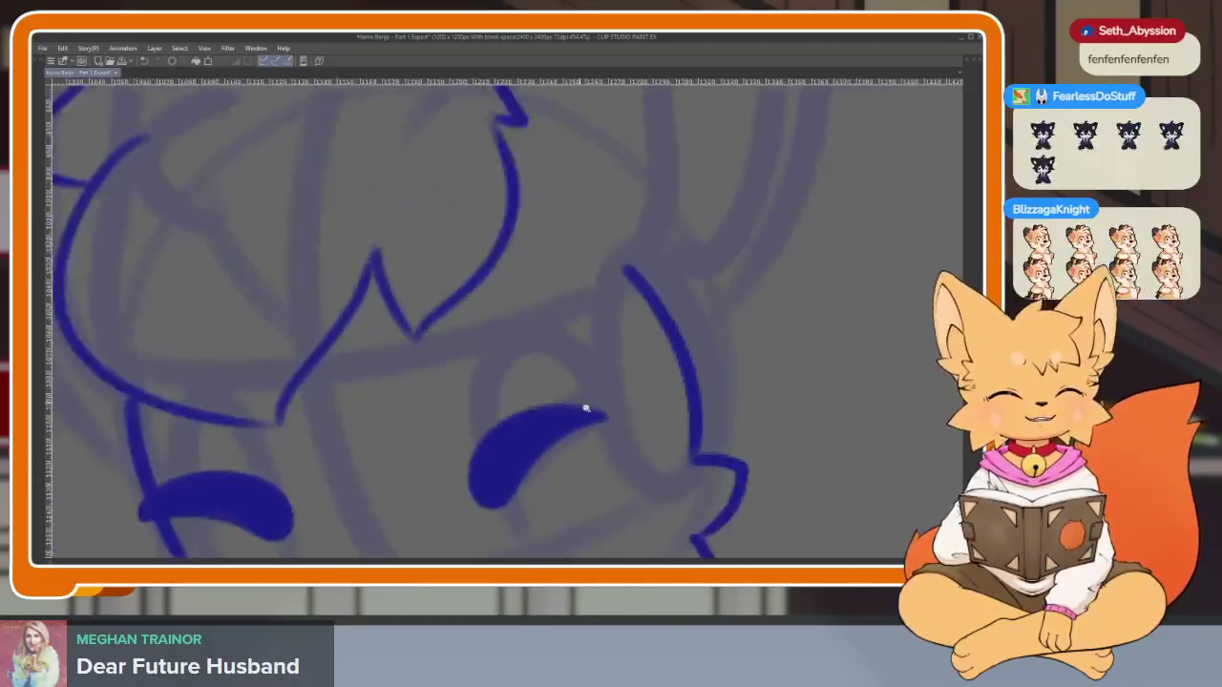
scroll(586, 409, up, 1)
scroll(655, 401, up, 1)
scroll(630, 412, up, 1)
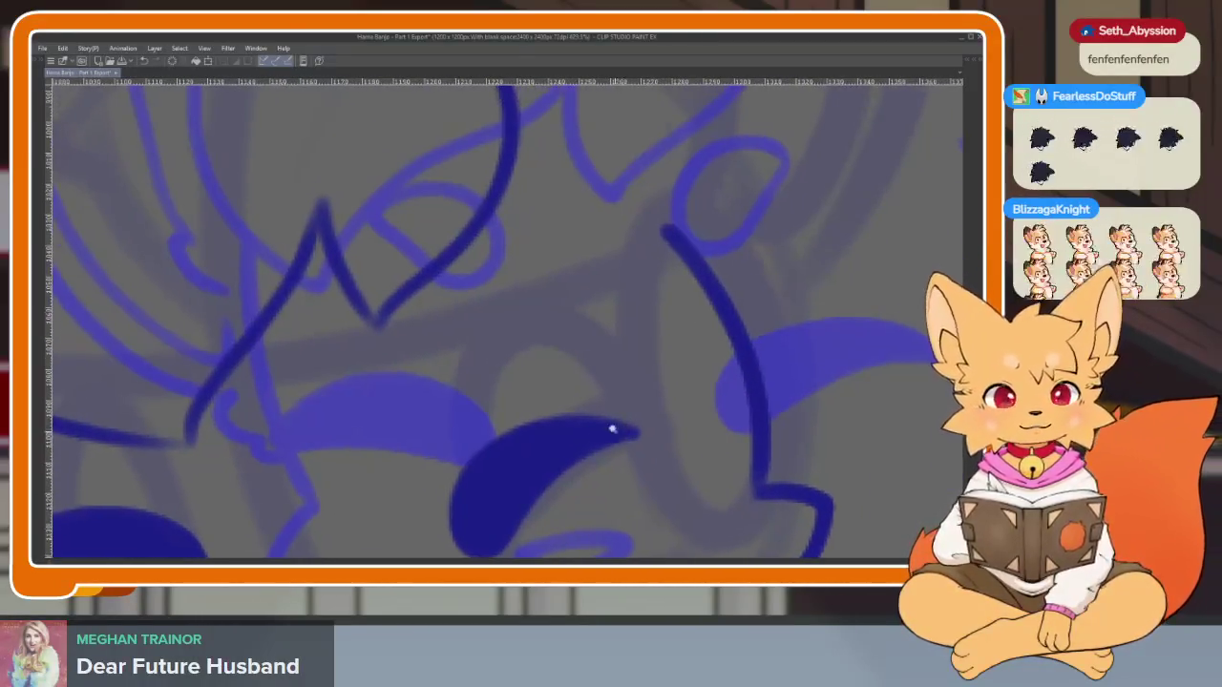
drag(625, 377, 614, 391)
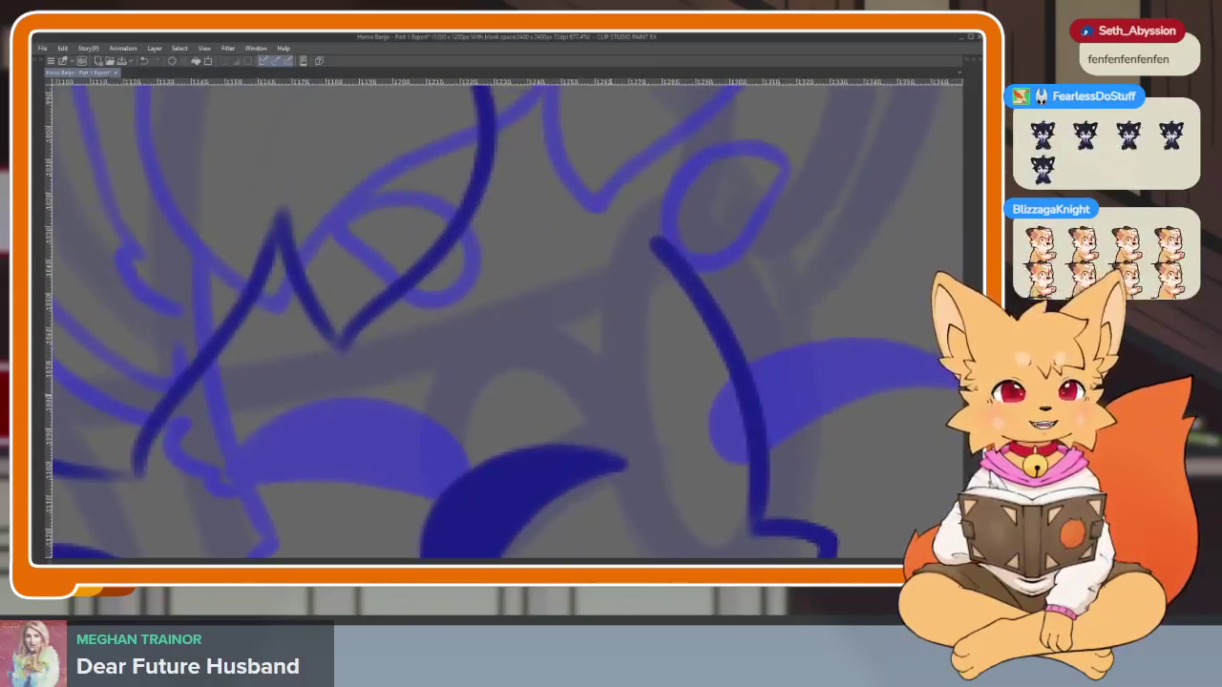
scroll(545, 434, up, 1)
scroll(545, 434, down, 1)
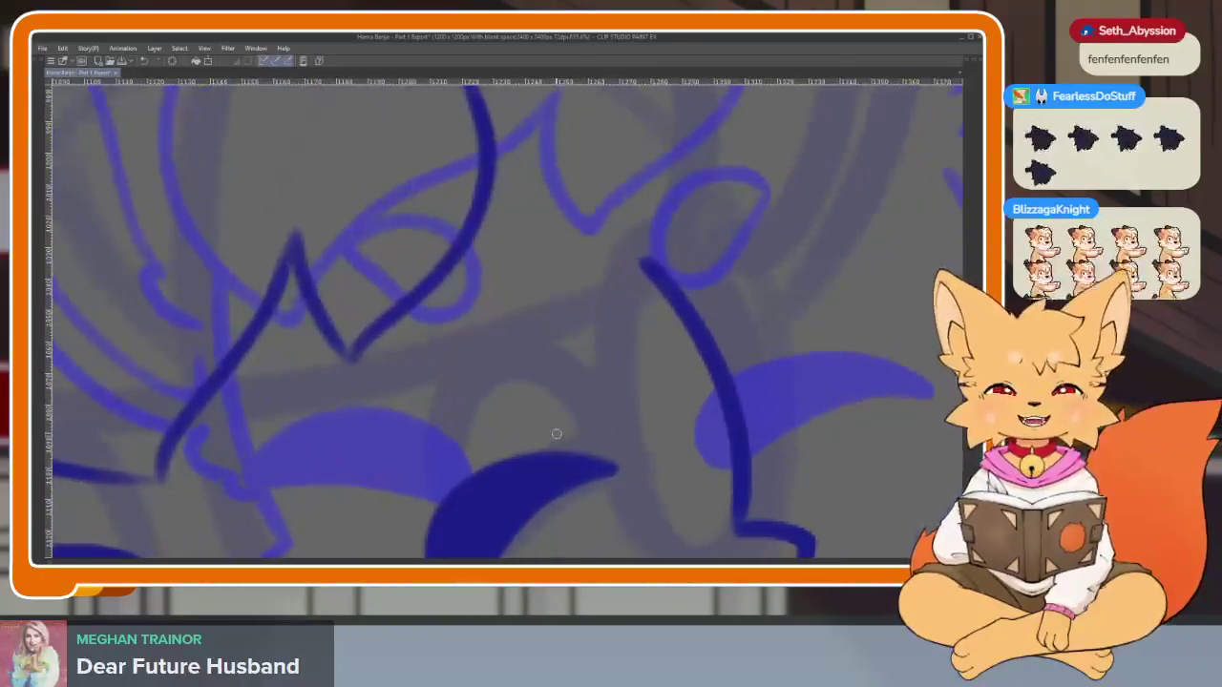
scroll(539, 439, down, 1)
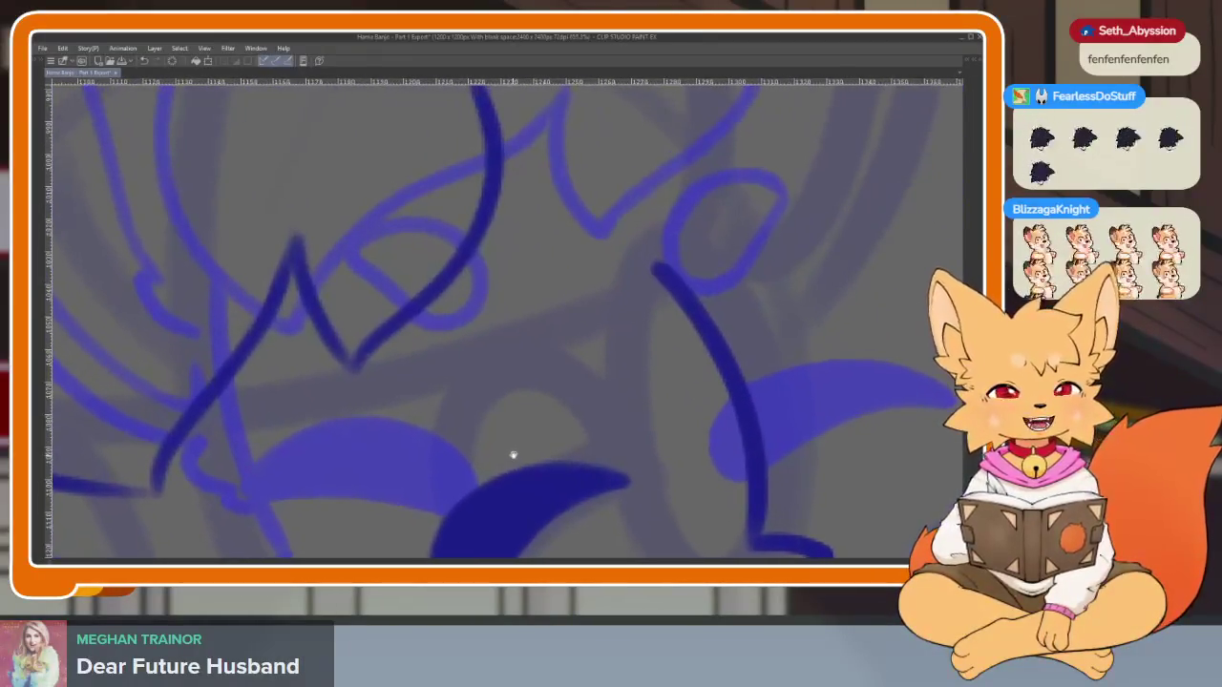
scroll(514, 446, up, 2)
mouse_move(516, 436)
mouse_down()
mouse_move(488, 250)
mouse_move(509, 311)
mouse_move(507, 349)
mouse_up()
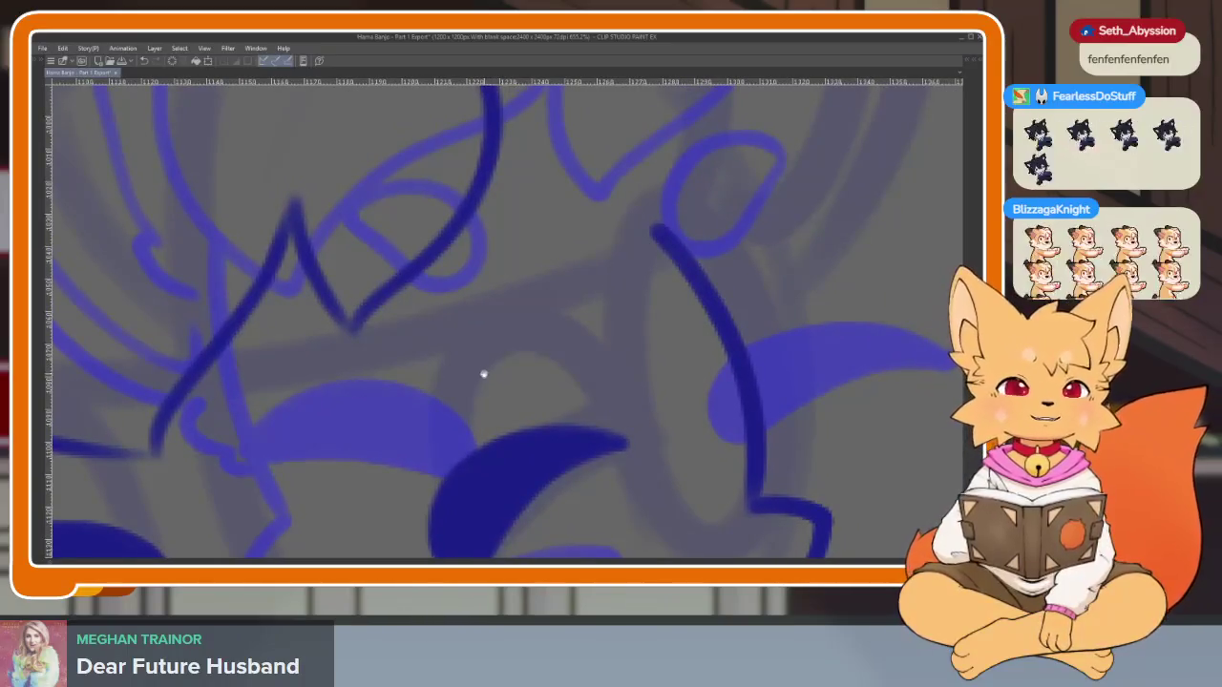
scroll(477, 382, up, 1)
scroll(477, 362, up, 1)
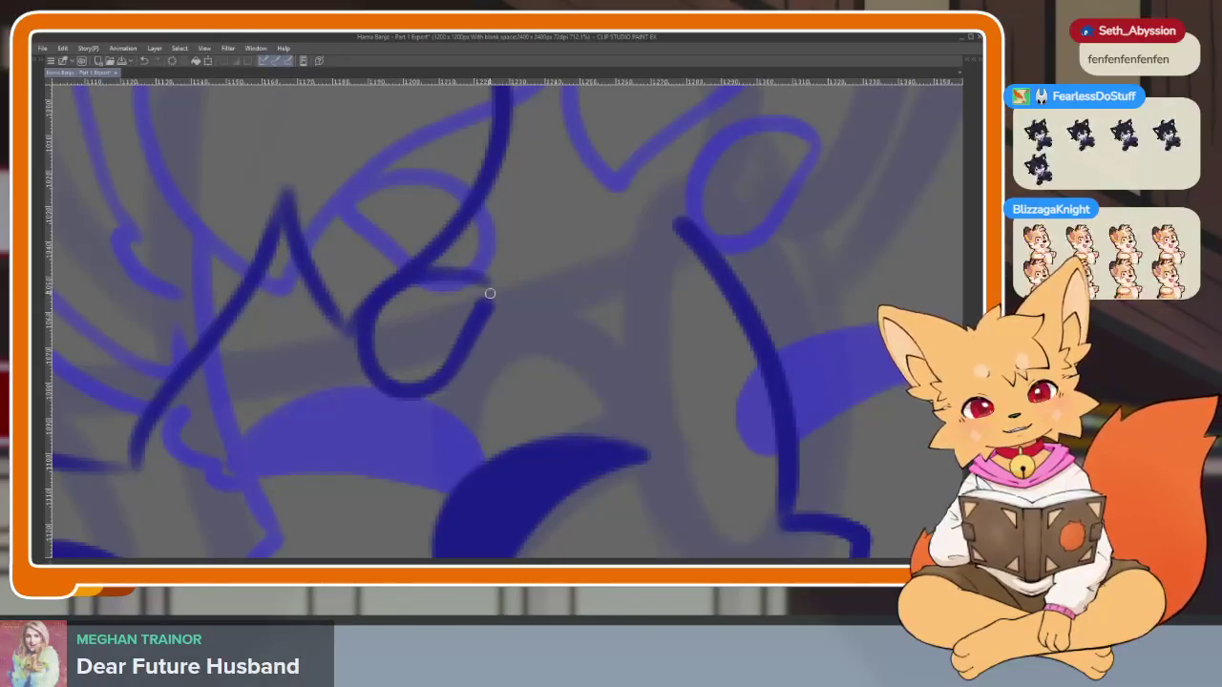
key(ctrl+z)
mouse_move(496, 277)
mouse_down()
mouse_move(381, 353)
mouse_move(447, 380)
mouse_up()
Draw a teardrop-shaped hair strand above the eye
scroll(383, 394, down, 5)
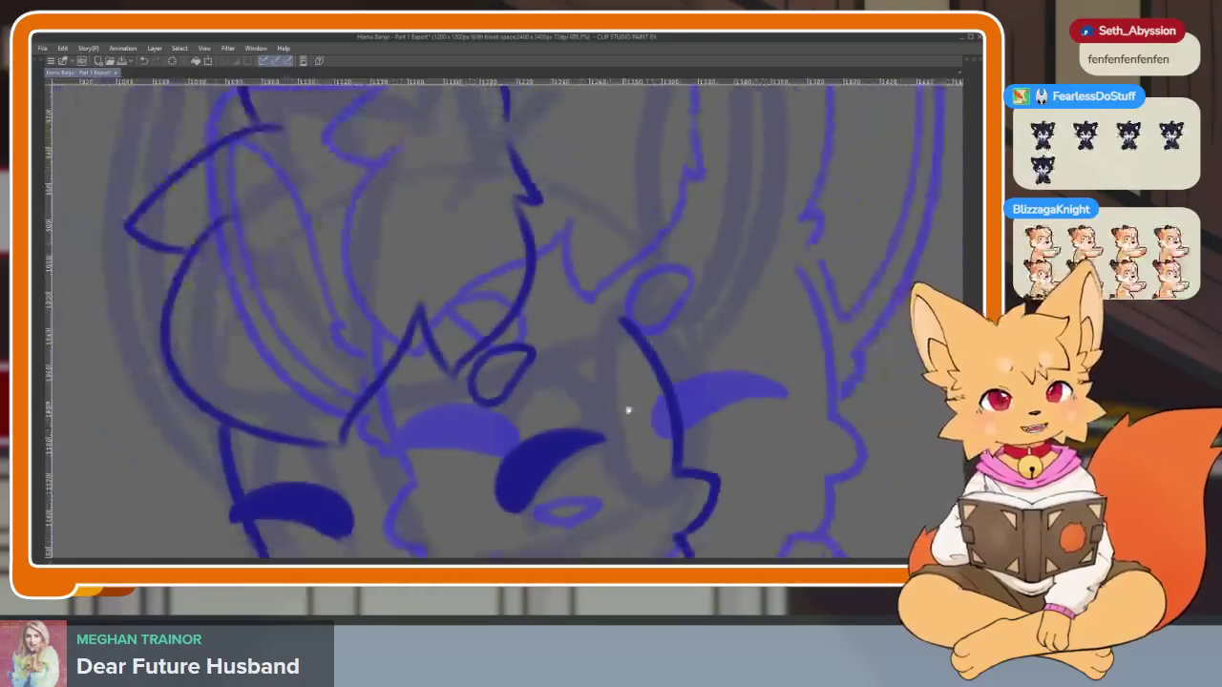
scroll(627, 409, up, 2)
scroll(659, 362, up, 1)
scroll(662, 350, down, 1)
scroll(664, 351, up, 2)
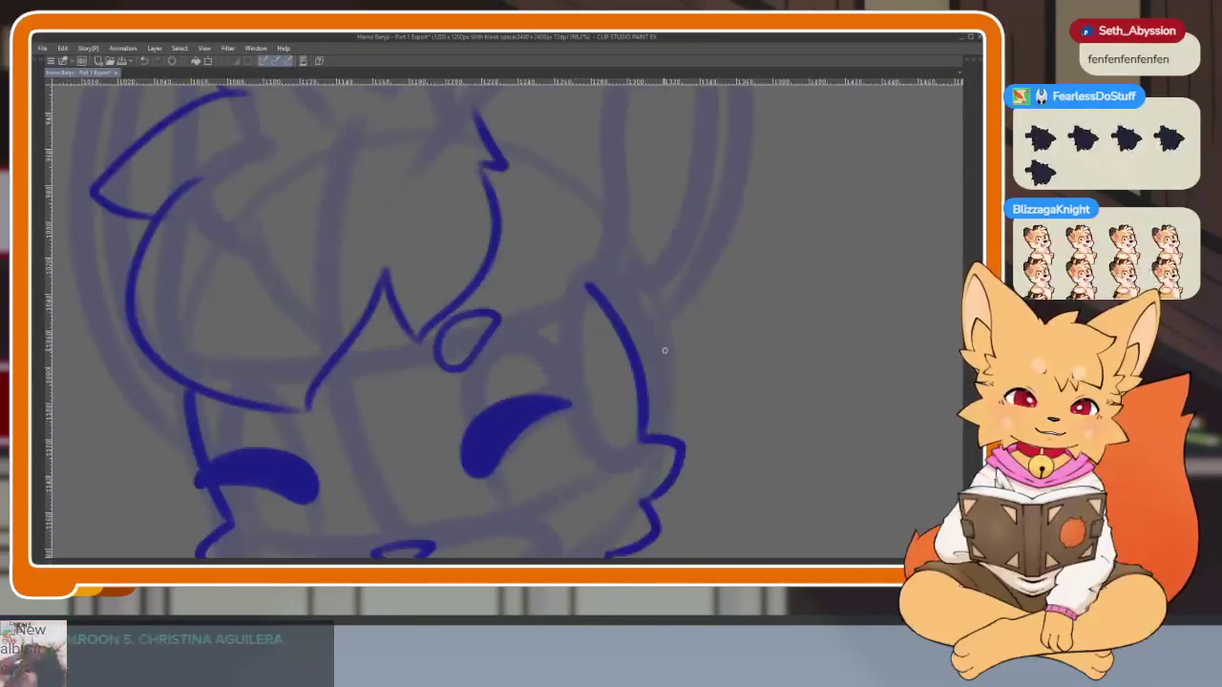
scroll(664, 351, down, 2)
scroll(665, 350, up, 1)
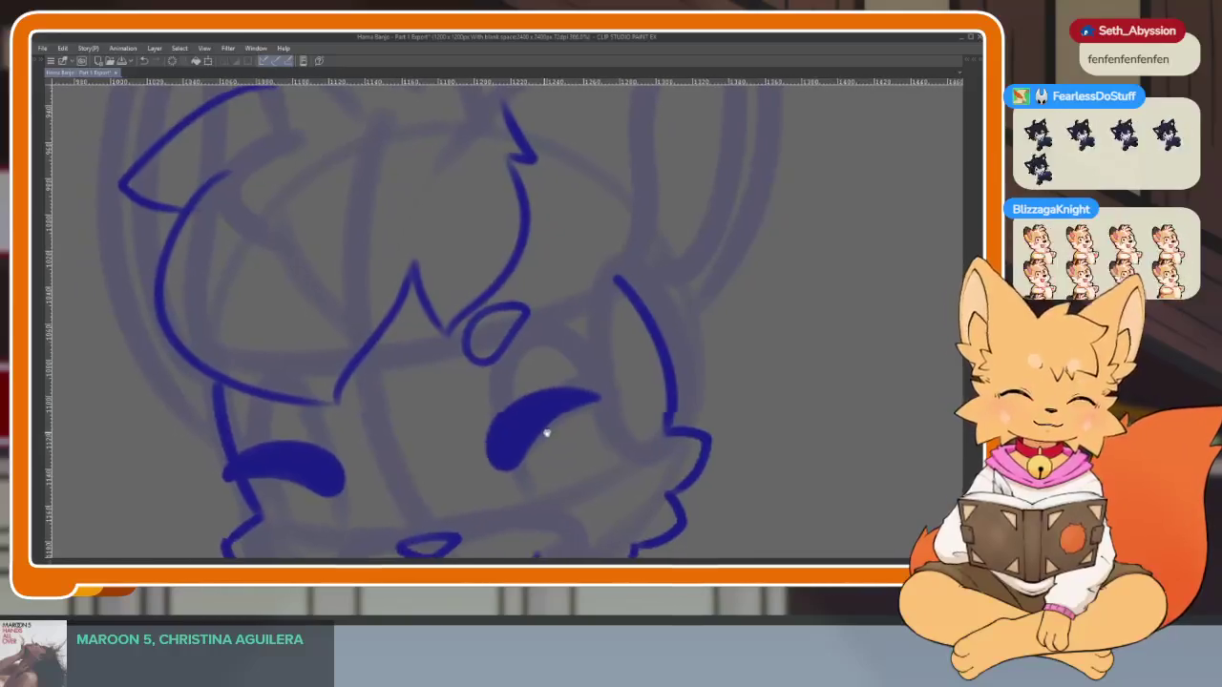
scroll(479, 452, up, 1)
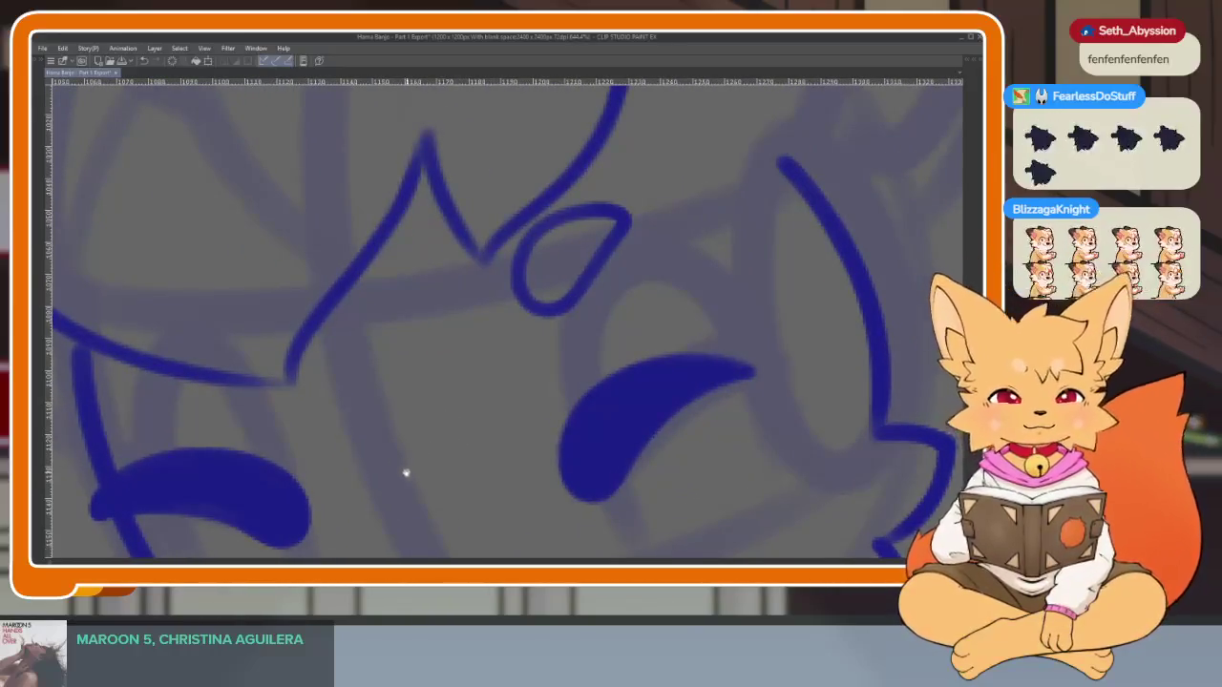
scroll(414, 468, up, 1)
scroll(420, 472, up, 1)
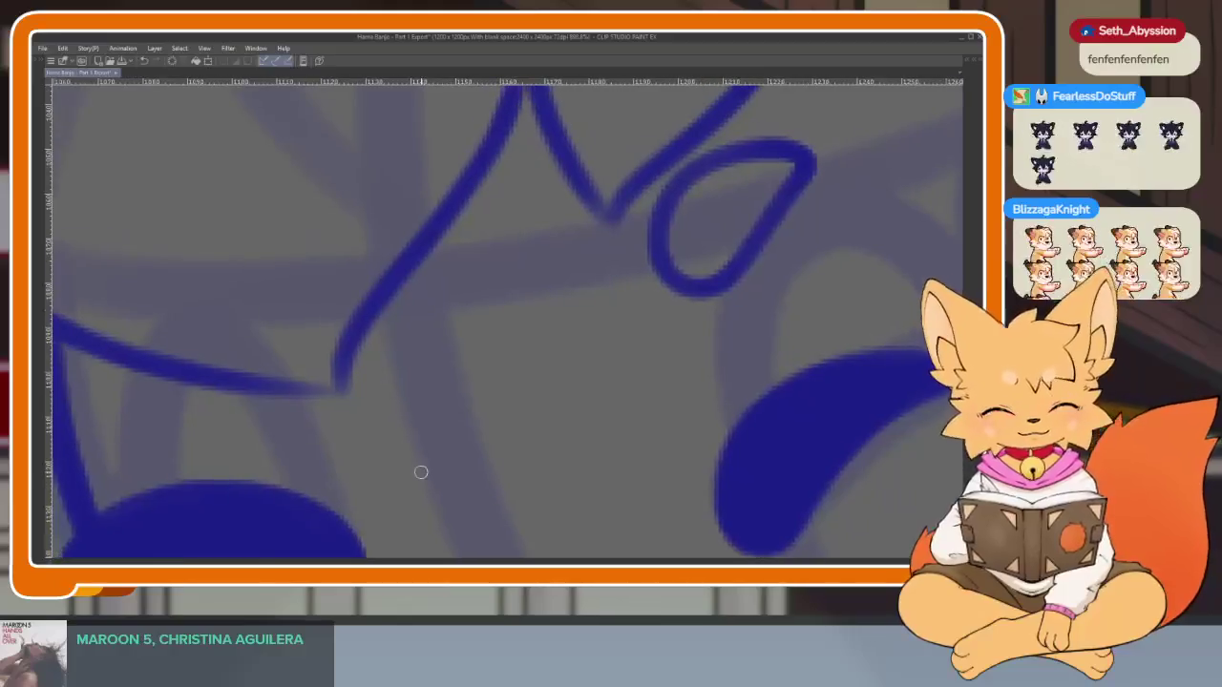
mouse_move(243, 284)
mouse_down()
mouse_move(390, 295)
mouse_move(341, 373)
mouse_move(246, 314)
mouse_move(299, 262)
mouse_move(340, 275)
mouse_up()
Add a small looping hair strand at the fringe
scroll(611, 436, down, 2)
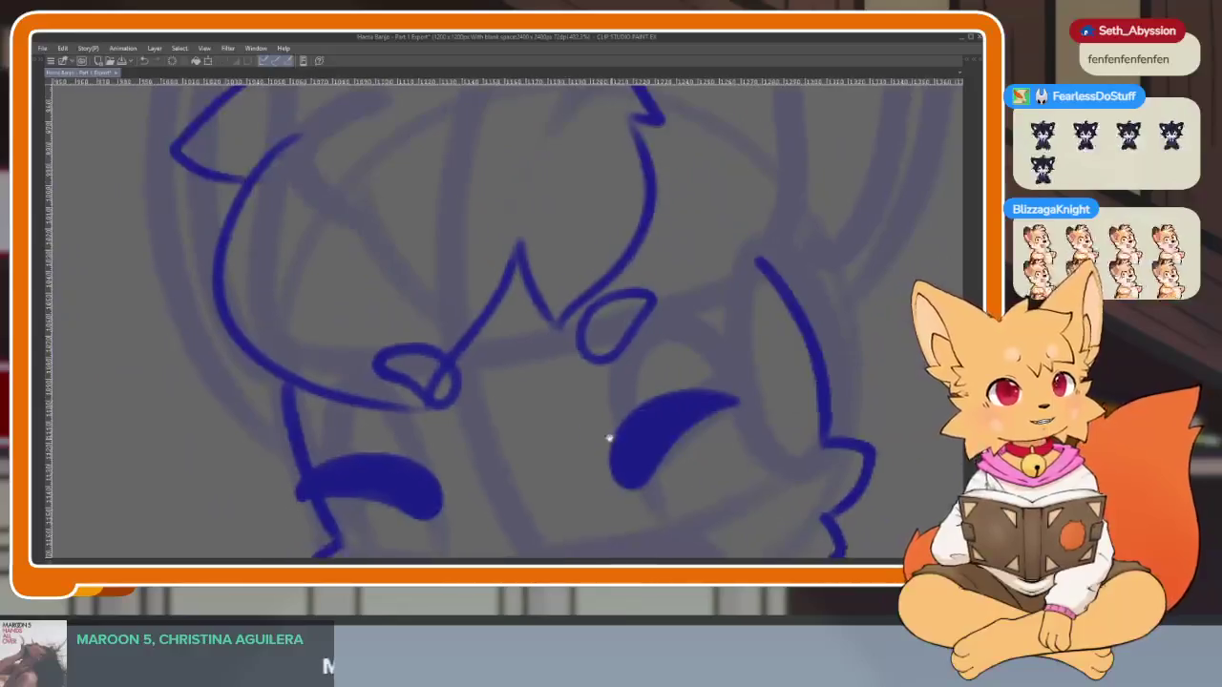
scroll(624, 442, down, 1)
scroll(556, 447, down, 1)
scroll(557, 446, down, 1)
scroll(570, 455, down, 1)
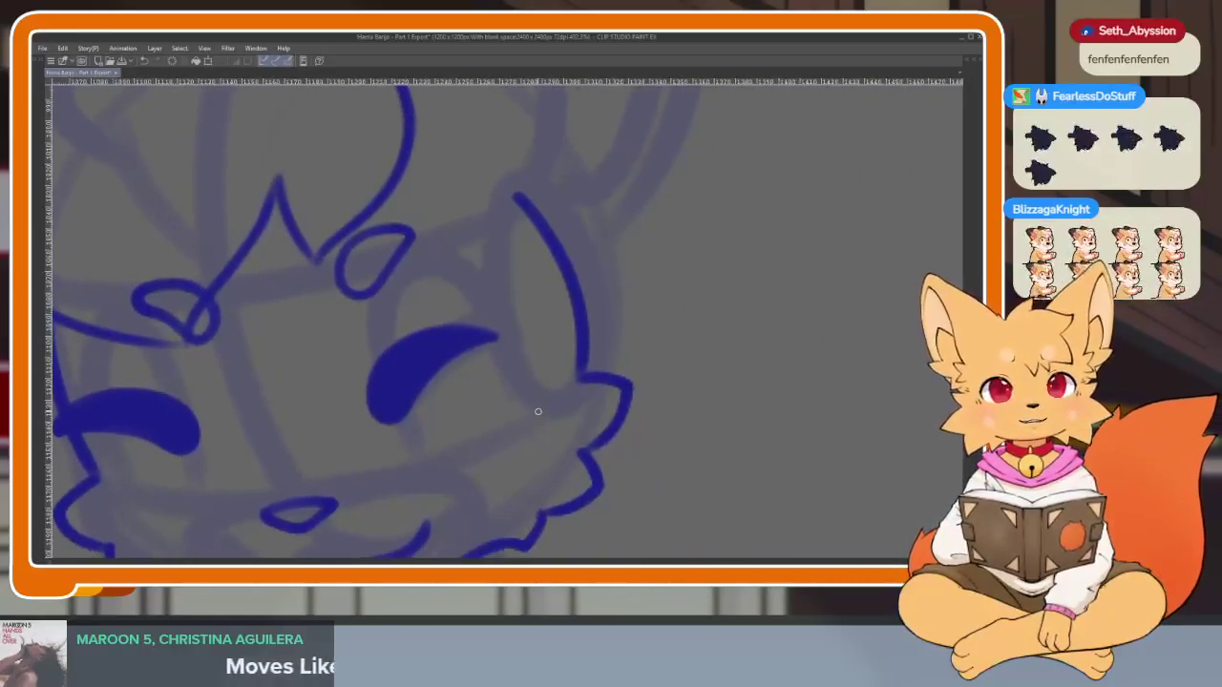
scroll(537, 409, down, 1)
scroll(543, 404, down, 1)
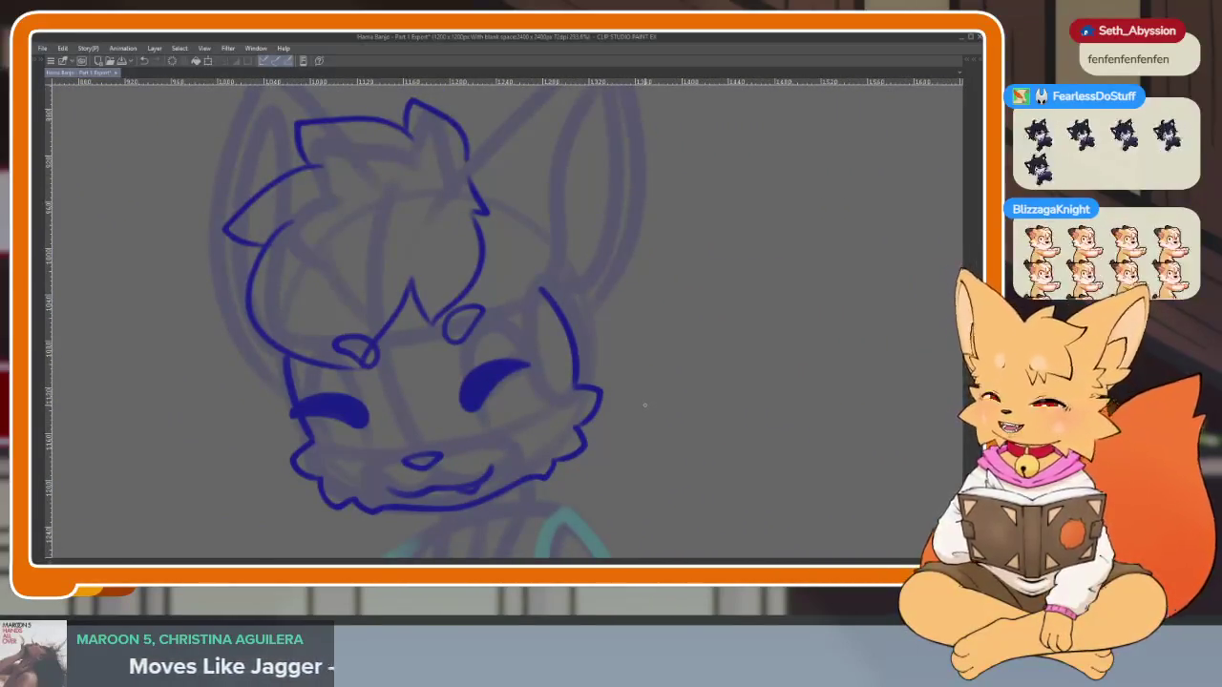
scroll(535, 391, up, 1)
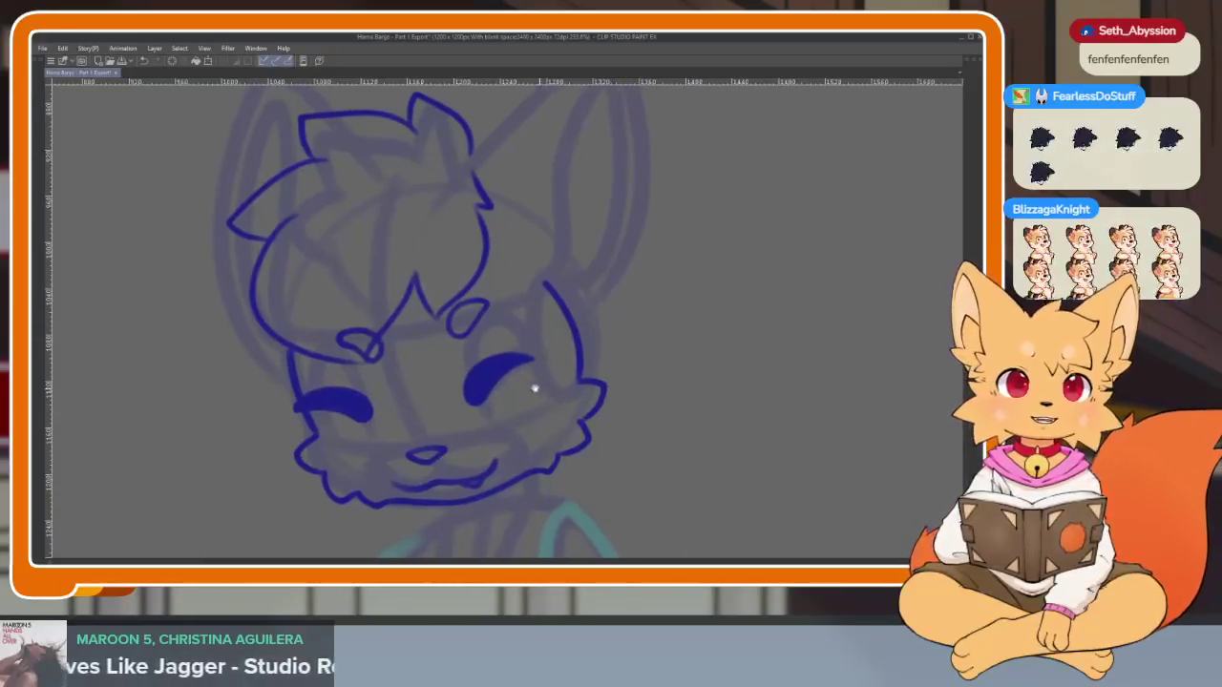
scroll(415, 390, up, 1)
scroll(449, 420, up, 2)
scroll(410, 344, up, 2)
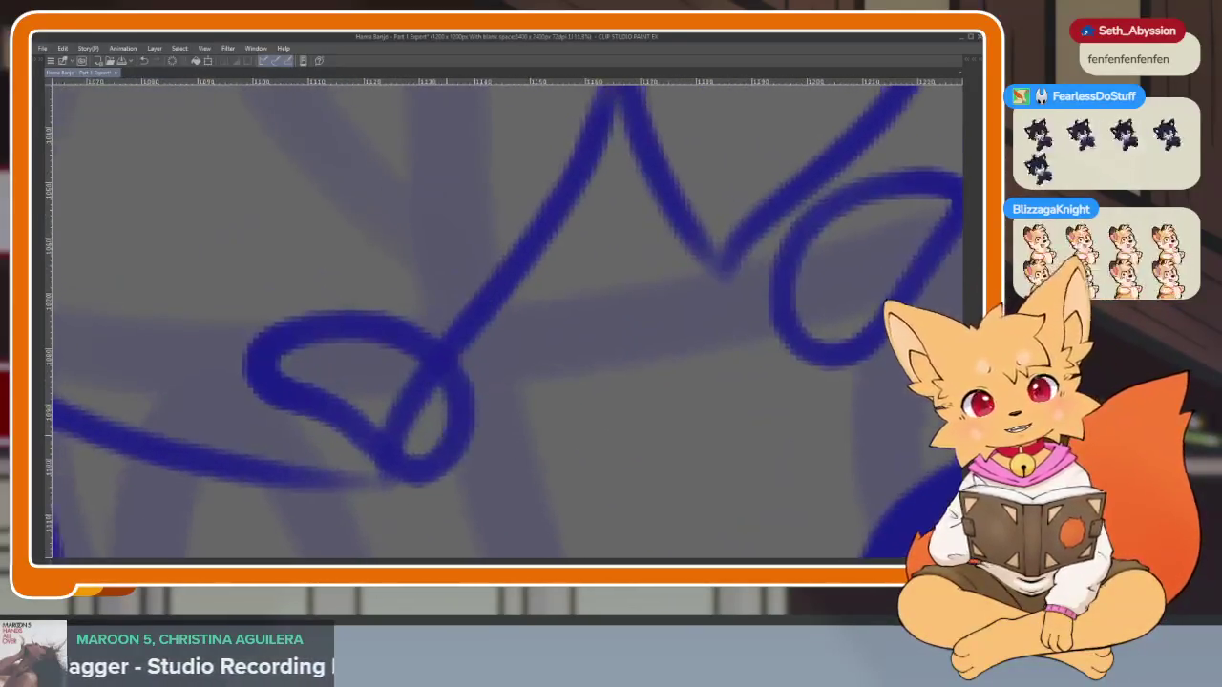
mouse_move(253, 351)
mouse_down()
mouse_move(325, 322)
mouse_move(449, 404)
mouse_move(349, 447)
mouse_move(240, 374)
mouse_move(287, 329)
mouse_up()
Adjust the view over the face and switch to freehand lasso selection
scroll(510, 354, down, 4)
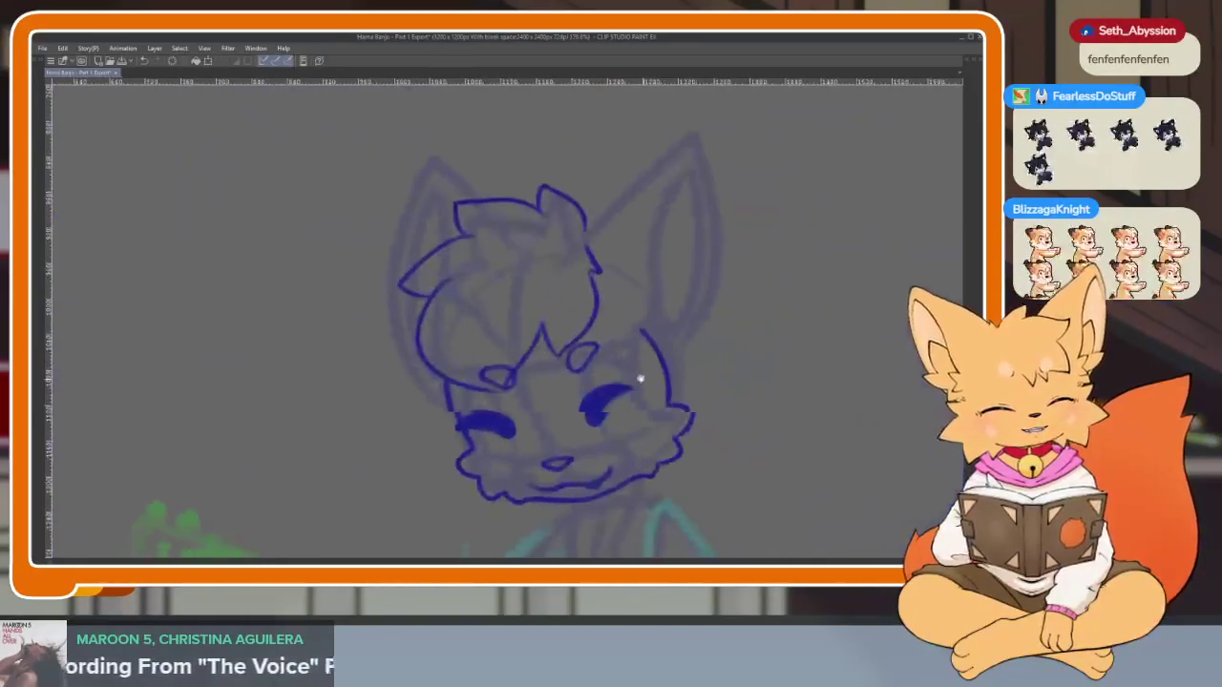
scroll(565, 362, up, 1)
scroll(524, 418, up, 3)
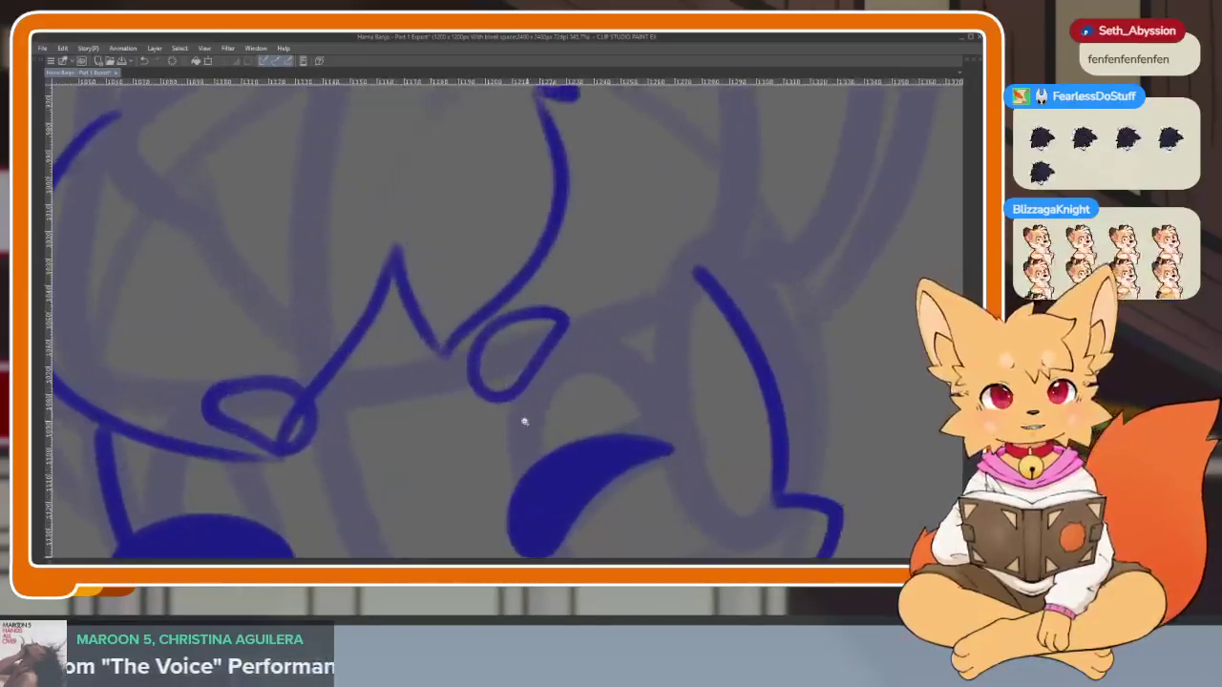
scroll(538, 423, up, 2)
scroll(526, 488, up, 2)
key(Tab)
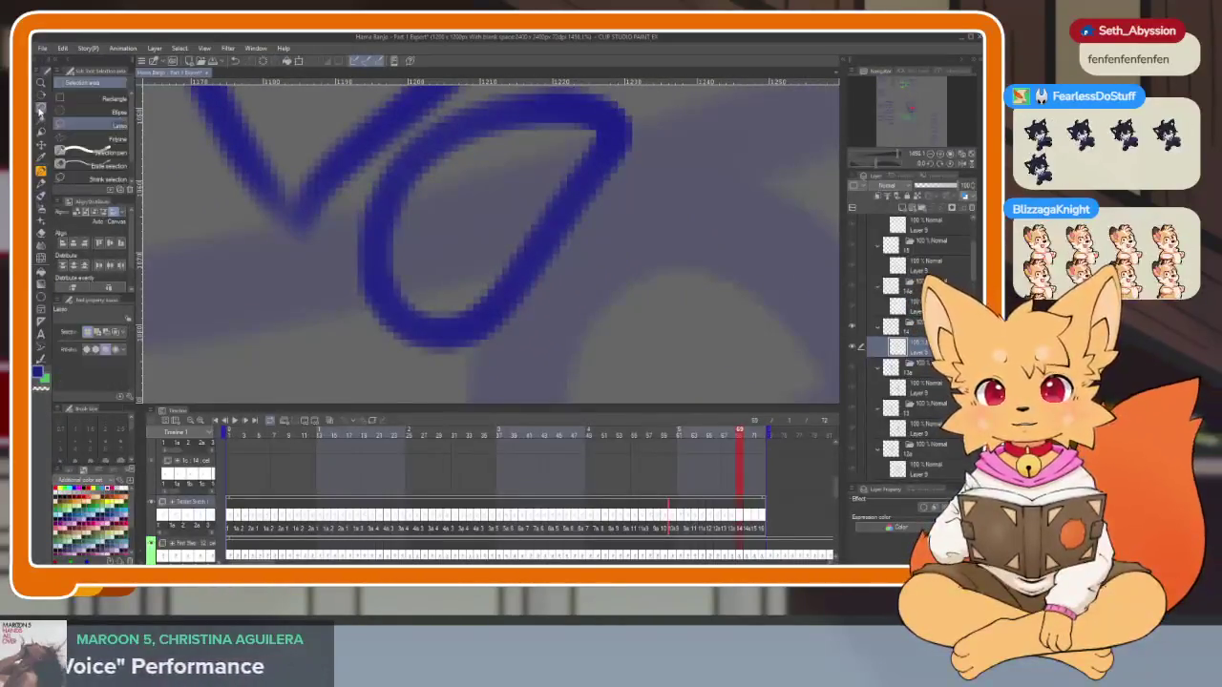
Hide the workspace panels, then lasso the teardrop loop above the eye and nudge it down-left
key(Tab)
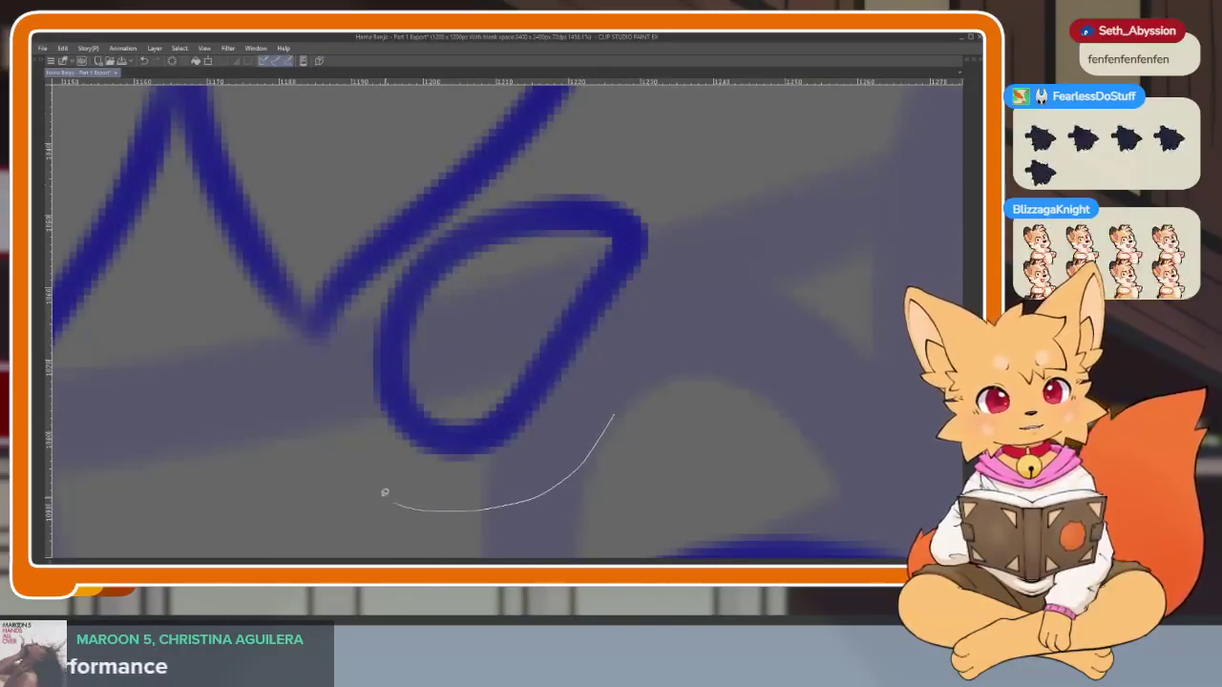
drag(603, 167, 615, 406)
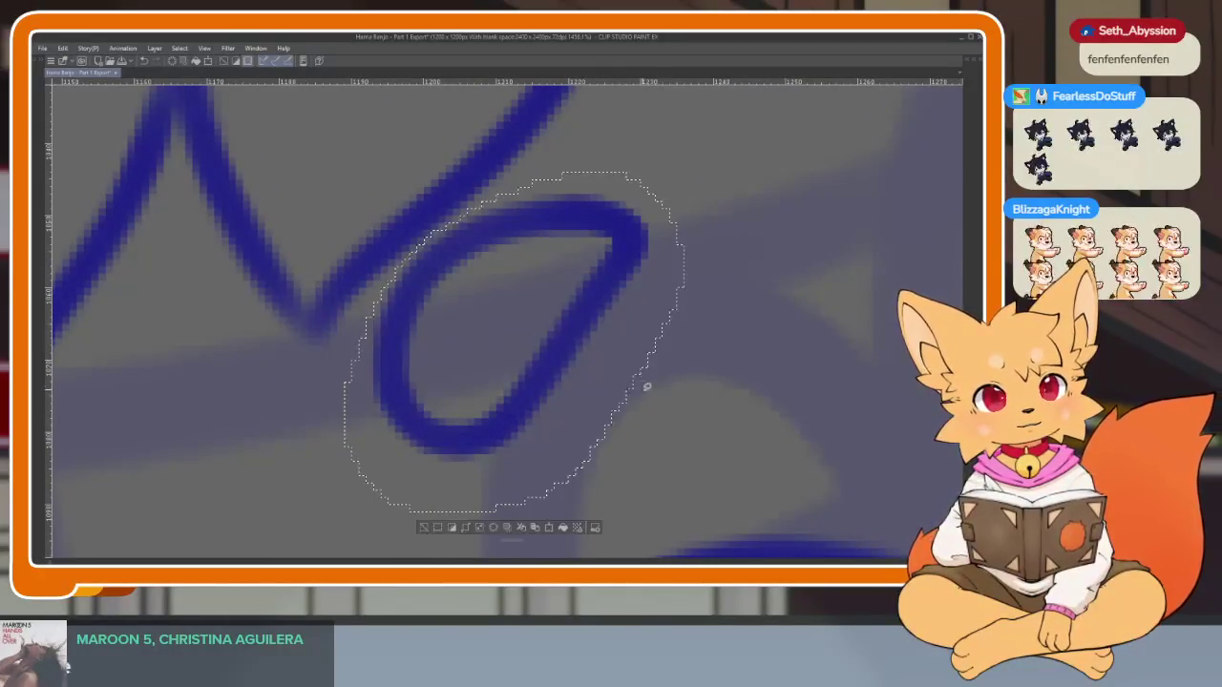
scroll(649, 386, down, 3)
scroll(573, 377, up, 1)
drag(521, 377, 508, 391)
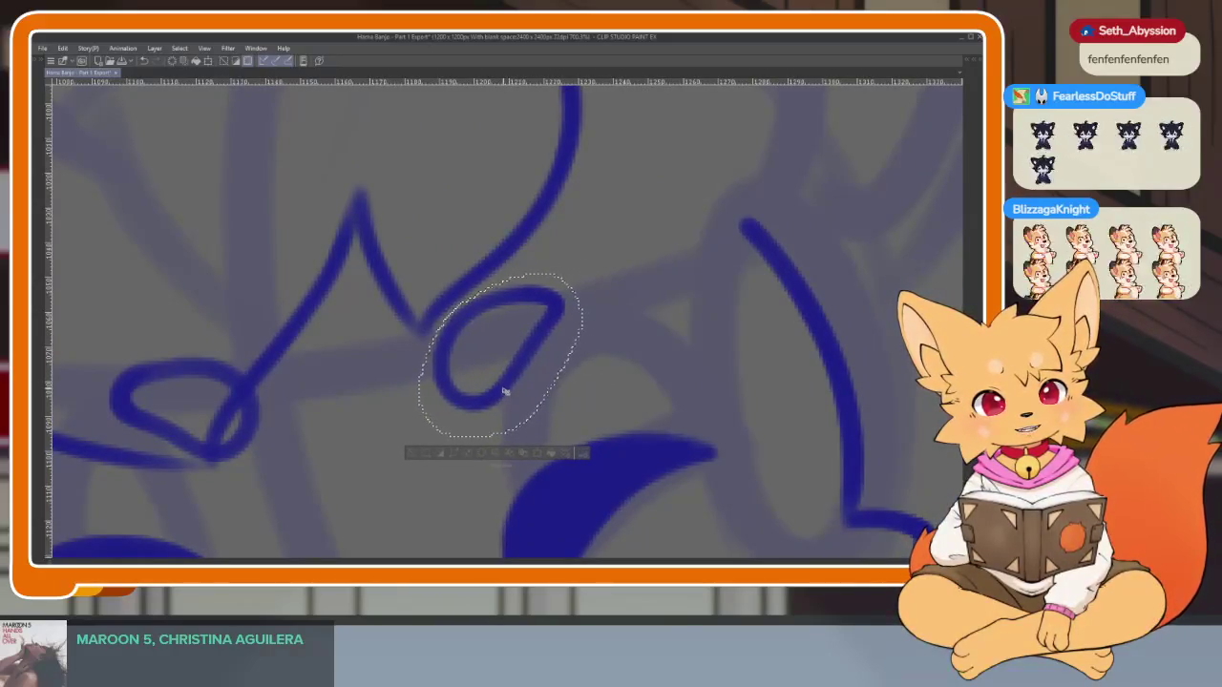
key(ctrl+d)
Show the neighbouring frame's lines as a reference for the next inking
scroll(605, 414, down, 3)
scroll(658, 420, down, 2)
scroll(638, 406, up, 2)
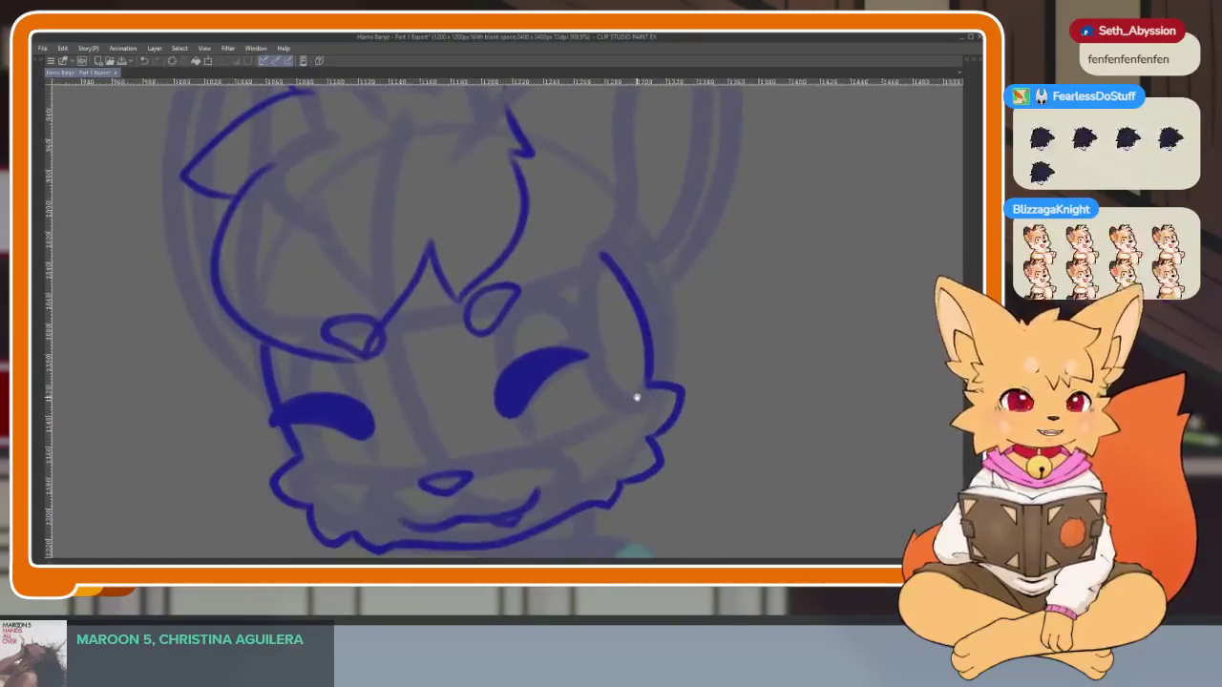
scroll(638, 403, up, 2)
scroll(652, 416, down, 1)
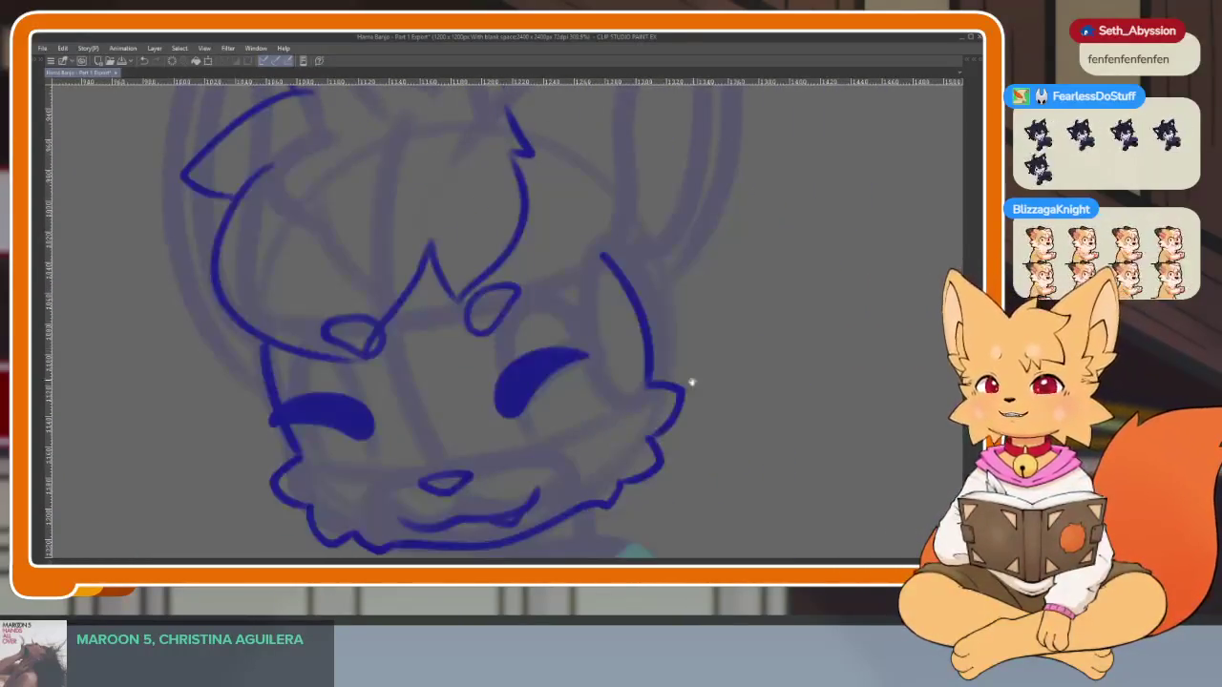
scroll(690, 382, down, 2)
scroll(532, 436, down, 1)
scroll(548, 423, down, 1)
scroll(556, 427, up, 2)
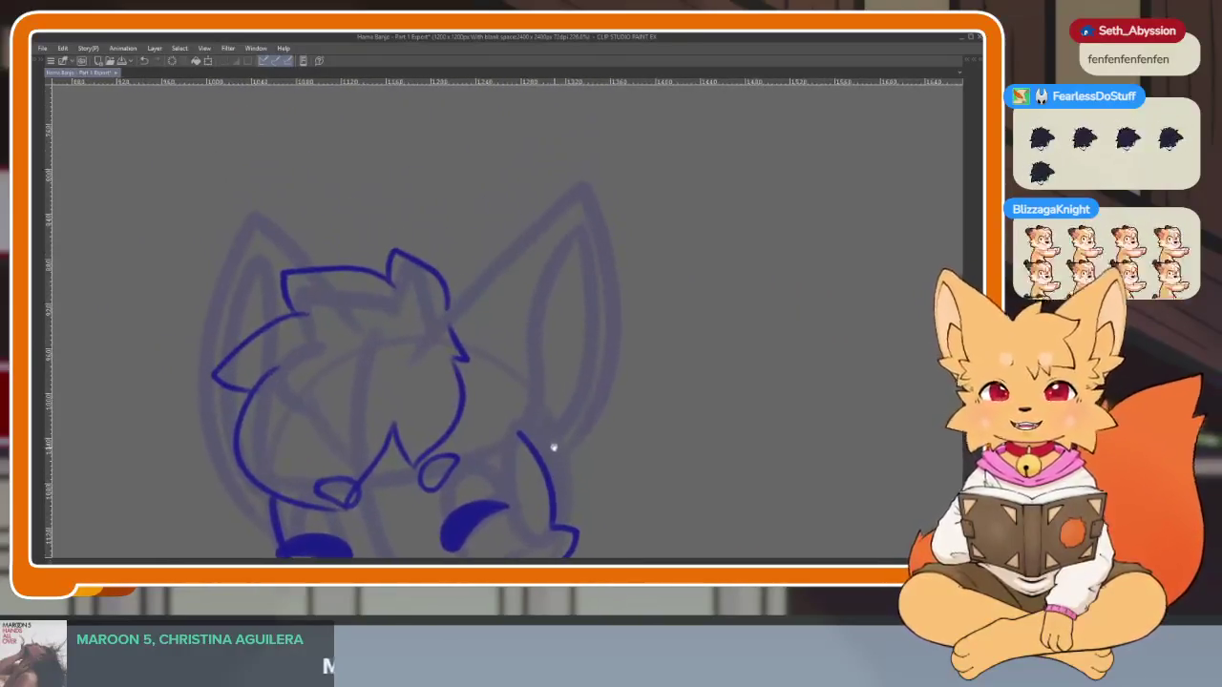
scroll(549, 441, up, 1)
scroll(560, 437, up, 1)
scroll(566, 436, up, 1)
scroll(564, 437, right, 1)
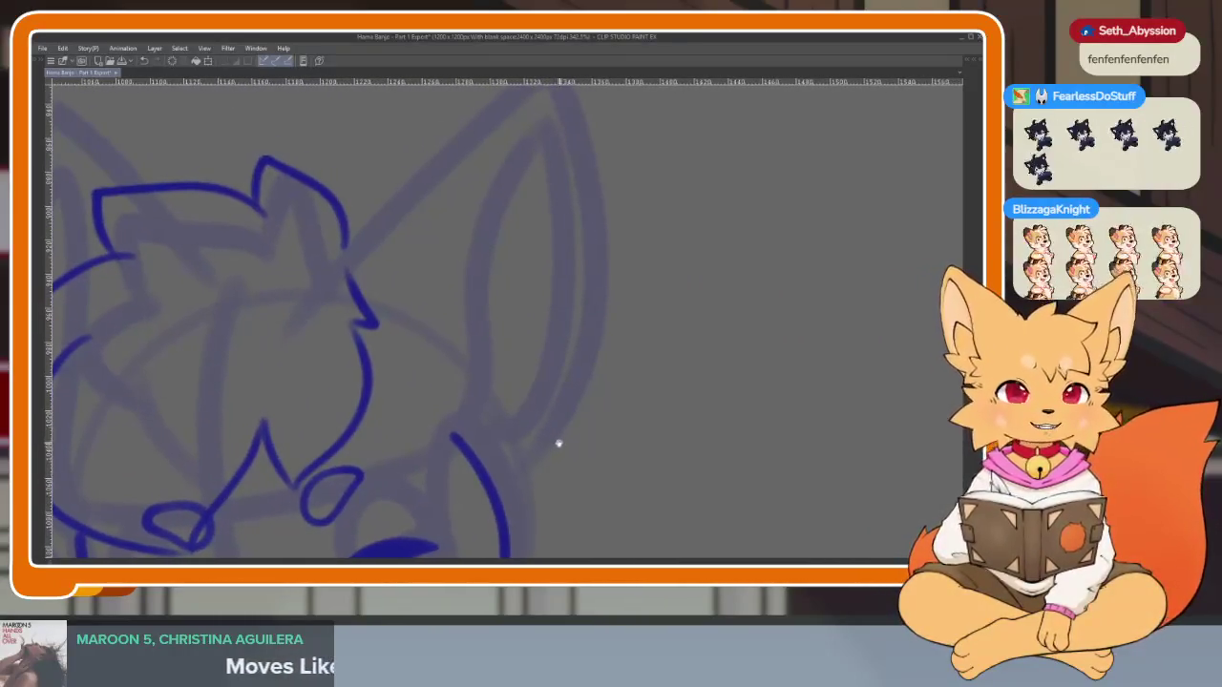
key(ctrl+z)
Ink the outer edge of the fox's right-hand ear
scroll(563, 430, down, 1)
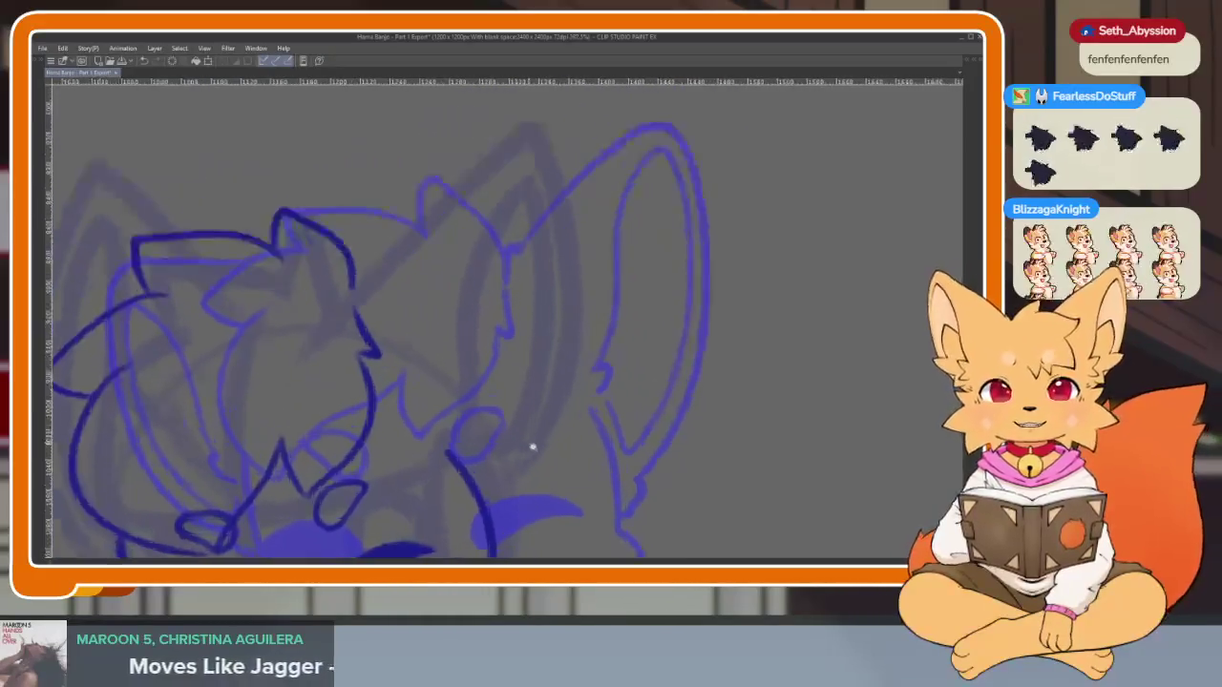
scroll(532, 445, up, 1)
scroll(526, 445, down, 1)
scroll(534, 455, down, 1)
scroll(521, 458, up, 1)
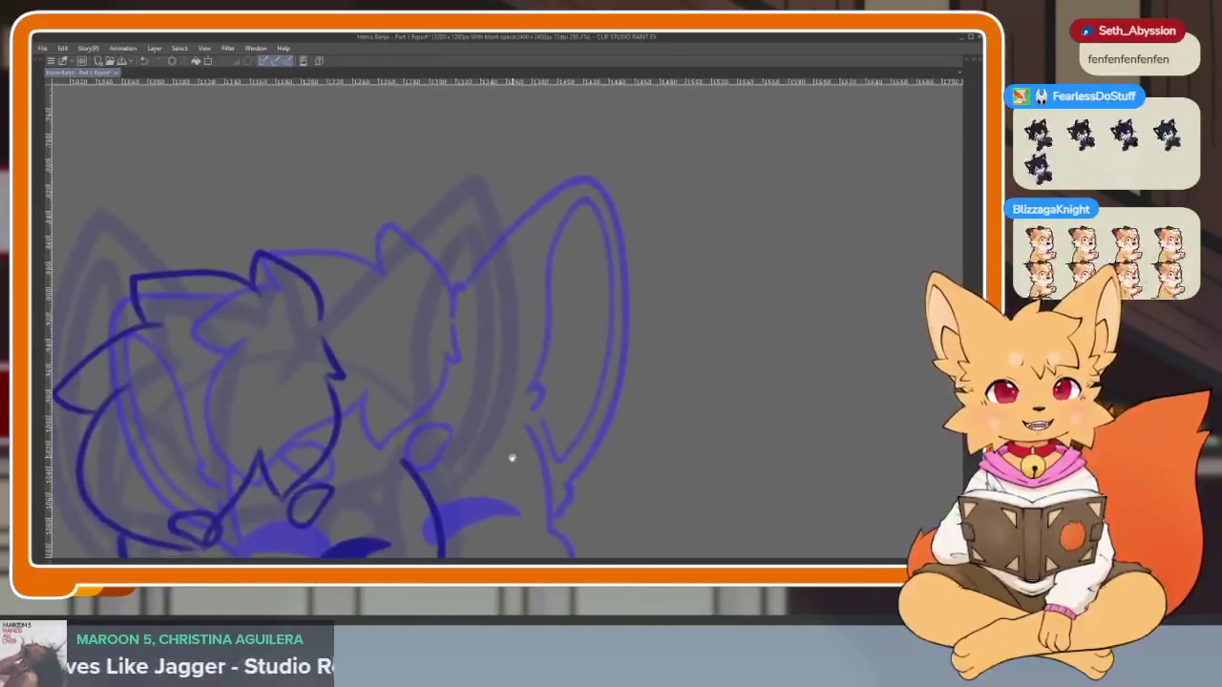
scroll(507, 453, down, 1)
scroll(510, 455, up, 1)
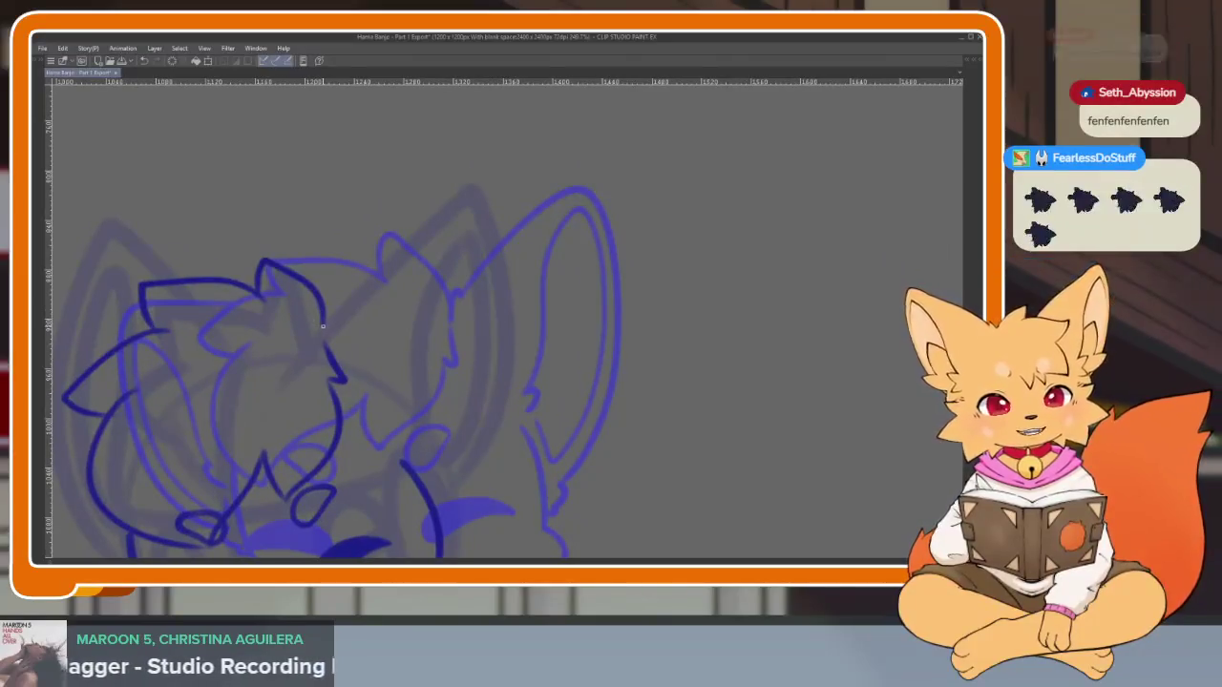
scroll(497, 368, down, 1)
scroll(572, 396, up, 1)
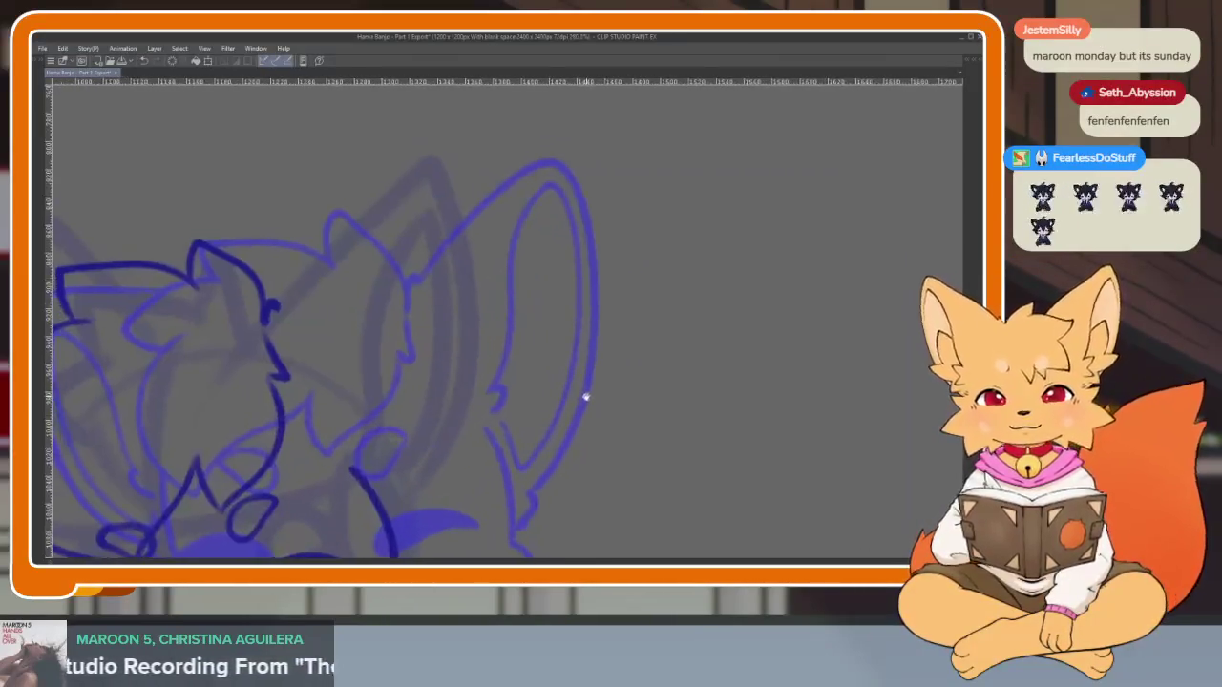
scroll(579, 395, up, 1)
scroll(573, 392, down, 1)
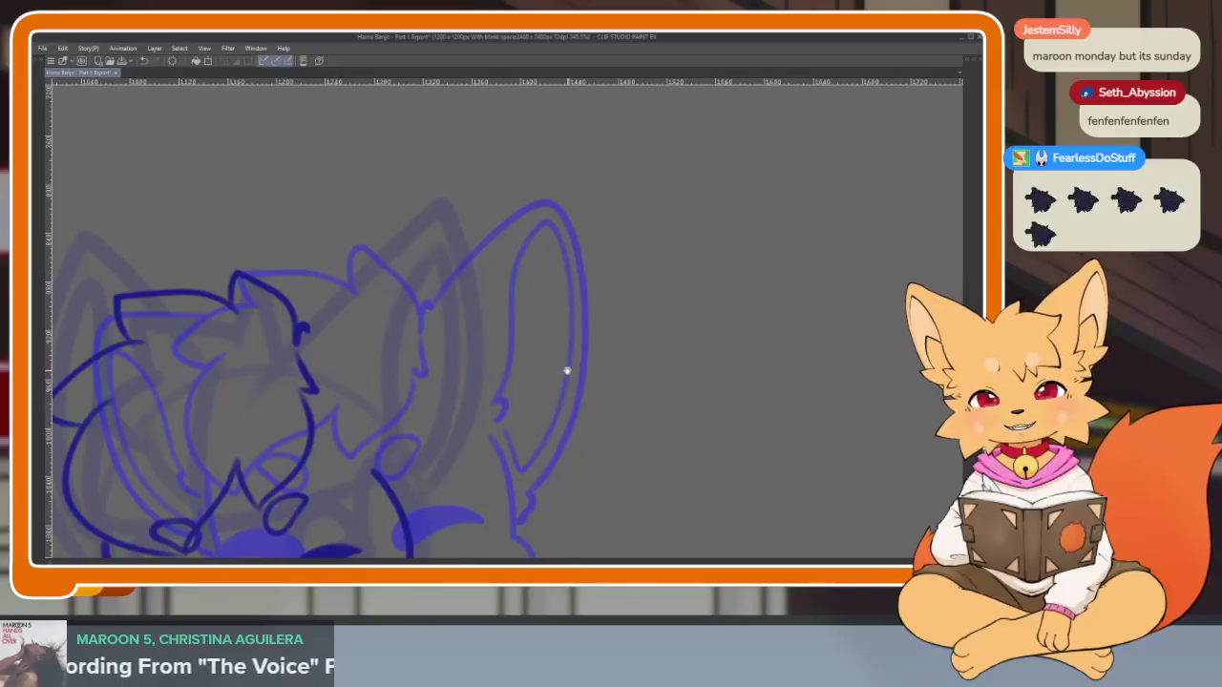
scroll(566, 368, up, 1)
scroll(516, 334, down, 1)
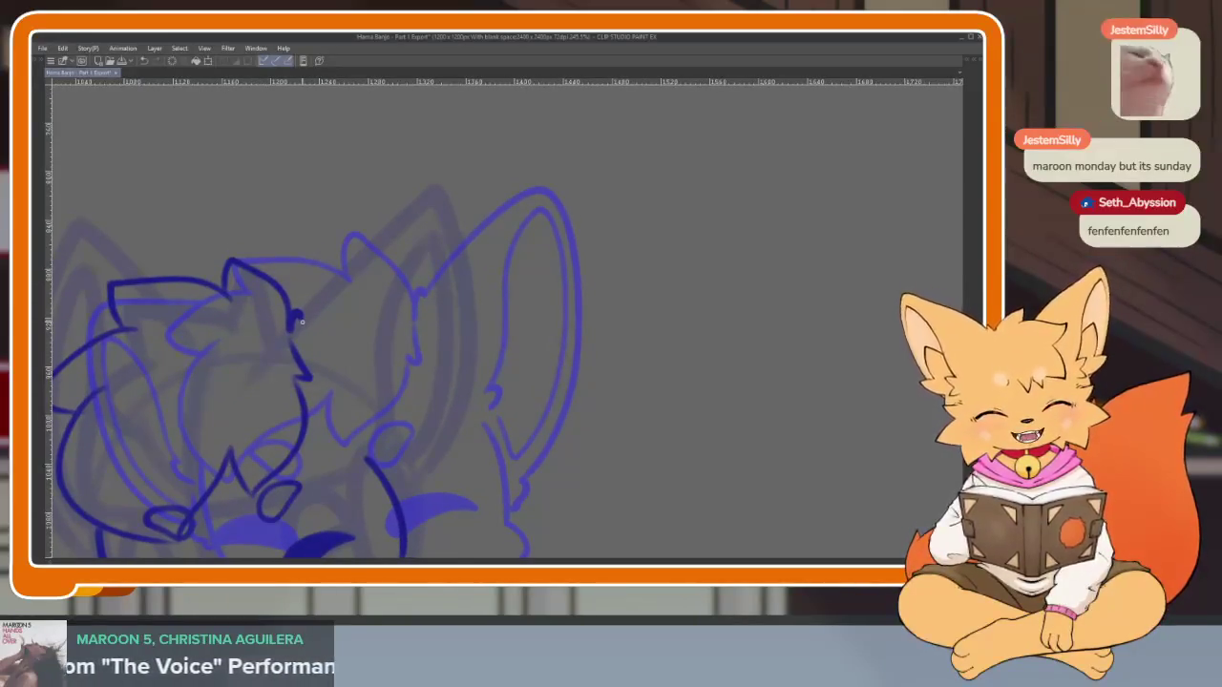
mouse_move(302, 318)
mouse_down()
mouse_move(427, 202)
mouse_move(446, 229)
mouse_move(459, 401)
mouse_move(417, 486)
mouse_move(512, 421)
mouse_up()
Add a short hooked cheek stroke beside the fox's eye
scroll(511, 421, up, 2)
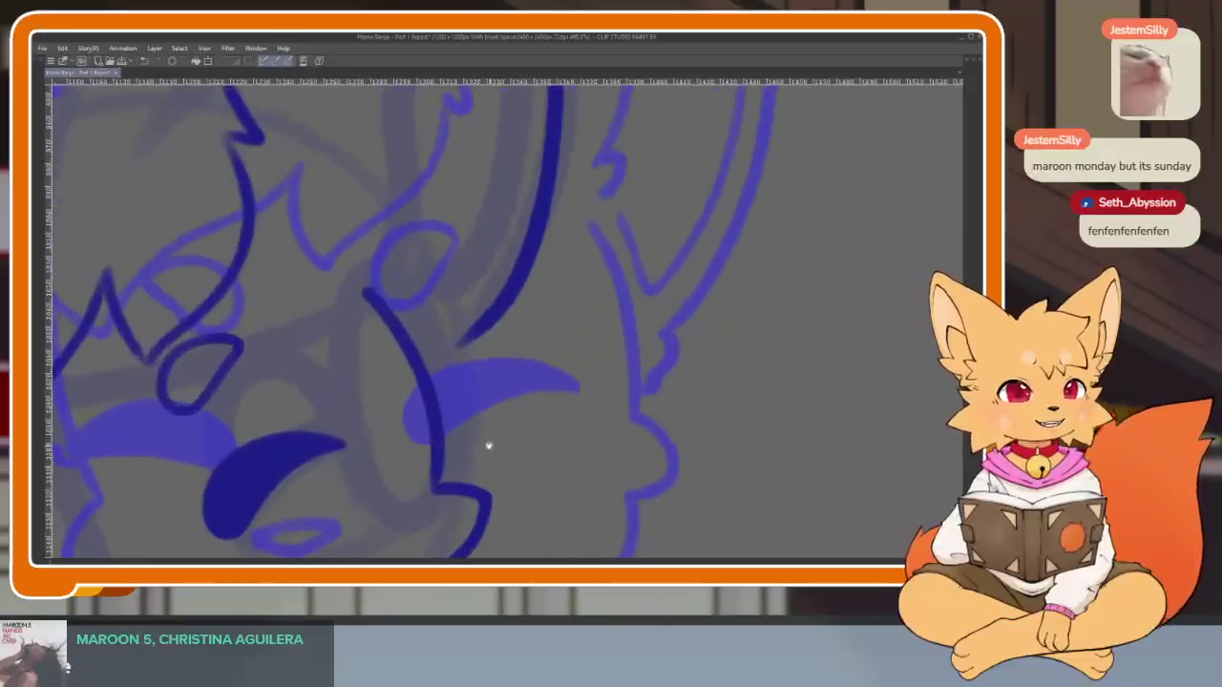
scroll(499, 436, up, 1)
scroll(464, 458, up, 1)
scroll(472, 459, up, 1)
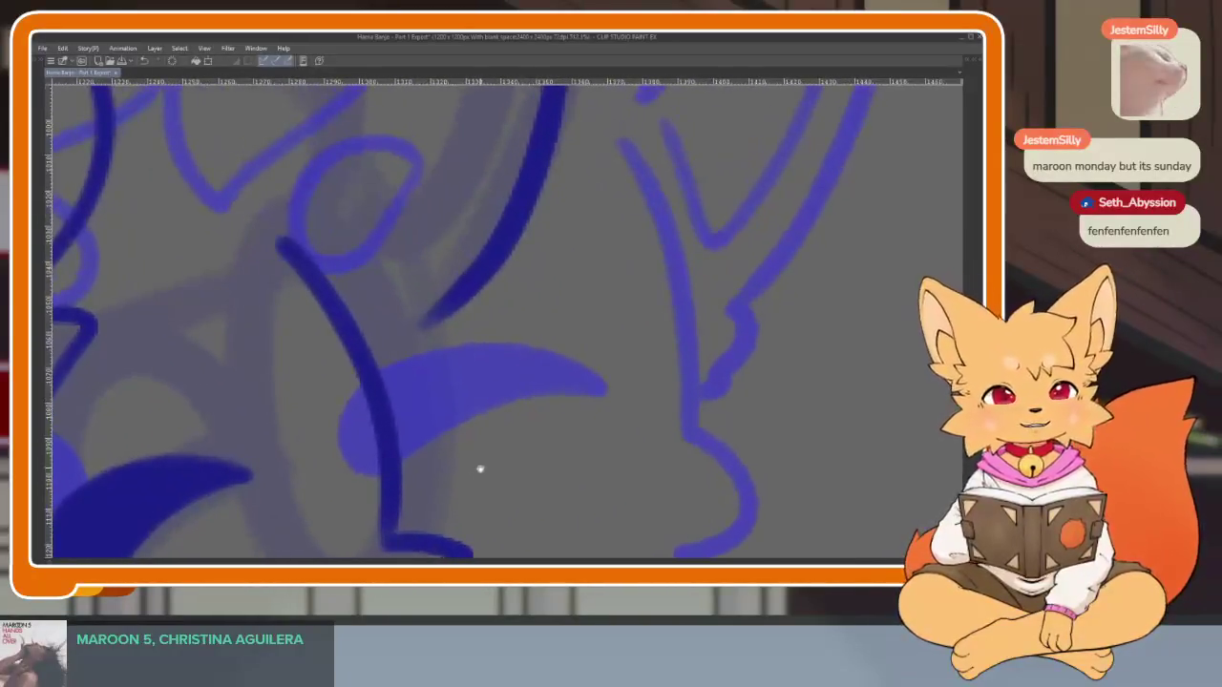
drag(413, 335, 457, 365)
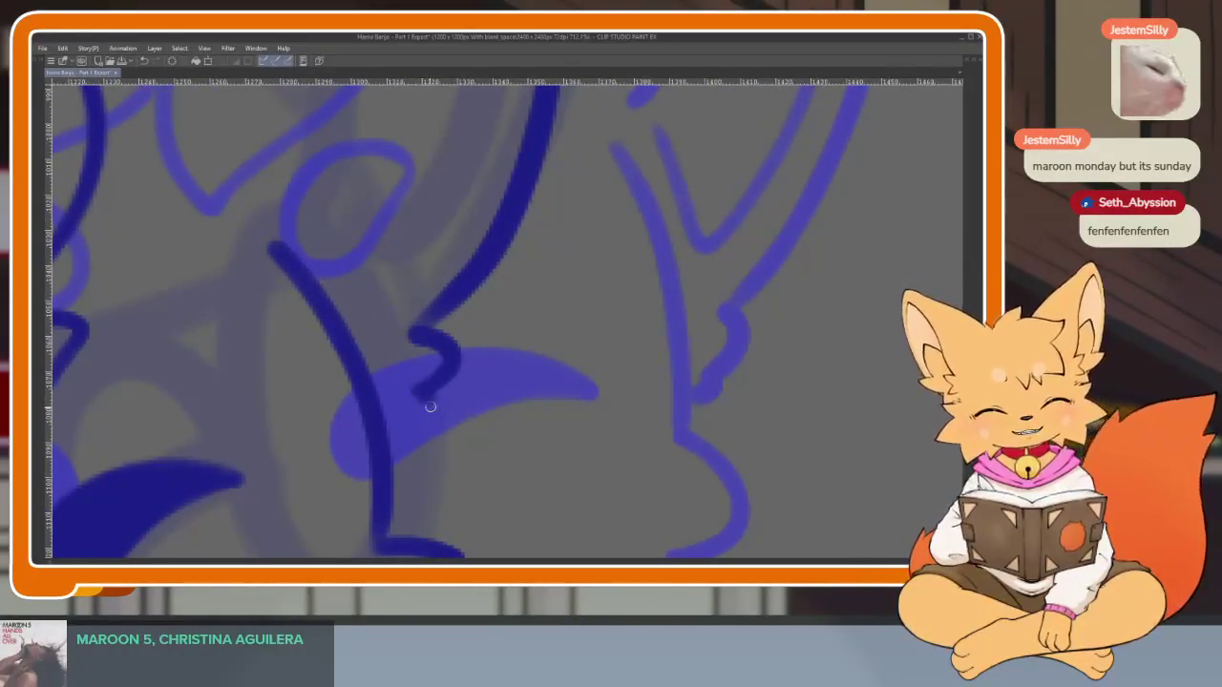
Ink the ear's inner curve and continue the line down toward the head
scroll(490, 428, down, 4)
scroll(559, 442, up, 3)
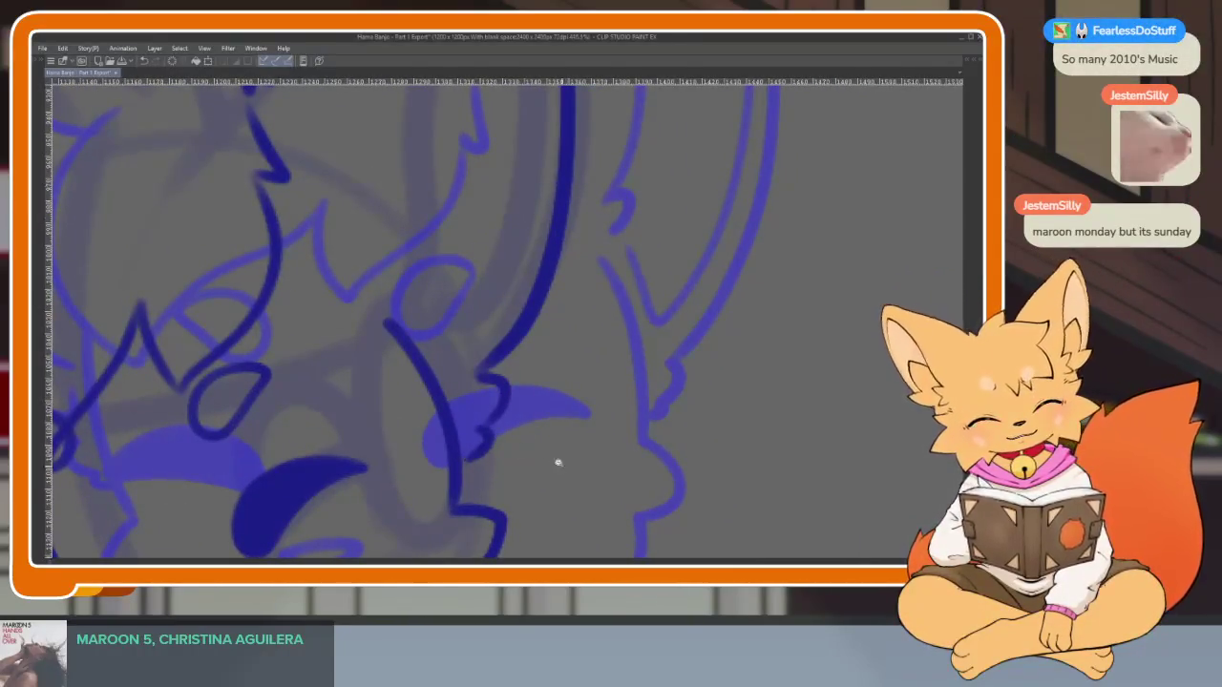
scroll(558, 463, down, 10)
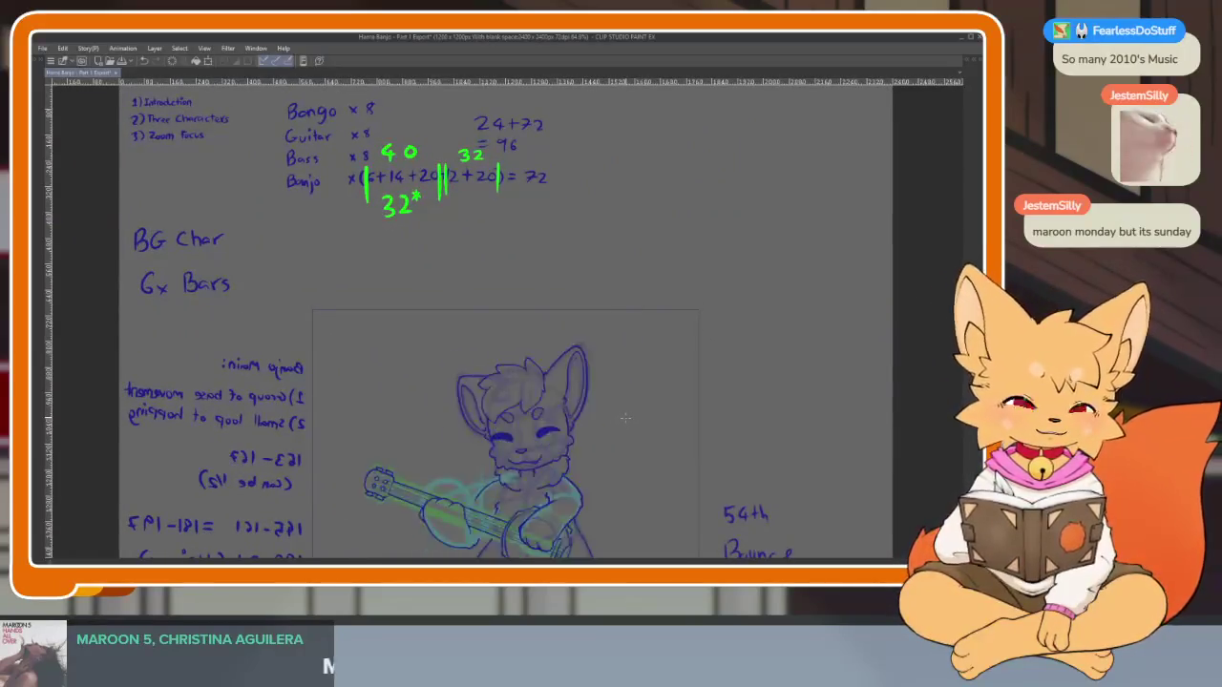
scroll(621, 428, up, 2)
scroll(526, 430, up, 3)
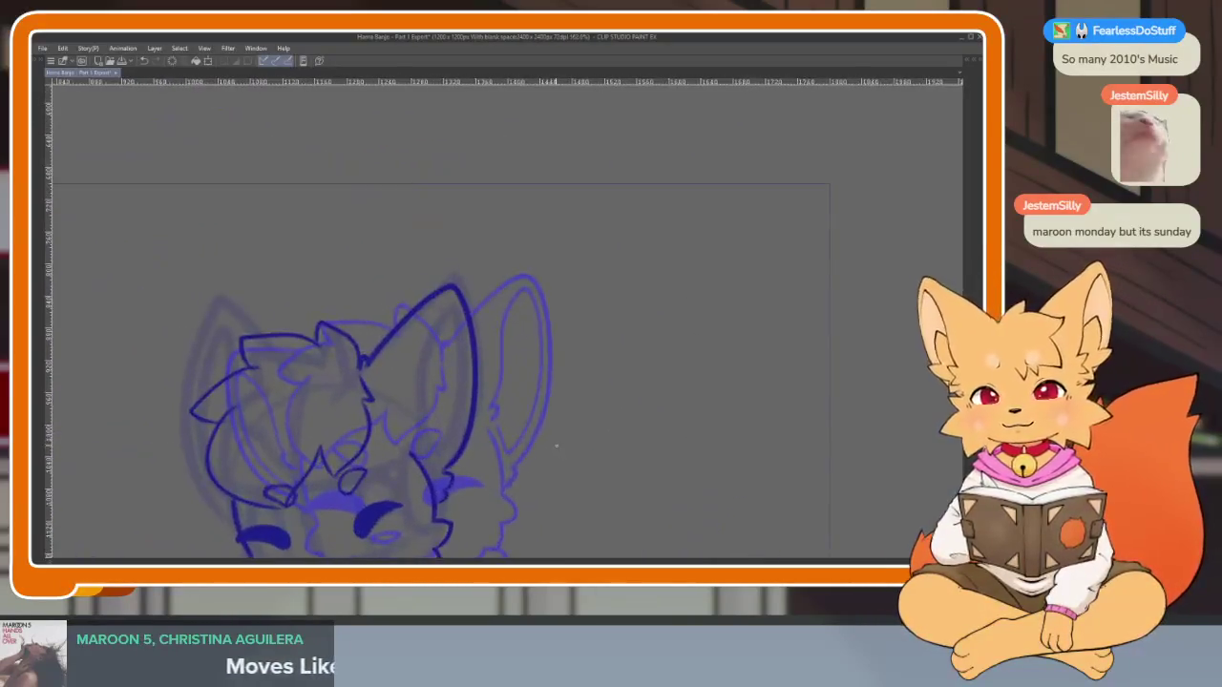
scroll(556, 444, up, 1)
scroll(527, 464, up, 1)
scroll(545, 478, up, 1)
scroll(550, 466, up, 1)
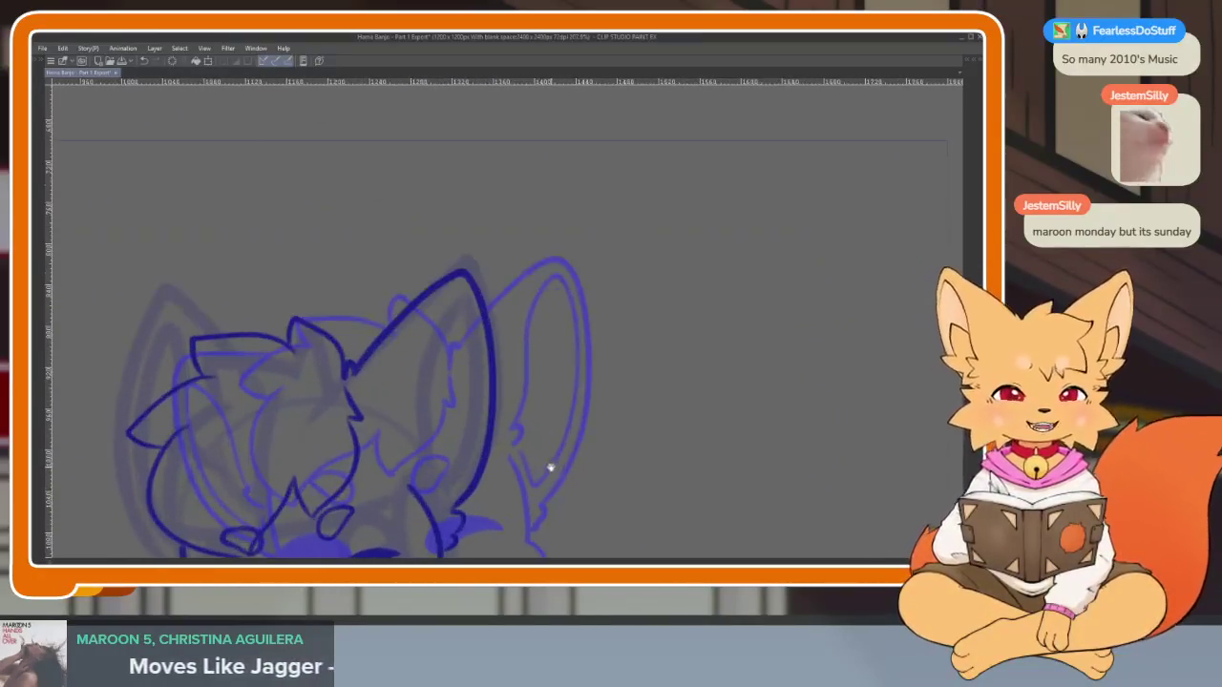
scroll(550, 467, down, 1)
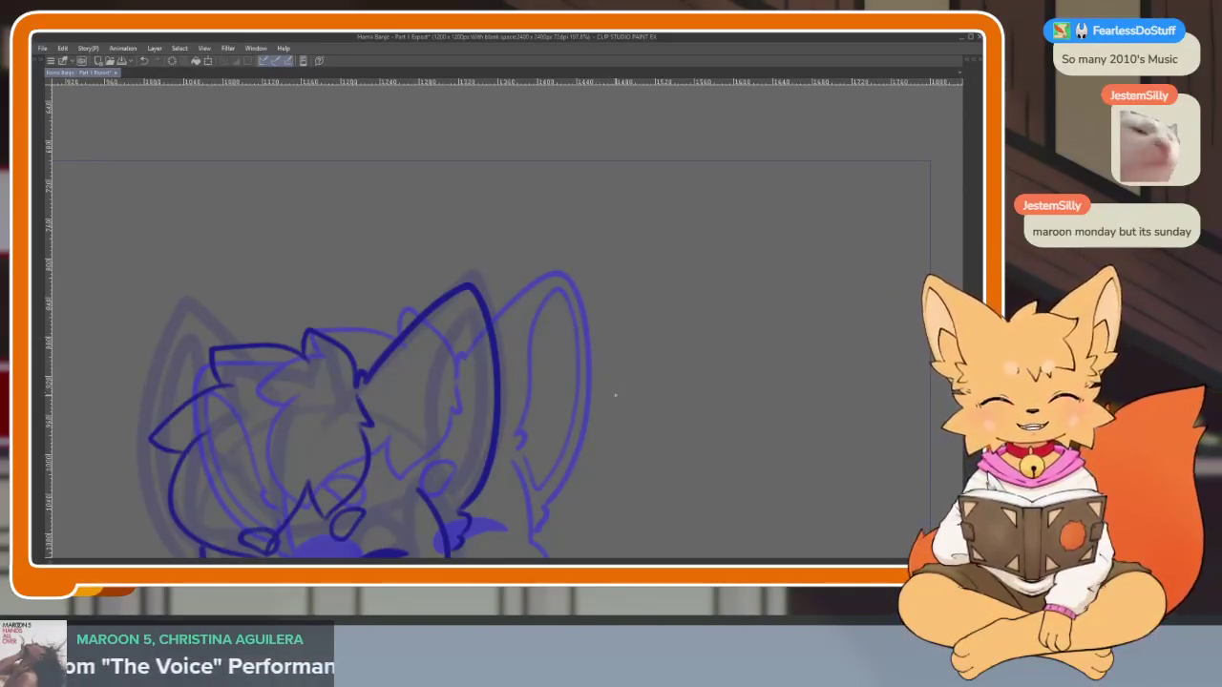
scroll(442, 478, up, 3)
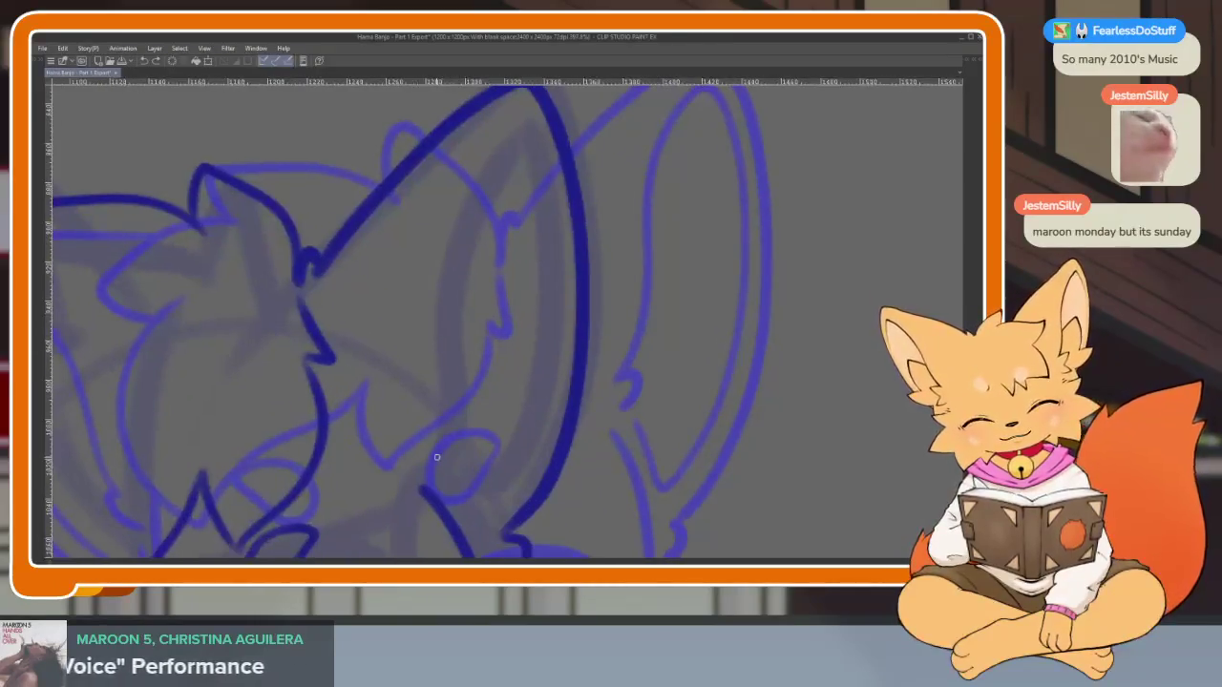
scroll(428, 429, up, 1)
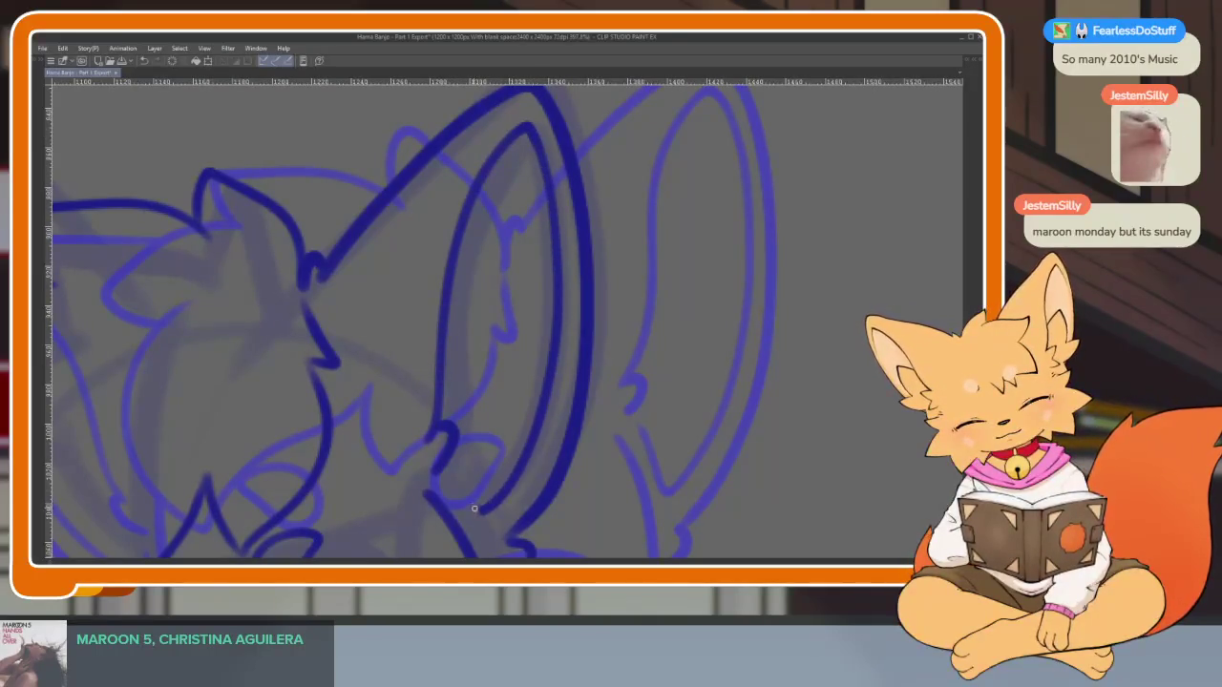
scroll(601, 439, down, 5)
scroll(639, 439, up, 4)
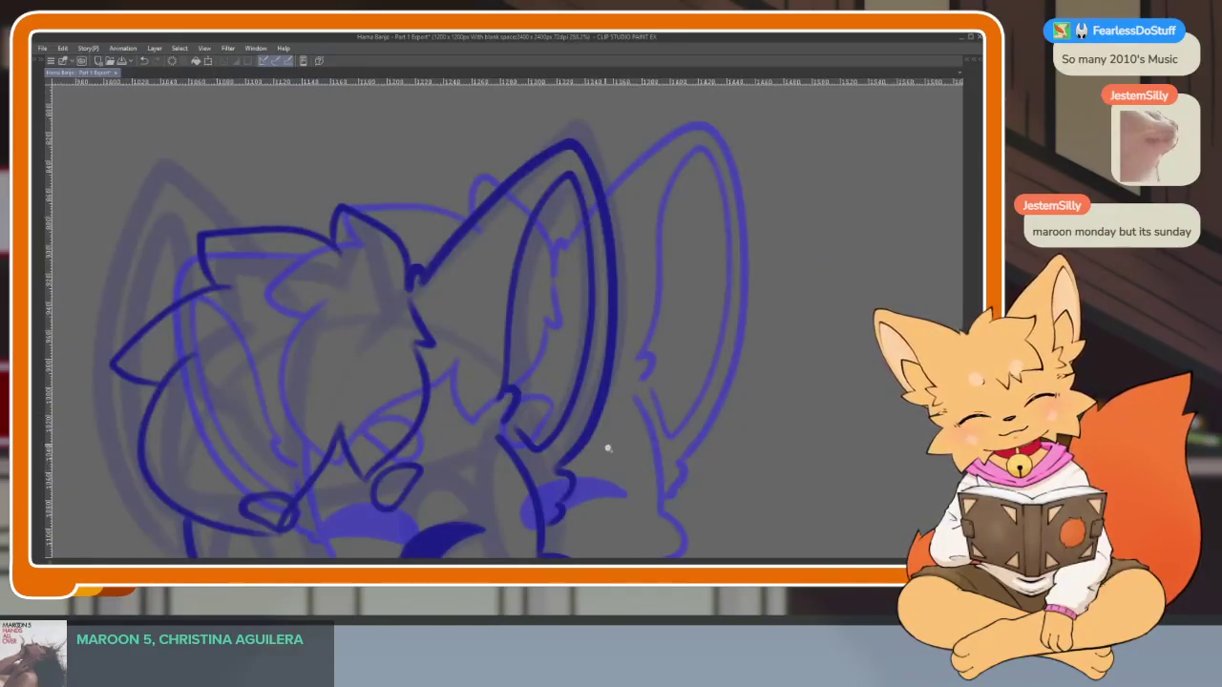
scroll(607, 447, up, 2)
mouse_move(488, 262)
mouse_down()
mouse_move(535, 143)
mouse_move(567, 113)
mouse_move(590, 168)
mouse_move(592, 310)
mouse_up()
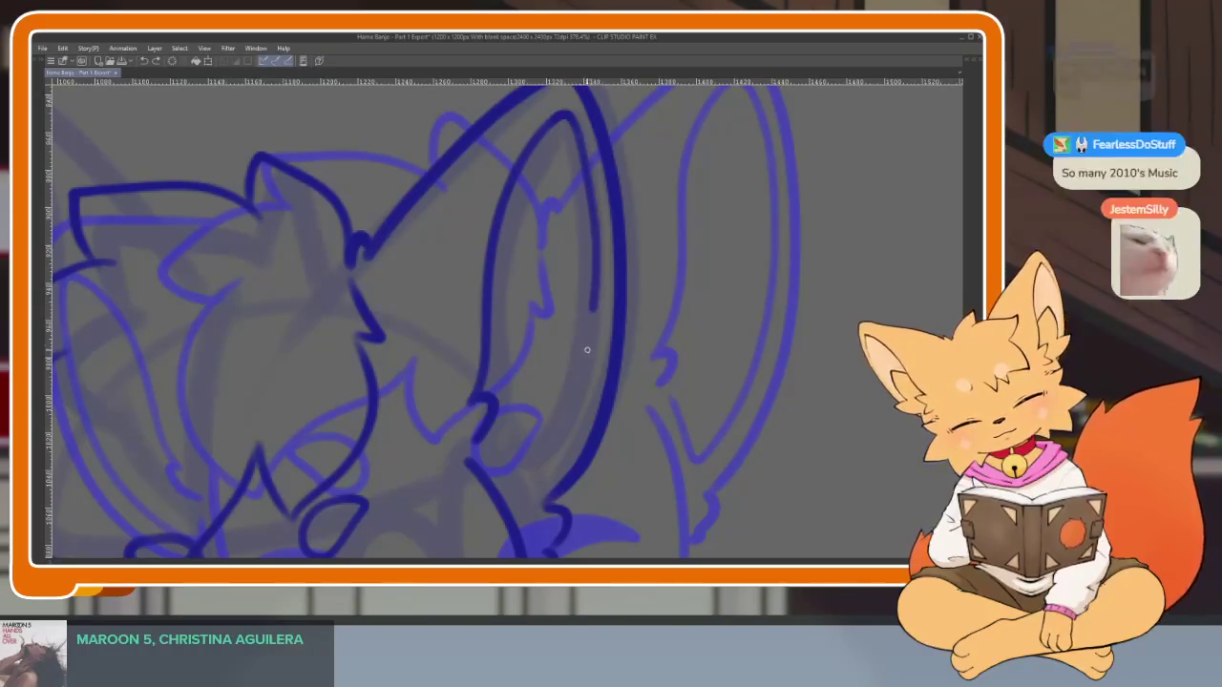
drag(580, 391, 542, 464)
scroll(649, 431, down, 5)
scroll(649, 431, down, 1)
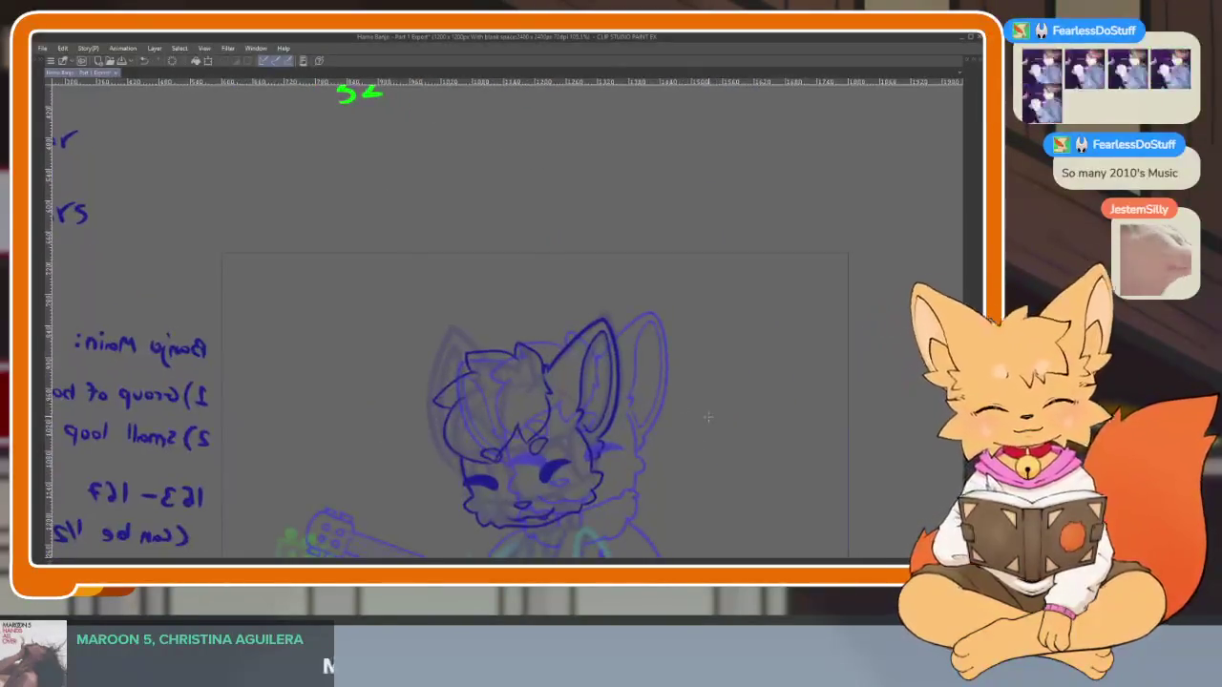
Hide the neighbouring frame's reference lines, leaving only the current frame's dark blue fox head
key(ctrl+z)
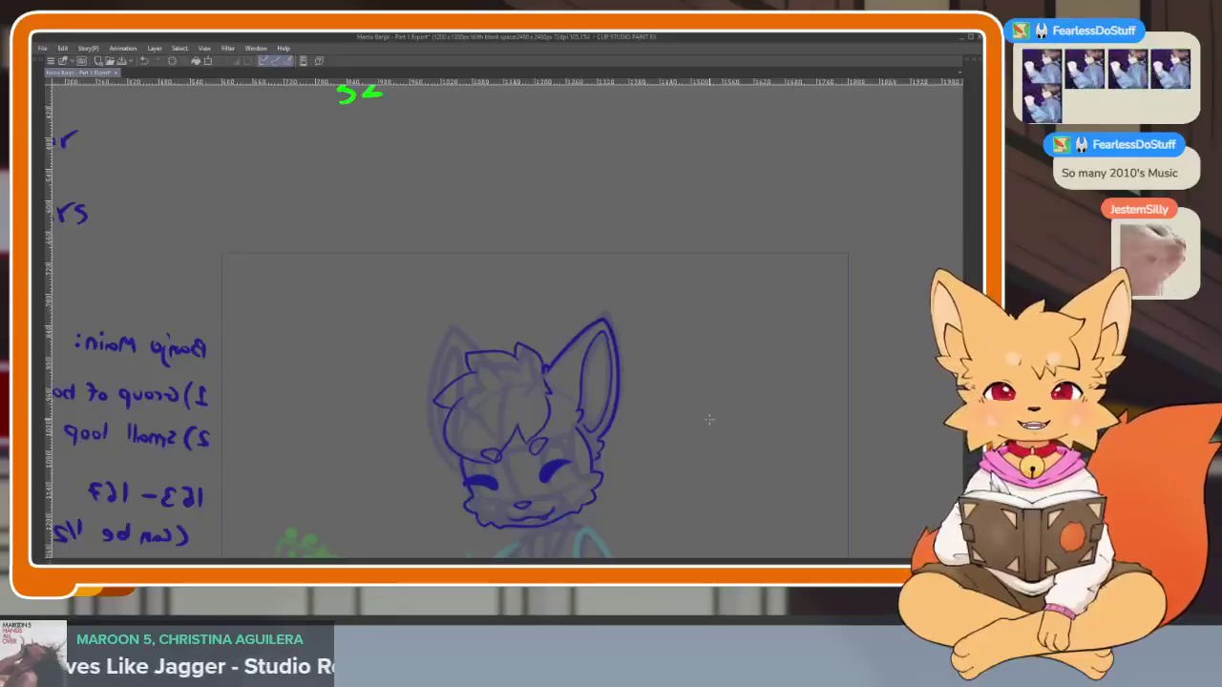
scroll(673, 418, down, 1)
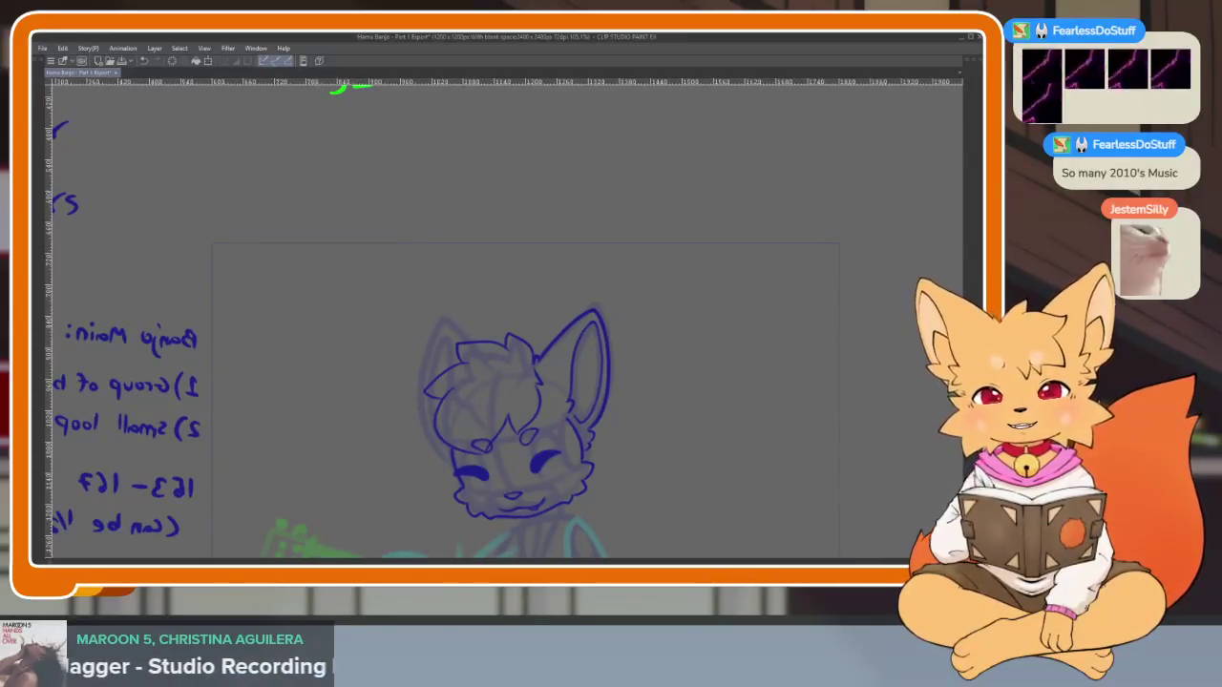
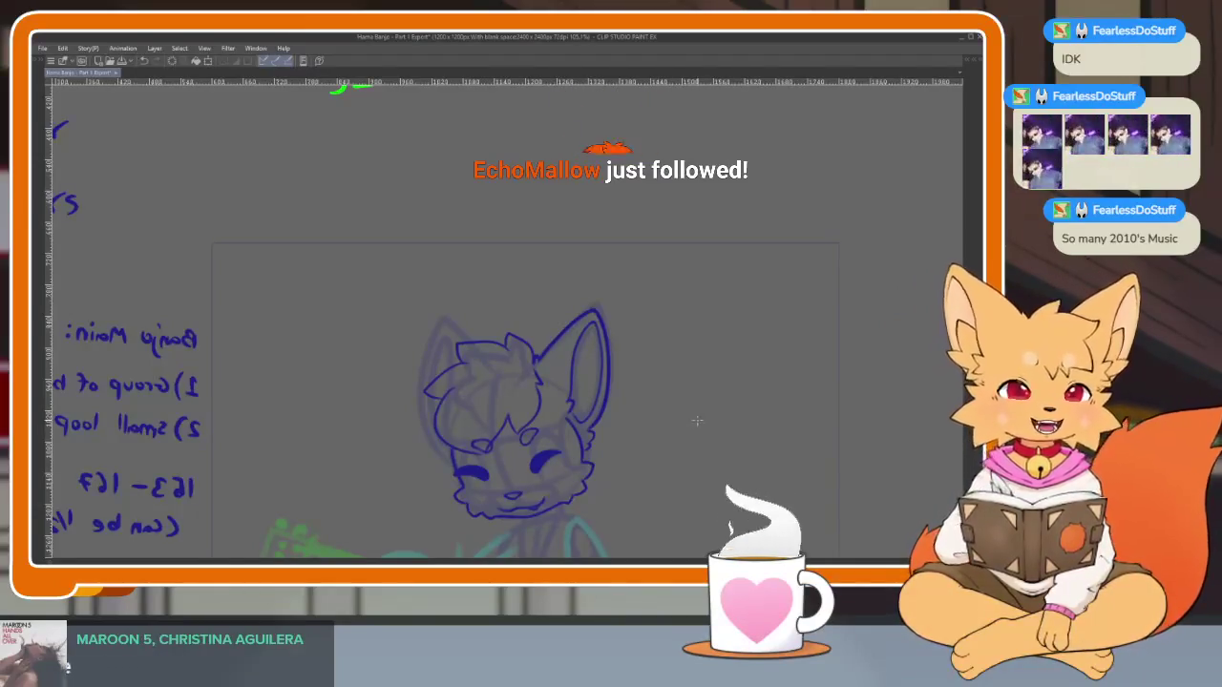
Recentre and zoom the canvas, then rotate the view to a comfortable inking angle
mouse_move(625, 460)
mouse_down()
mouse_move(603, 447)
mouse_move(617, 404)
mouse_up()
key(Tab)
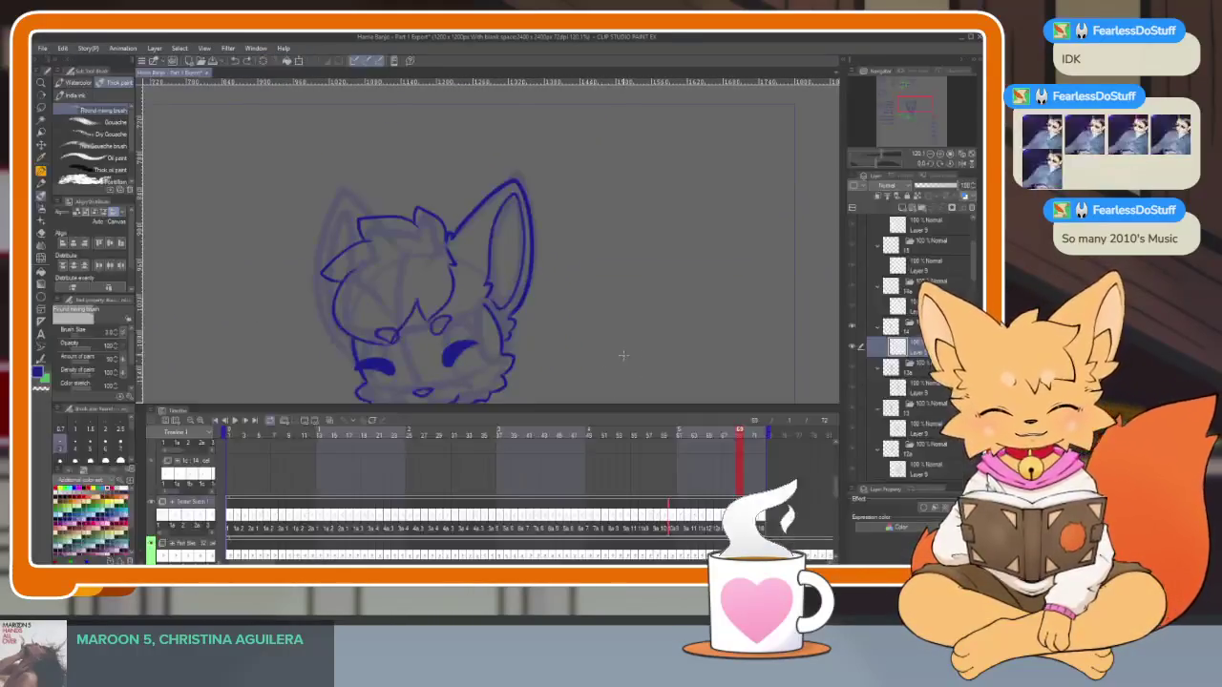
key(Tab)
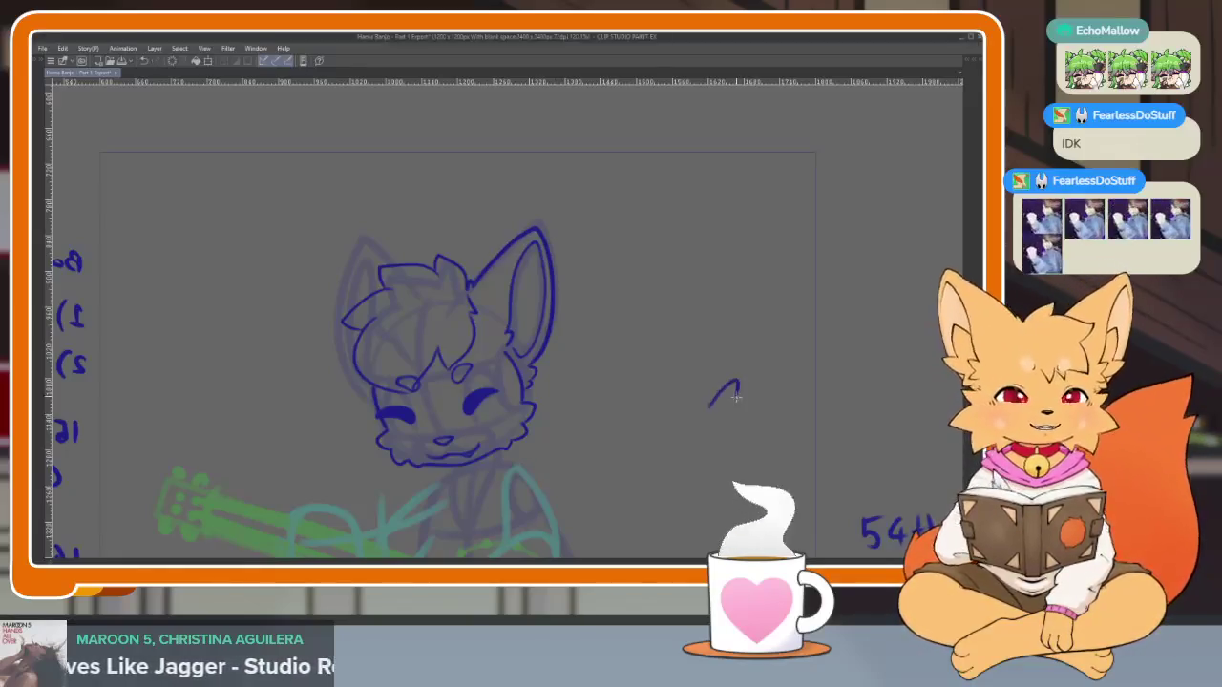
scroll(538, 423, up, 3)
scroll(520, 437, down, 1)
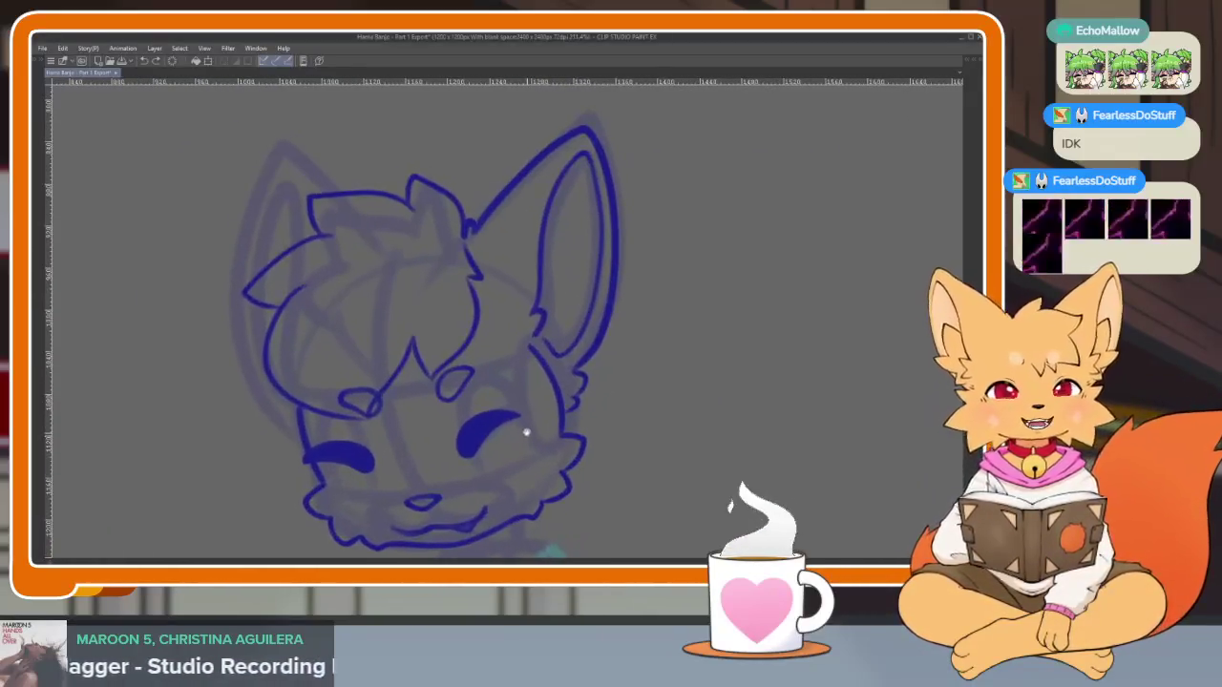
scroll(537, 428, down, 1)
scroll(551, 410, down, 1)
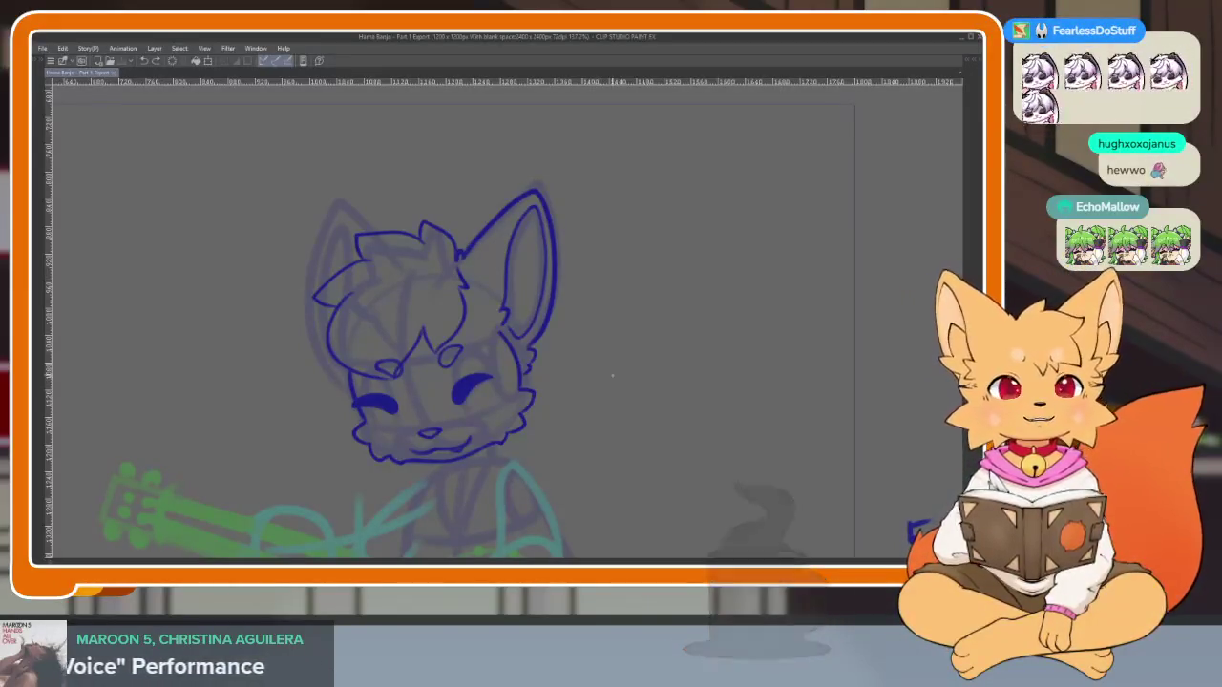
mouse_move(590, 408)
mouse_down()
mouse_move(592, 420)
mouse_move(580, 338)
mouse_move(599, 401)
mouse_move(516, 401)
mouse_move(750, 357)
mouse_move(658, 428)
mouse_move(805, 409)
mouse_move(693, 464)
mouse_move(659, 445)
mouse_move(777, 403)
mouse_move(726, 373)
mouse_up()
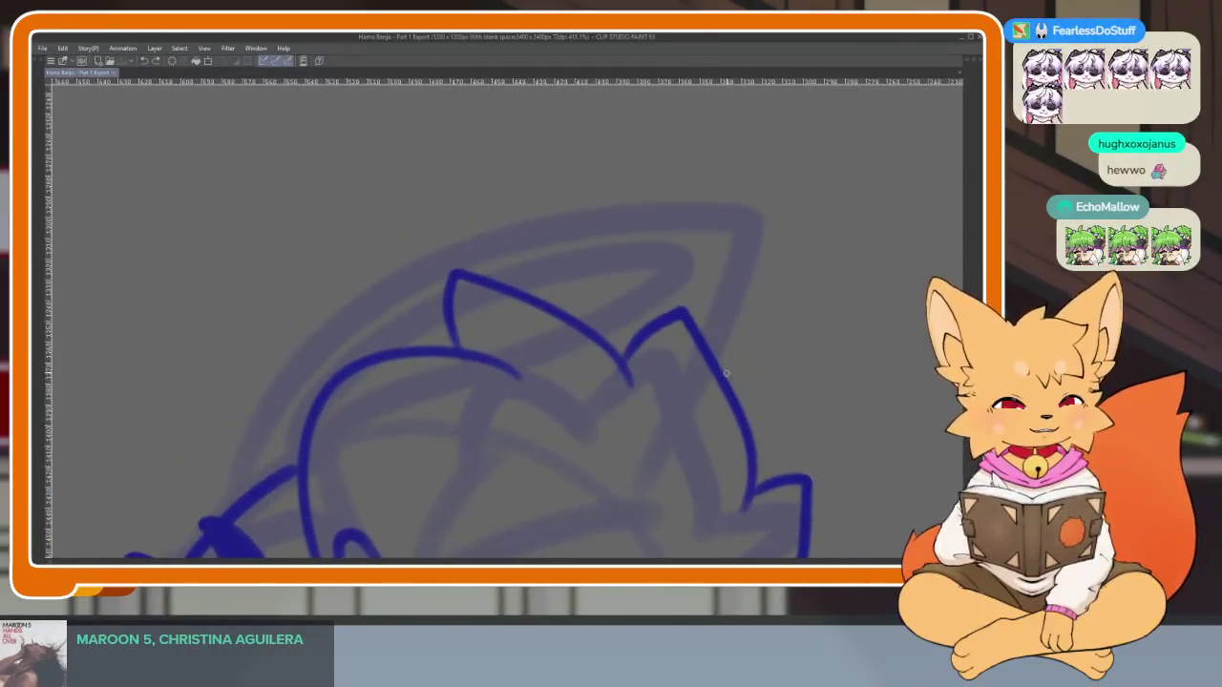
Ink the long arc over the head, a hooked inner curve, inner hair lines and a small right stroke
mouse_move(652, 208)
mouse_down()
mouse_move(445, 239)
mouse_move(262, 418)
mouse_up()
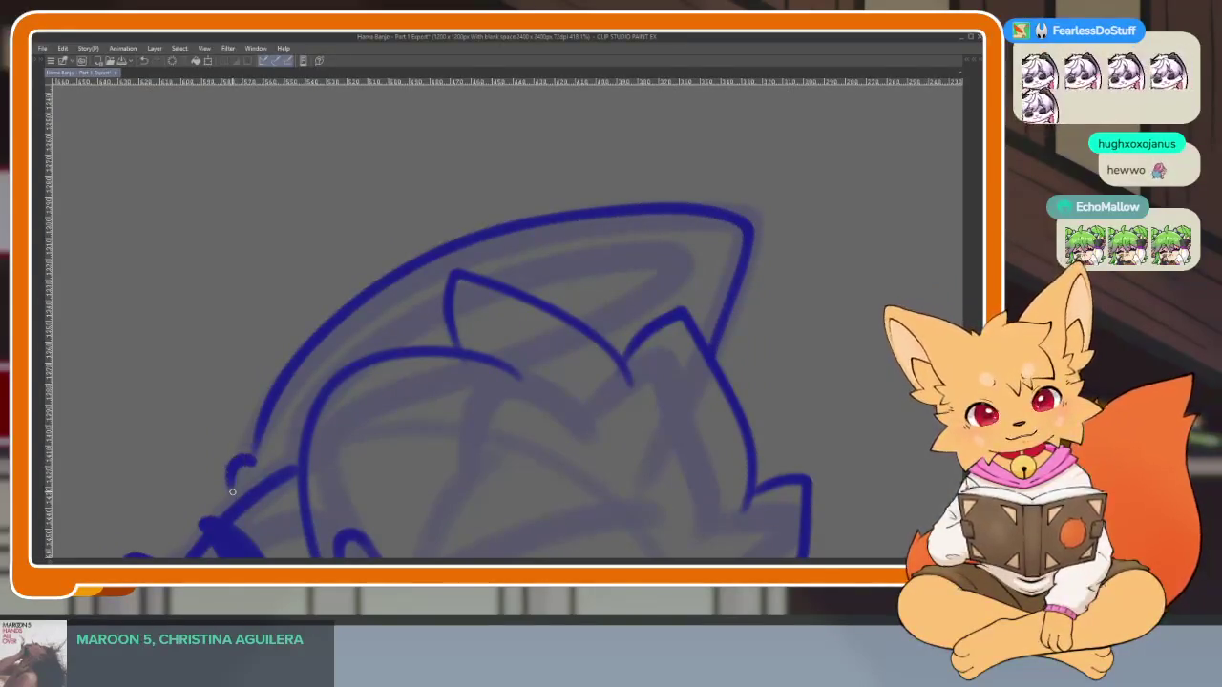
drag(313, 494, 356, 508)
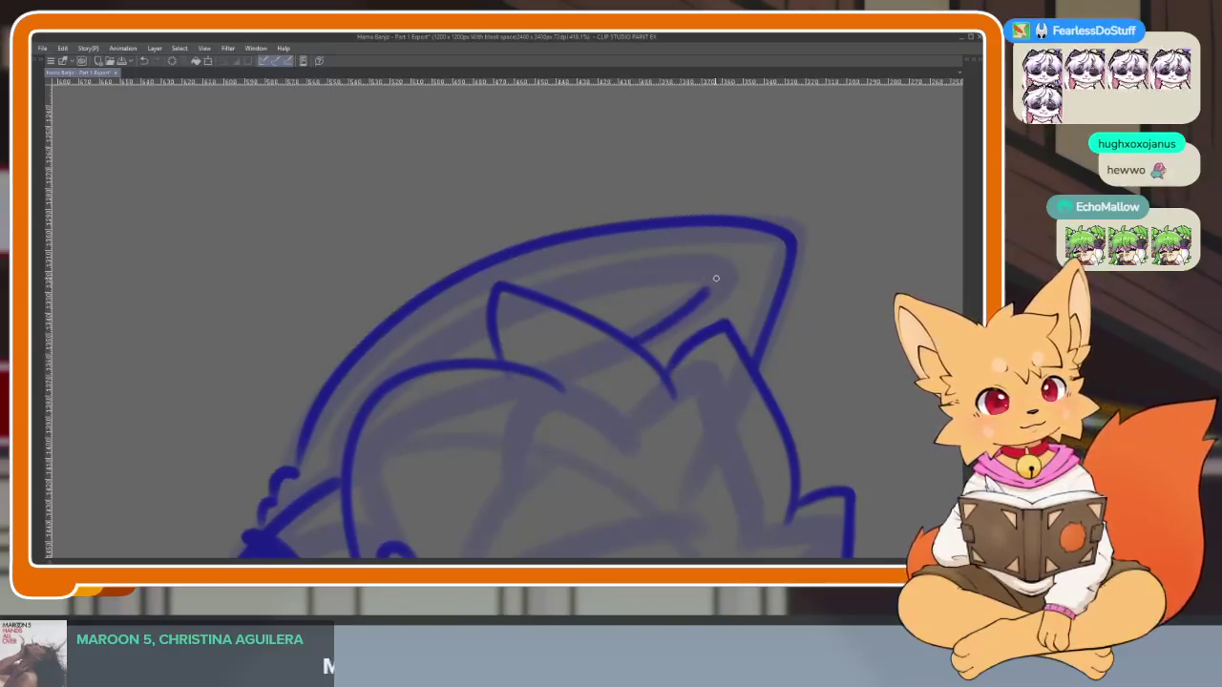
key(ctrl+z)
mouse_move(635, 340)
mouse_down()
mouse_move(699, 301)
mouse_move(659, 253)
mouse_move(549, 277)
mouse_up()
drag(438, 319, 344, 409)
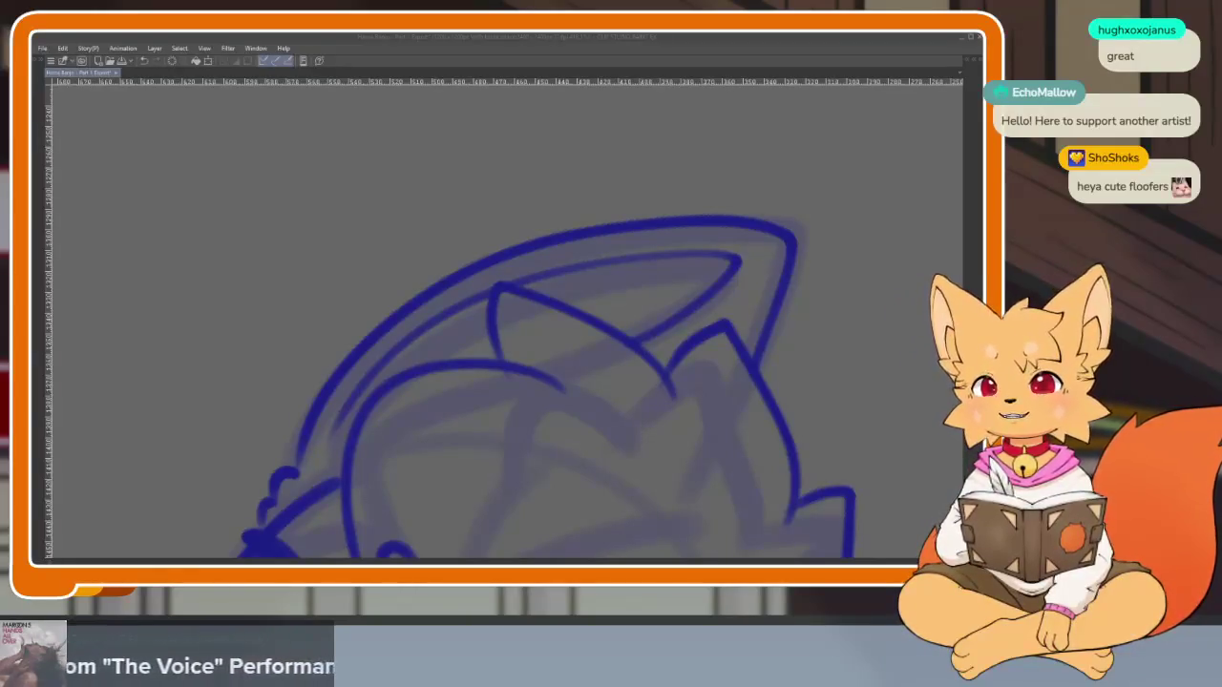
drag(820, 334, 848, 338)
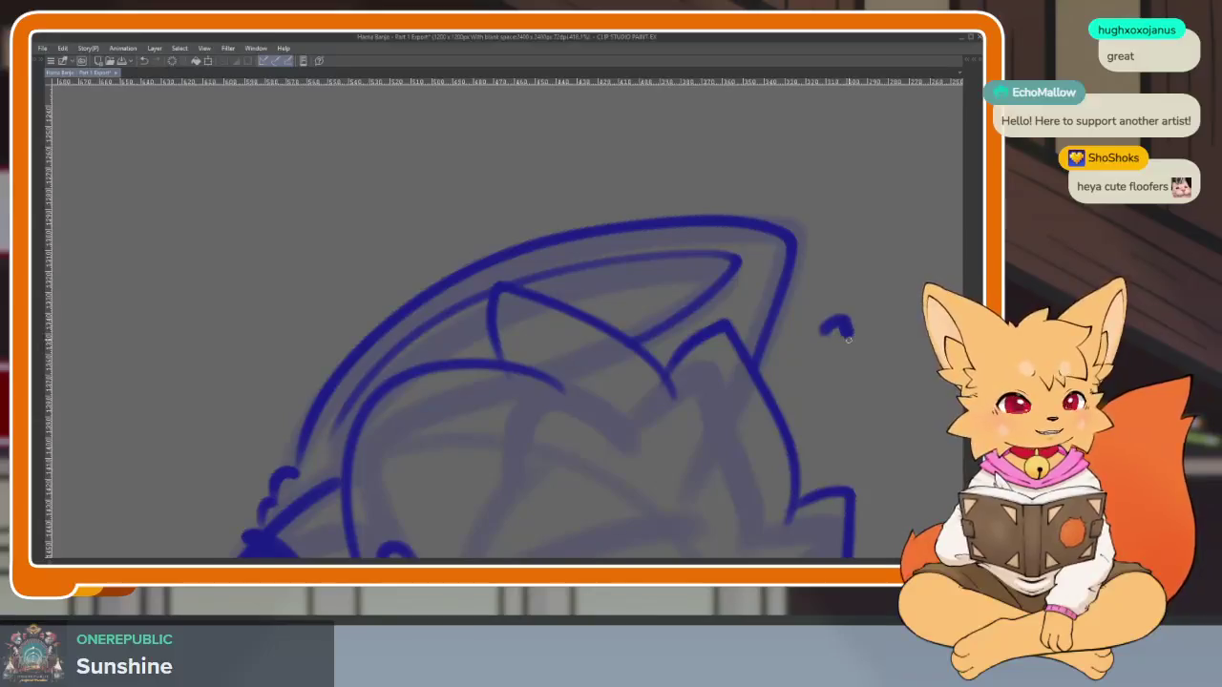
scroll(811, 394, down, 2)
key(Tab)
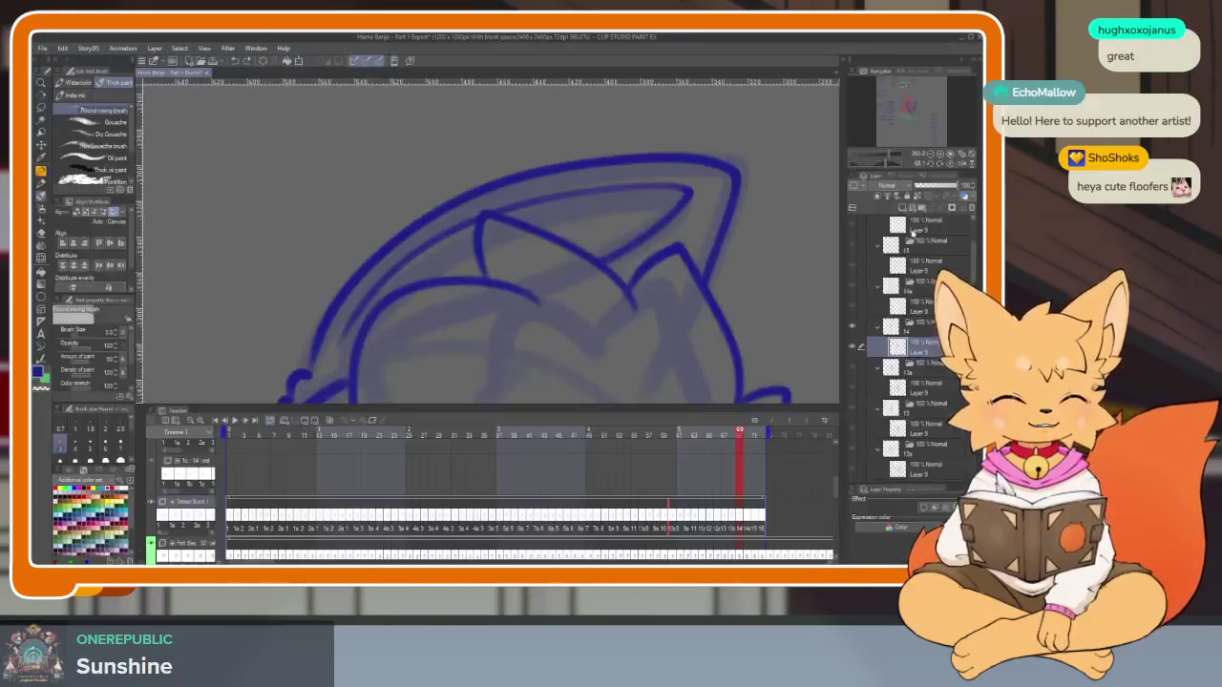
key(Tab)
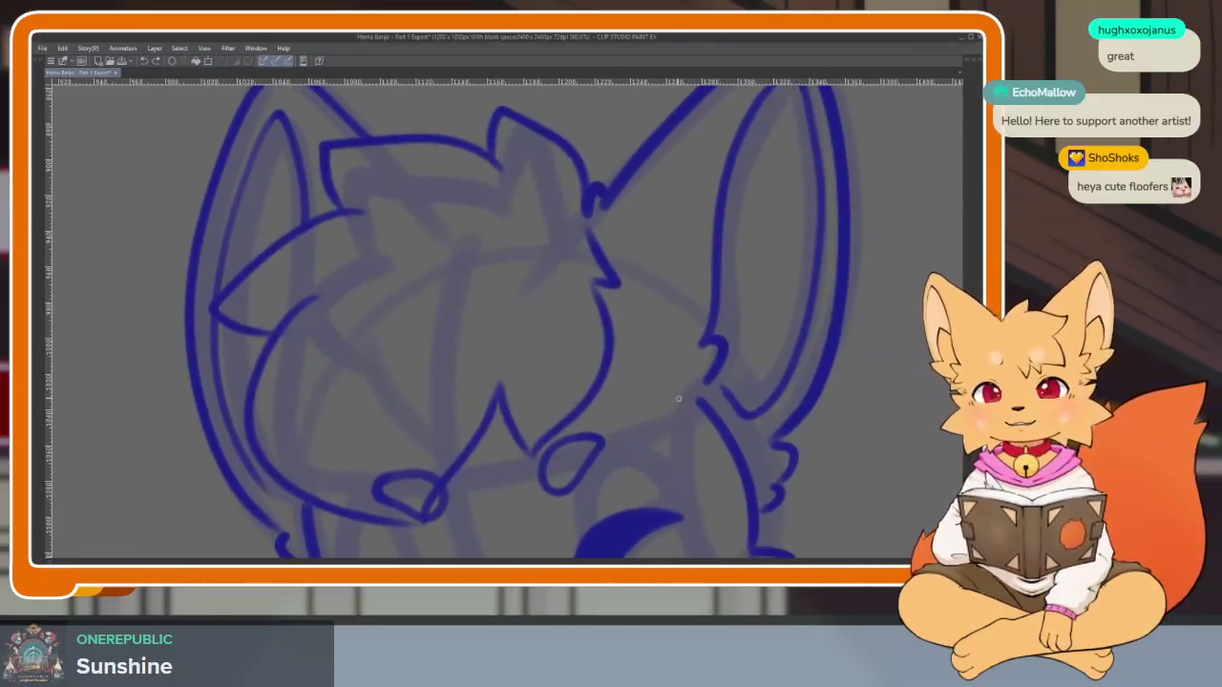
Add a small stroke beside the cheek and zoom in on the chin area
drag(589, 404, 641, 413)
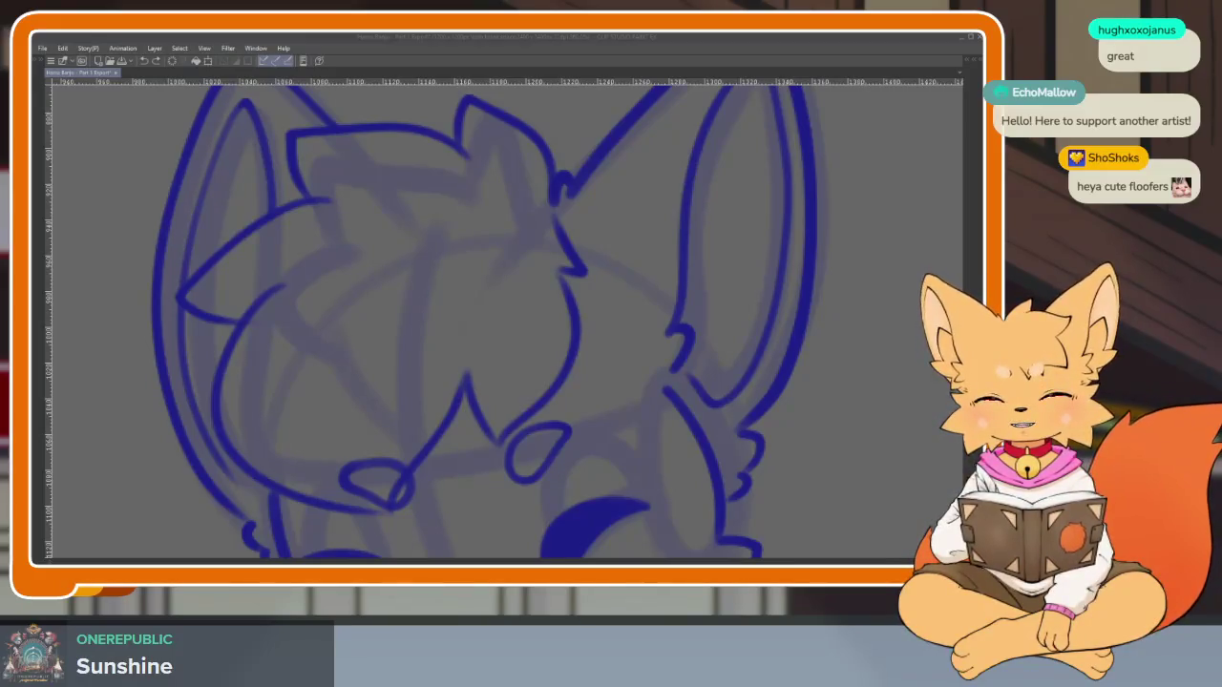
drag(628, 390, 644, 373)
scroll(668, 430, down, 2)
scroll(659, 444, down, 1)
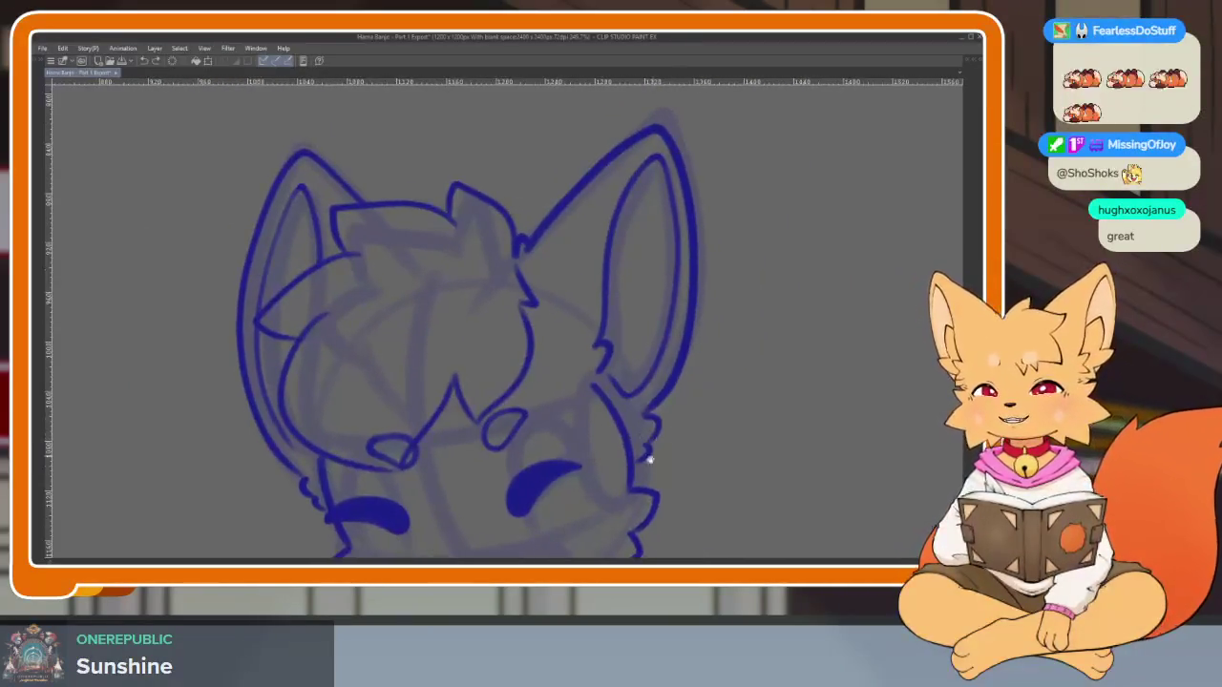
scroll(646, 458, down, 1)
scroll(658, 473, down, 3)
scroll(654, 429, down, 3)
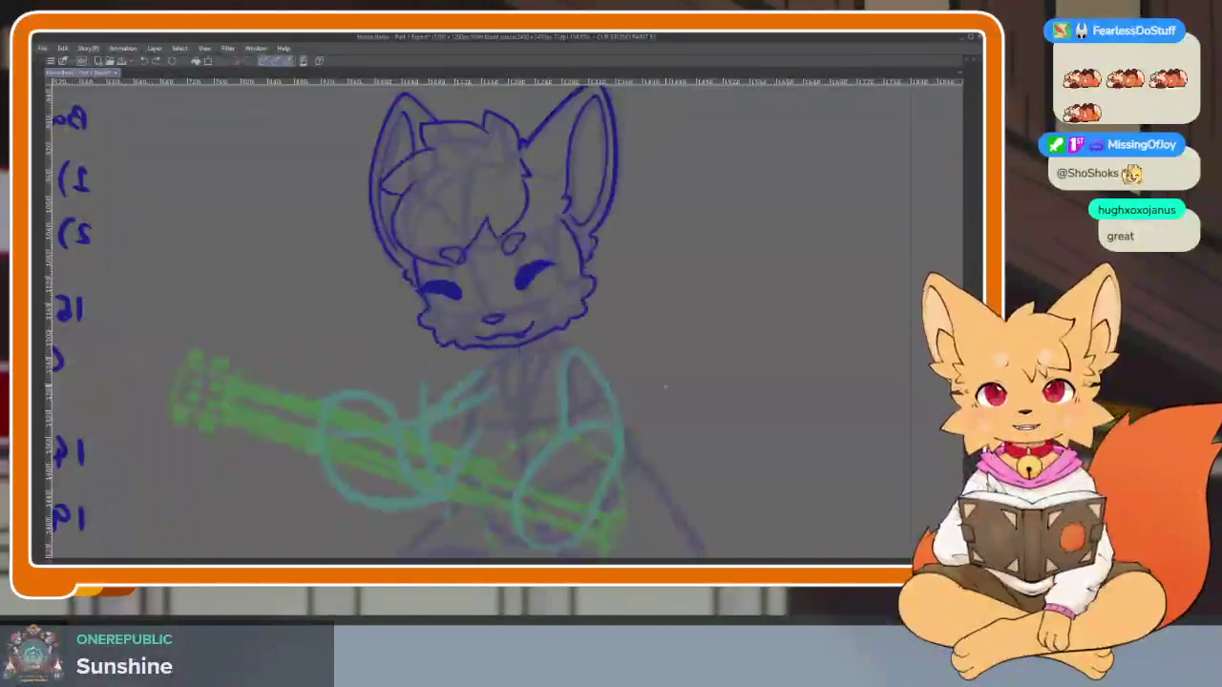
scroll(621, 418, up, 1)
scroll(535, 449, up, 2)
scroll(537, 477, up, 2)
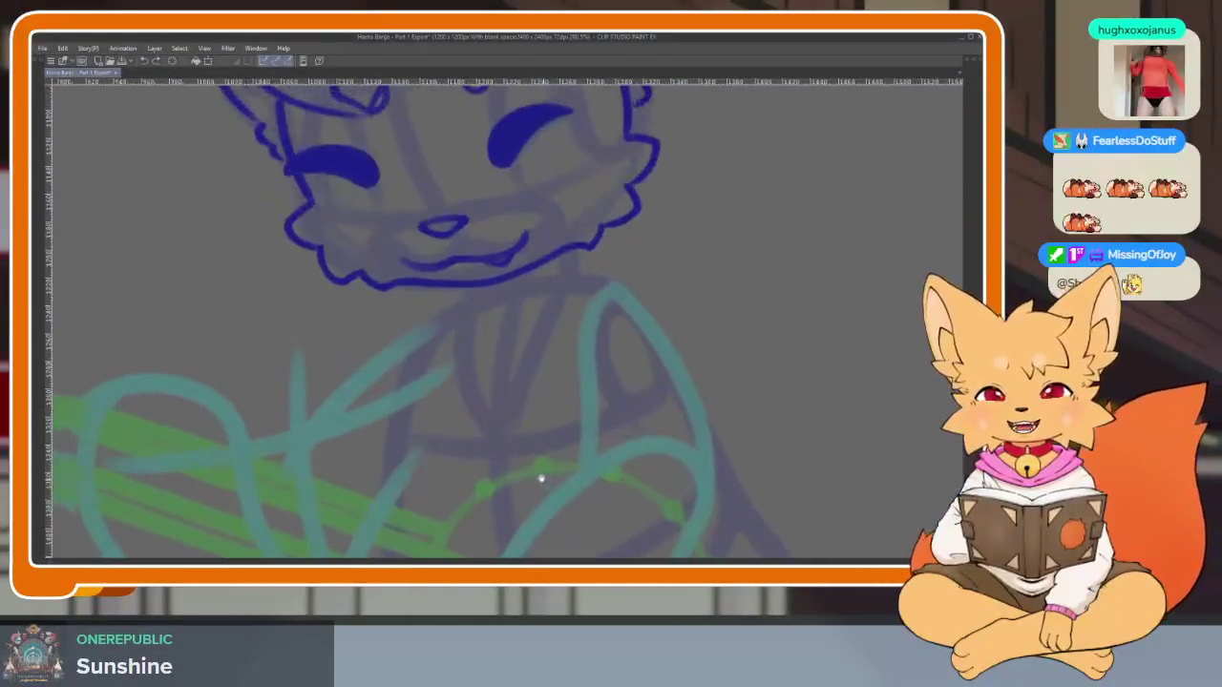
scroll(466, 446, up, 2)
scroll(465, 446, up, 2)
scroll(539, 461, up, 1)
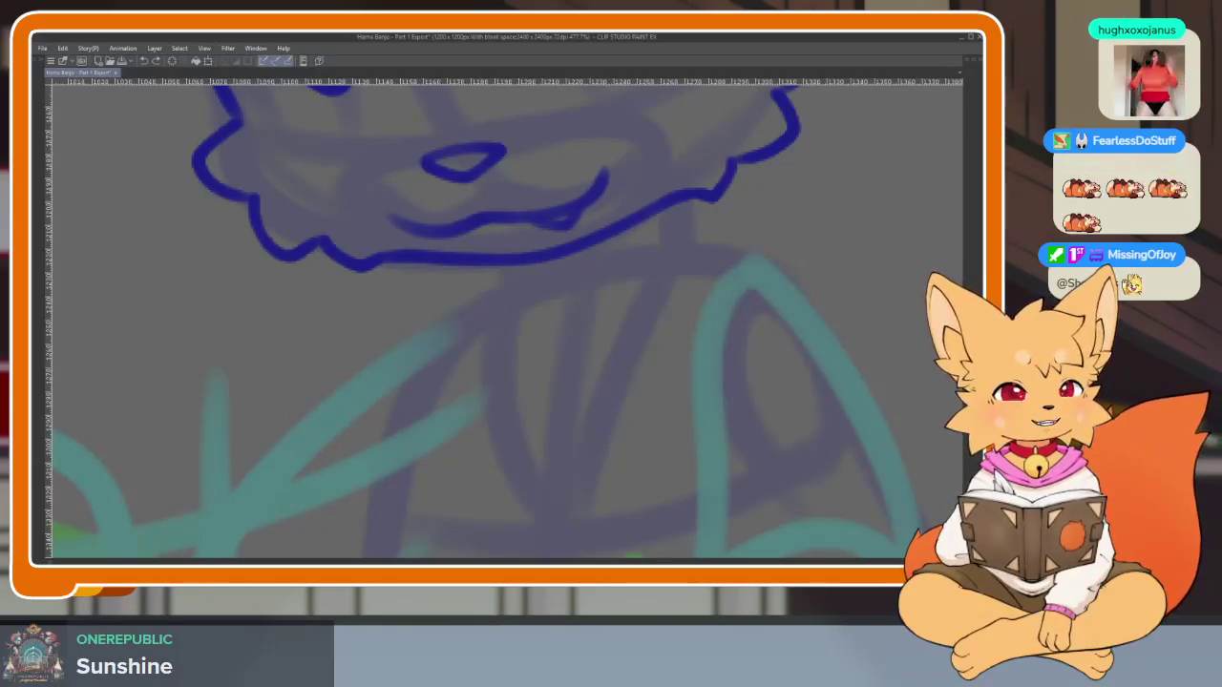
scroll(648, 417, down, 2)
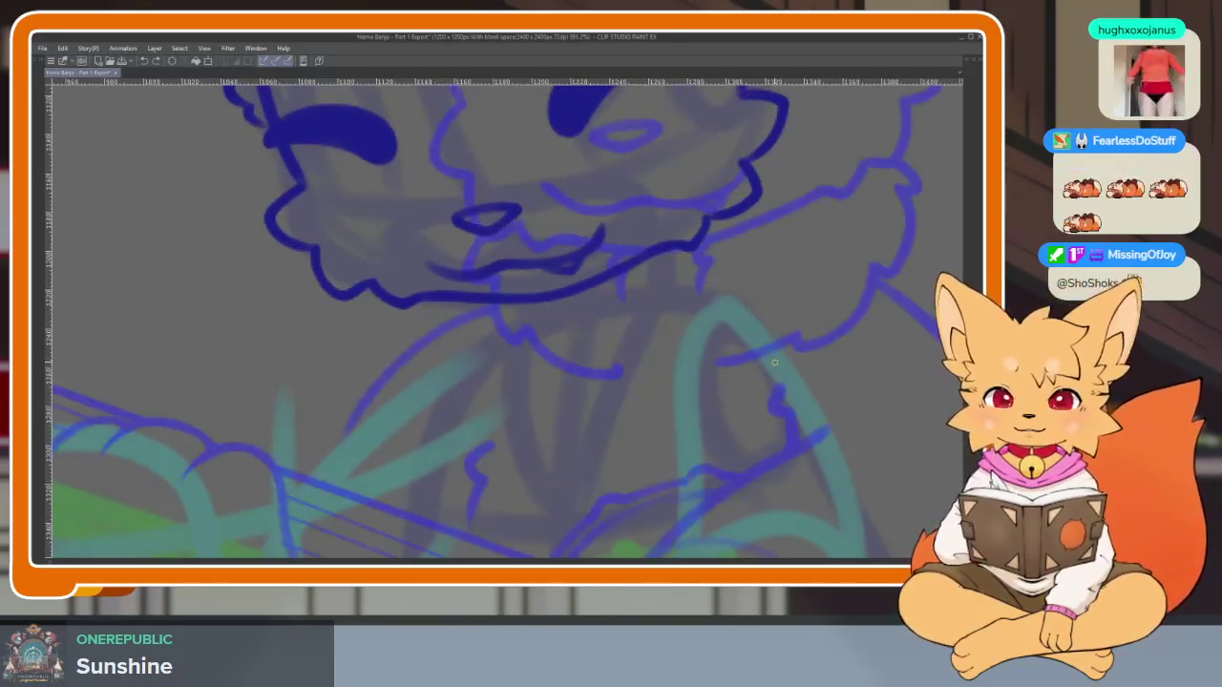
scroll(568, 455, up, 1)
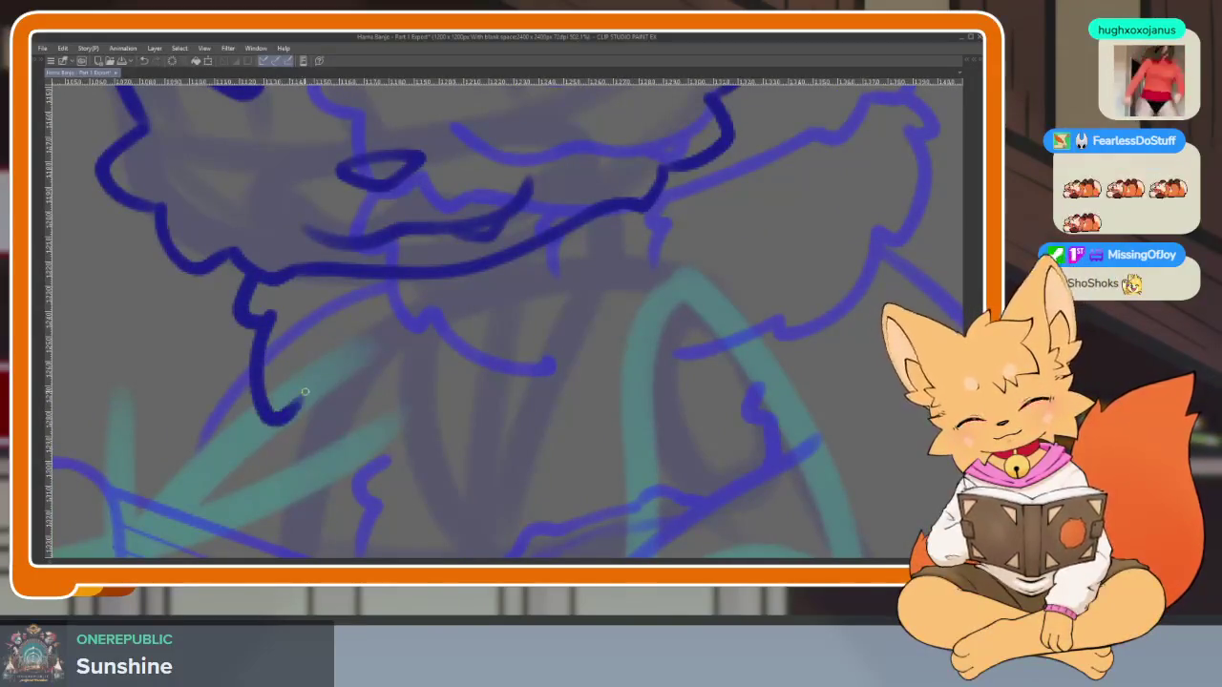
scroll(684, 354, up, 1)
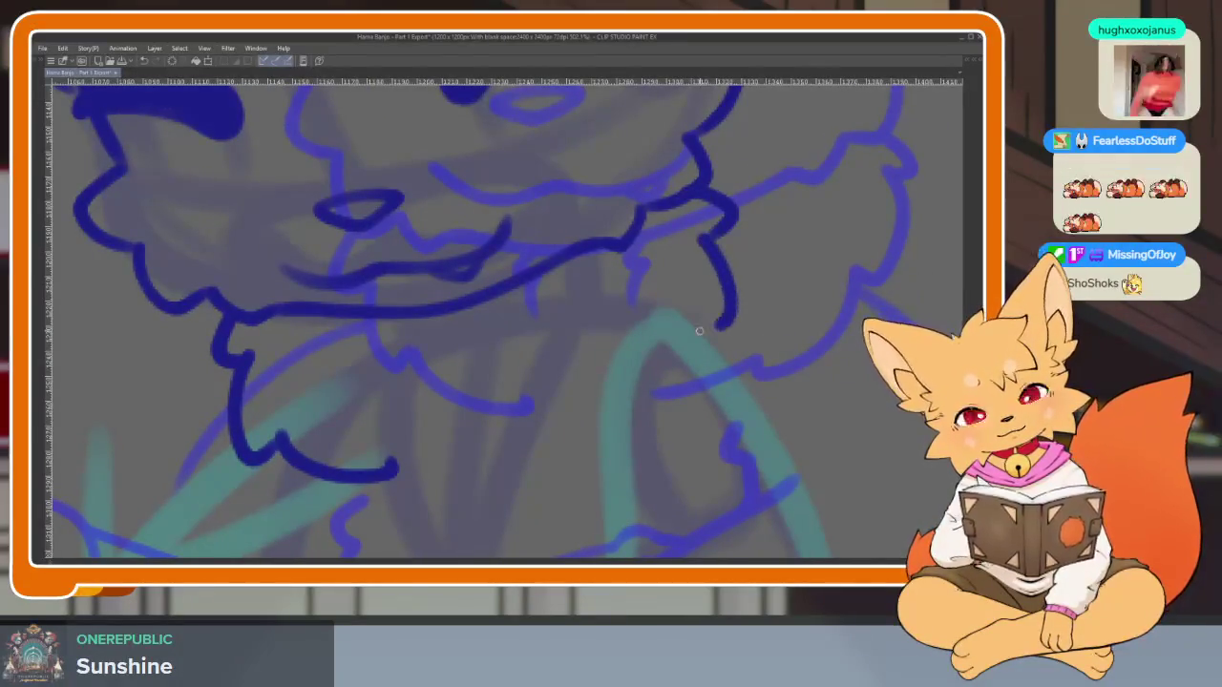
Redraw the curving neck fur line and ink chest fur sweeping down-left, then extend it downward
key(ctrl+z)
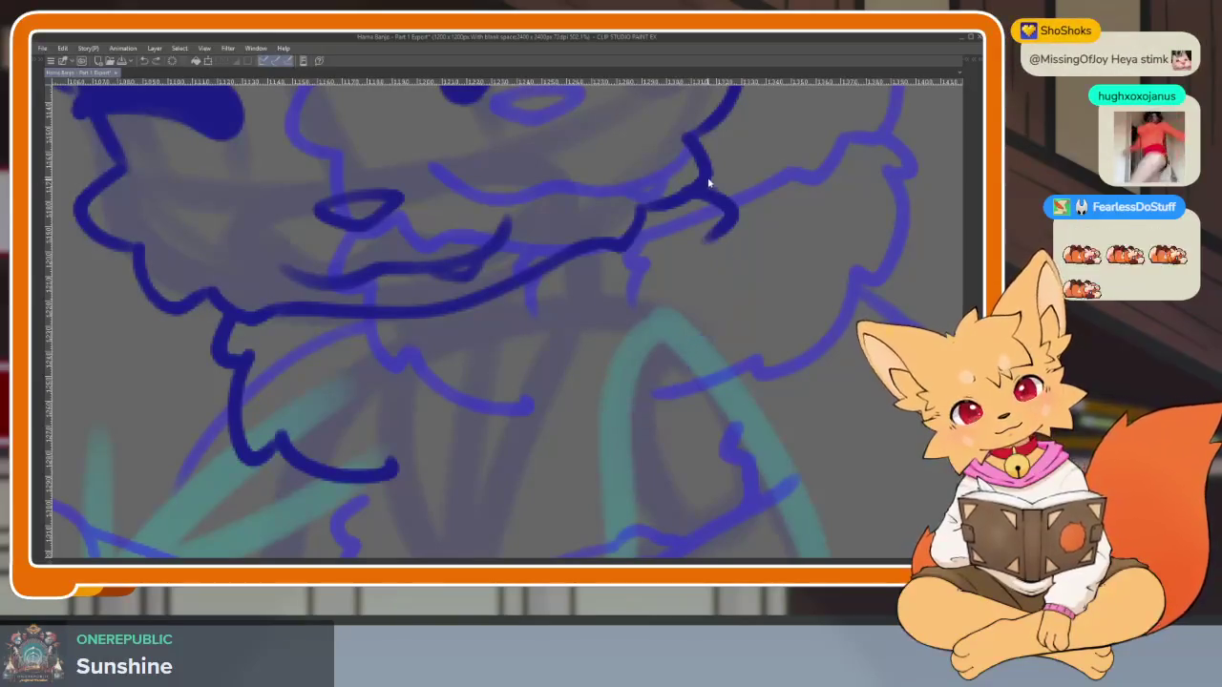
drag(700, 194, 716, 331)
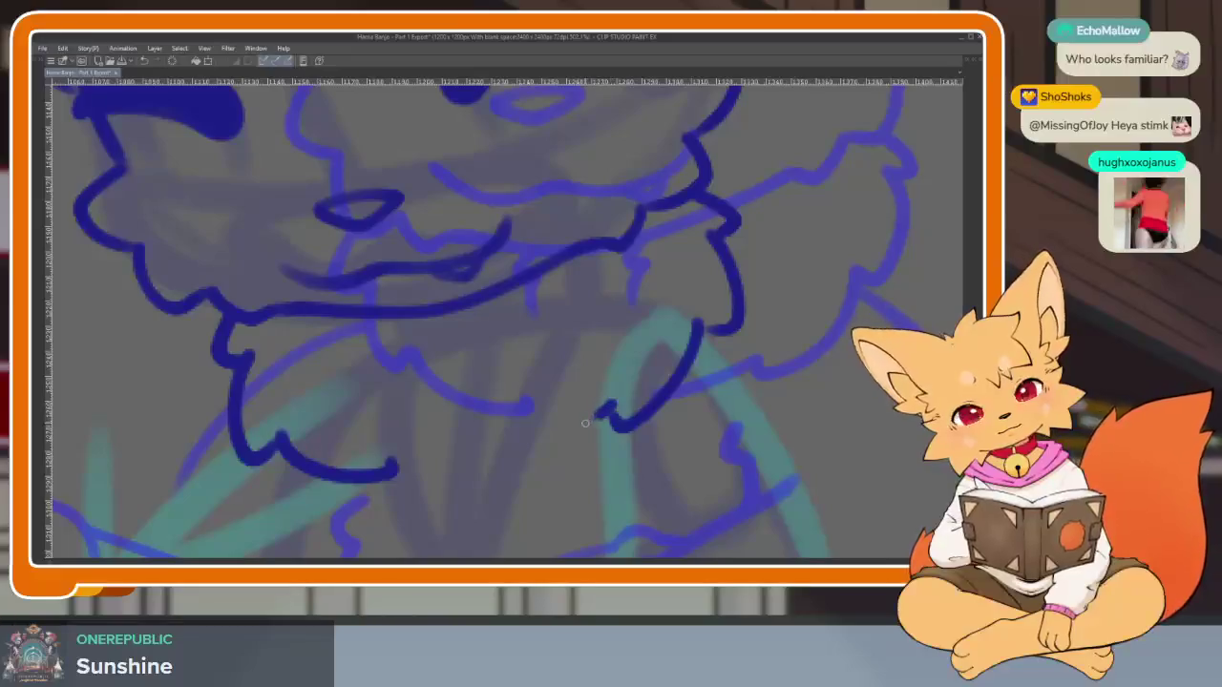
drag(696, 324, 529, 442)
drag(406, 353, 416, 402)
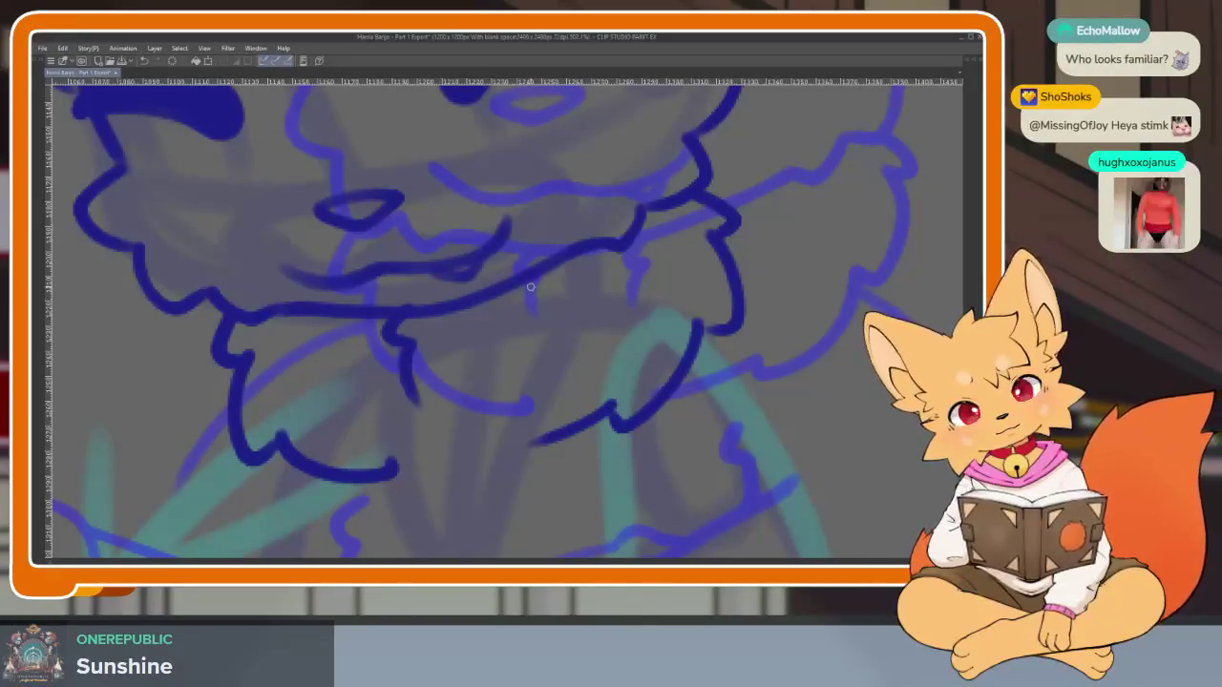
scroll(520, 322, down, 3)
scroll(573, 344, down, 2)
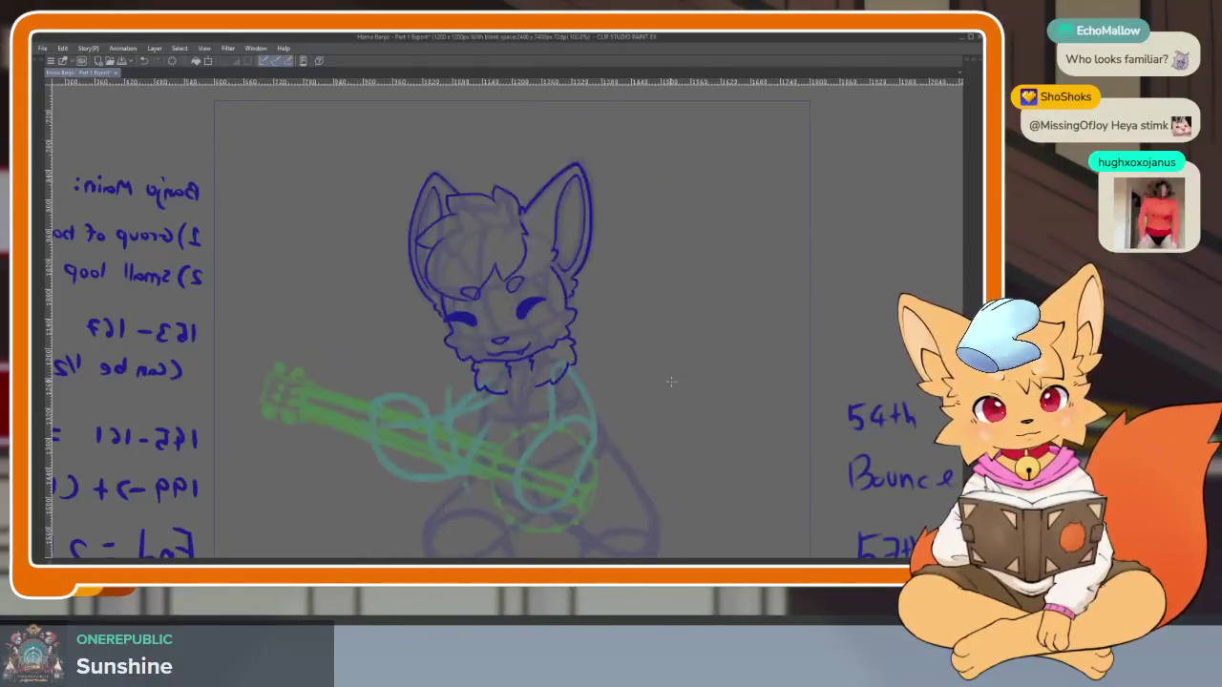
Lasso-select the outer outline on the left side of the head, from cheek up to ear
scroll(586, 445, up, 1)
scroll(477, 382, up, 1)
scroll(514, 432, up, 1)
scroll(514, 433, up, 1)
scroll(468, 491, up, 1)
scroll(480, 469, up, 1)
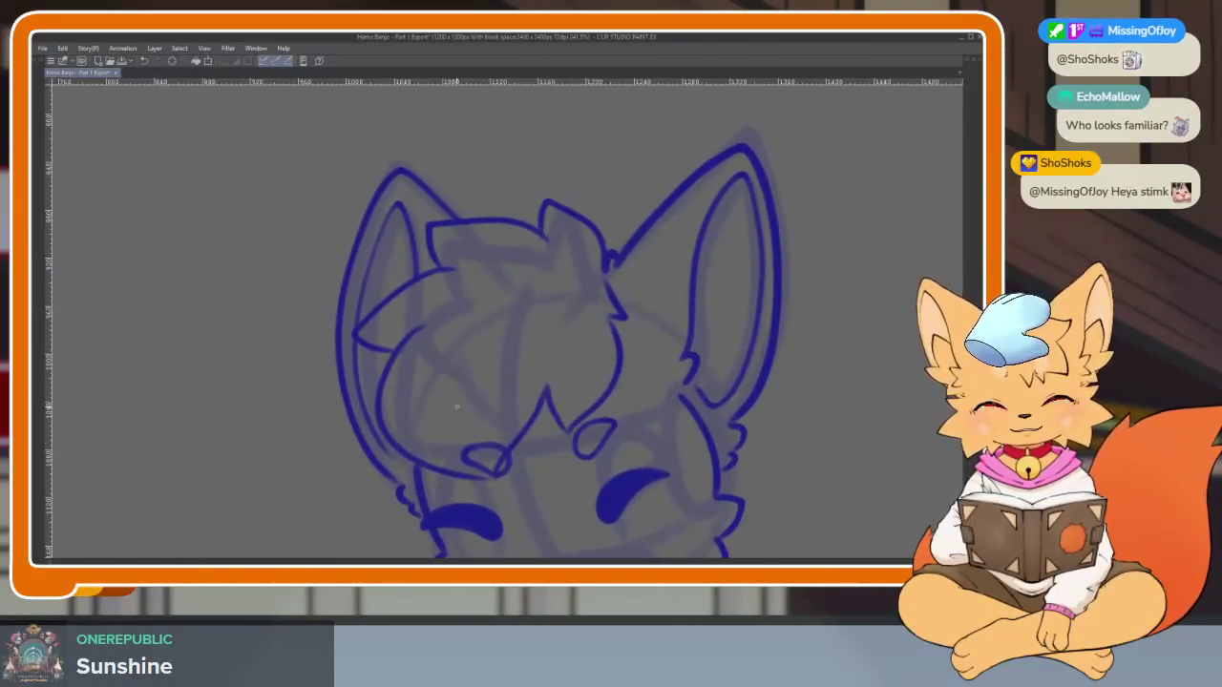
key(Tab)
key(Tab)
scroll(549, 363, down, 1)
scroll(447, 318, down, 1)
scroll(448, 318, up, 1)
scroll(363, 218, up, 1)
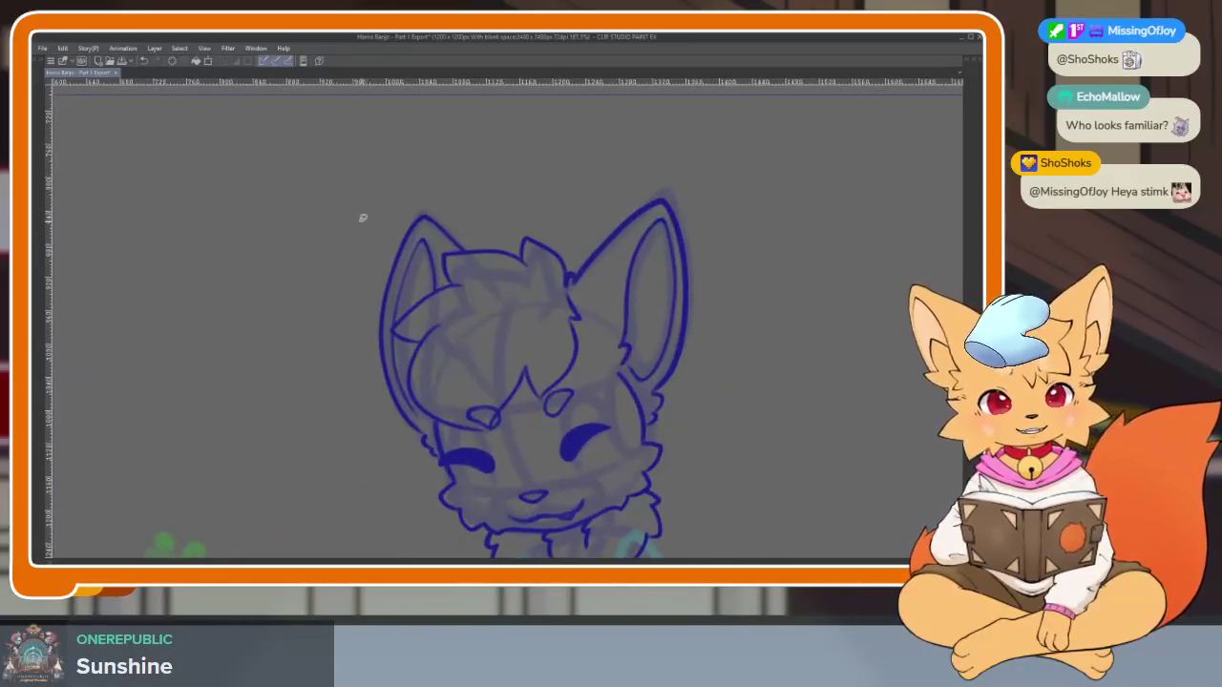
drag(438, 446, 438, 468)
drag(388, 196, 352, 279)
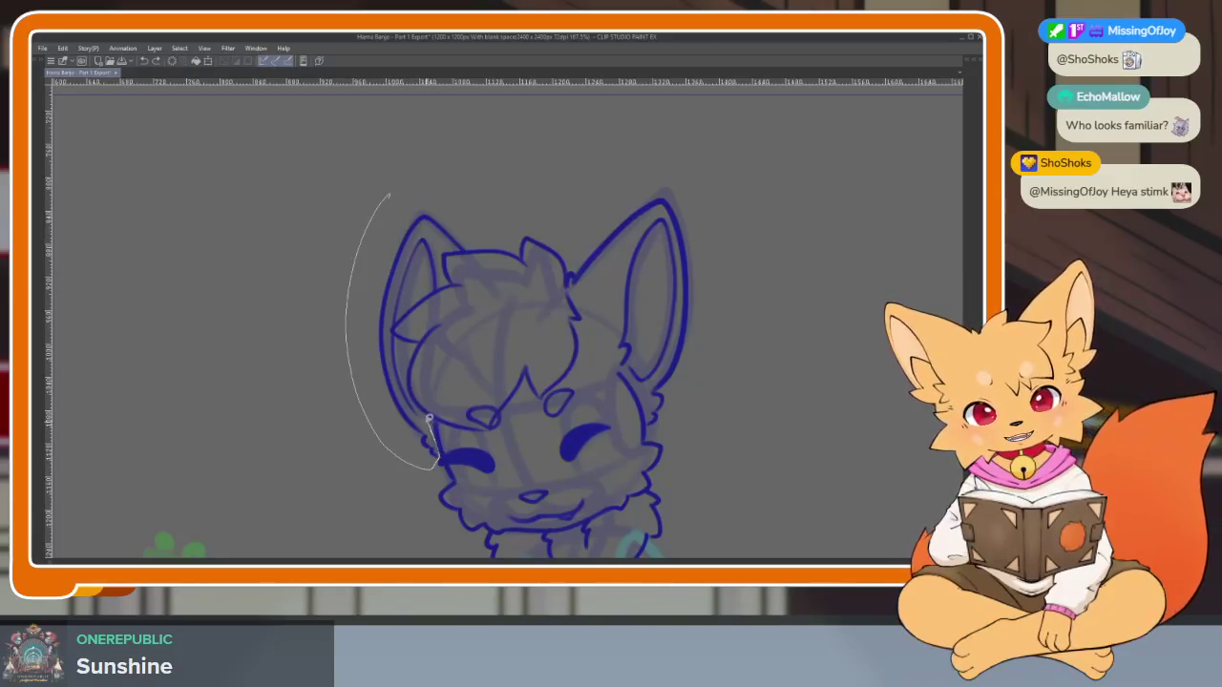
drag(400, 346, 392, 325)
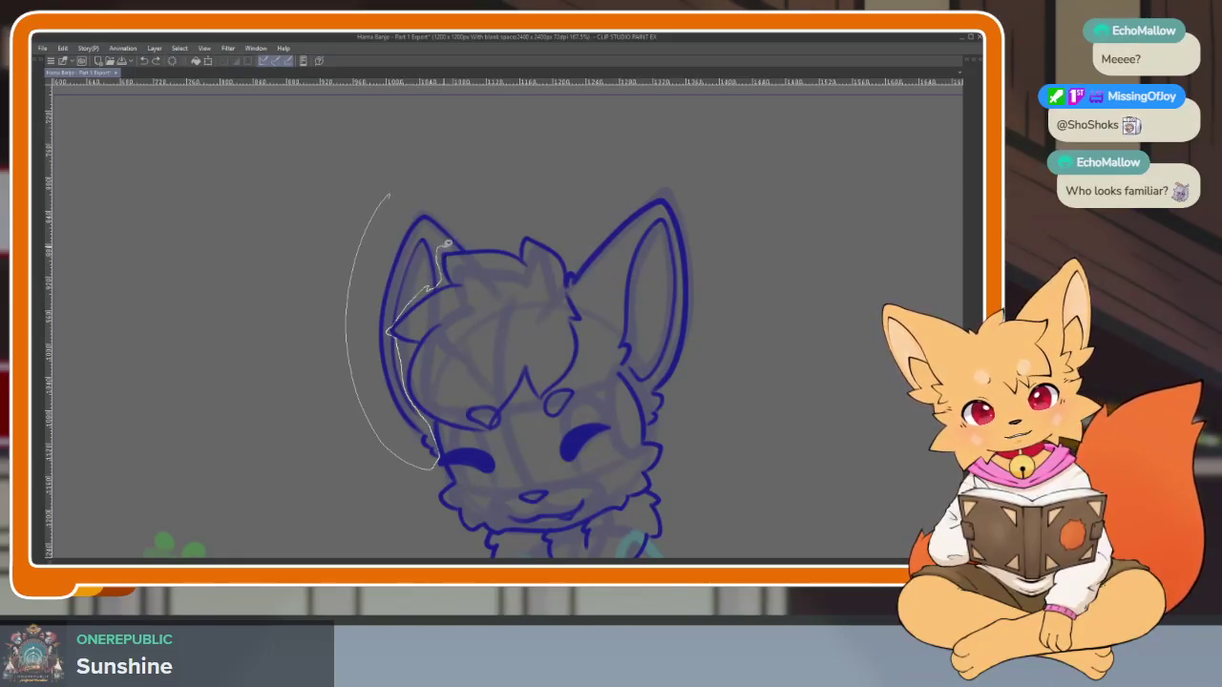
drag(377, 181, 348, 177)
Transform the selected left head outline and commit the reshape
key(ctrl+t)
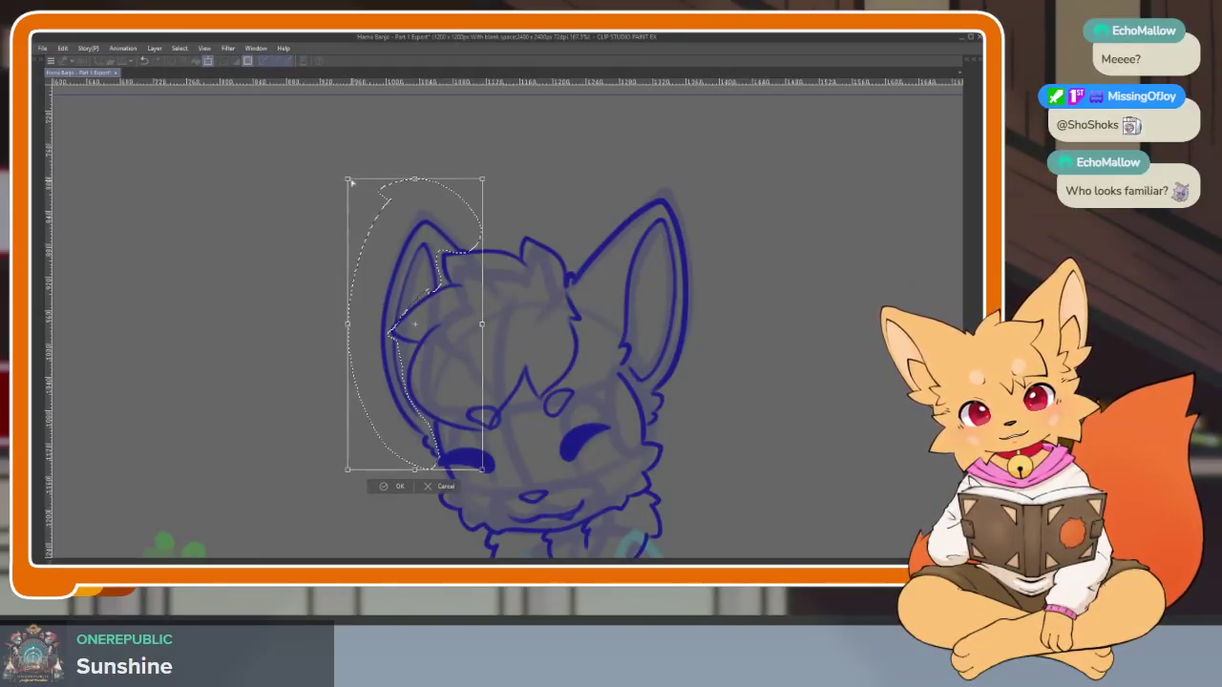
key(Return)
scroll(668, 420, down, 5)
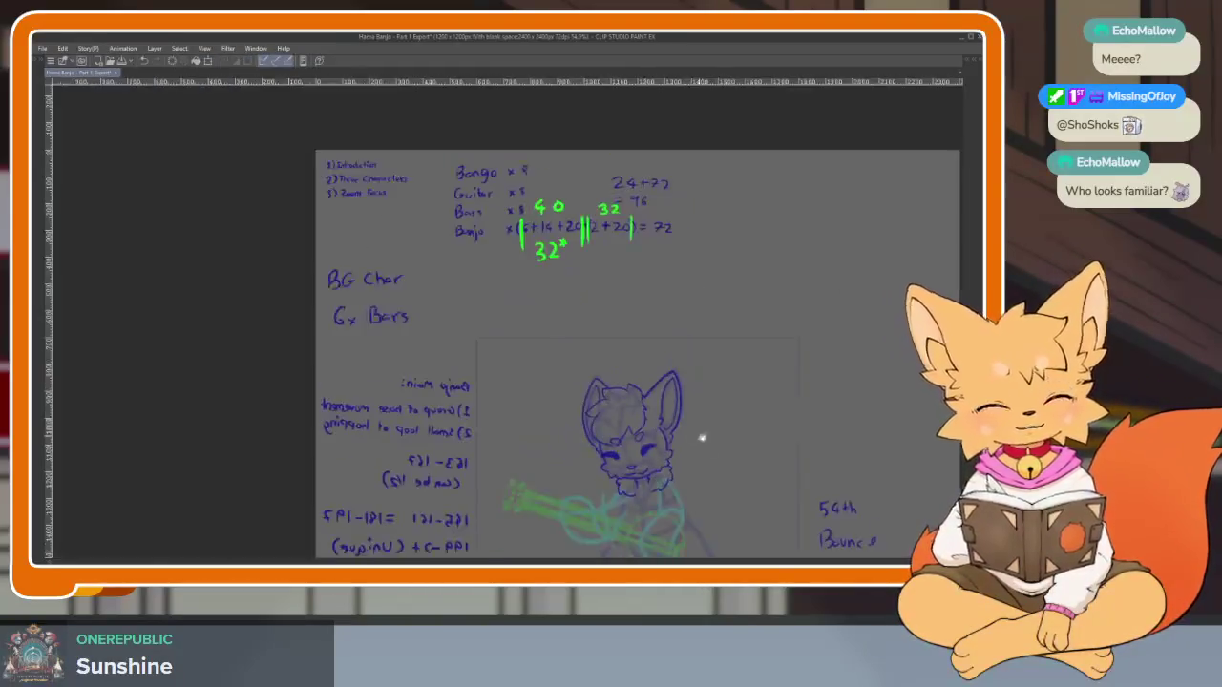
scroll(598, 412, up, 3)
scroll(599, 412, up, 2)
scroll(601, 429, up, 2)
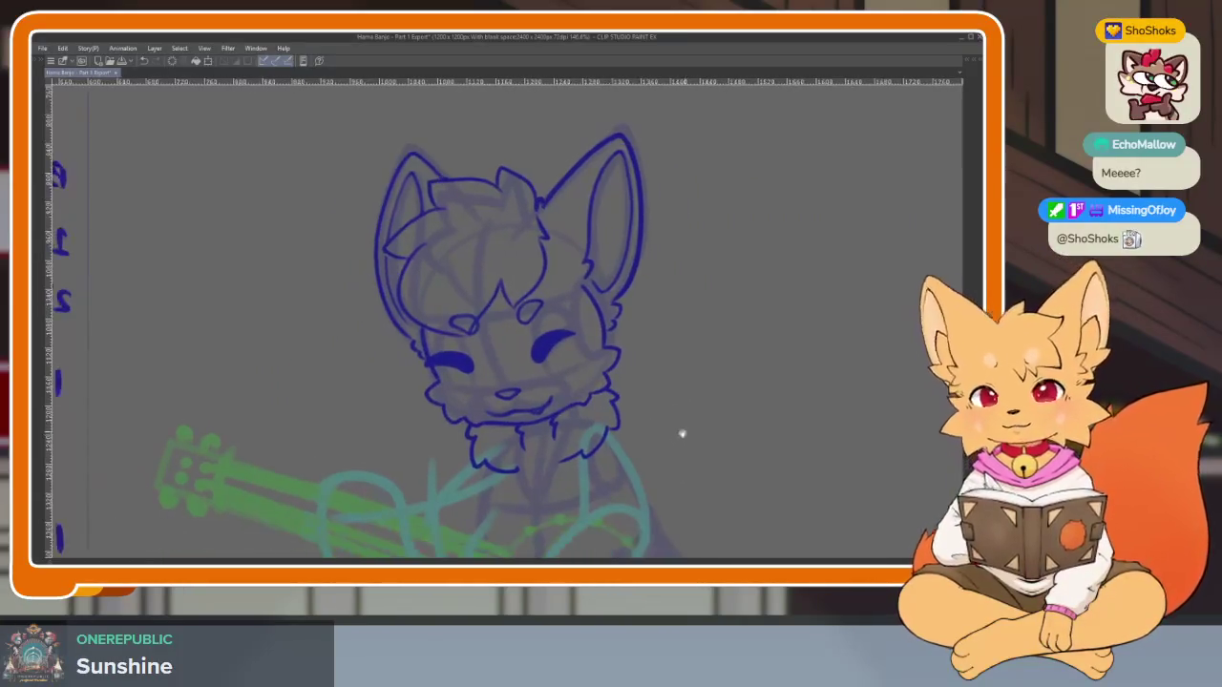
Lasso-select the right-side chest fur stroke under the fox's chin
scroll(682, 431, up, 1)
scroll(654, 464, up, 1)
scroll(660, 436, up, 1)
scroll(647, 431, down, 3)
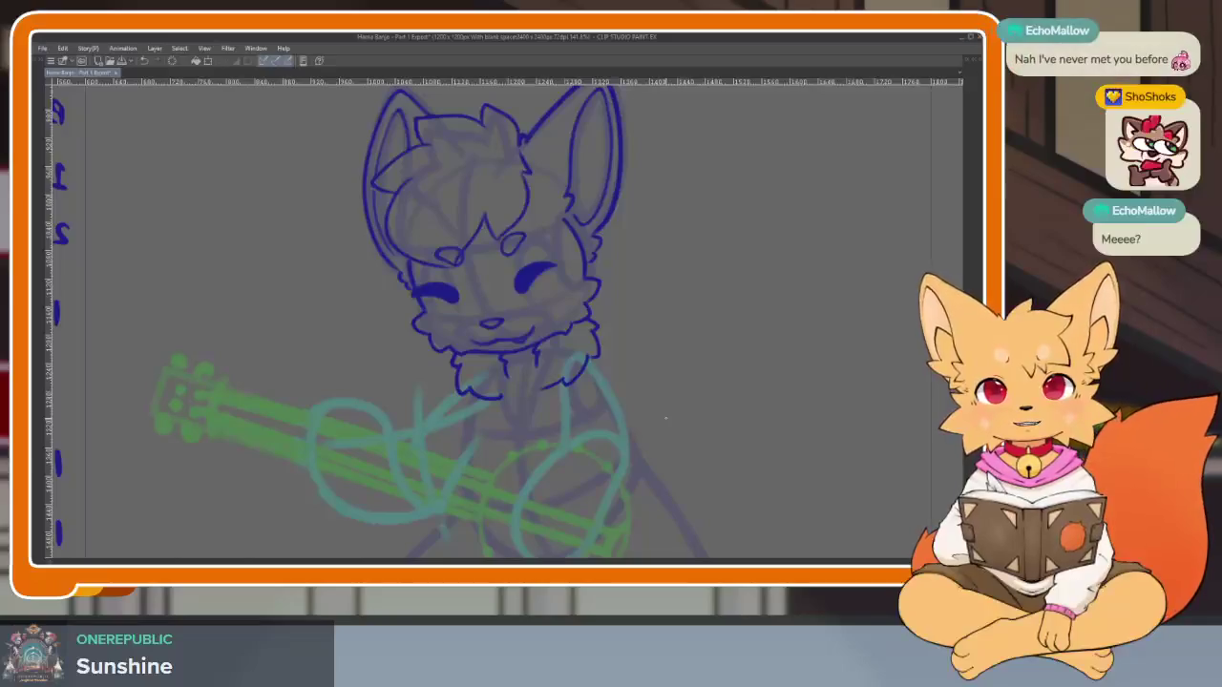
scroll(719, 391, up, 5)
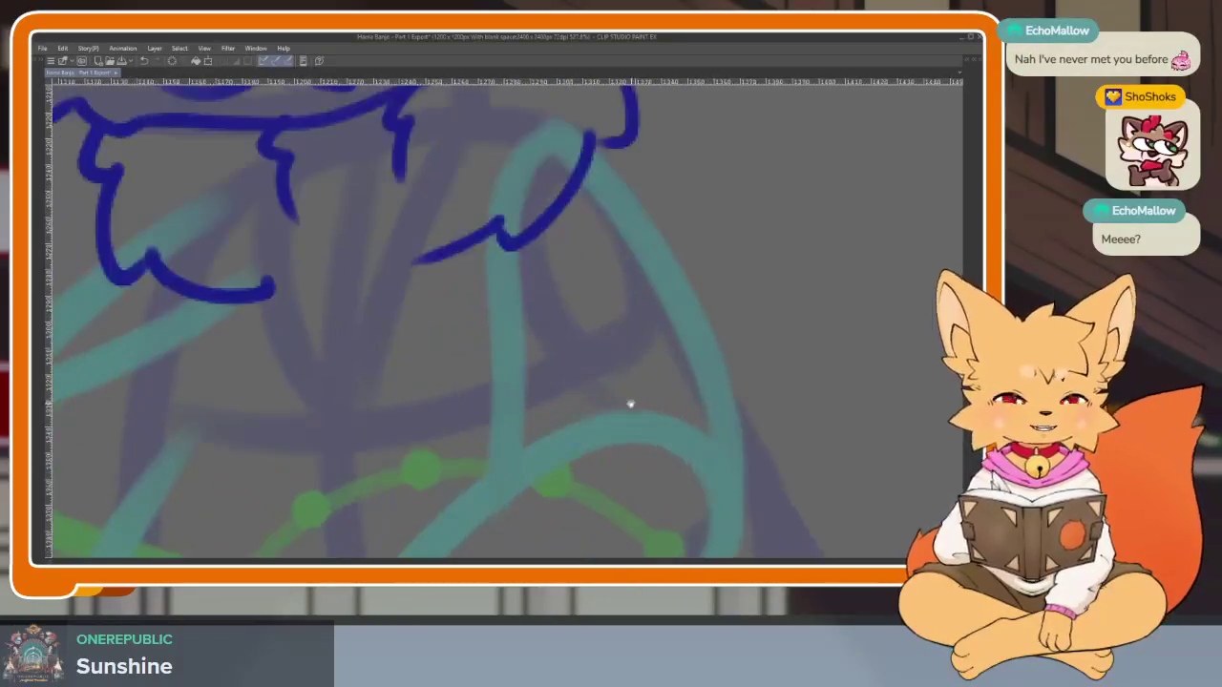
scroll(633, 382, down, 2)
scroll(659, 447, up, 1)
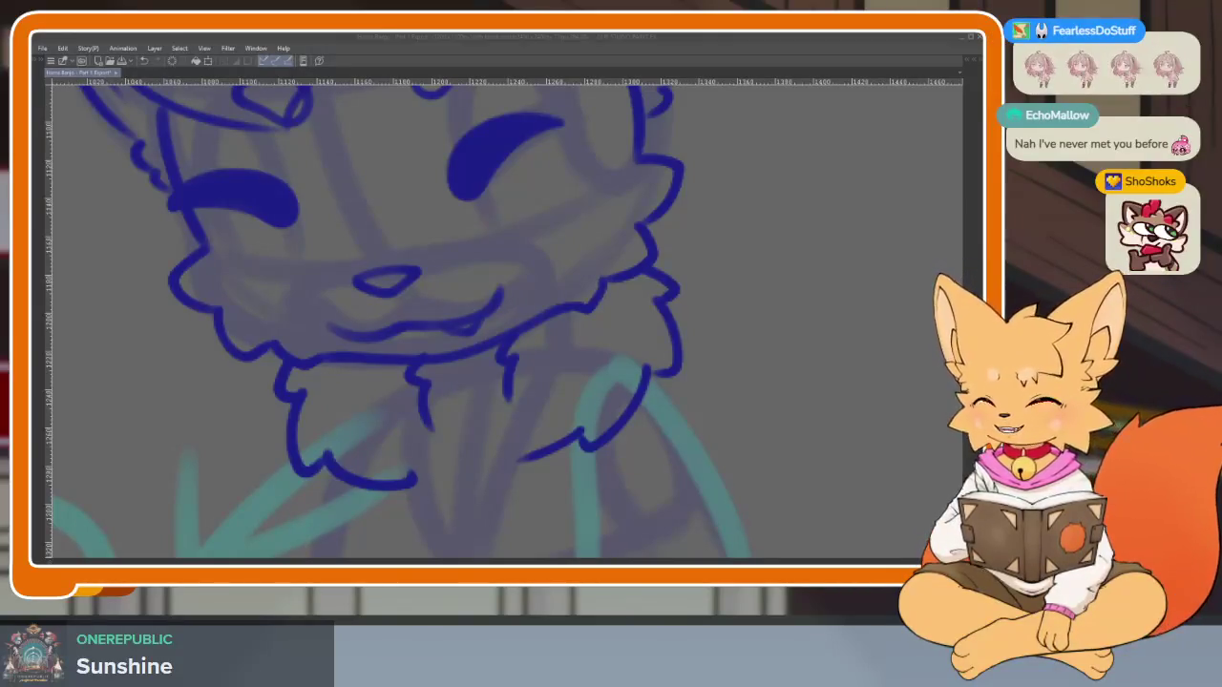
click(771, 342)
scroll(703, 442, up, 2)
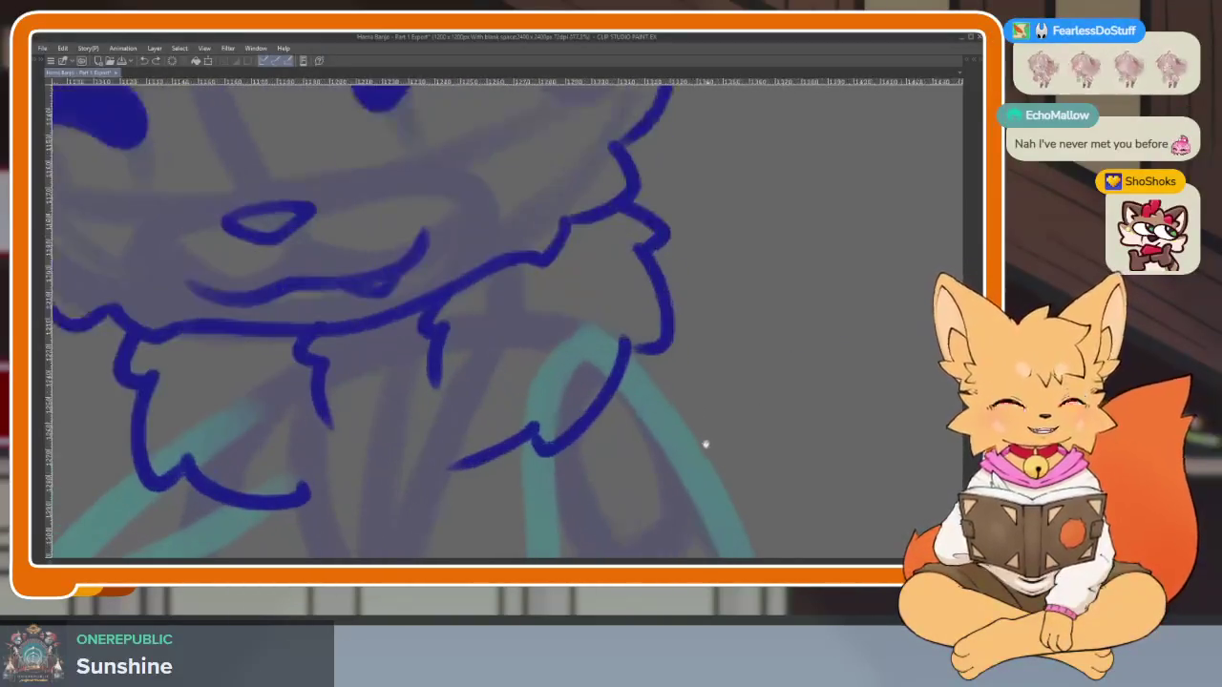
scroll(720, 418, up, 1)
key(Tab)
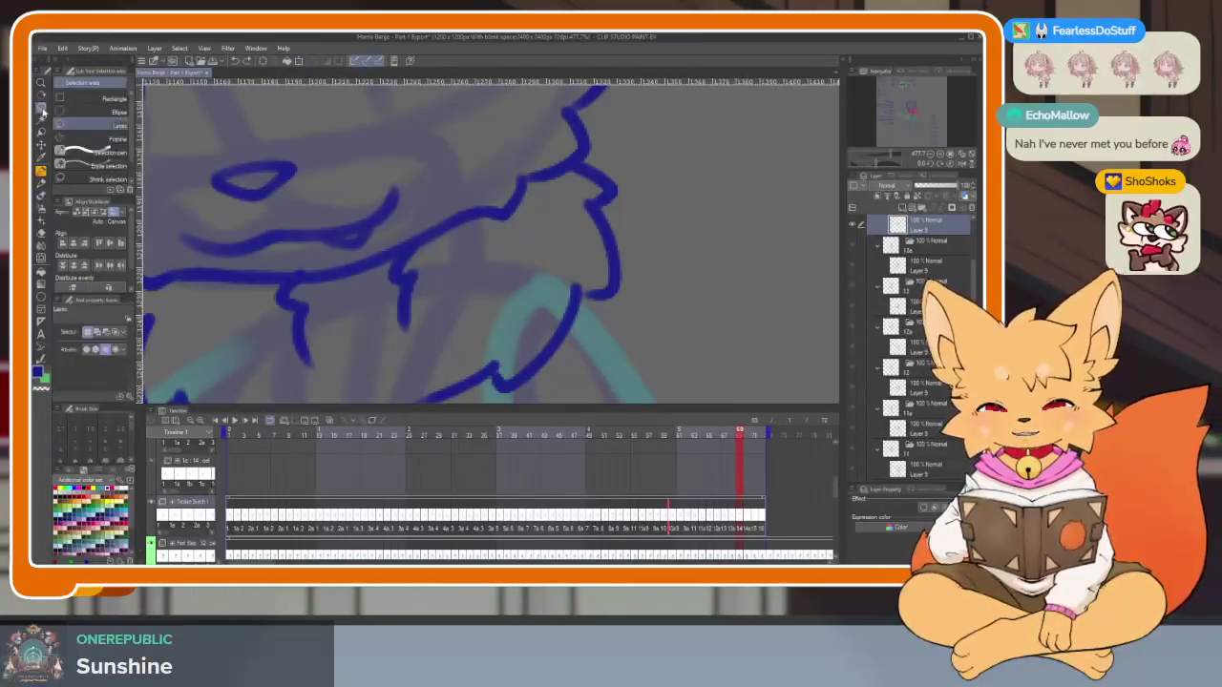
key(Tab)
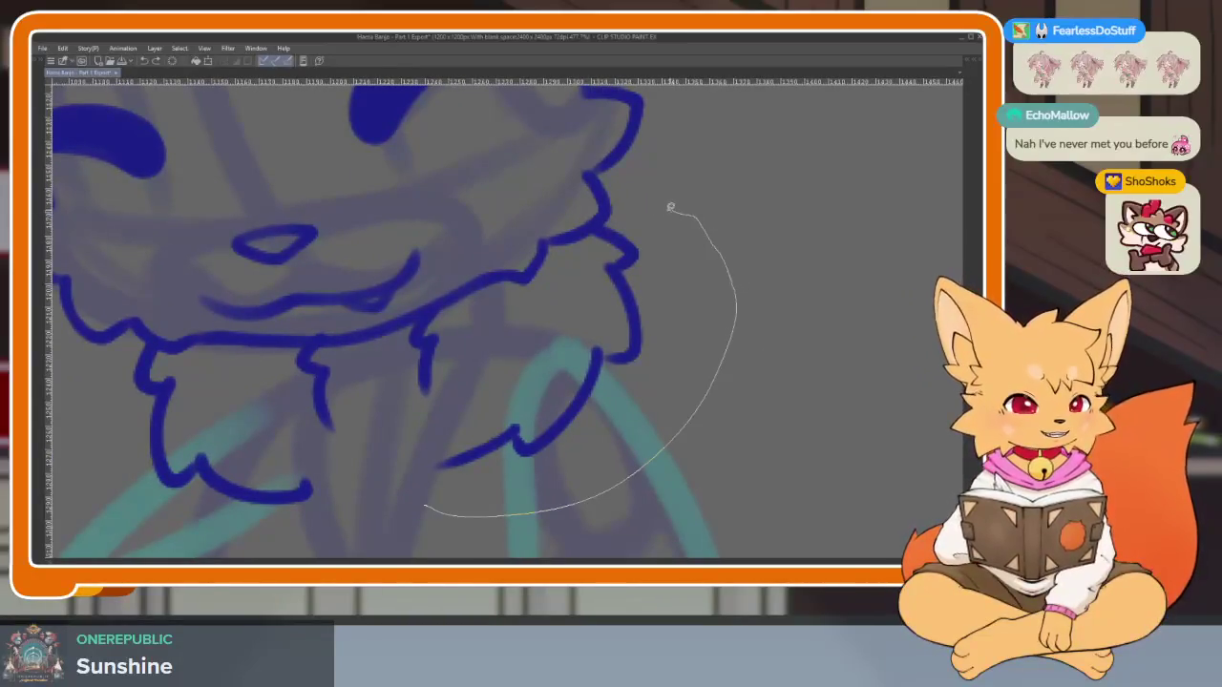
drag(519, 317, 439, 468)
scroll(621, 410, down, 2)
scroll(647, 404, up, 1)
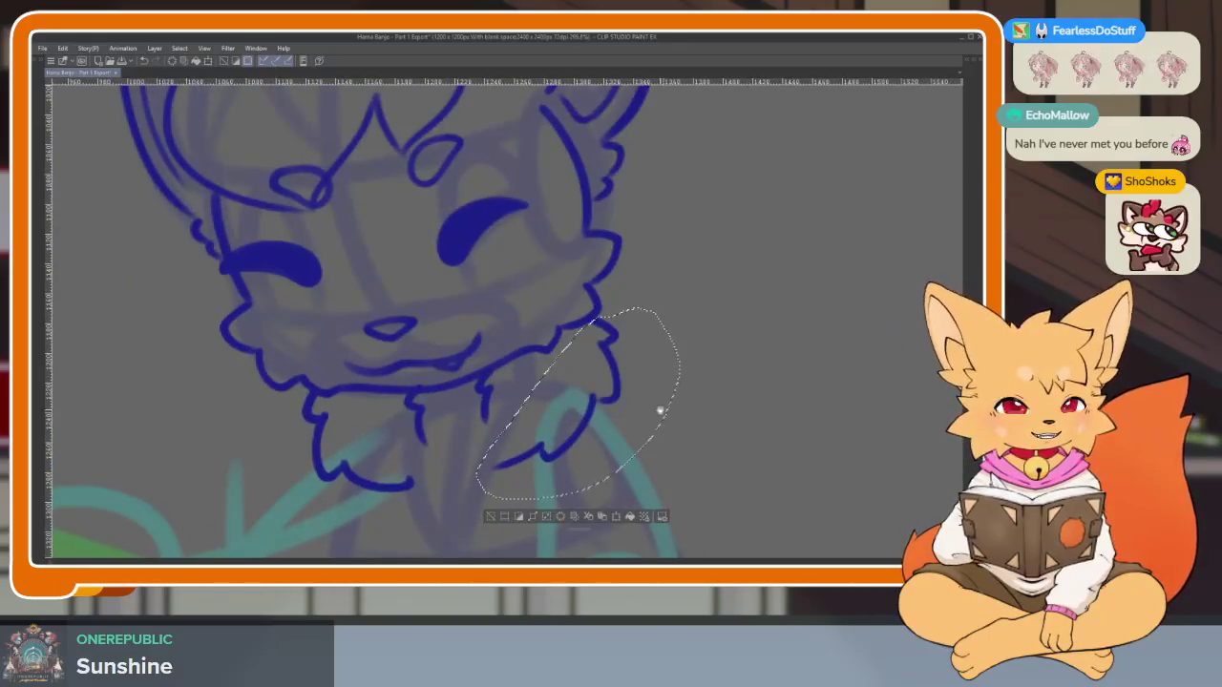
scroll(649, 415, up, 1)
scroll(630, 425, down, 1)
Scale the selected right chest fur stroke up slightly, confirm, and clear the selection
key(ctrl+t)
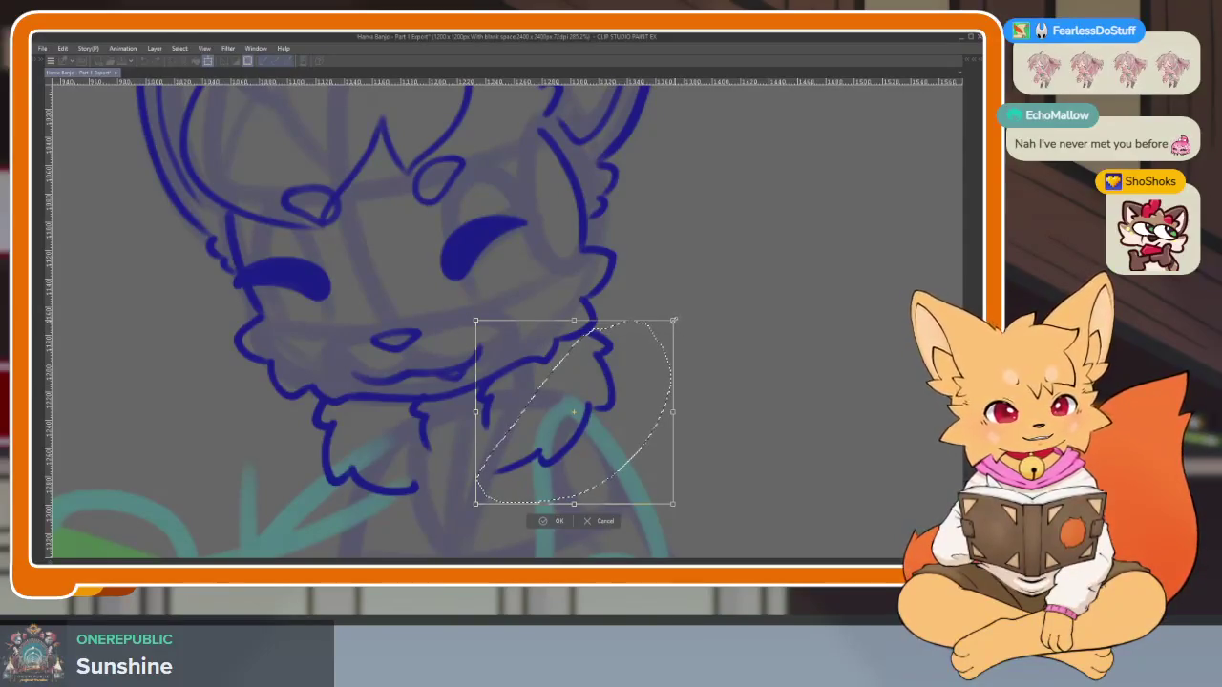
drag(674, 321, 679, 314)
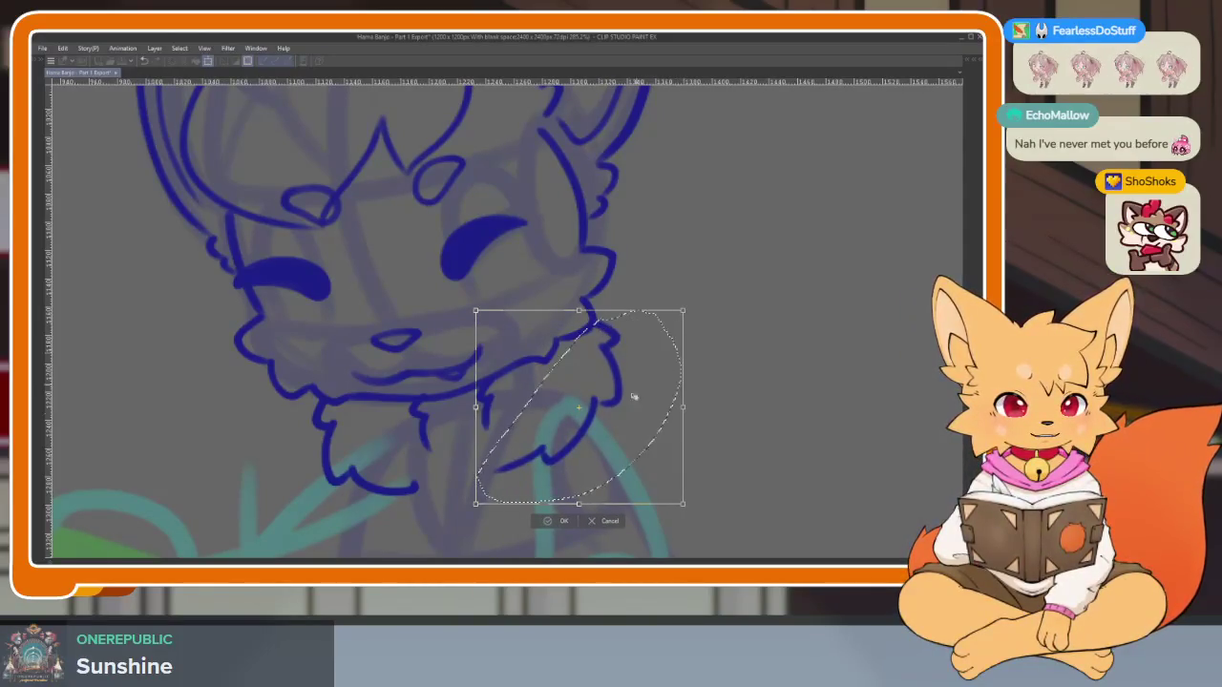
click(561, 521)
drag(575, 470, 645, 415)
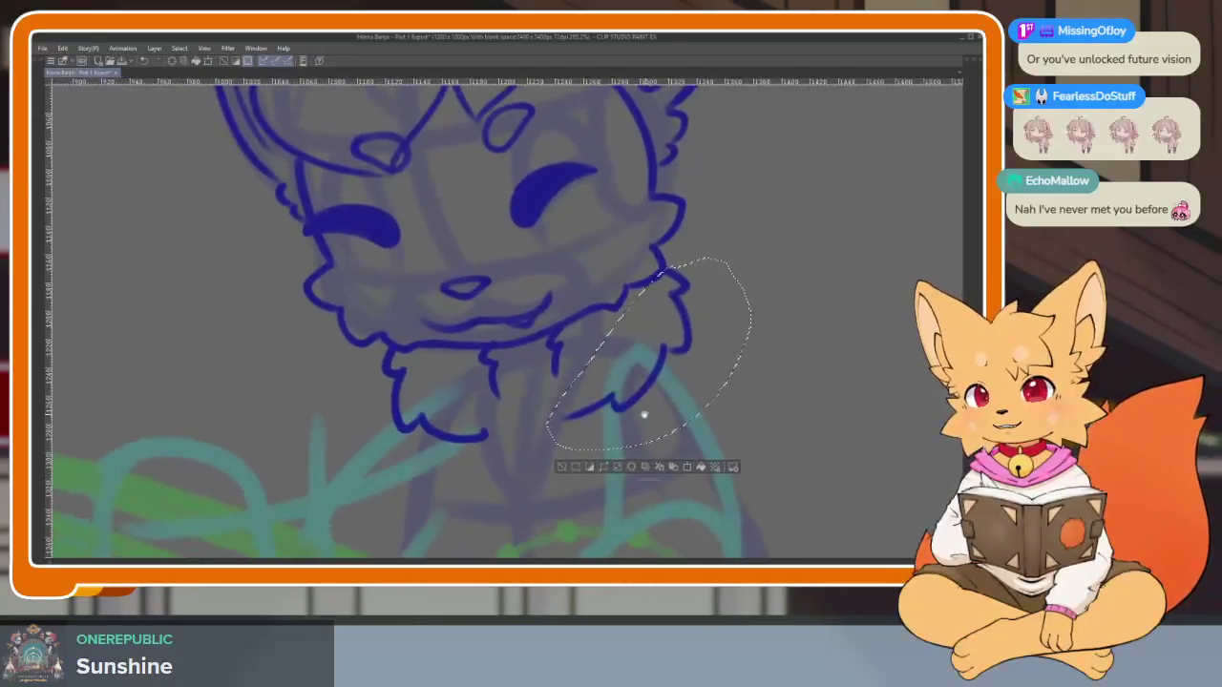
scroll(644, 416, down, 1)
key(ctrl+d)
scroll(525, 445, down, 1)
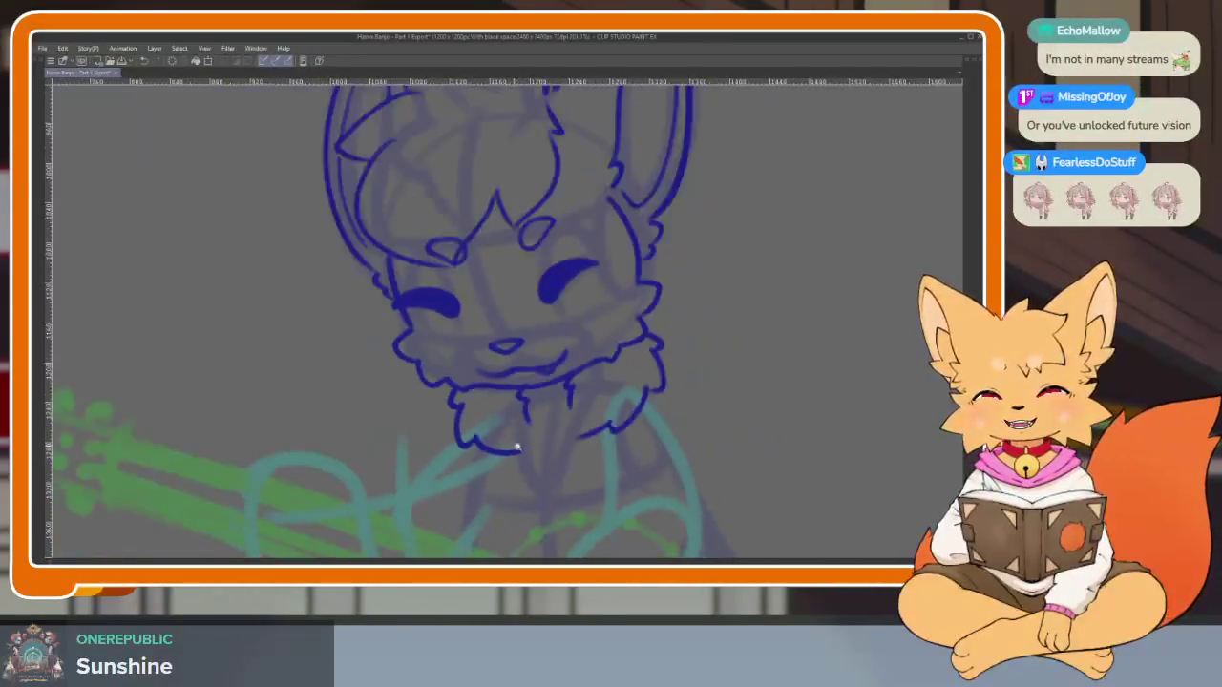
scroll(551, 480, up, 2)
scroll(550, 481, up, 2)
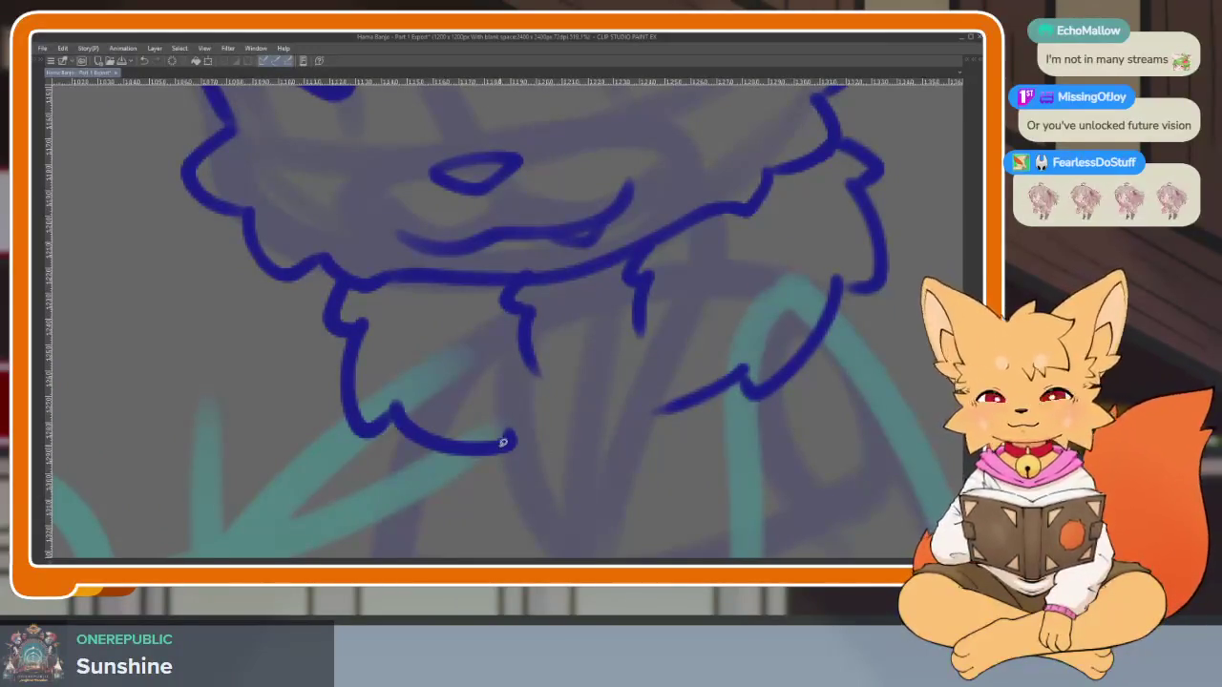
Select the left chest fur tuft and enlarge it slightly with a confirmed transform
key(Tab)
key(Tab)
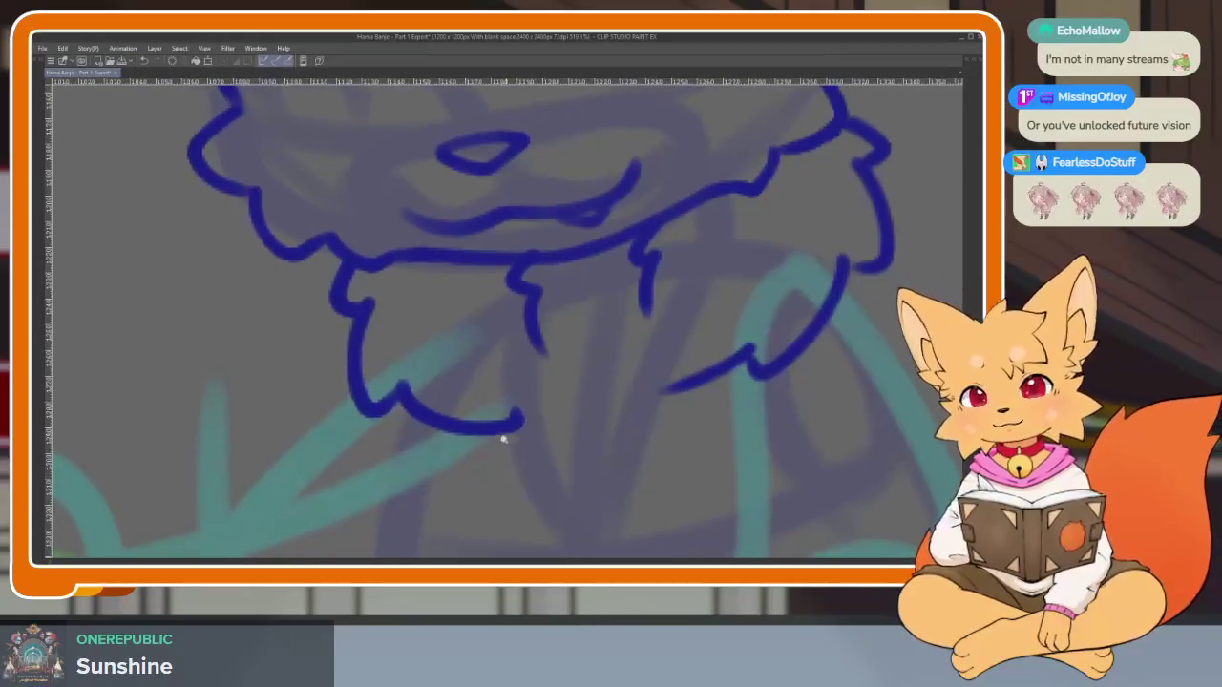
scroll(504, 433, up, 1)
scroll(513, 484, up, 1)
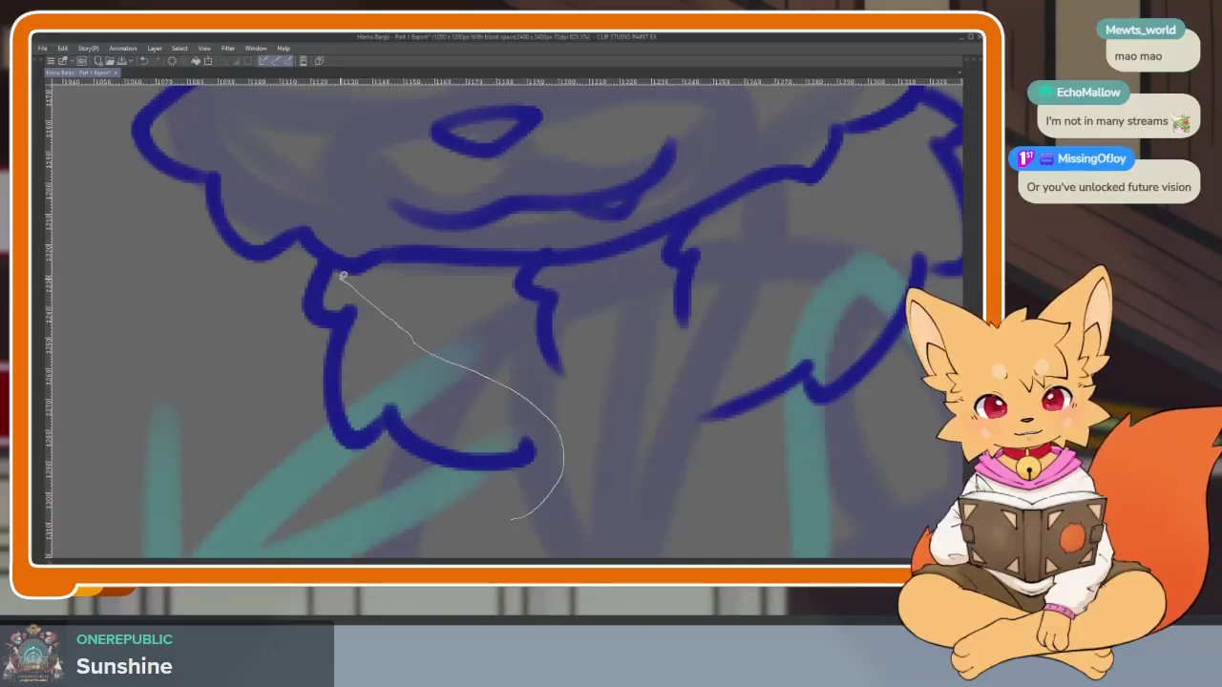
drag(481, 500, 478, 500)
scroll(481, 500, down, 2)
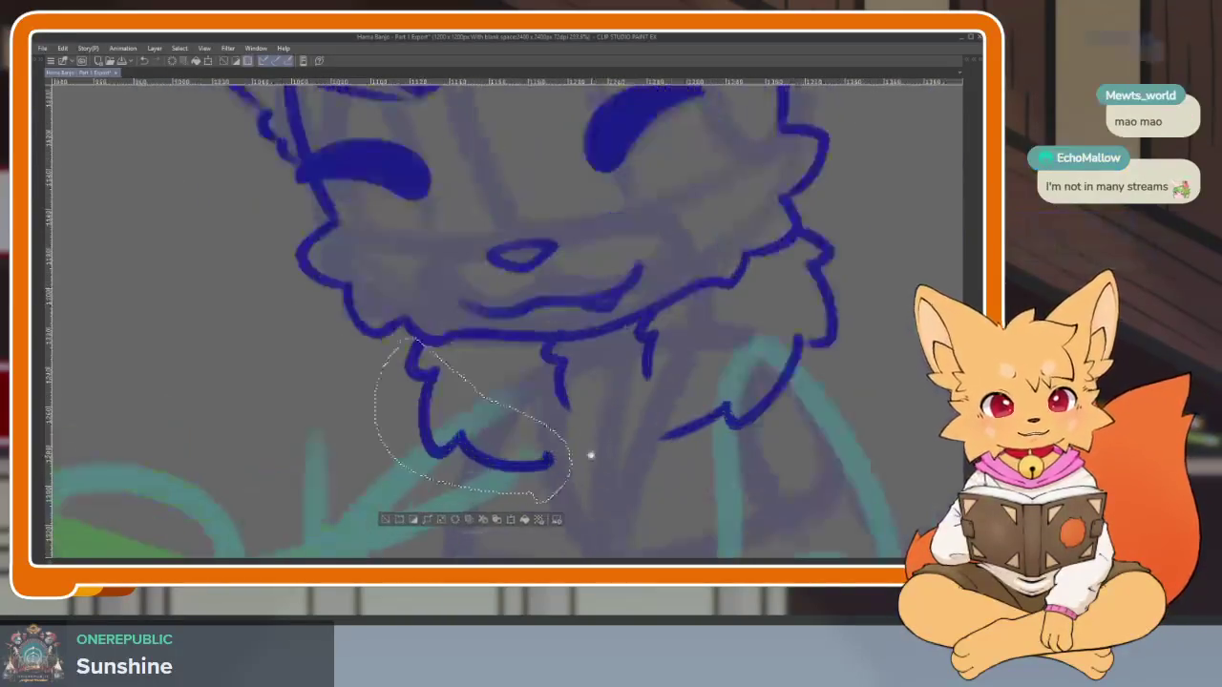
key(ctrl+t)
drag(364, 336, 348, 325)
click(436, 522)
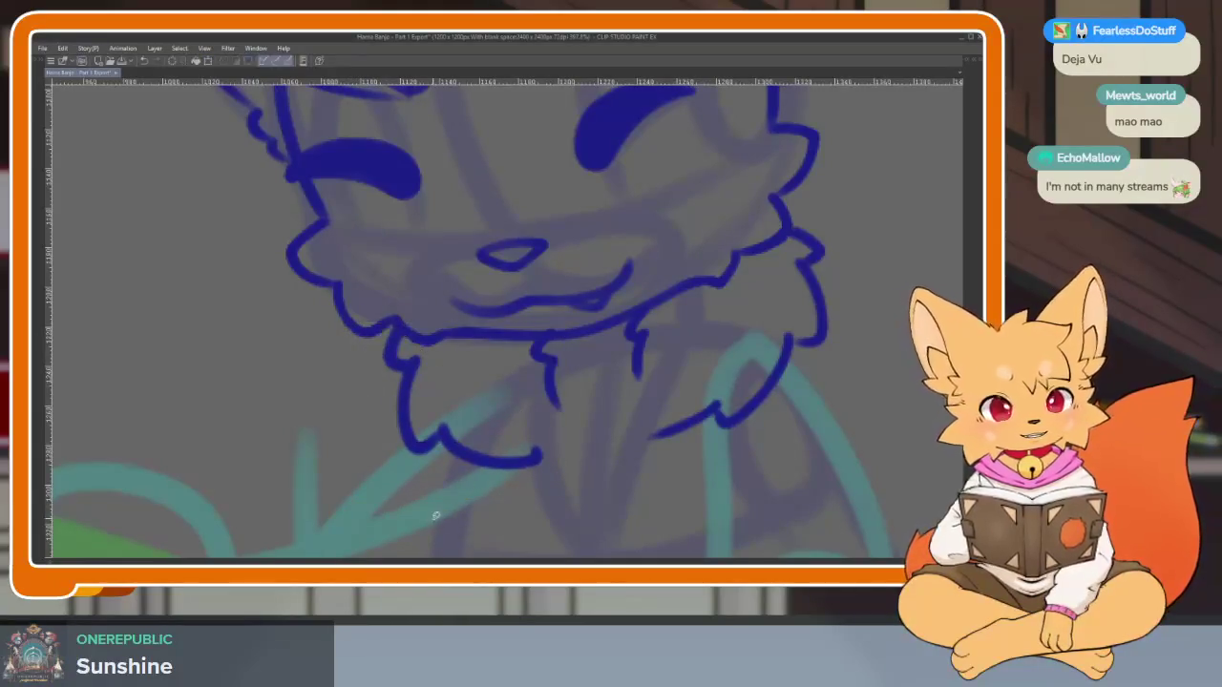
scroll(799, 430, down, 3)
scroll(703, 410, up, 2)
scroll(713, 408, up, 1)
key(Tab)
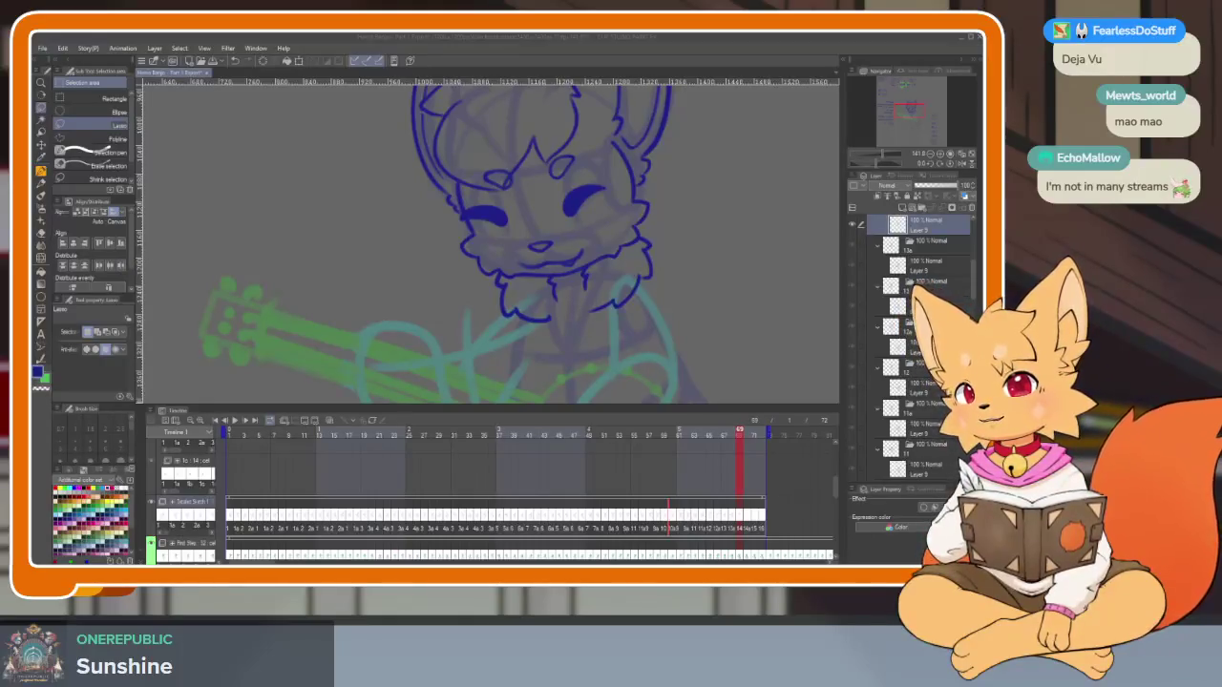
View the fully inked first frame zoomed out with the panels hidden
click(538, 44)
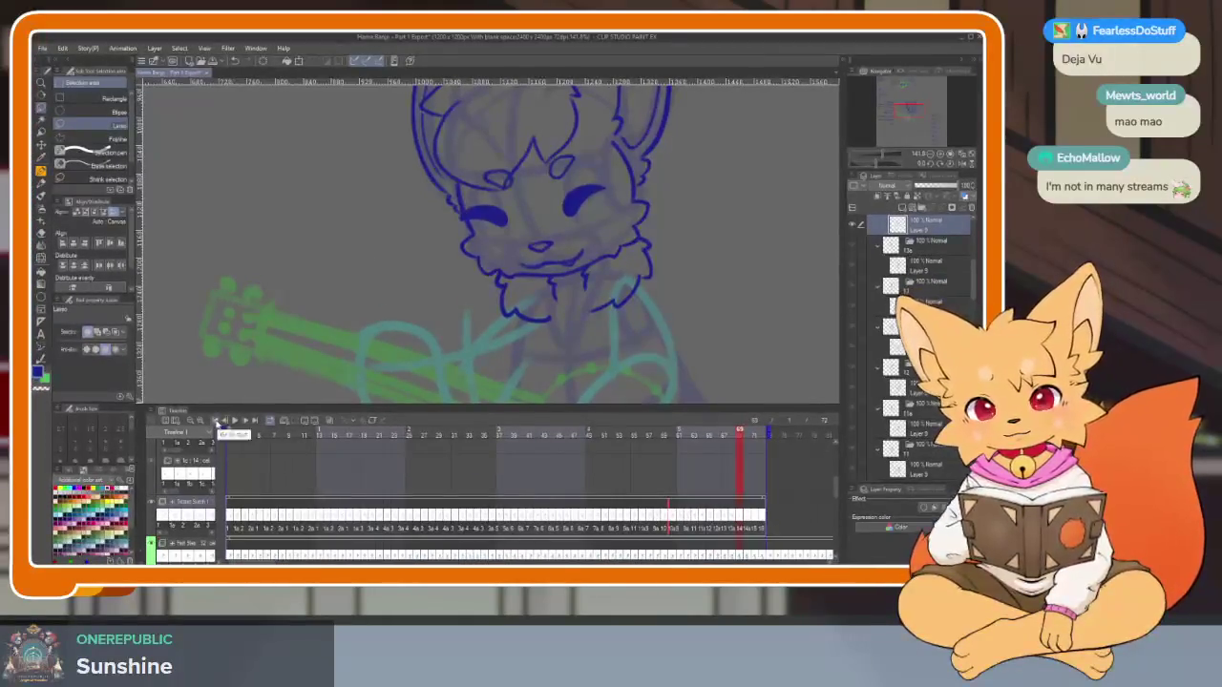
key(Tab)
scroll(668, 382, down, 3)
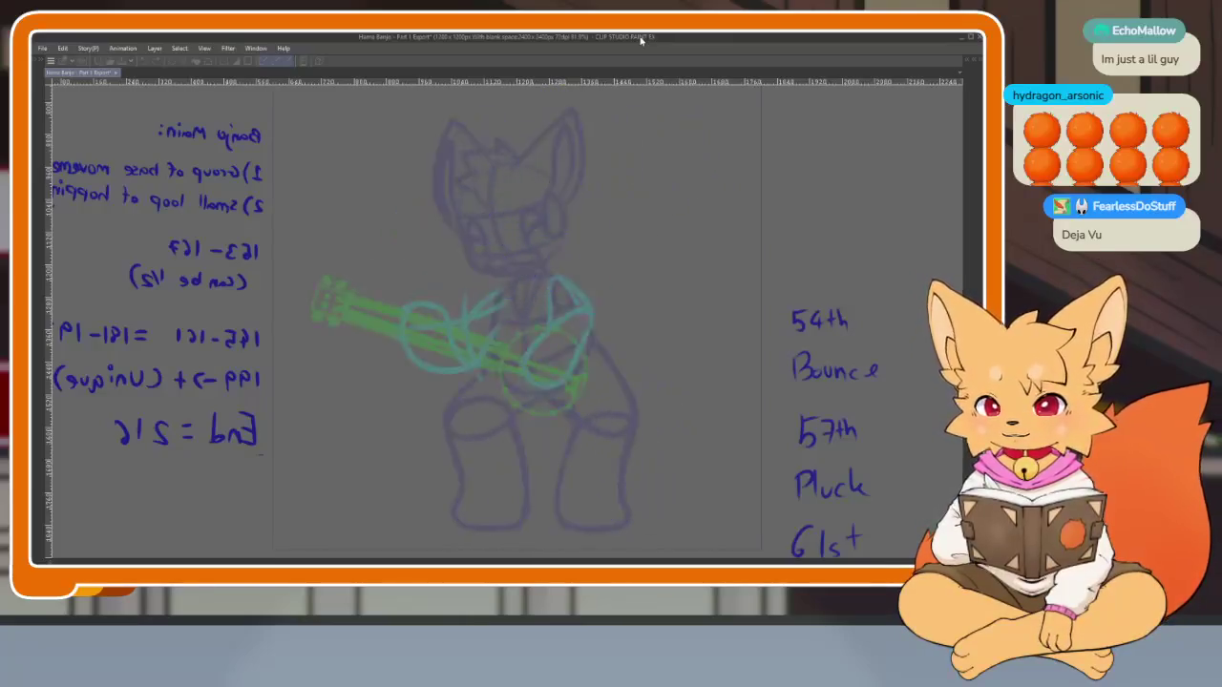
key(Tab)
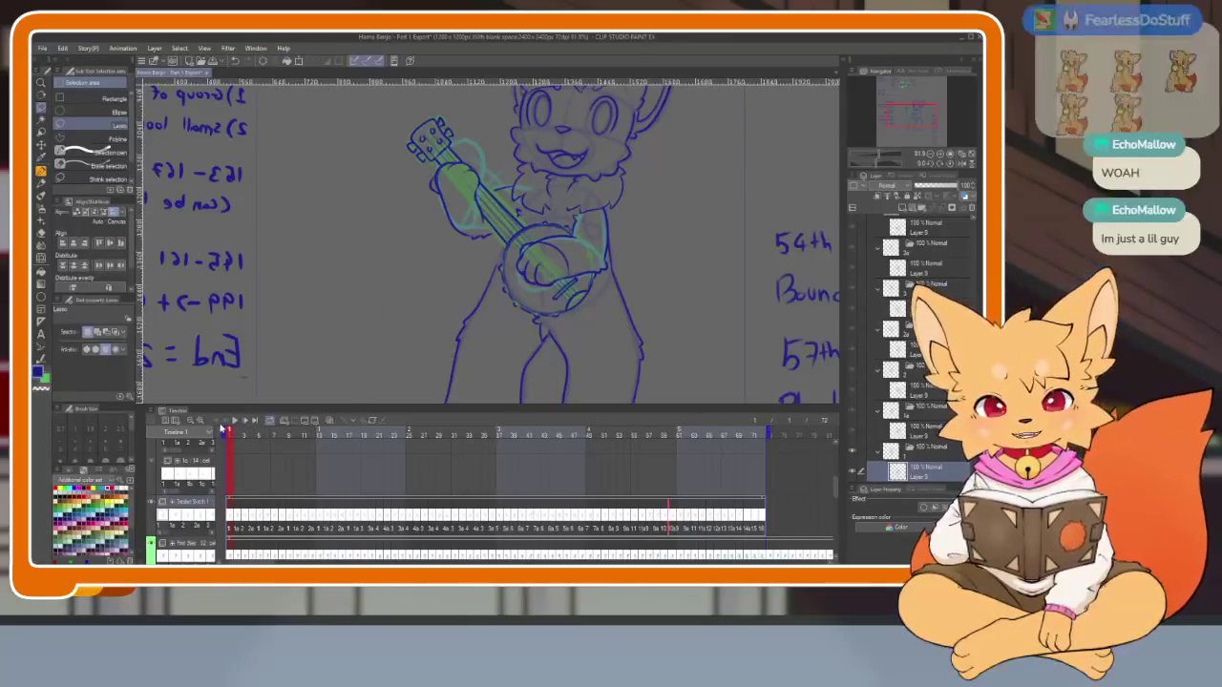
key(Tab)
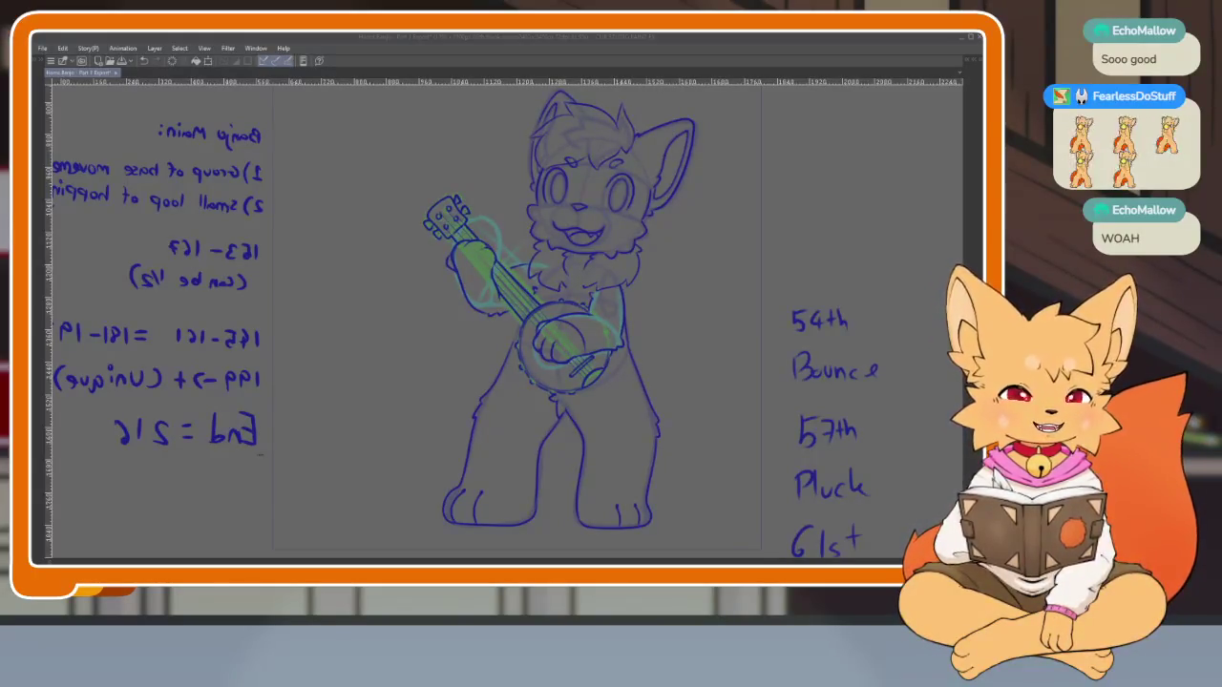
Move the timeline playhead back to around frame 60
click(545, 40)
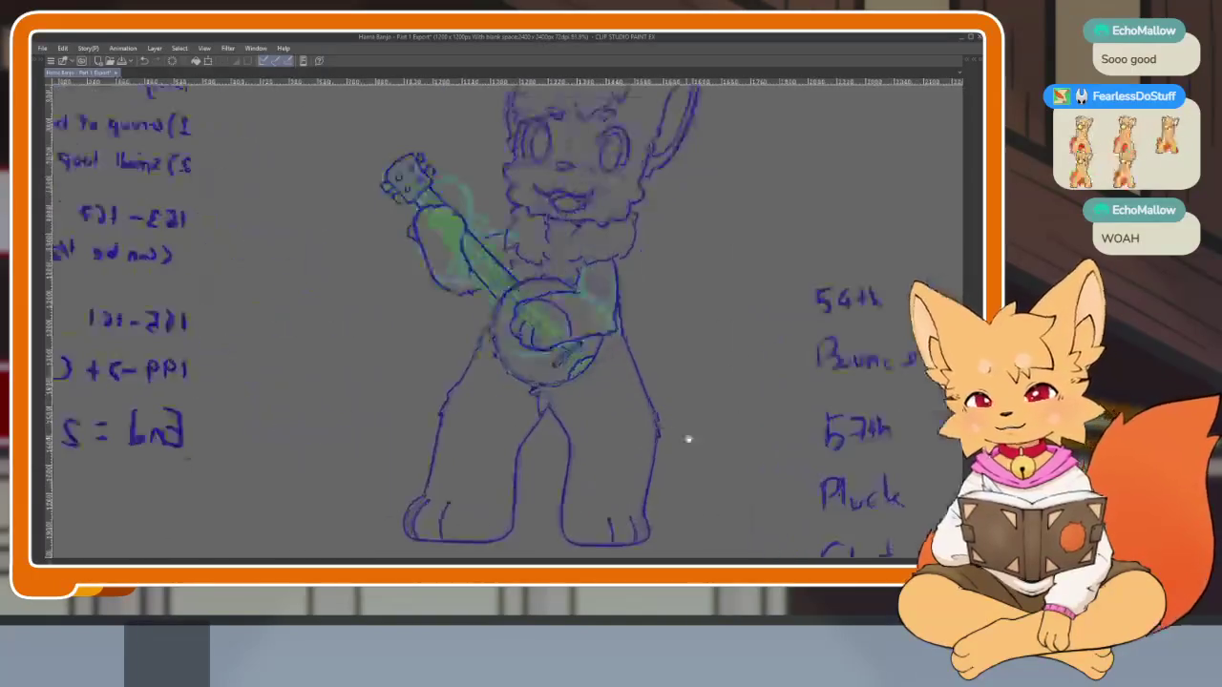
scroll(630, 457, up, 2)
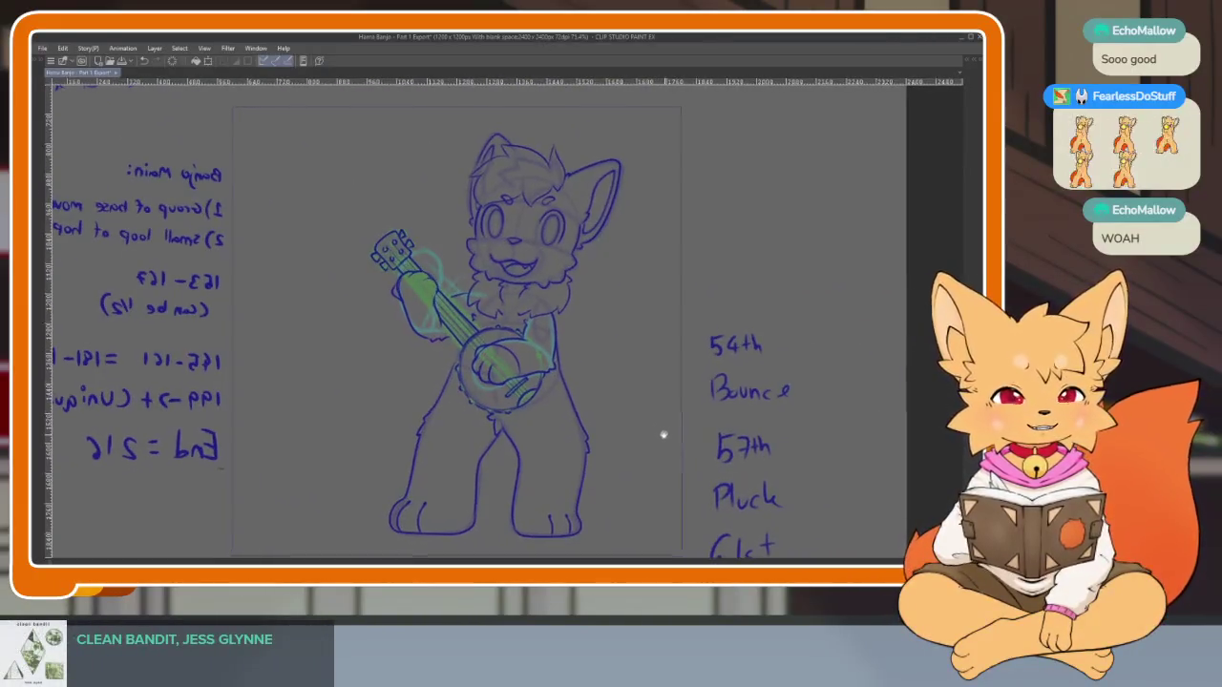
key(Tab)
drag(643, 433, 732, 431)
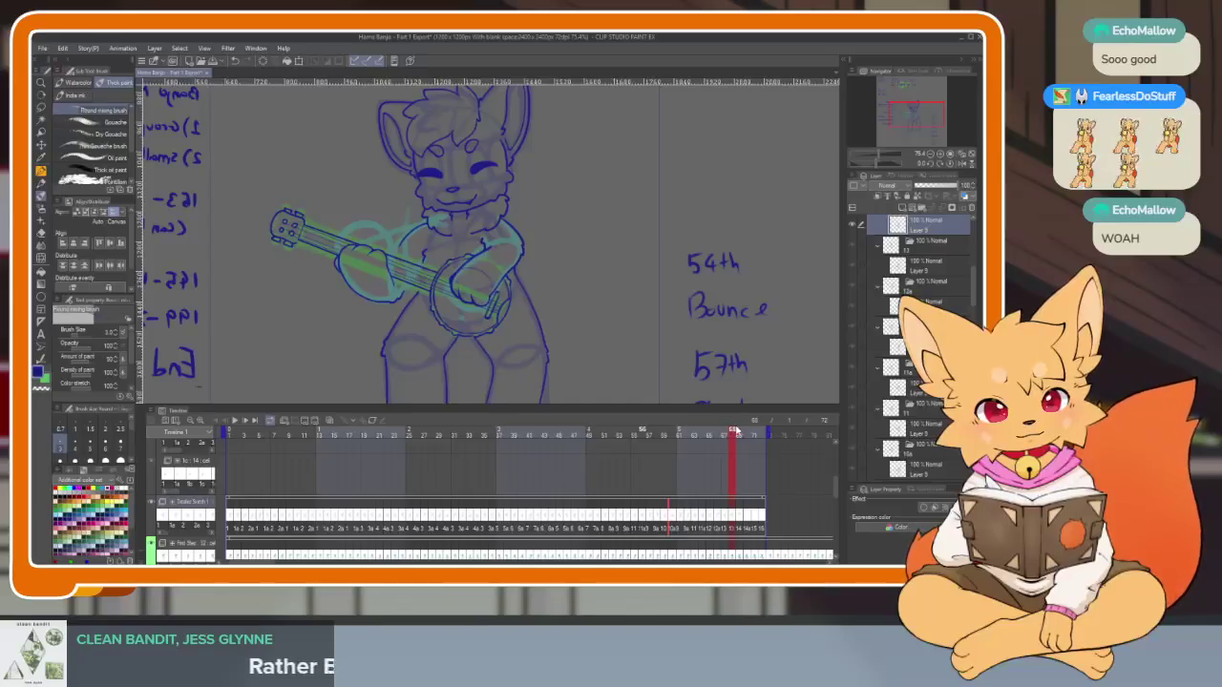
Hide the panels, zoom in, and ink the paw's dark-blue oval loop, redoing a misplaced first curve
key(Tab)
scroll(579, 437, up, 1)
scroll(578, 436, up, 4)
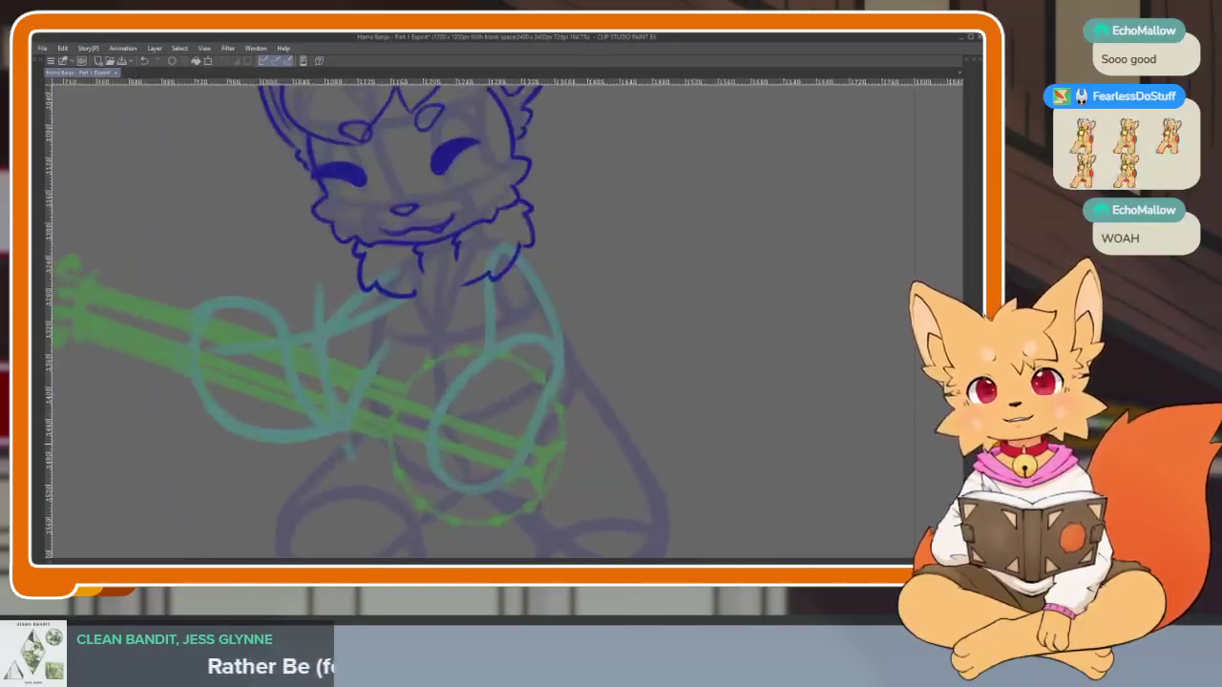
scroll(604, 444, up, 1)
scroll(591, 449, up, 1)
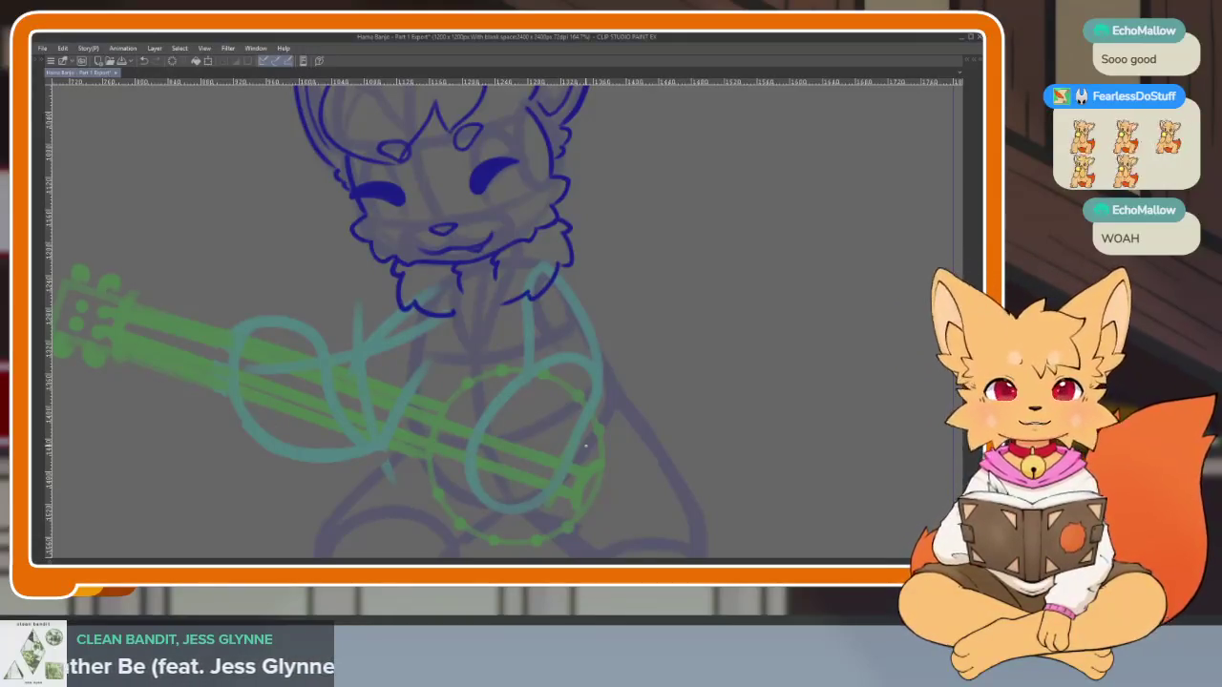
scroll(588, 434, up, 1)
scroll(592, 430, up, 1)
scroll(596, 425, up, 1)
scroll(591, 439, up, 1)
scroll(592, 441, up, 1)
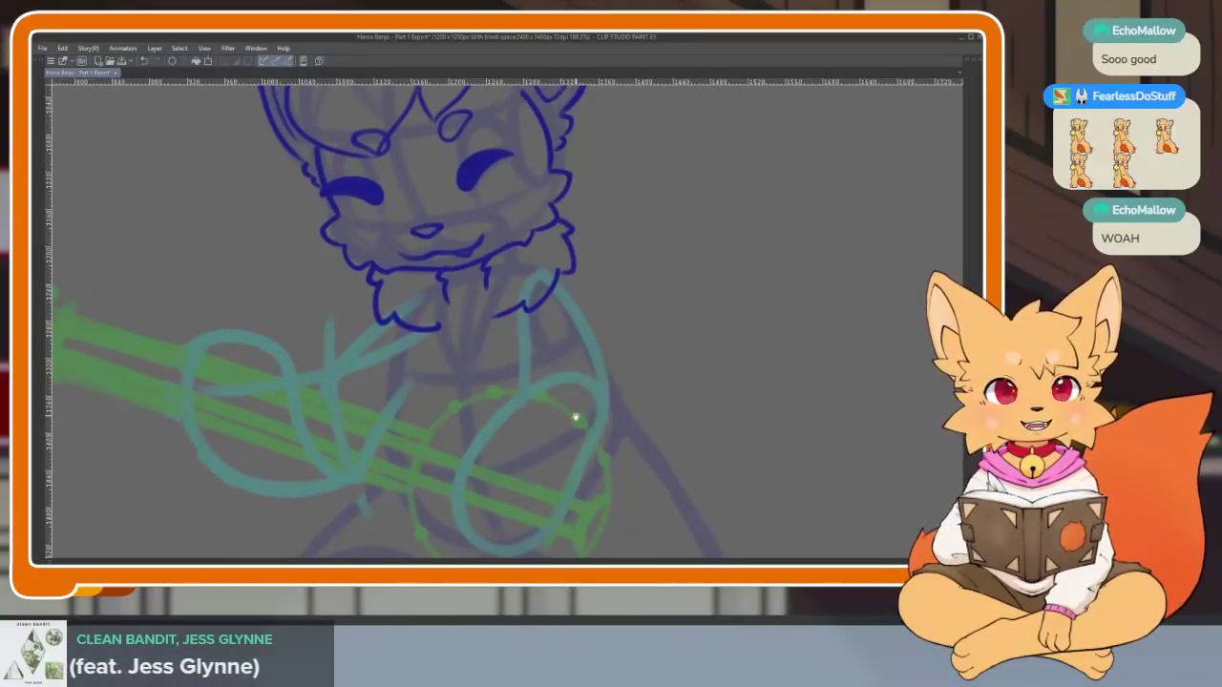
scroll(581, 444, up, 1)
scroll(582, 441, up, 1)
scroll(620, 444, up, 2)
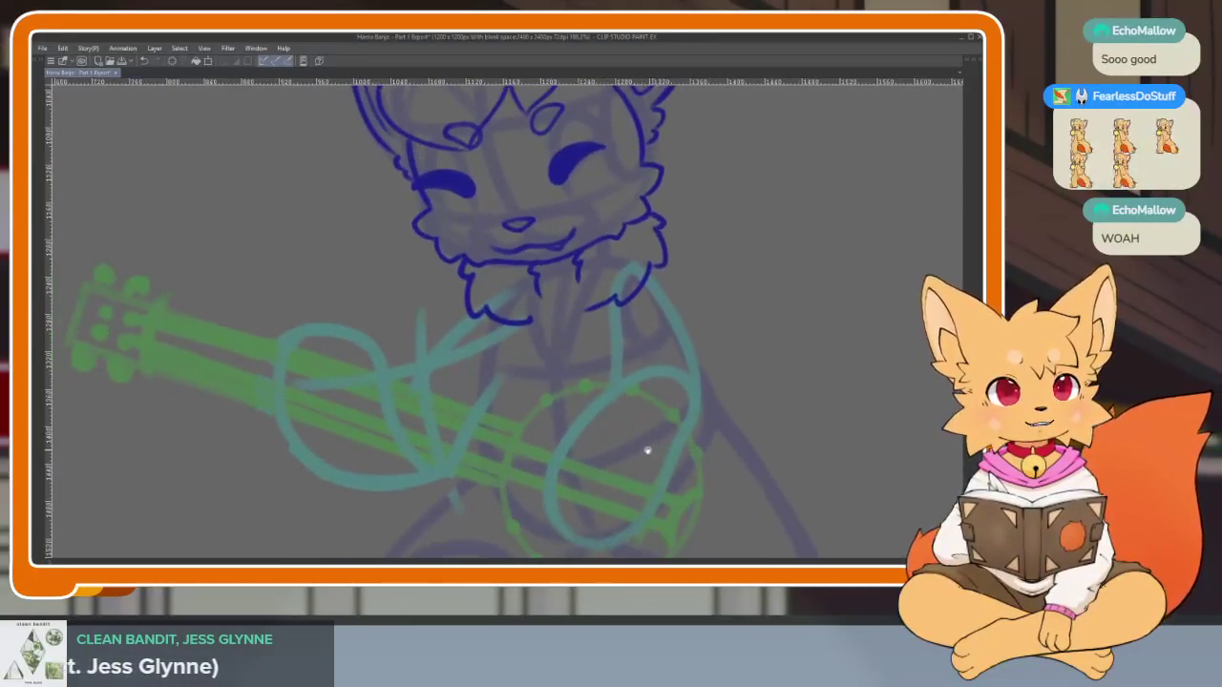
scroll(646, 450, up, 1)
scroll(624, 442, up, 1)
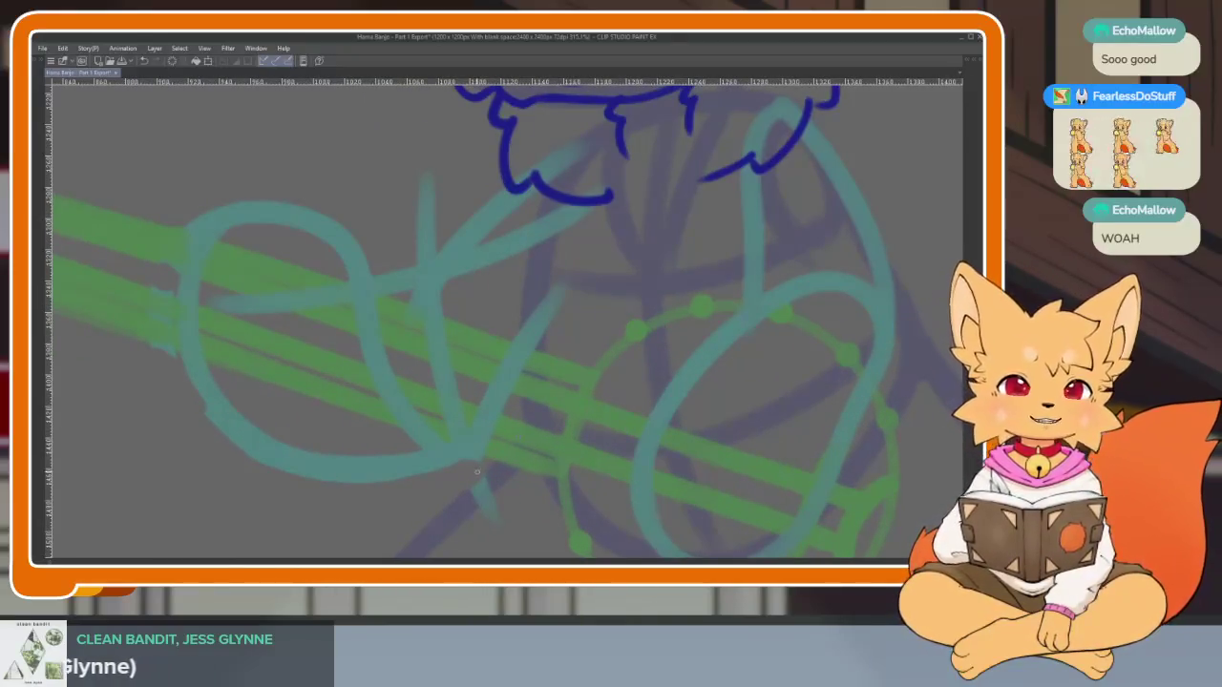
scroll(472, 466, up, 1)
scroll(464, 459, up, 1)
scroll(515, 460, up, 1)
scroll(462, 440, up, 1)
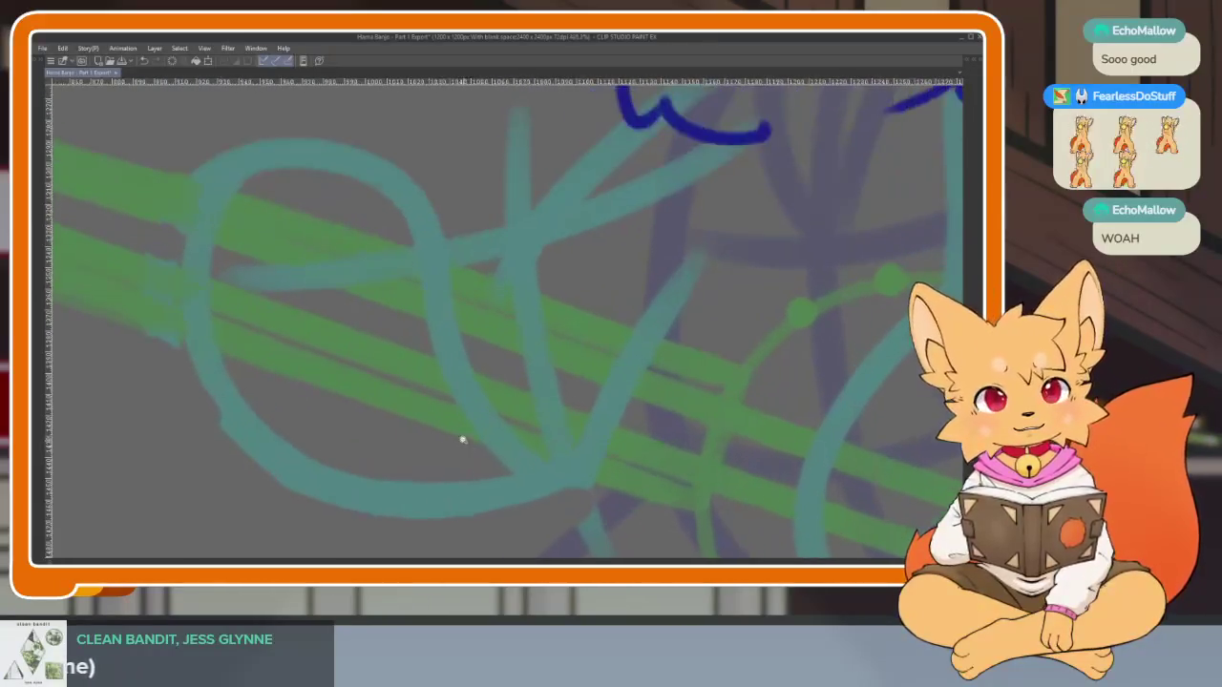
scroll(462, 440, up, 1)
scroll(478, 464, up, 1)
scroll(477, 464, up, 1)
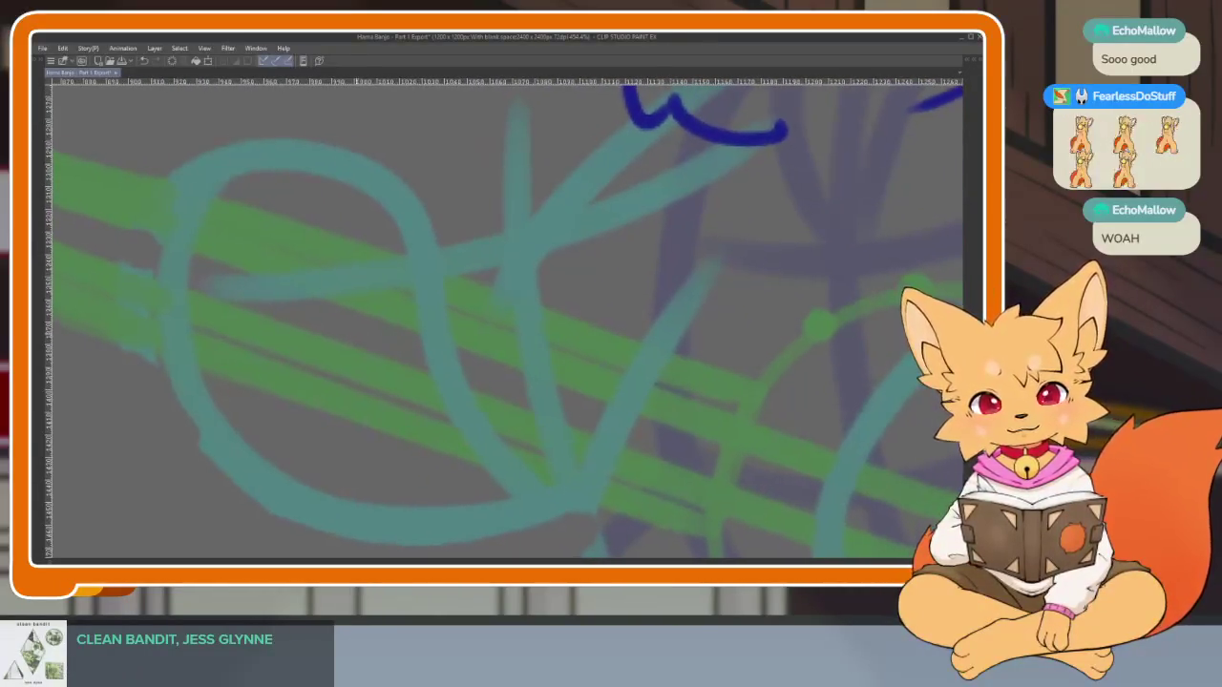
mouse_move(177, 300)
mouse_down()
mouse_move(374, 308)
mouse_move(439, 372)
mouse_up()
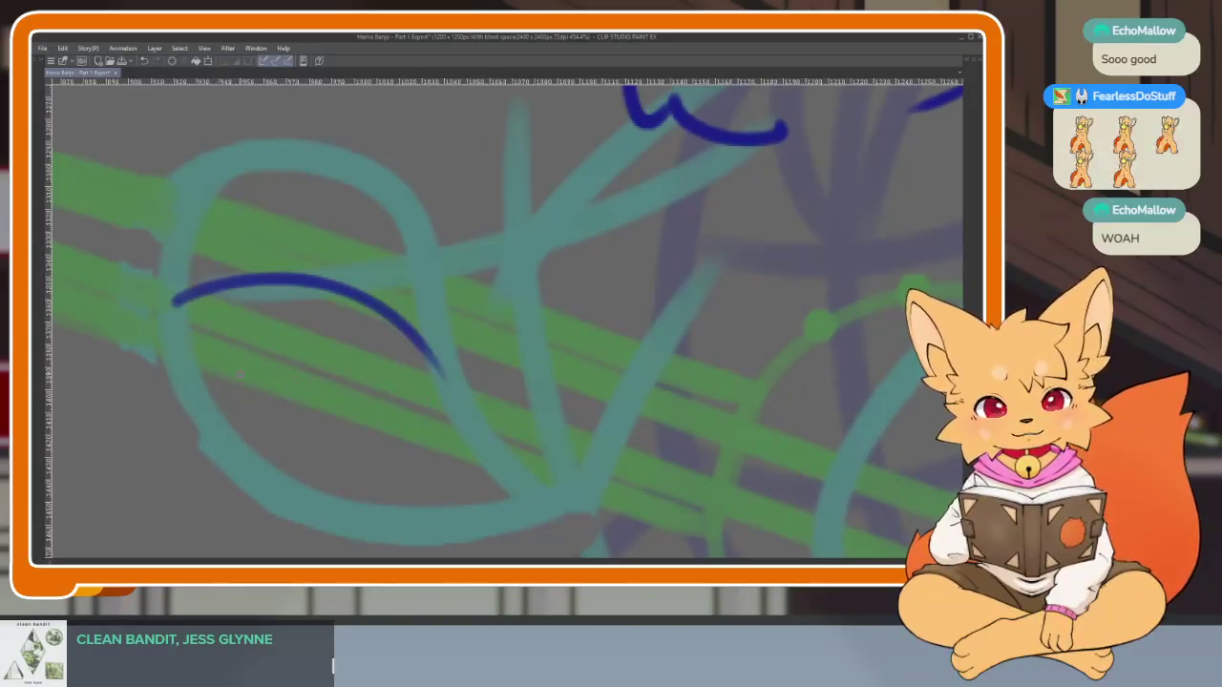
key(ctrl+z)
mouse_move(225, 302)
mouse_down()
mouse_move(410, 300)
mouse_move(449, 363)
mouse_up()
mouse_move(261, 486)
mouse_down()
mouse_move(362, 516)
mouse_move(448, 496)
mouse_move(472, 430)
mouse_move(435, 361)
mouse_up()
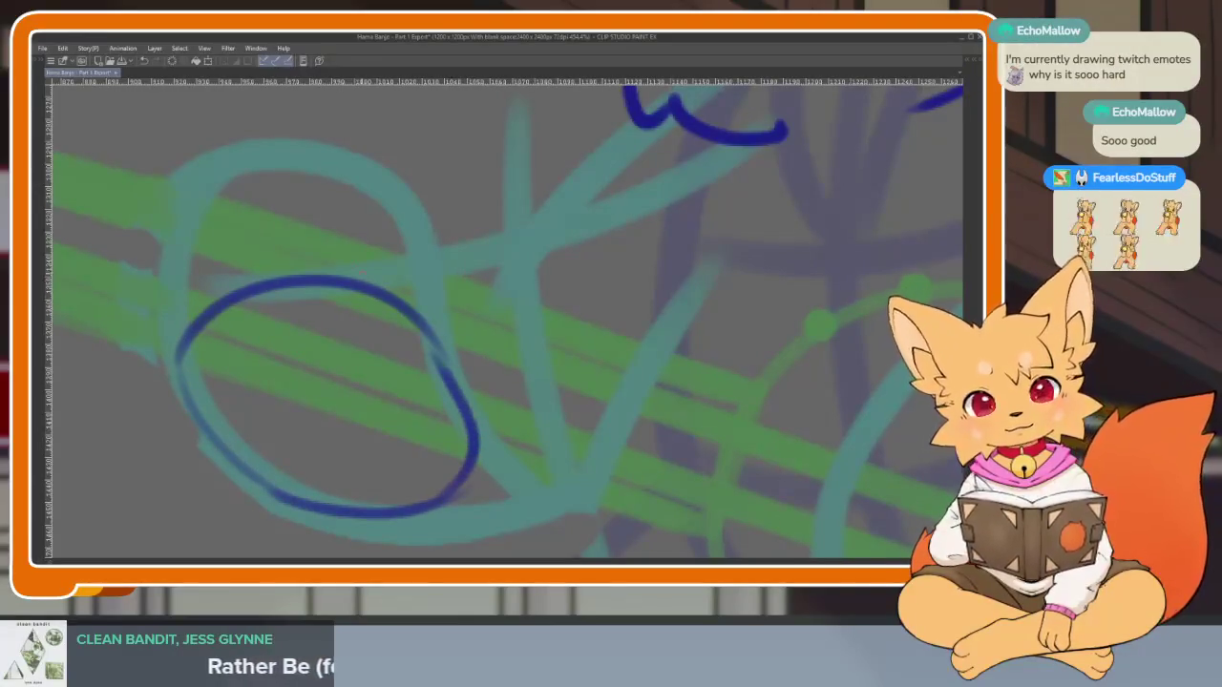
Retrace the loop to thicken it and erase the stray overhang on its left edge
scroll(532, 423, up, 2)
scroll(570, 449, down, 3)
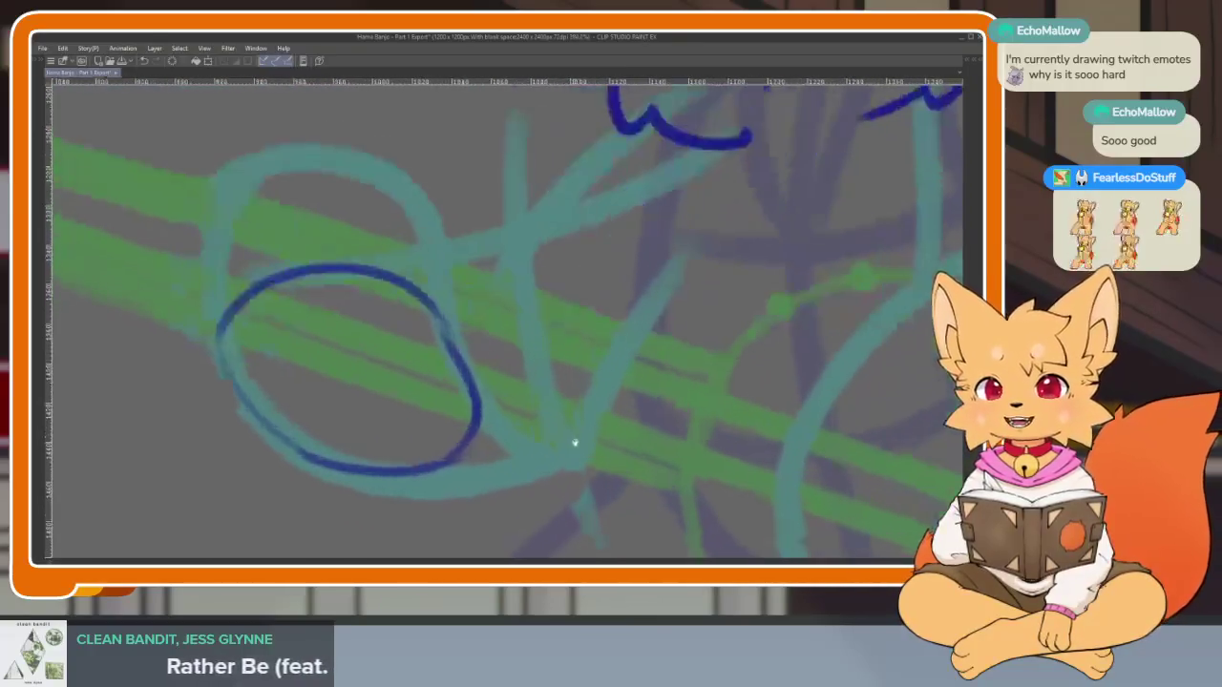
scroll(554, 458, up, 1)
scroll(620, 444, right, 1)
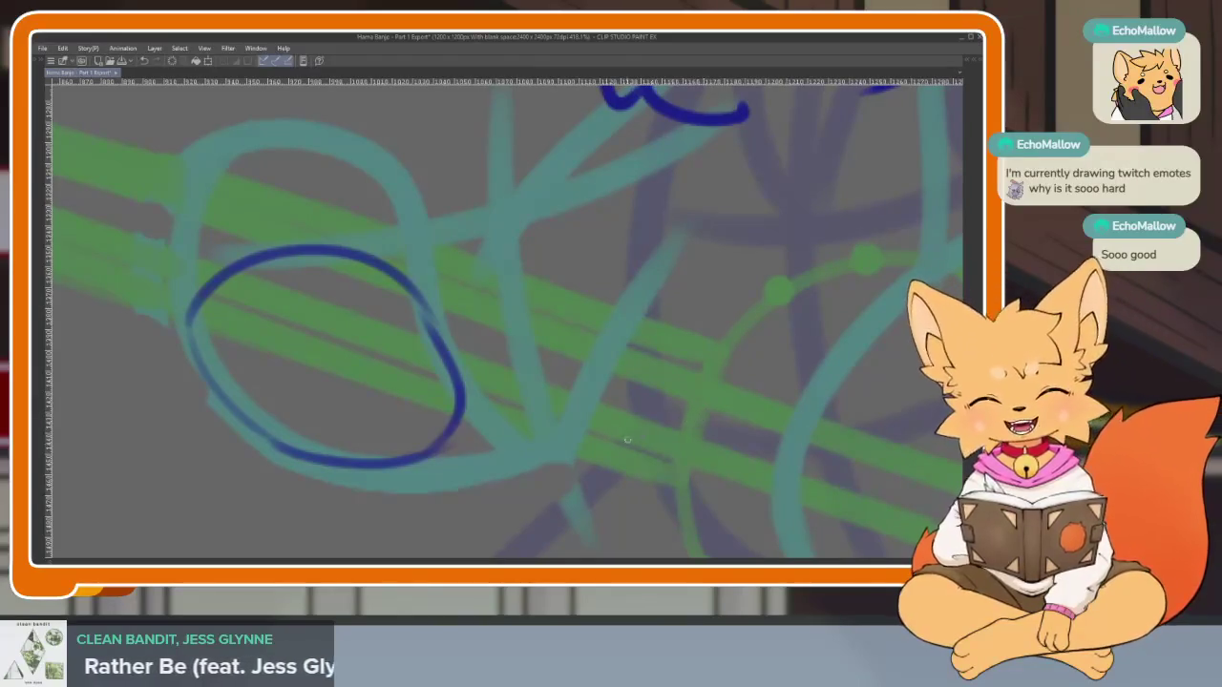
scroll(464, 475, up, 1)
mouse_move(464, 475)
mouse_down()
mouse_move(540, 491)
mouse_move(541, 507)
mouse_up()
scroll(551, 491, down, 1)
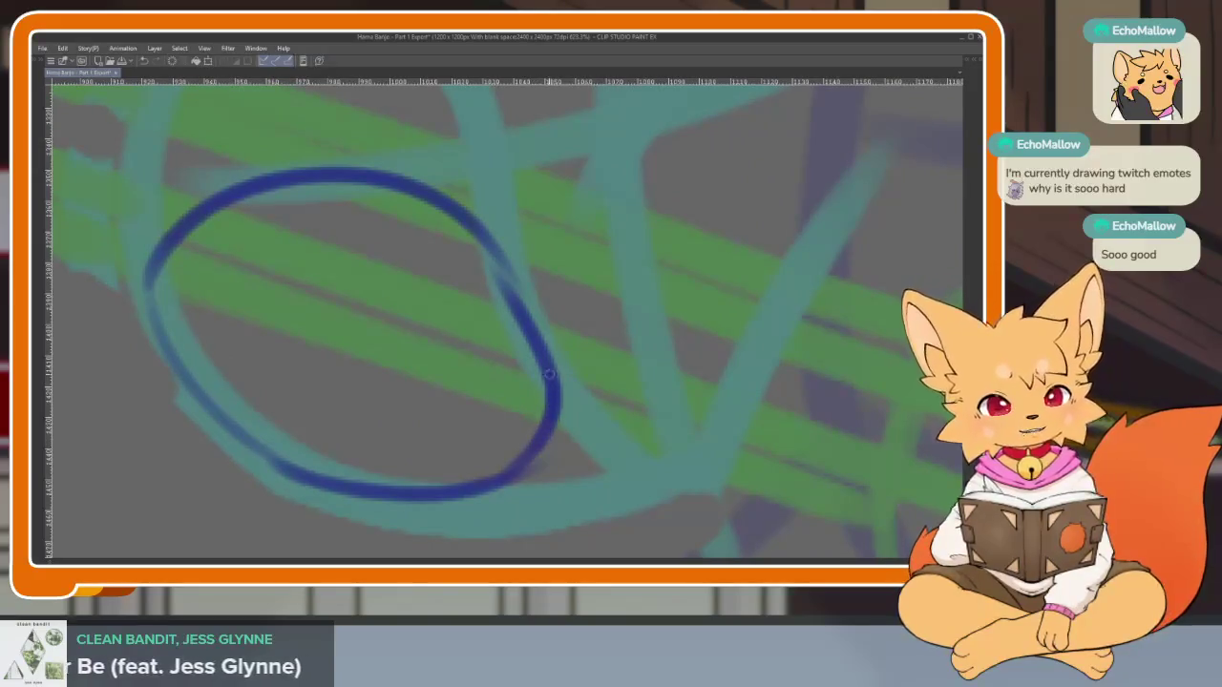
drag(501, 267, 517, 446)
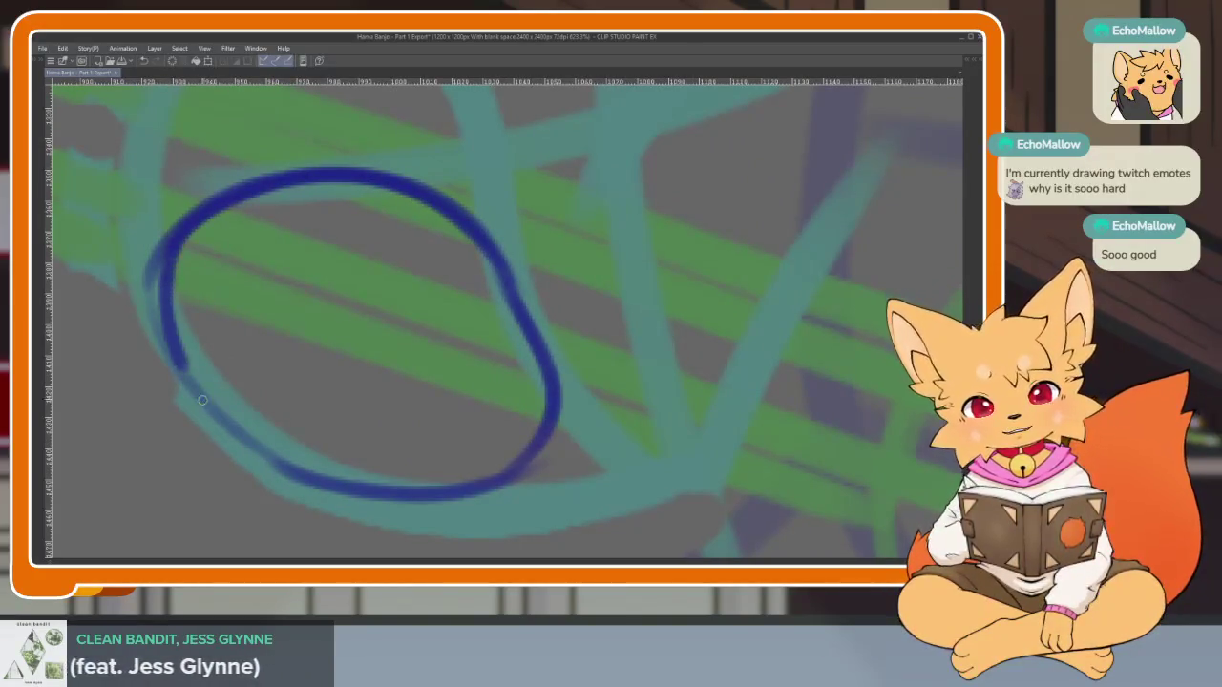
scroll(663, 440, up, 1)
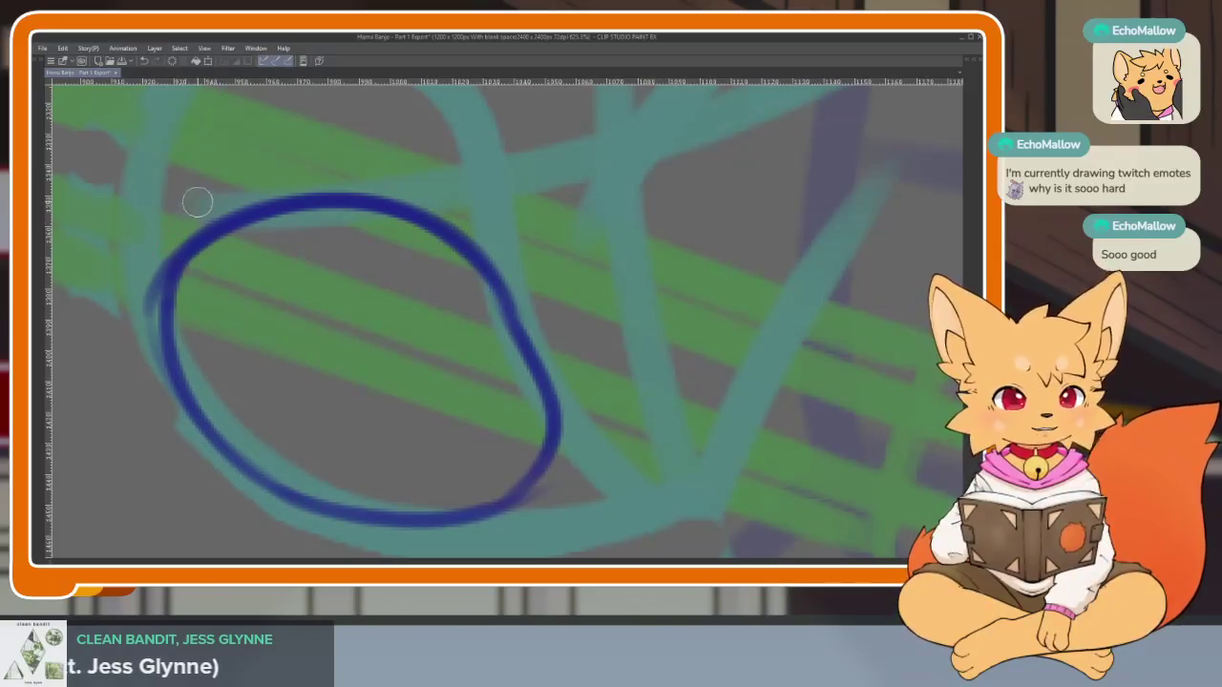
drag(157, 272, 162, 418)
drag(164, 351, 178, 399)
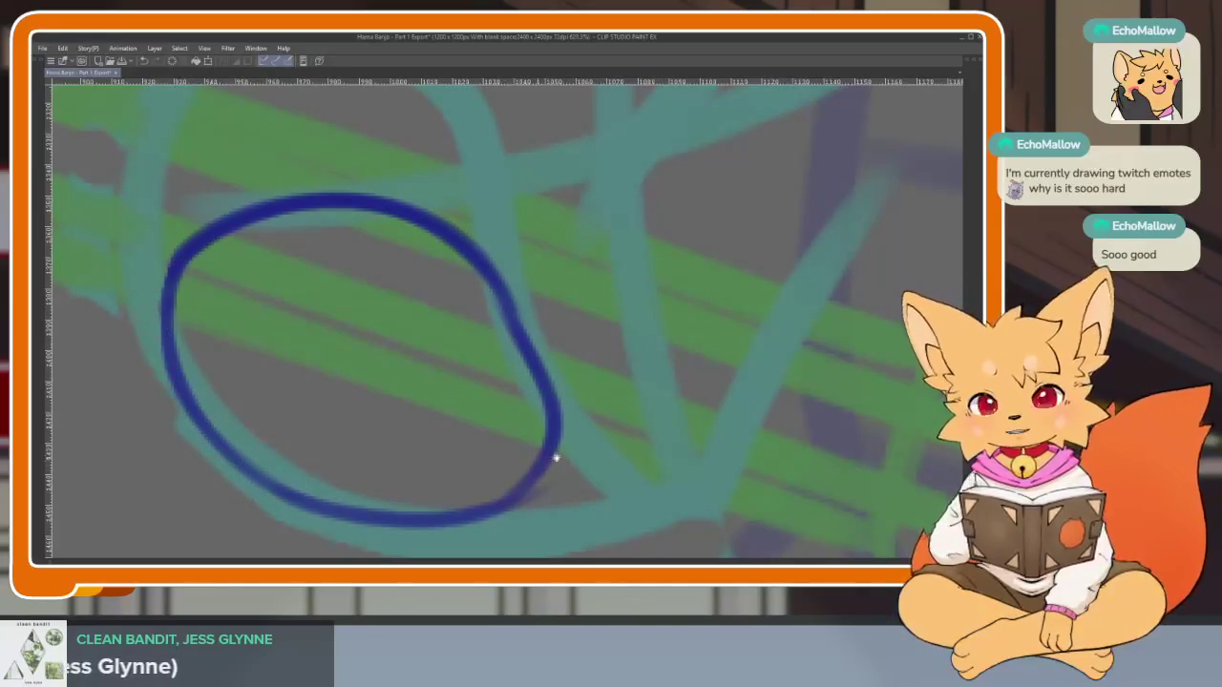
scroll(554, 458, down, 1)
scroll(628, 441, down, 2)
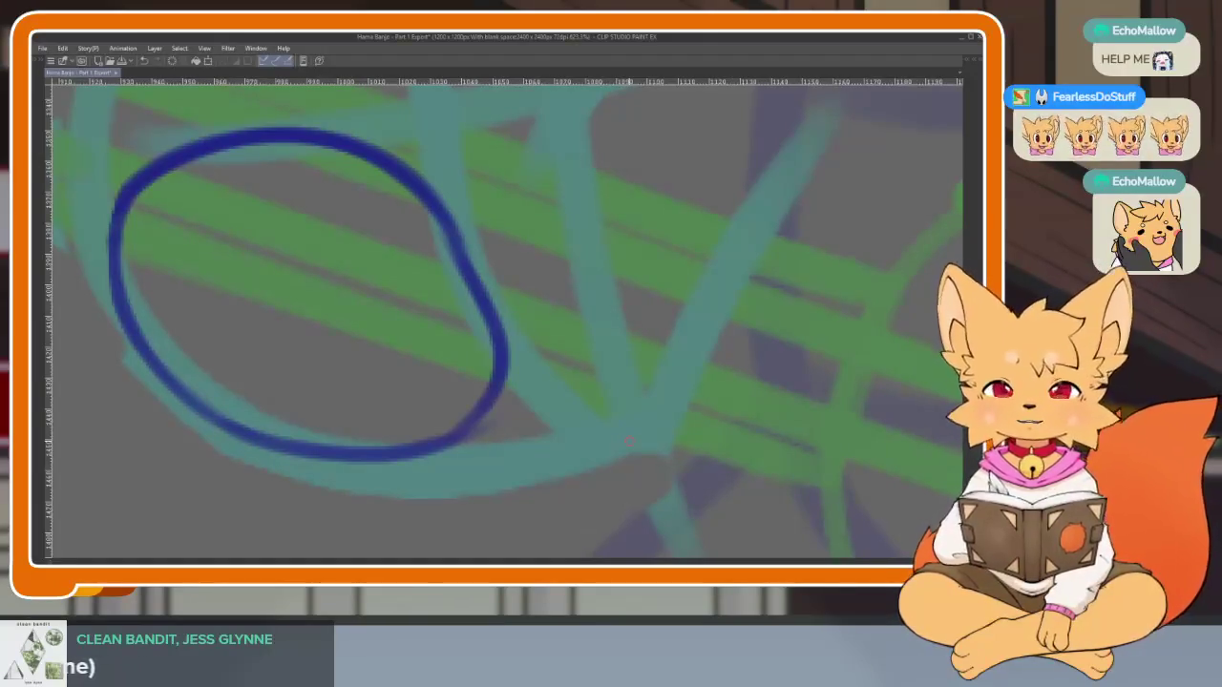
drag(583, 382, 632, 362)
key(ctrl+z)
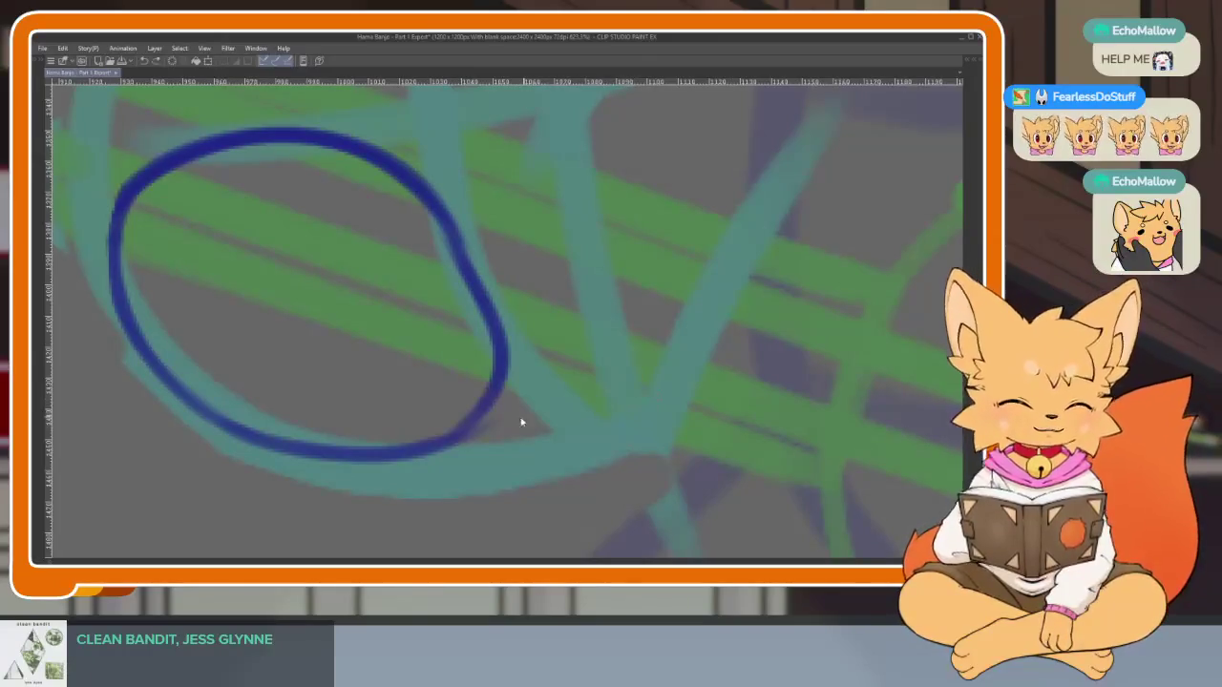
Ink two finger curves inside the paw and retrace its left side
drag(521, 417, 539, 434)
scroll(682, 457, down, 5)
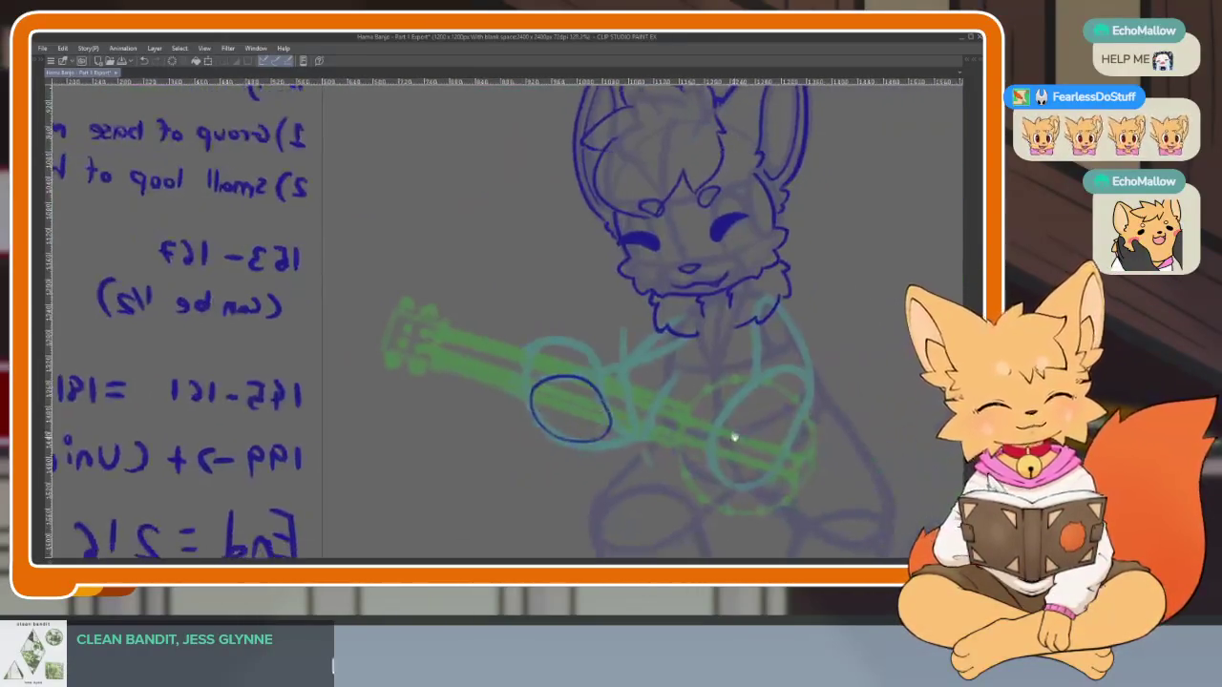
scroll(731, 436, up, 1)
scroll(630, 448, up, 2)
scroll(592, 428, up, 2)
scroll(623, 445, down, 1)
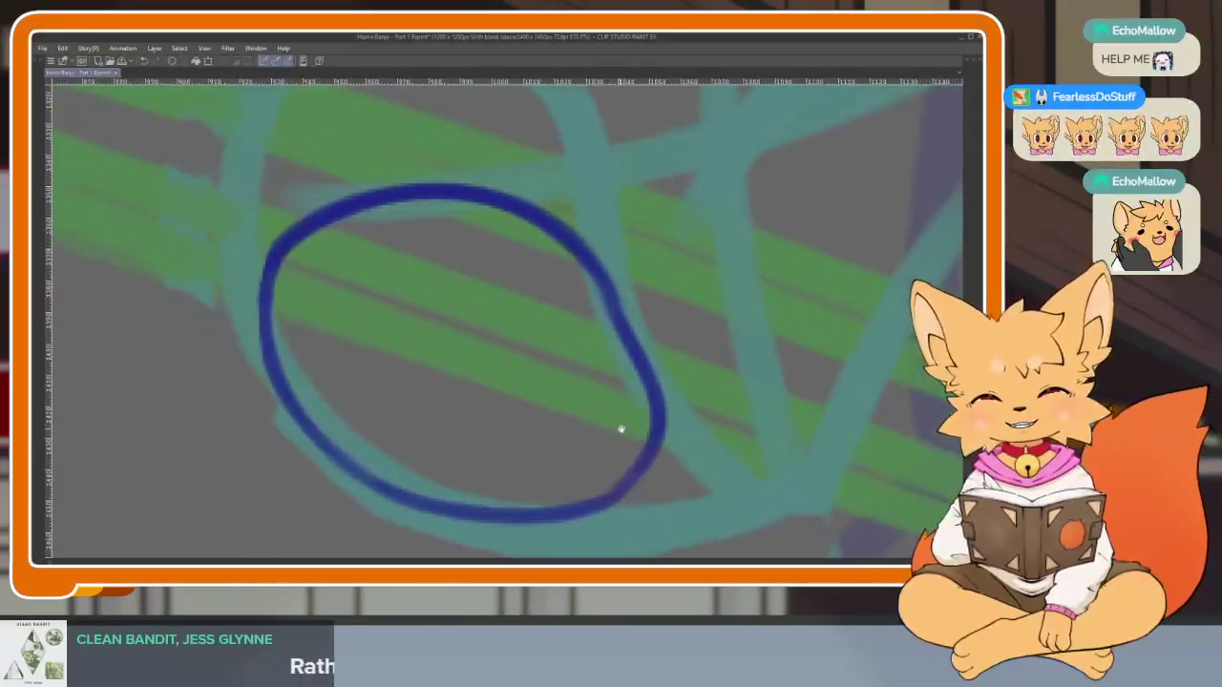
drag(621, 429, 610, 442)
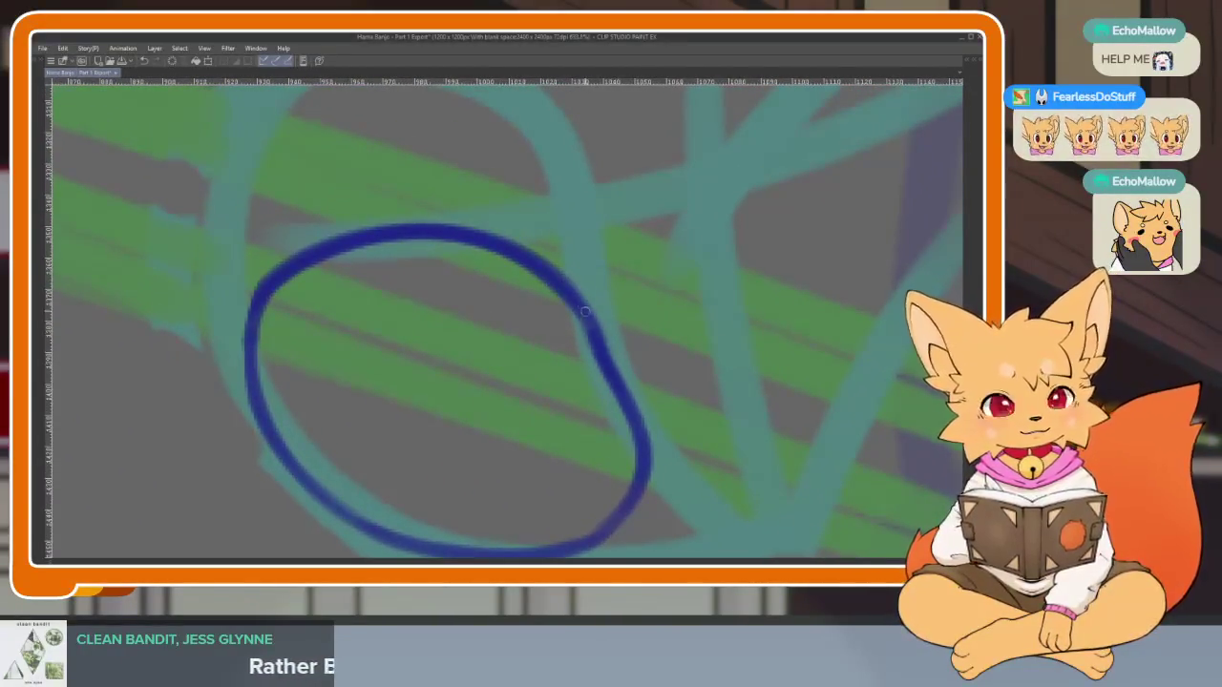
drag(454, 296, 442, 382)
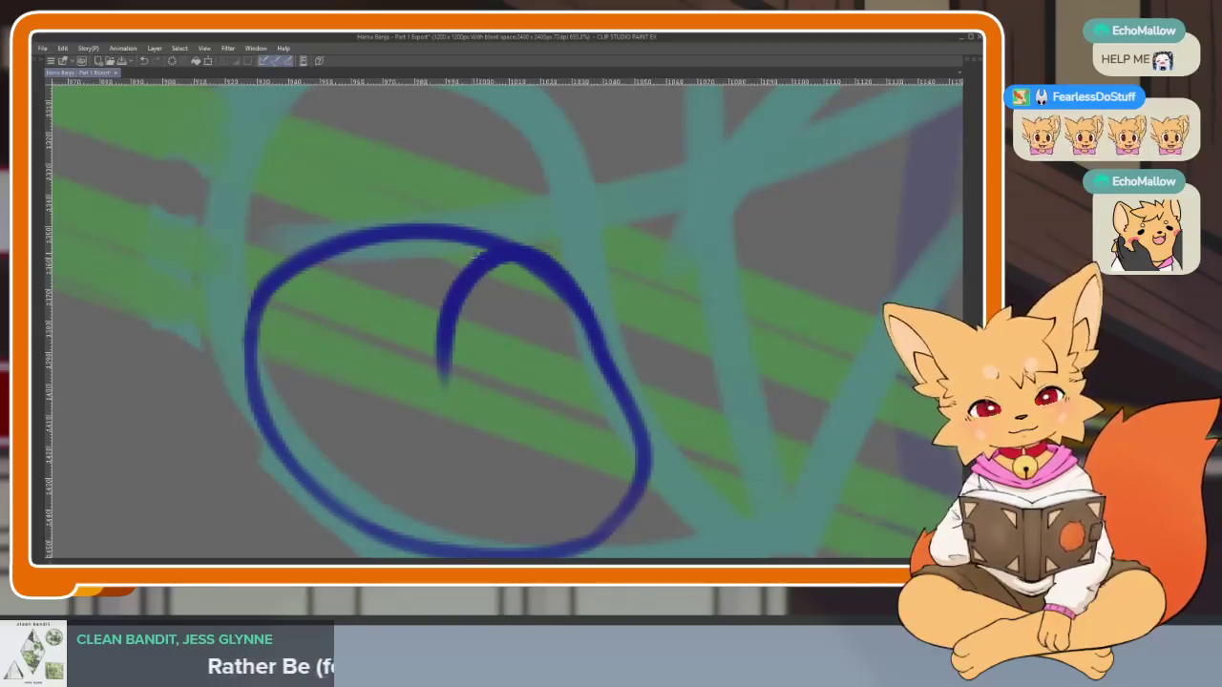
drag(357, 241, 320, 321)
mouse_move(274, 276)
mouse_down()
mouse_move(243, 411)
mouse_move(286, 482)
mouse_up()
scroll(646, 333, down, 3)
scroll(671, 353, up, 3)
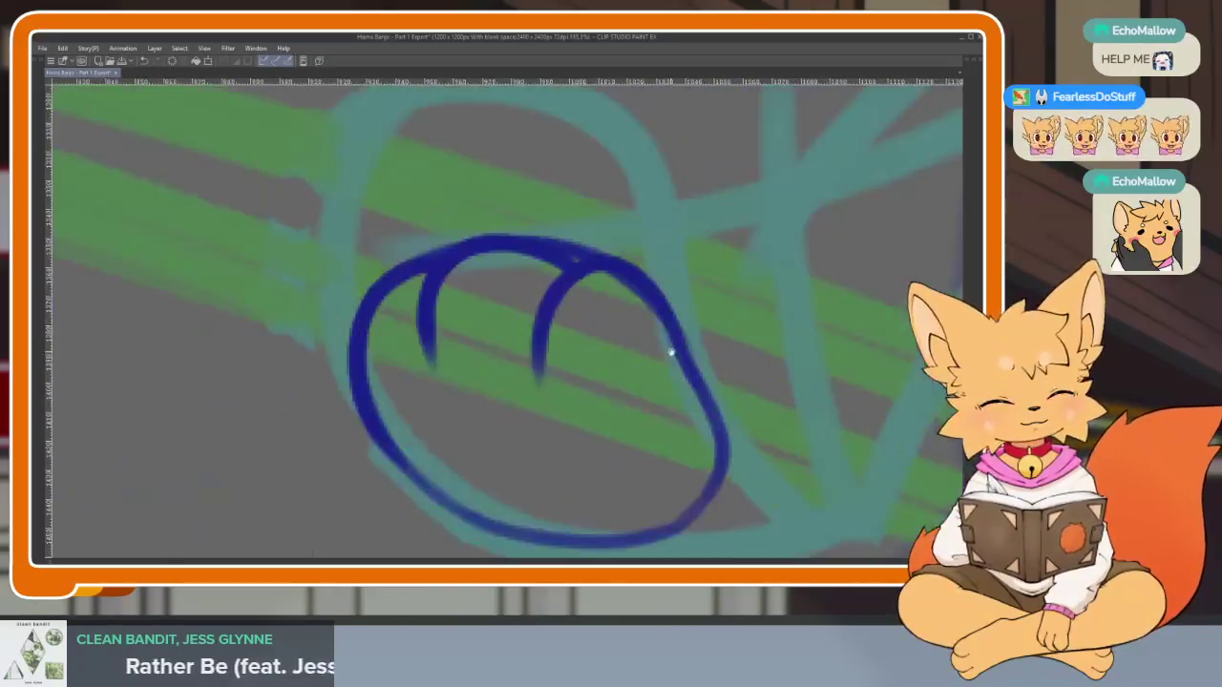
drag(671, 353, 674, 396)
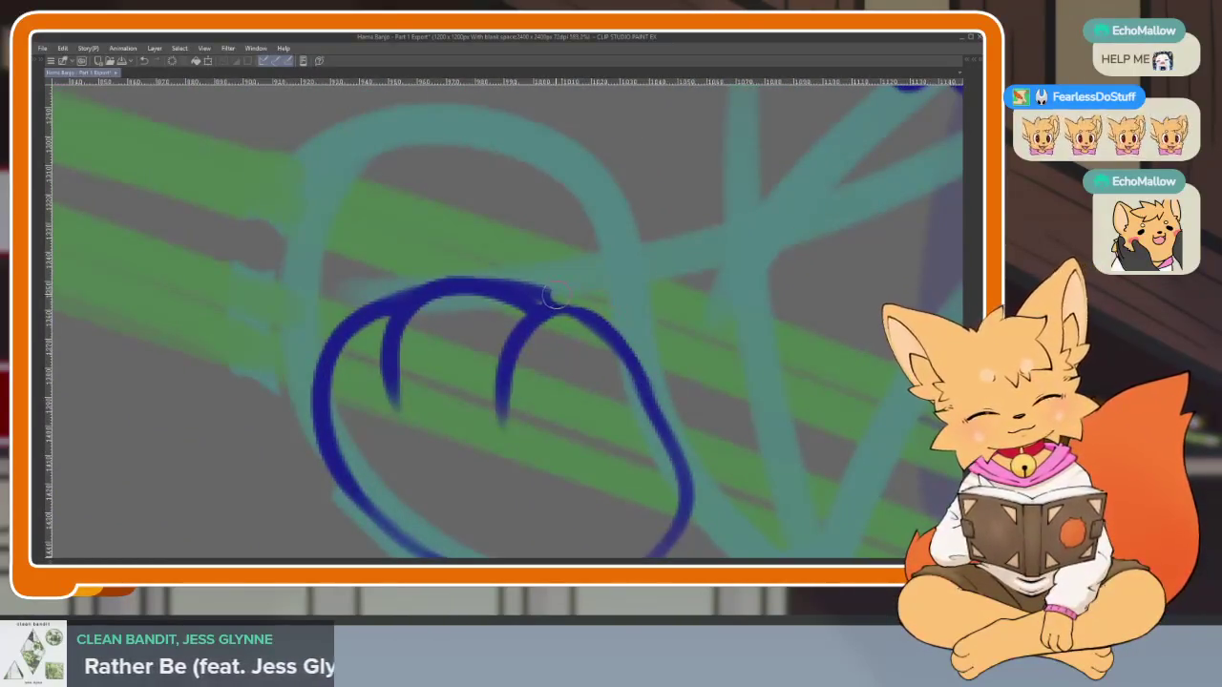
scroll(349, 291, down, 3)
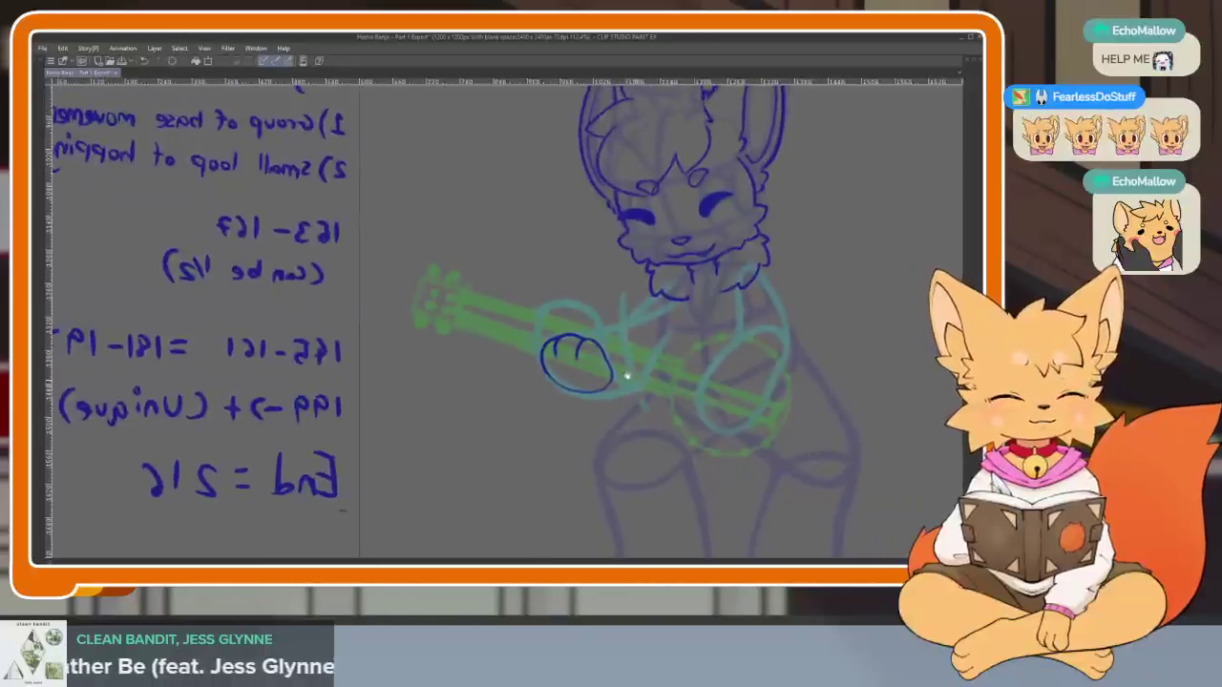
scroll(573, 404, up, 3)
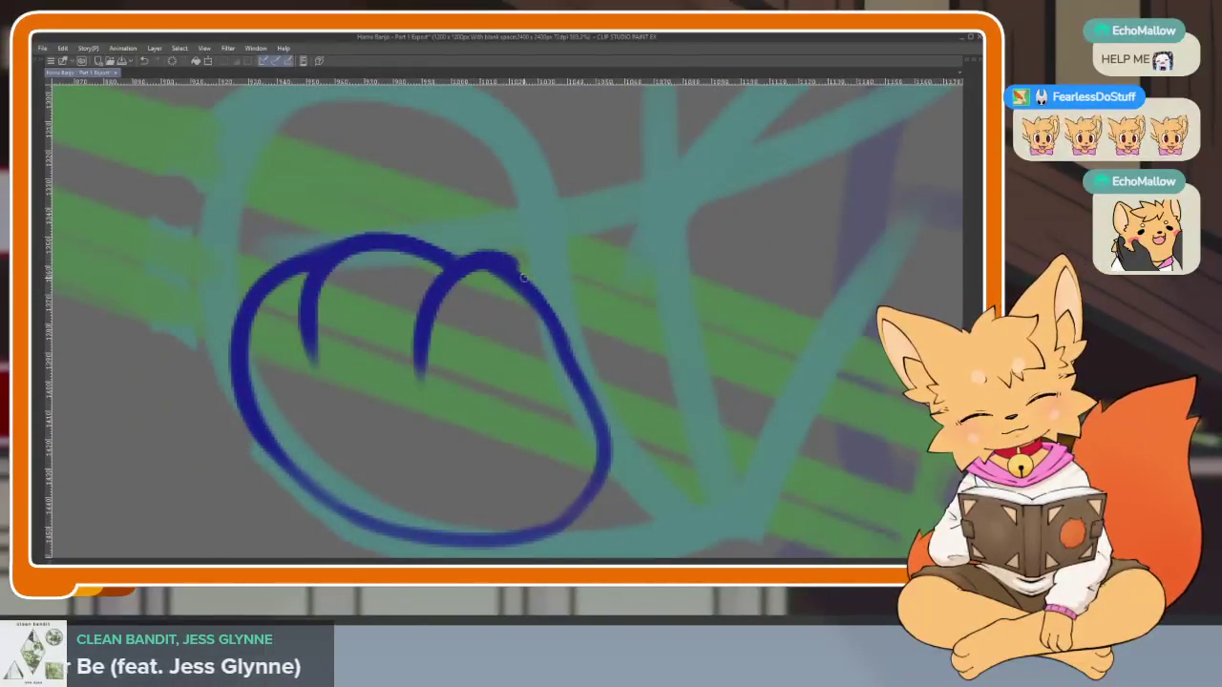
Undo part of the right finger stroke and erase the old lower arc of the paw outline
key(ctrl+z)
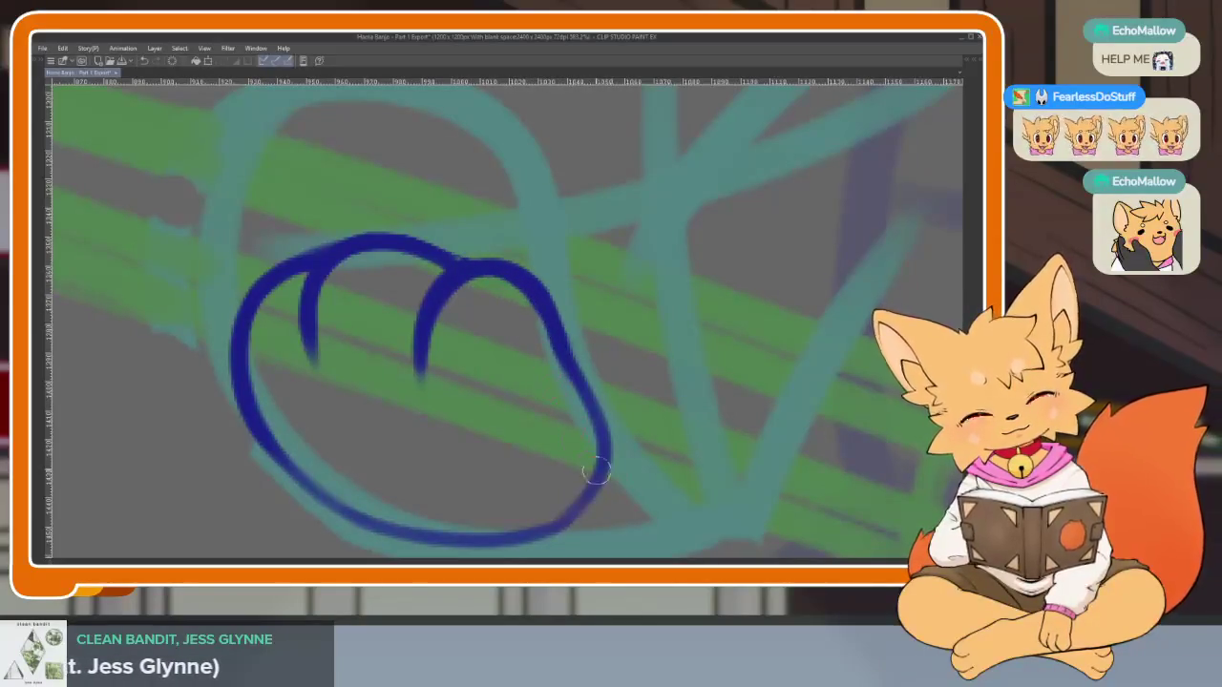
scroll(659, 491, down, 3)
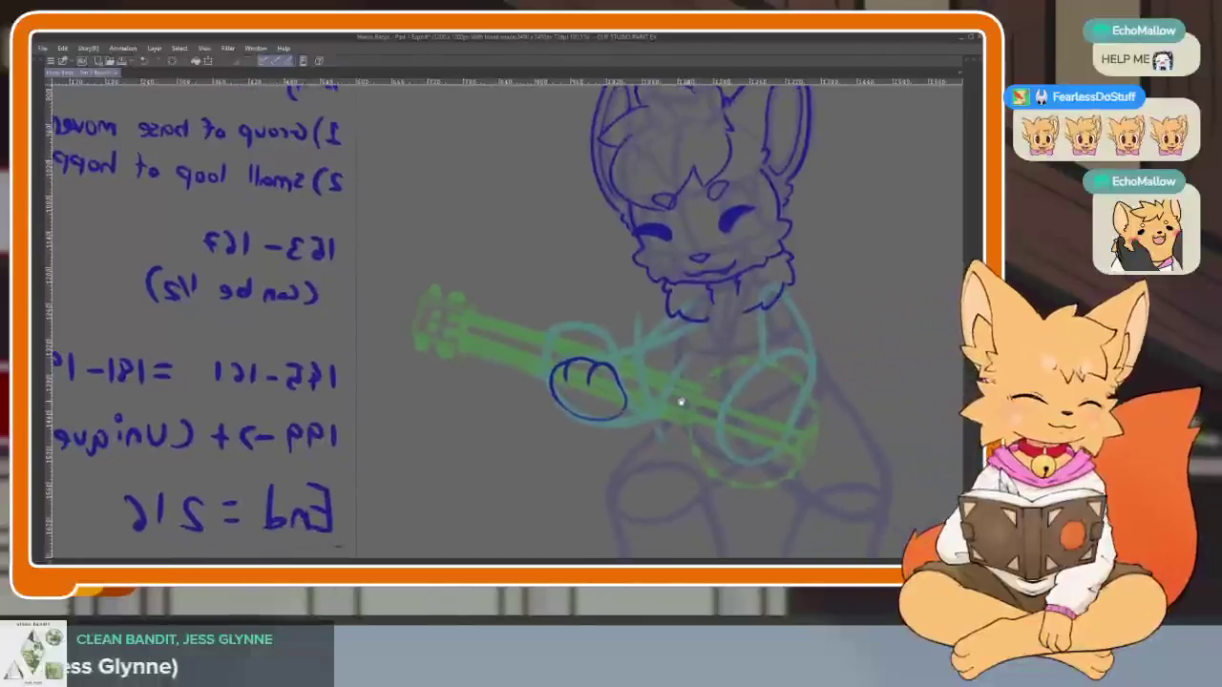
scroll(640, 396, up, 4)
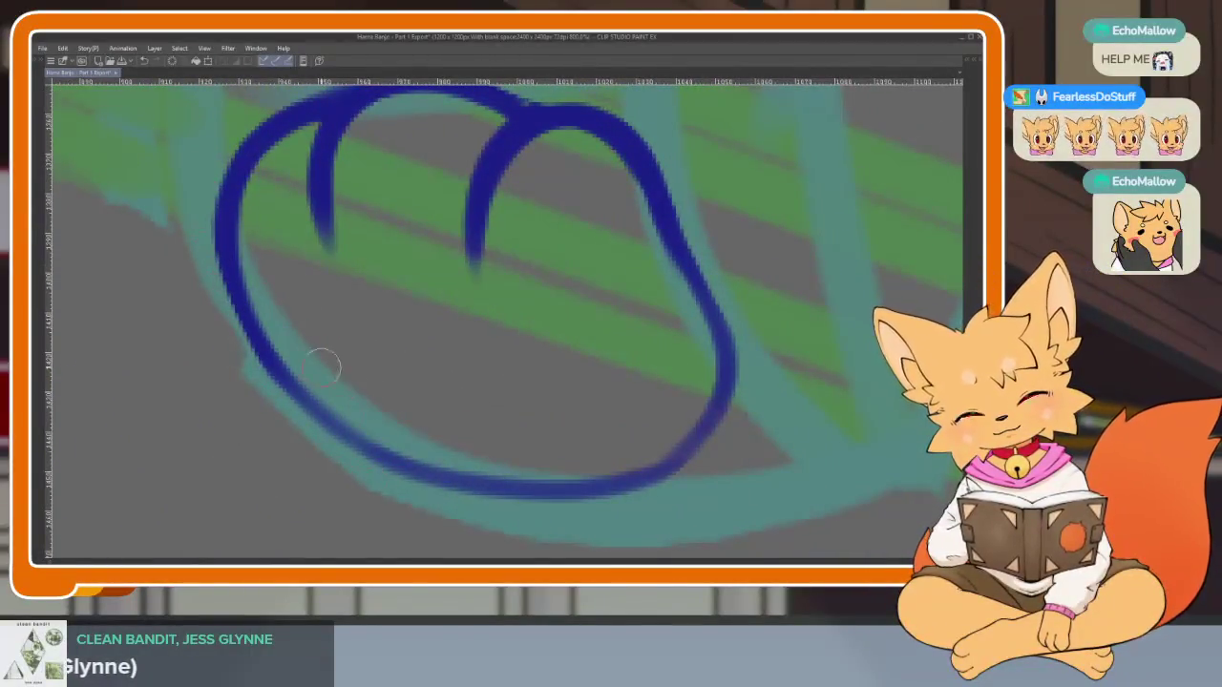
mouse_move(322, 357)
mouse_down()
mouse_move(358, 404)
mouse_move(468, 477)
mouse_up()
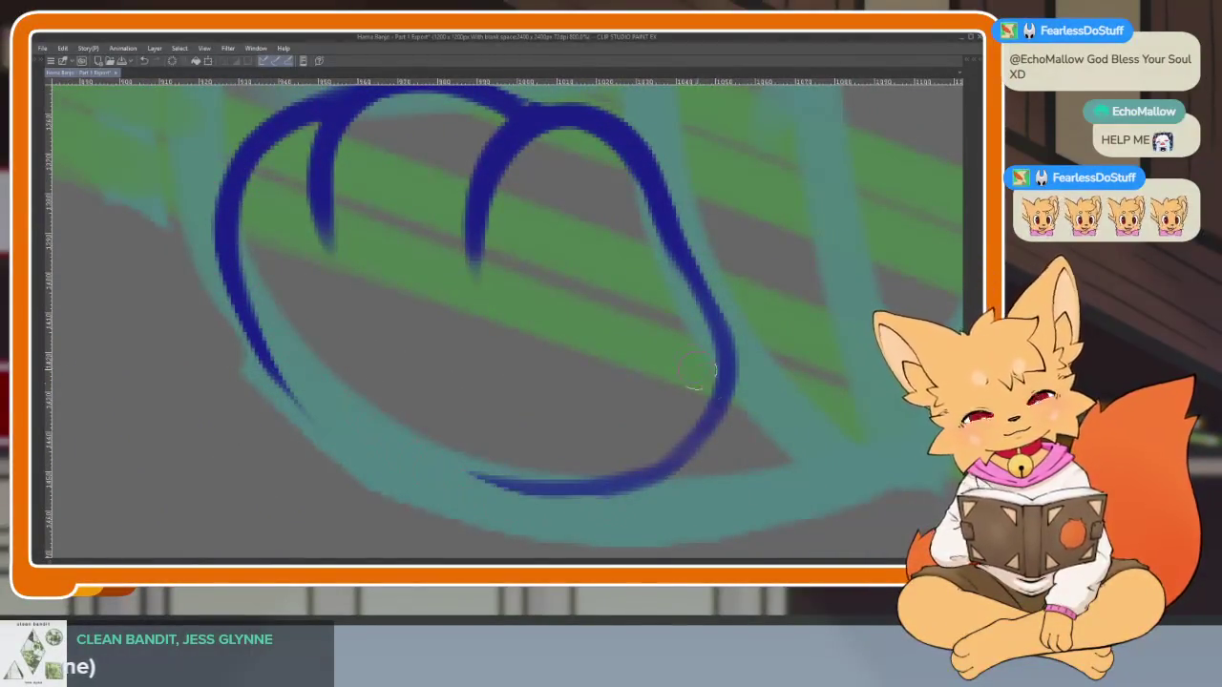
drag(721, 300, 731, 410)
mouse_move(472, 482)
mouse_down()
mouse_move(596, 487)
mouse_move(721, 386)
mouse_up()
scroll(632, 422, down, 5)
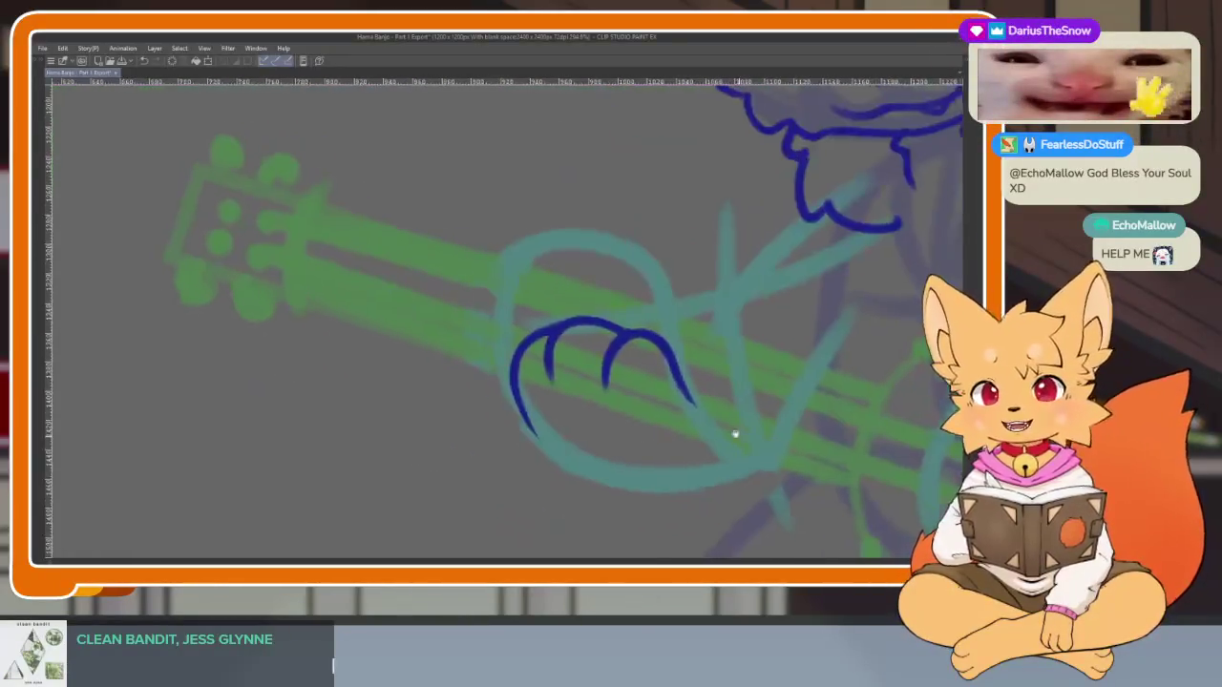
scroll(677, 436, up, 3)
scroll(677, 436, up, 1)
scroll(729, 408, up, 1)
scroll(725, 410, down, 2)
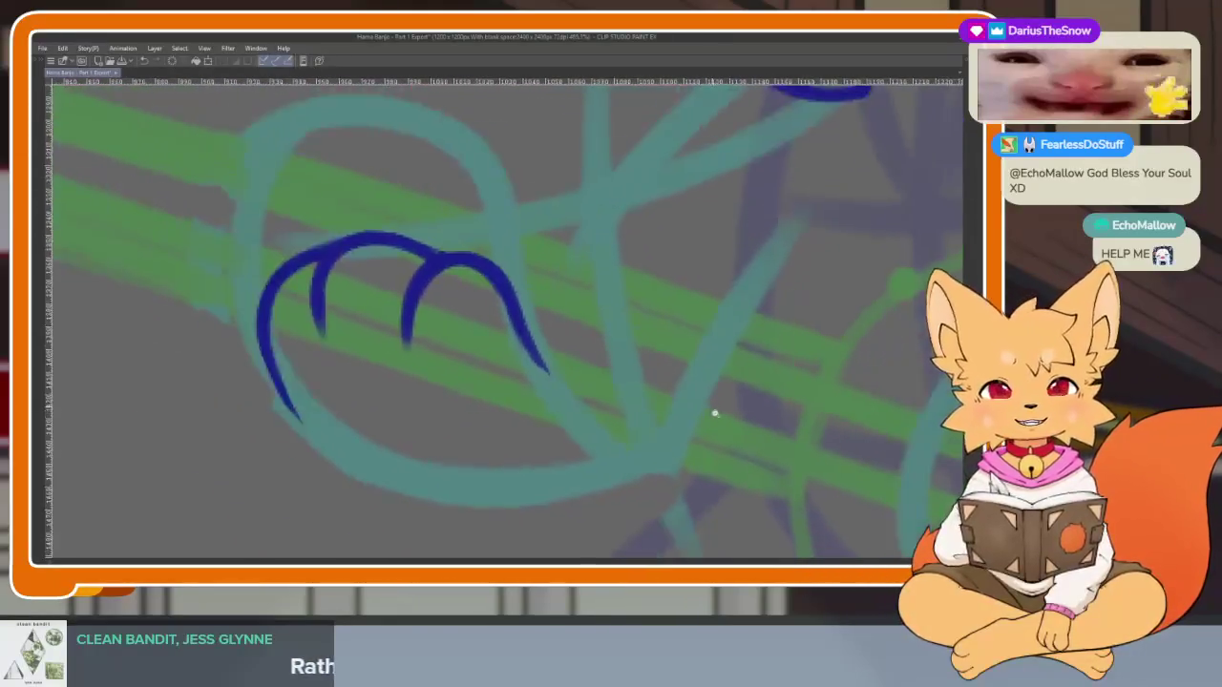
scroll(718, 414, up, 2)
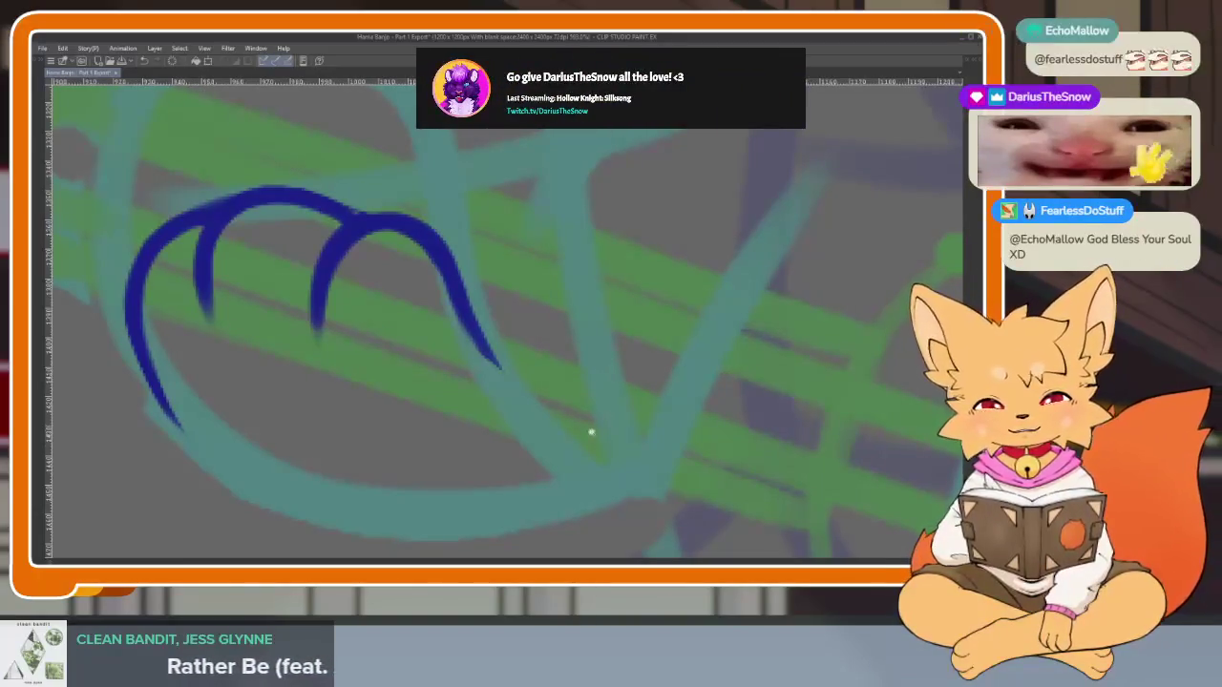
scroll(605, 450, down, 1)
scroll(633, 442, up, 1)
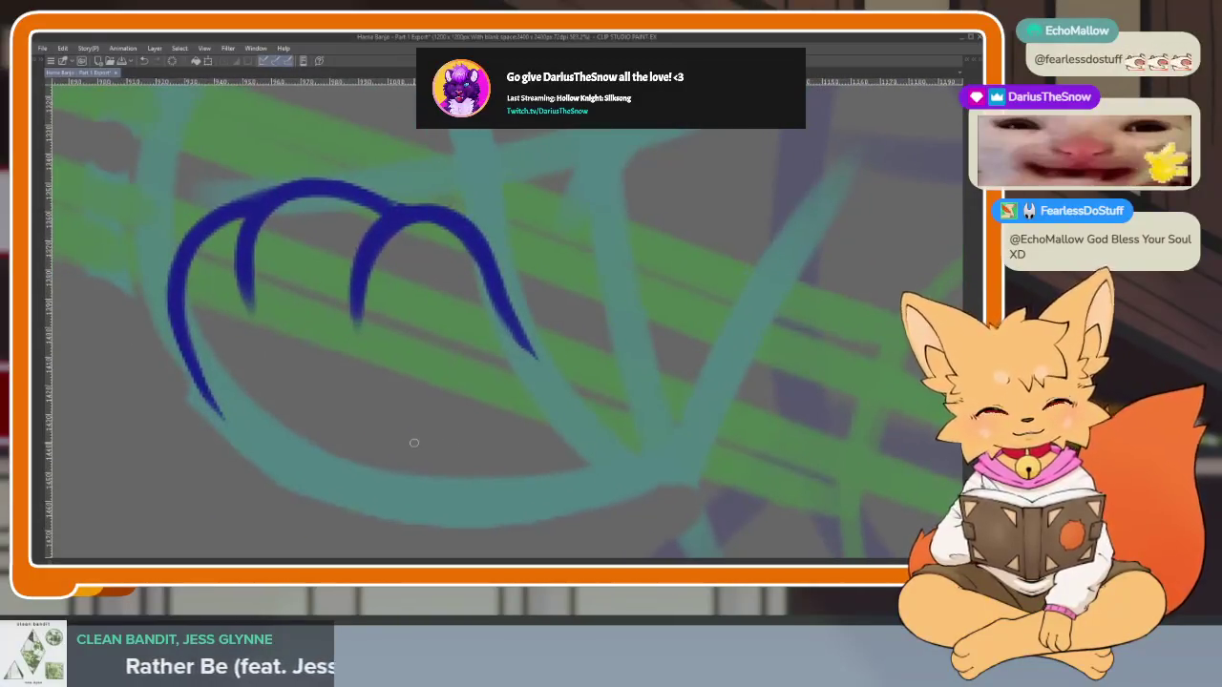
Redraw the paw's lower edge from the arc's tip down along the banjo neck, replacing a misdrawn attempt
mouse_move(190, 362)
mouse_down()
mouse_move(648, 491)
mouse_move(682, 470)
mouse_up()
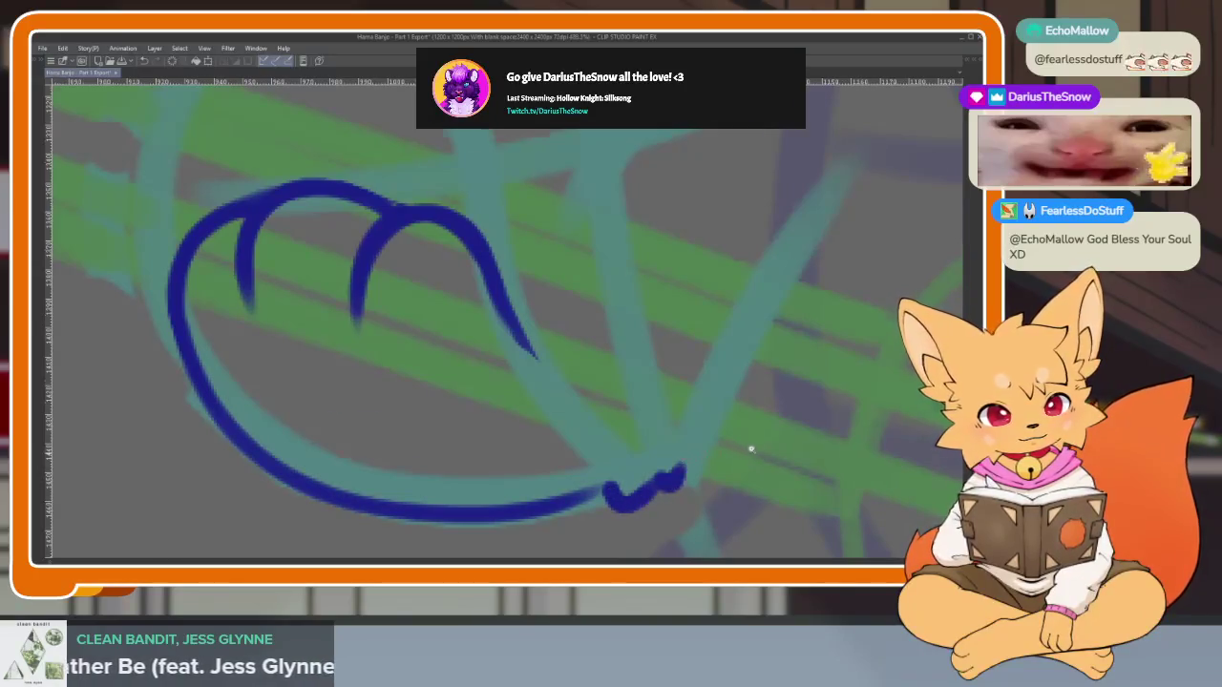
scroll(750, 445, down, 2)
scroll(714, 436, up, 3)
drag(479, 322, 599, 458)
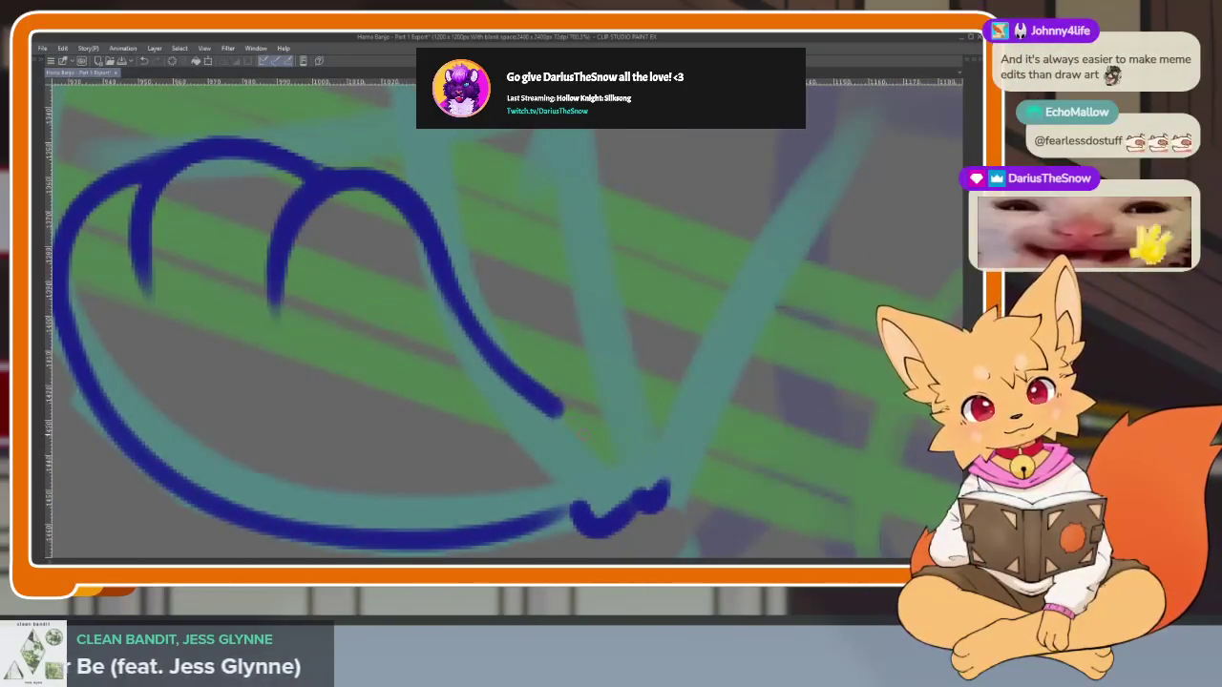
scroll(735, 412, down, 5)
scroll(691, 460, up, 5)
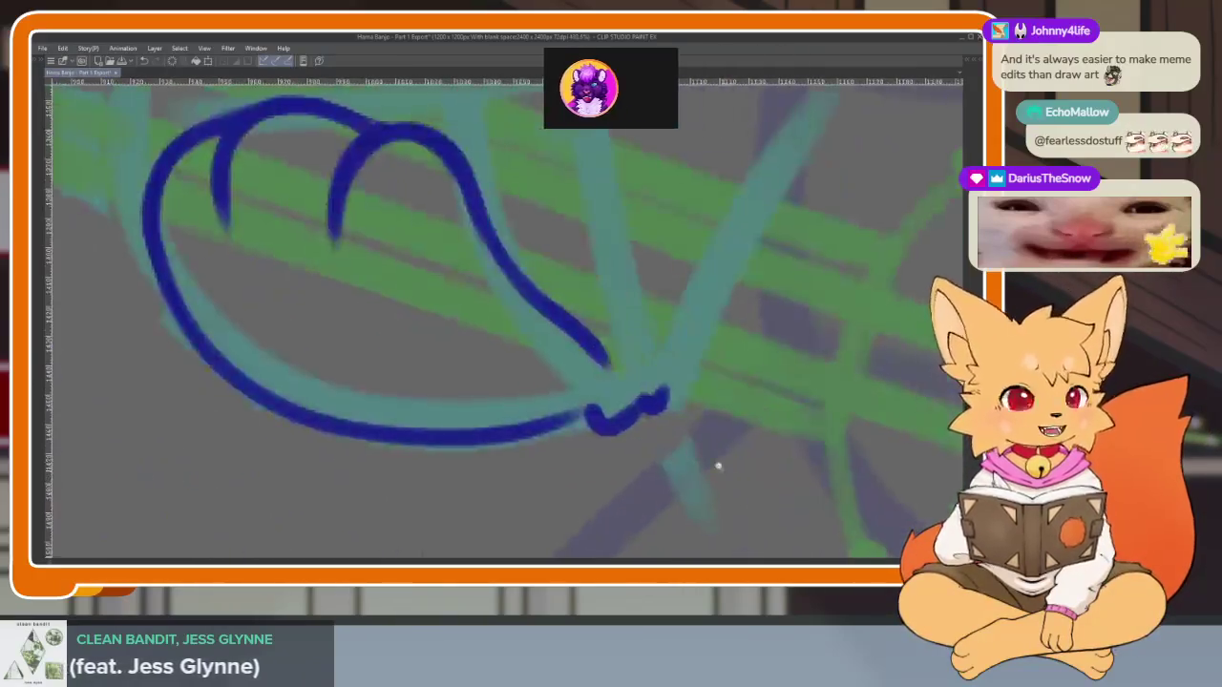
scroll(716, 464, up, 1)
scroll(709, 471, down, 1)
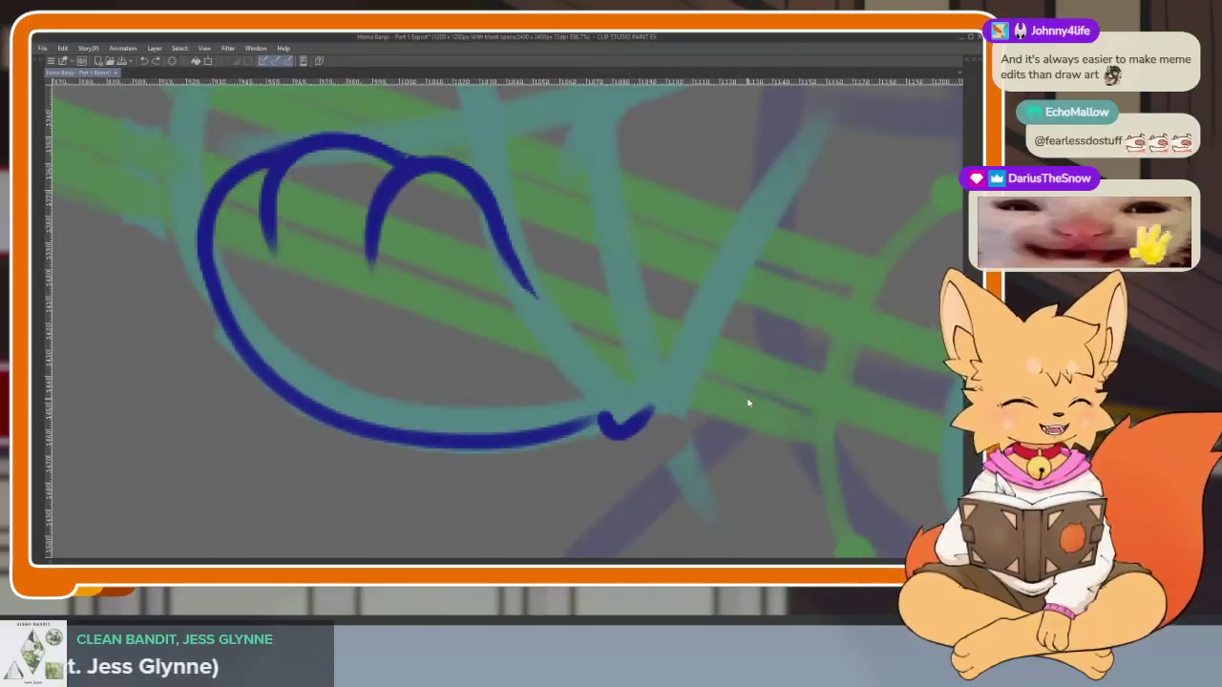
scroll(703, 442, down, 3)
scroll(698, 445, down, 1)
scroll(681, 458, up, 1)
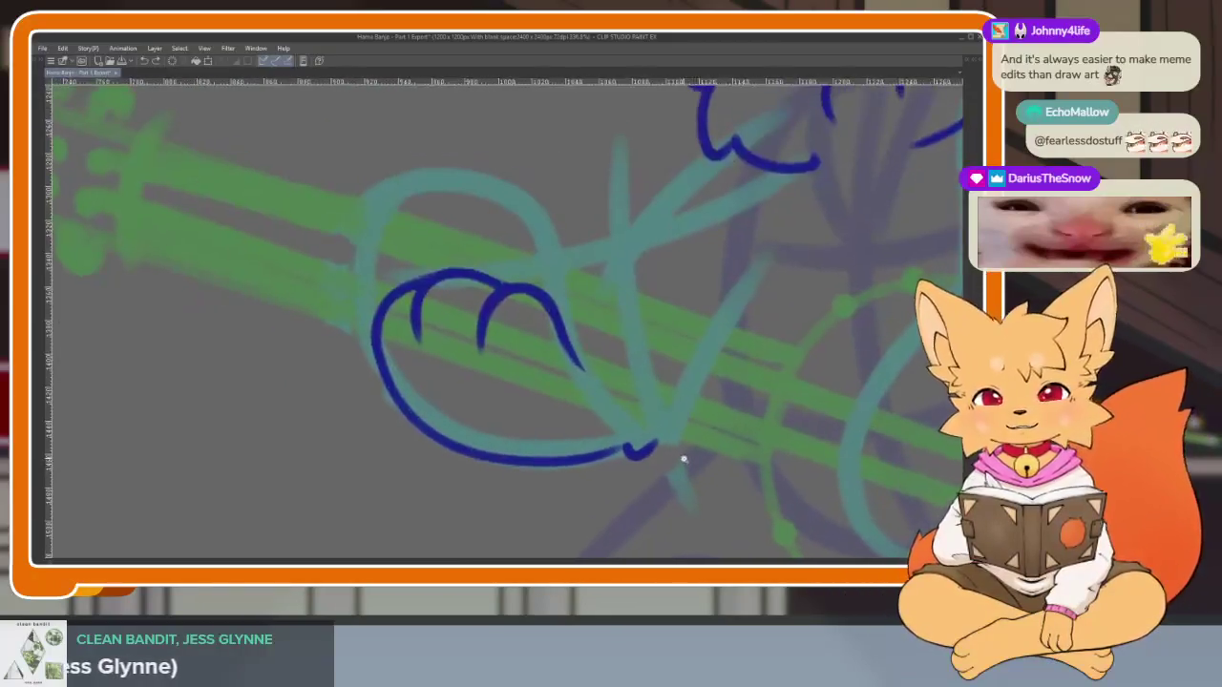
scroll(703, 460, up, 3)
key(ctrl+z)
key(ctrl+z)
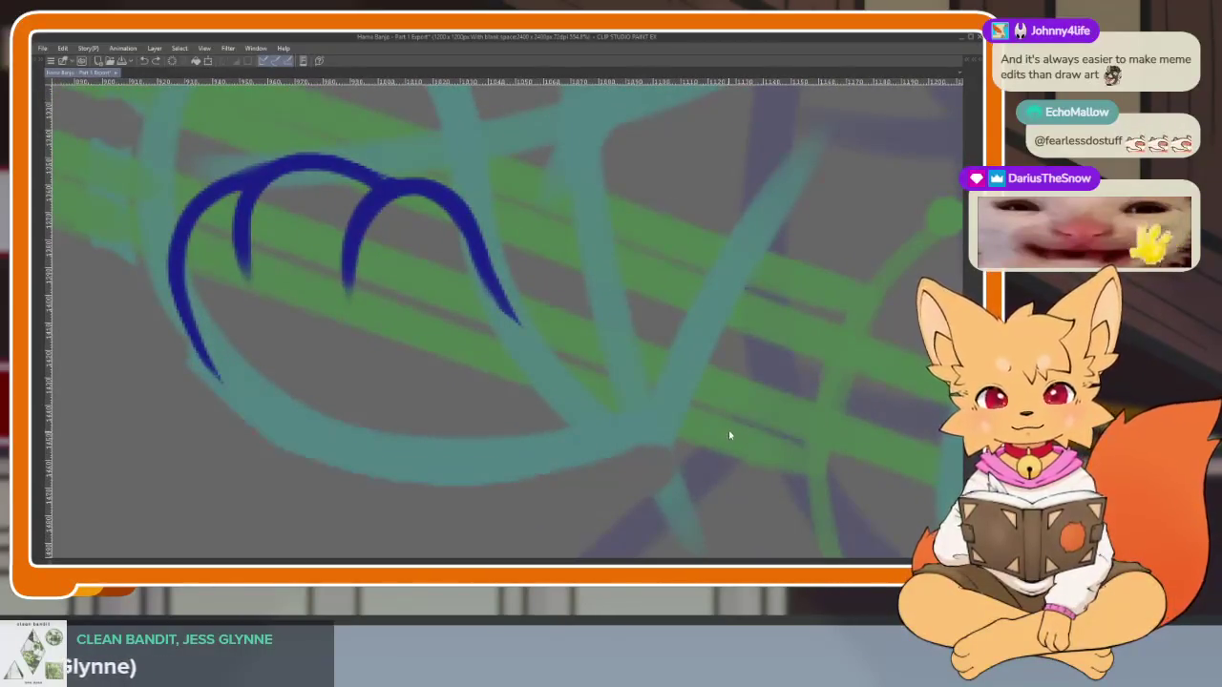
scroll(729, 429, down, 2)
scroll(720, 438, up, 2)
scroll(720, 438, down, 1)
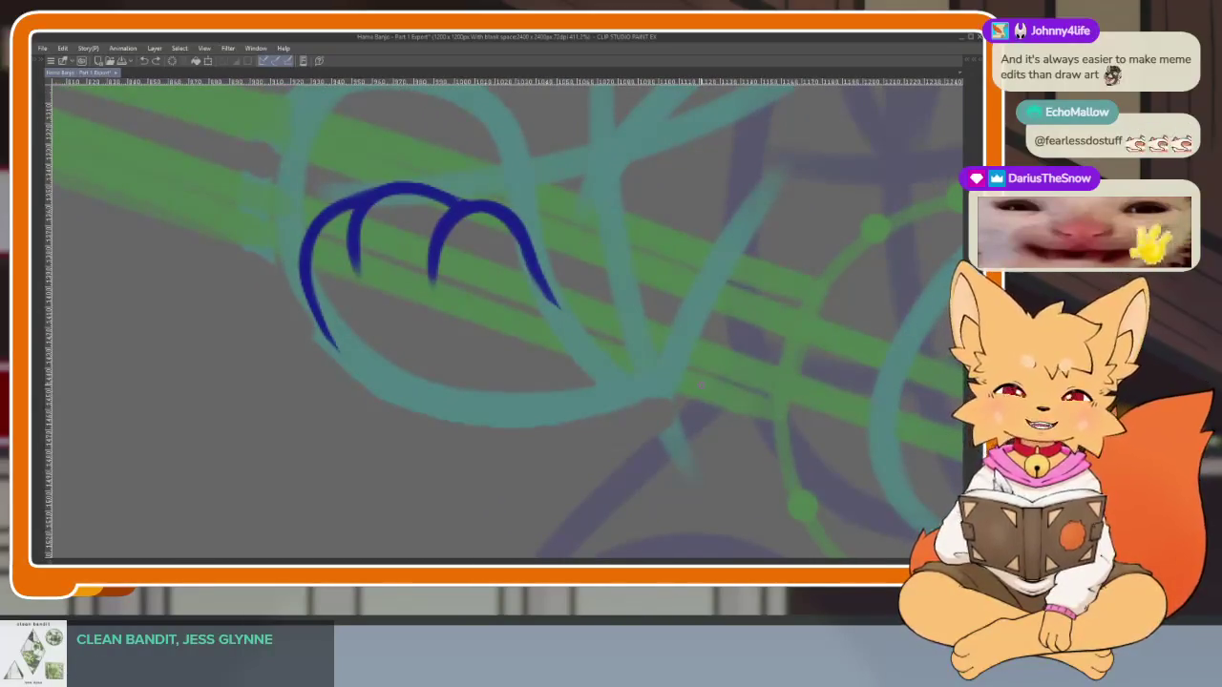
scroll(611, 431, up, 2)
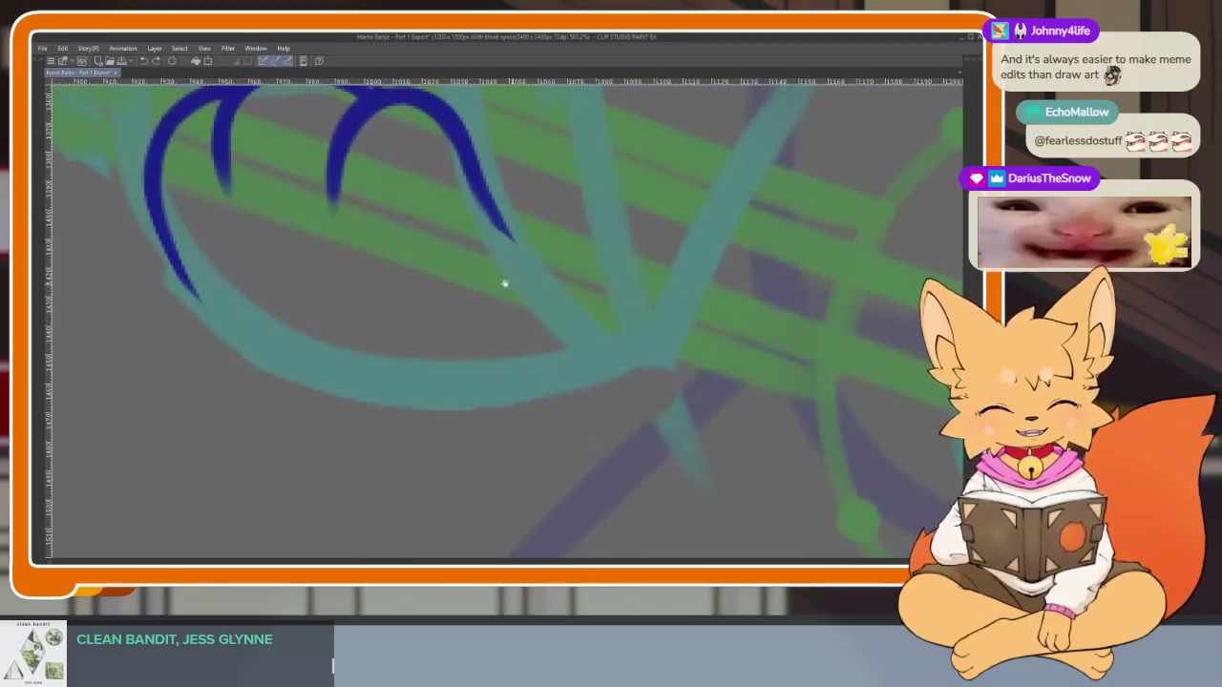
mouse_move(189, 294)
mouse_down()
mouse_move(441, 445)
mouse_move(579, 432)
mouse_up()
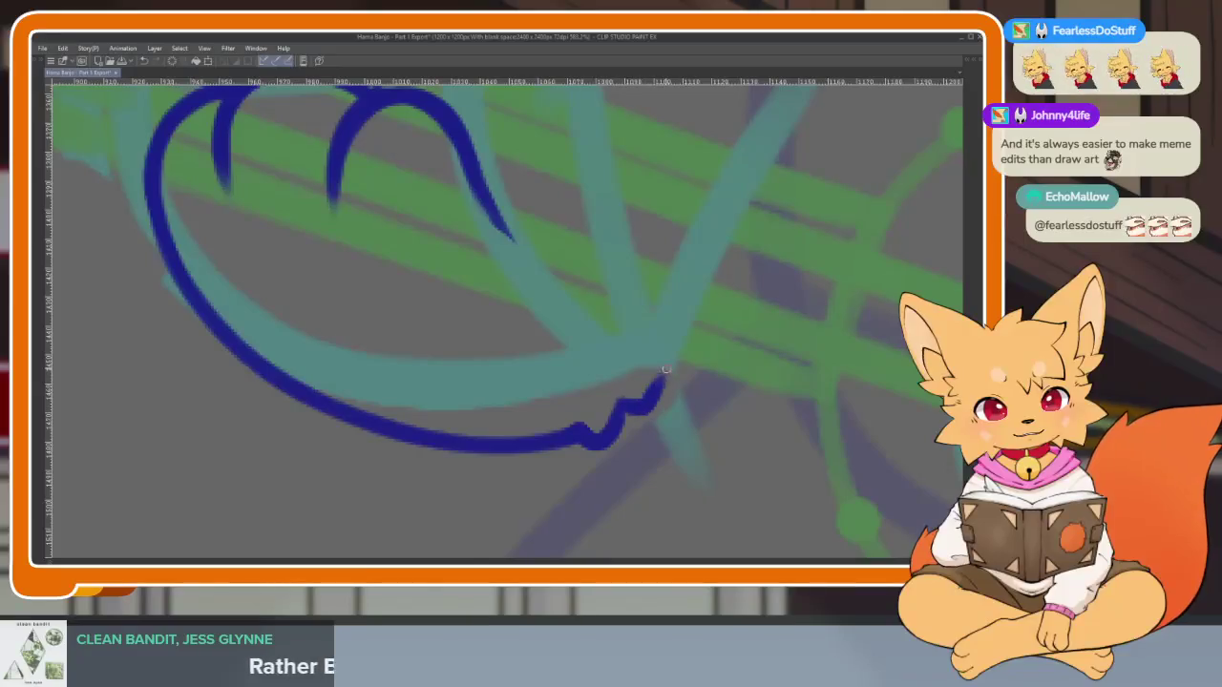
scroll(559, 322, up, 1)
drag(496, 282, 611, 399)
scroll(610, 399, down, 3)
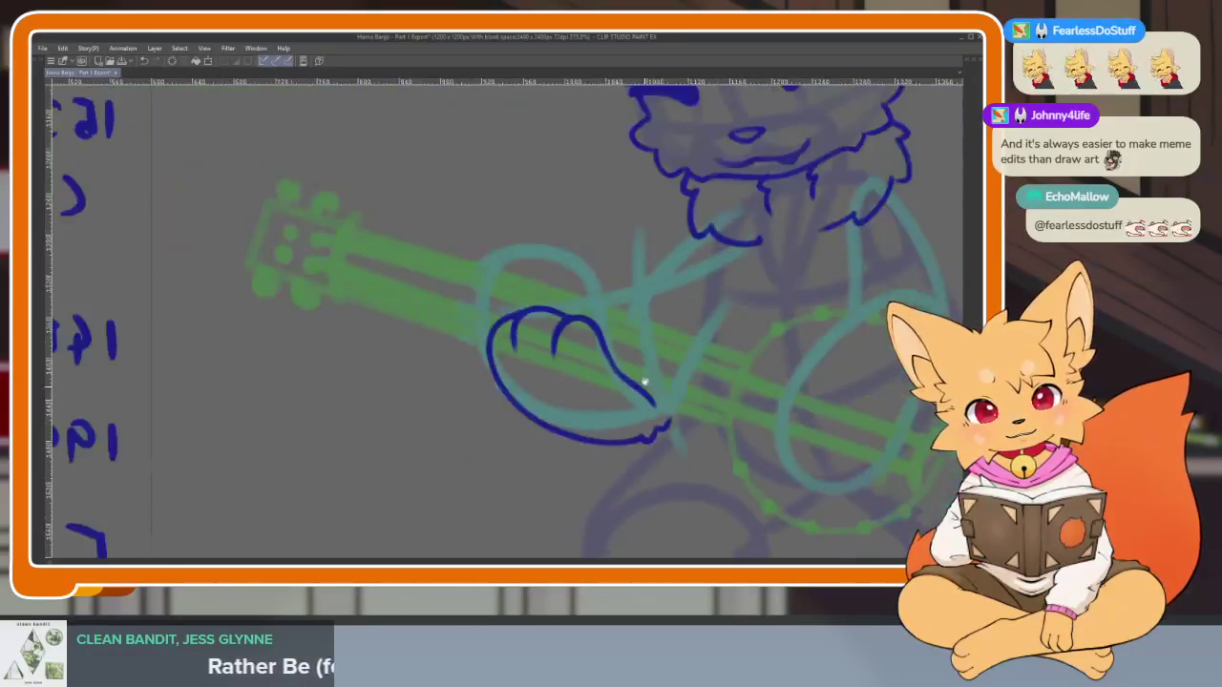
scroll(693, 414, up, 3)
scroll(693, 414, down, 5)
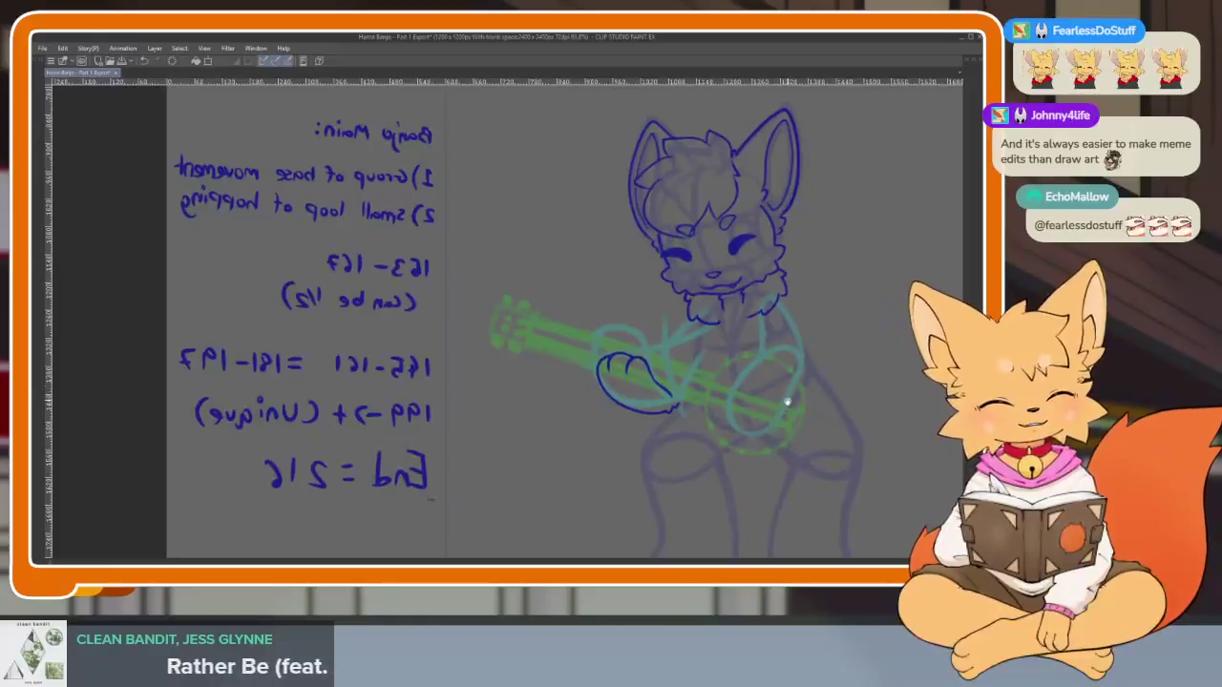
scroll(596, 471, up, 4)
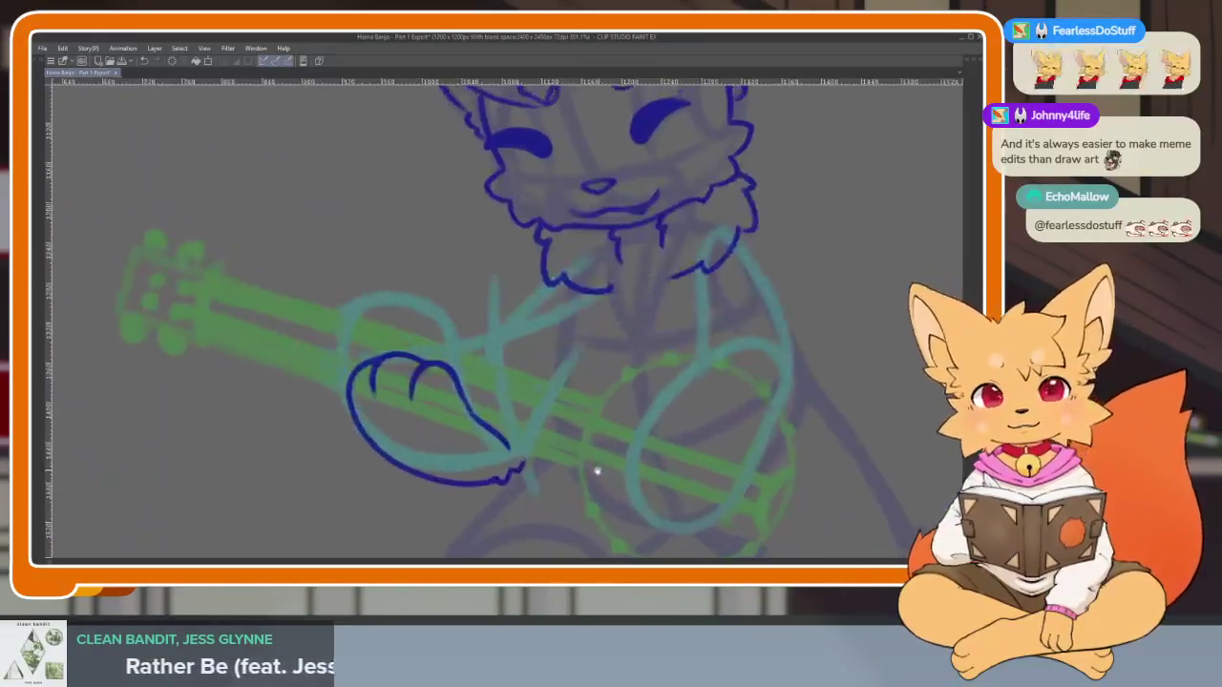
scroll(577, 468, left, 2)
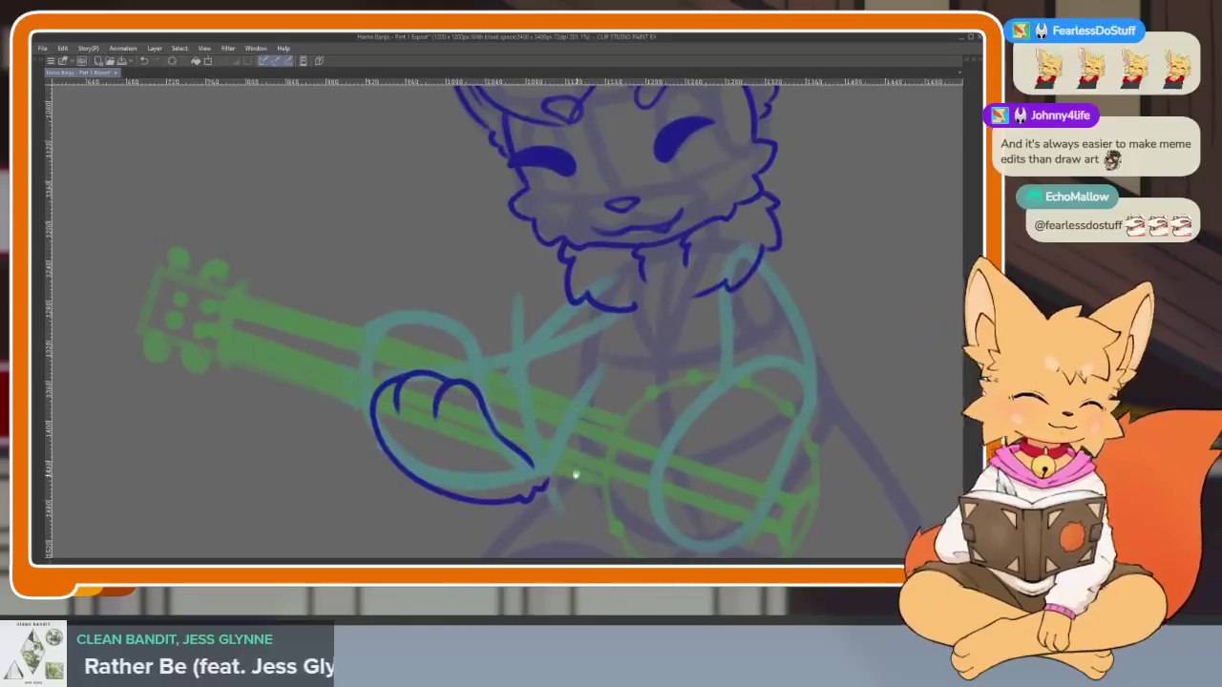
scroll(703, 444, right, 2)
scroll(646, 445, right, 2)
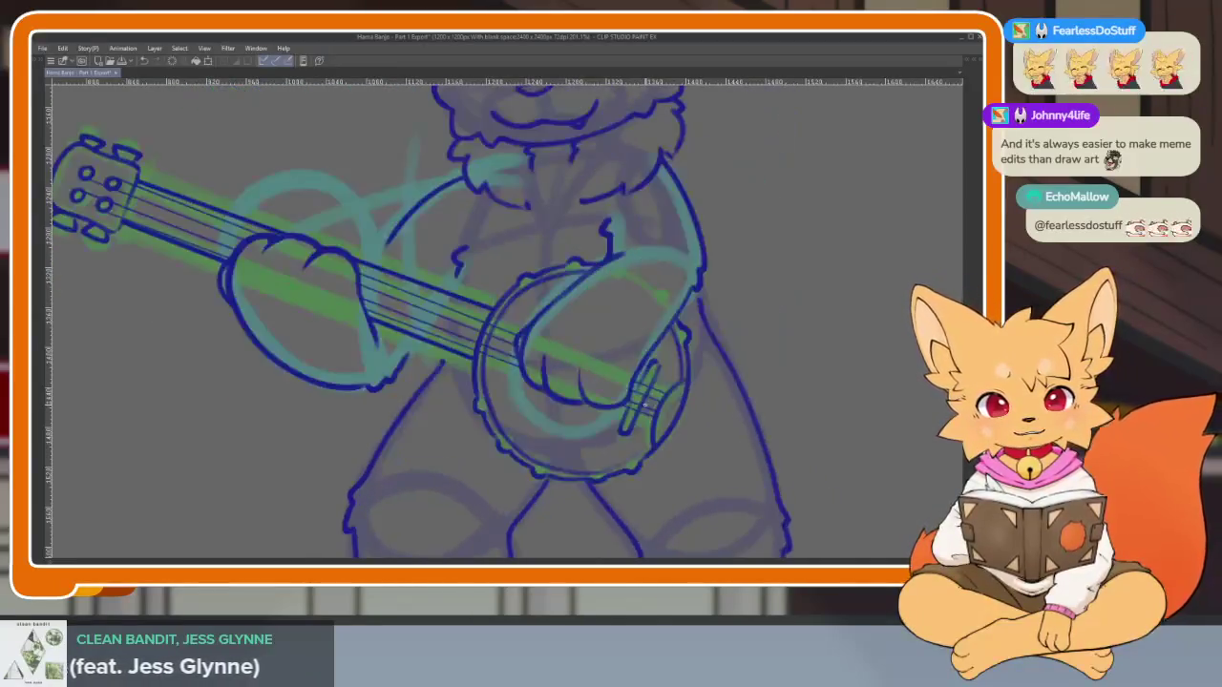
scroll(630, 429, left, 2)
scroll(616, 463, left, 1)
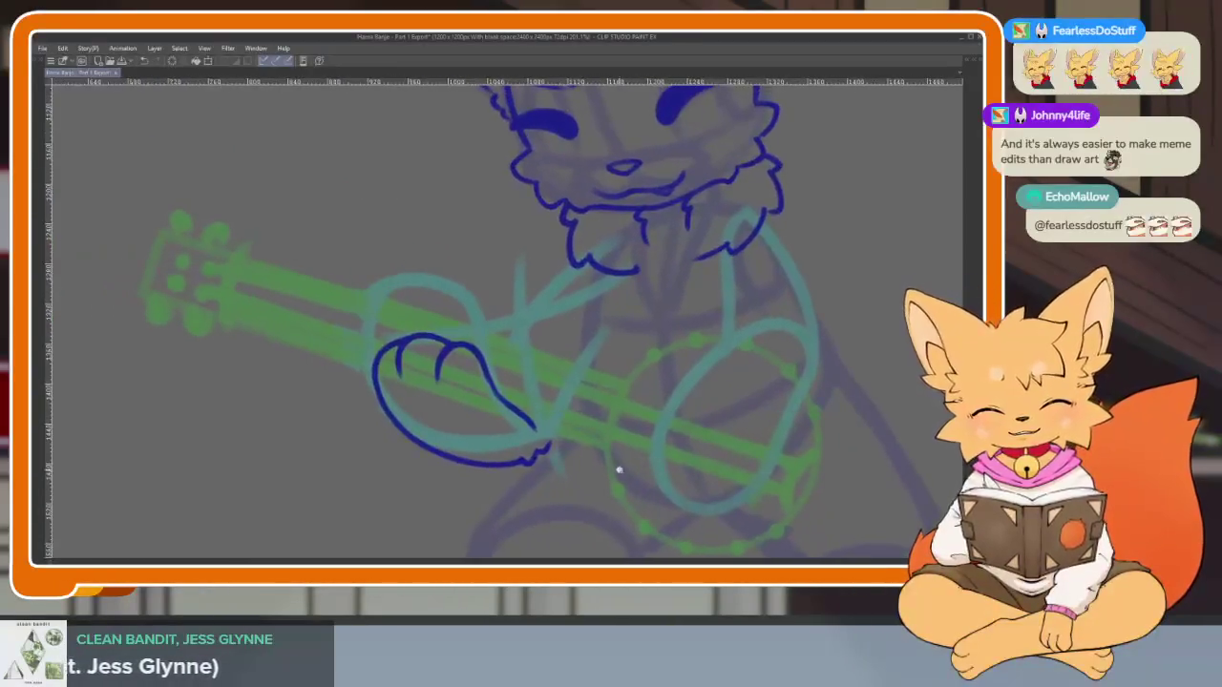
scroll(616, 458, left, 1)
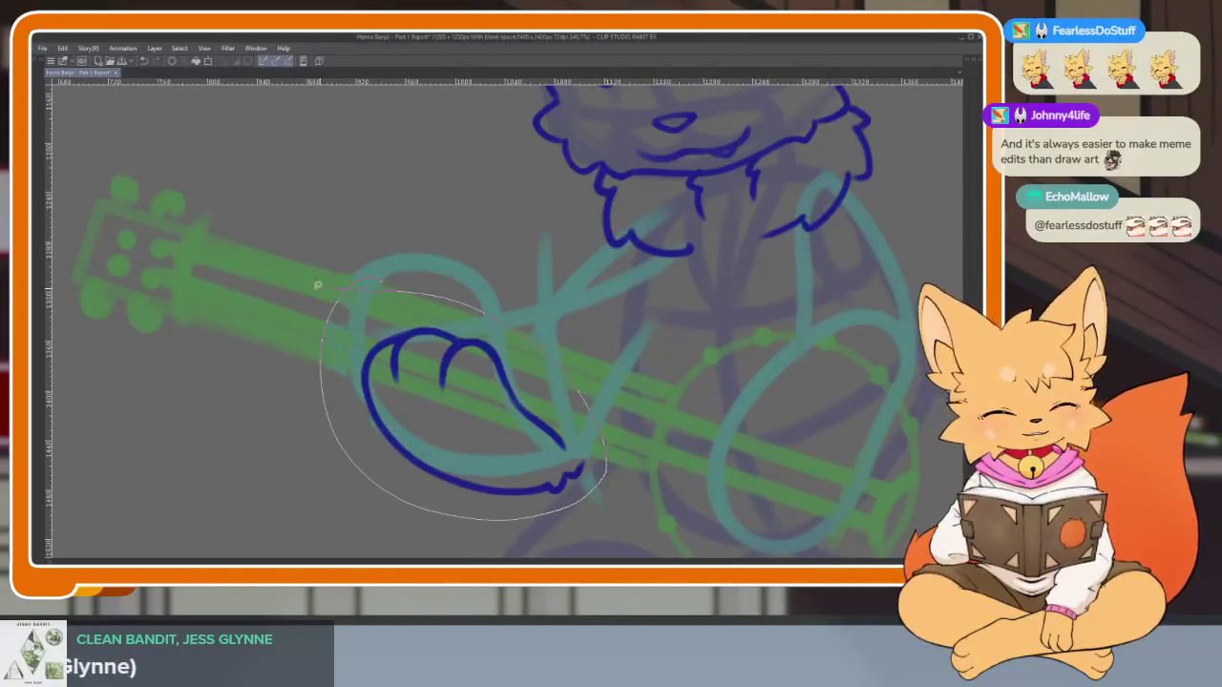
Shift the inked paw slightly up and left to fit the sketch, then zoom in
drag(528, 434, 486, 420)
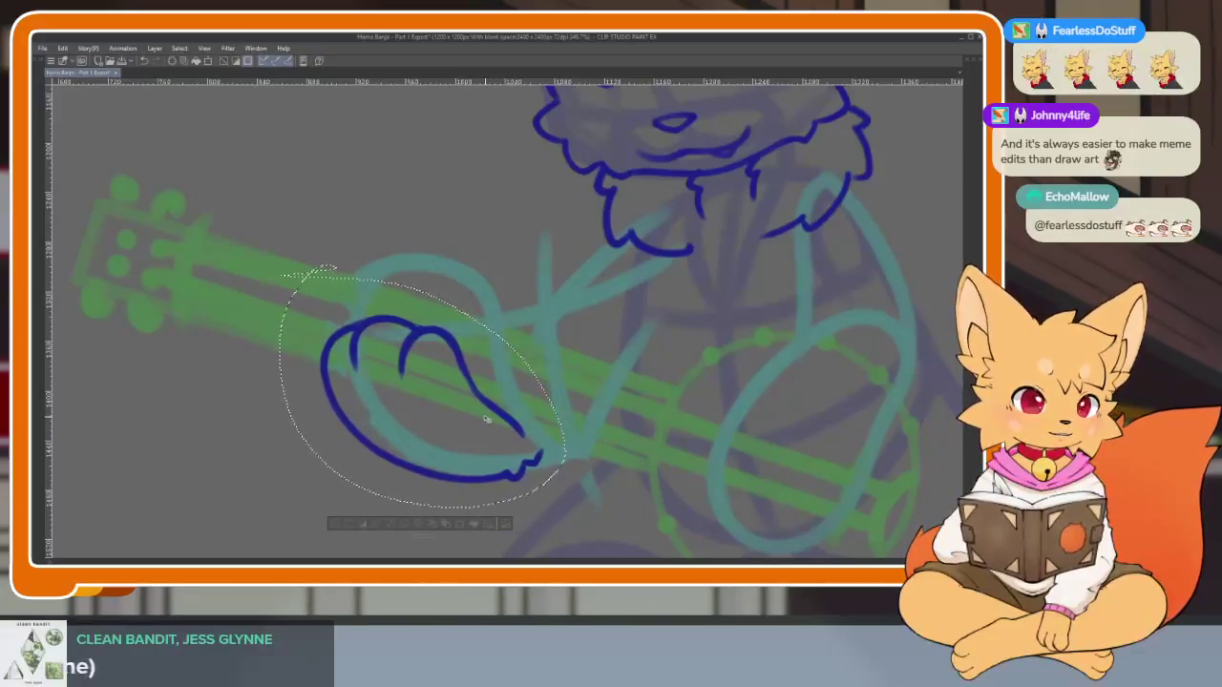
scroll(706, 361, down, 3)
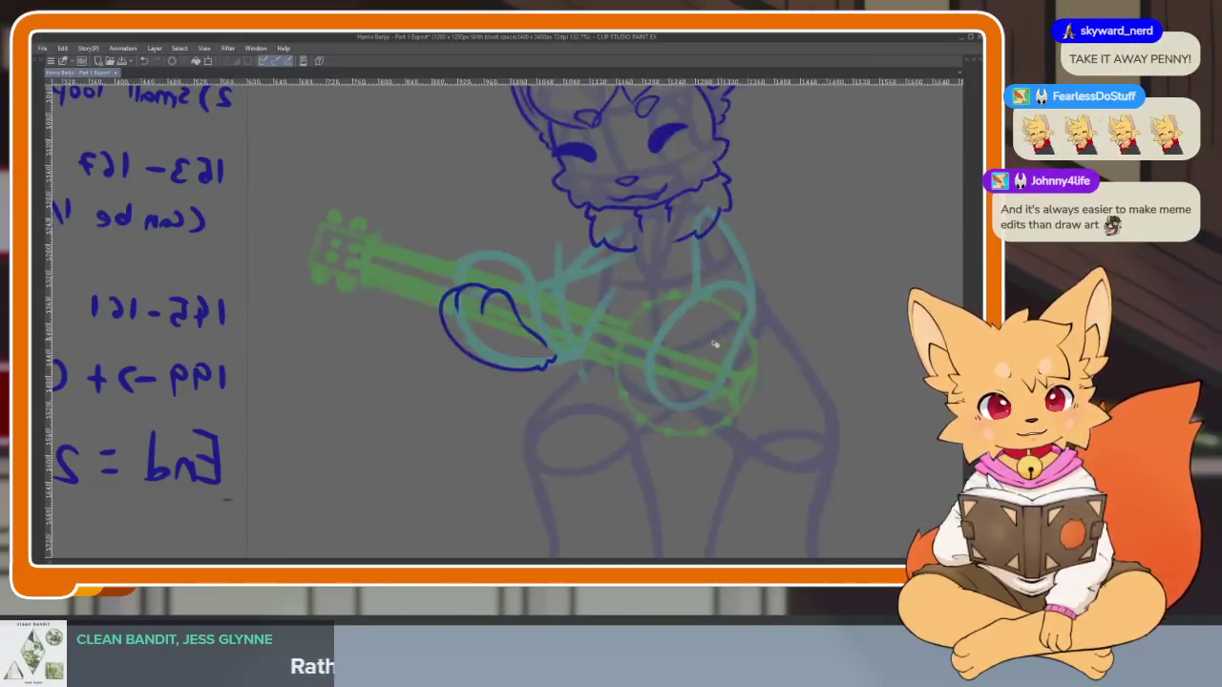
scroll(535, 420, up, 3)
scroll(611, 444, up, 1)
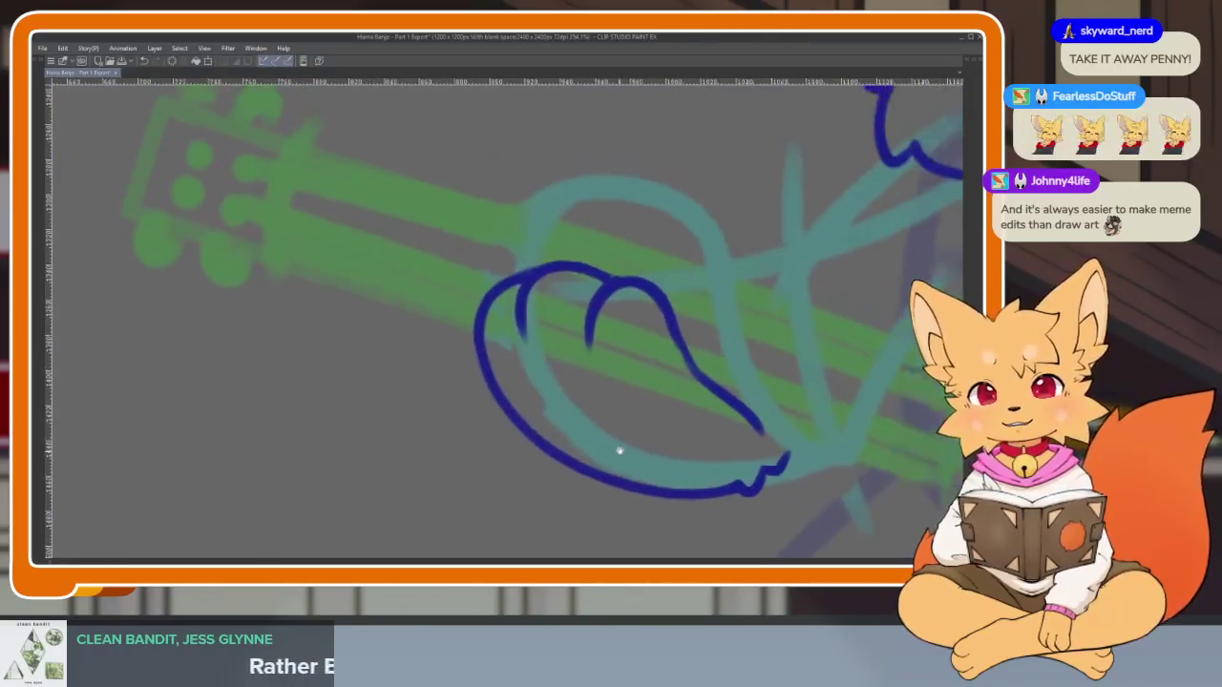
scroll(535, 448, up, 1)
scroll(467, 449, up, 2)
scroll(521, 469, up, 1)
scroll(515, 472, up, 1)
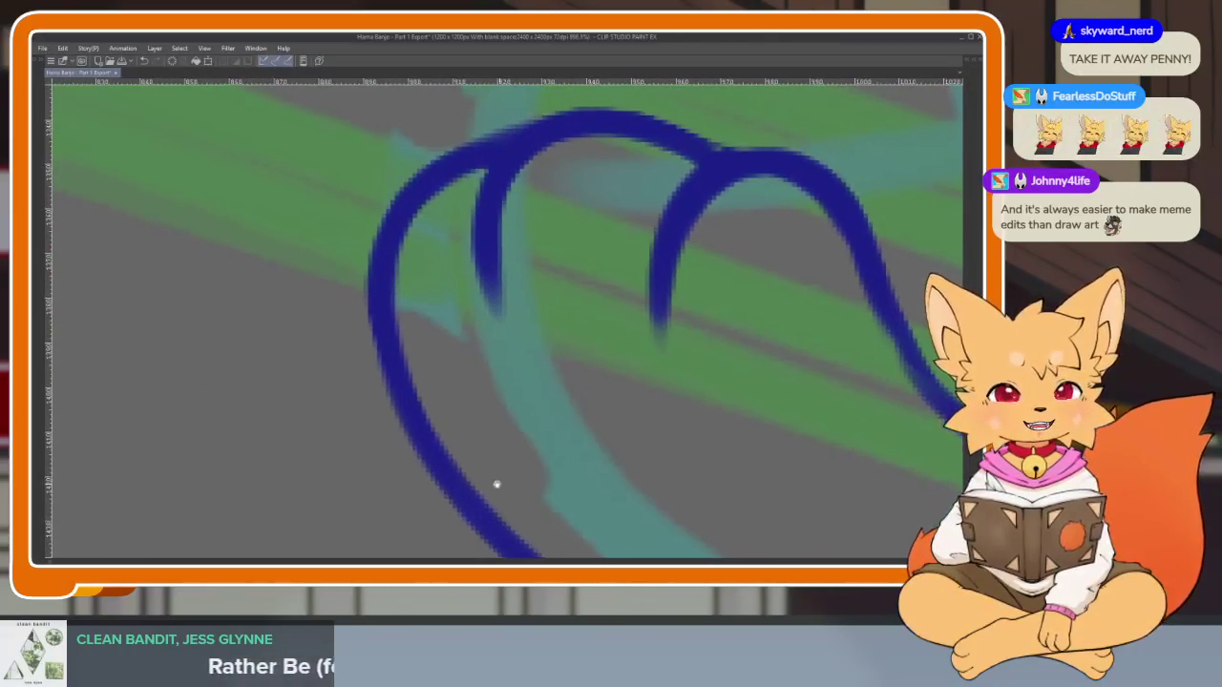
scroll(496, 486, up, 1)
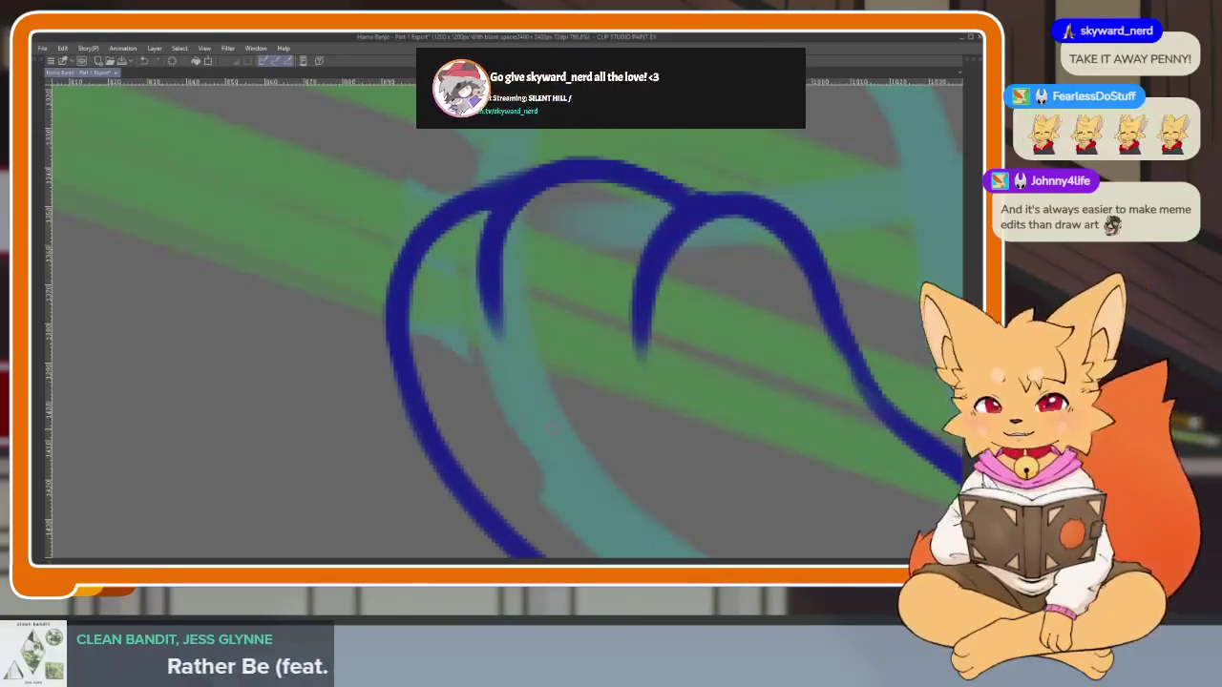
scroll(537, 455, up, 2)
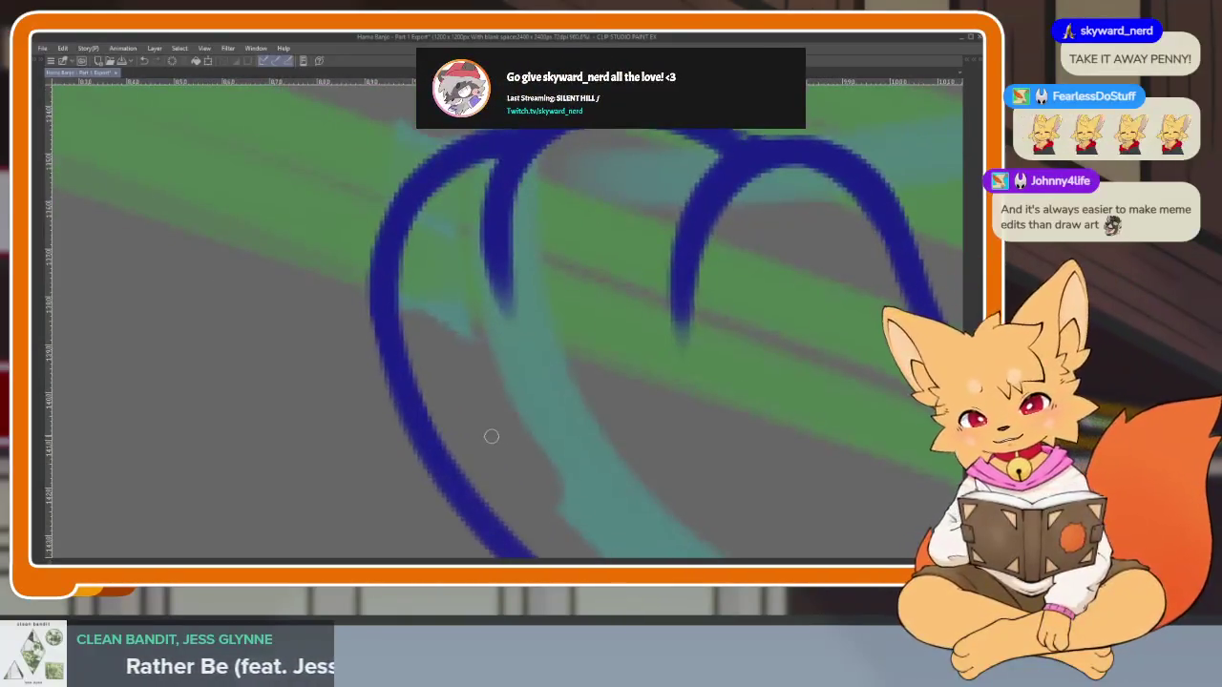
Re-ink the paw's left edge with a bolder line, redoing the first stroke
drag(362, 304, 455, 477)
key(ctrl+z)
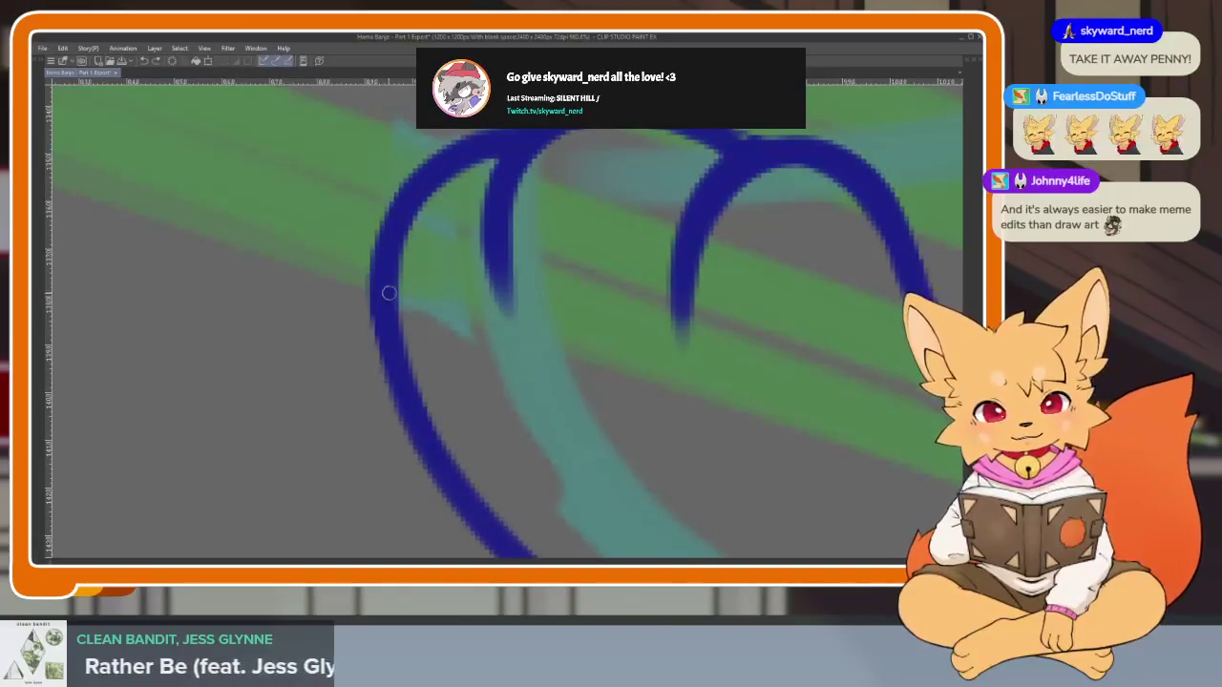
drag(379, 292, 387, 418)
scroll(564, 479, down, 10)
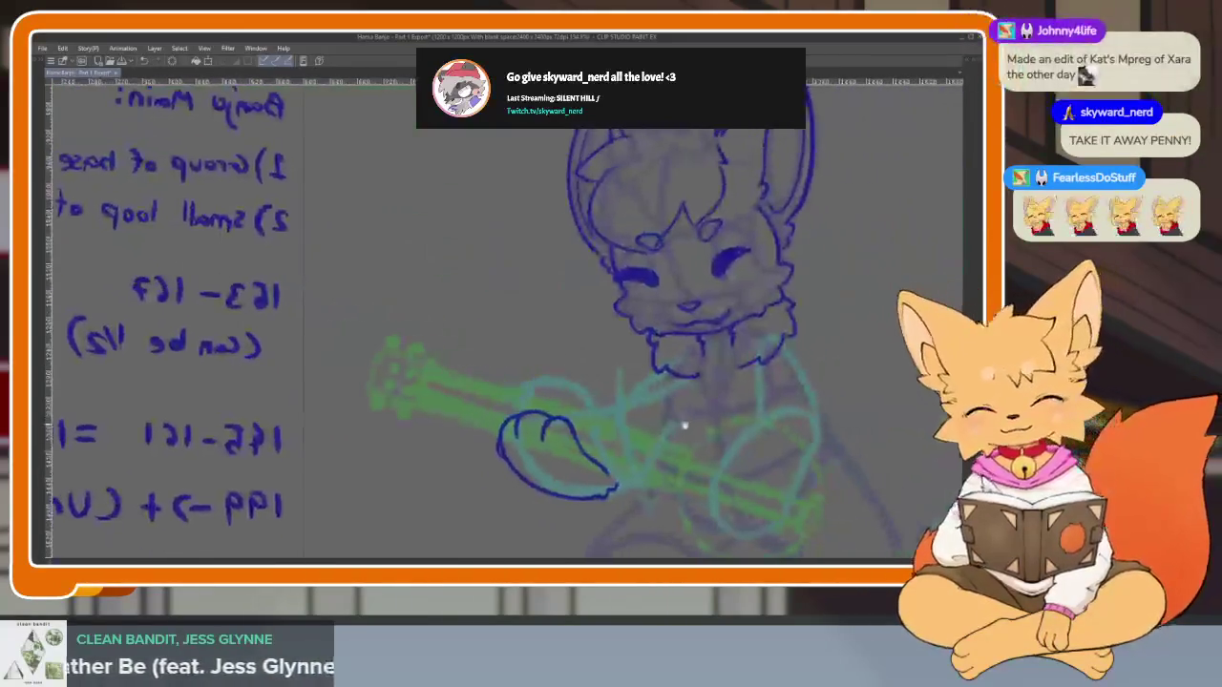
drag(702, 452, 678, 432)
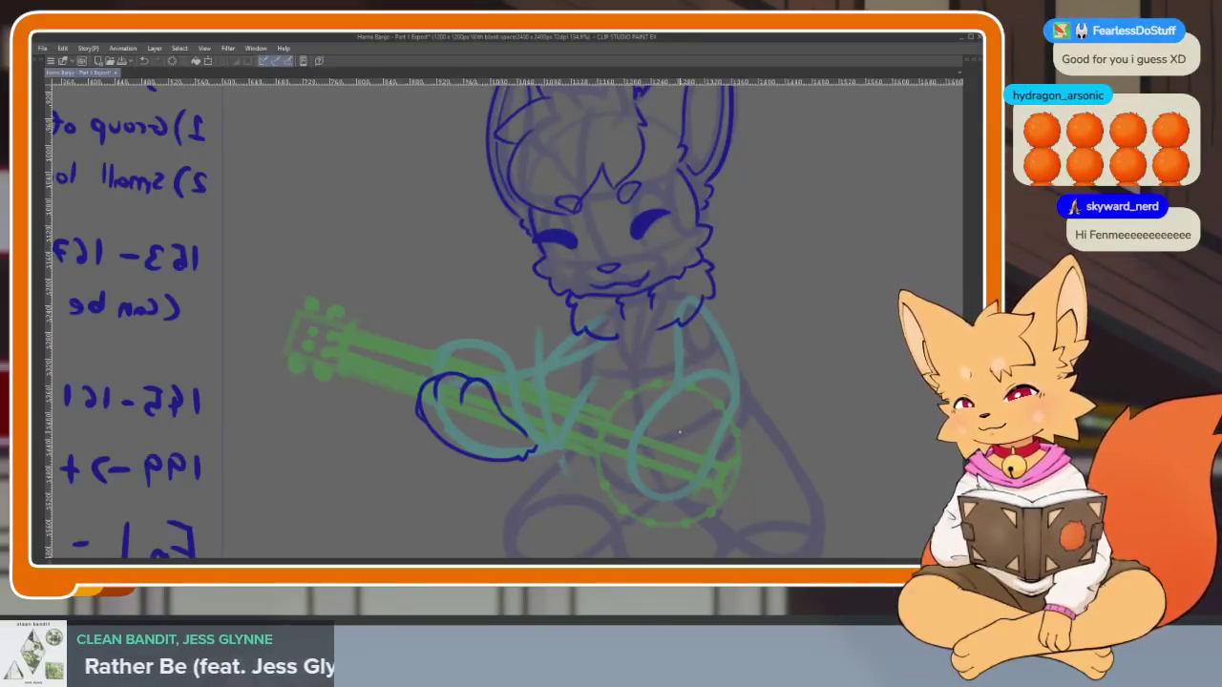
drag(763, 330, 781, 322)
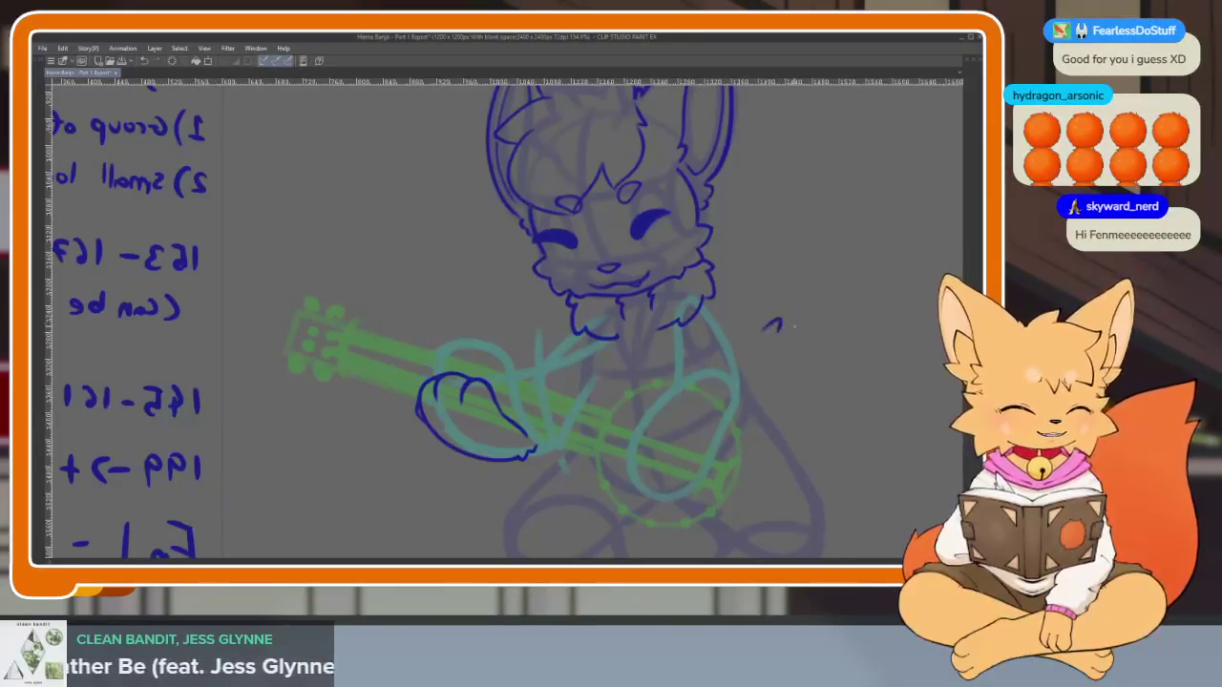
key(ctrl+z)
mouse_move(752, 401)
mouse_down()
mouse_move(725, 392)
mouse_move(712, 408)
mouse_up()
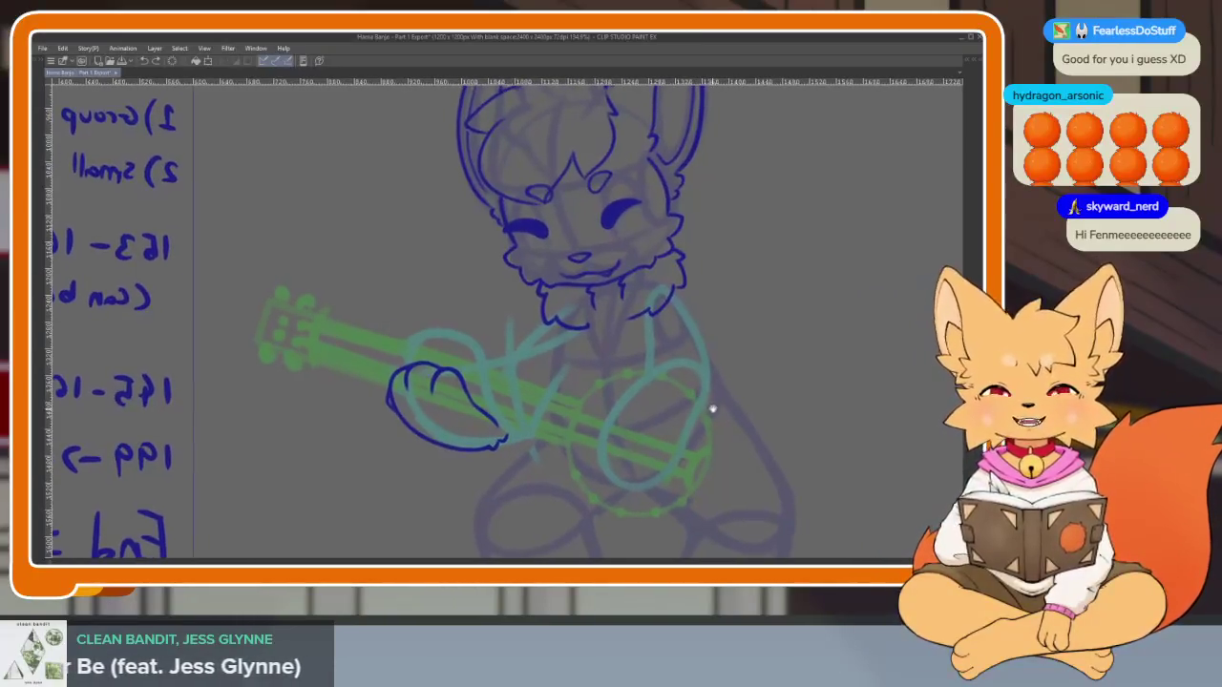
scroll(666, 413, up, 1)
scroll(606, 430, up, 1)
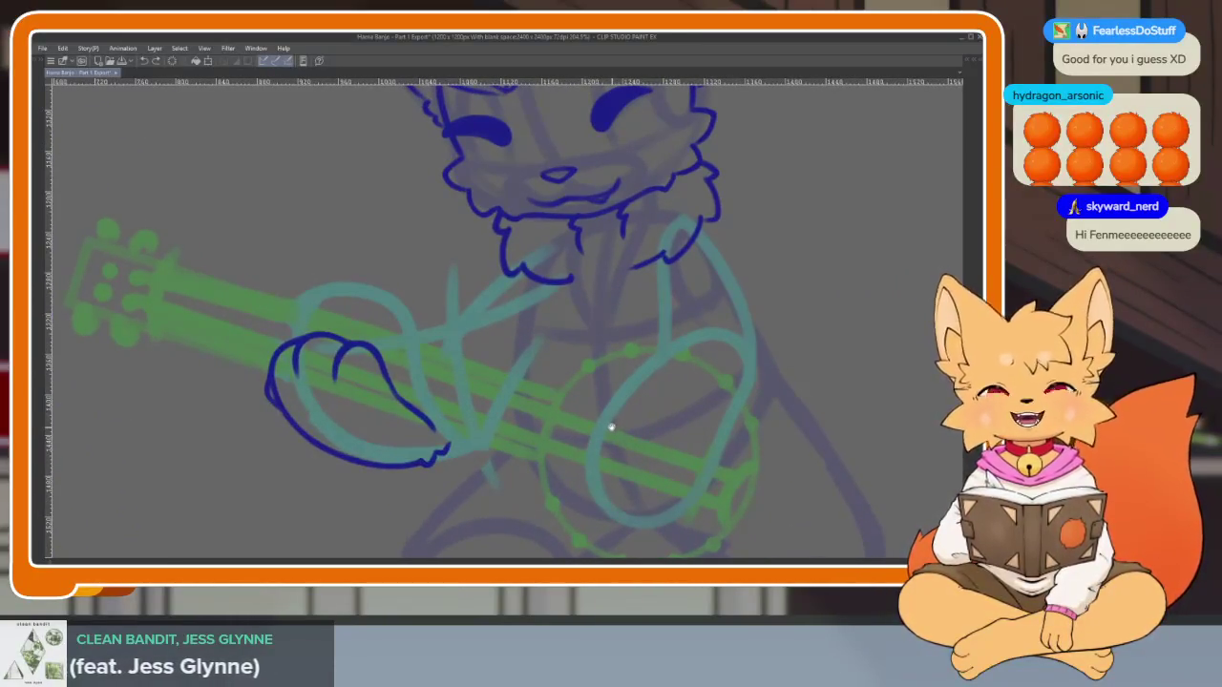
scroll(553, 426, up, 1)
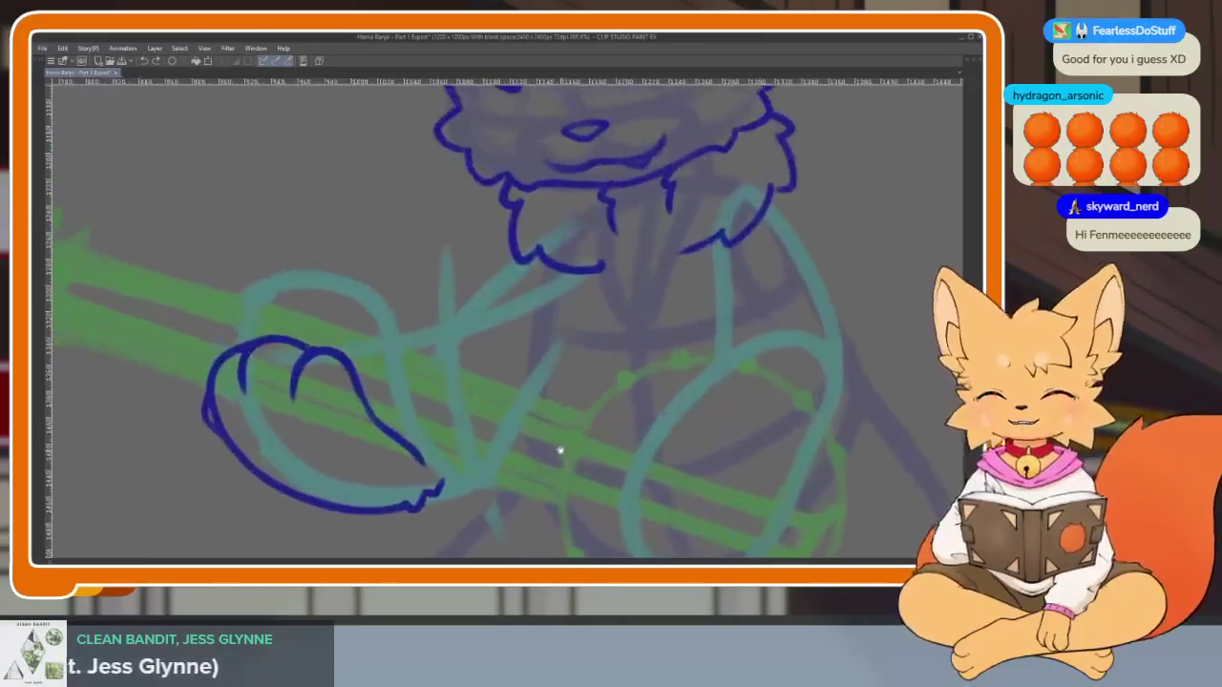
scroll(557, 444, up, 1)
scroll(532, 392, down, 1)
scroll(487, 378, up, 1)
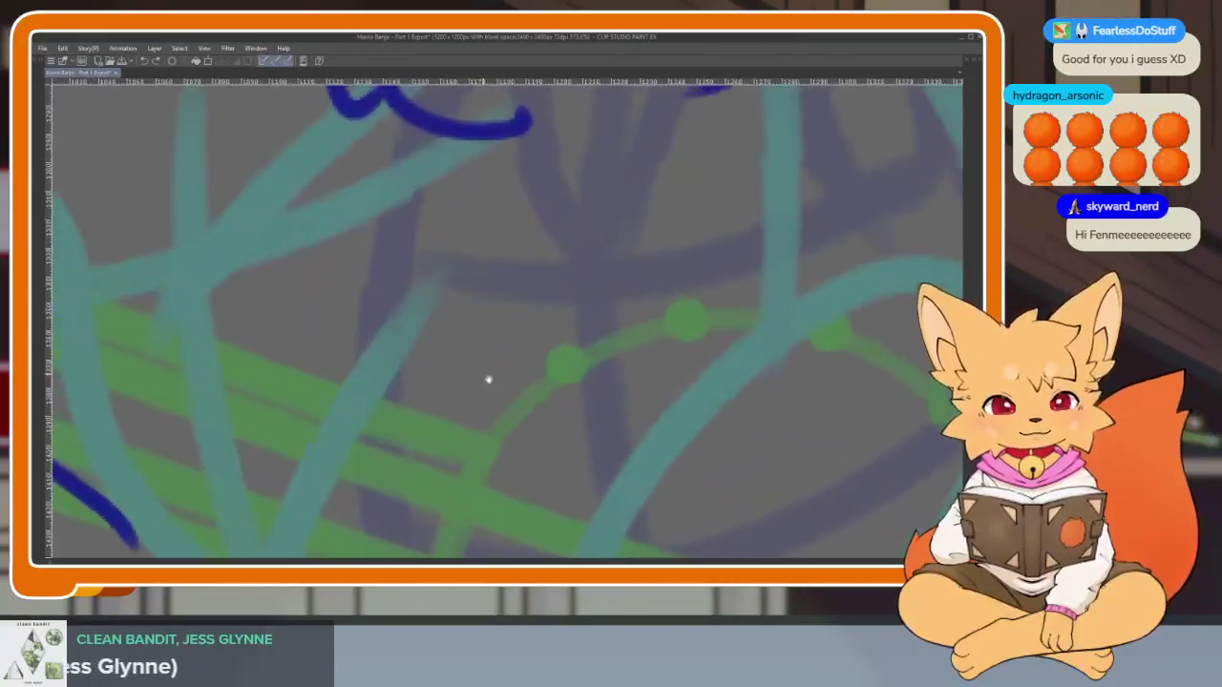
Zoom into the banjo area and ink a short vertical dark-blue line beside the fox's arm
scroll(592, 372, down, 2)
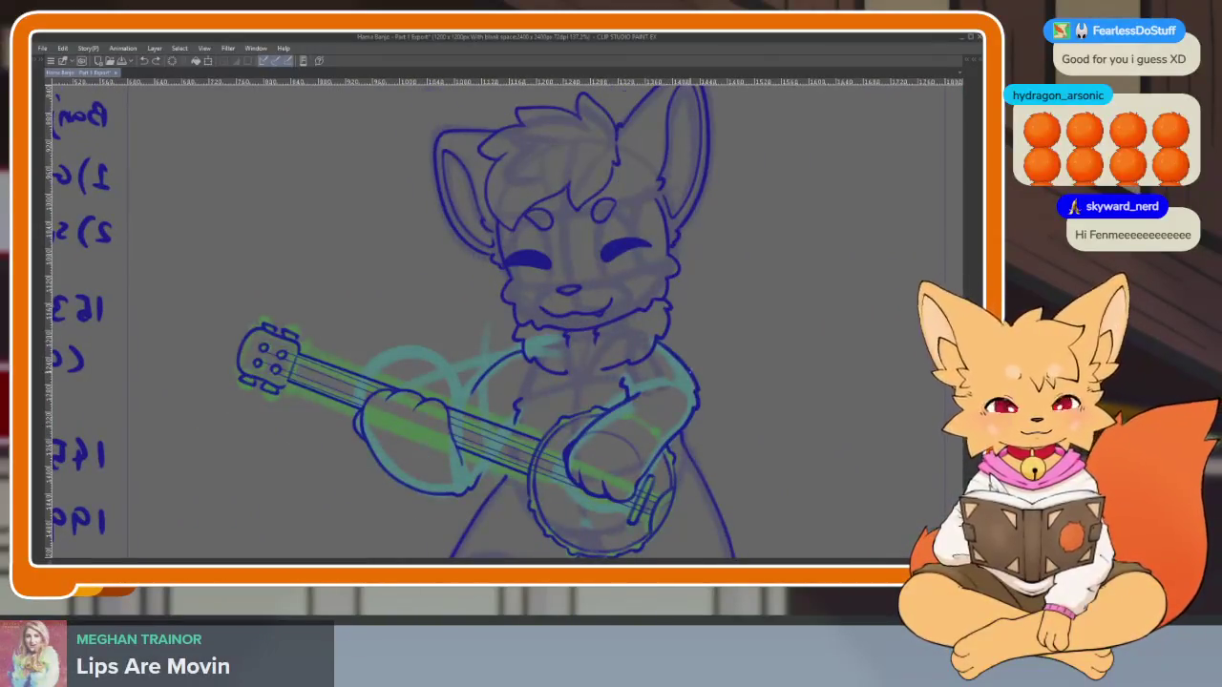
scroll(526, 429, up, 1)
scroll(592, 434, up, 4)
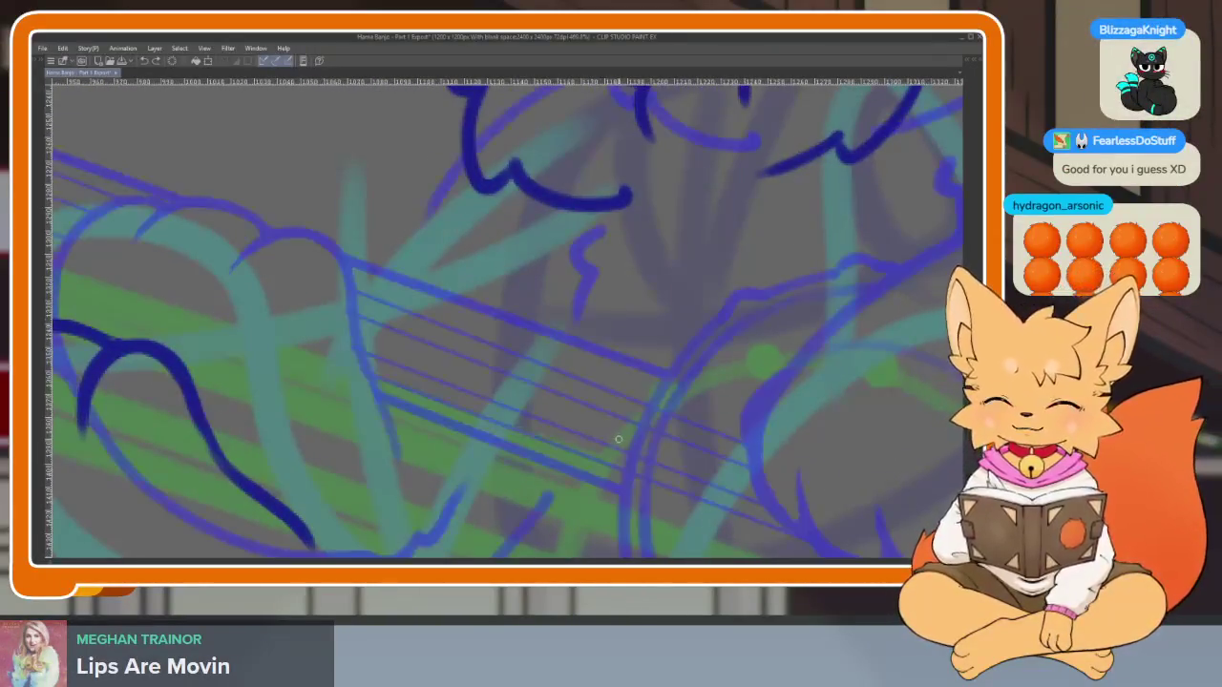
scroll(618, 439, down, 1)
scroll(586, 439, down, 4)
scroll(583, 425, up, 4)
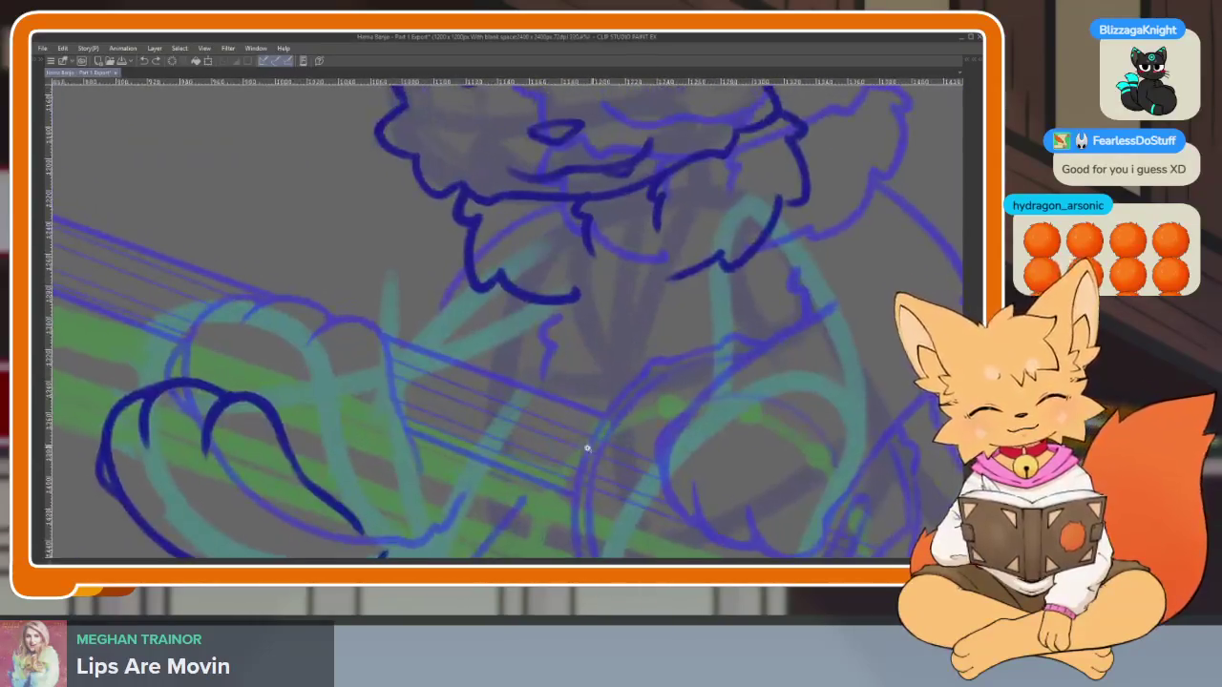
scroll(587, 448, up, 1)
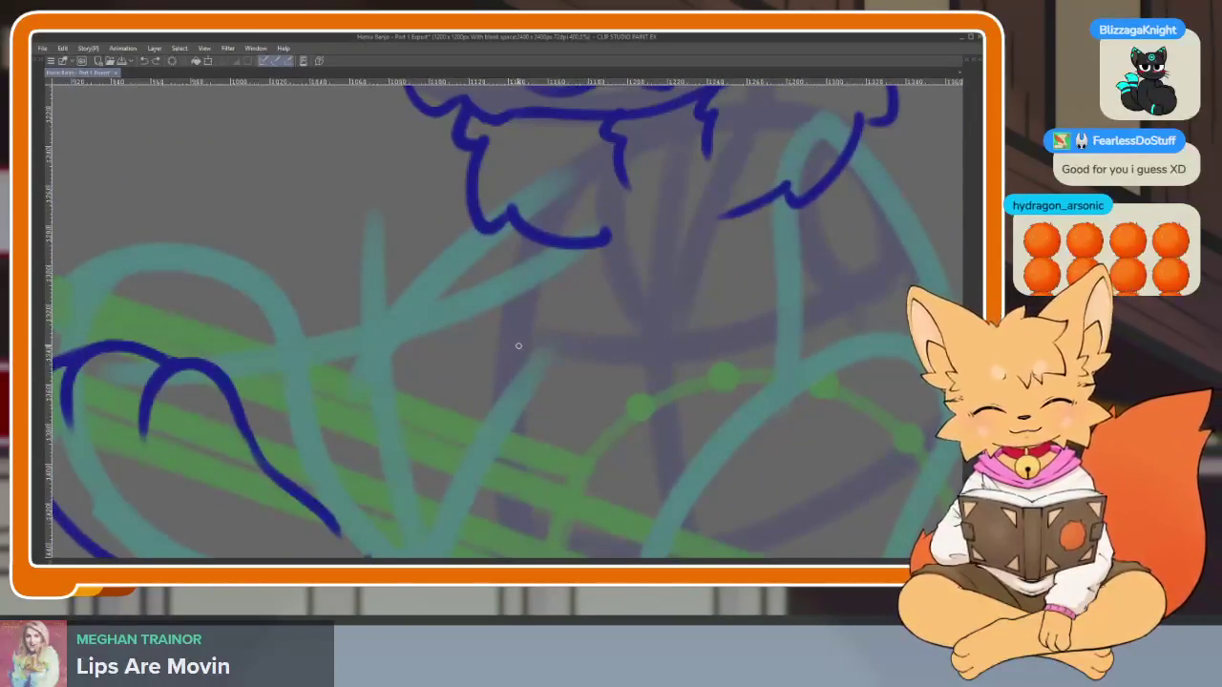
drag(518, 344, 518, 374)
scroll(681, 436, down, 5)
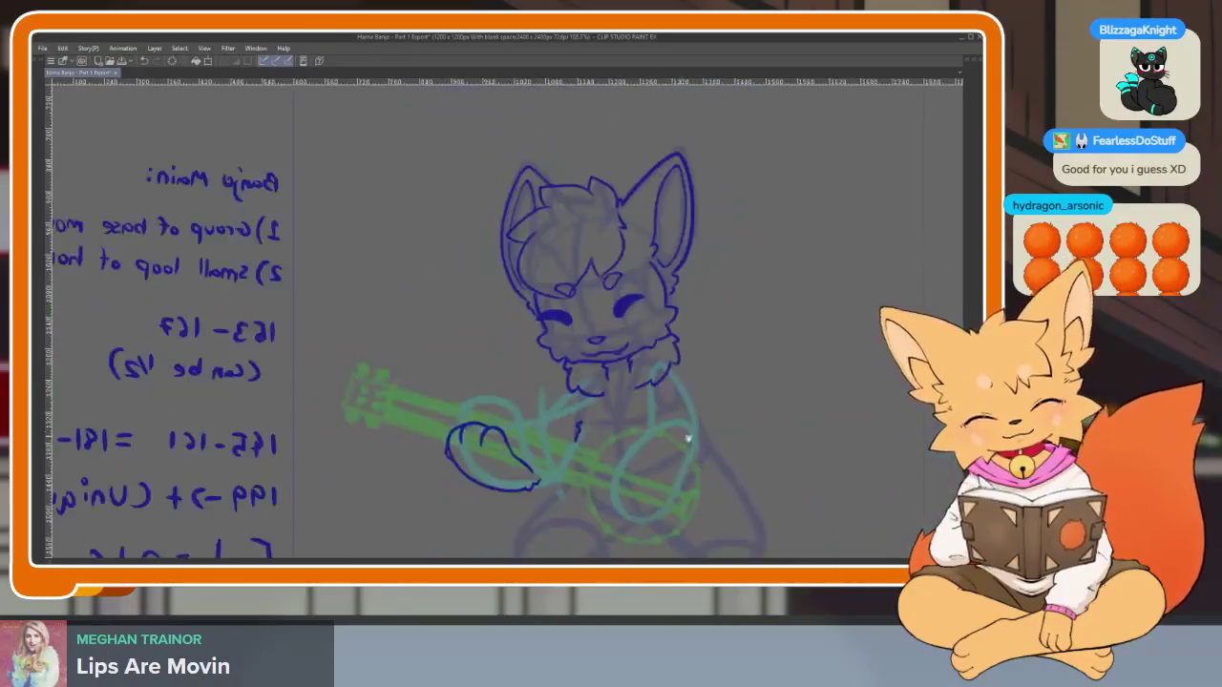
scroll(663, 404, up, 1)
scroll(647, 413, up, 2)
scroll(647, 413, up, 2)
scroll(573, 423, up, 1)
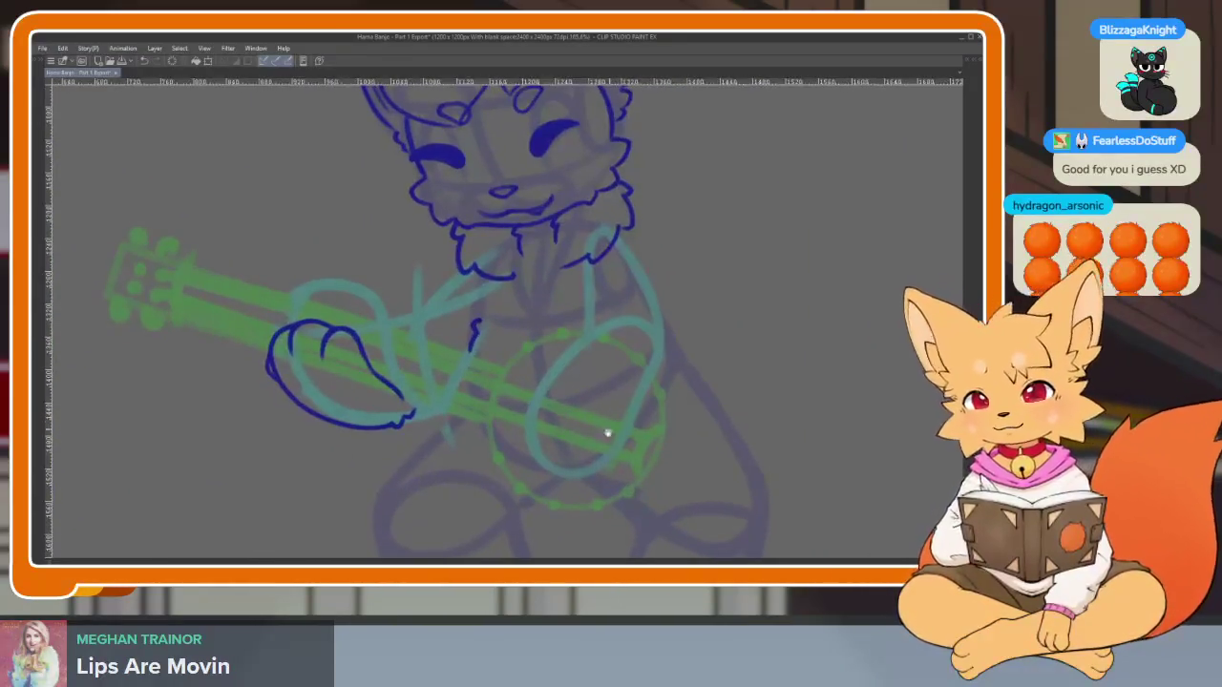
Ink the fox's arm line in dark blue, running down toward the banjo
scroll(605, 429, up, 2)
drag(621, 440, 601, 425)
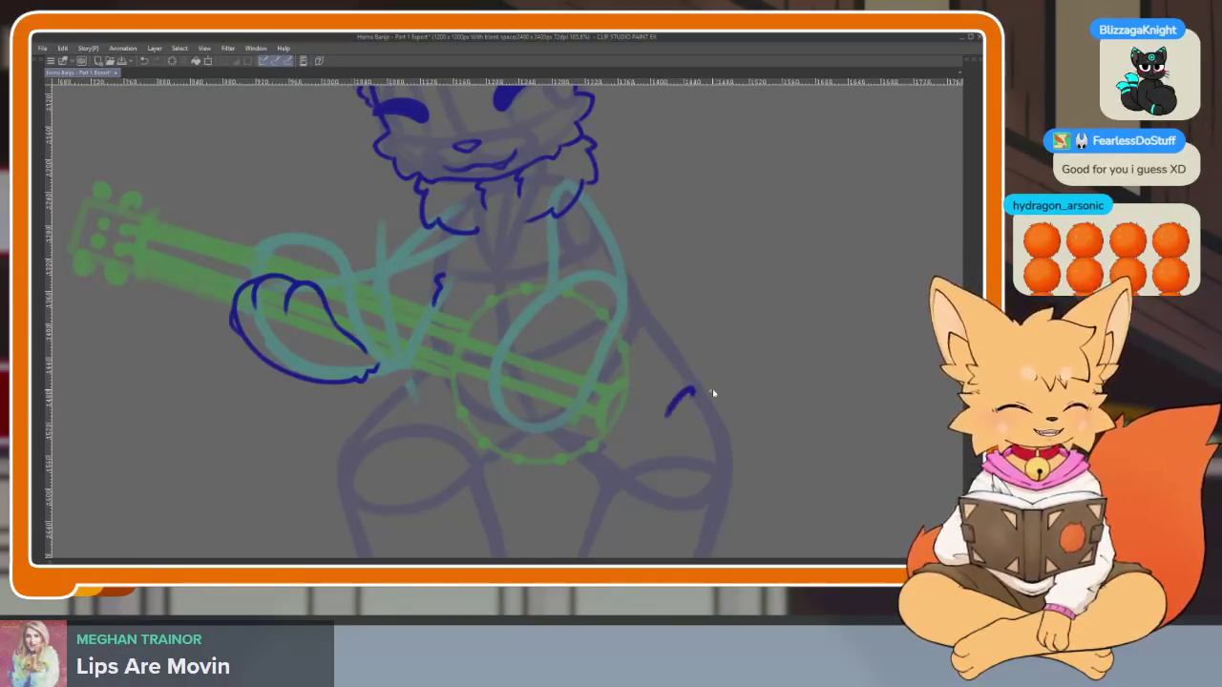
mouse_move(689, 428)
mouse_down()
mouse_move(652, 411)
mouse_move(648, 427)
mouse_up()
scroll(630, 439, down, 3)
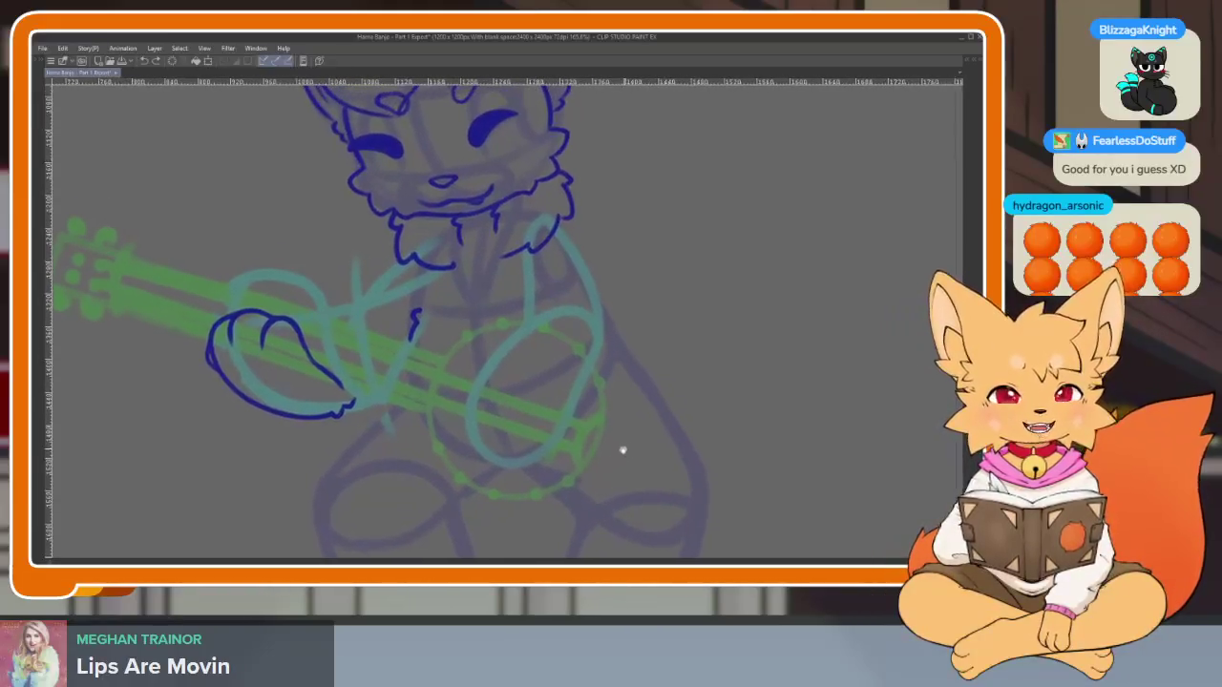
scroll(606, 463, up, 3)
scroll(607, 468, up, 3)
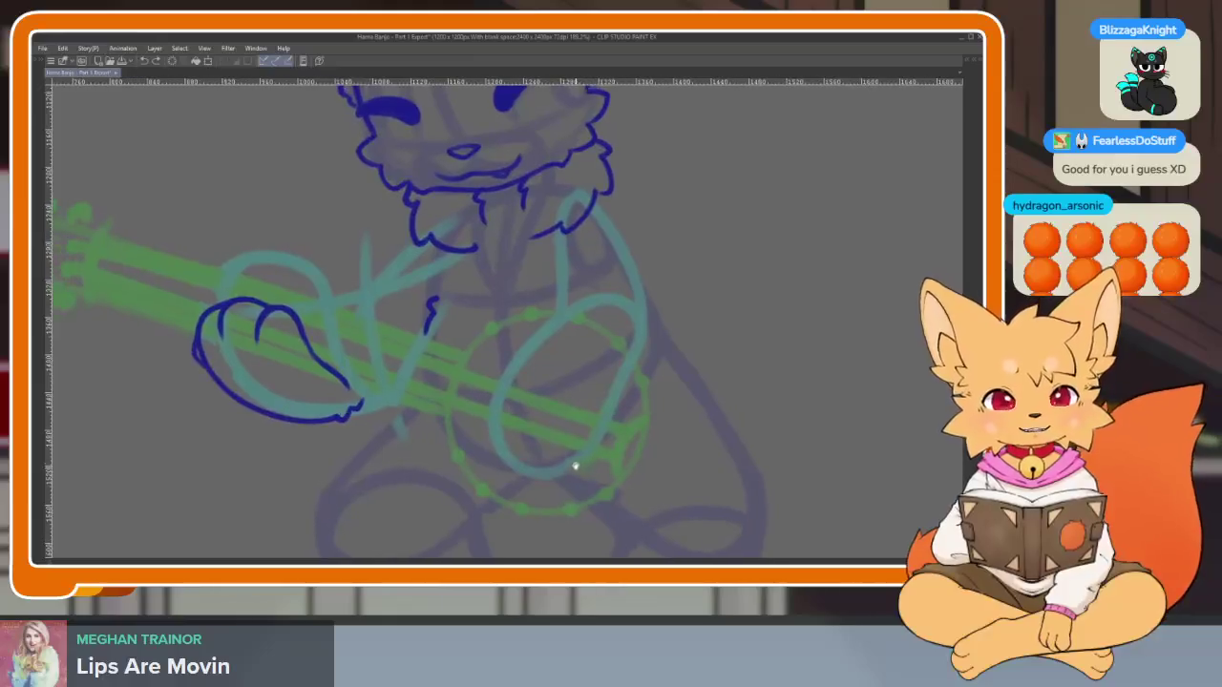
scroll(428, 385, up, 1)
scroll(401, 376, up, 3)
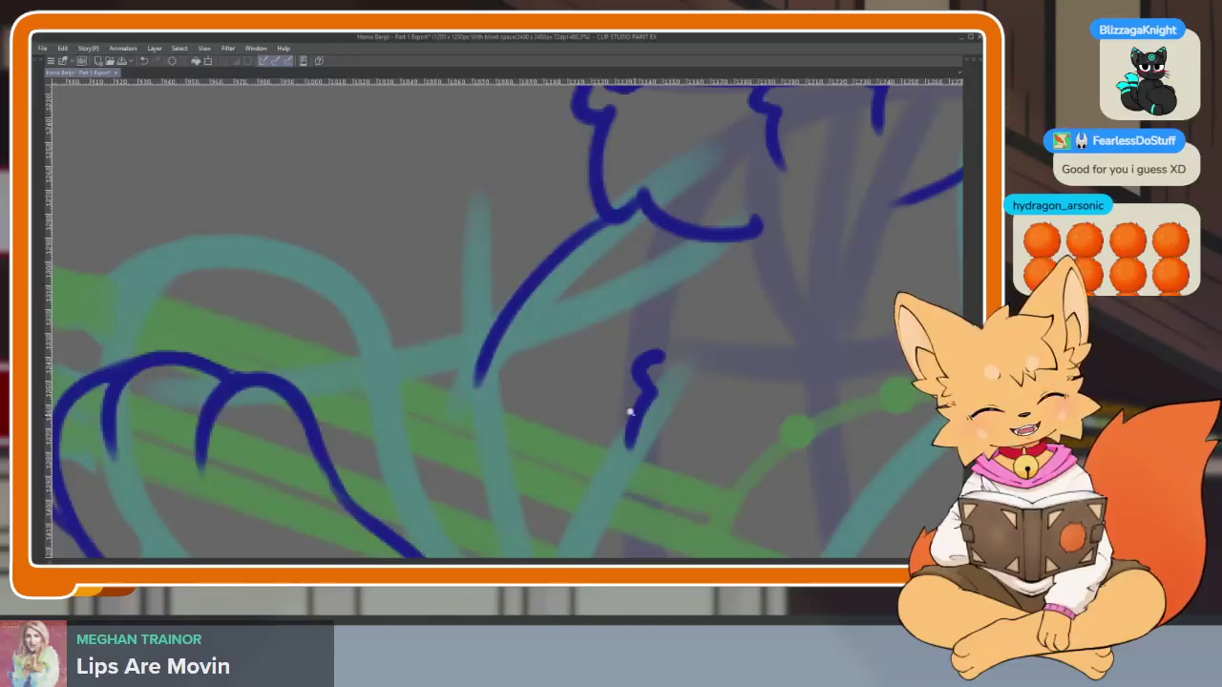
scroll(659, 410, down, 5)
scroll(547, 404, up, 4)
scroll(547, 404, down, 2)
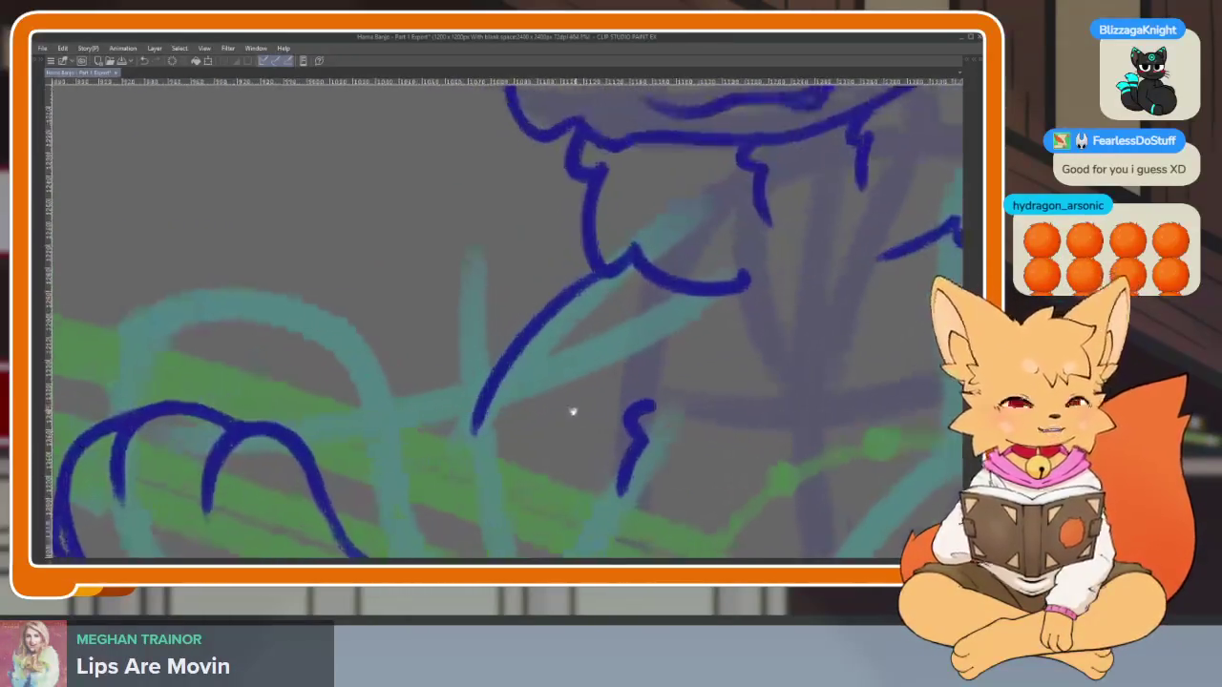
scroll(573, 410, down, 1)
scroll(573, 409, up, 4)
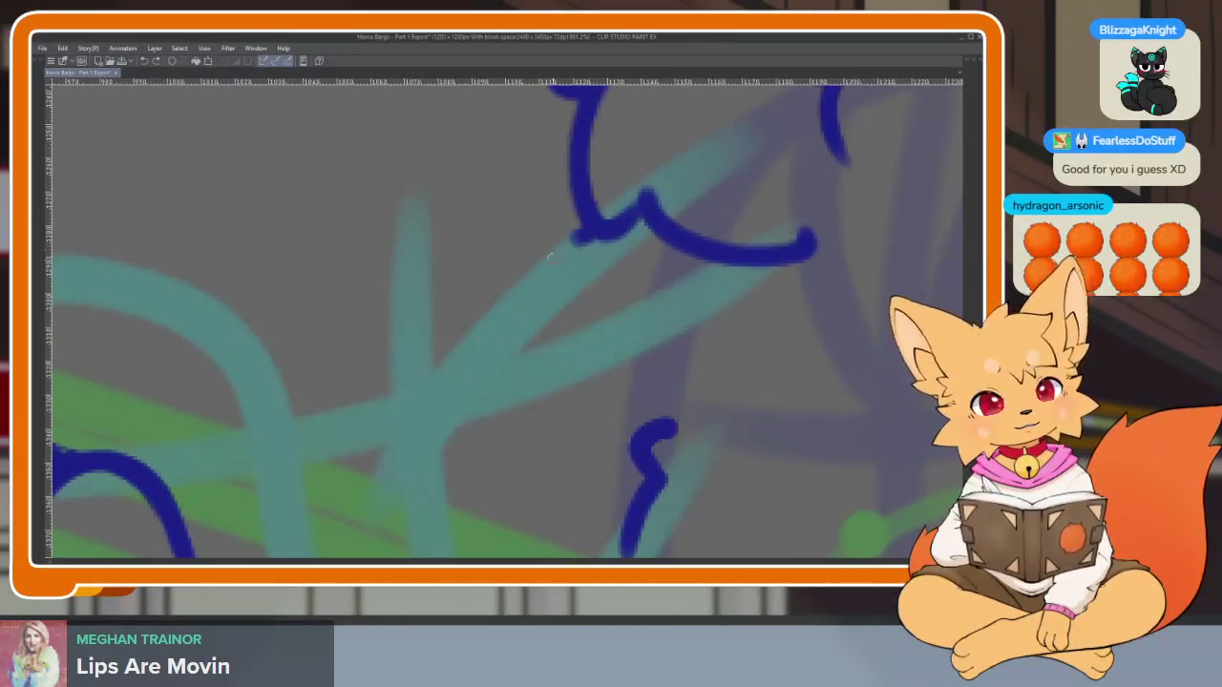
drag(593, 230, 423, 436)
Undo a bad stroke and redraw the right torso outline below the collar
scroll(423, 437, down, 5)
scroll(655, 430, right, 3)
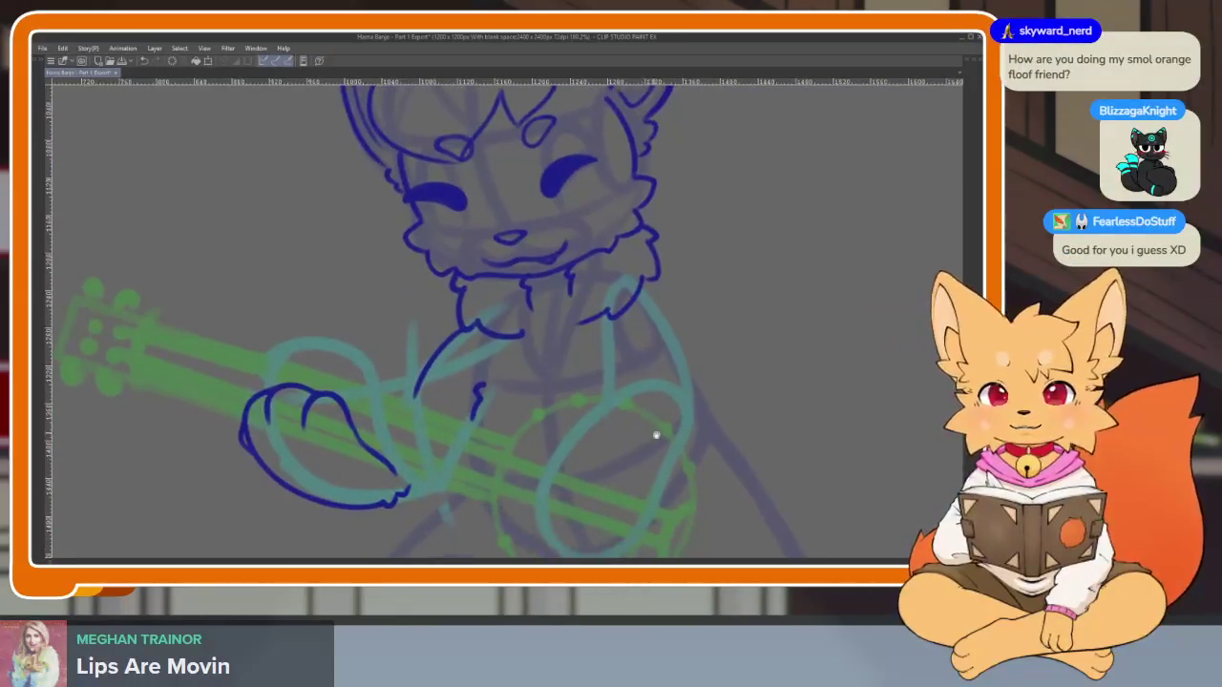
scroll(663, 439, down, 1)
scroll(675, 445, down, 1)
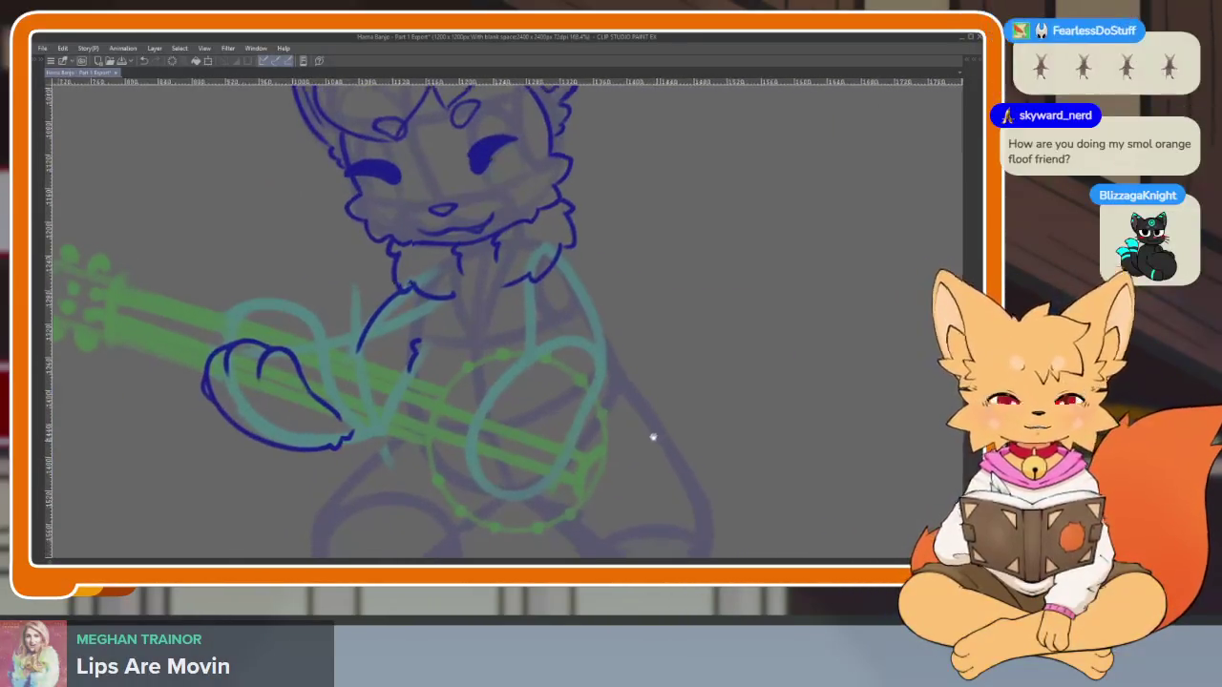
scroll(655, 437, down, 2)
scroll(677, 445, up, 1)
scroll(649, 436, up, 1)
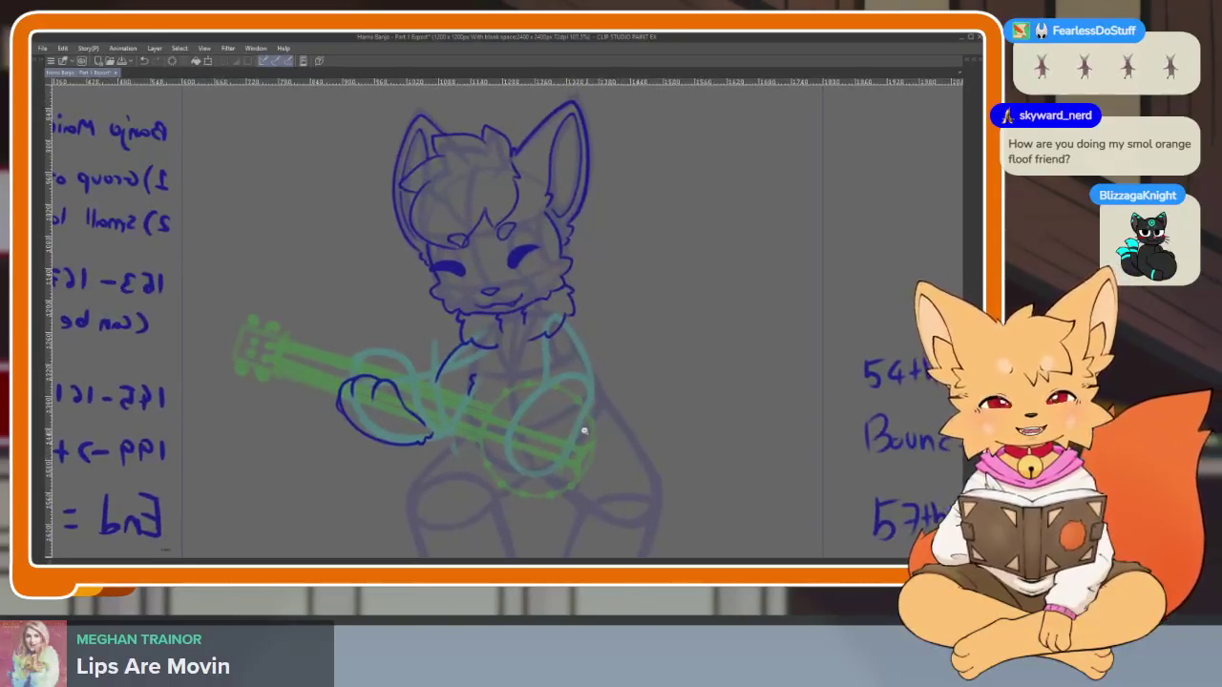
scroll(595, 442, up, 3)
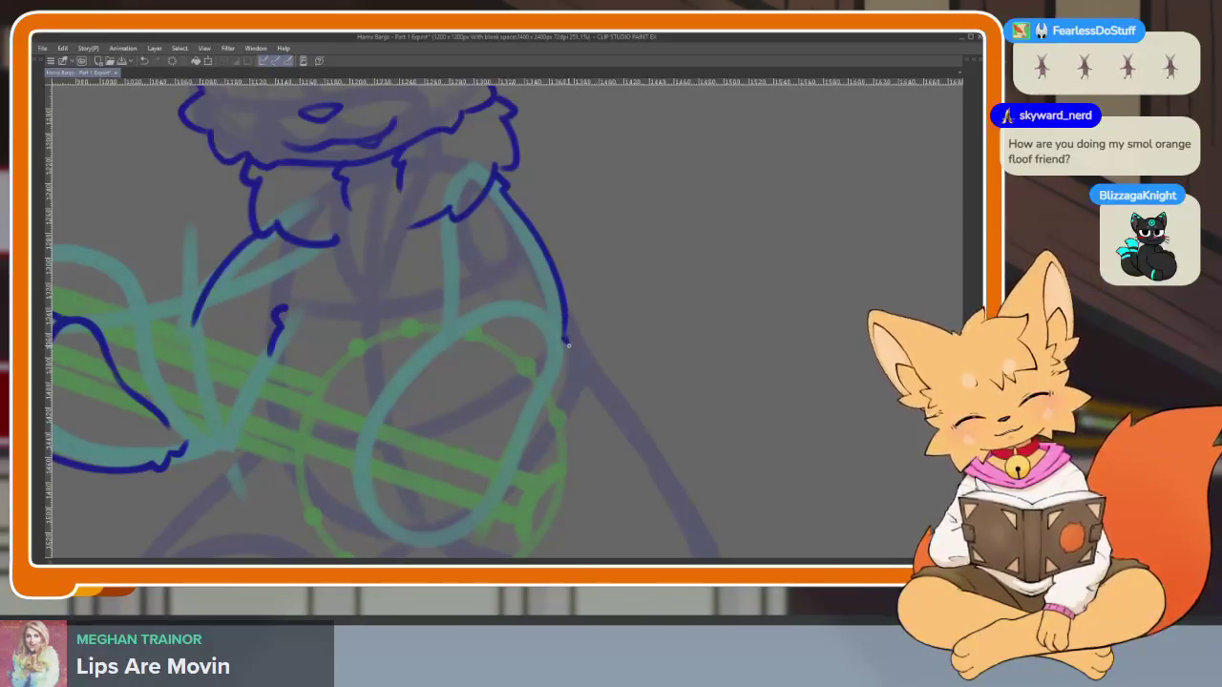
key(ctrl+z)
drag(503, 187, 552, 254)
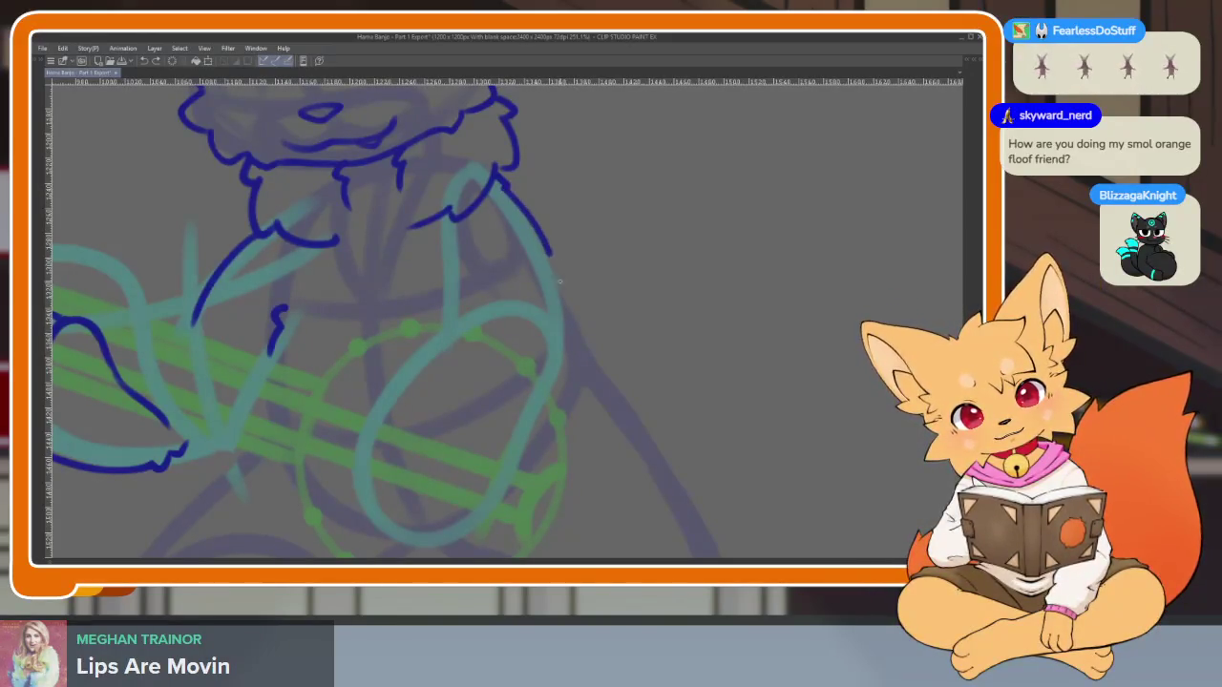
scroll(706, 341, down, 2)
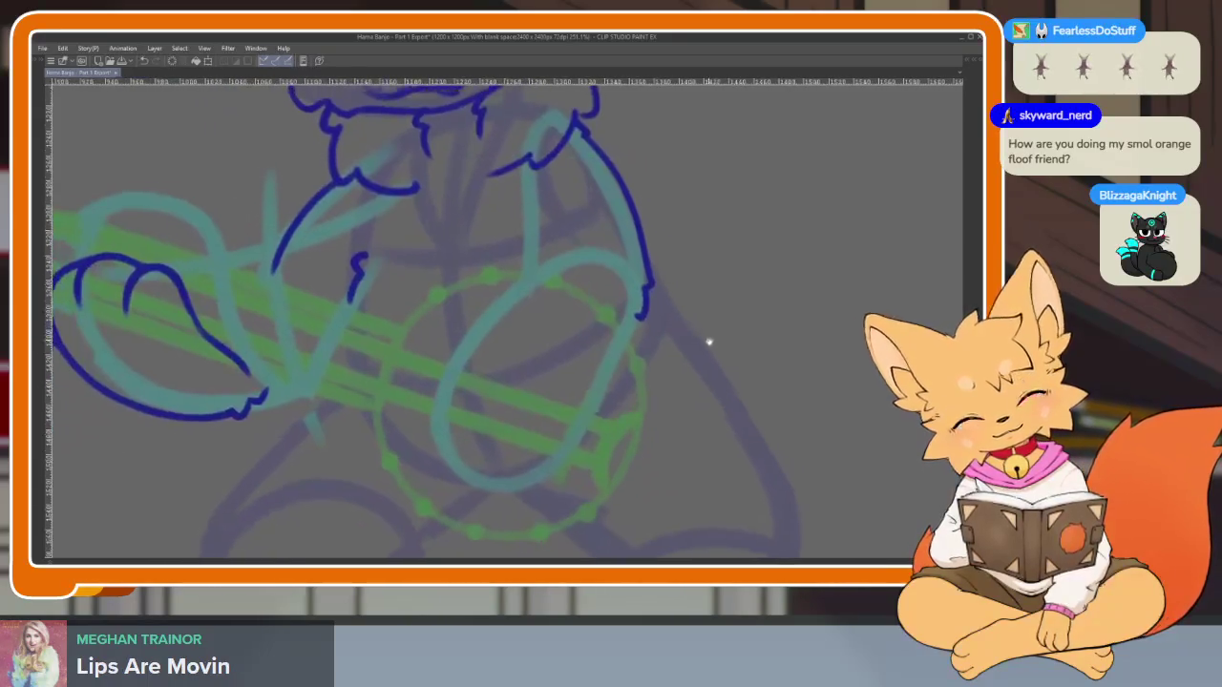
scroll(569, 407, down, 1)
scroll(570, 407, up, 1)
scroll(646, 386, down, 3)
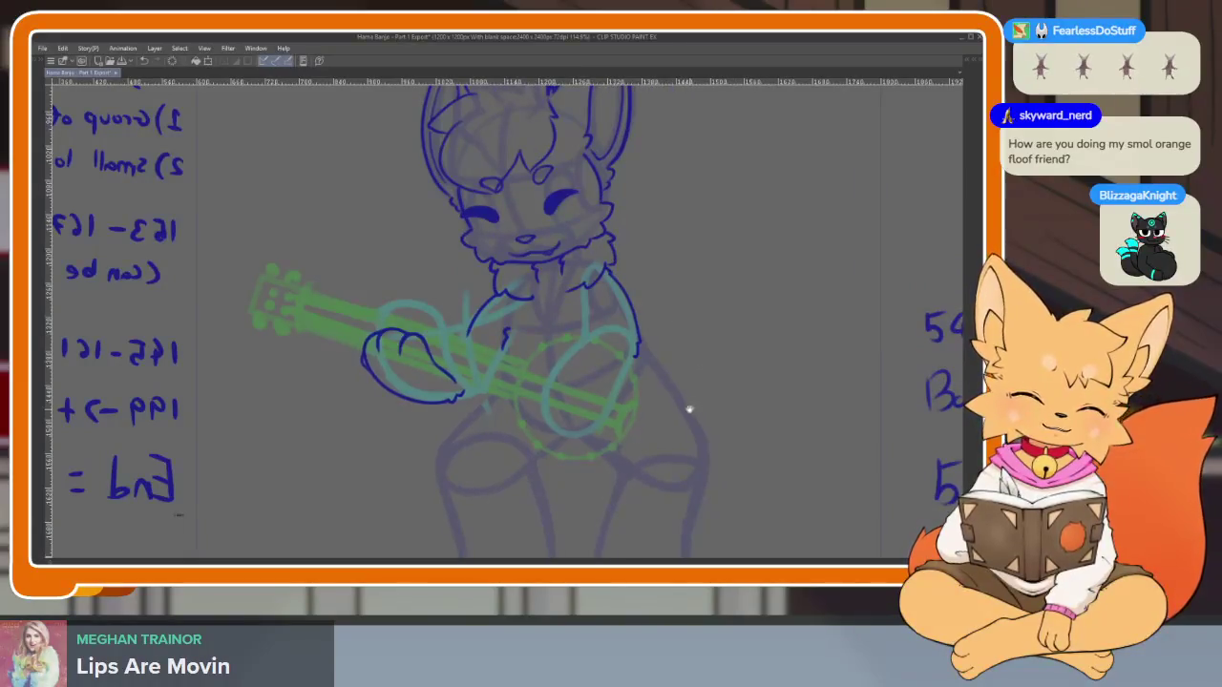
scroll(689, 409, down, 1)
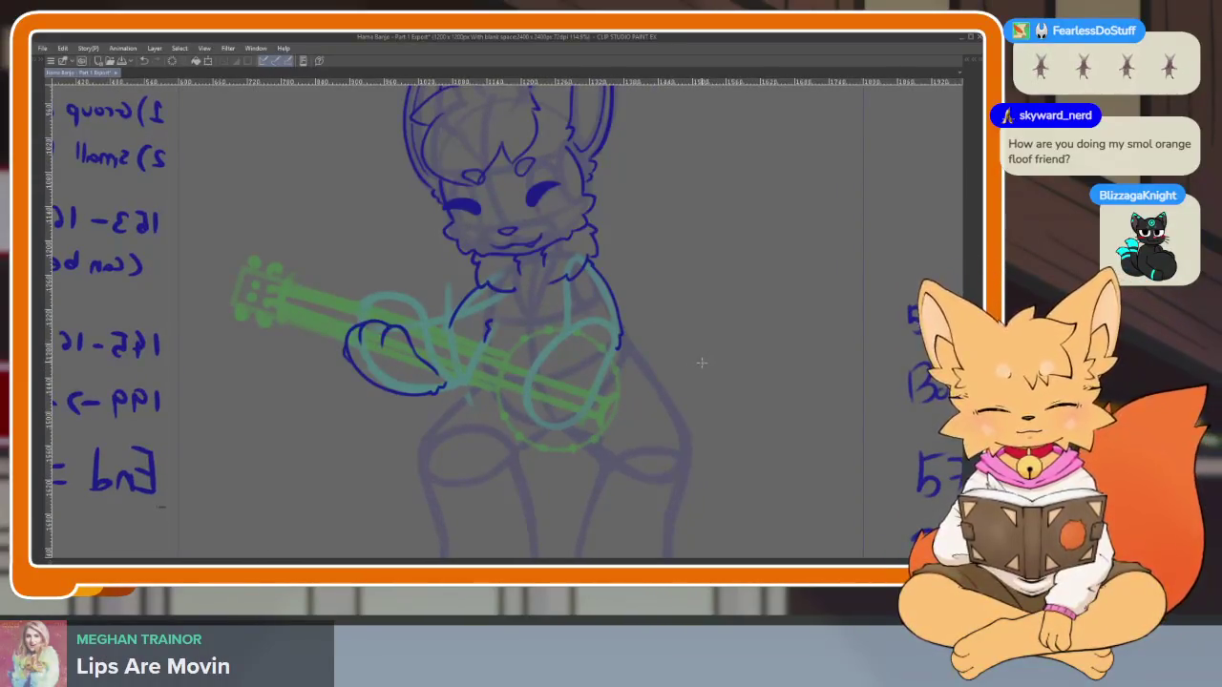
drag(649, 418, 635, 418)
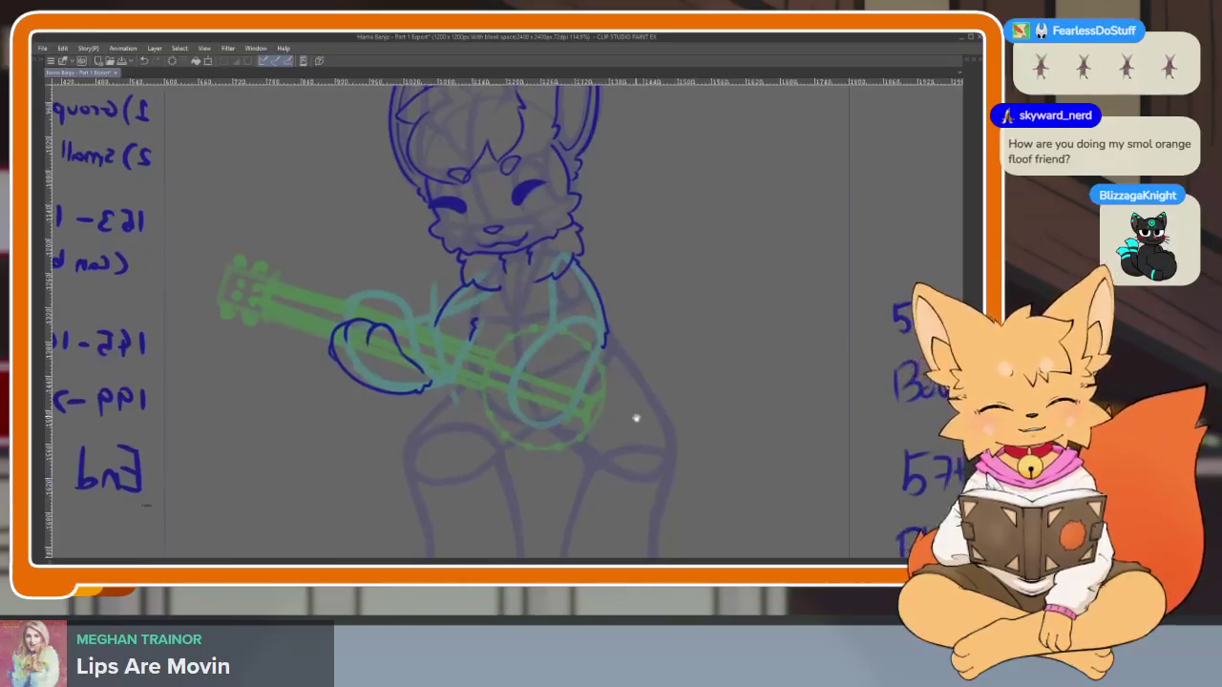
Replace the last banjo curve with an inked inner ring of the banjo drum
scroll(589, 442, up, 4)
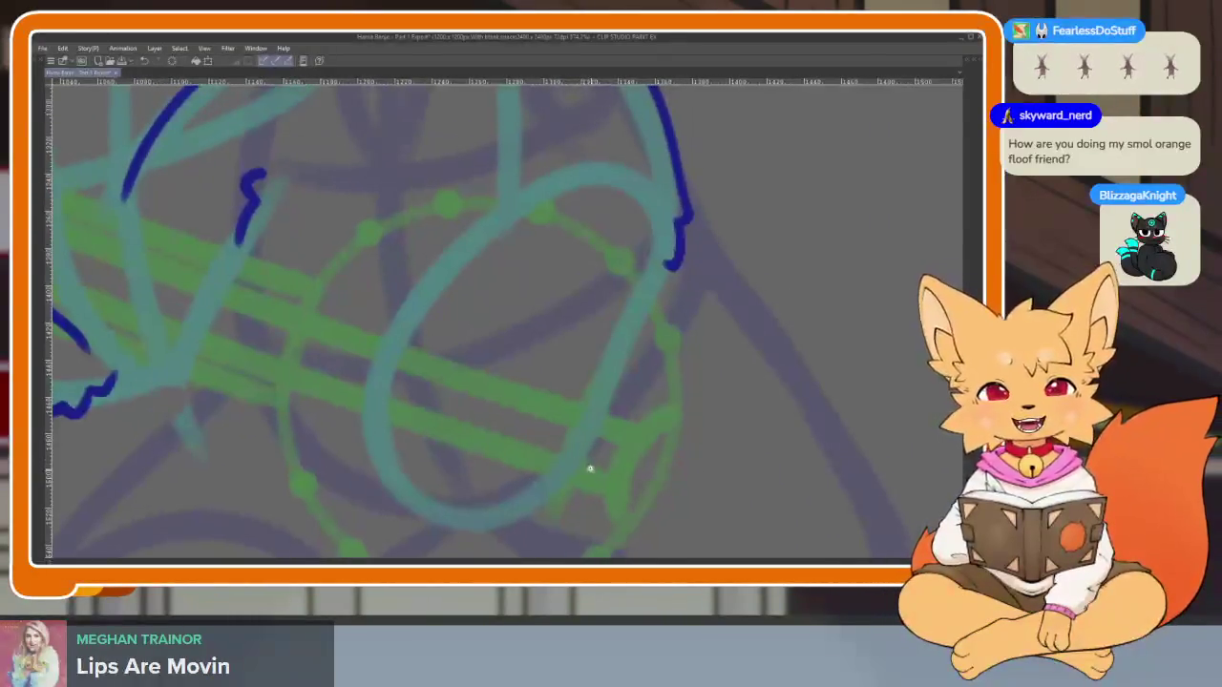
scroll(590, 467, up, 2)
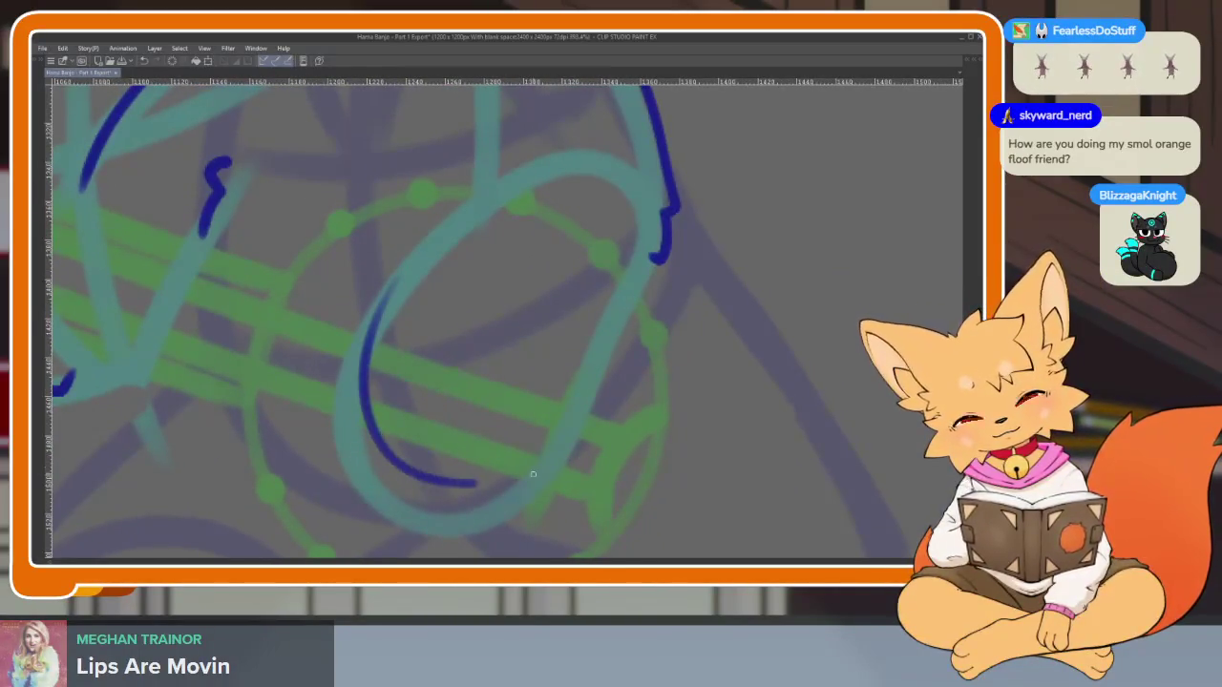
key(ctrl+z)
drag(384, 285, 569, 446)
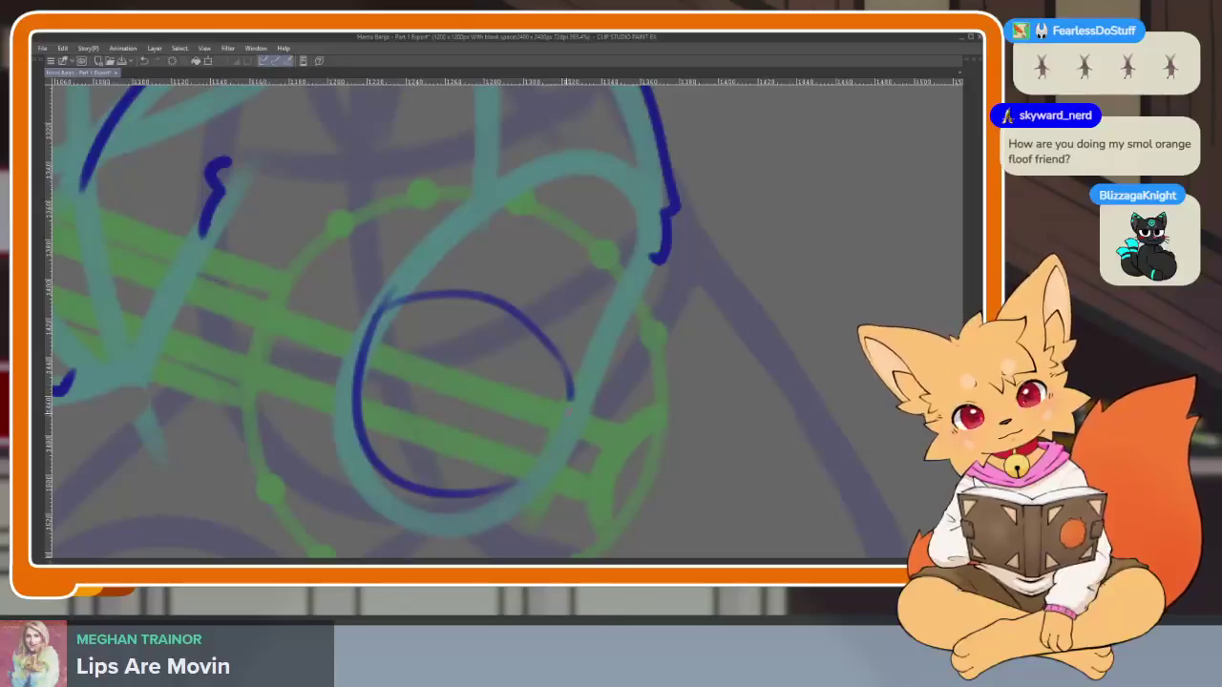
Zoom in on the paw loop and stroke a heavier line along its lower-right edge
scroll(579, 363, down, 1)
scroll(579, 363, down, 3)
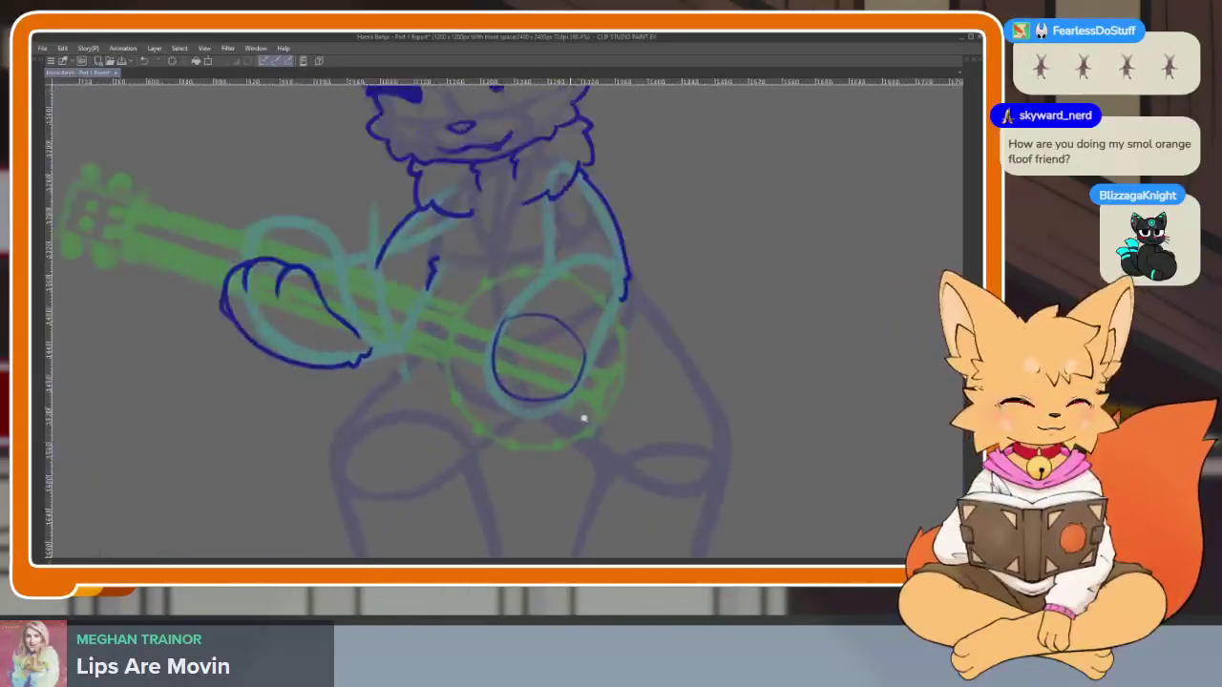
scroll(583, 417, up, 4)
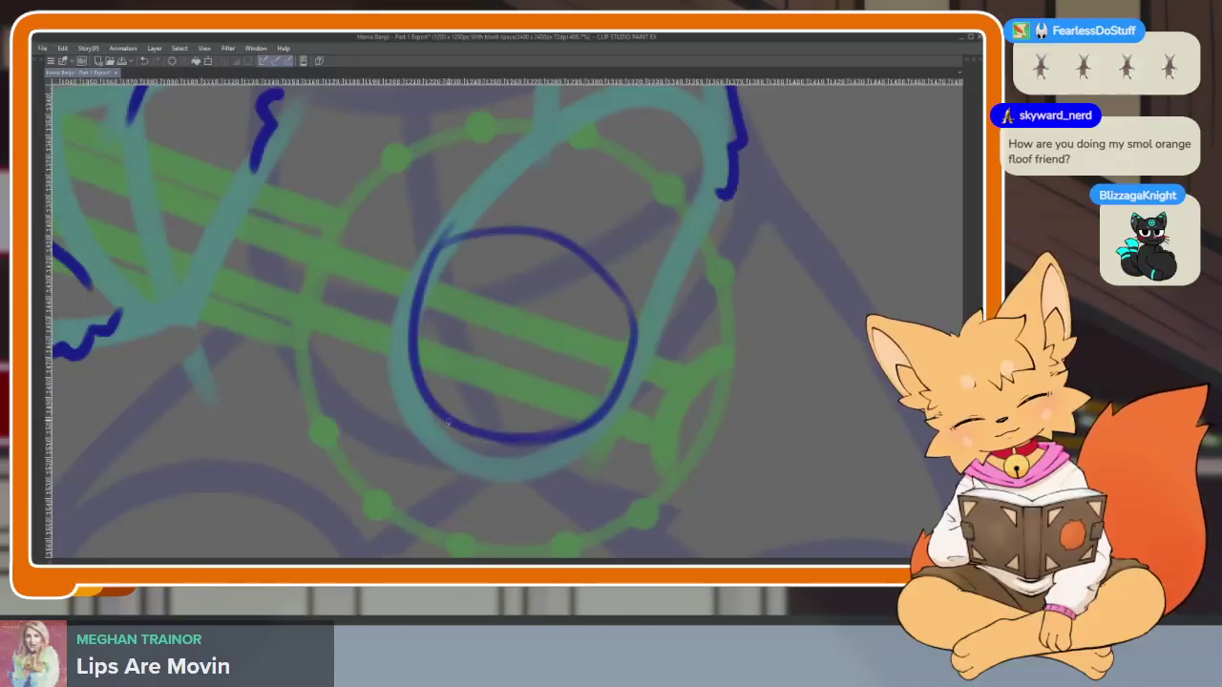
scroll(558, 373, up, 2)
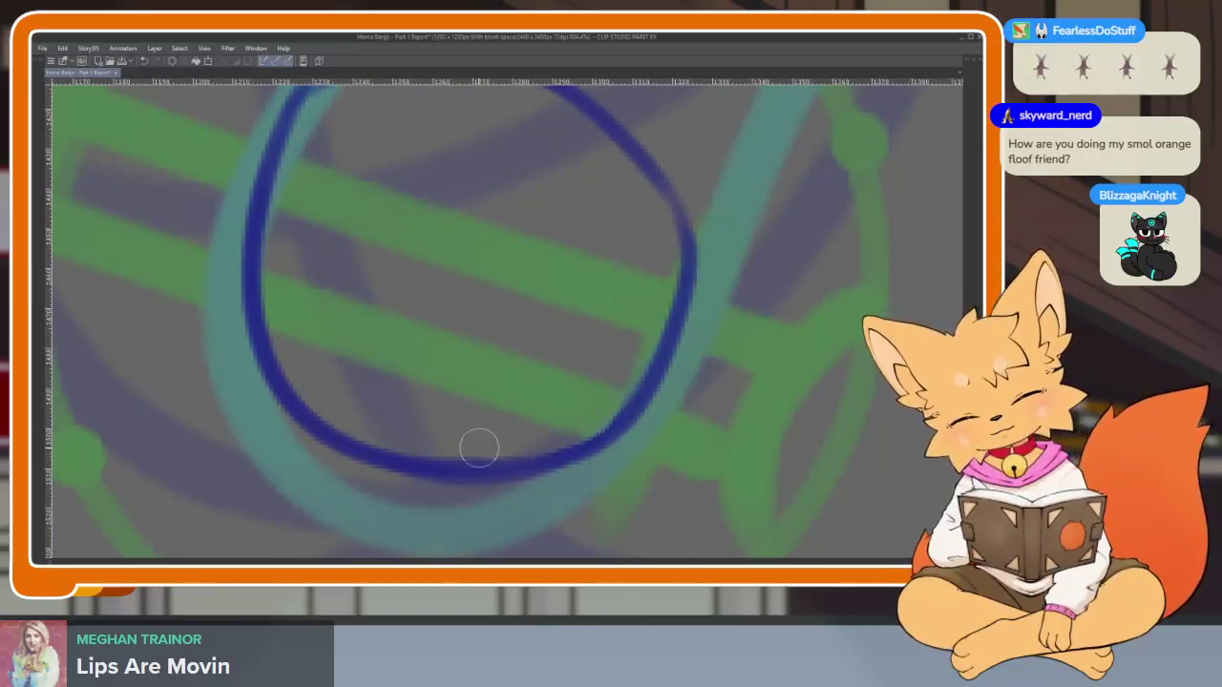
scroll(491, 291, down, 4)
scroll(499, 409, up, 3)
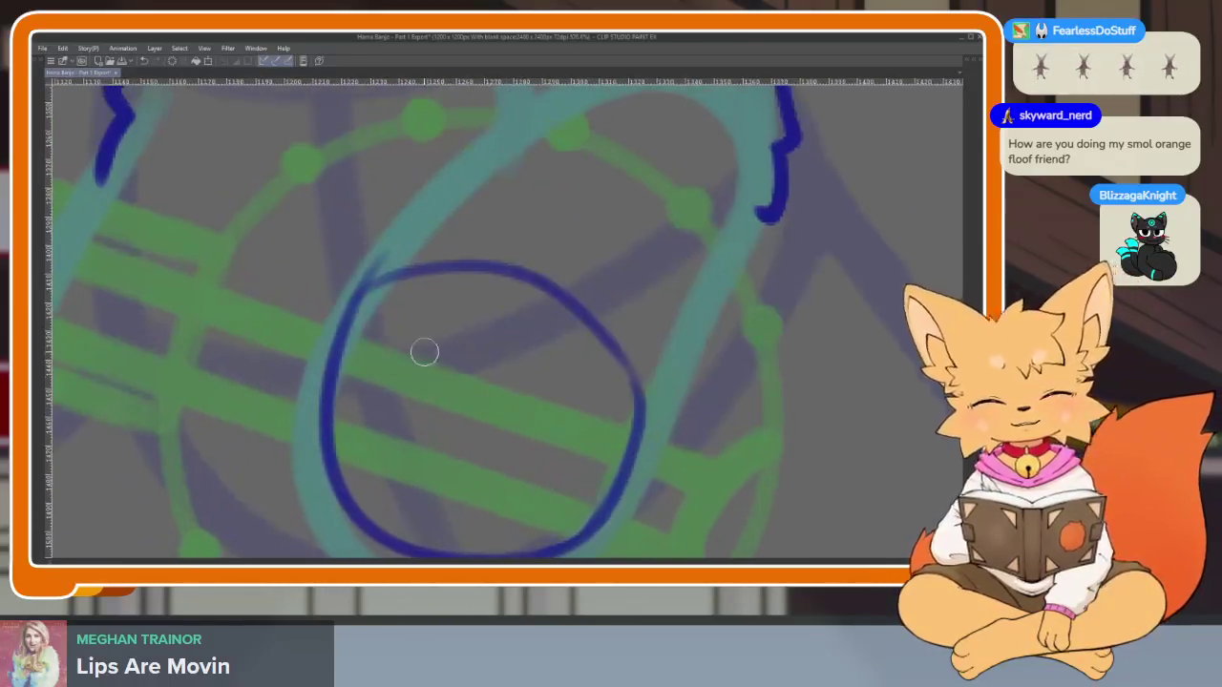
scroll(466, 208, down, 1)
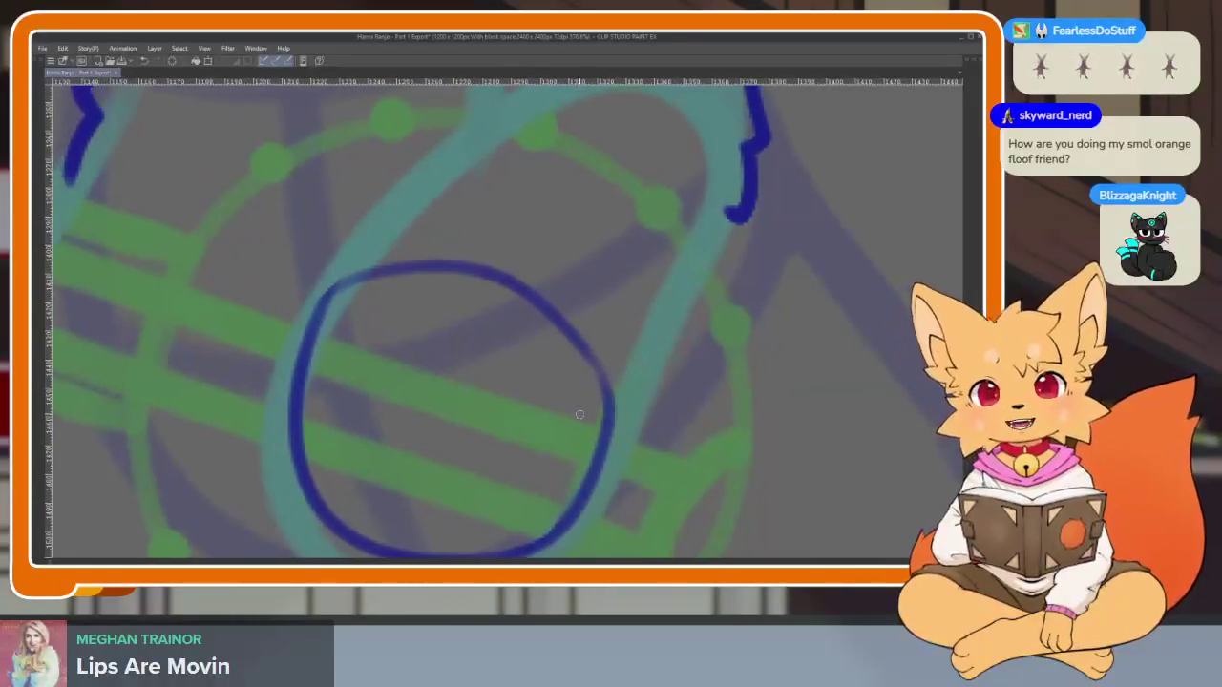
scroll(635, 410, up, 1)
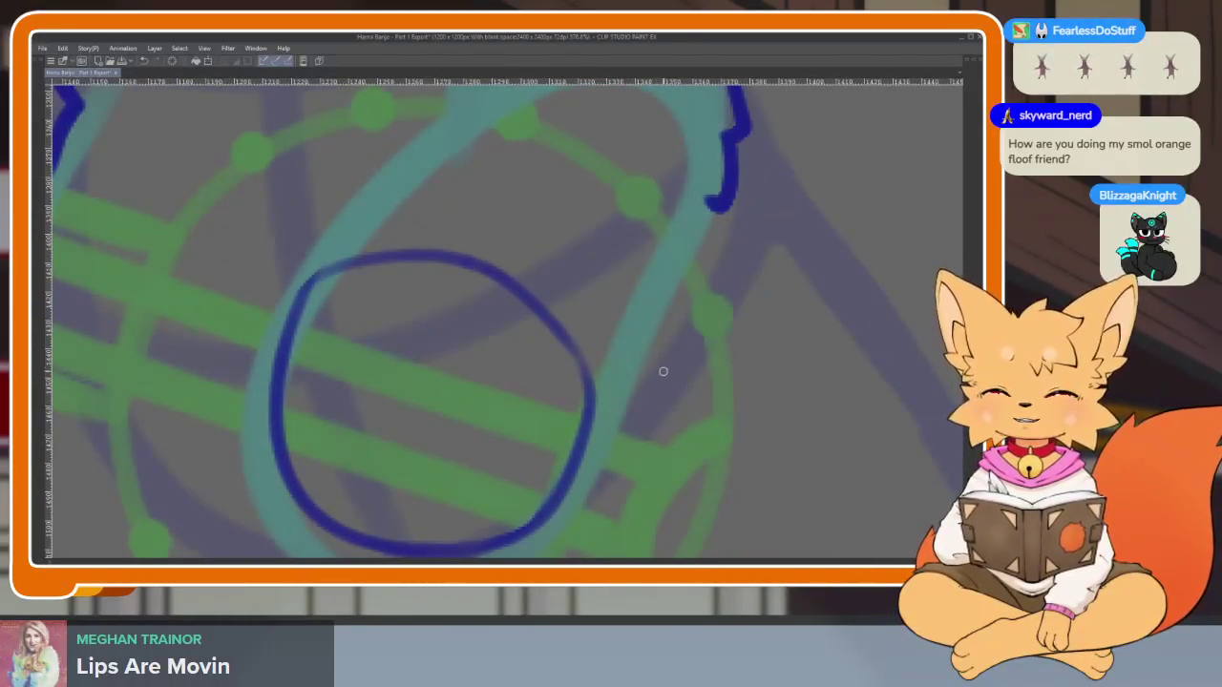
scroll(633, 436, down, 1)
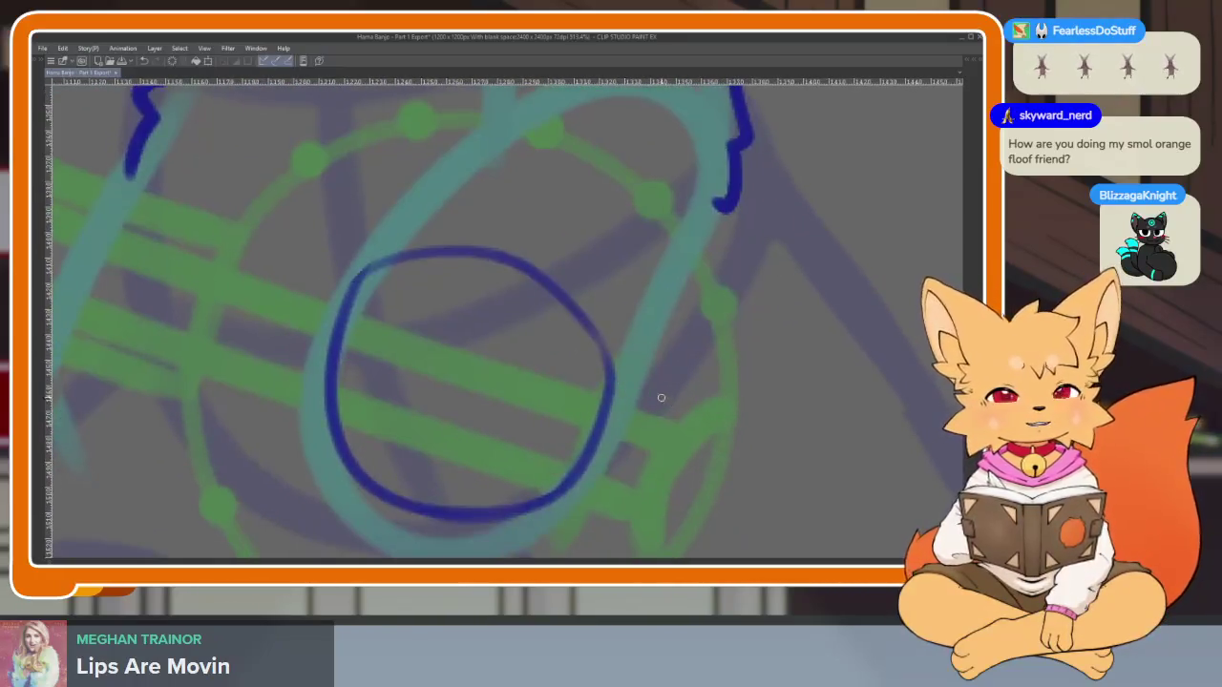
scroll(545, 464, up, 1)
scroll(537, 464, up, 1)
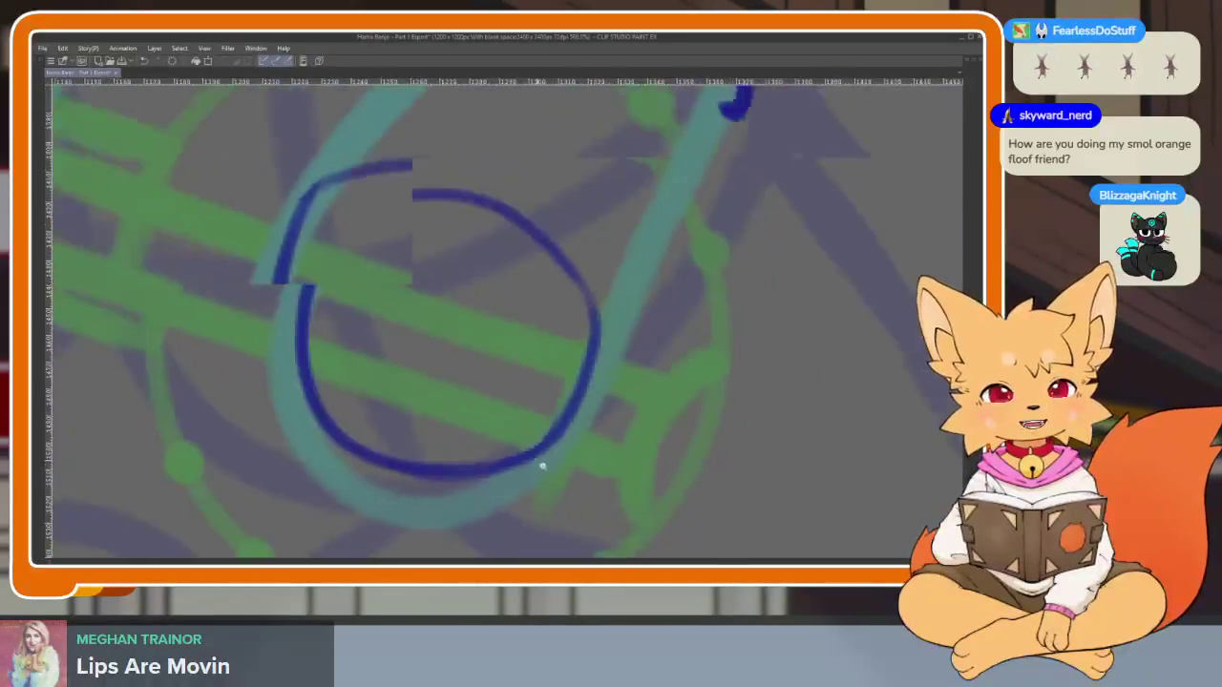
scroll(535, 469, up, 1)
scroll(535, 468, down, 1)
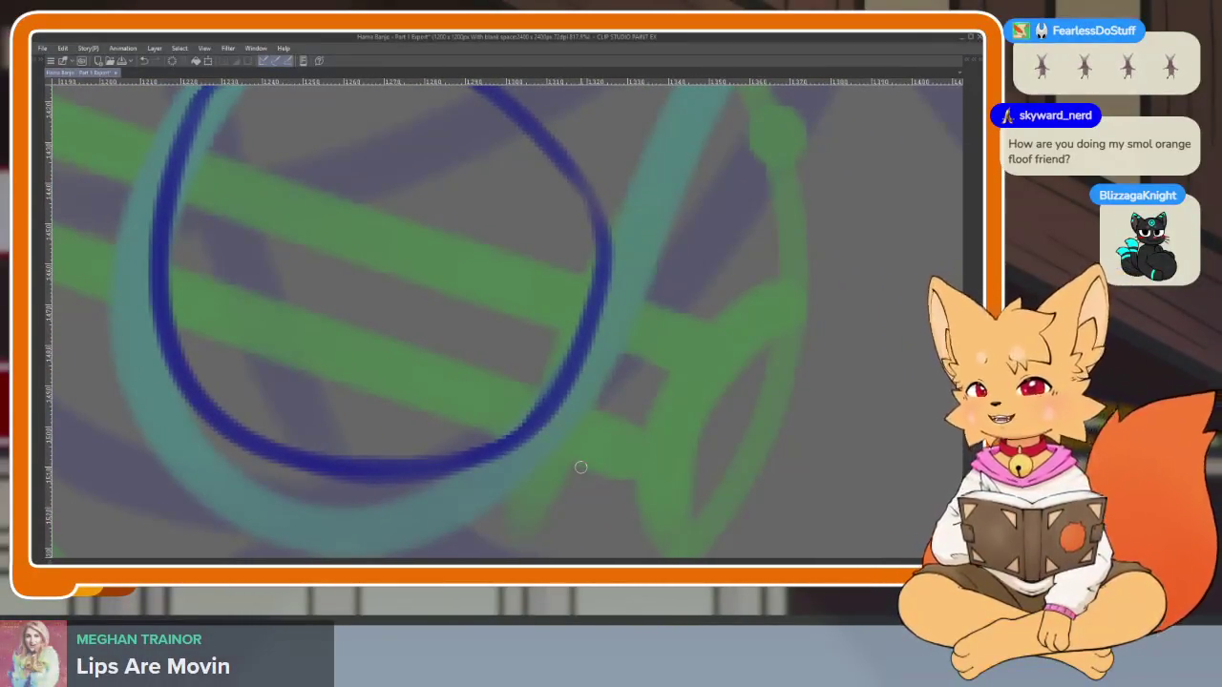
scroll(564, 453, down, 1)
scroll(564, 452, up, 1)
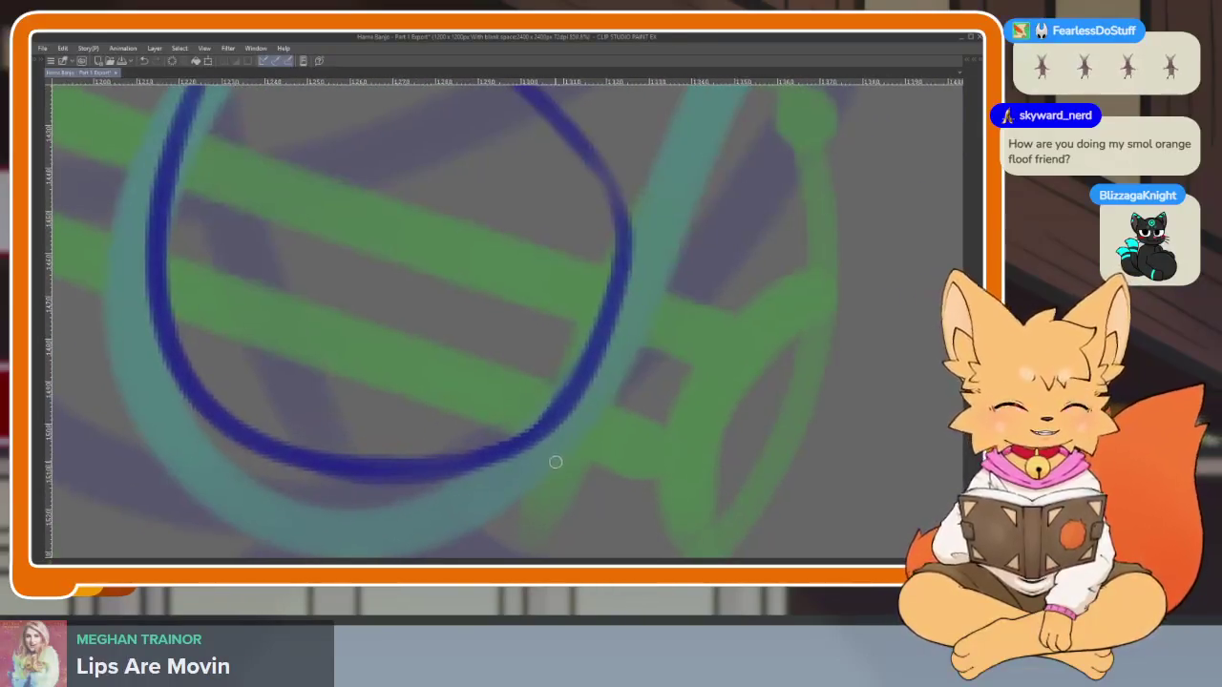
scroll(558, 464, down, 1)
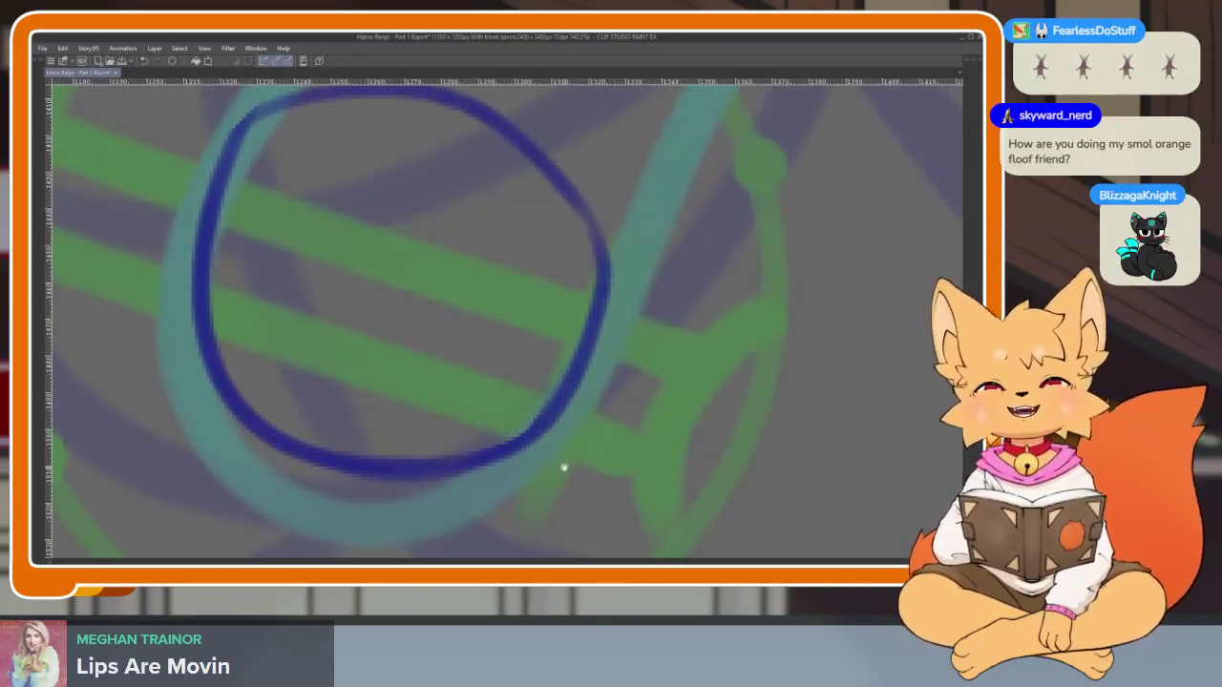
scroll(562, 462, down, 2)
scroll(559, 455, up, 1)
scroll(560, 456, up, 1)
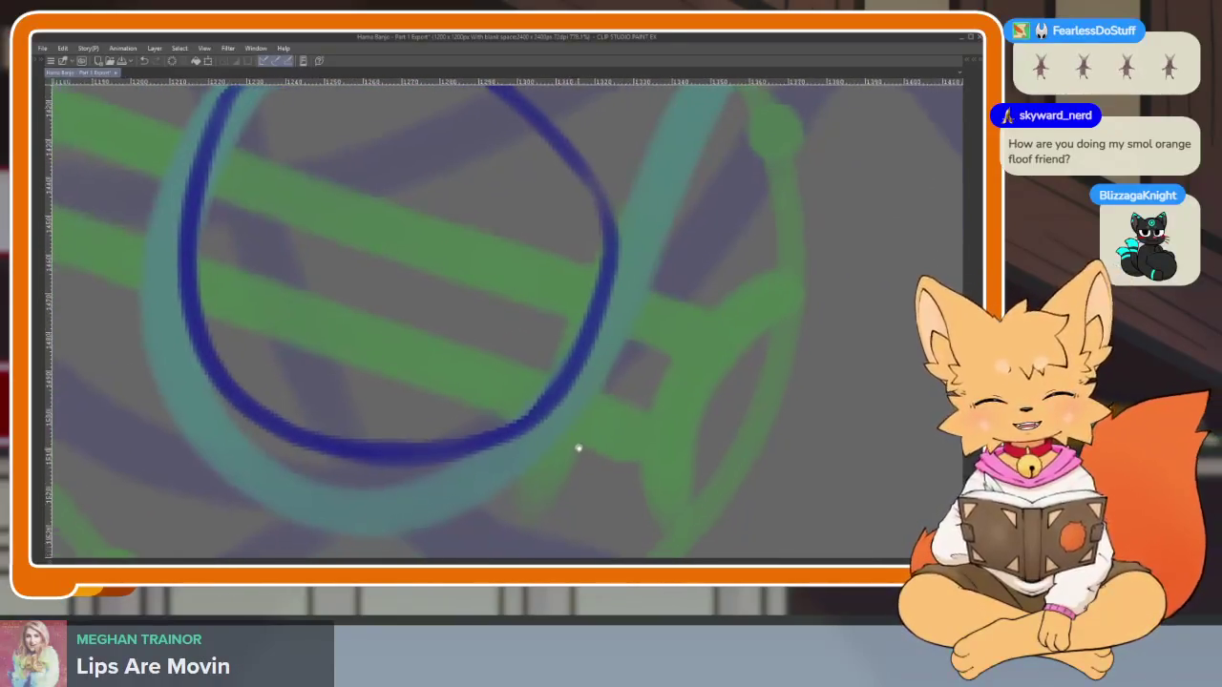
scroll(575, 458, down, 1)
scroll(580, 448, up, 1)
scroll(578, 468, up, 1)
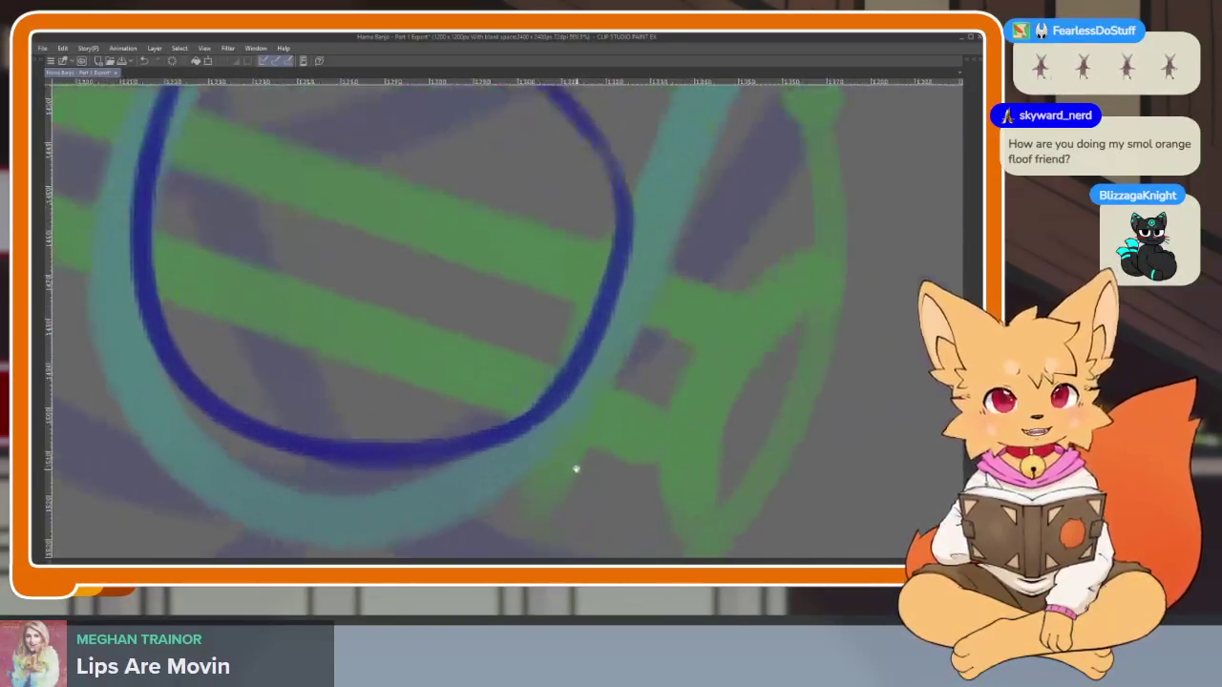
scroll(573, 466, down, 1)
scroll(556, 460, down, 1)
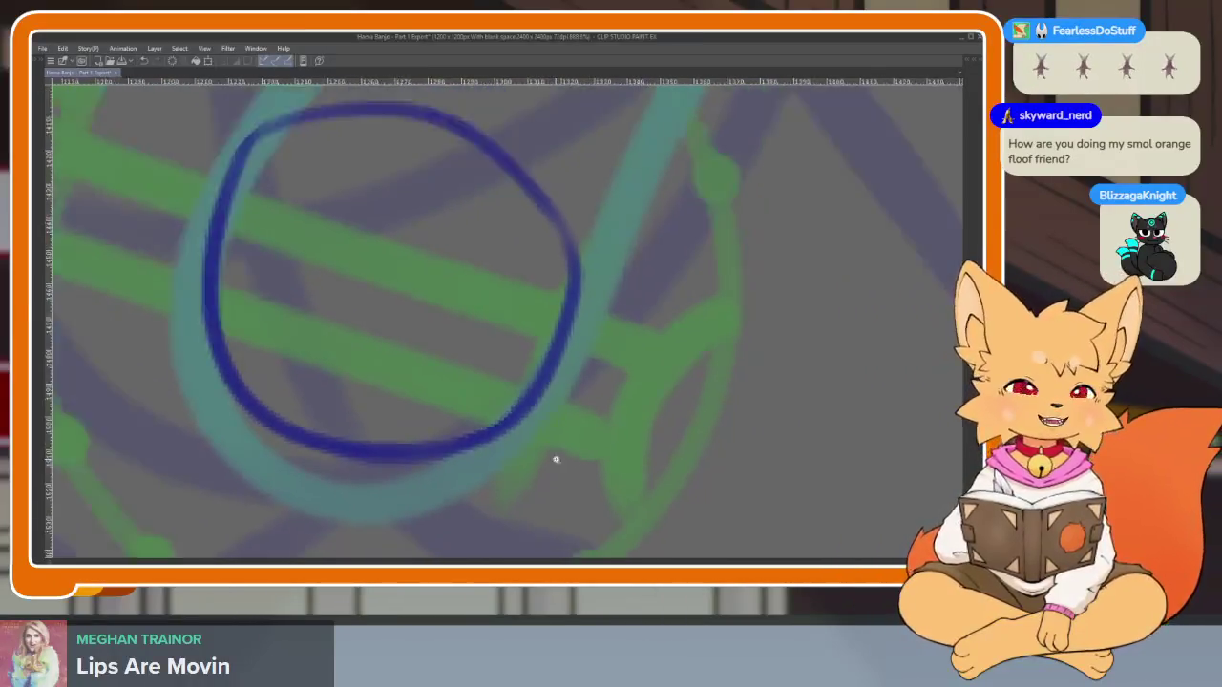
scroll(568, 464, up, 1)
scroll(573, 470, up, 1)
scroll(610, 462, up, 1)
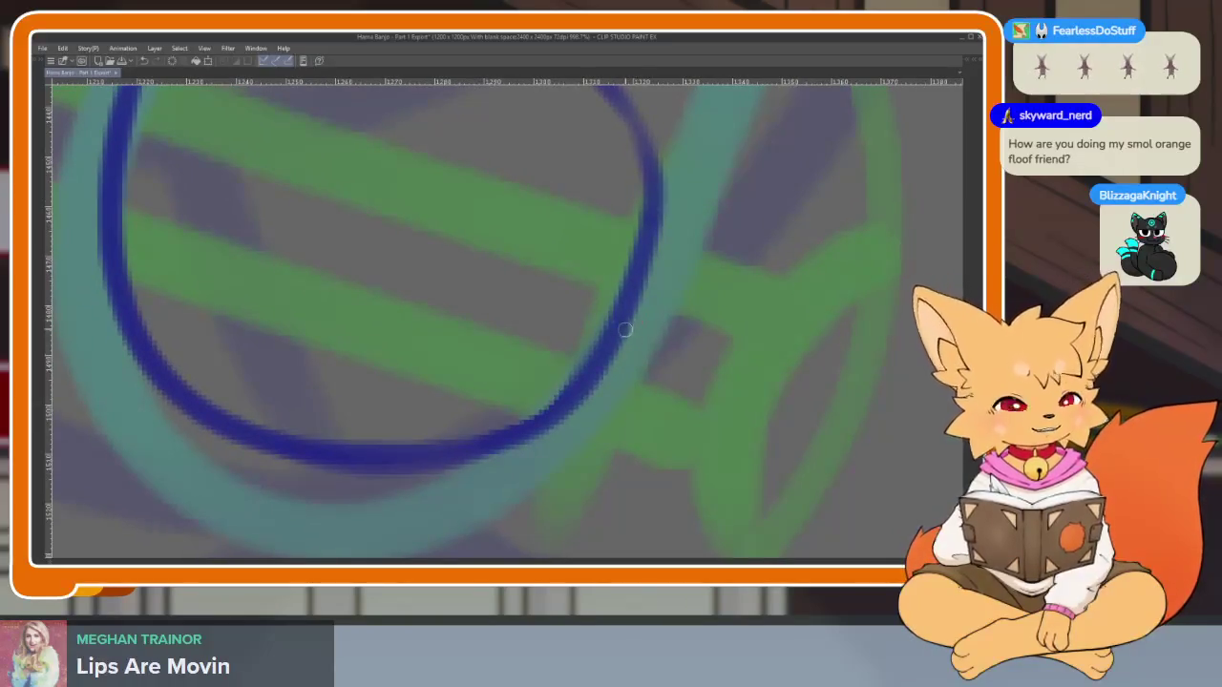
drag(639, 336, 641, 345)
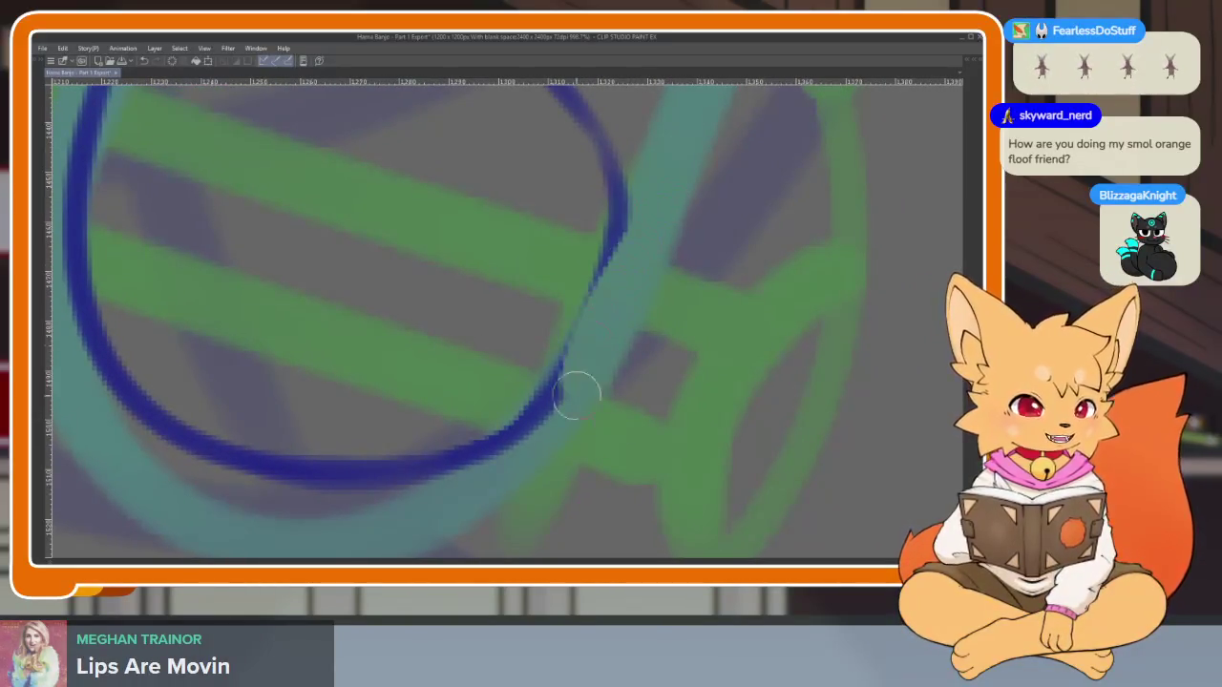
scroll(655, 406, down, 3)
scroll(630, 437, up, 3)
scroll(642, 439, down, 1)
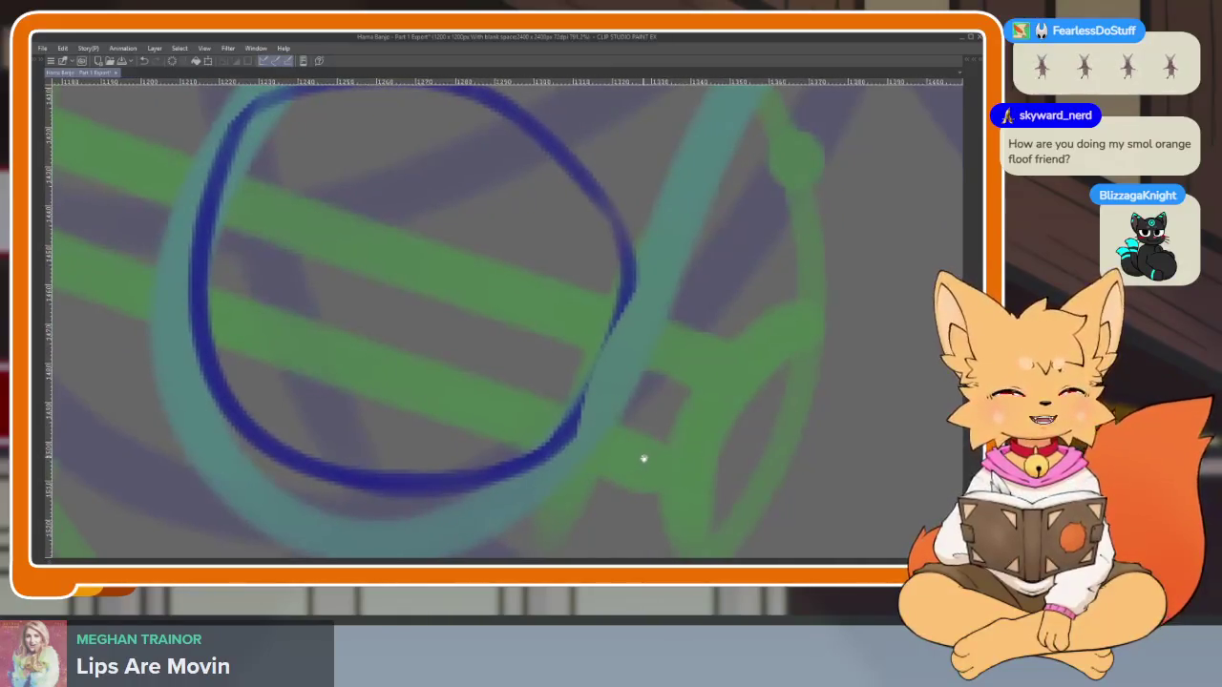
scroll(640, 453, down, 2)
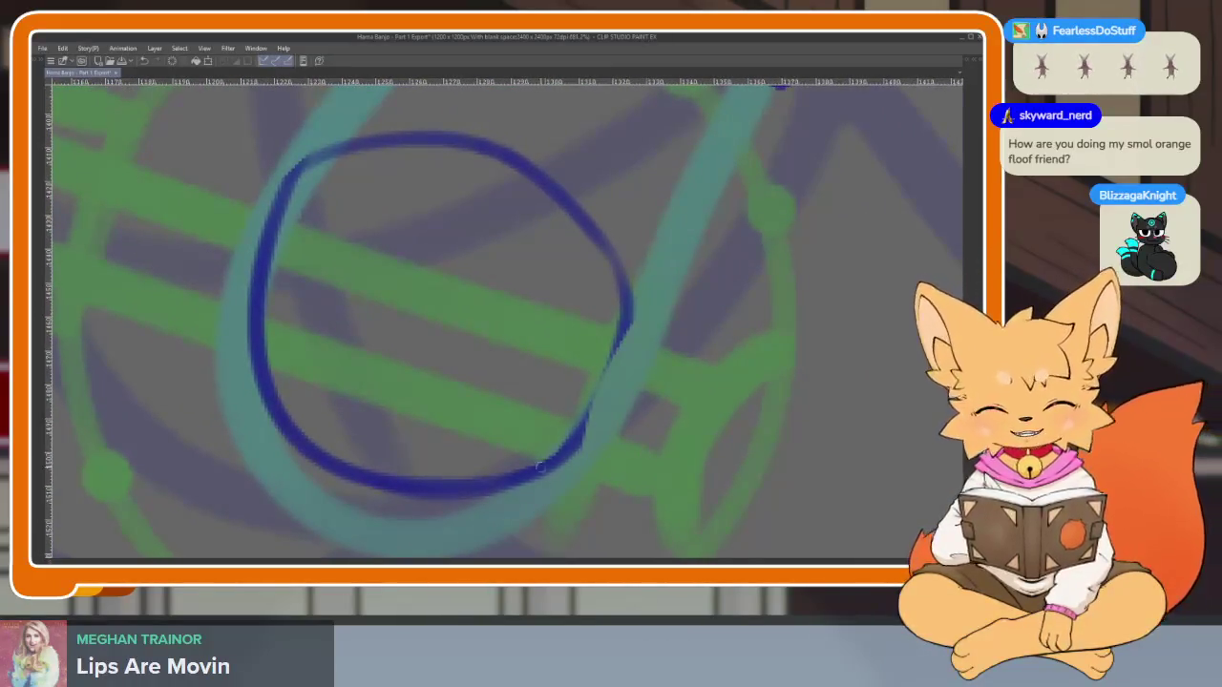
mouse_move(588, 411)
mouse_down()
mouse_move(621, 331)
mouse_move(431, 431)
mouse_move(489, 477)
mouse_move(317, 383)
mouse_up()
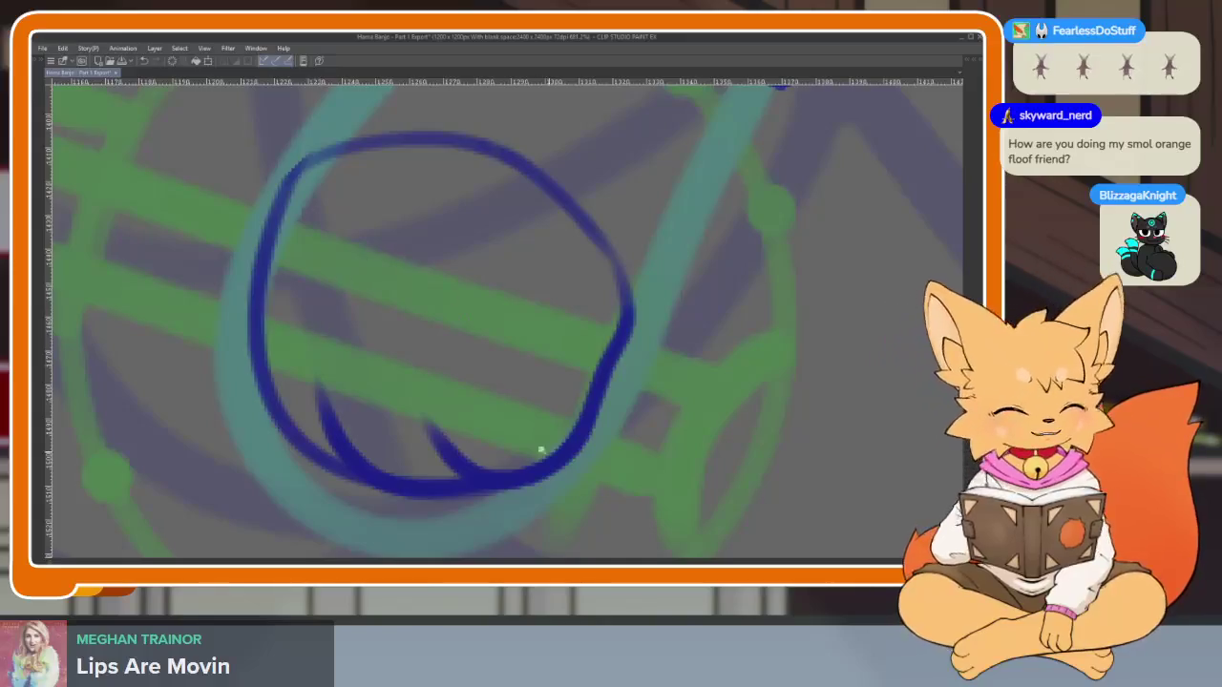
Replace the extra toe strokes with a curve around the paw's bottom and a toe line
scroll(540, 450, down, 5)
scroll(502, 446, up, 5)
scroll(521, 450, up, 2)
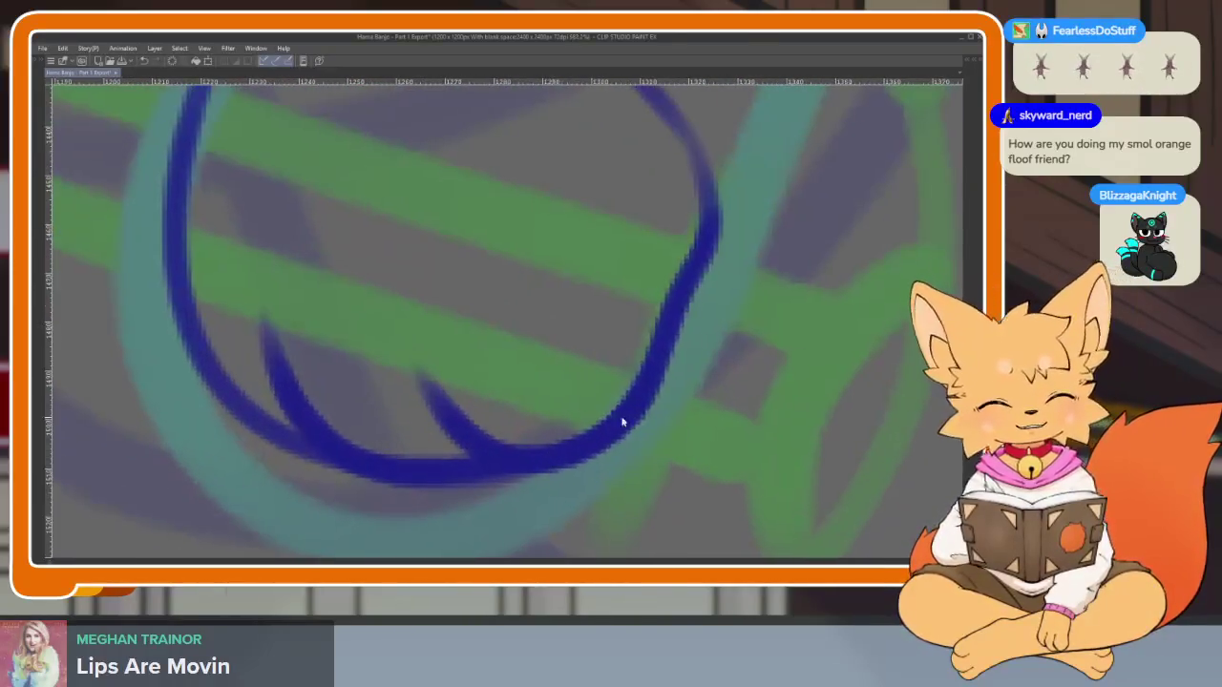
key(ctrl+z)
key(ctrl+z)
drag(442, 384, 718, 231)
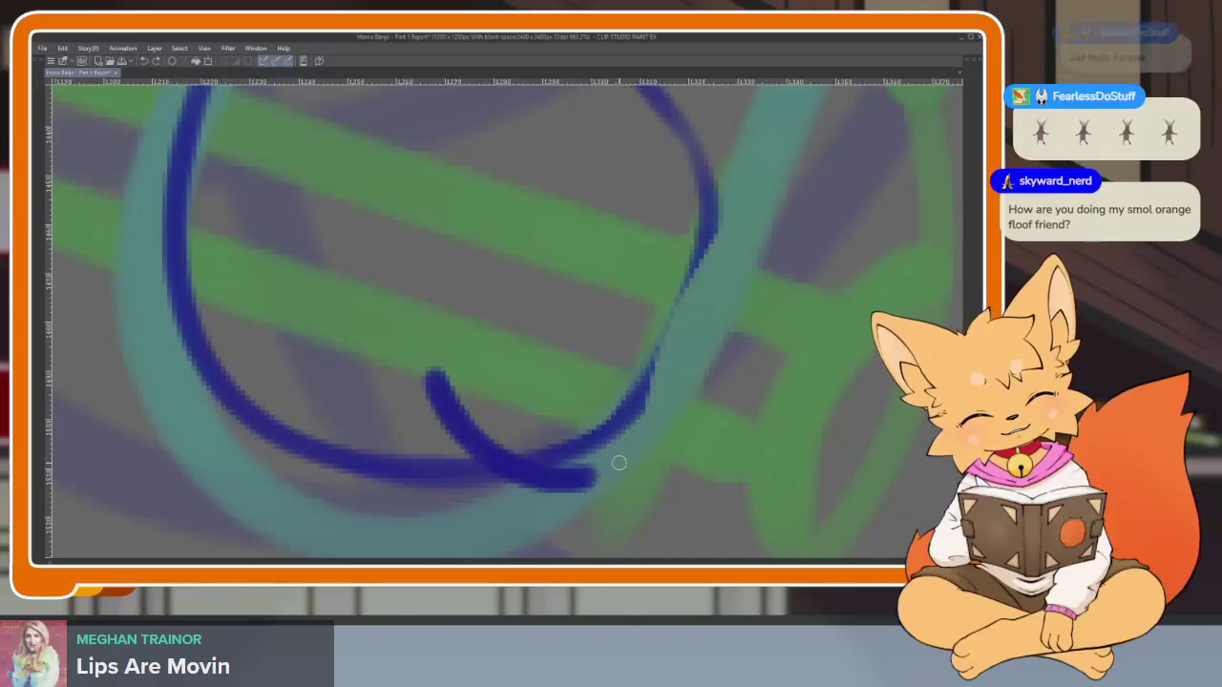
key(ctrl+z)
mouse_move(689, 277)
mouse_down()
mouse_move(605, 448)
mouse_move(417, 414)
mouse_move(396, 339)
mouse_up()
mouse_move(445, 469)
mouse_down()
mouse_move(296, 429)
mouse_move(252, 268)
mouse_up()
Clean up and touch up the edges of the lower toe stroke
scroll(592, 425, down, 3)
scroll(582, 437, up, 4)
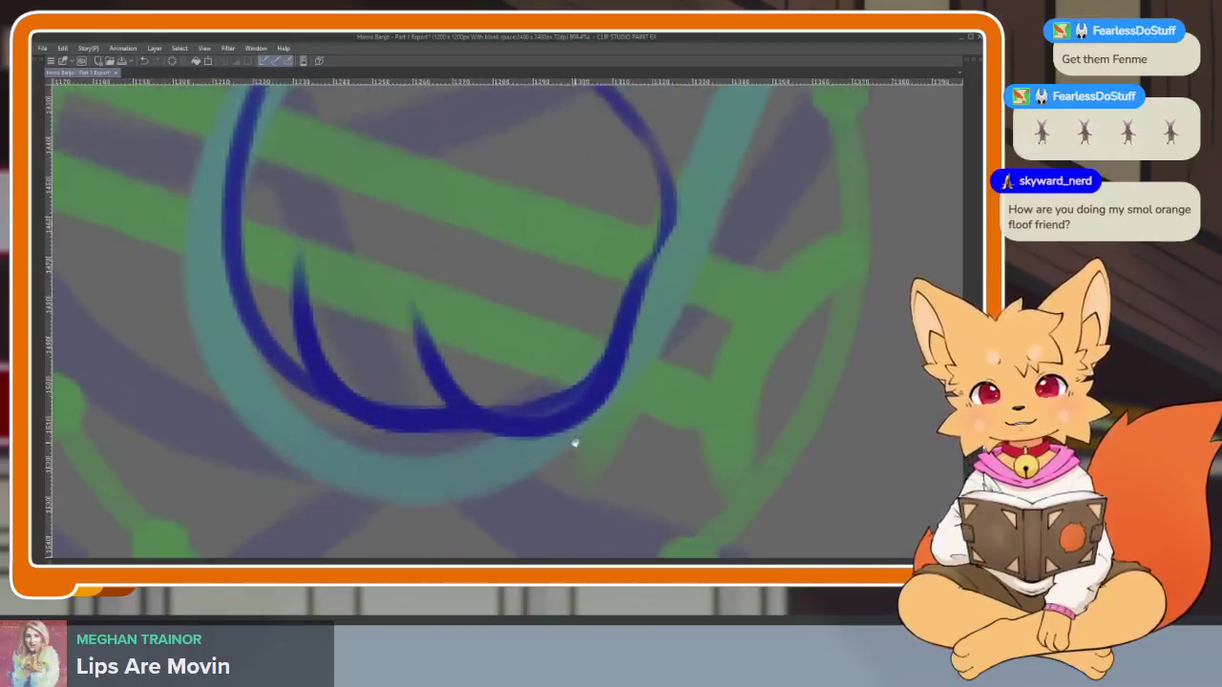
scroll(590, 449, up, 2)
scroll(585, 458, up, 1)
mouse_move(622, 272)
mouse_down()
mouse_move(519, 449)
mouse_move(387, 458)
mouse_up()
scroll(594, 427, down, 3)
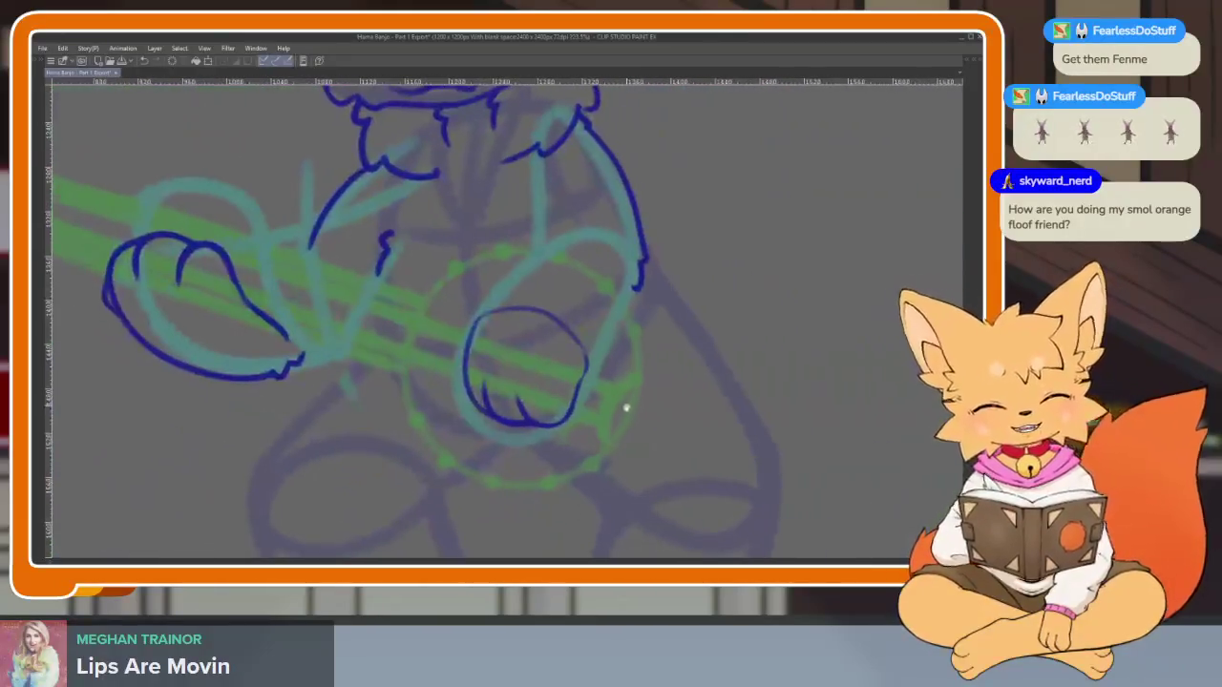
scroll(621, 407, up, 3)
scroll(597, 429, up, 2)
scroll(620, 457, up, 1)
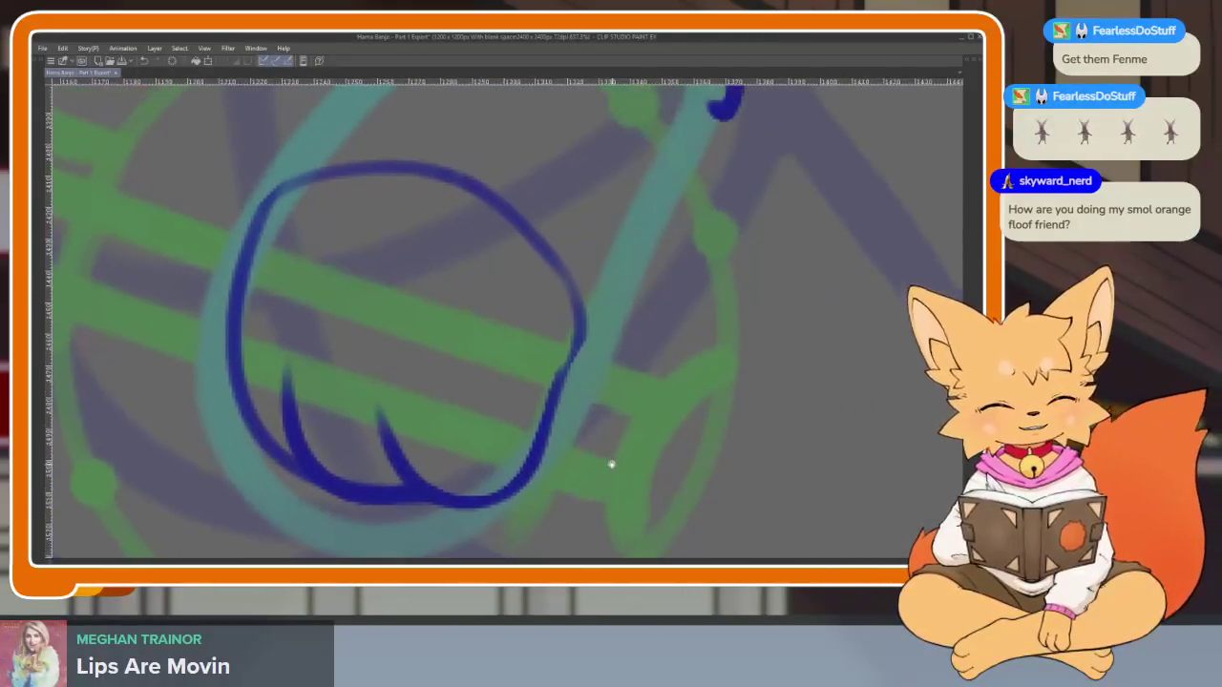
scroll(590, 465, up, 1)
scroll(534, 482, up, 1)
drag(478, 499, 602, 176)
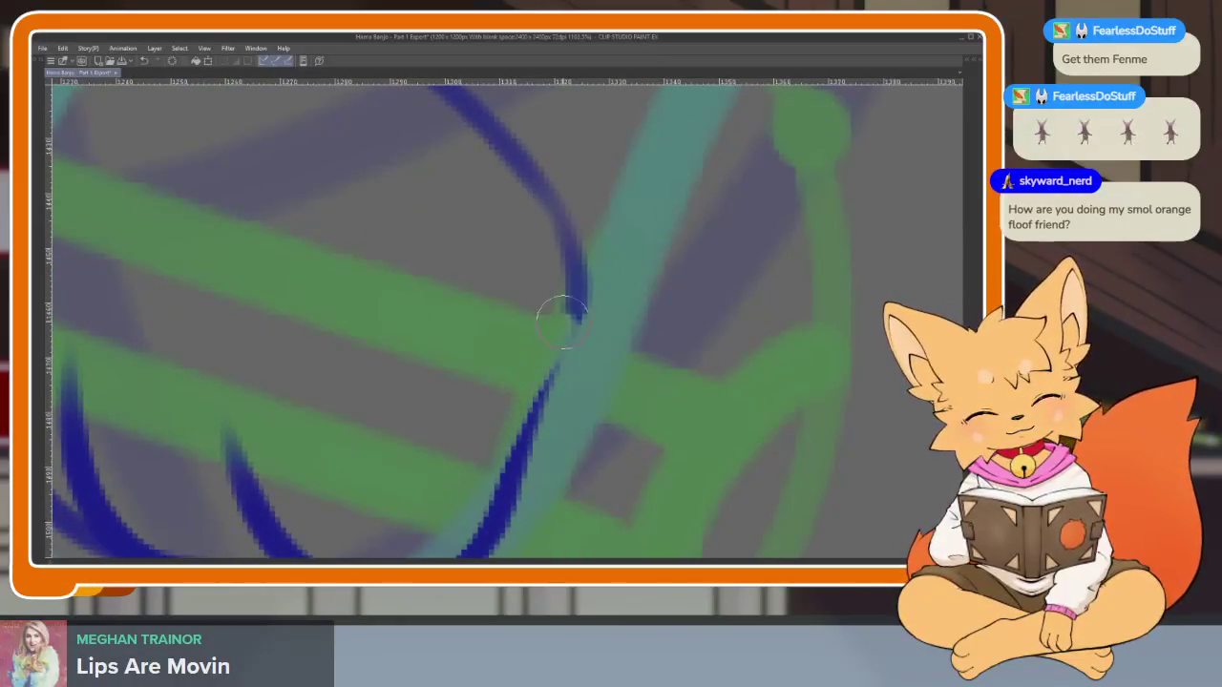
Ink the paw lines along the banjo body, from the upper hook down to the lower loop
scroll(620, 401, down, 3)
scroll(611, 391, up, 2)
scroll(344, 331, up, 1)
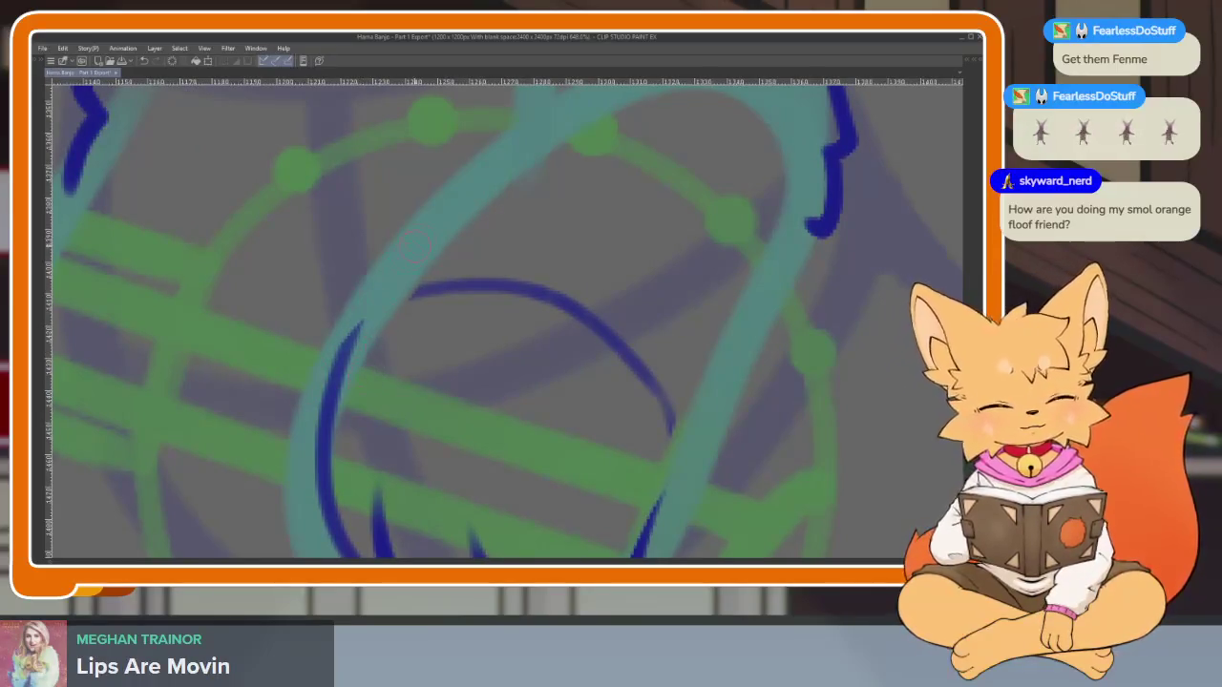
scroll(598, 390, down, 1)
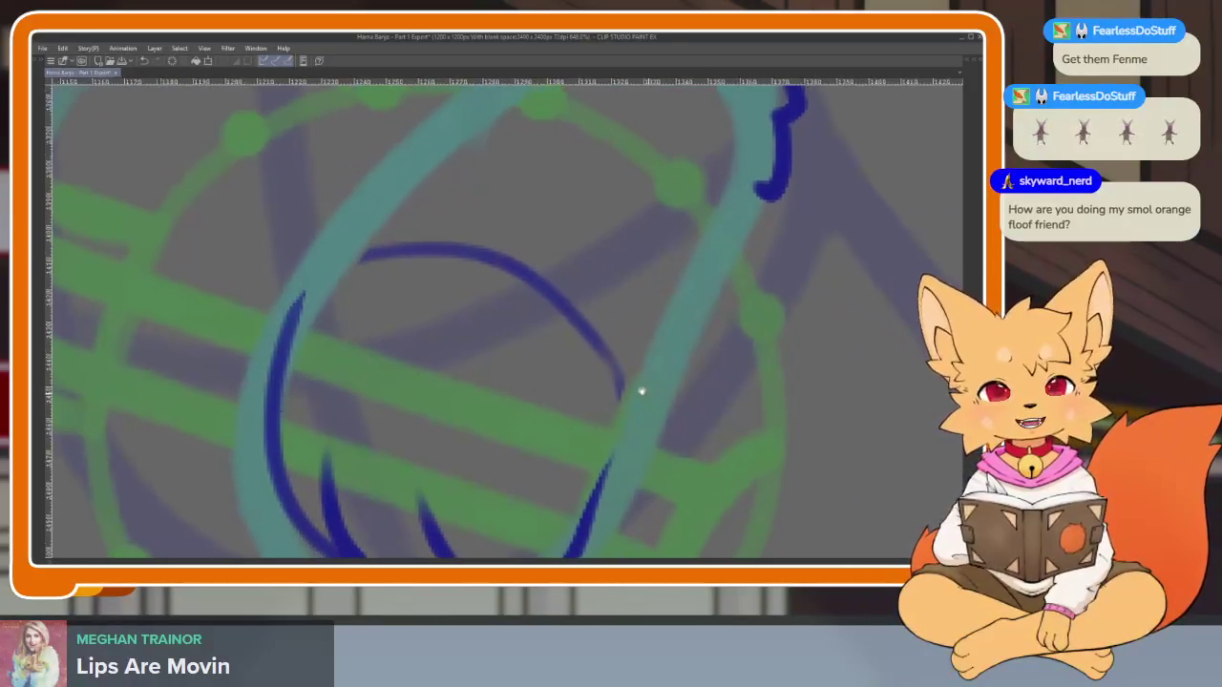
scroll(640, 390, down, 1)
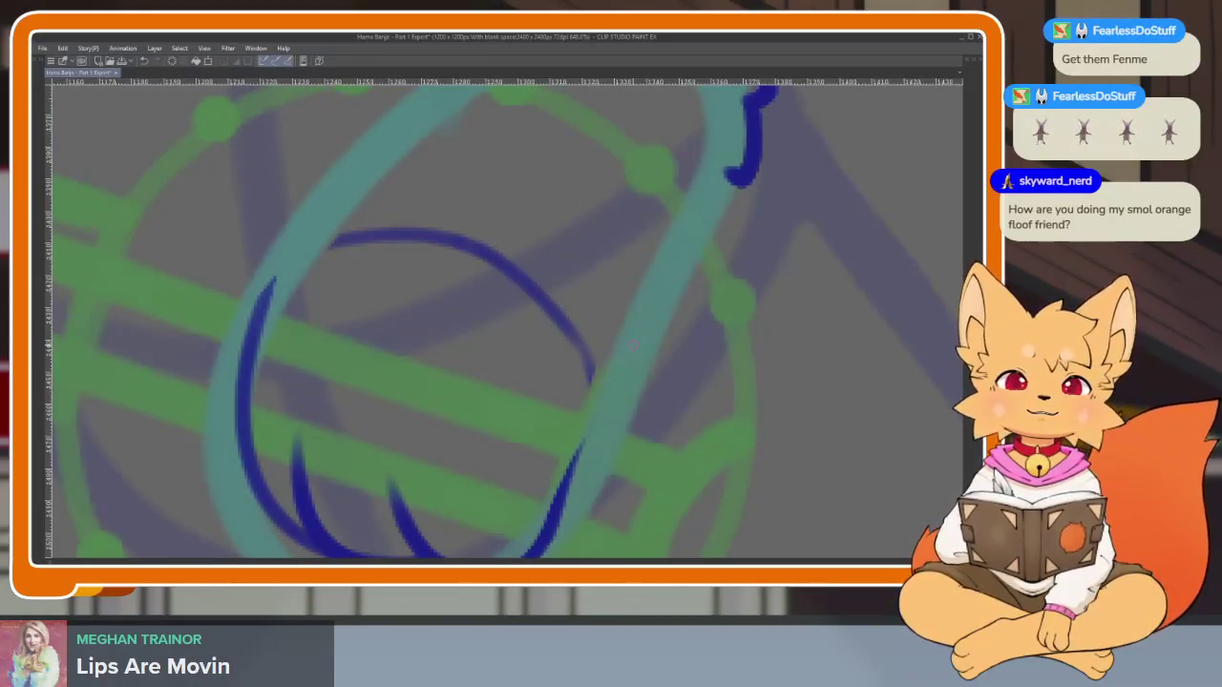
scroll(663, 398, down, 2)
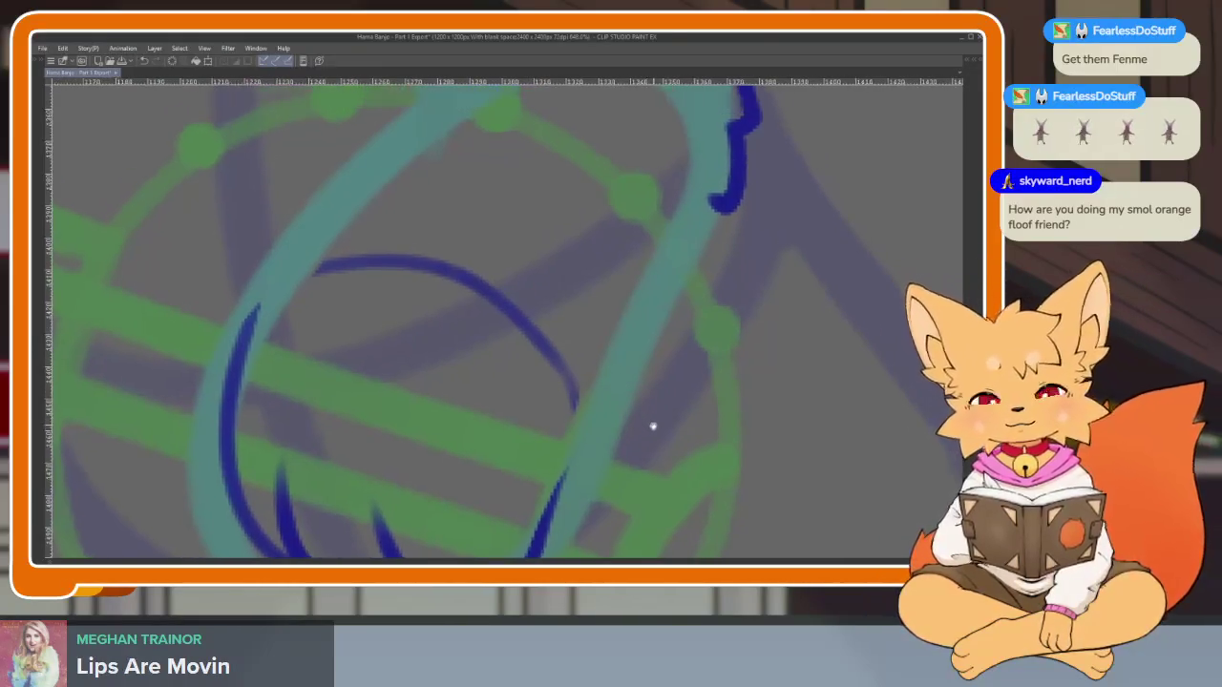
scroll(652, 426, down, 3)
scroll(638, 404, up, 3)
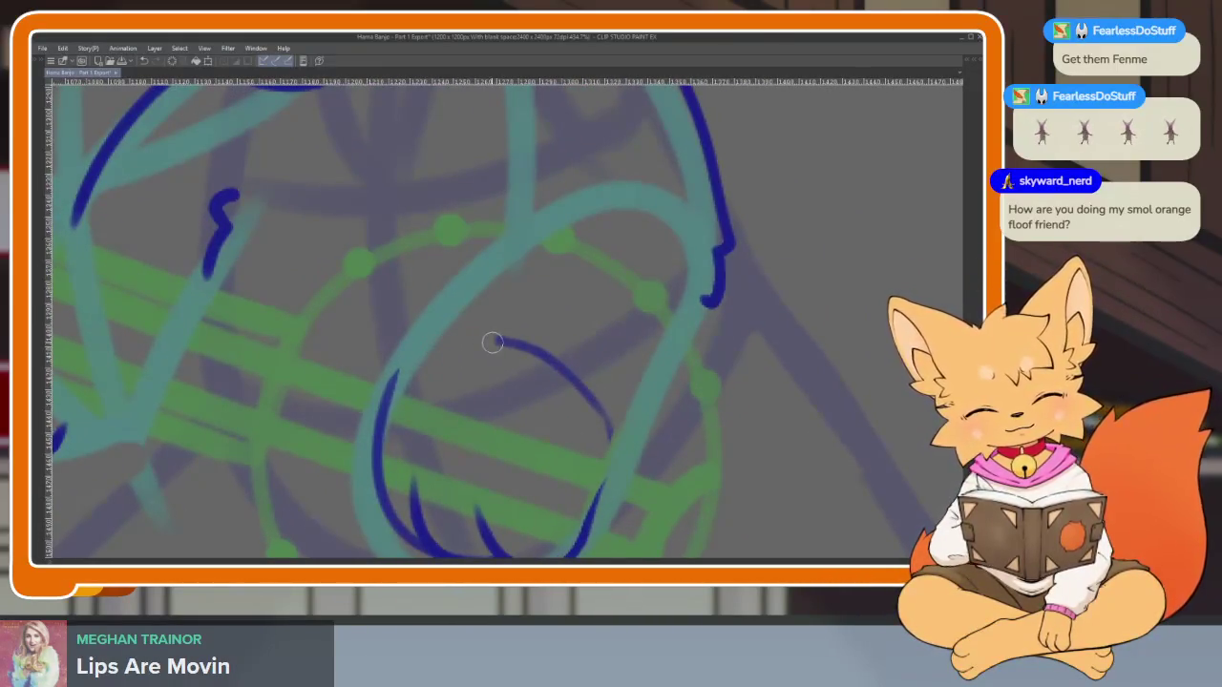
drag(686, 439, 554, 508)
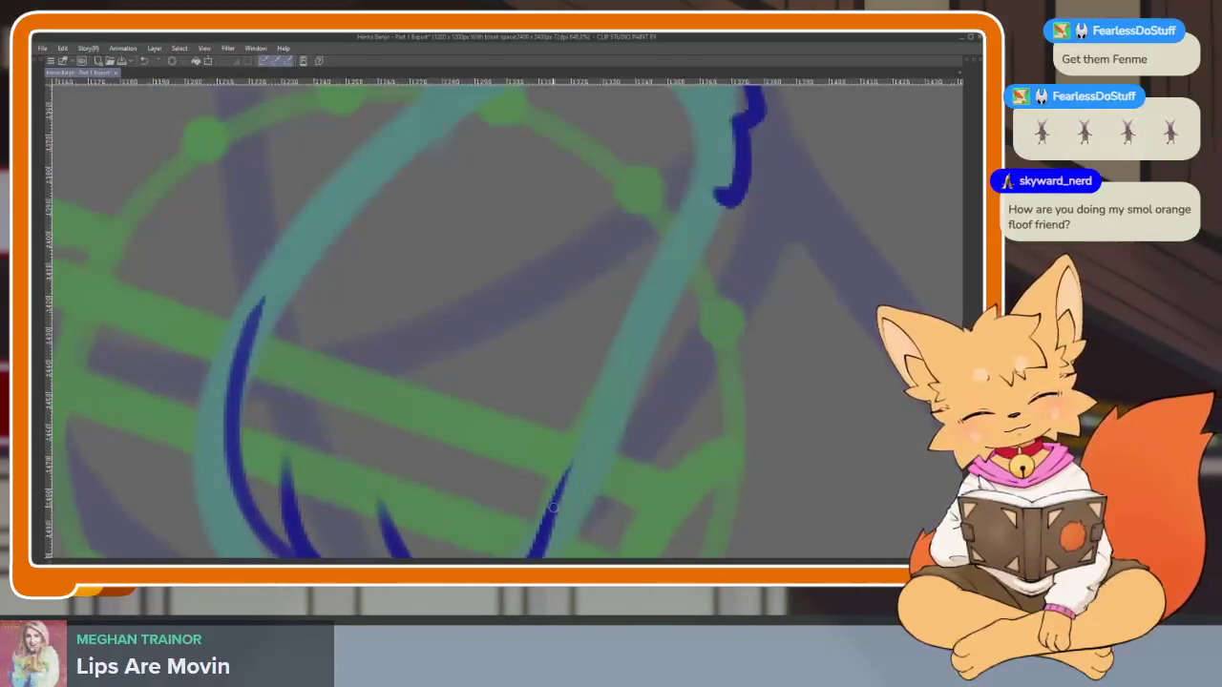
drag(574, 463, 714, 182)
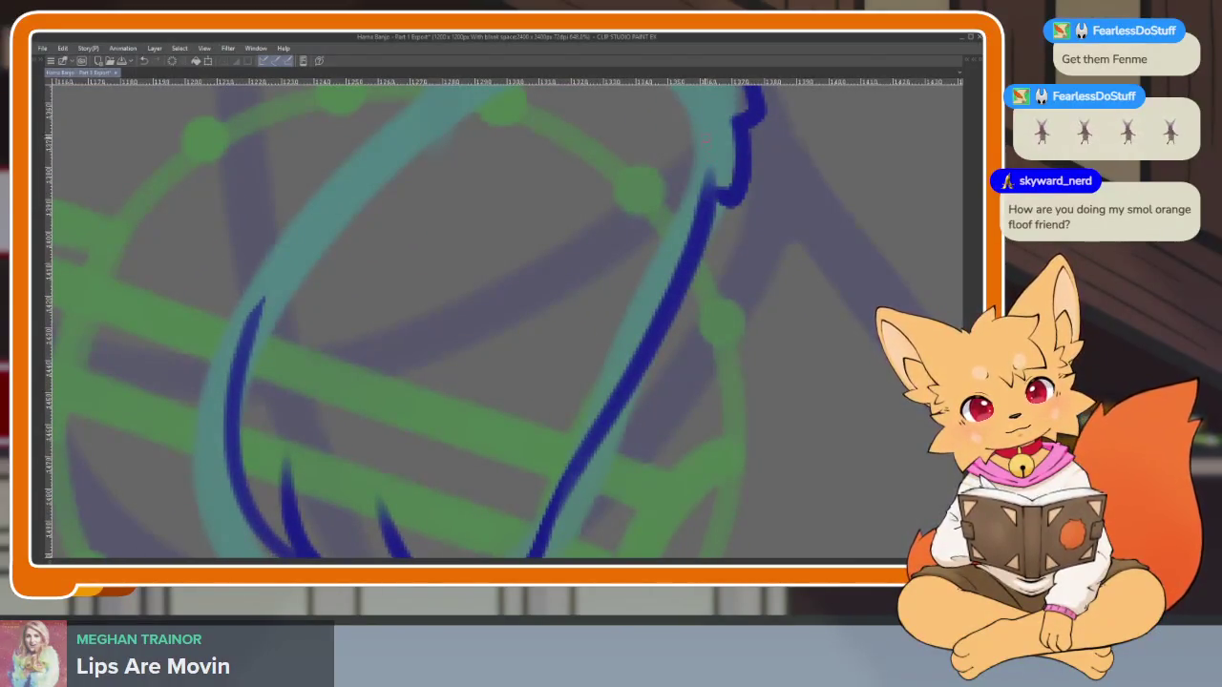
scroll(734, 296, down, 5)
scroll(735, 296, up, 5)
scroll(752, 202, up, 2)
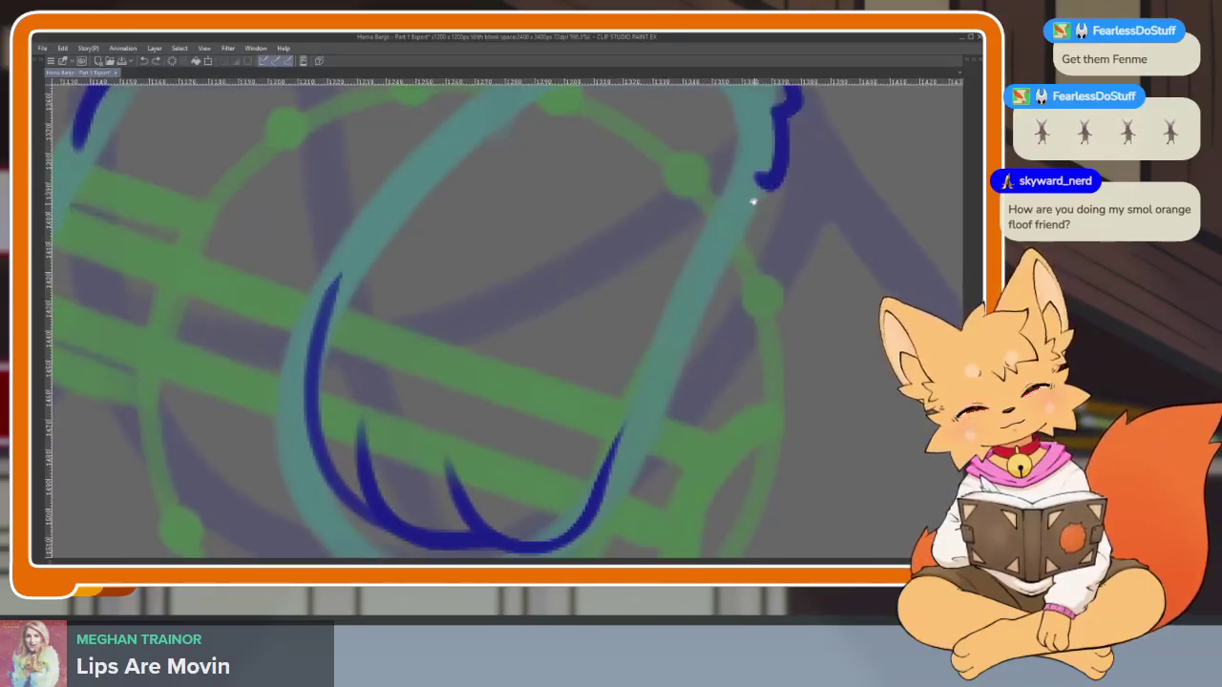
drag(759, 174, 607, 458)
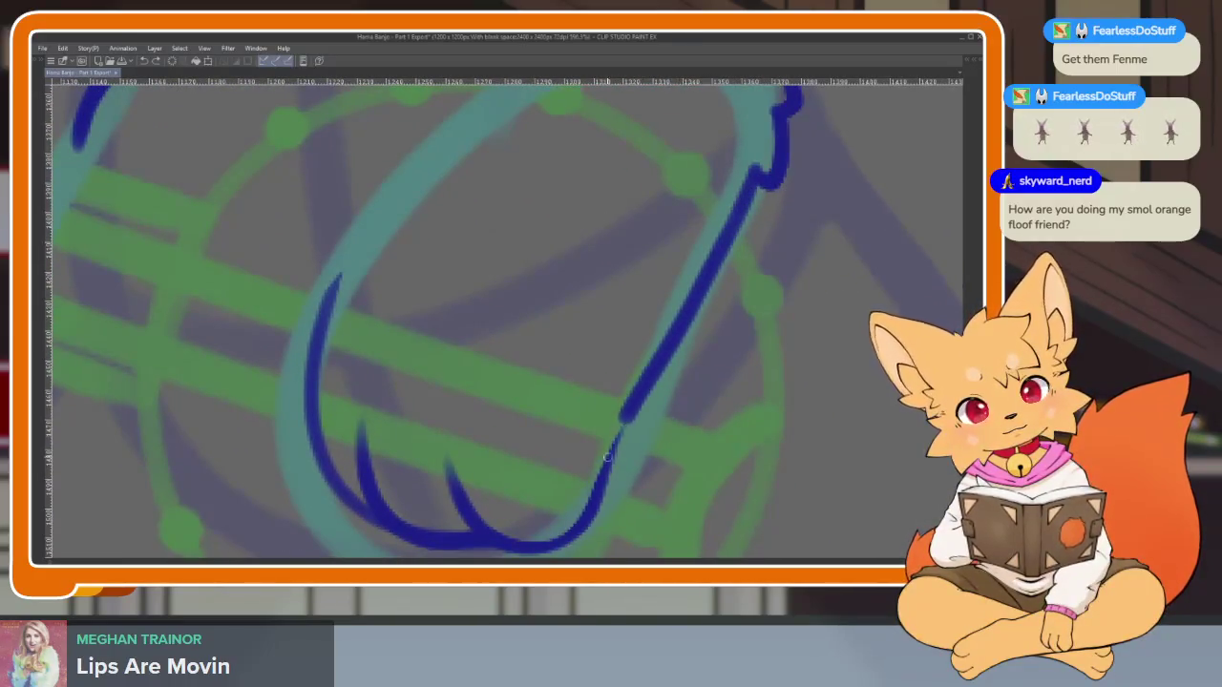
Extend the outline along the teal sketch curve and join it into one curve to the drum rim
scroll(627, 418, down, 5)
scroll(658, 396, up, 5)
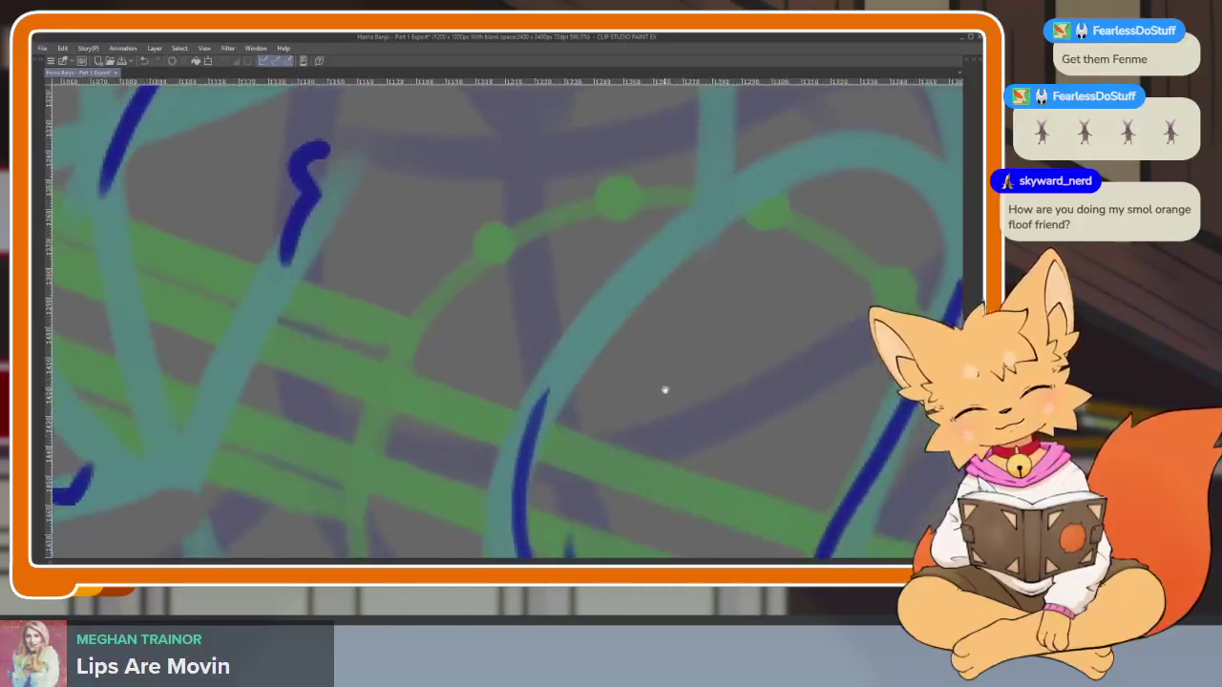
mouse_move(438, 475)
mouse_down()
mouse_move(497, 374)
mouse_move(635, 239)
mouse_up()
scroll(736, 357, down, 5)
scroll(735, 357, up, 5)
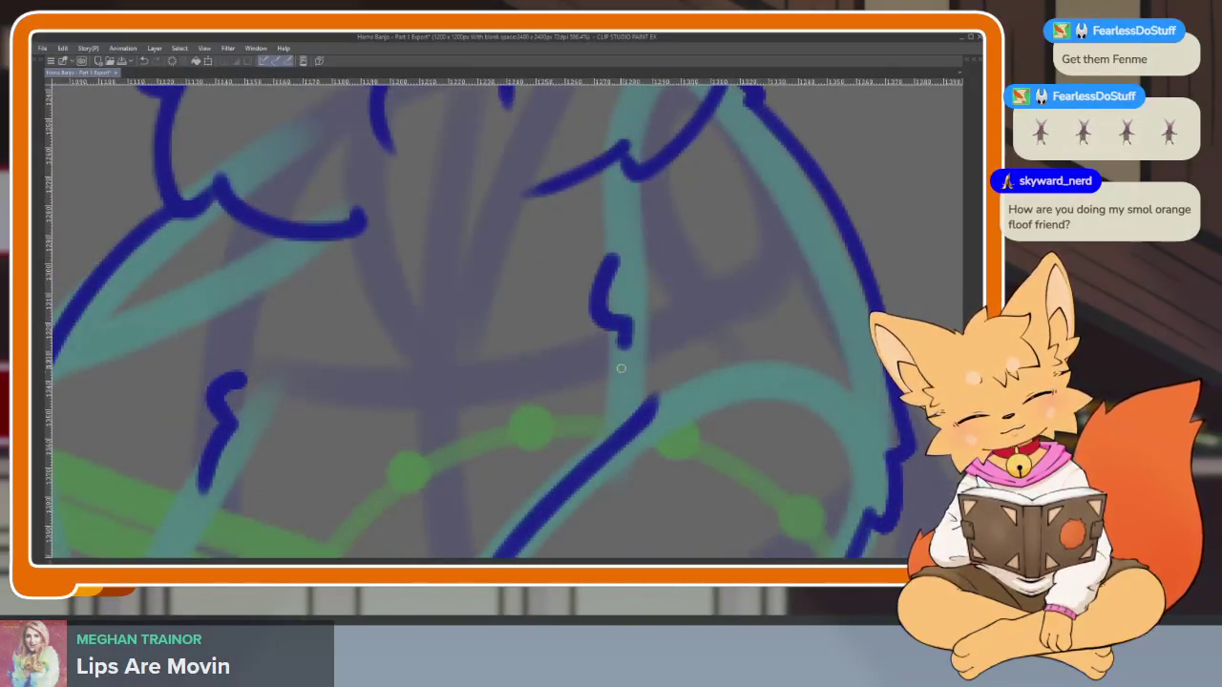
drag(627, 344, 618, 419)
scroll(812, 409, down, 5)
scroll(777, 354, up, 1)
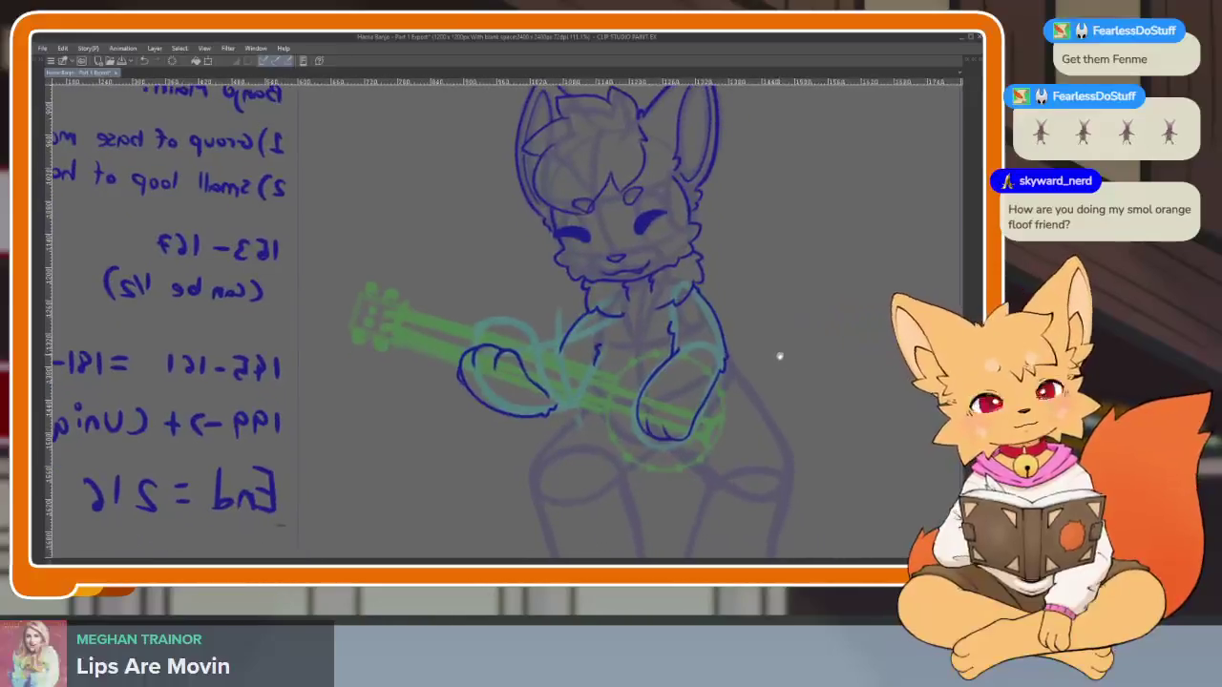
scroll(690, 429, up, 4)
mouse_move(533, 382)
mouse_down()
mouse_move(546, 268)
mouse_move(518, 410)
mouse_up()
scroll(758, 411, down, 5)
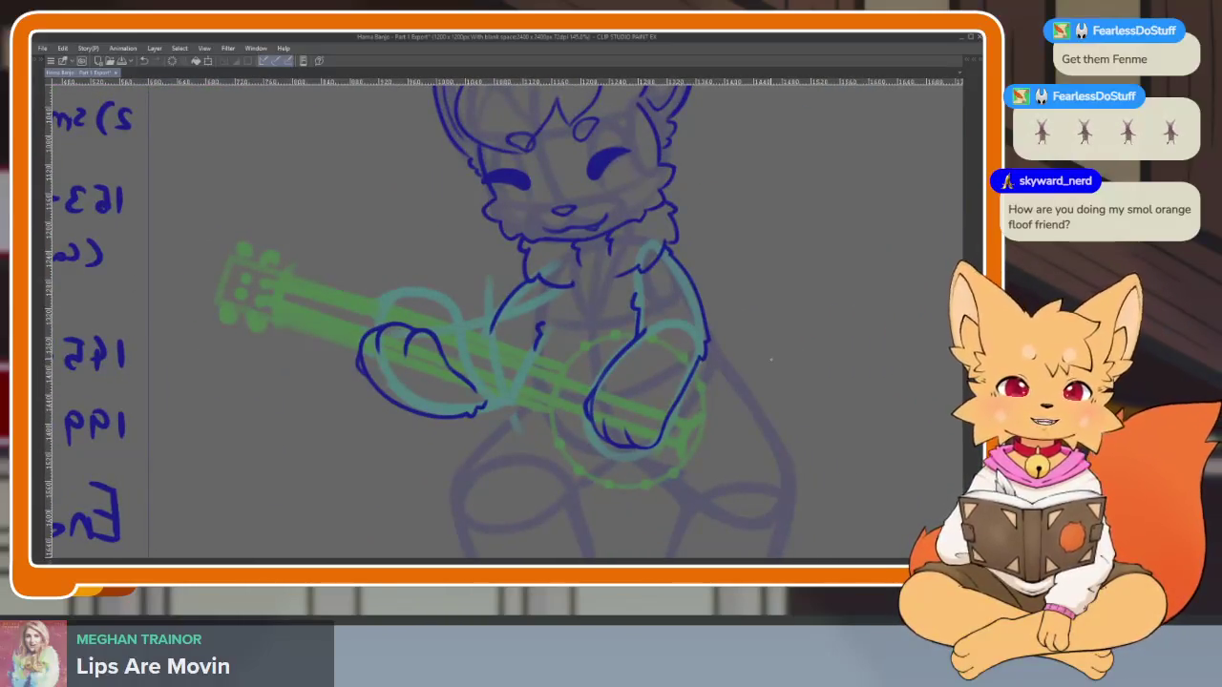
drag(647, 427, 605, 464)
scroll(605, 465, up, 4)
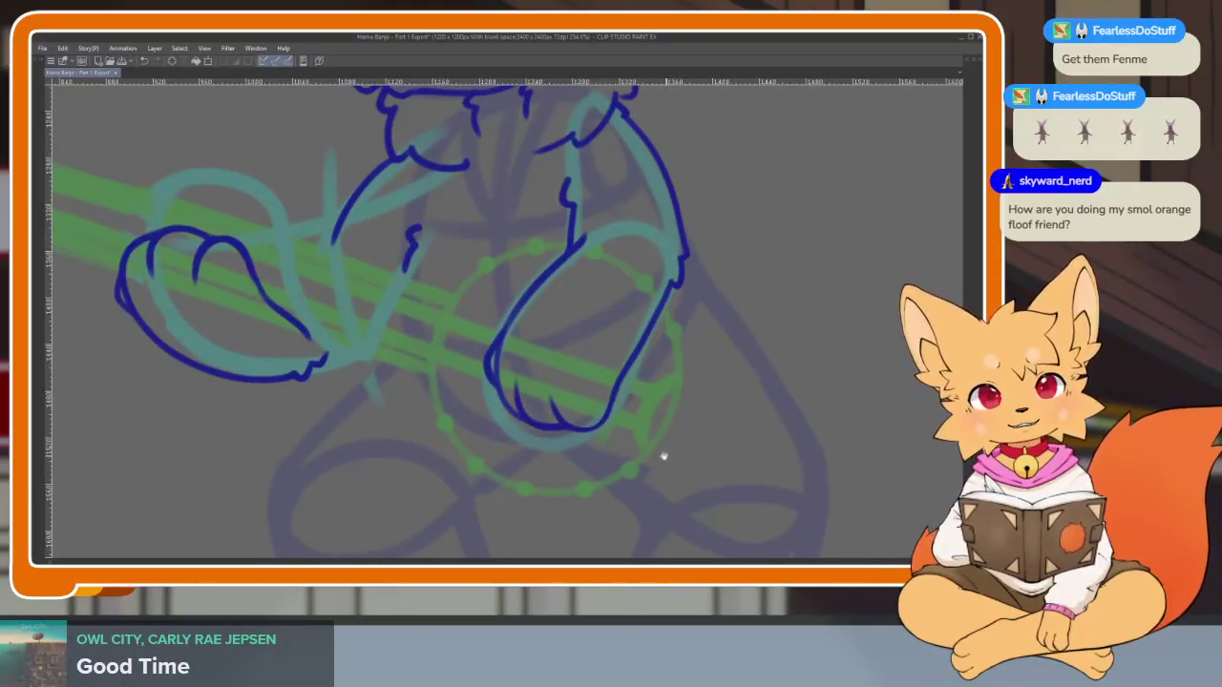
drag(663, 456, 634, 477)
scroll(484, 409, up, 3)
Ink the drum rim's left side, right side and bottom in dark blue through the bracket dots
mouse_move(496, 212)
mouse_down()
mouse_move(406, 506)
mouse_move(441, 357)
mouse_up()
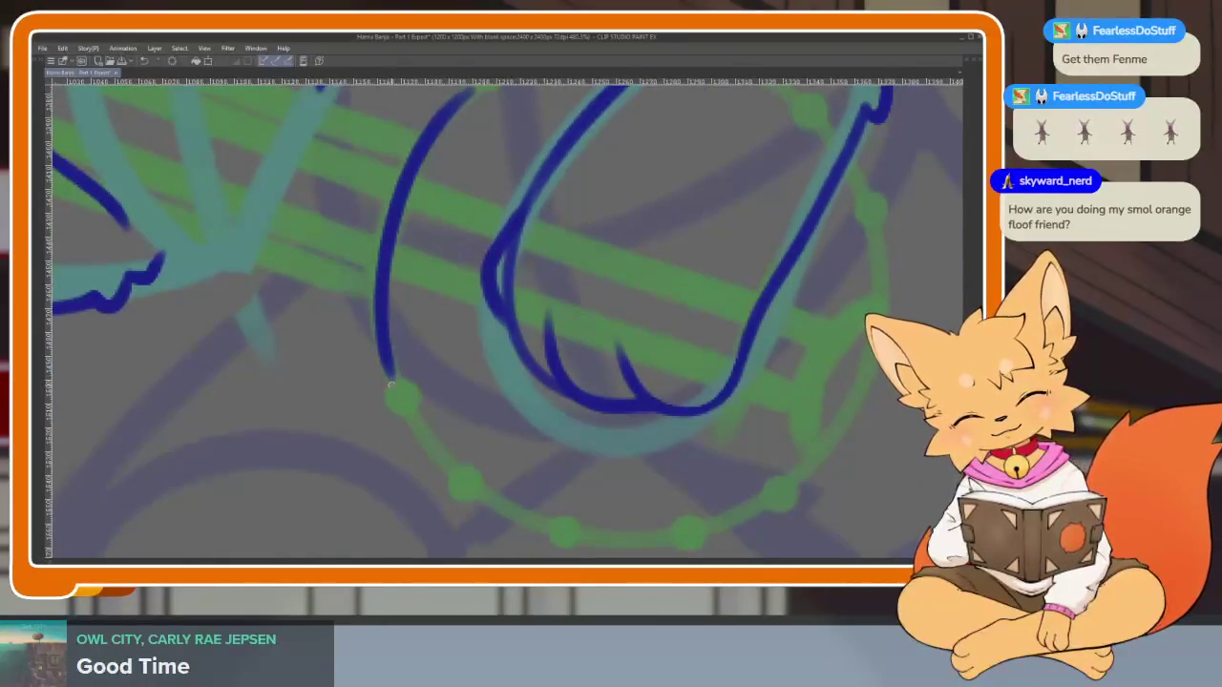
mouse_move(402, 418)
mouse_down()
mouse_move(437, 465)
mouse_move(478, 456)
mouse_up()
scroll(544, 469, up, 1)
scroll(471, 469, up, 1)
scroll(524, 478, up, 1)
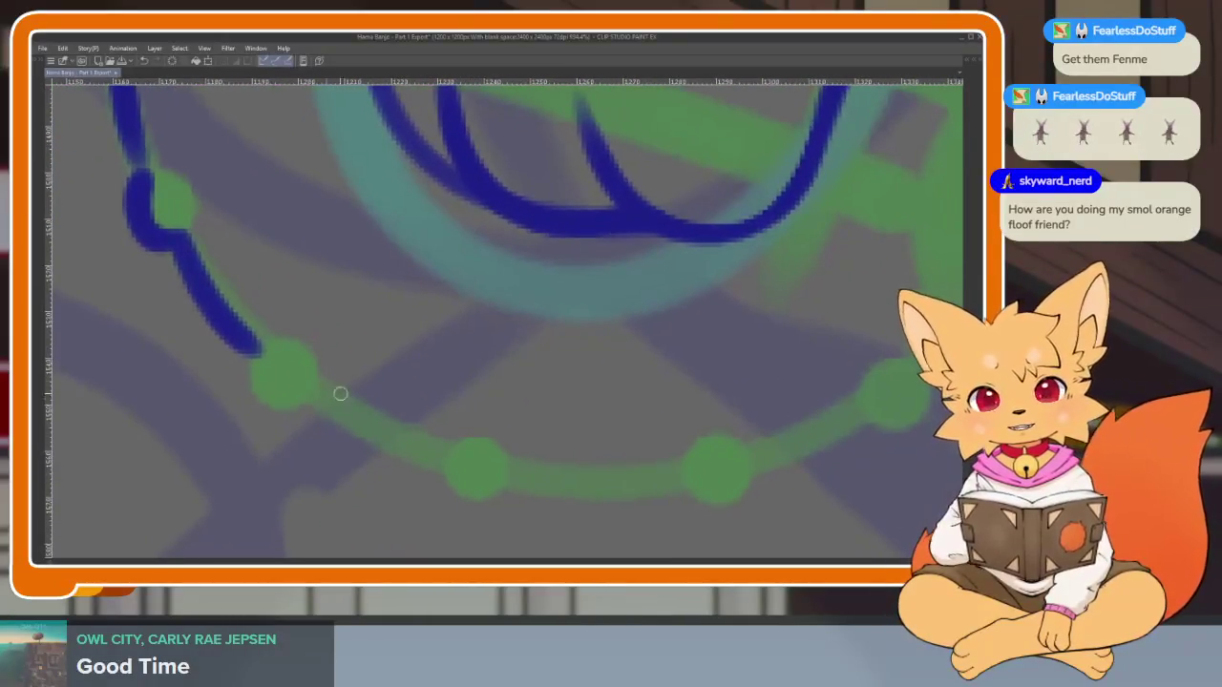
mouse_move(261, 357)
mouse_down()
mouse_move(277, 394)
mouse_move(299, 376)
mouse_move(355, 436)
mouse_move(457, 485)
mouse_up()
drag(906, 411, 763, 426)
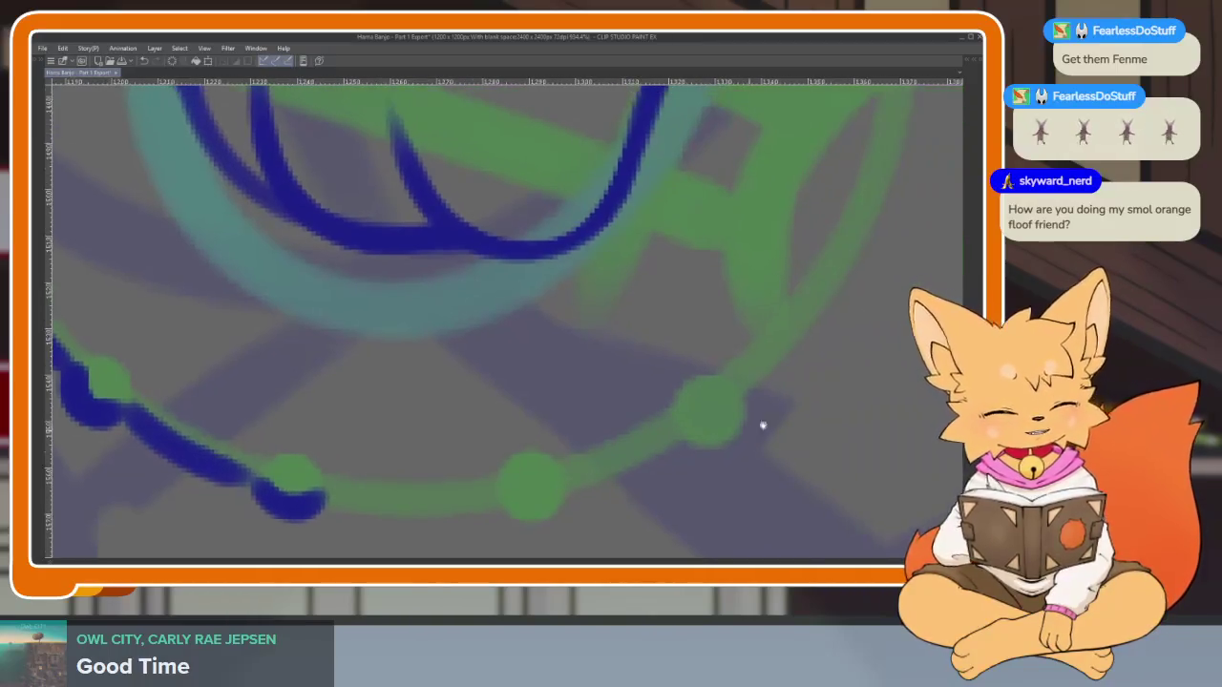
scroll(763, 425, down, 2)
drag(665, 456, 639, 394)
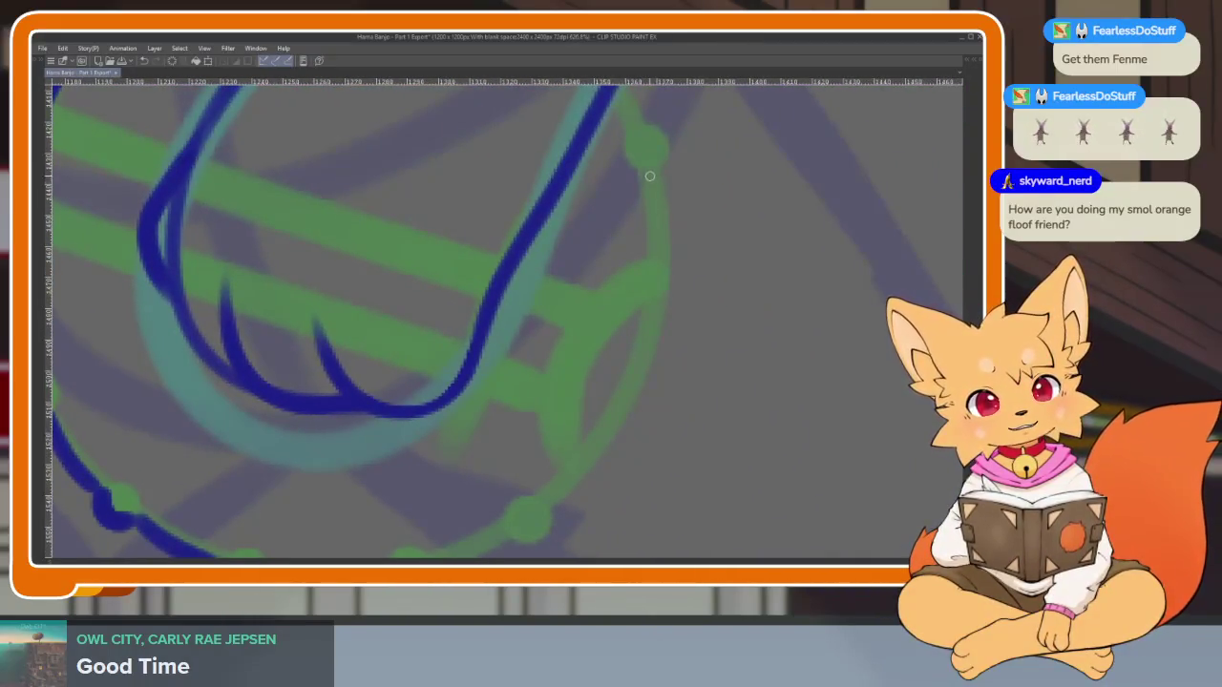
mouse_move(658, 234)
mouse_down()
mouse_move(630, 392)
mouse_move(568, 492)
mouse_move(689, 389)
mouse_up()
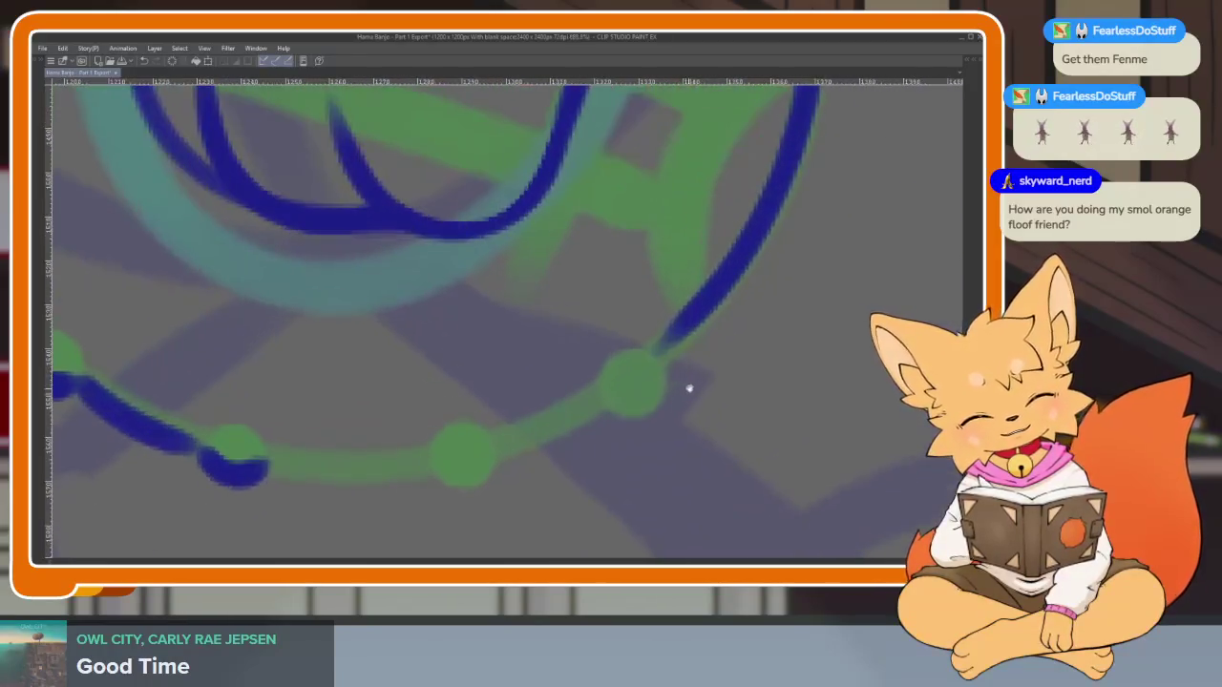
drag(573, 415, 494, 448)
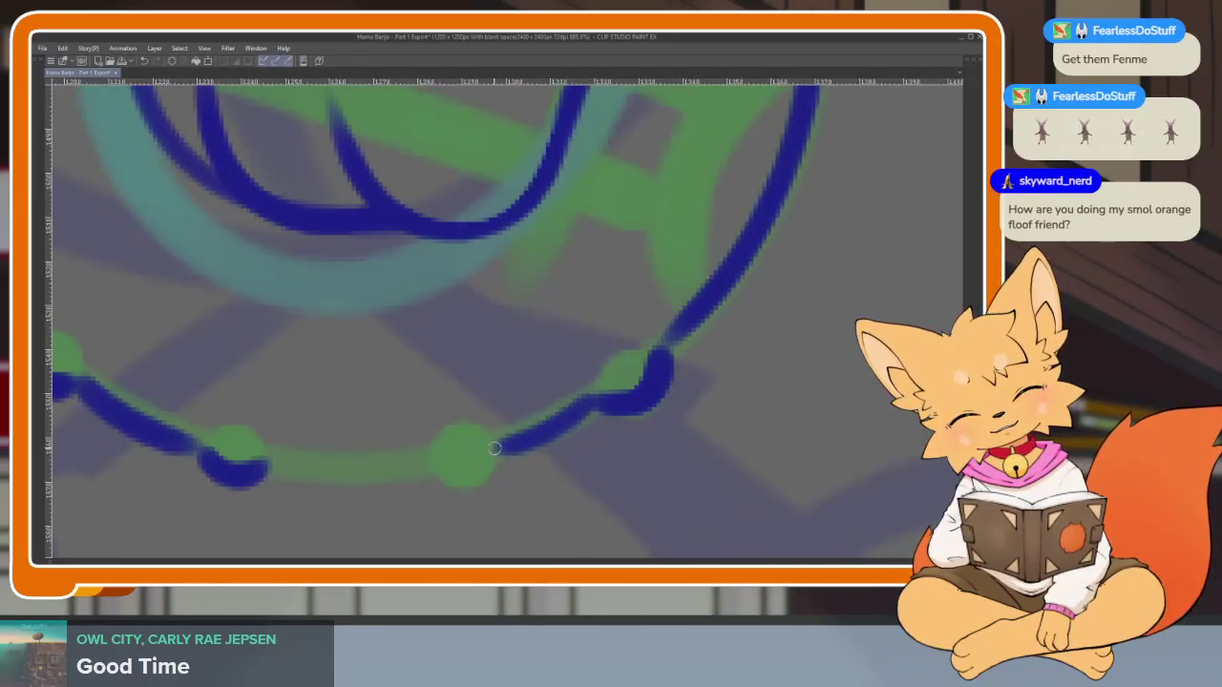
drag(388, 468, 272, 469)
scroll(681, 354, down, 3)
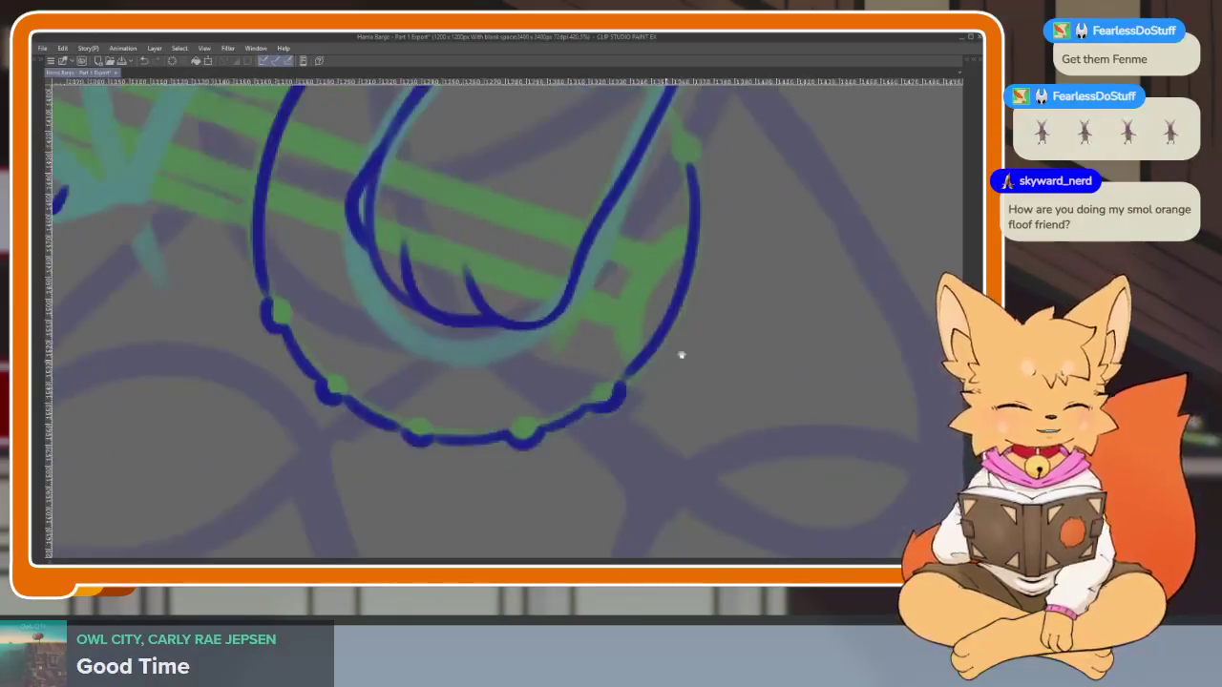
scroll(605, 270, up, 2)
scroll(603, 364, up, 2)
Ink the rim's upper arc leftward along the green dotted guide
mouse_move(573, 399)
mouse_down()
mouse_move(554, 315)
mouse_move(506, 239)
mouse_up()
scroll(506, 239, down, 3)
scroll(693, 377, up, 1)
scroll(646, 316, up, 3)
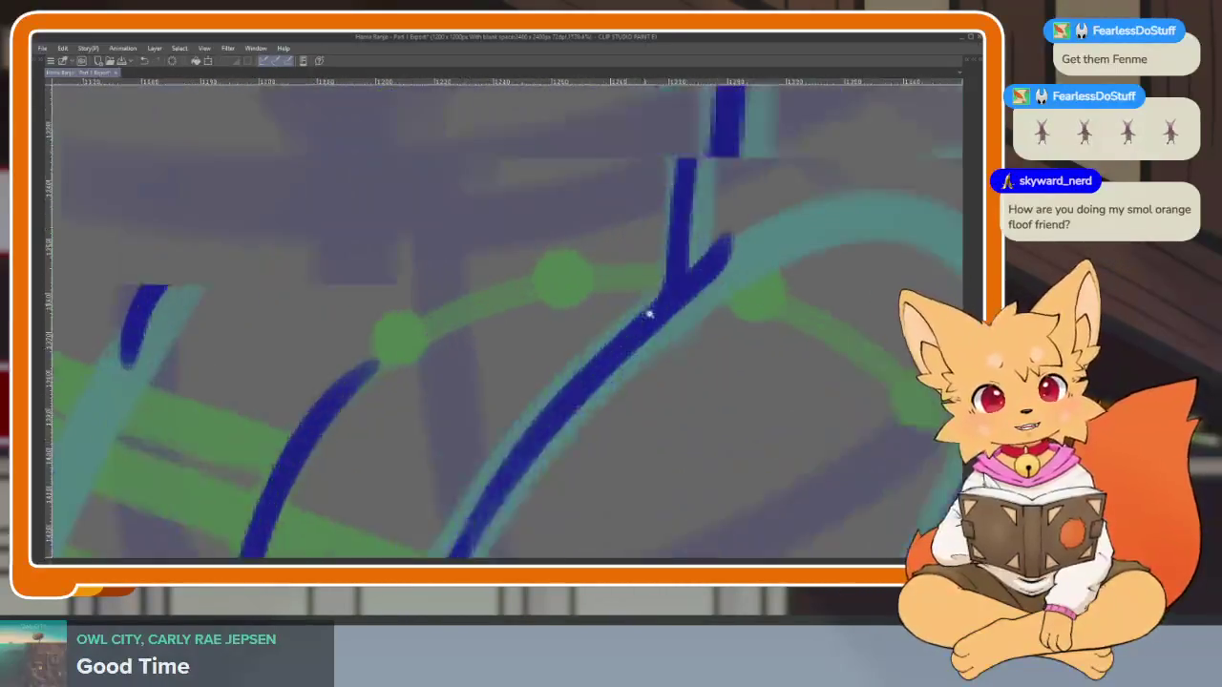
scroll(725, 306, up, 2)
mouse_move(723, 303)
mouse_down()
mouse_move(630, 286)
mouse_move(458, 324)
mouse_move(353, 363)
mouse_move(300, 456)
mouse_up()
scroll(300, 457, down, 5)
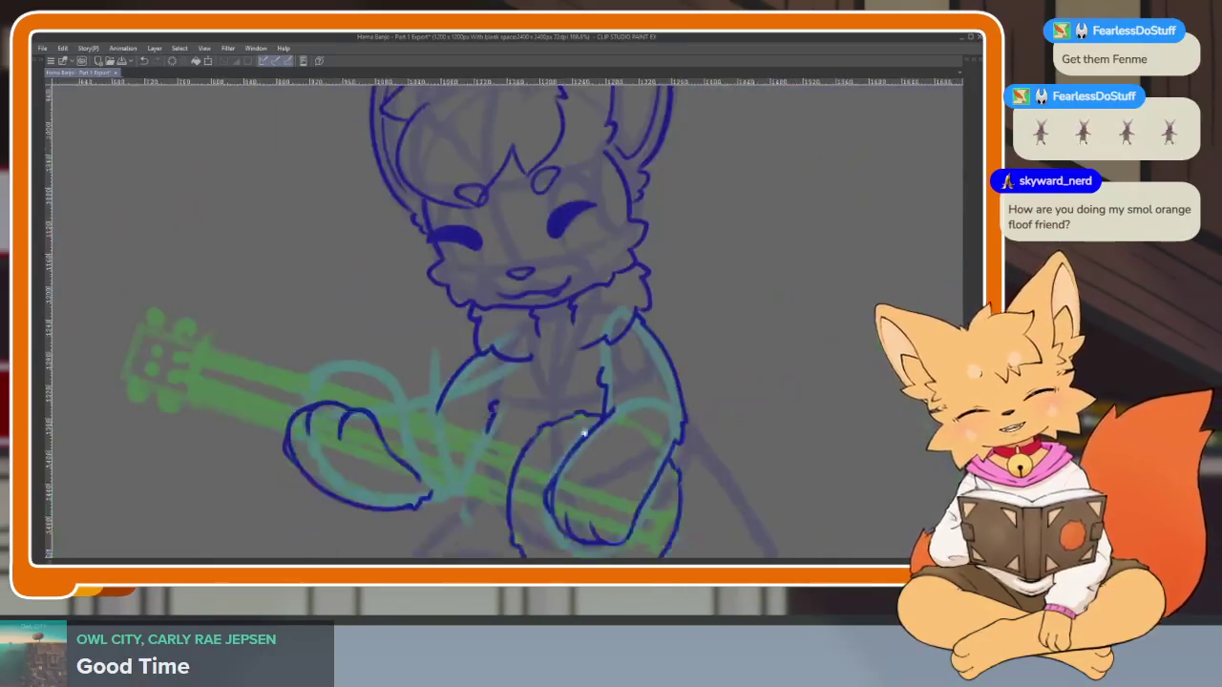
scroll(582, 420, up, 1)
scroll(532, 417, up, 2)
scroll(532, 417, up, 1)
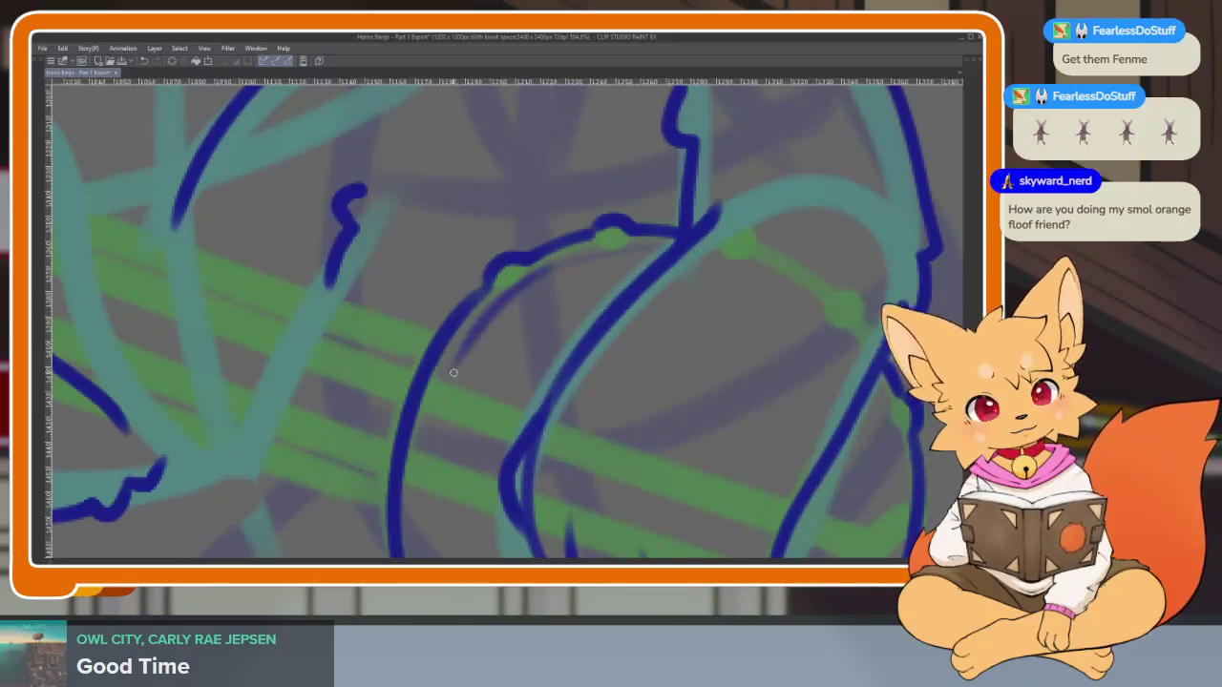
Ink the rim's right-edge curve and add a parallel inner line along the bottom
drag(427, 439, 436, 289)
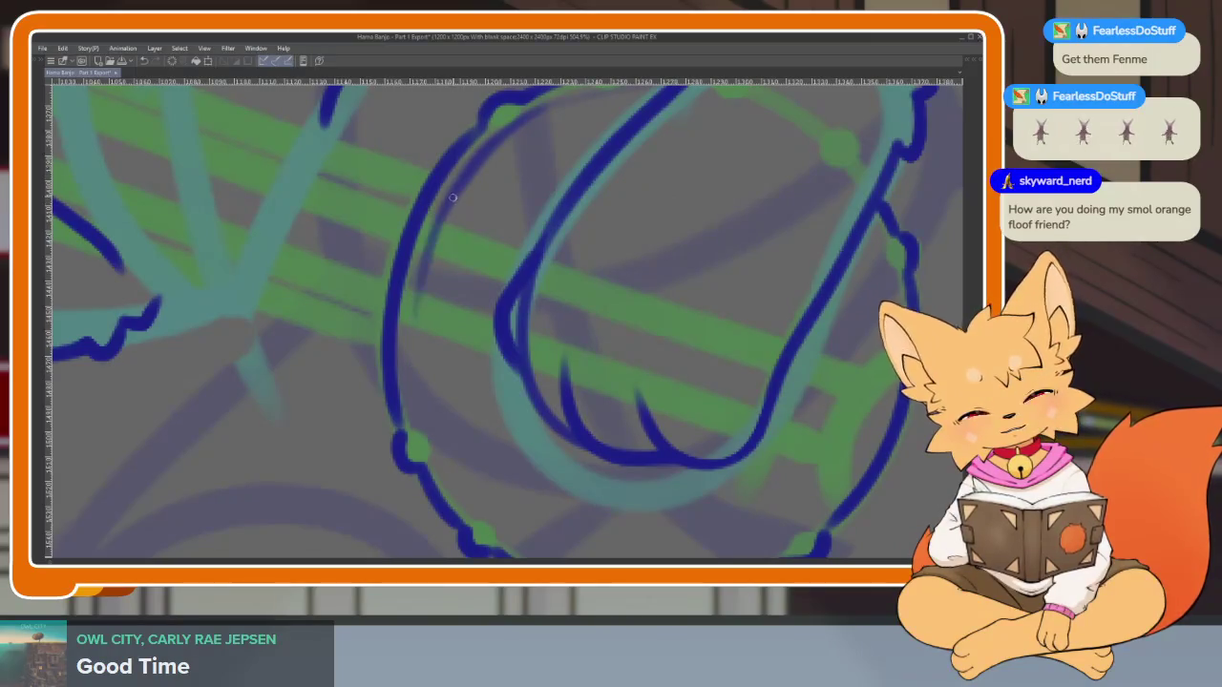
drag(480, 499, 379, 404)
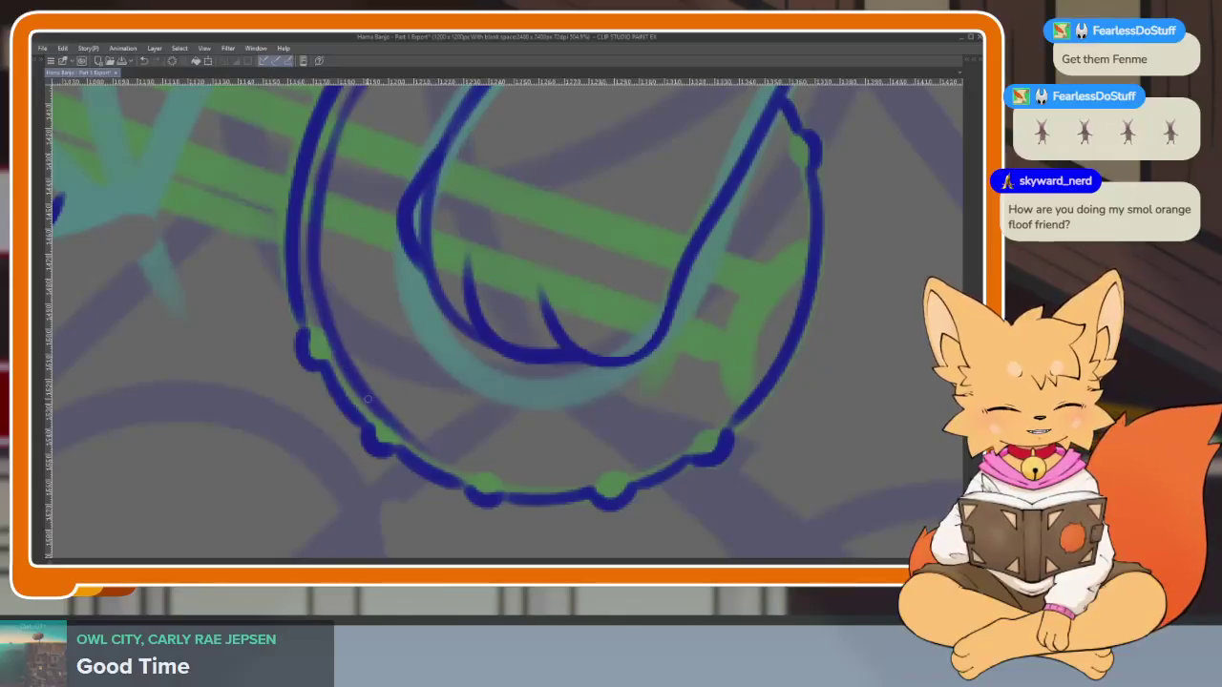
mouse_move(754, 420)
mouse_down()
mouse_move(659, 414)
mouse_move(671, 342)
mouse_up()
mouse_move(749, 181)
mouse_down()
mouse_move(682, 241)
mouse_move(644, 406)
mouse_up()
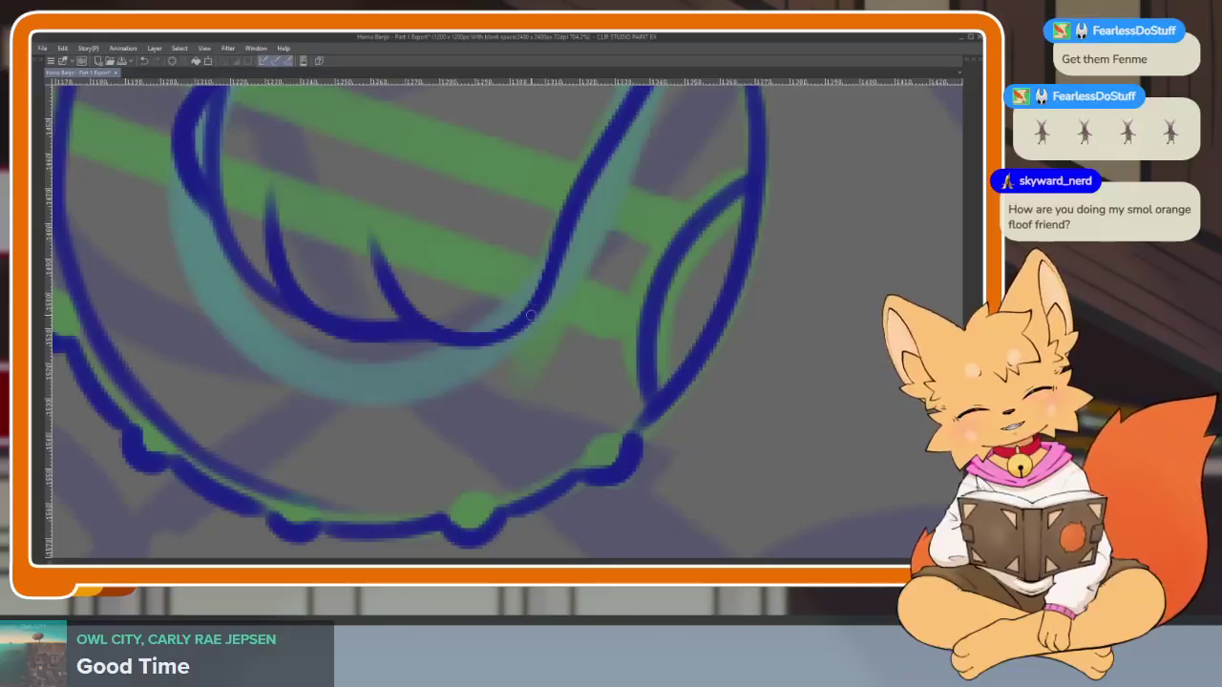
drag(560, 323, 615, 179)
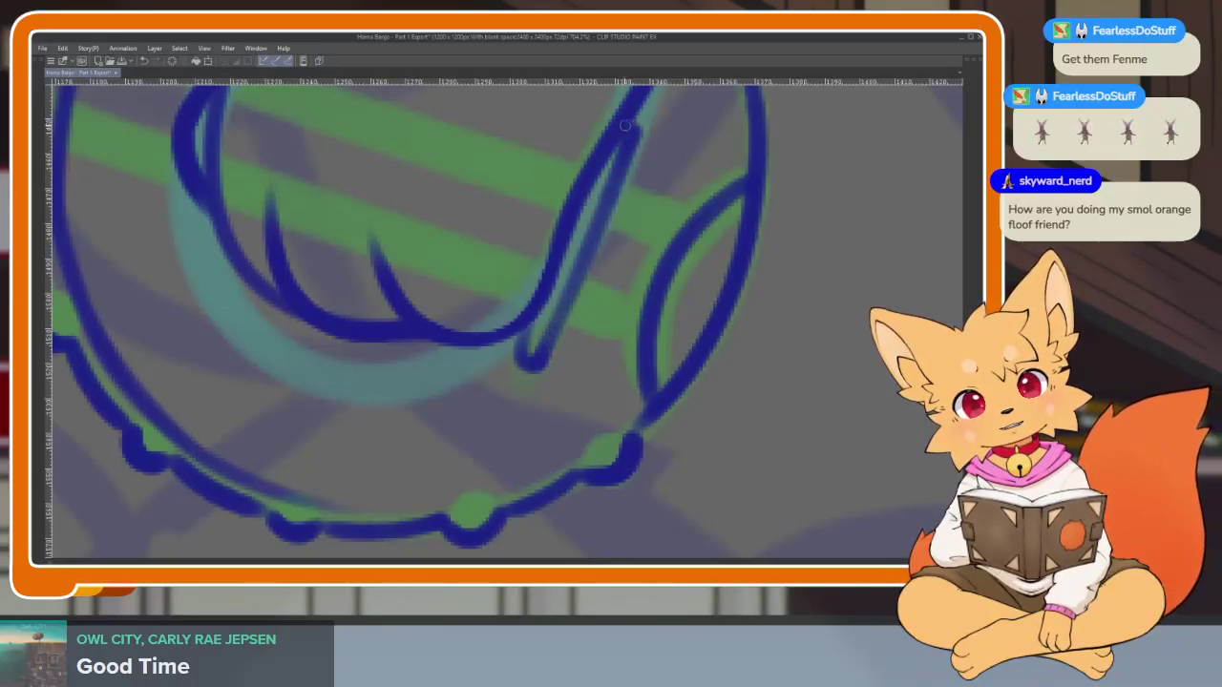
drag(624, 126, 677, 182)
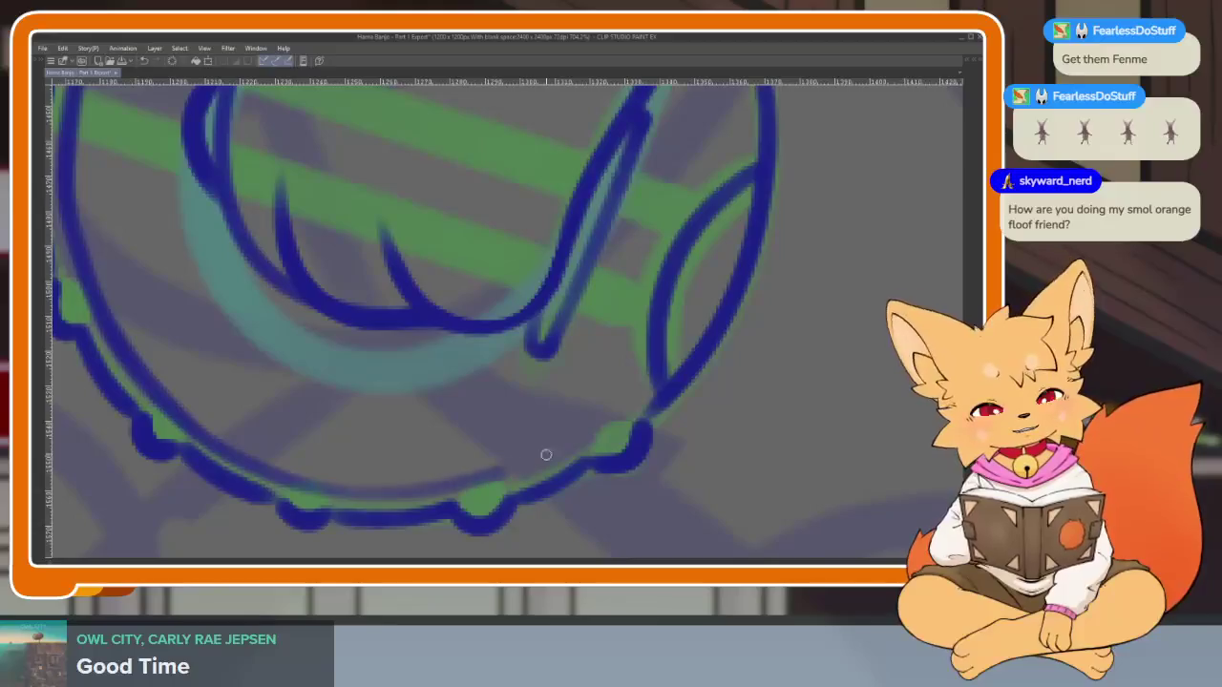
mouse_move(573, 446)
mouse_down()
mouse_move(408, 490)
mouse_move(315, 492)
mouse_up()
mouse_move(371, 418)
mouse_down()
mouse_move(655, 341)
mouse_move(551, 253)
mouse_move(573, 336)
mouse_up()
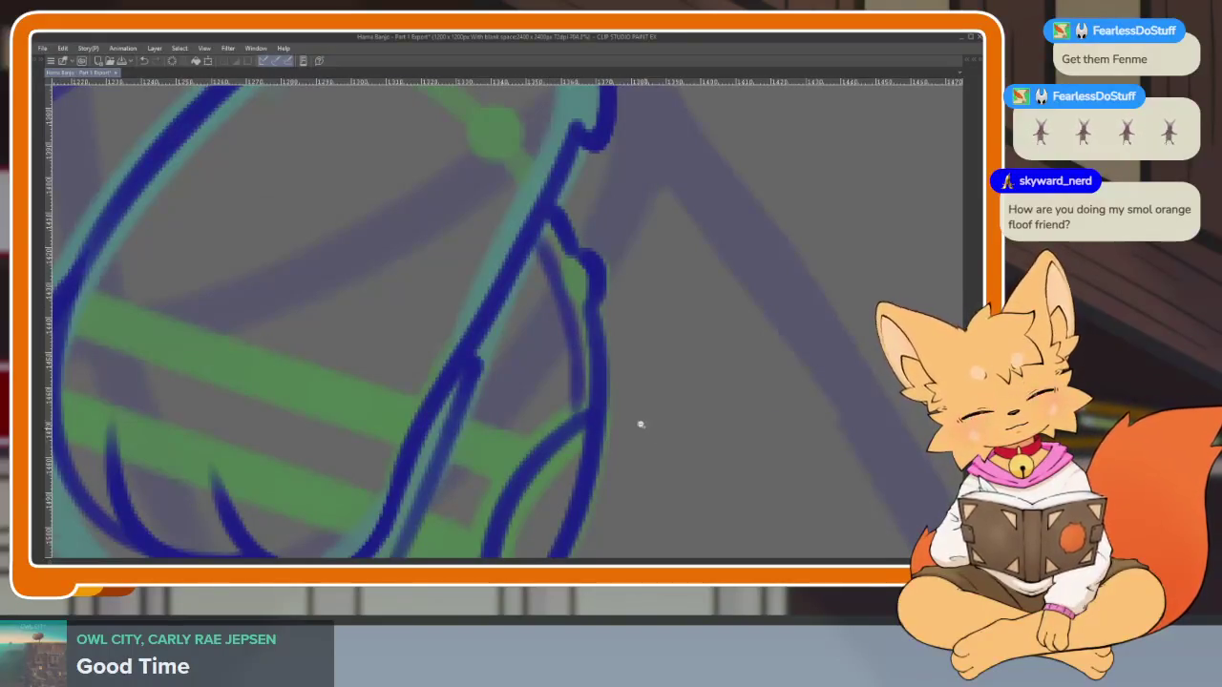
Ink the headstock outline in dark blue, top, left side and bottom
scroll(640, 424, down, 10)
scroll(709, 429, up, 2)
scroll(621, 449, up, 2)
scroll(497, 420, up, 2)
scroll(393, 393, up, 3)
scroll(411, 392, up, 2)
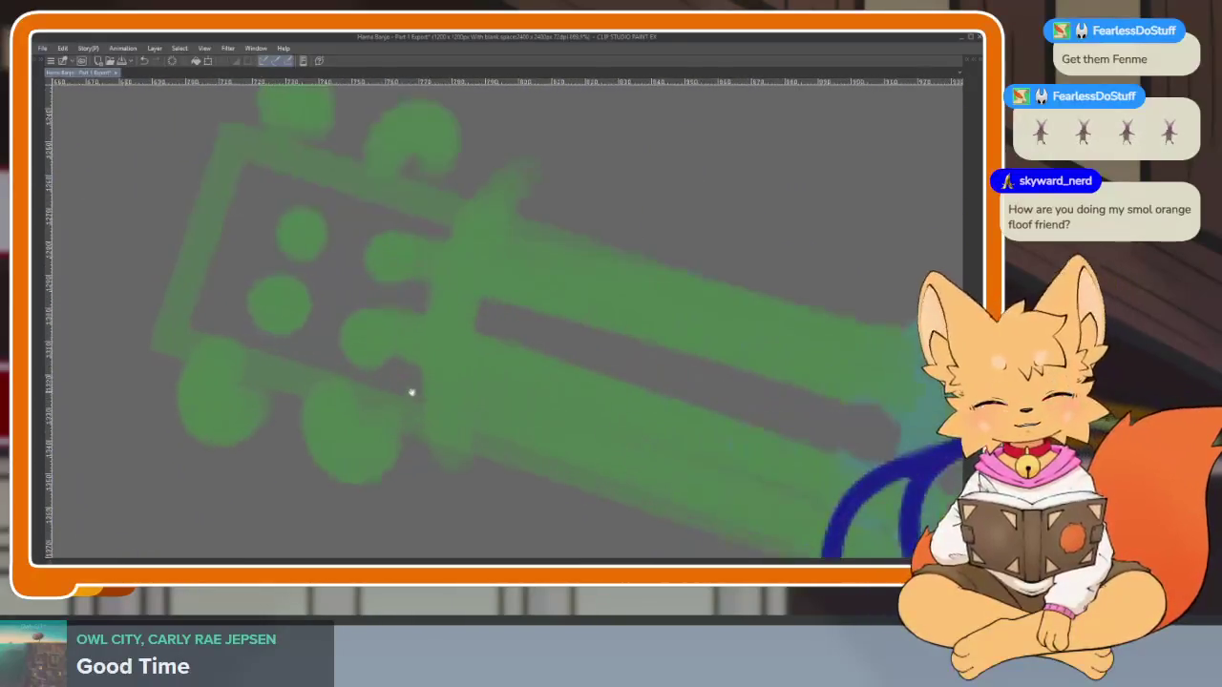
scroll(519, 353, up, 1)
mouse_move(458, 218)
mouse_down()
mouse_move(265, 150)
mouse_move(191, 300)
mouse_up()
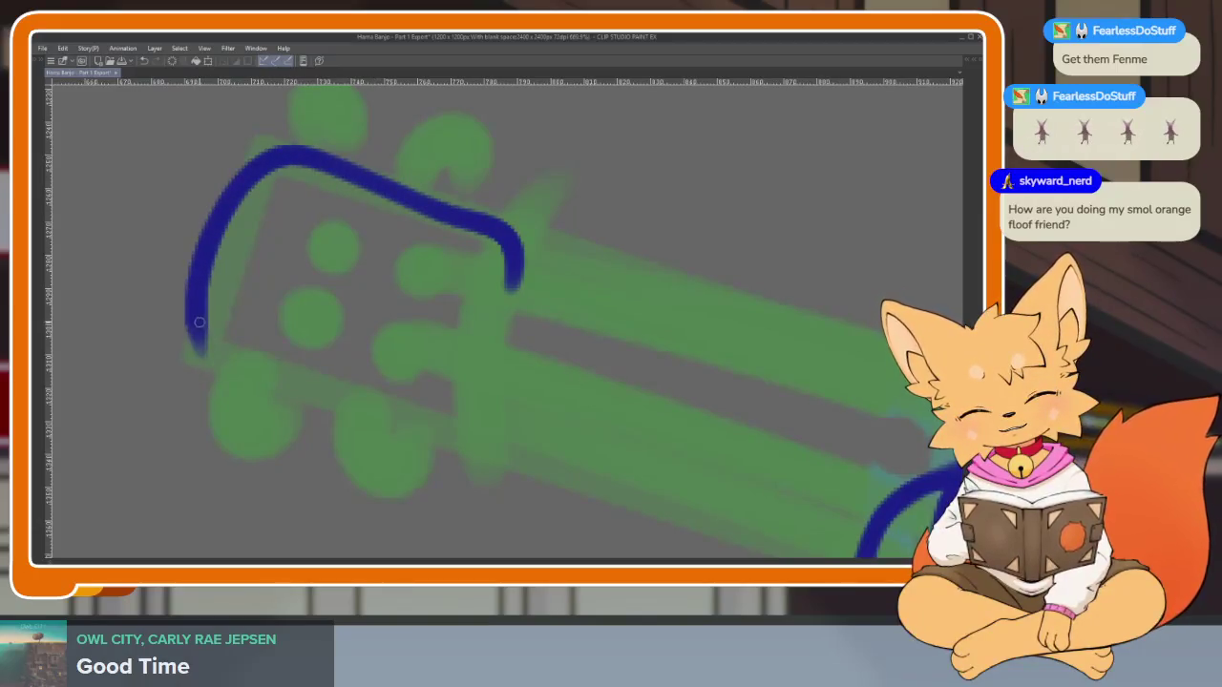
mouse_move(326, 399)
mouse_down()
mouse_move(436, 431)
mouse_move(515, 288)
mouse_up()
Add a hooked tuning peg with its tip below the headstock
scroll(551, 350, up, 1)
scroll(551, 349, up, 1)
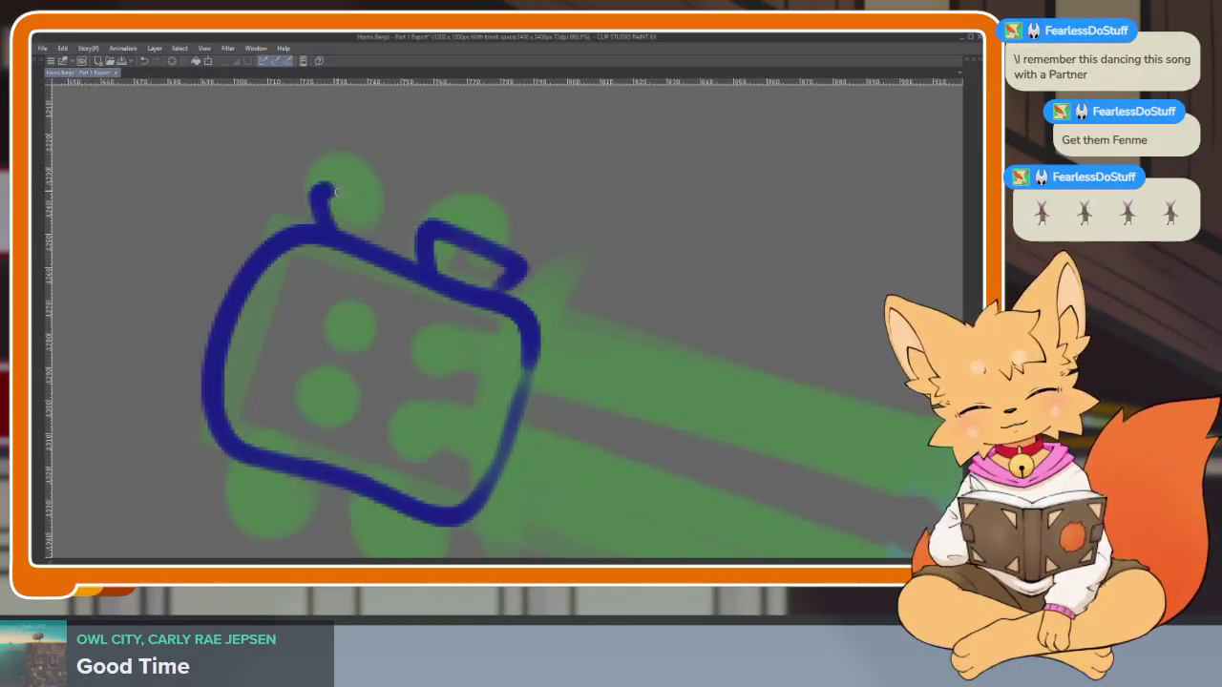
mouse_move(388, 227)
mouse_down()
mouse_move(507, 254)
mouse_move(543, 411)
mouse_move(498, 481)
mouse_up()
scroll(497, 481, up, 1)
scroll(506, 485, up, 2)
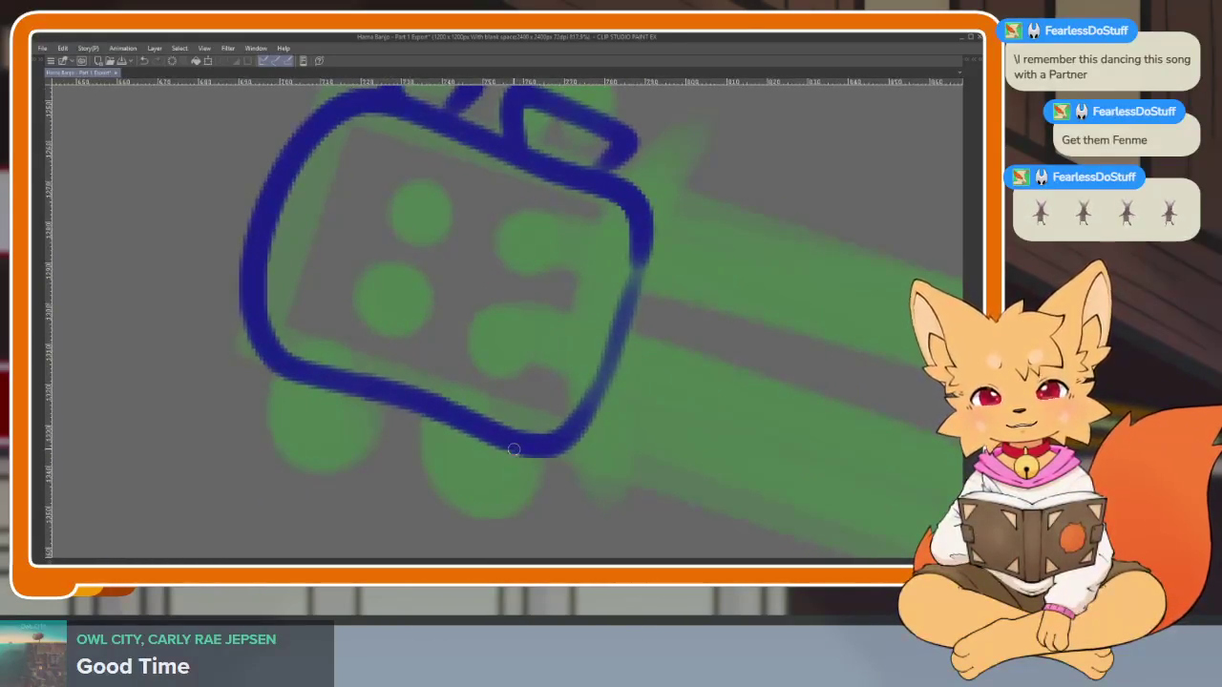
mouse_move(307, 389)
mouse_down()
mouse_move(260, 419)
mouse_move(412, 491)
mouse_up()
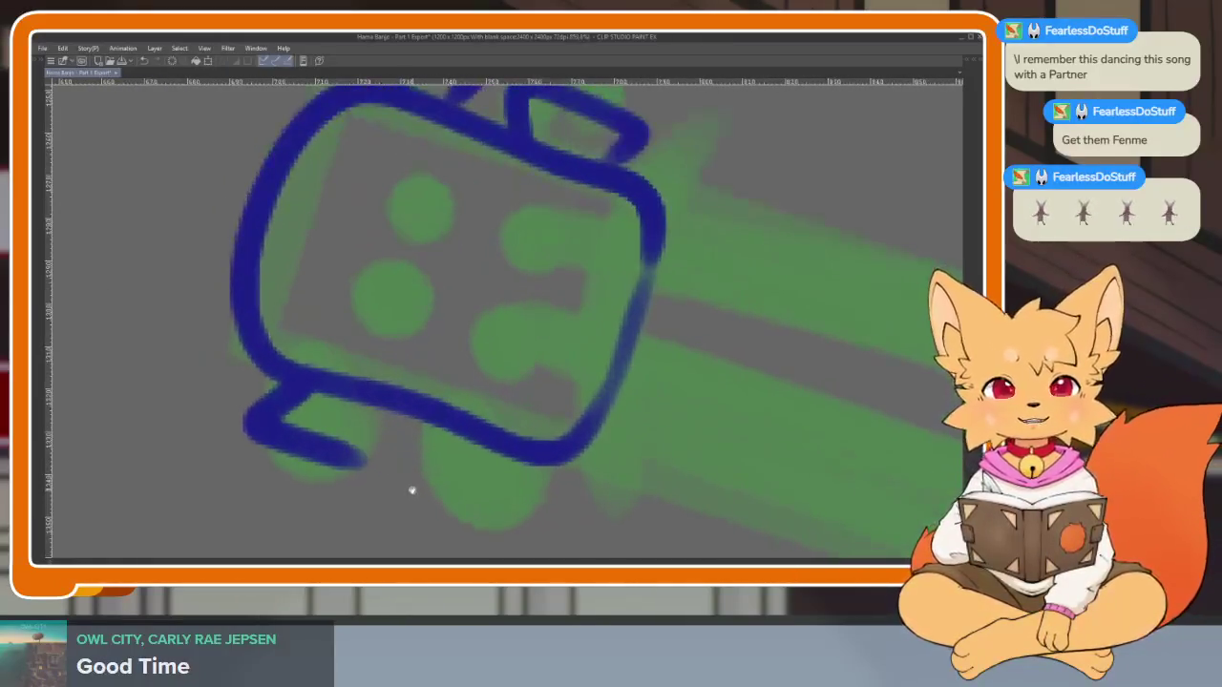
mouse_move(376, 424)
mouse_down()
mouse_move(382, 462)
mouse_move(483, 467)
mouse_up()
scroll(571, 441, down, 5)
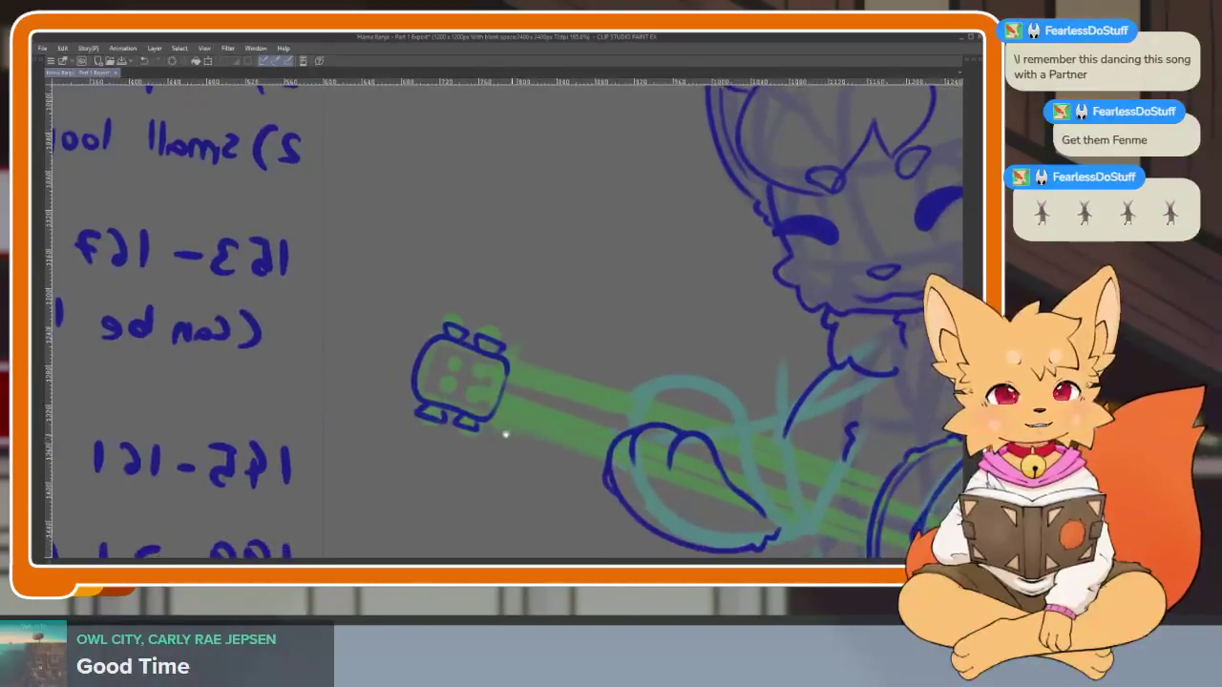
scroll(504, 431, up, 5)
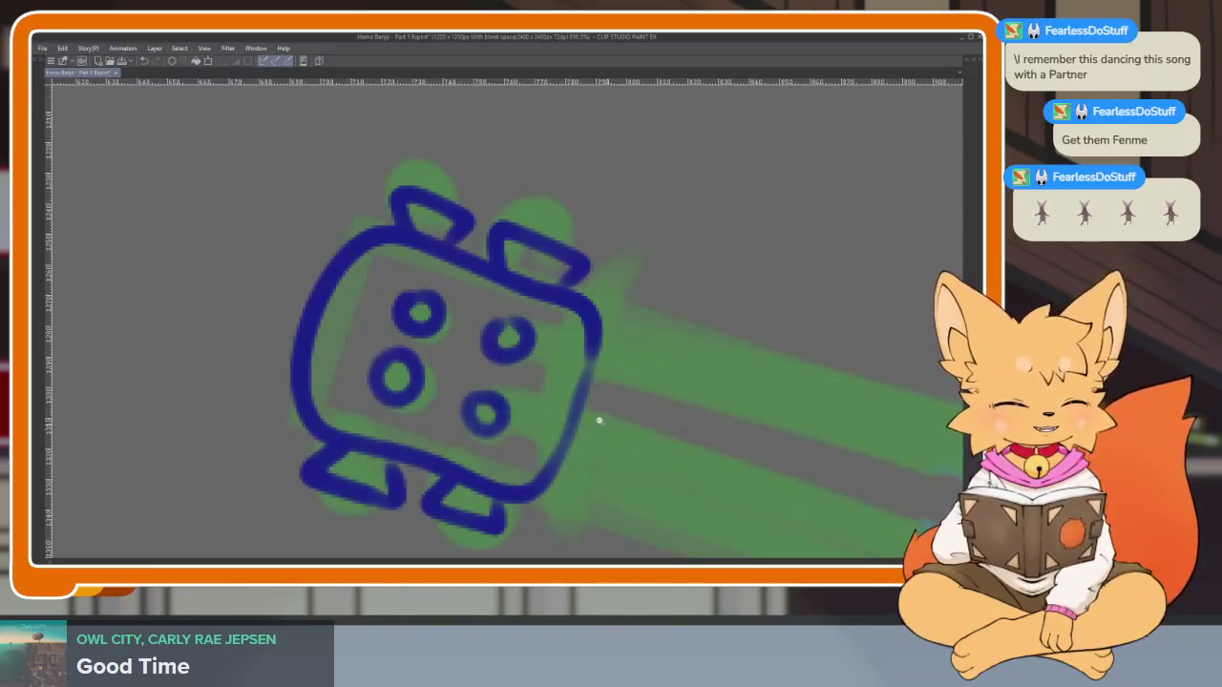
scroll(599, 419, down, 5)
scroll(744, 401, up, 1)
scroll(751, 395, up, 2)
scroll(763, 413, up, 2)
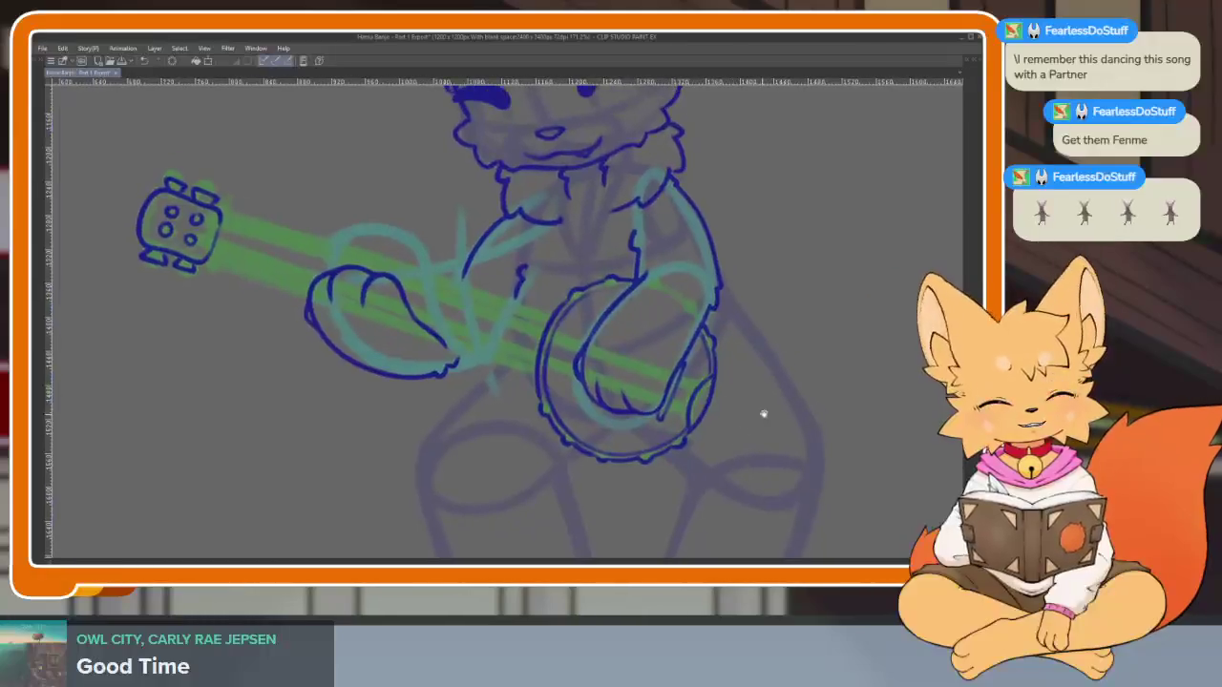
Frame the banjo neck and headstock and switch to the Straight line tool for the strings
drag(763, 414, 774, 442)
key(Tab)
key(Tab)
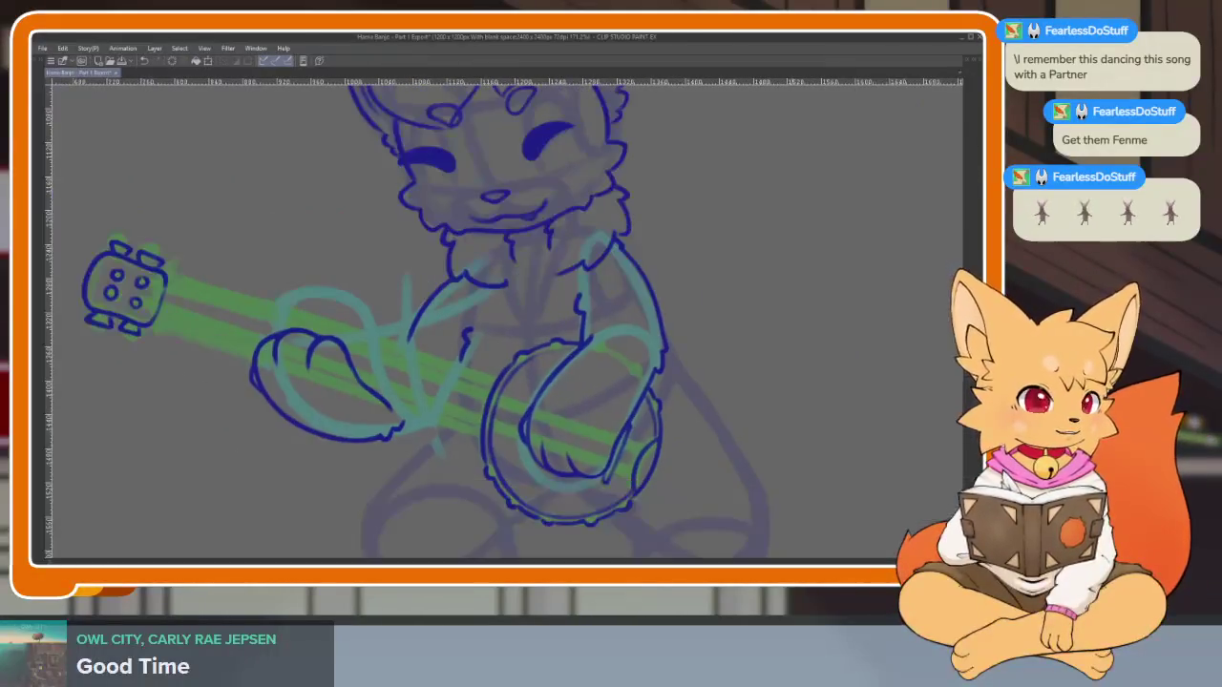
scroll(545, 469, up, 1)
scroll(621, 473, up, 2)
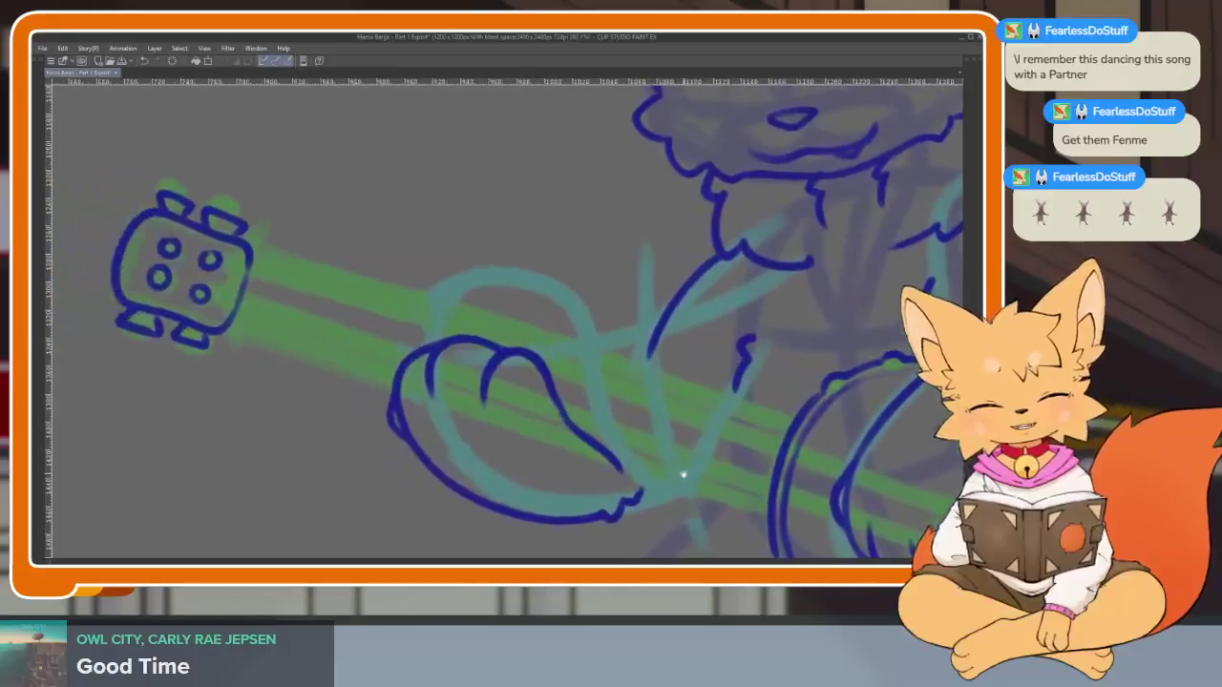
scroll(706, 467, up, 2)
scroll(731, 464, down, 1)
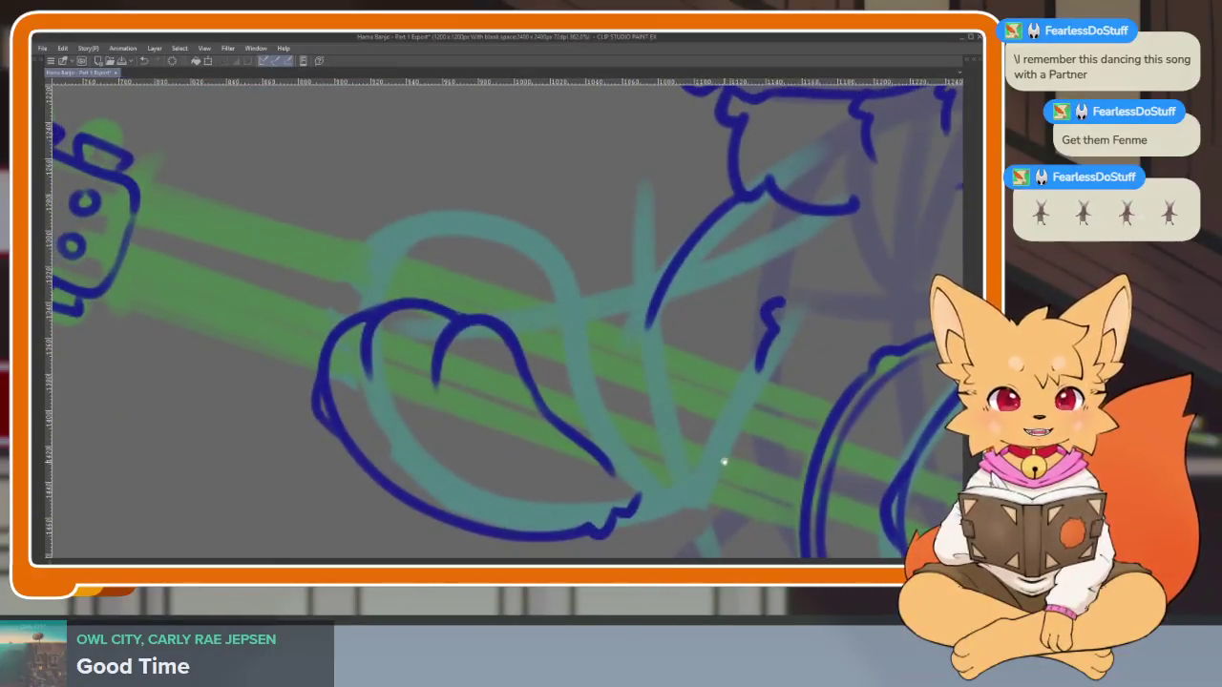
scroll(724, 462, down, 2)
scroll(728, 465, down, 1)
key(Tab)
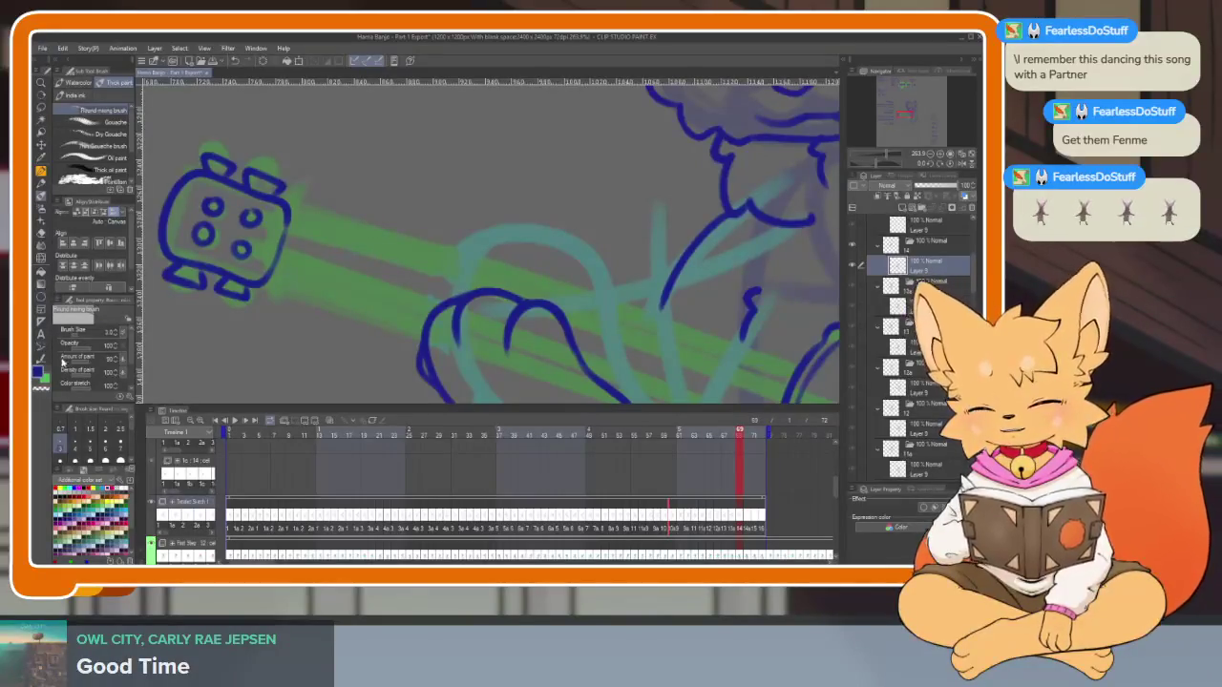
key(Tab)
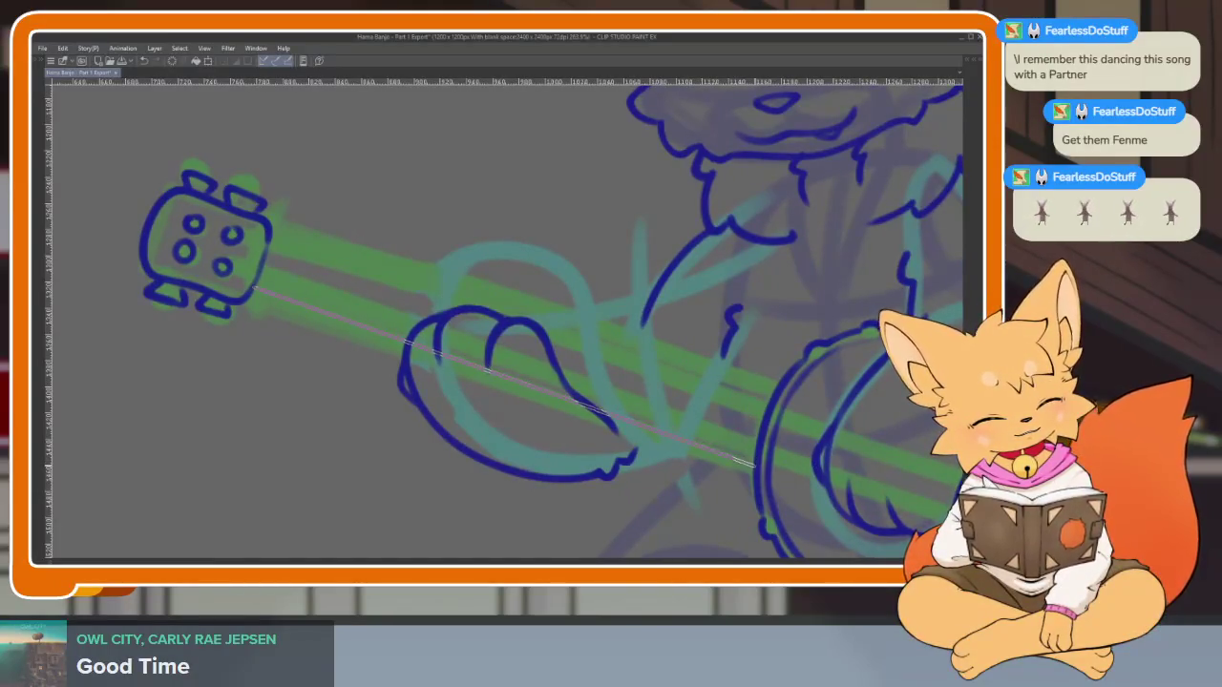
Commit the first straight string running along the banjo neck
shift+click(753, 465)
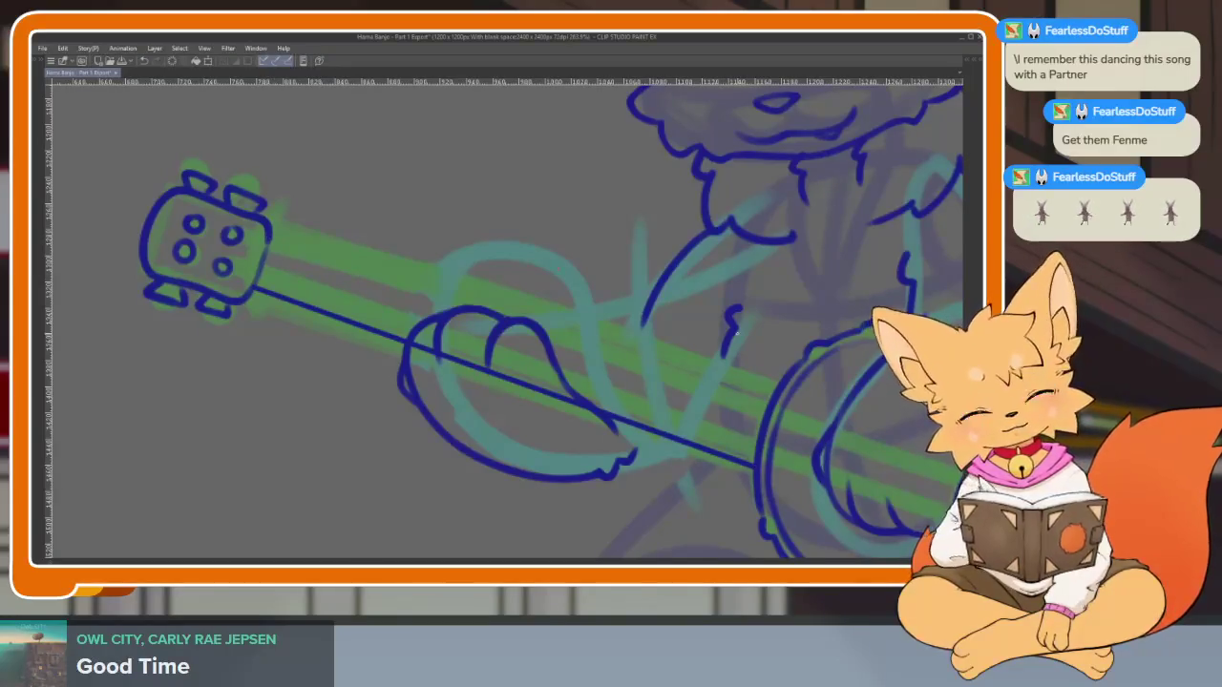
shift+click(773, 396)
scroll(702, 420, down, 5)
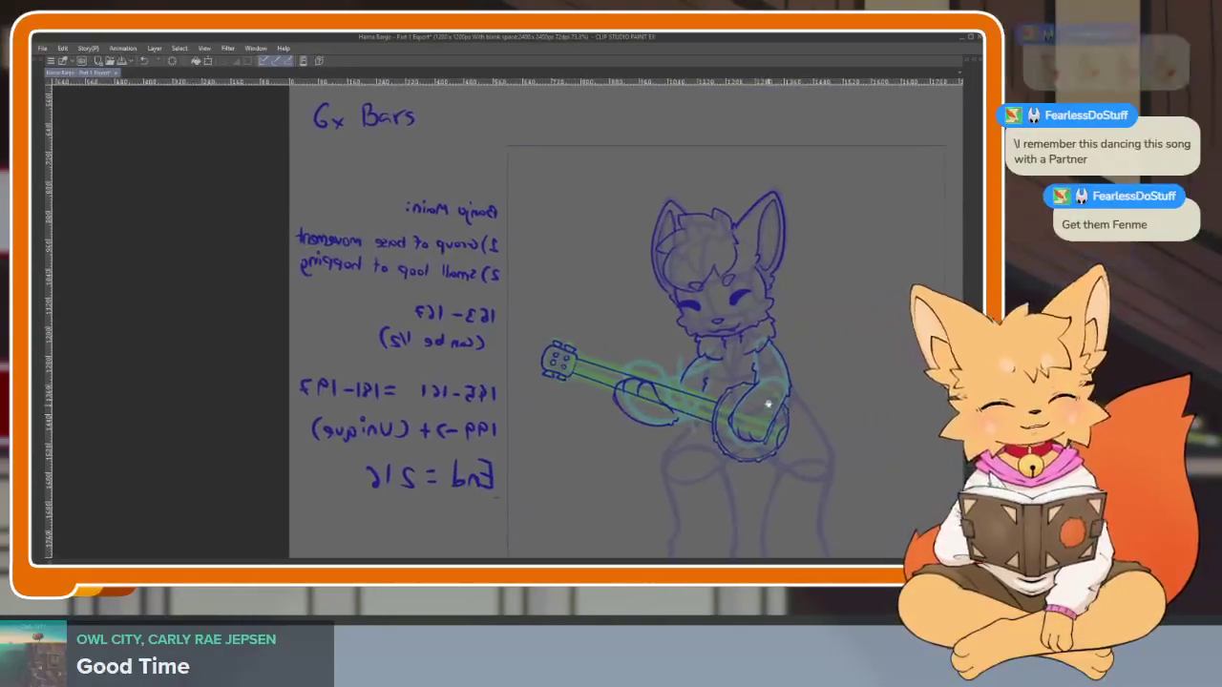
scroll(702, 419, up, 2)
scroll(662, 431, up, 2)
scroll(611, 439, up, 1)
scroll(562, 444, up, 2)
scroll(553, 453, down, 2)
scroll(703, 423, right, 2)
scroll(700, 408, down, 2)
scroll(634, 437, down, 1)
scroll(634, 437, up, 2)
scroll(586, 436, up, 1)
scroll(573, 469, up, 1)
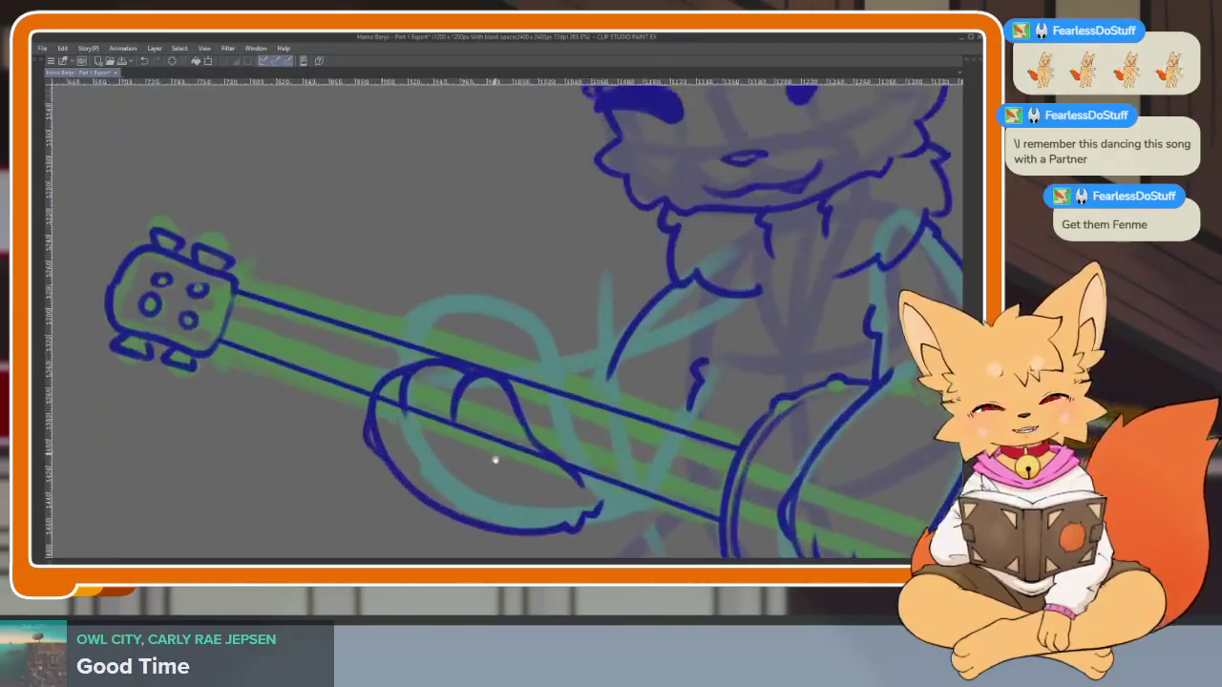
scroll(494, 459, up, 1)
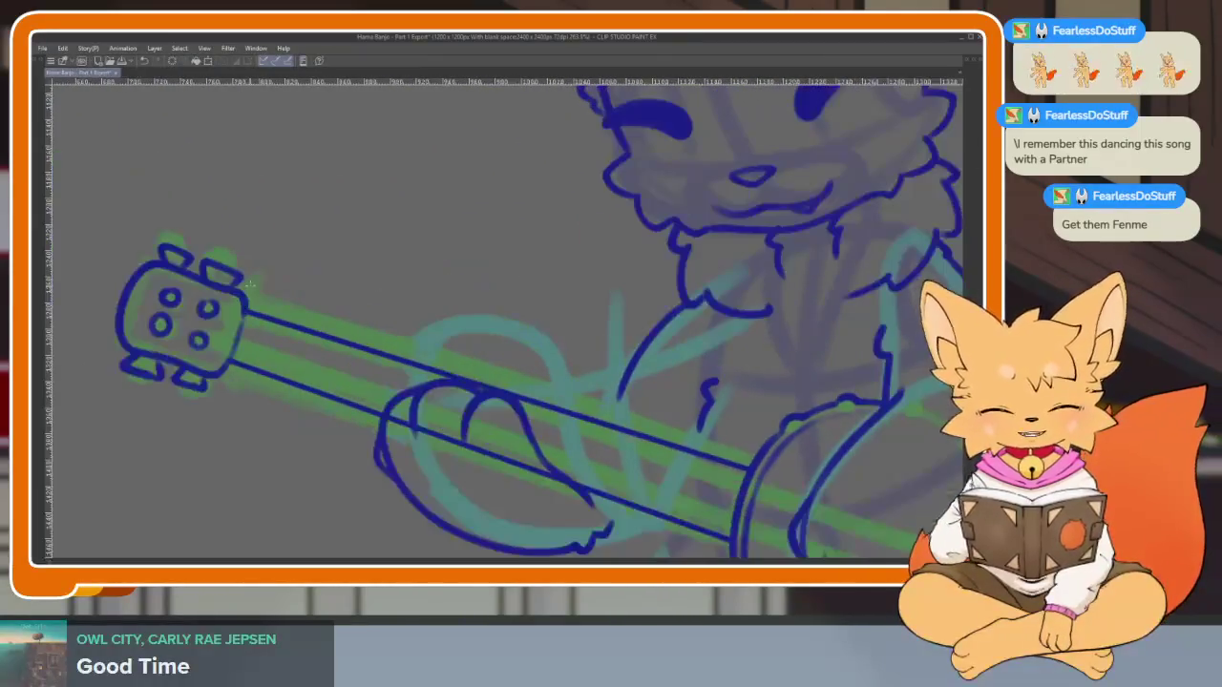
scroll(731, 414, down, 2)
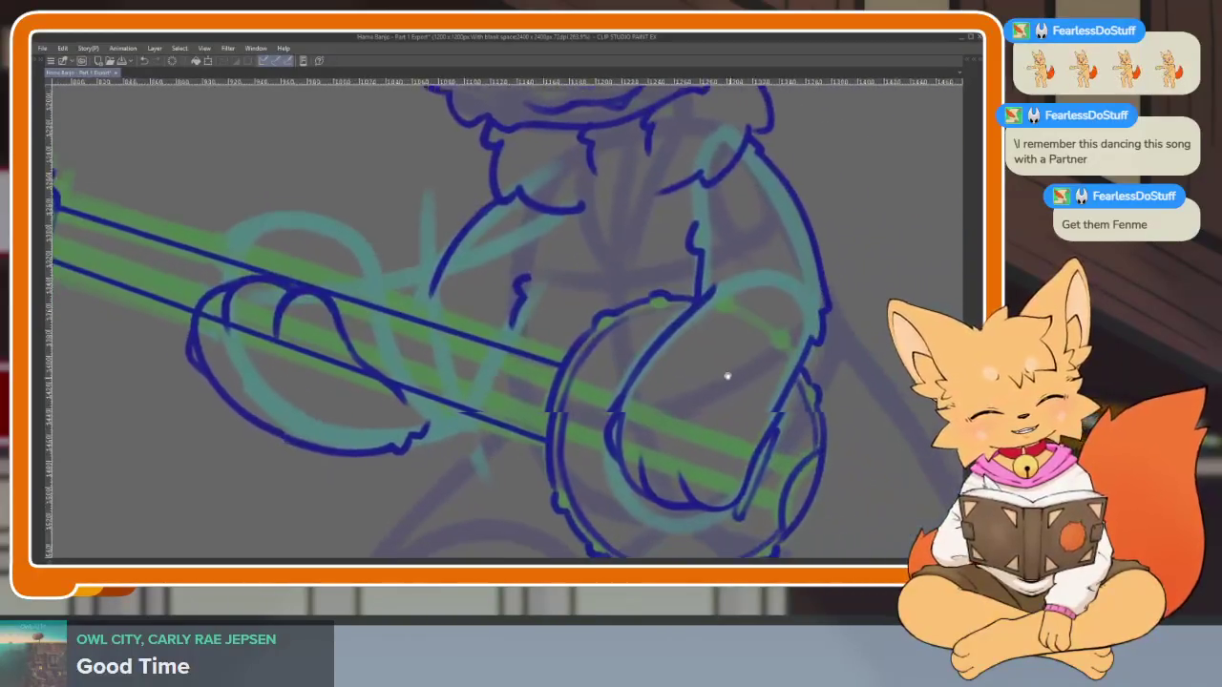
scroll(802, 376, right, 2)
Draw three more parallel straight strings from the headstock down the neck to the drum
drag(181, 282, 759, 482)
scroll(503, 318, left, 3)
scroll(503, 318, up, 1)
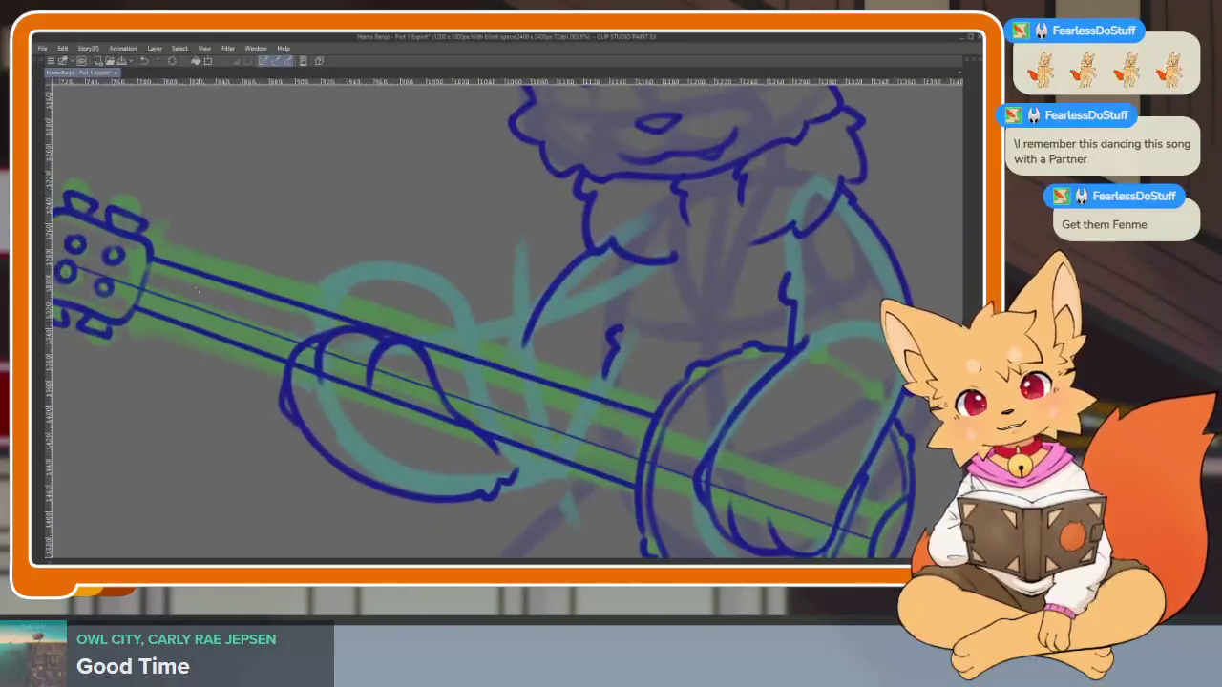
scroll(647, 346, right, 2)
scroll(646, 346, down, 1)
drag(787, 468, 58, 214)
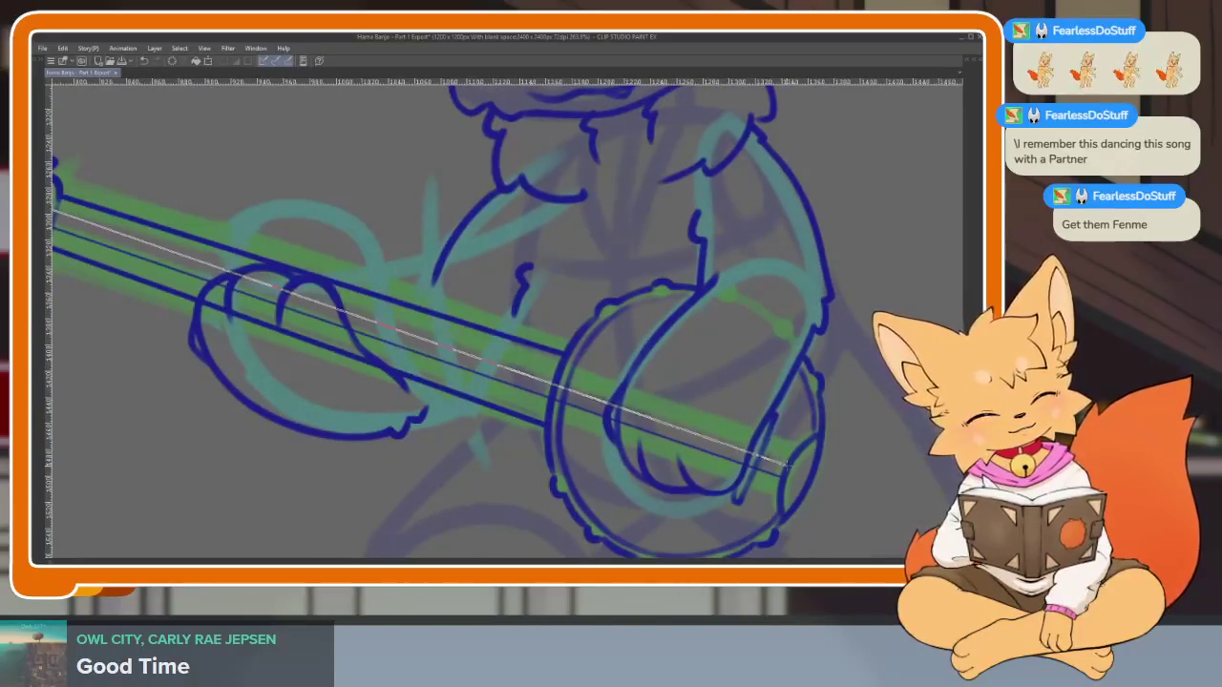
scroll(571, 405, left, 3)
scroll(570, 405, up, 1)
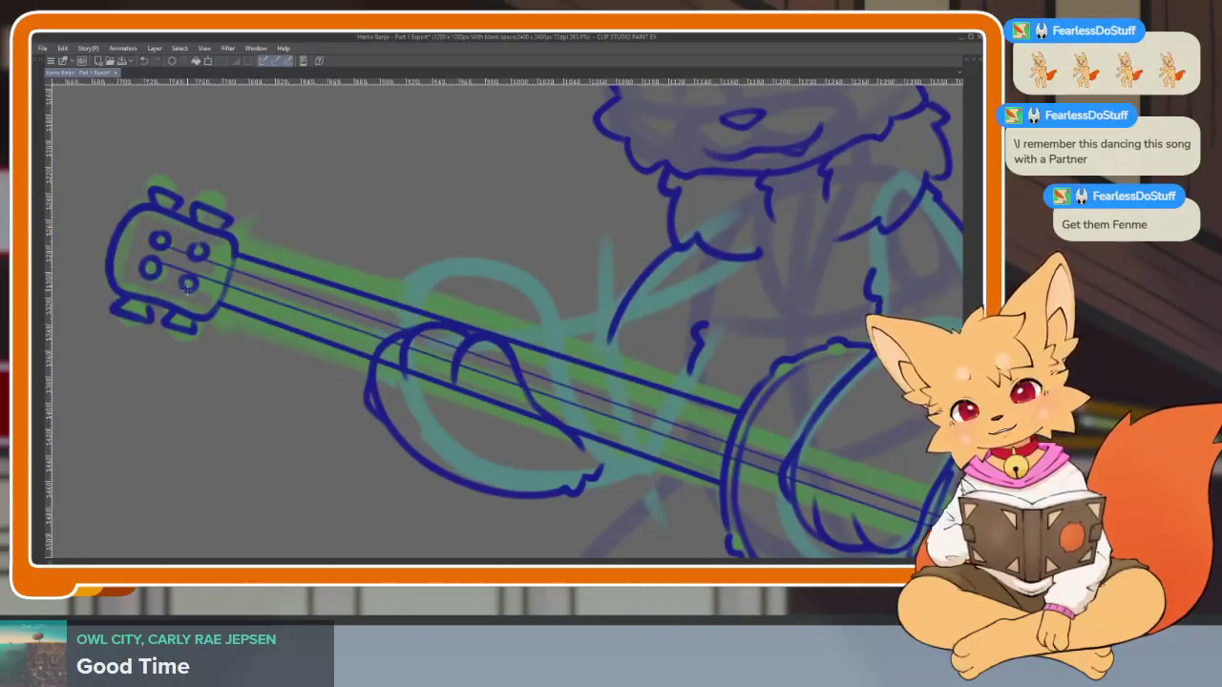
drag(188, 291, 763, 441)
scroll(477, 363, right, 2)
scroll(477, 363, down, 1)
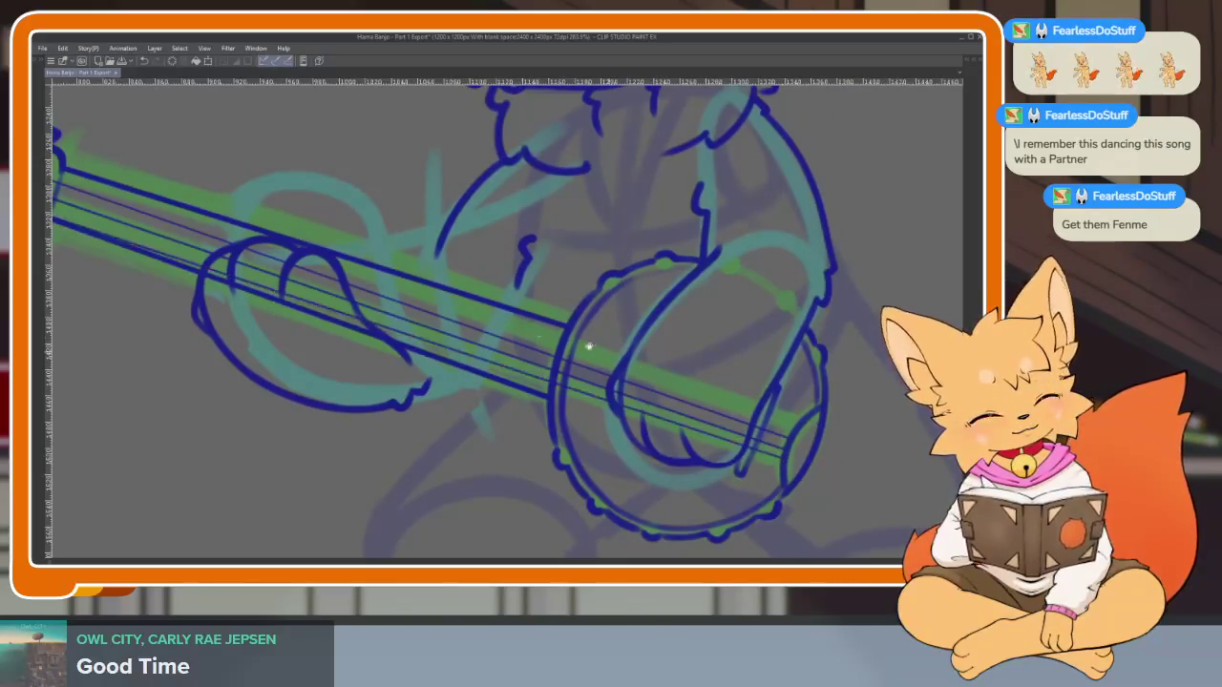
scroll(589, 347, left, 3)
scroll(589, 347, up, 1)
scroll(655, 314, right, 3)
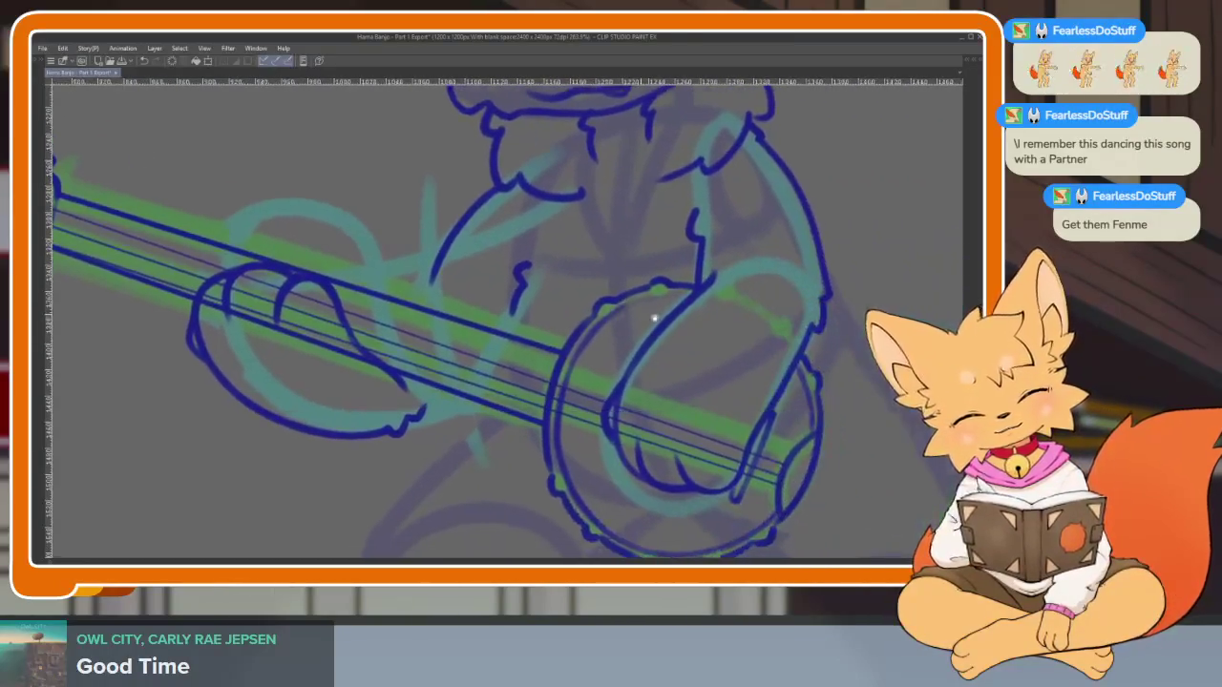
scroll(754, 410, down, 5)
scroll(754, 410, right, 2)
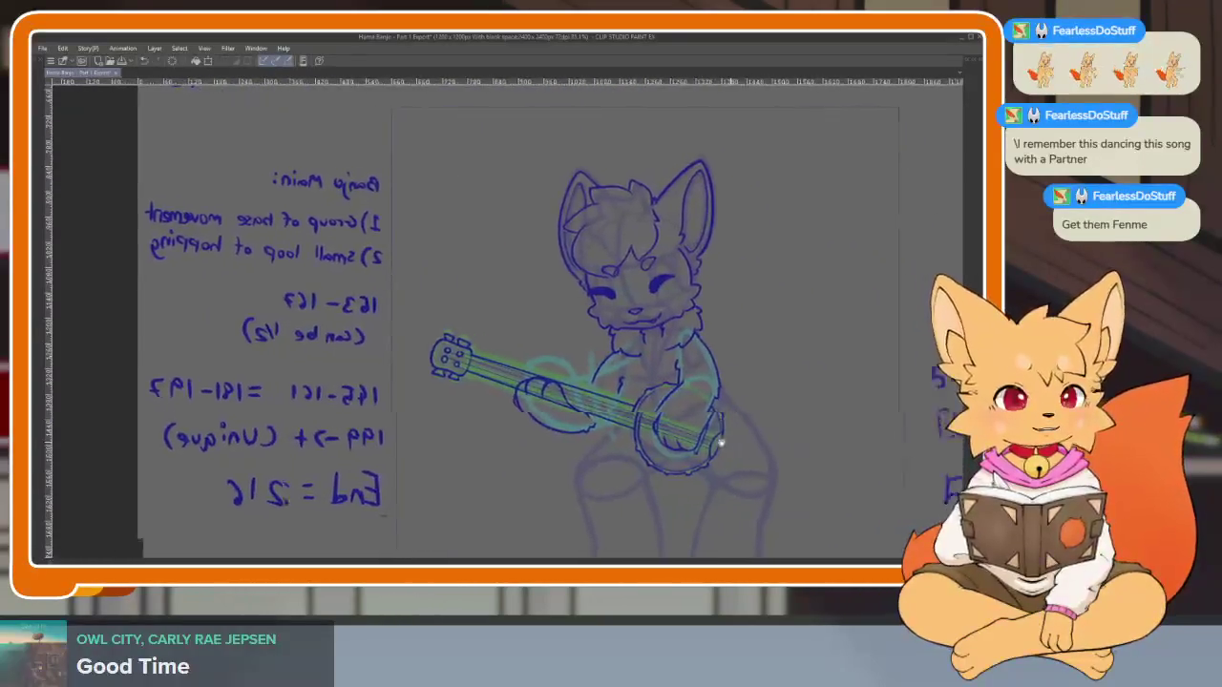
scroll(715, 436, up, 5)
scroll(605, 428, up, 3)
scroll(581, 442, up, 3)
scroll(573, 449, down, 1)
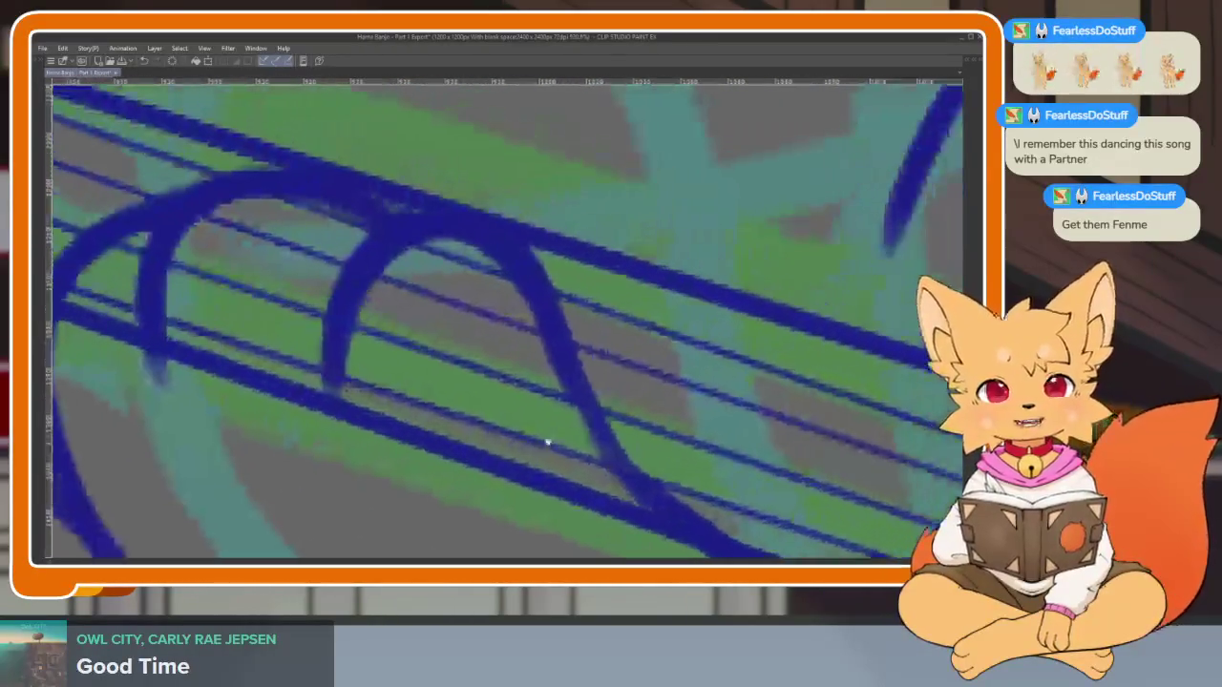
Erase the string segments crossing the fretting paw and clean up leftover blue marks
scroll(463, 381, down, 1)
scroll(459, 416, up, 2)
scroll(459, 416, down, 2)
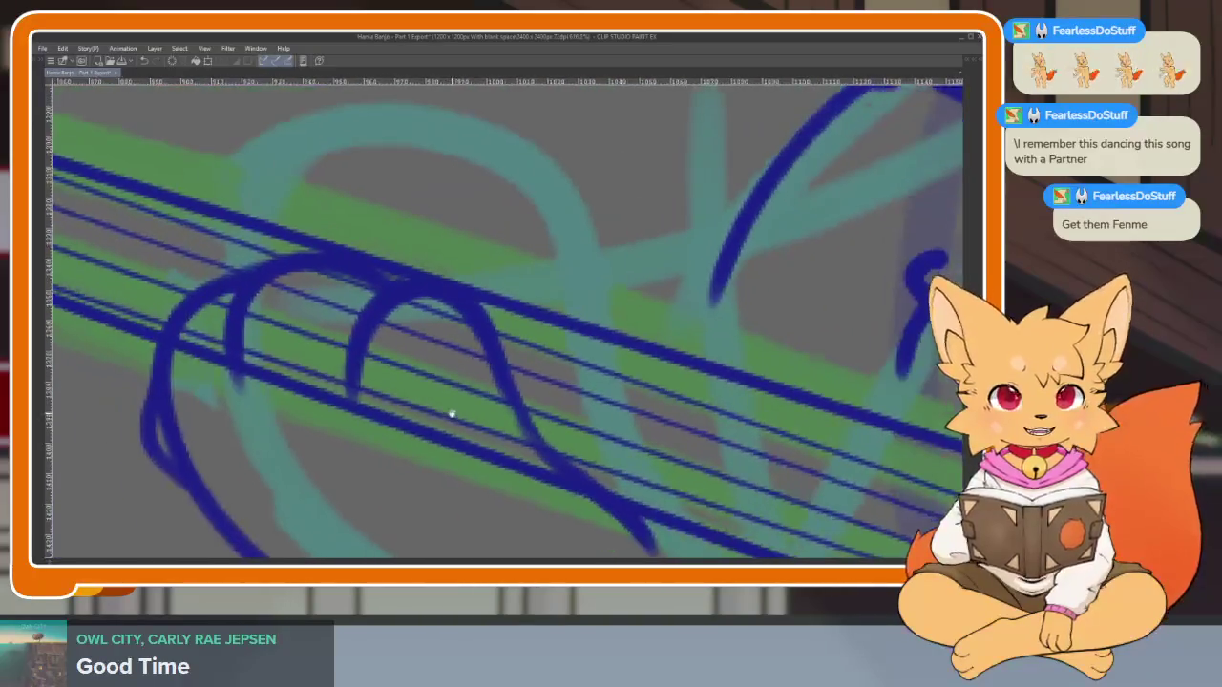
scroll(439, 382, up, 1)
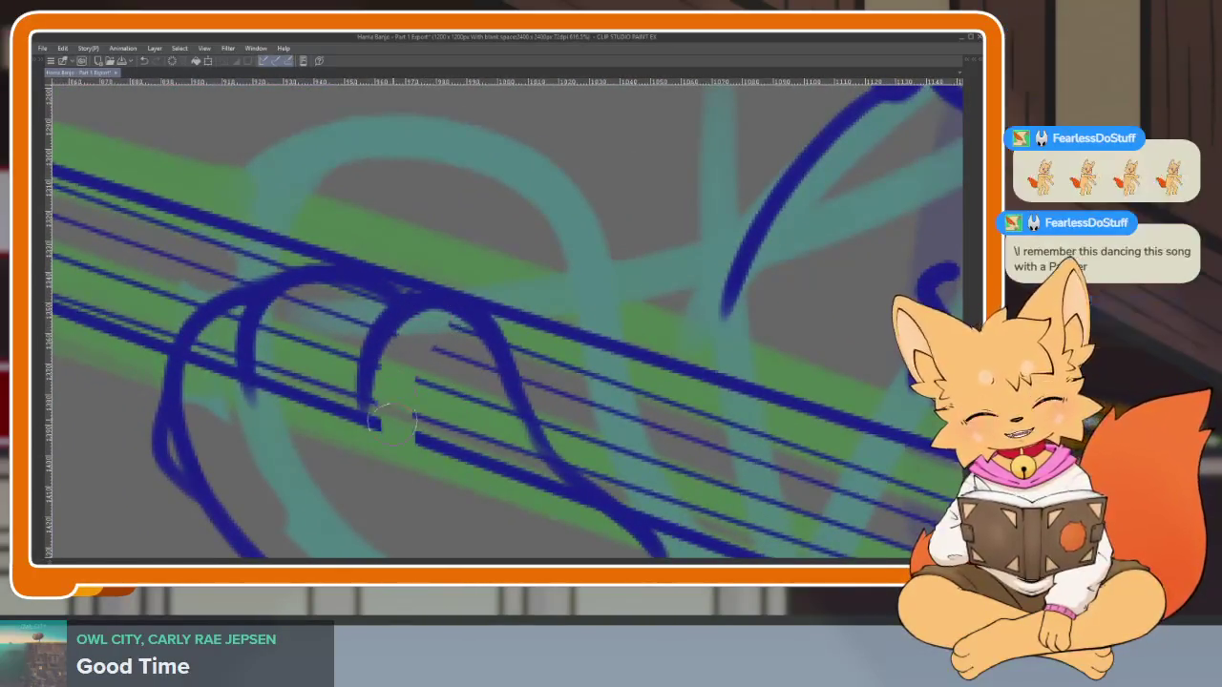
scroll(434, 460, down, 1)
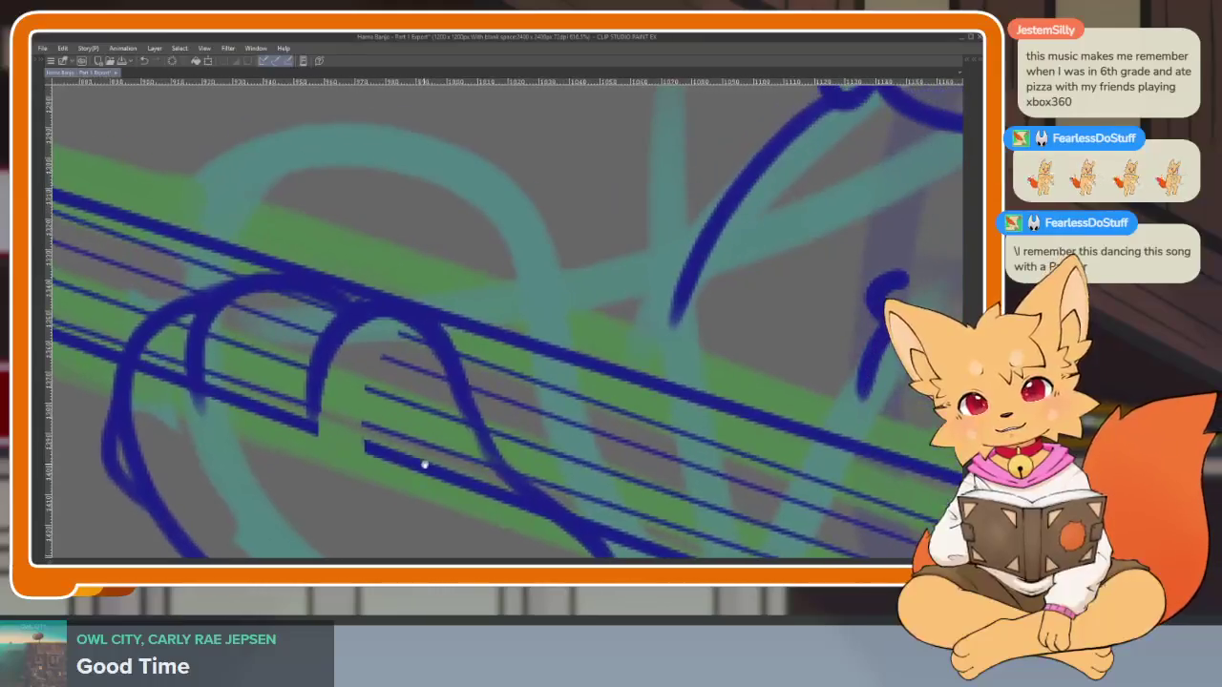
scroll(477, 439, up, 2)
scroll(476, 444, down, 1)
scroll(482, 443, up, 1)
scroll(486, 442, up, 1)
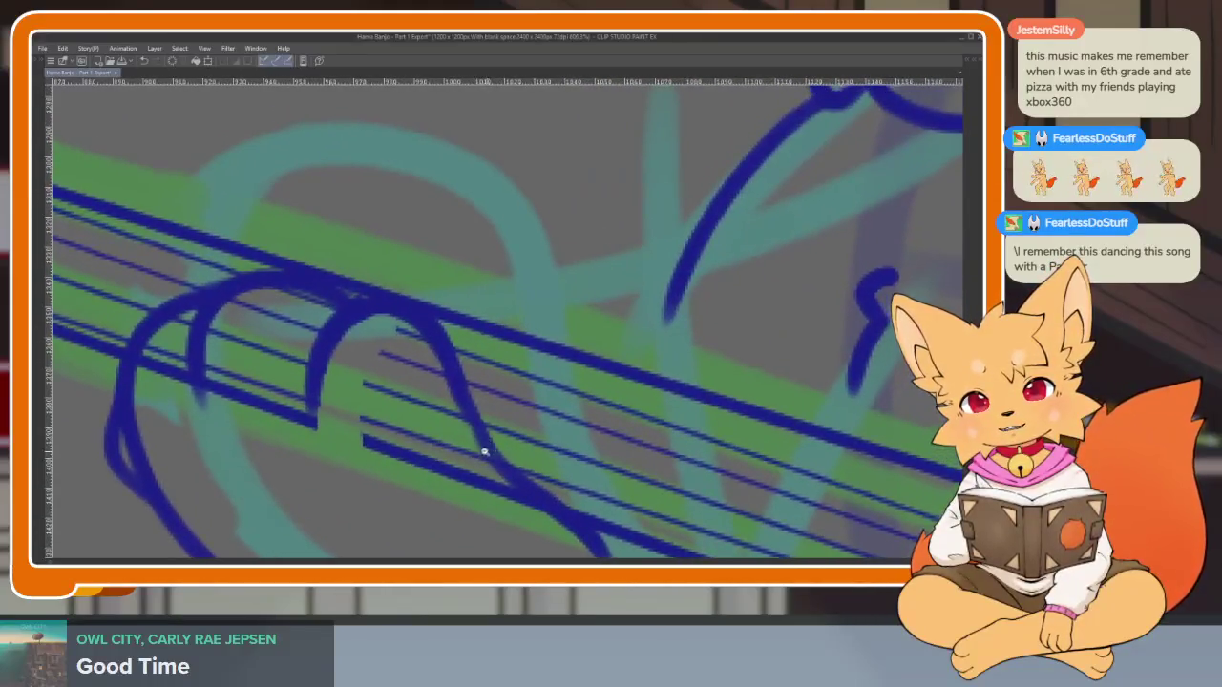
scroll(482, 449, down, 1)
scroll(468, 453, up, 1)
scroll(474, 456, down, 1)
scroll(467, 453, down, 1)
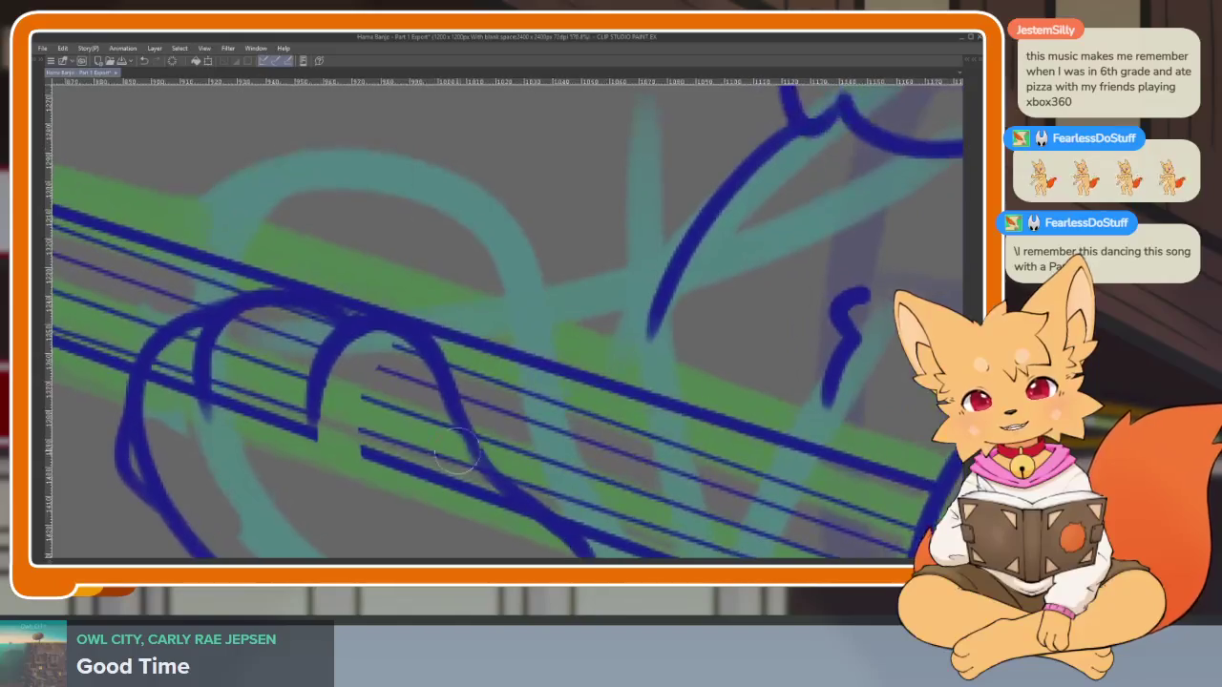
drag(365, 387, 444, 420)
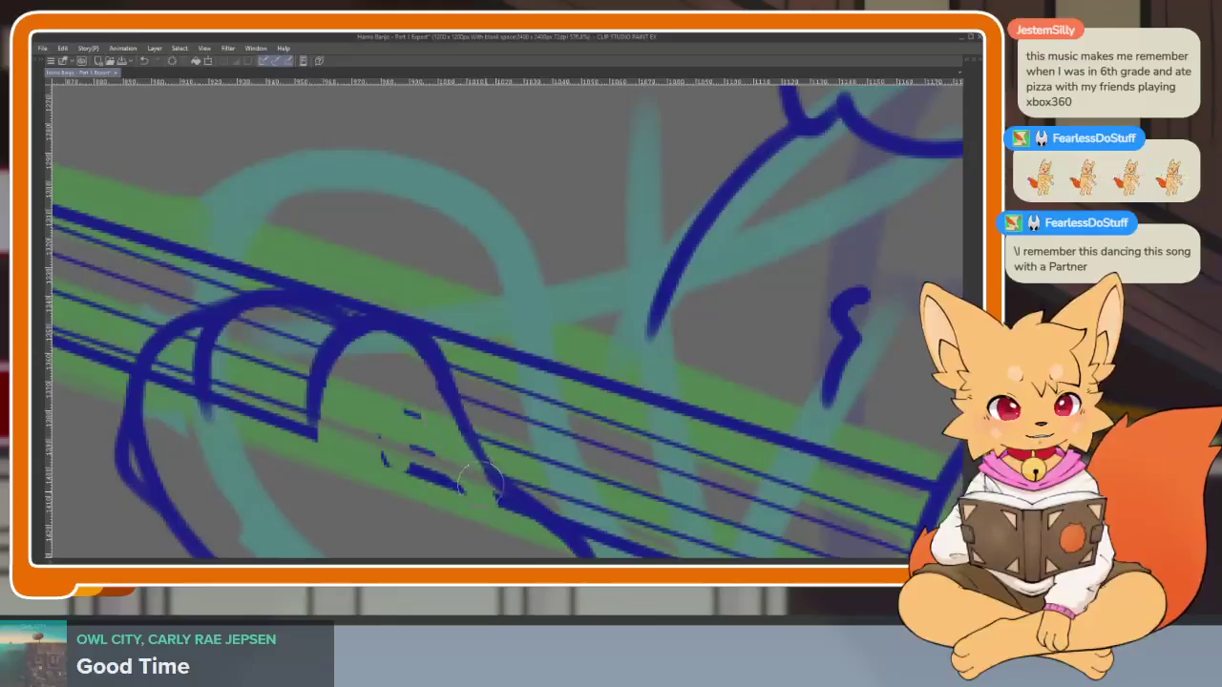
mouse_move(526, 528)
mouse_down()
mouse_move(410, 449)
mouse_move(404, 500)
mouse_up()
Erase the remaining string pieces inside the paw's fingers, then bring back the panels
scroll(404, 499, up, 1)
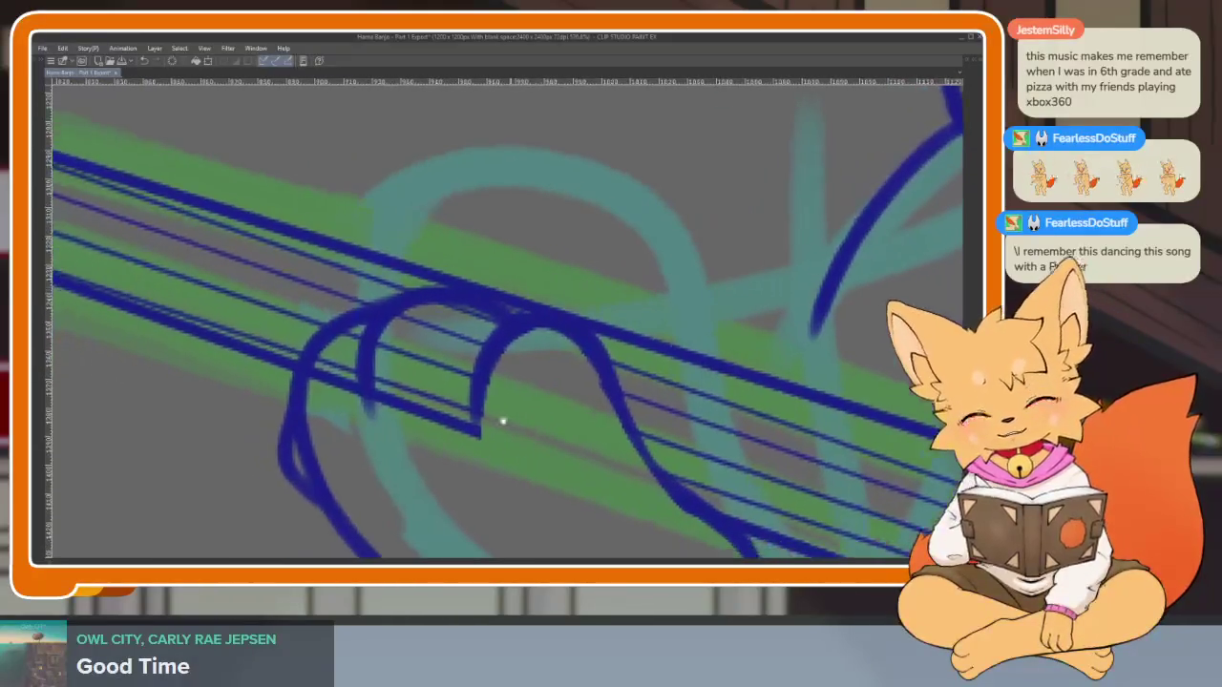
scroll(499, 417, up, 1)
mouse_move(461, 256)
mouse_down()
mouse_move(436, 258)
mouse_move(382, 405)
mouse_up()
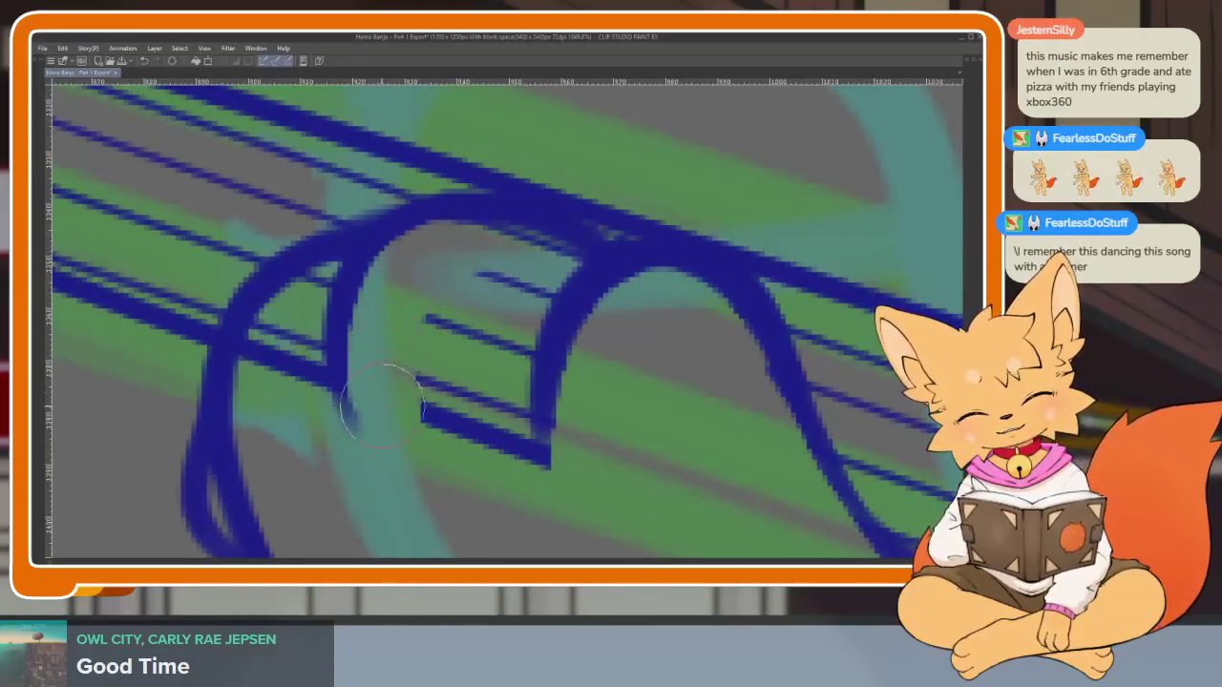
mouse_move(460, 290)
mouse_down()
mouse_move(477, 420)
mouse_move(518, 292)
mouse_move(513, 431)
mouse_up()
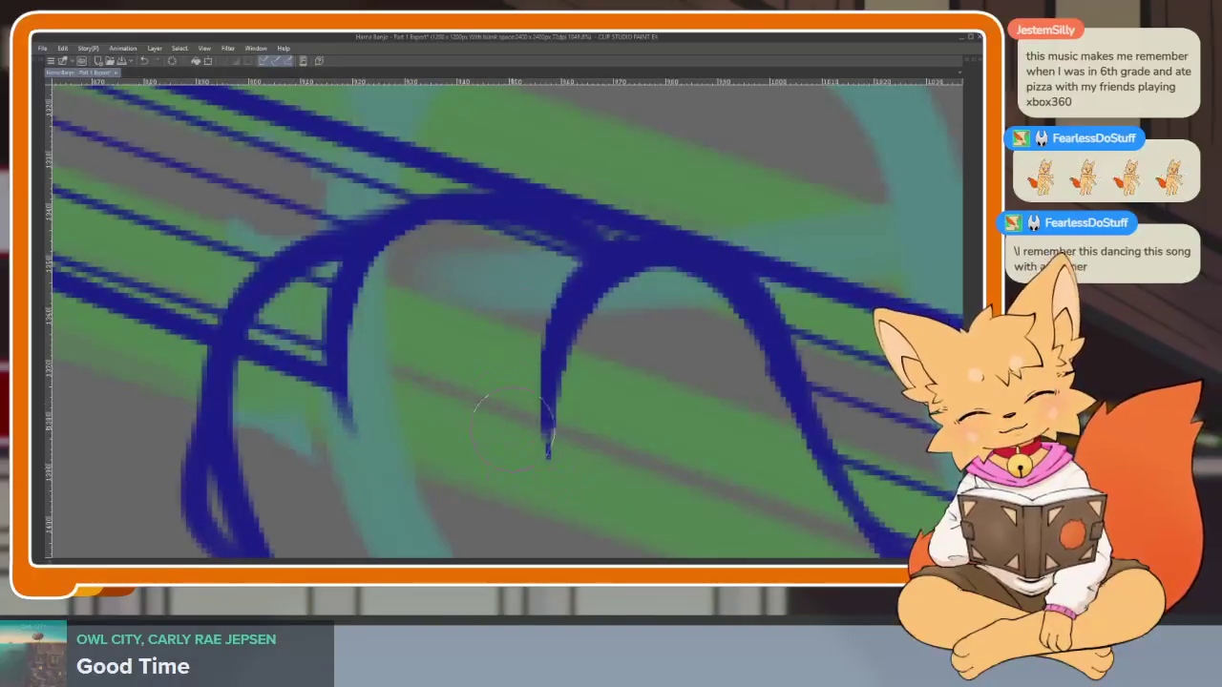
drag(464, 234, 632, 261)
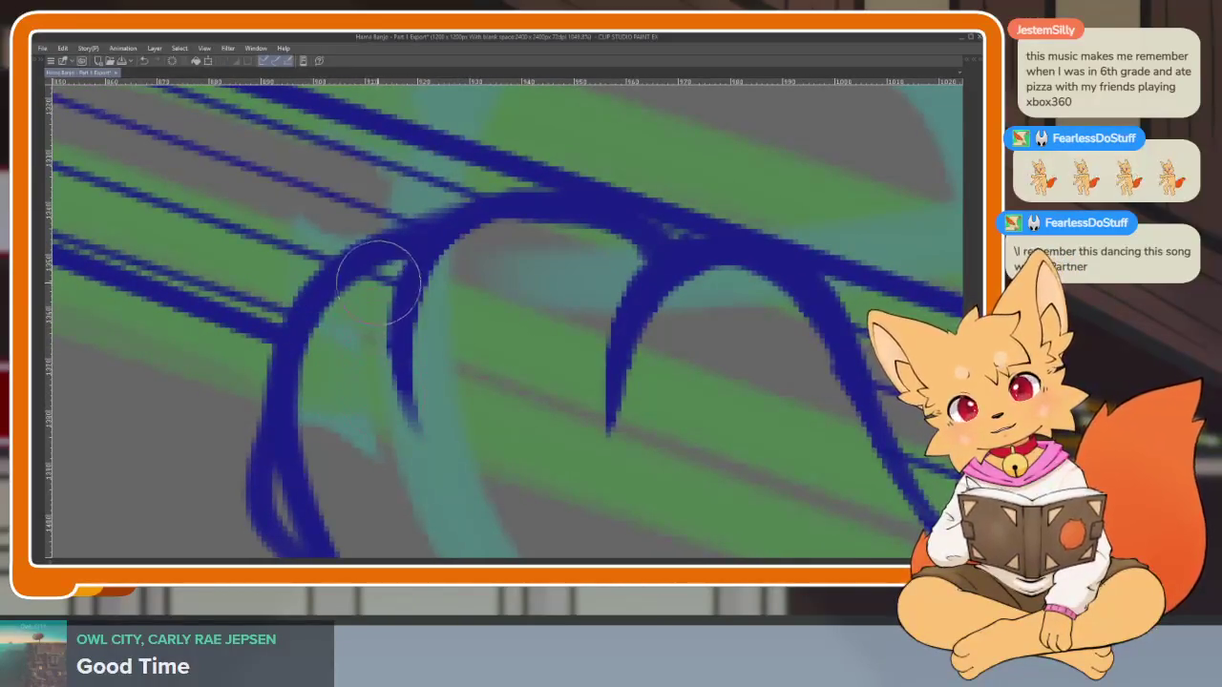
drag(417, 250, 427, 237)
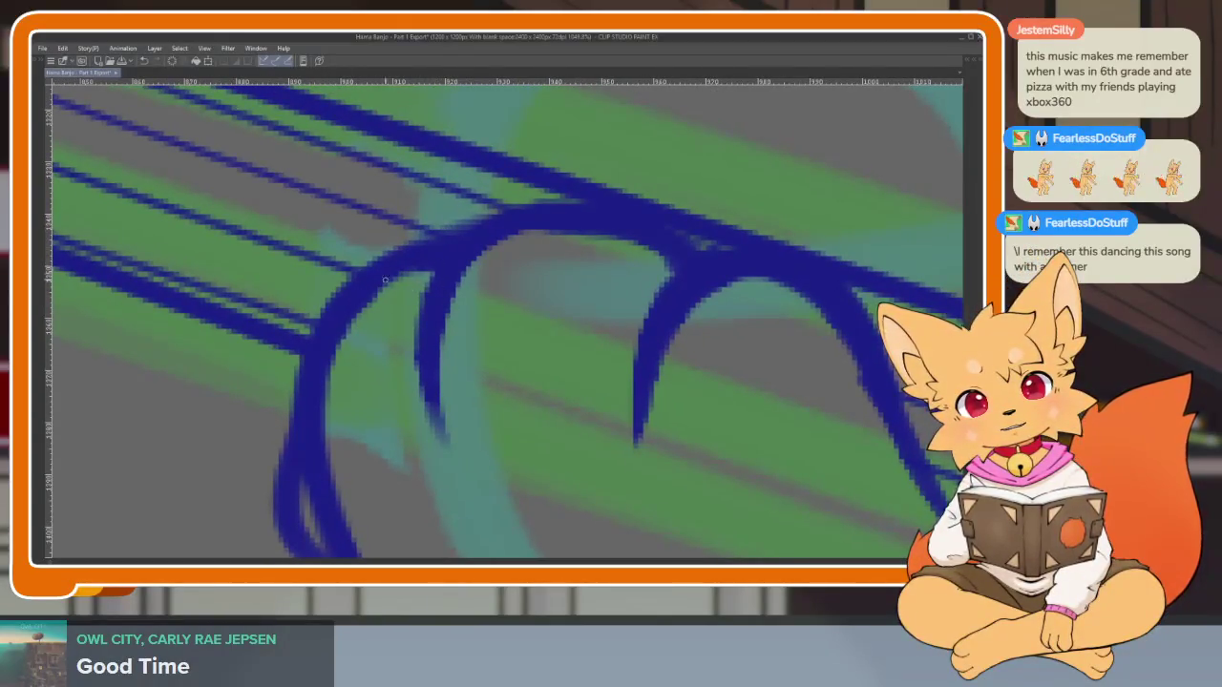
drag(384, 280, 538, 362)
key(Tab)
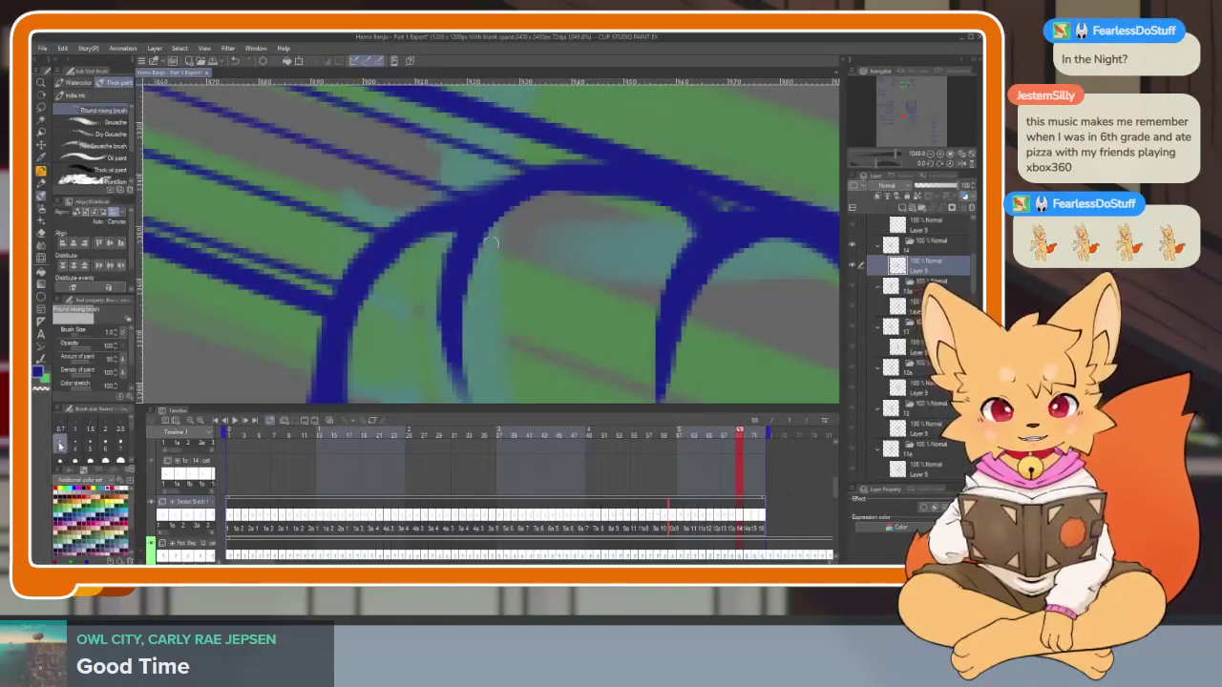
With panels hidden, erase the strings crossing the strumming paw, including the ends beside its curve
key(Tab)
scroll(657, 436, down, 5)
scroll(701, 467, up, 2)
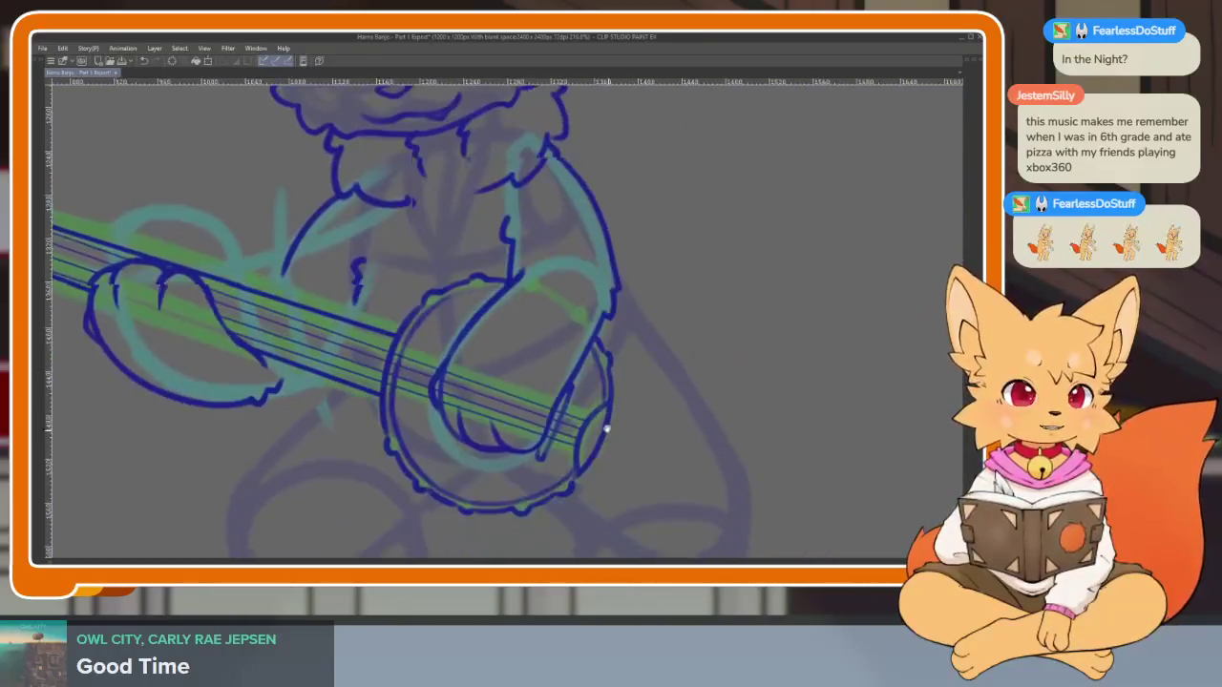
scroll(507, 441, up, 5)
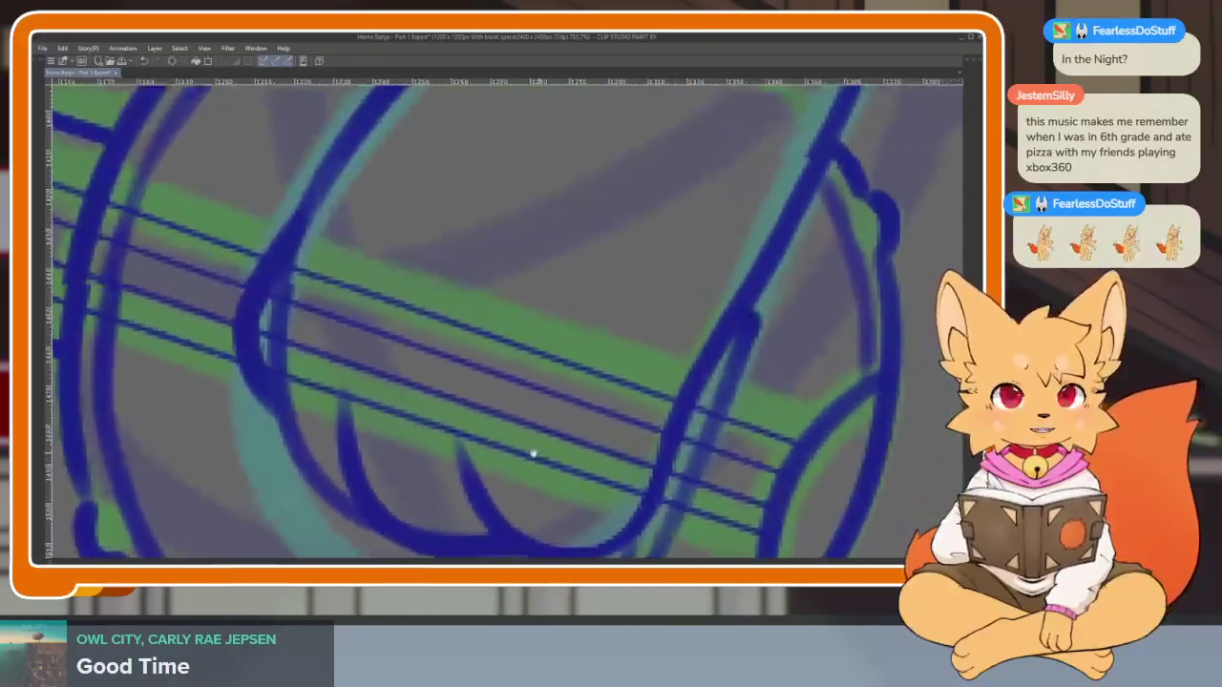
drag(533, 456, 458, 446)
mouse_move(357, 267)
mouse_down()
mouse_move(322, 401)
mouse_move(381, 326)
mouse_move(409, 340)
mouse_move(427, 441)
mouse_move(507, 340)
mouse_move(548, 468)
mouse_up()
scroll(516, 409, up, 1)
scroll(549, 313, up, 1)
mouse_move(549, 313)
mouse_down()
mouse_move(518, 341)
mouse_move(477, 436)
mouse_move(450, 321)
mouse_move(472, 425)
mouse_move(611, 429)
mouse_up()
mouse_move(250, 232)
mouse_down()
mouse_move(382, 401)
mouse_move(300, 410)
mouse_move(309, 254)
mouse_move(284, 441)
mouse_move(295, 354)
mouse_move(319, 398)
mouse_up()
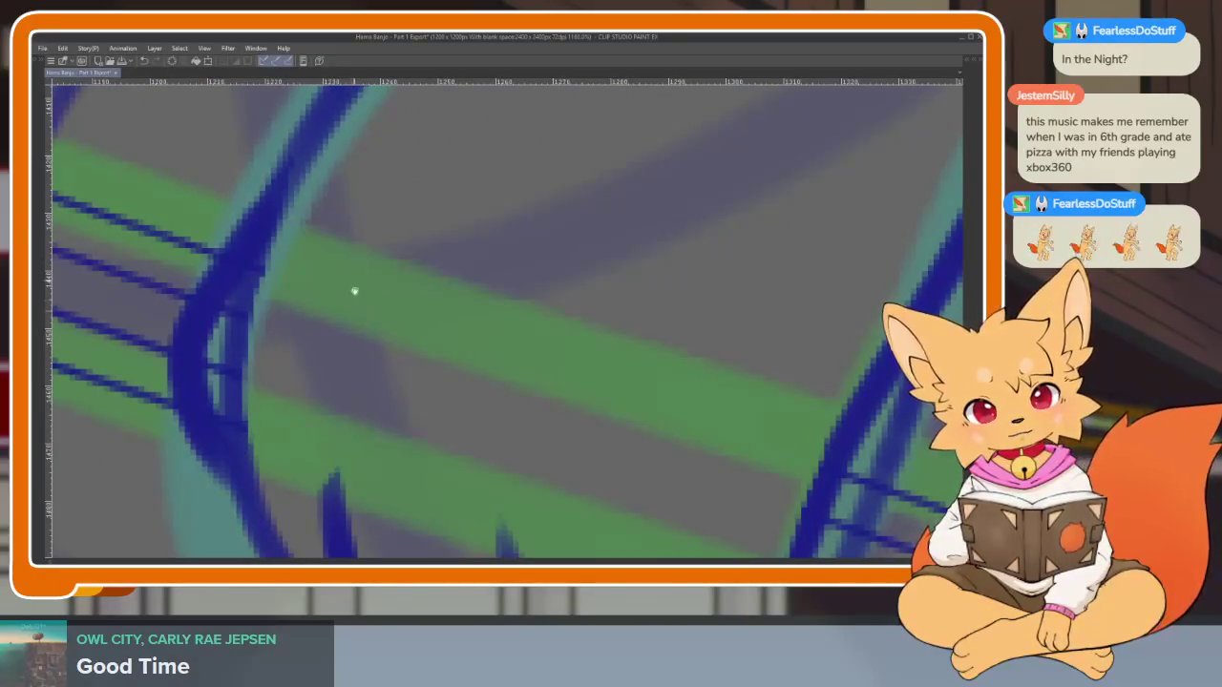
scroll(348, 343, down, 2)
scroll(344, 390, down, 2)
scroll(469, 441, down, 3)
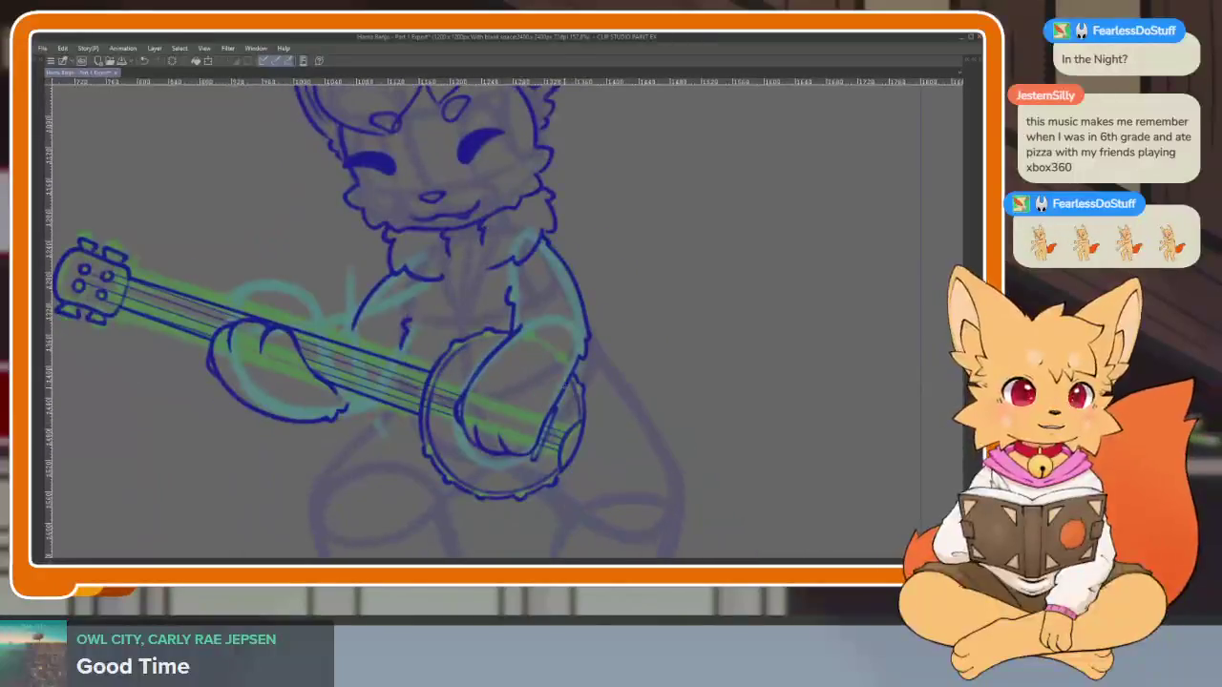
scroll(573, 431, up, 1)
scroll(575, 438, down, 1)
scroll(576, 438, up, 2)
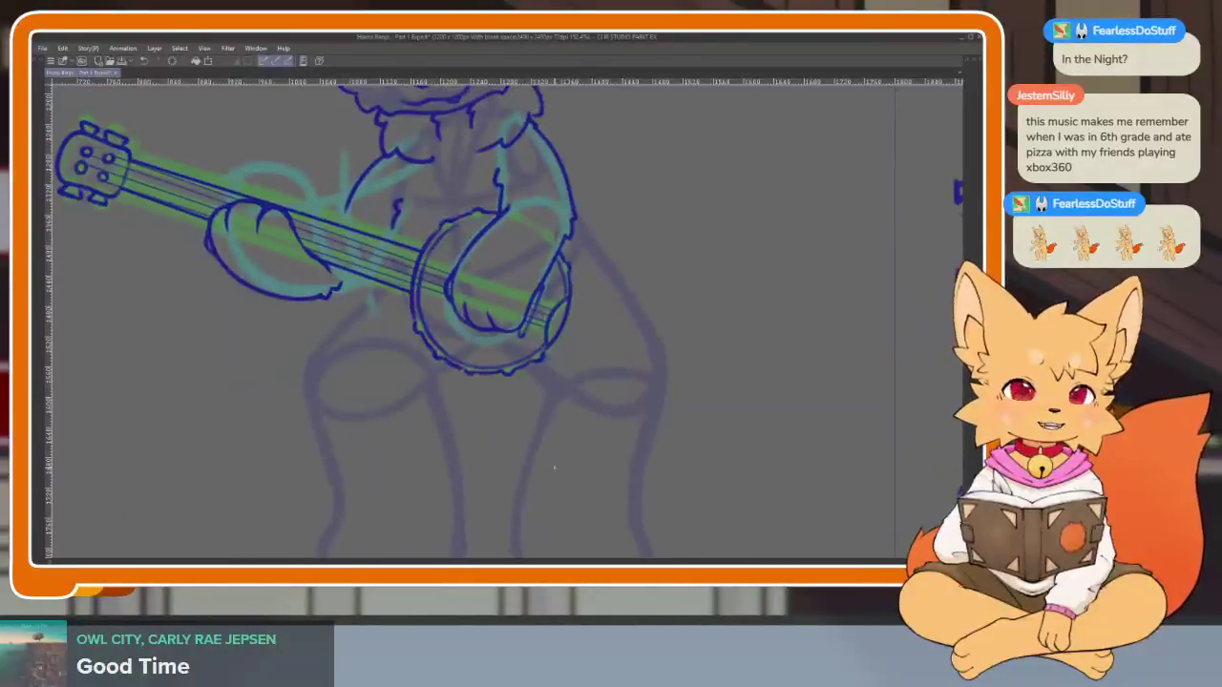
key(Tab)
key(Tab)
scroll(887, 216, down, 1)
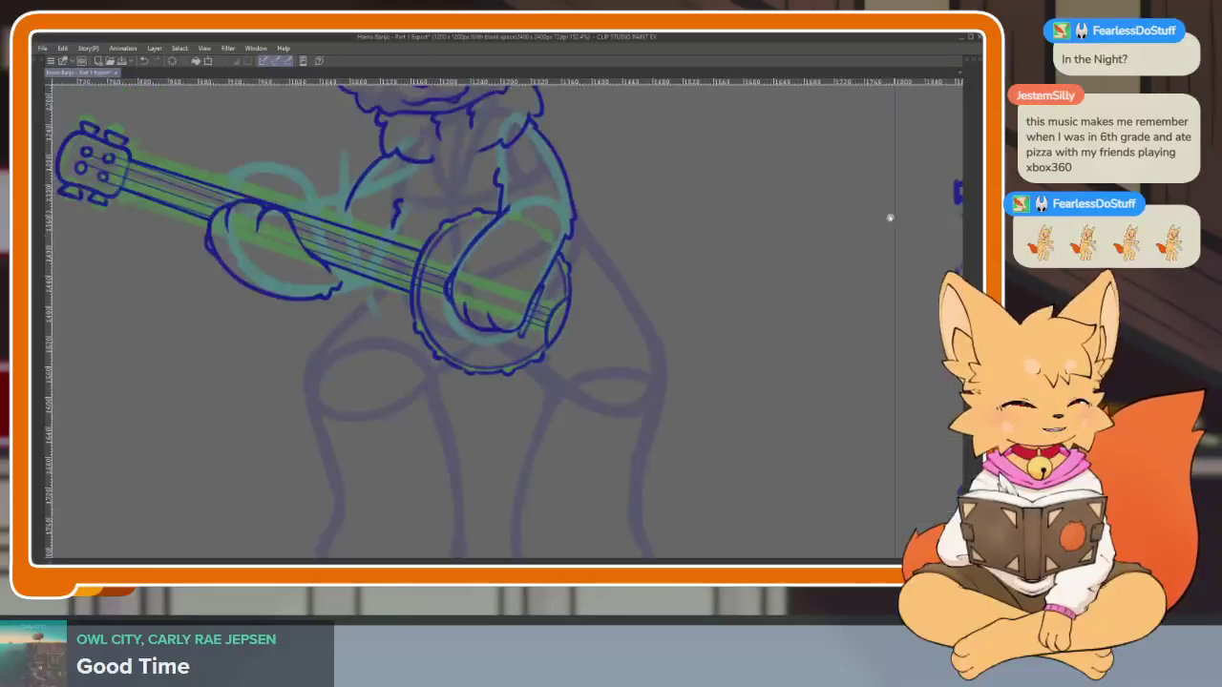
scroll(532, 442, up, 1)
scroll(548, 404, down, 1)
scroll(559, 412, up, 1)
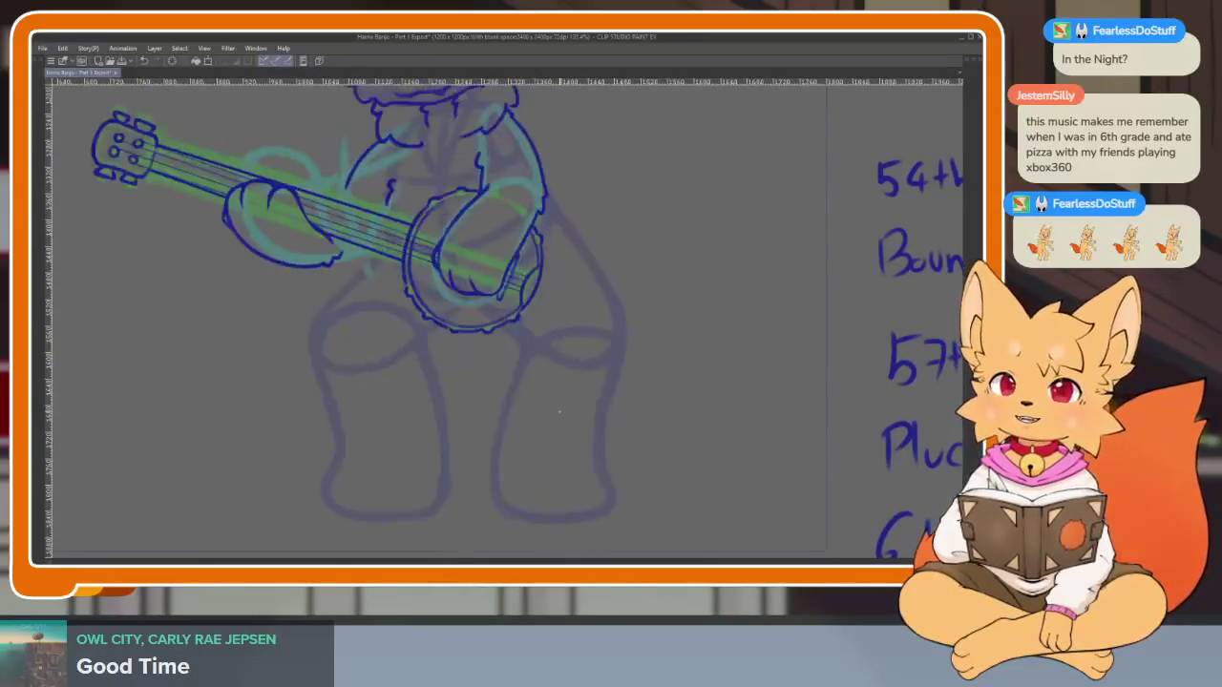
scroll(559, 412, up, 1)
scroll(681, 429, down, 1)
scroll(509, 406, up, 1)
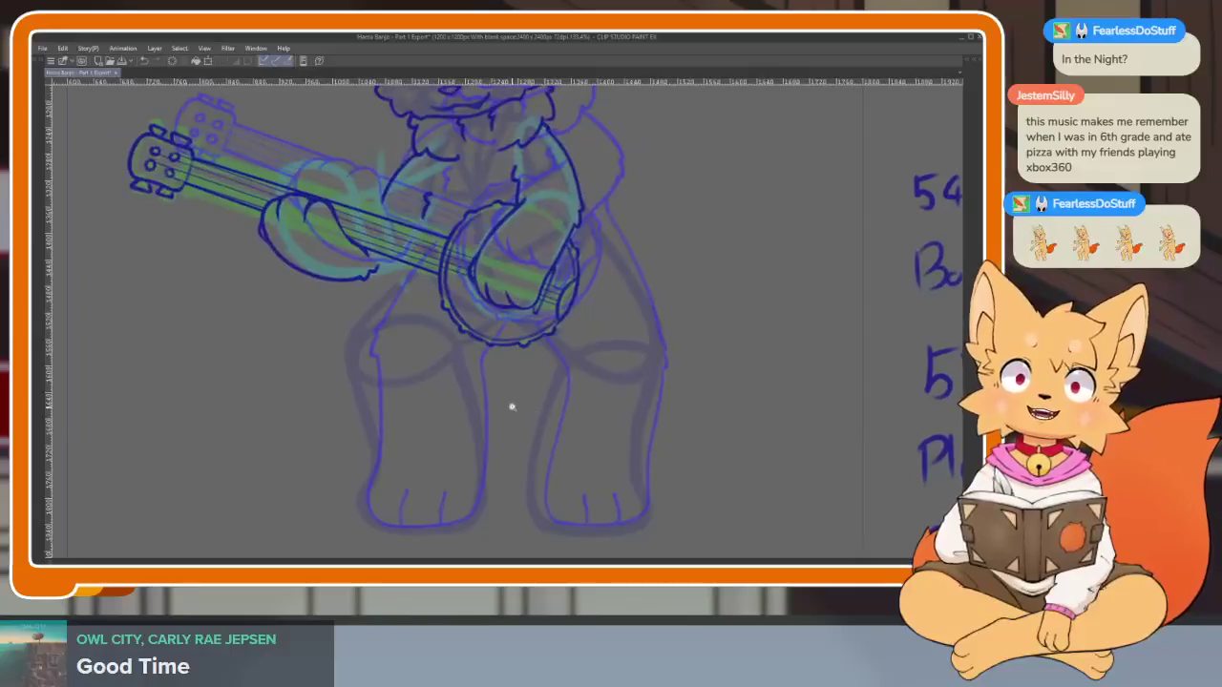
scroll(503, 431, up, 2)
scroll(503, 431, down, 1)
scroll(505, 458, up, 2)
scroll(475, 448, down, 1)
scroll(480, 453, up, 1)
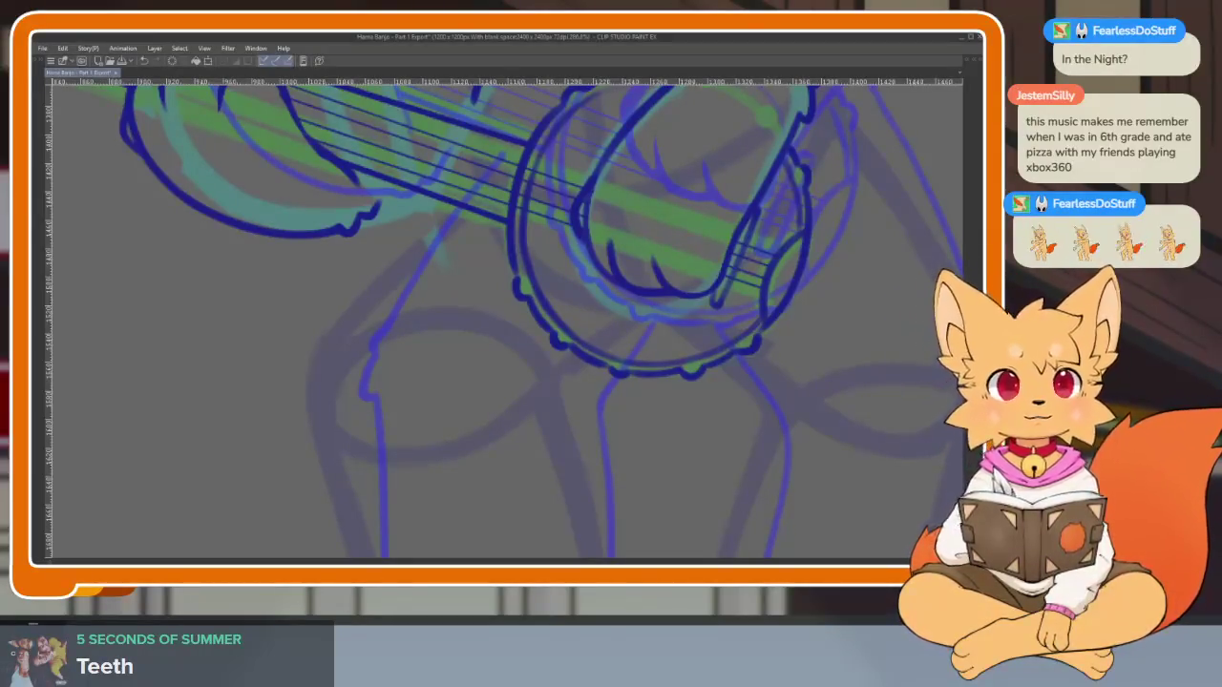
scroll(496, 452, up, 1)
scroll(532, 415, up, 1)
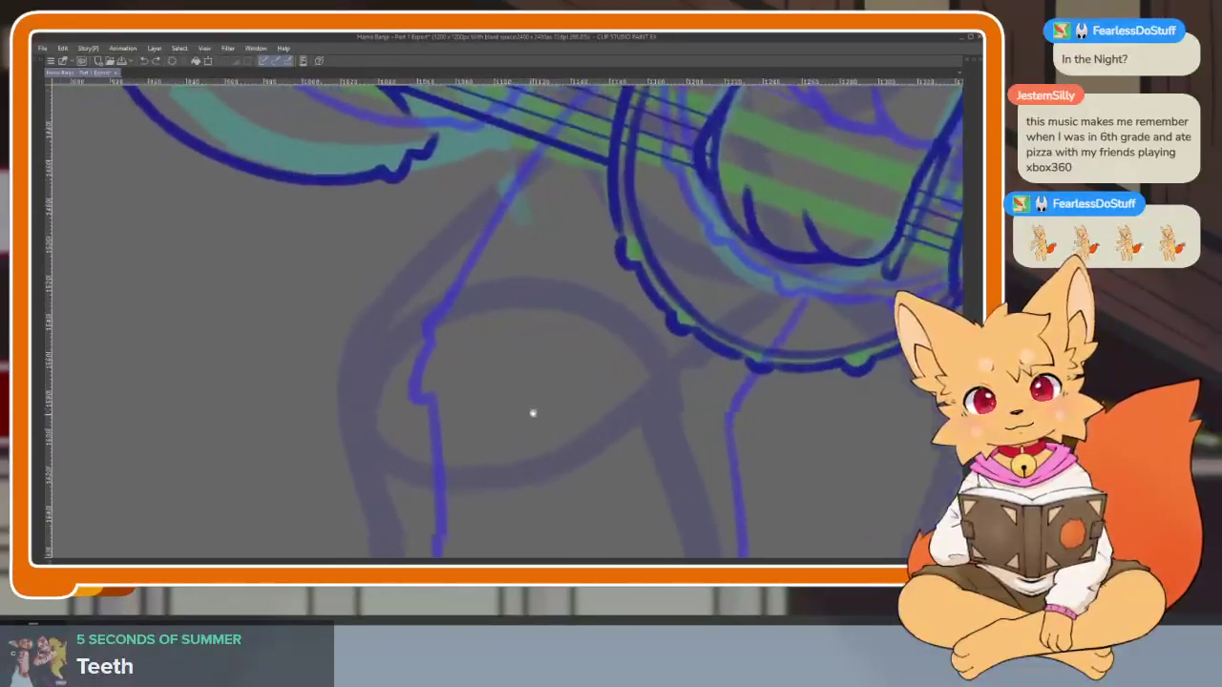
Ink the left thigh outline below the banjo, and undo a bad stroke on the right leg's outer edge
drag(454, 229, 354, 338)
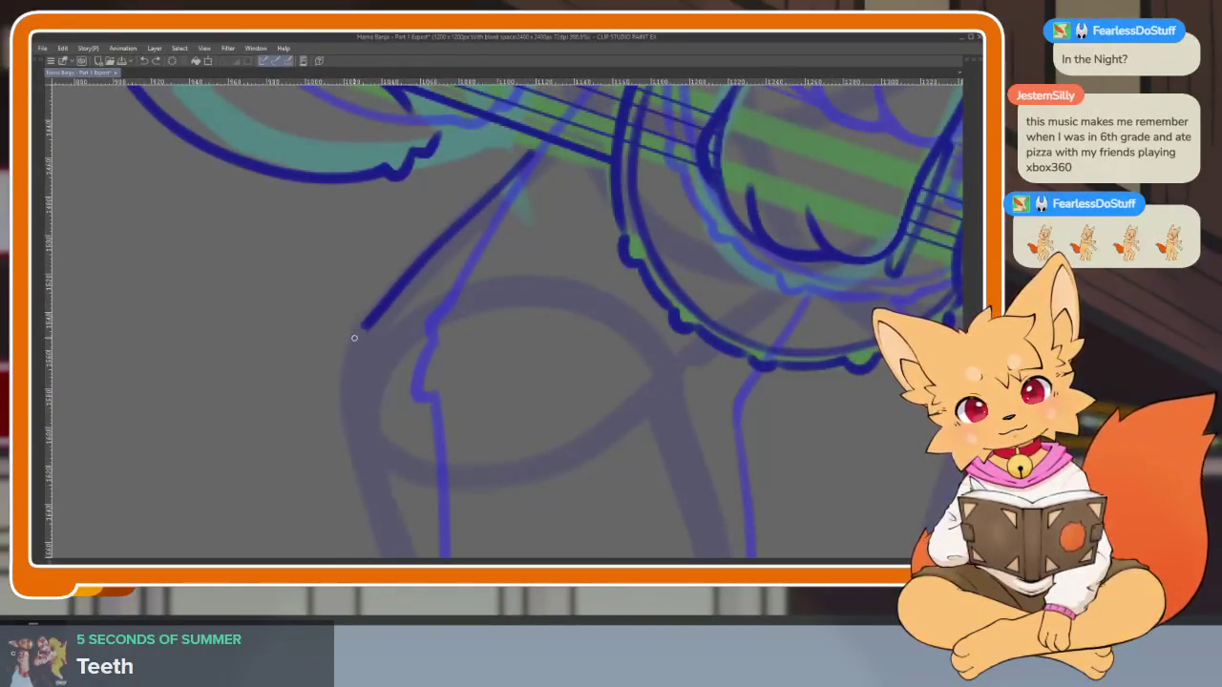
scroll(666, 376, down, 5)
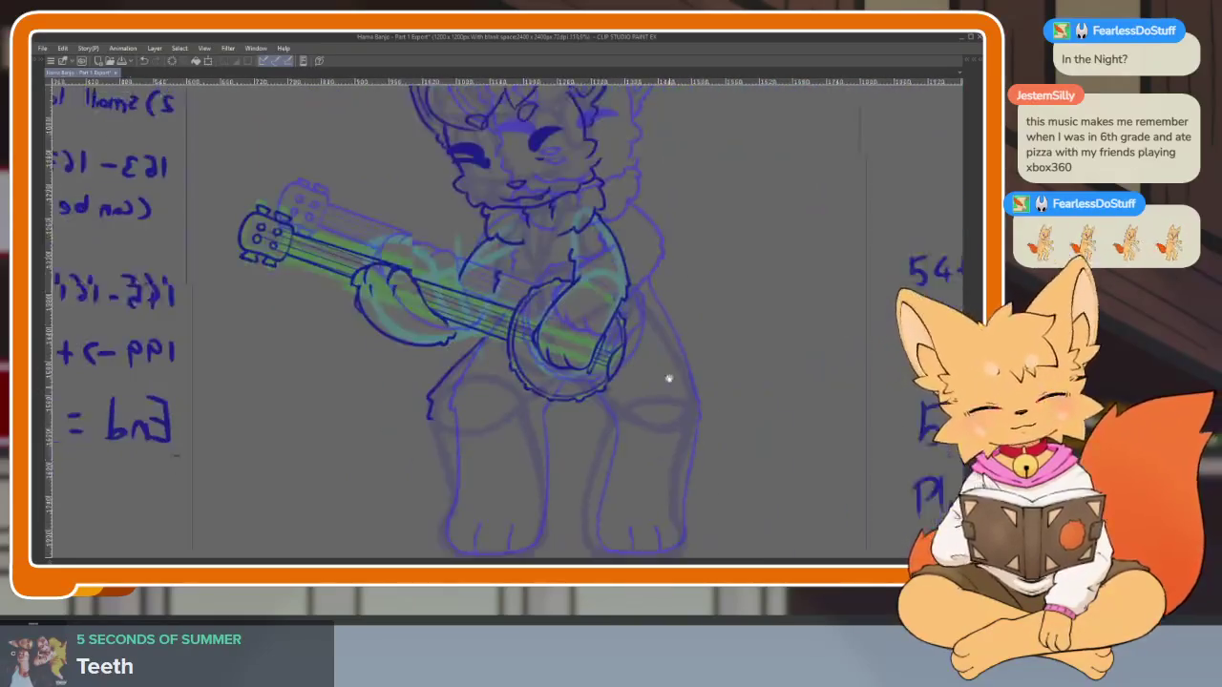
scroll(698, 368, up, 3)
scroll(464, 238, up, 2)
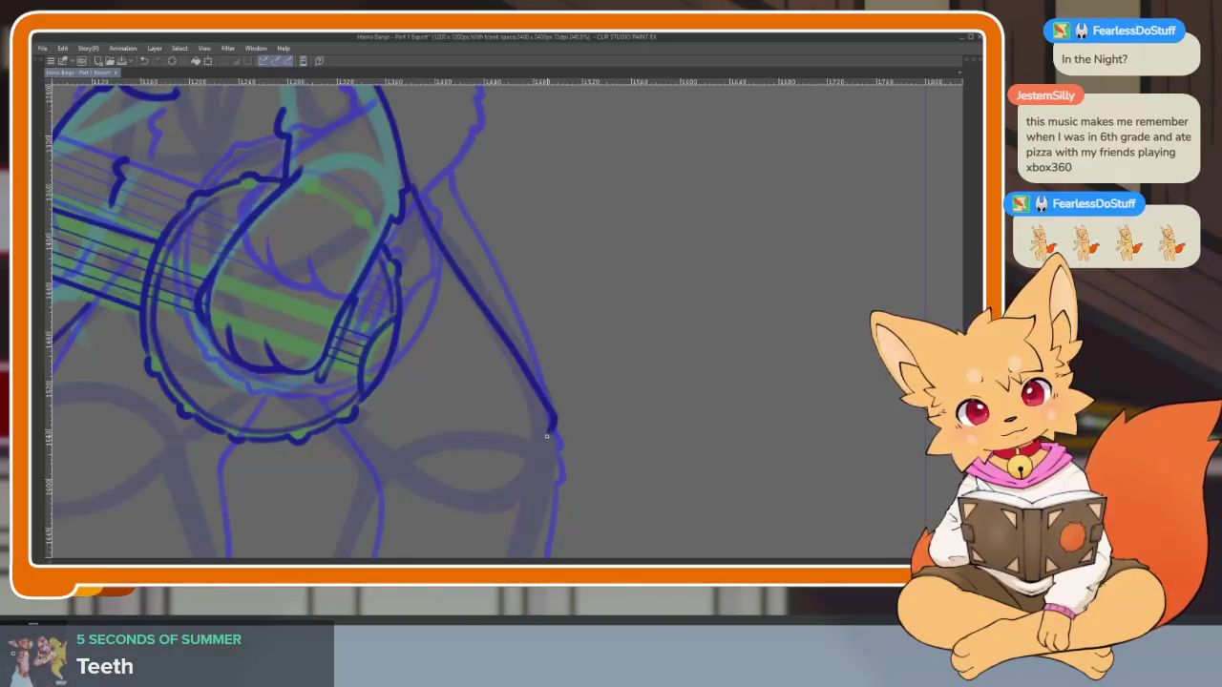
scroll(698, 363, down, 3)
scroll(701, 373, up, 2)
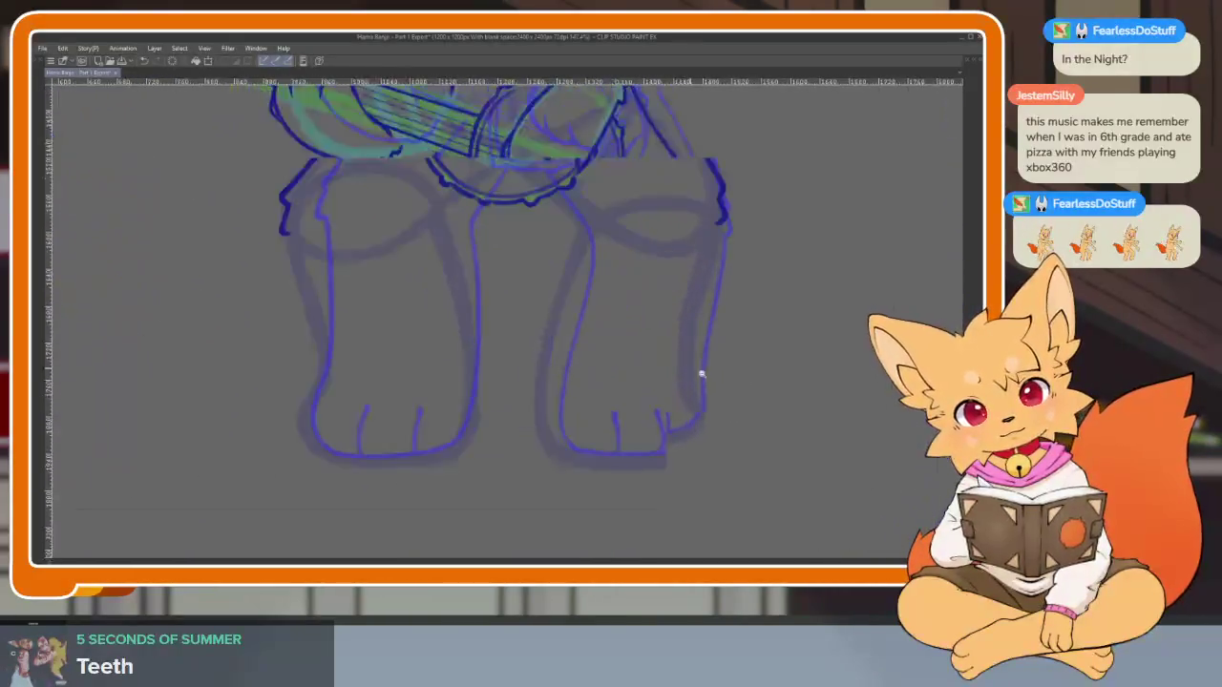
scroll(707, 373, up, 1)
scroll(694, 350, up, 1)
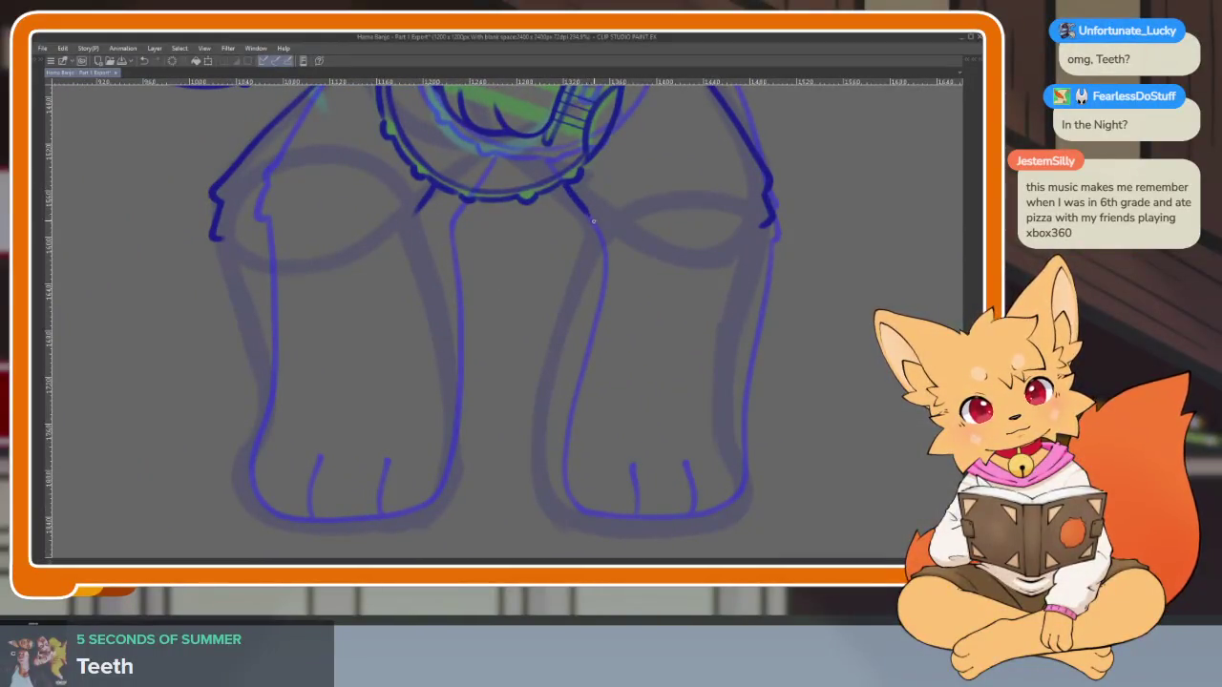
scroll(764, 392, down, 1)
scroll(767, 401, down, 1)
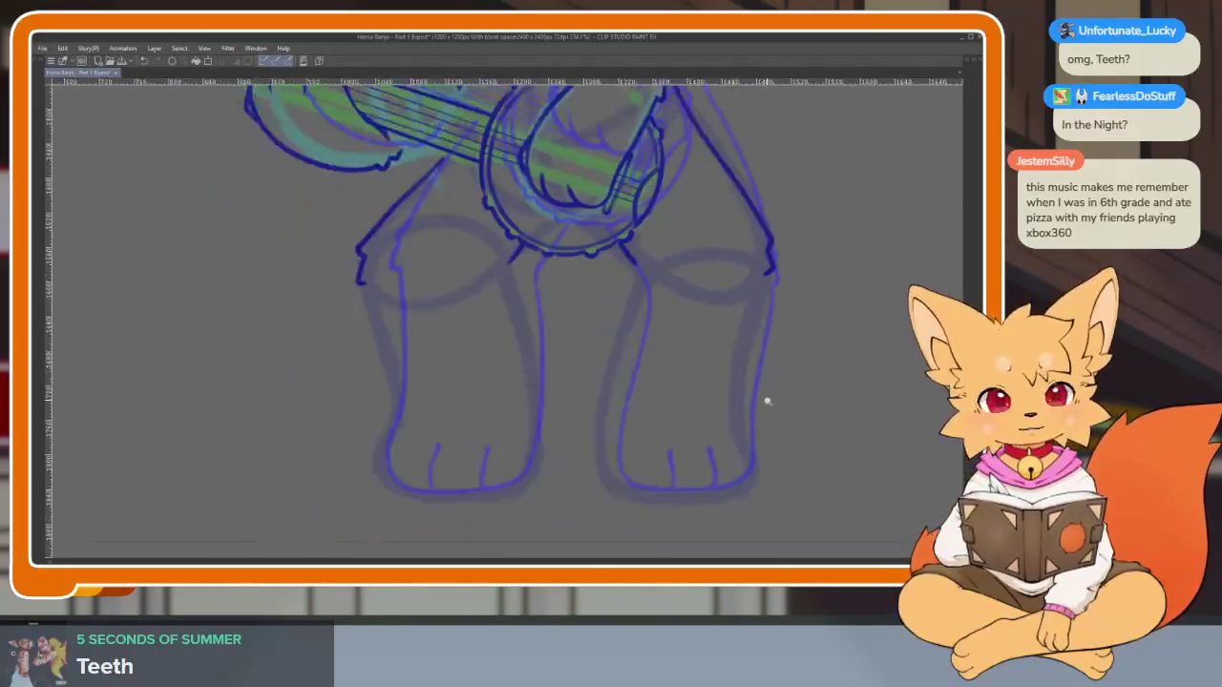
scroll(773, 406, up, 1)
scroll(778, 406, up, 1)
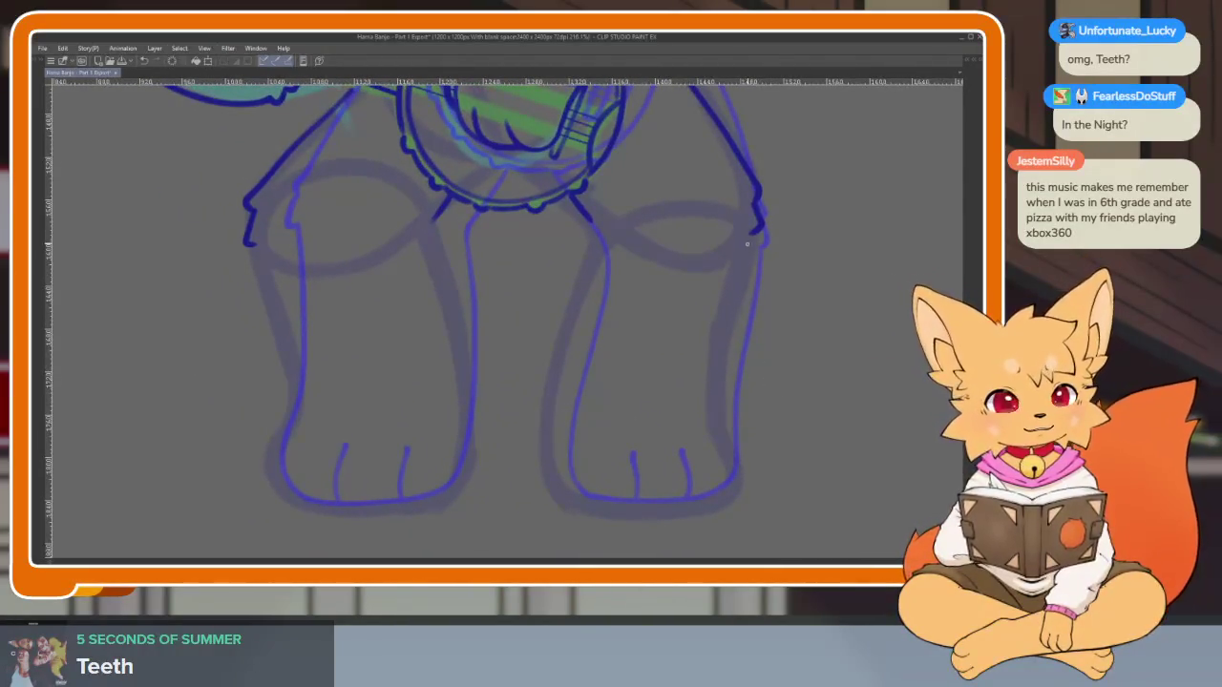
drag(749, 249, 730, 305)
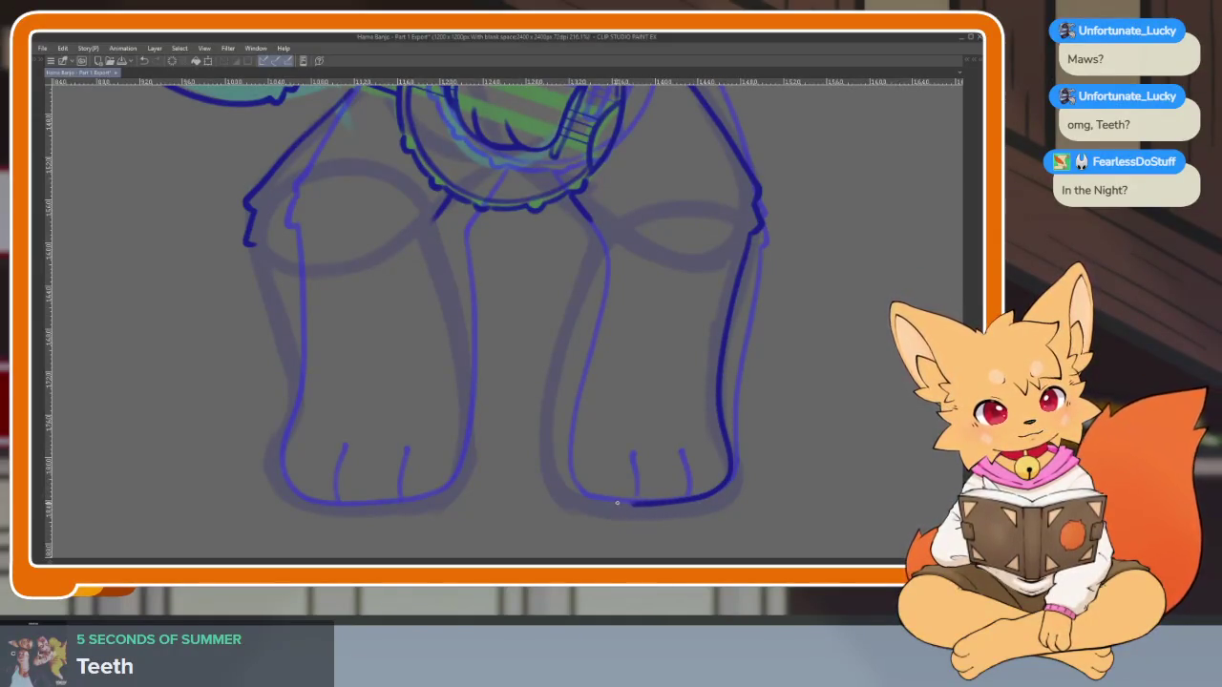
key(ctrl+z)
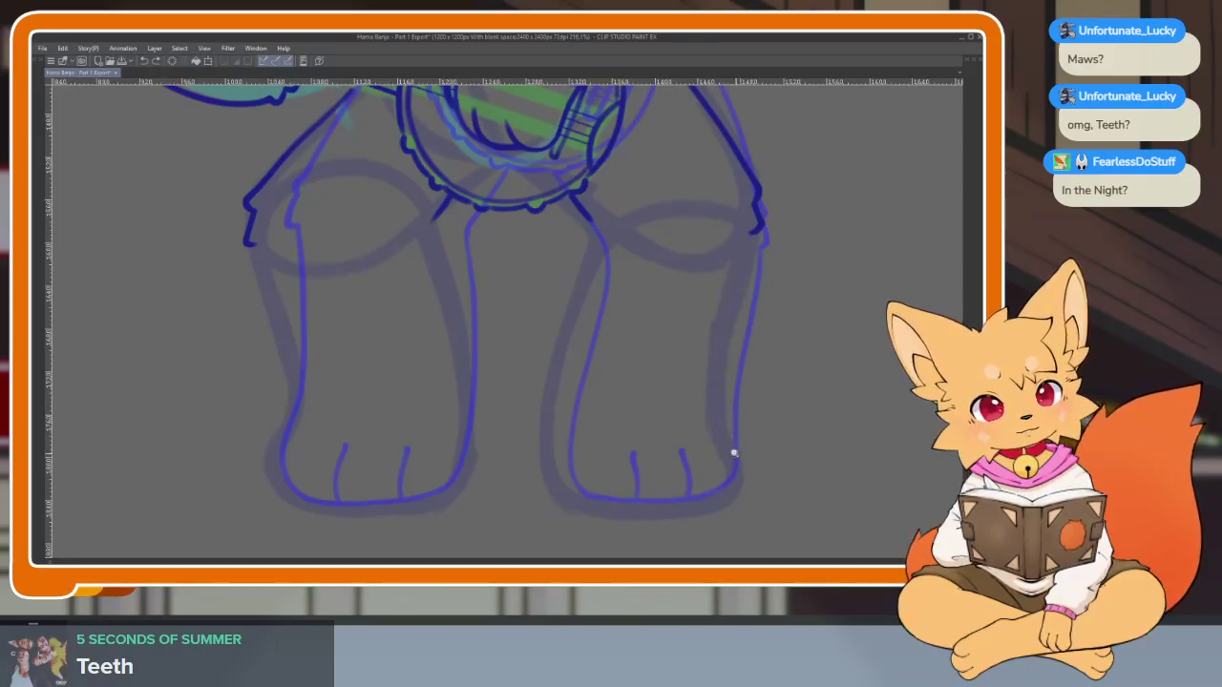
scroll(731, 449, up, 1)
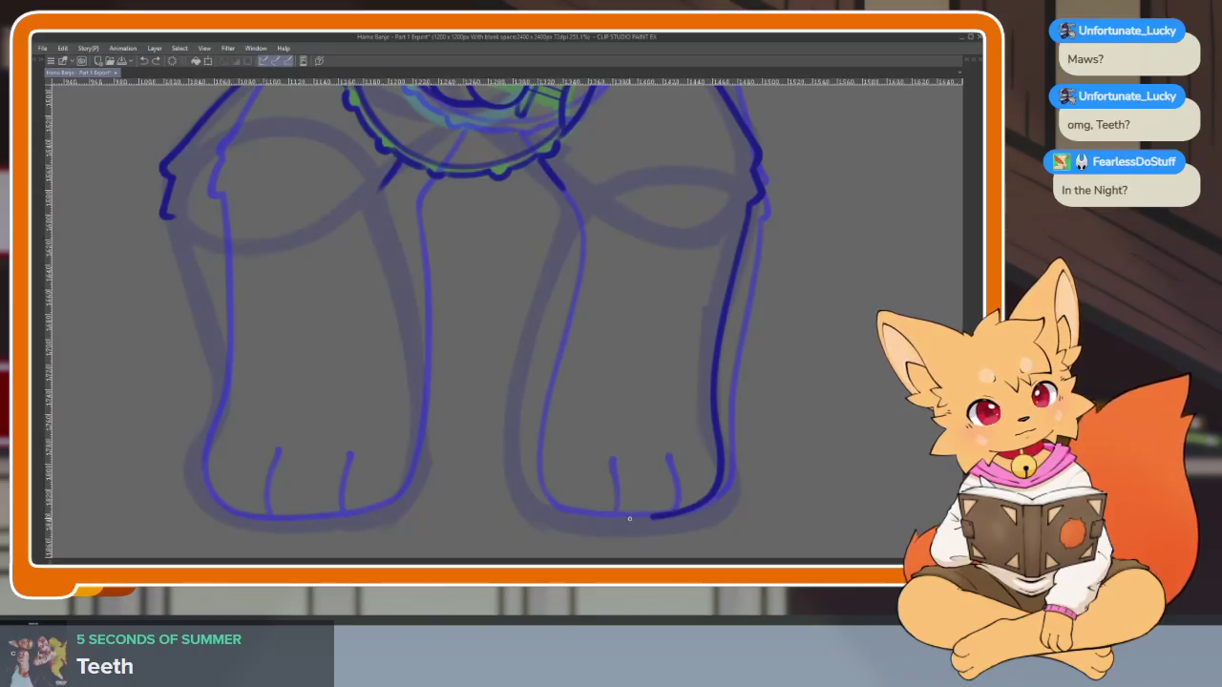
Ink two dark-blue toe lines on the left foot and a toe line on the right foot
drag(667, 352, 683, 380)
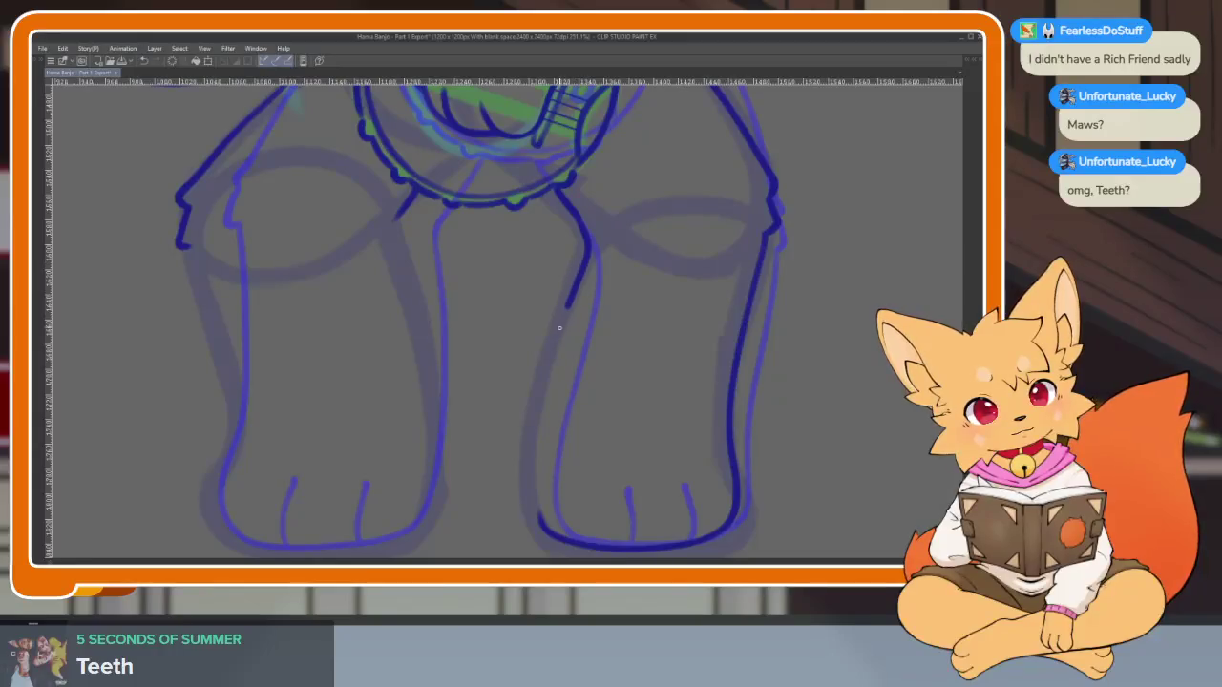
scroll(687, 442, down, 3)
scroll(731, 431, down, 2)
scroll(714, 450, up, 3)
scroll(793, 452, down, 3)
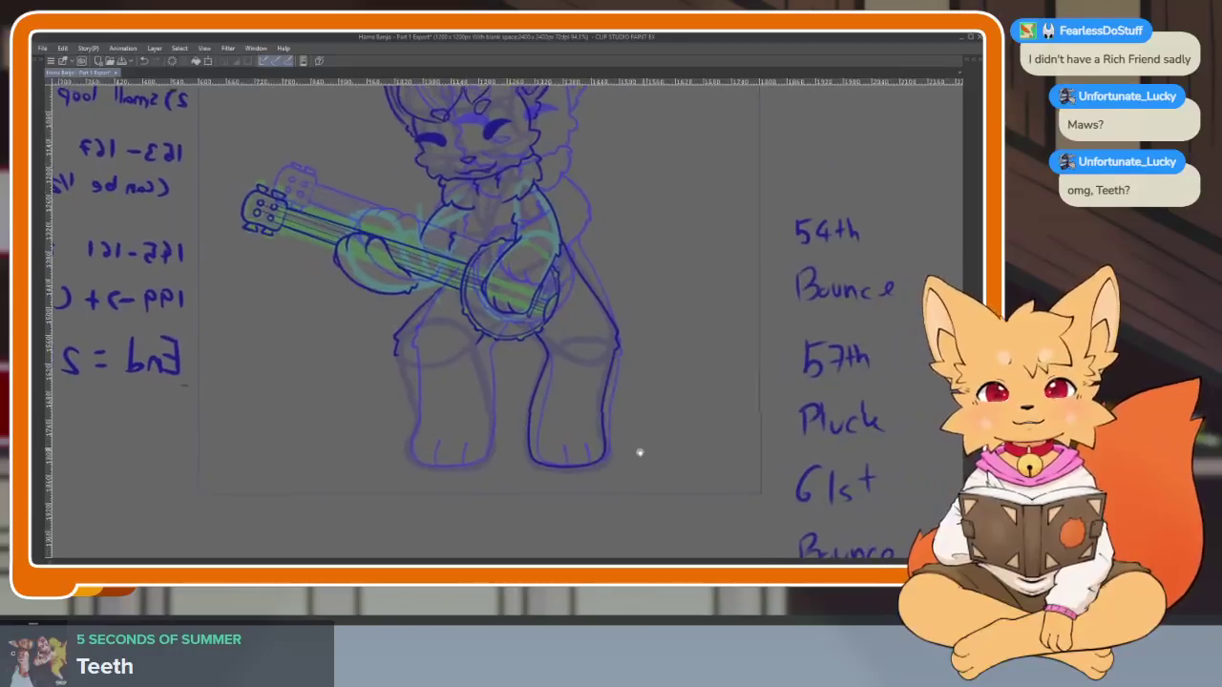
scroll(638, 453, up, 3)
scroll(564, 468, up, 2)
scroll(612, 448, up, 1)
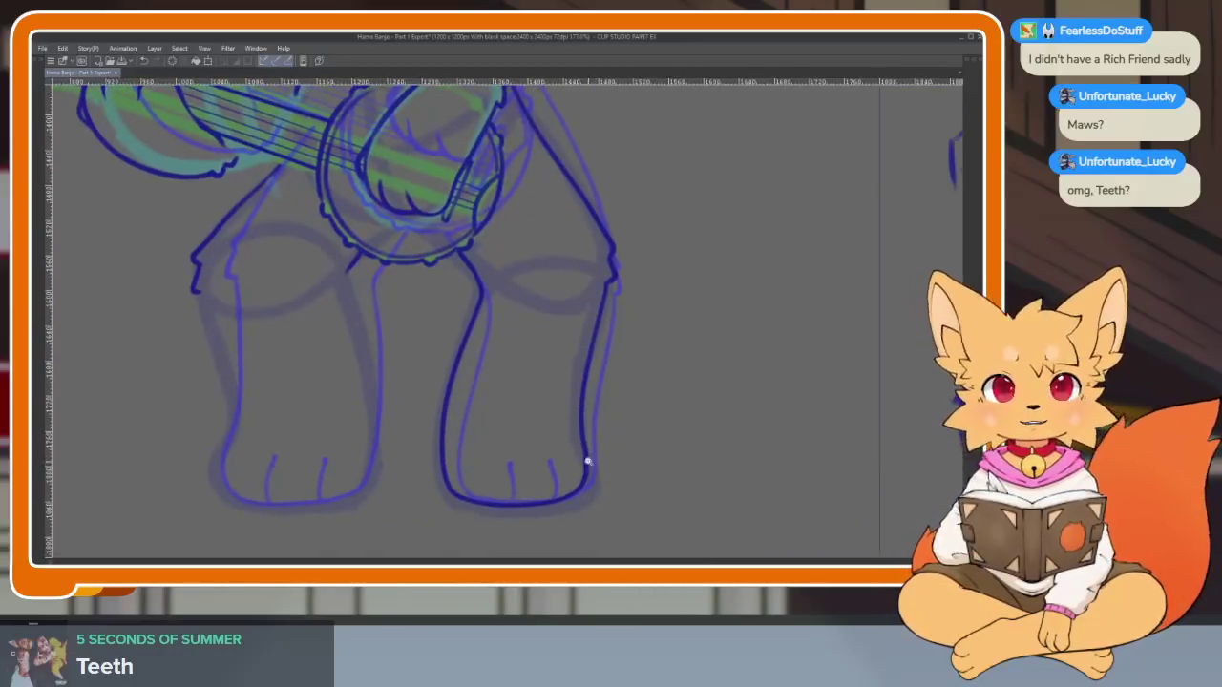
scroll(602, 459, up, 2)
scroll(611, 468, down, 1)
scroll(622, 474, up, 1)
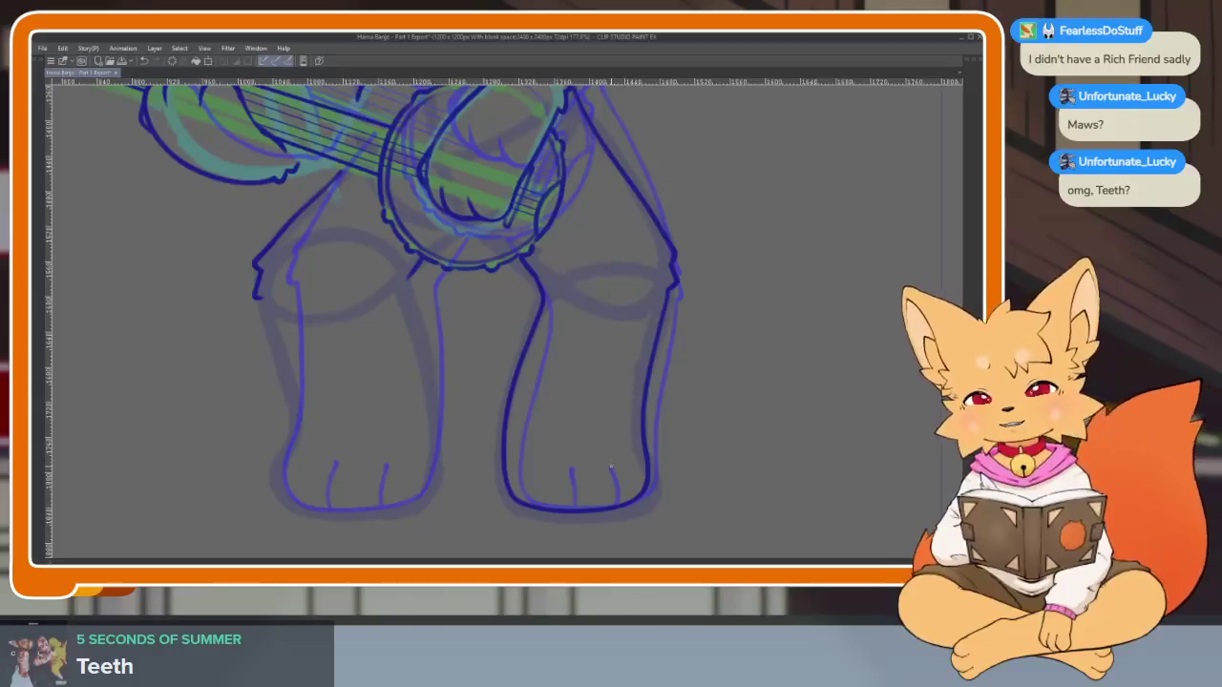
scroll(611, 470, down, 2)
scroll(609, 472, up, 1)
scroll(597, 478, down, 1)
scroll(599, 476, down, 2)
scroll(599, 473, up, 1)
scroll(595, 482, up, 1)
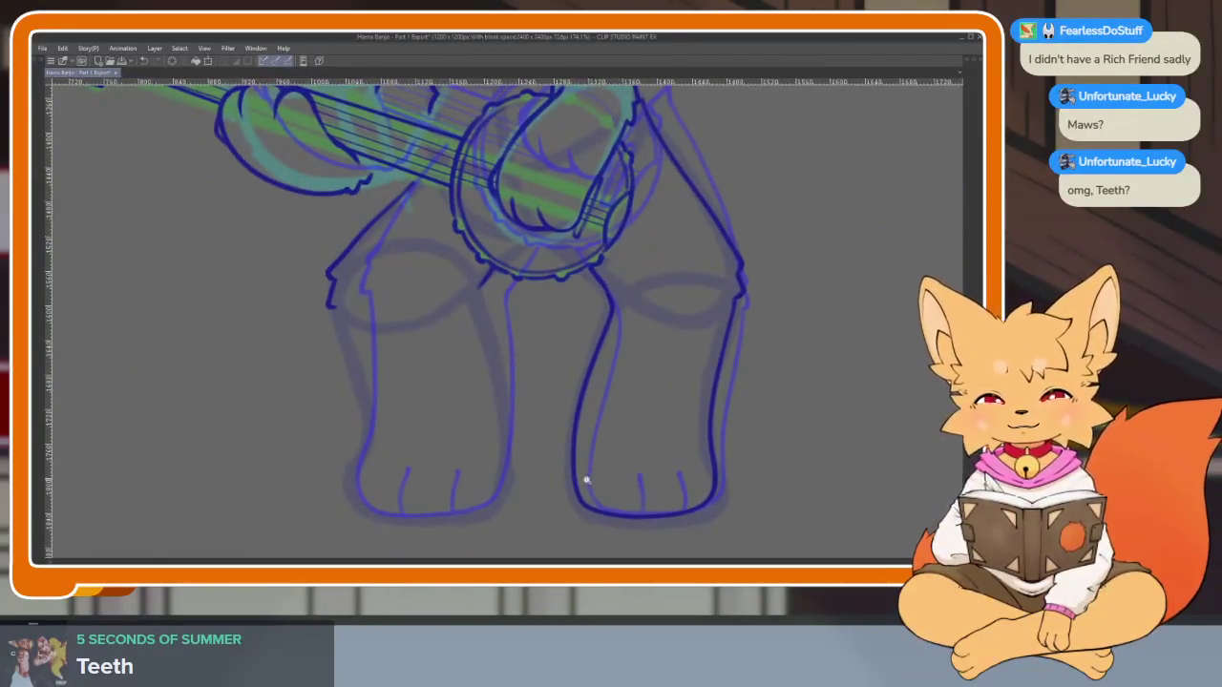
scroll(581, 483, up, 1)
scroll(573, 467, up, 1)
scroll(440, 363, down, 1)
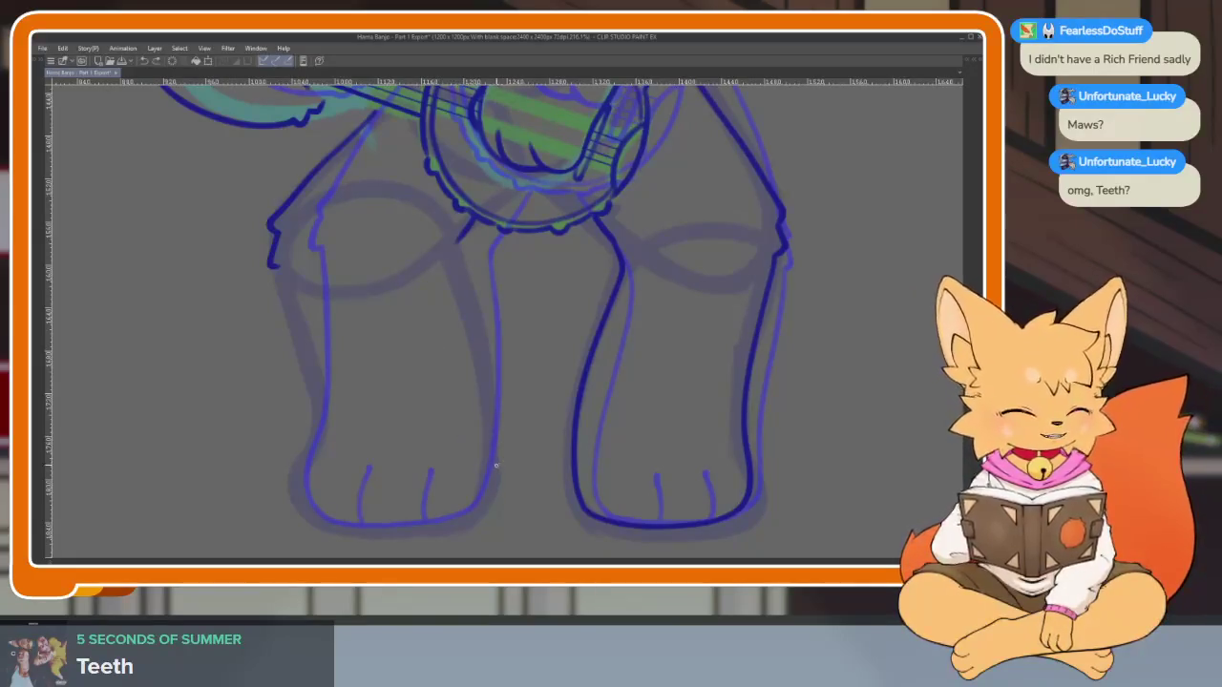
scroll(495, 466, up, 2)
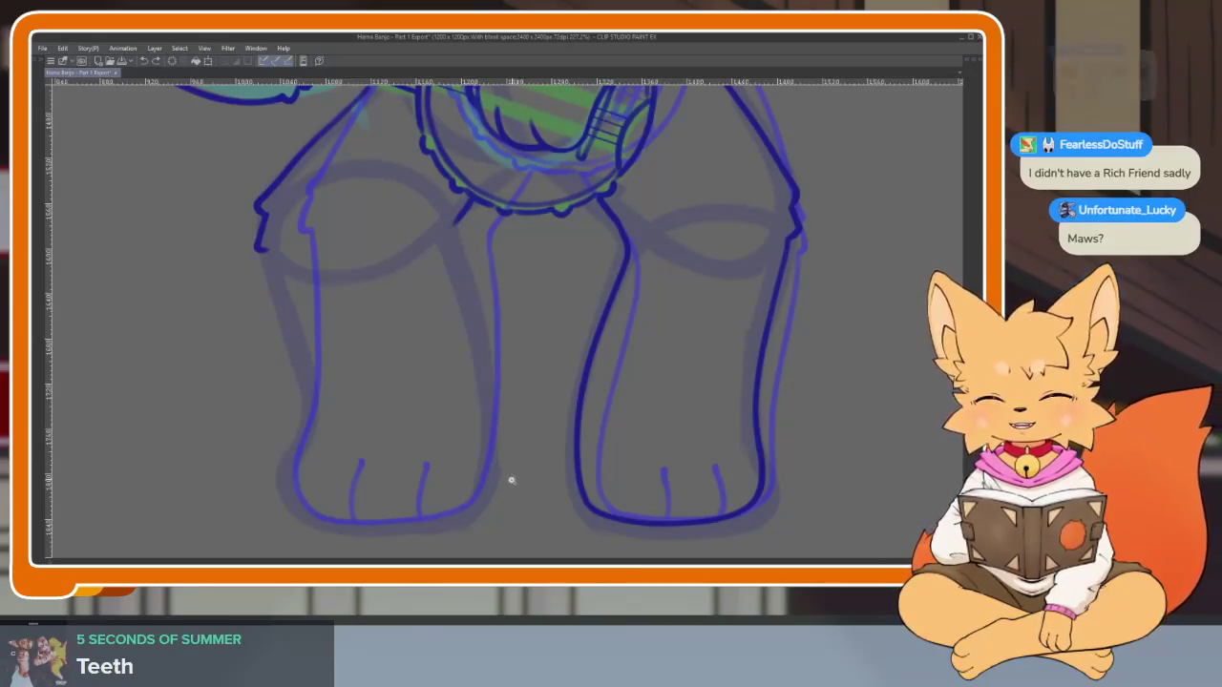
scroll(508, 479, up, 2)
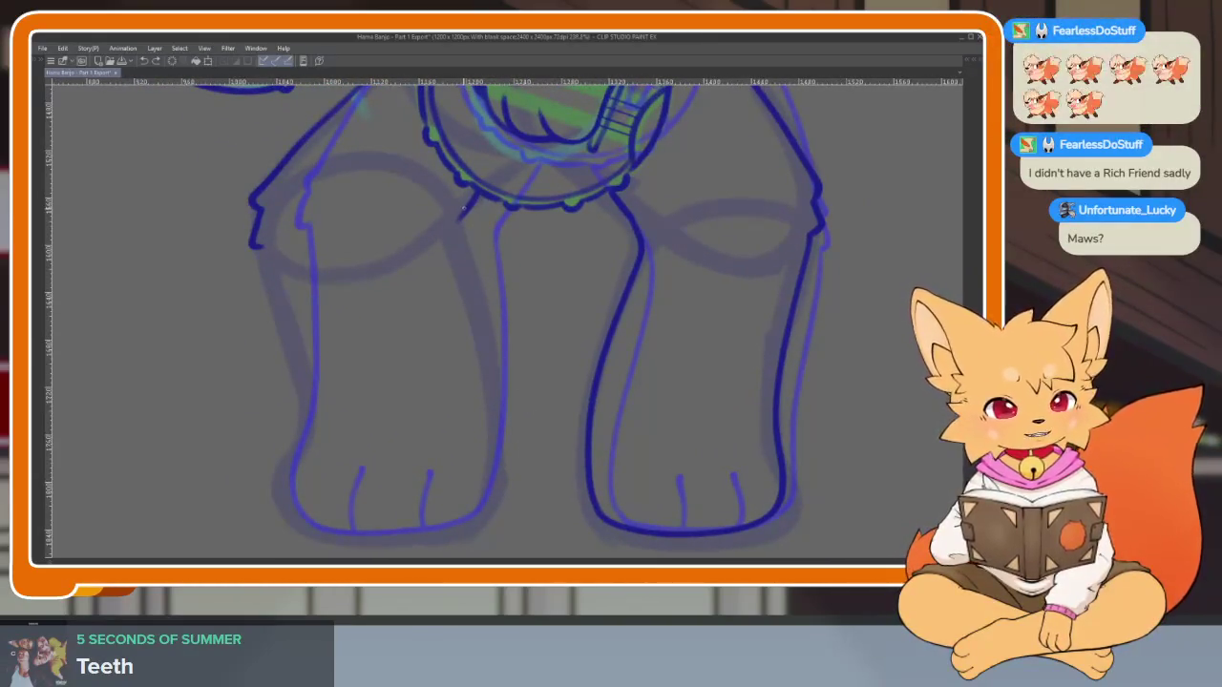
scroll(465, 267, up, 3)
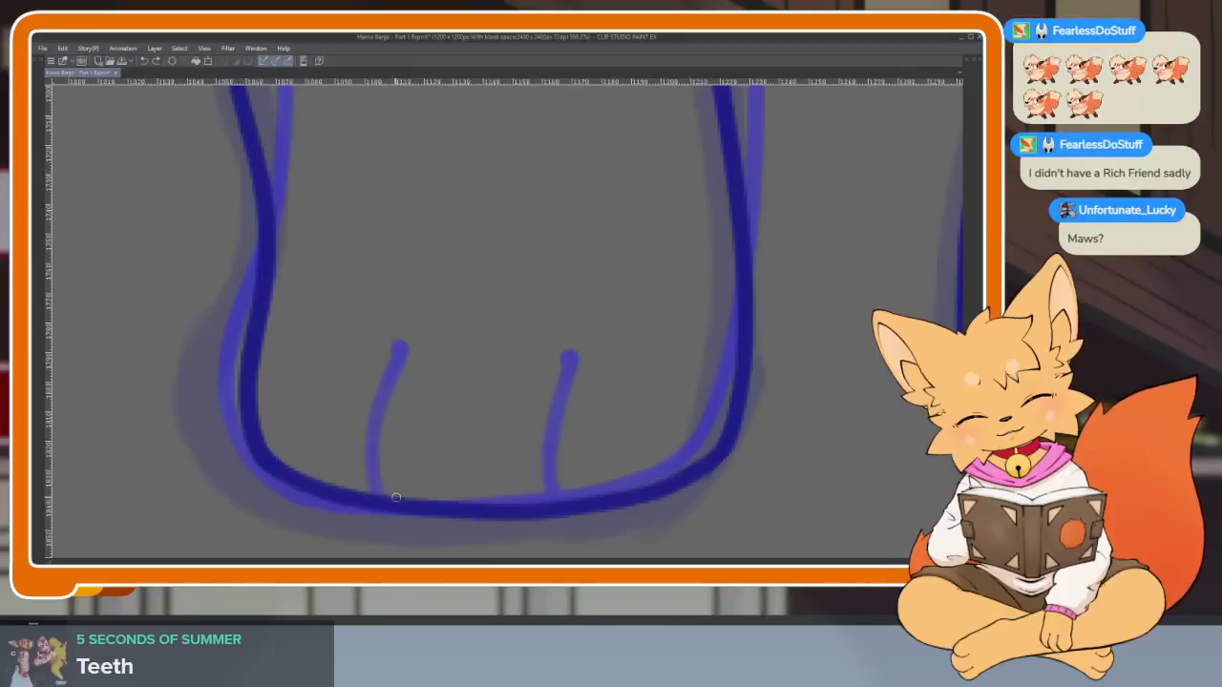
drag(399, 501, 382, 379)
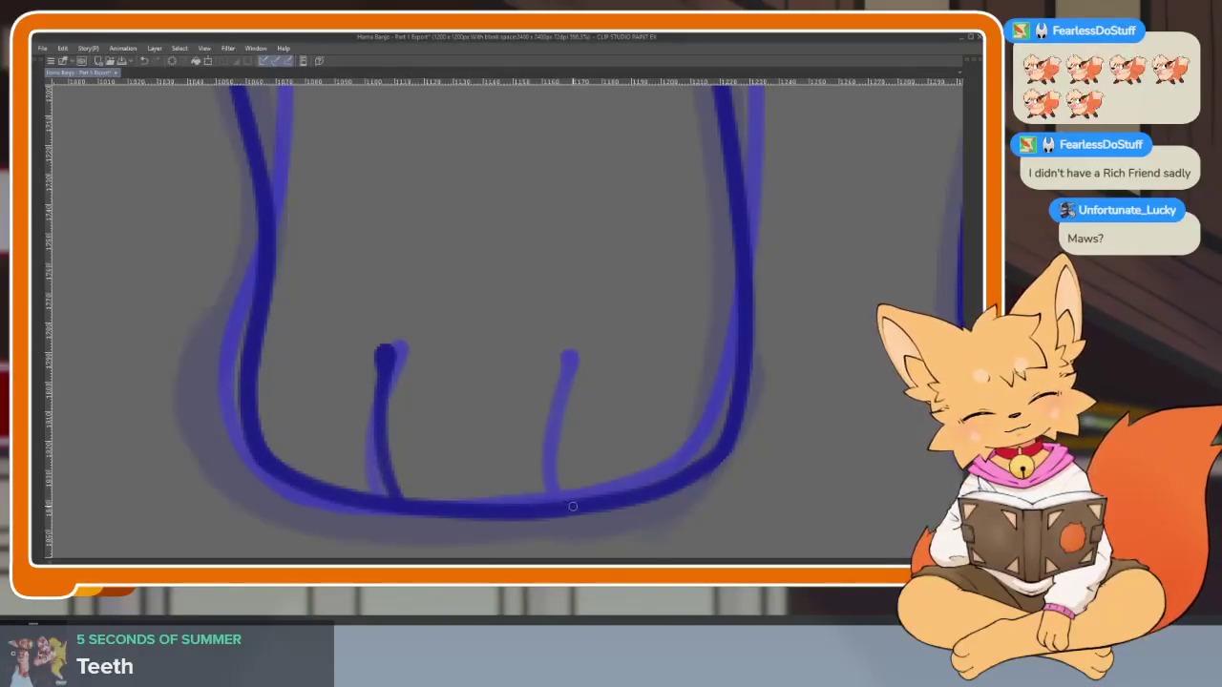
drag(573, 507, 549, 417)
scroll(548, 363, down, 3)
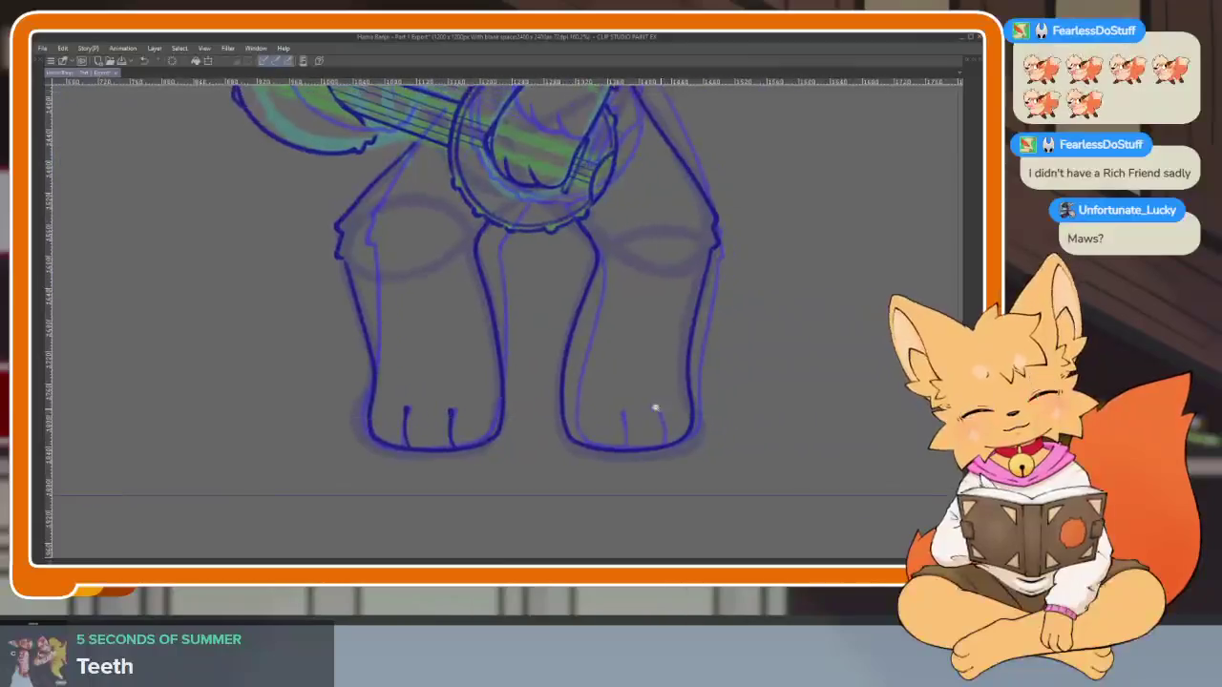
scroll(655, 409, up, 4)
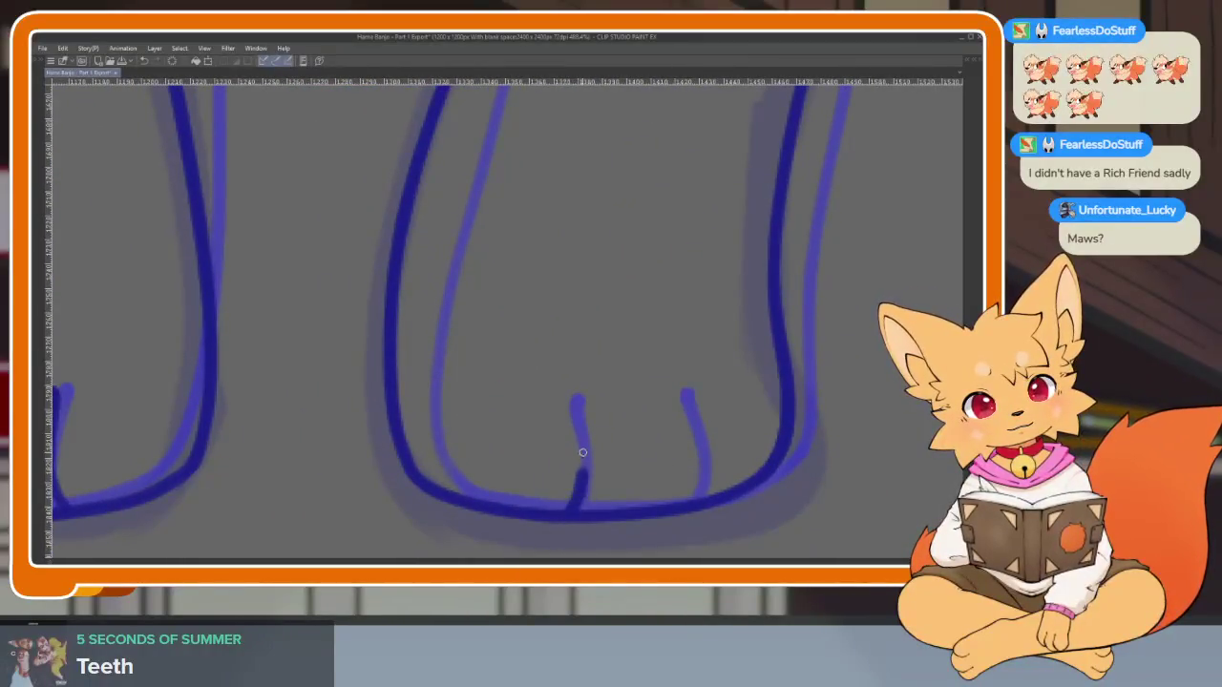
drag(691, 501, 692, 405)
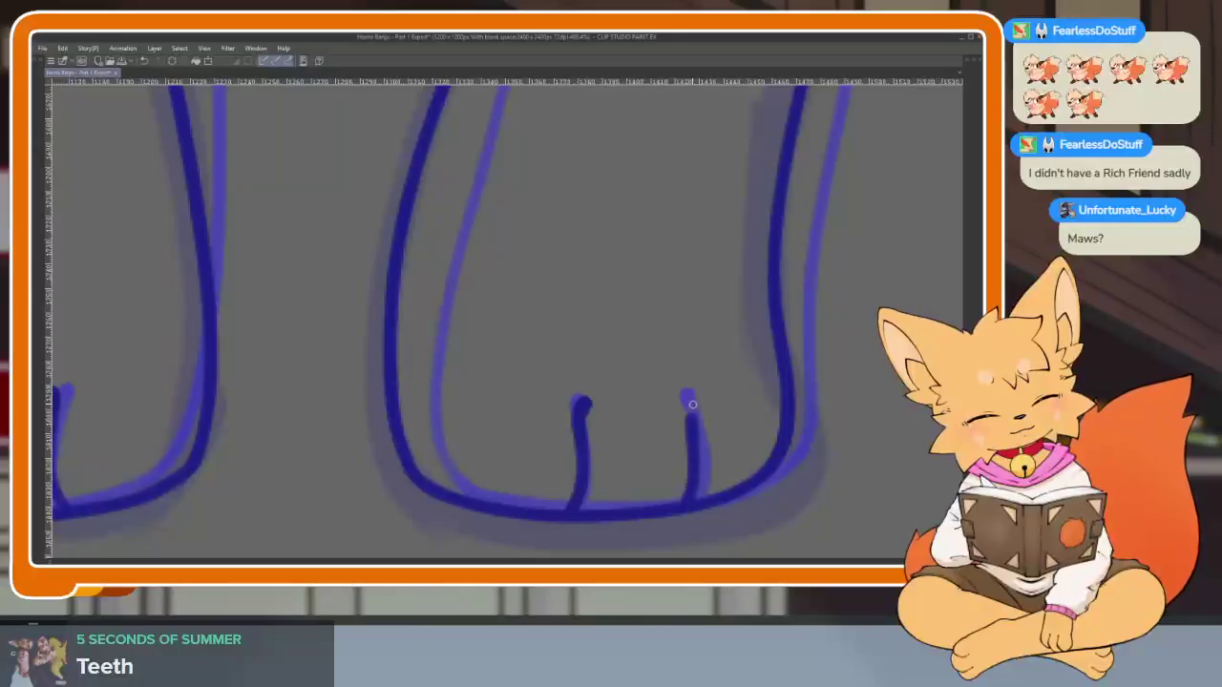
scroll(693, 468, down, 5)
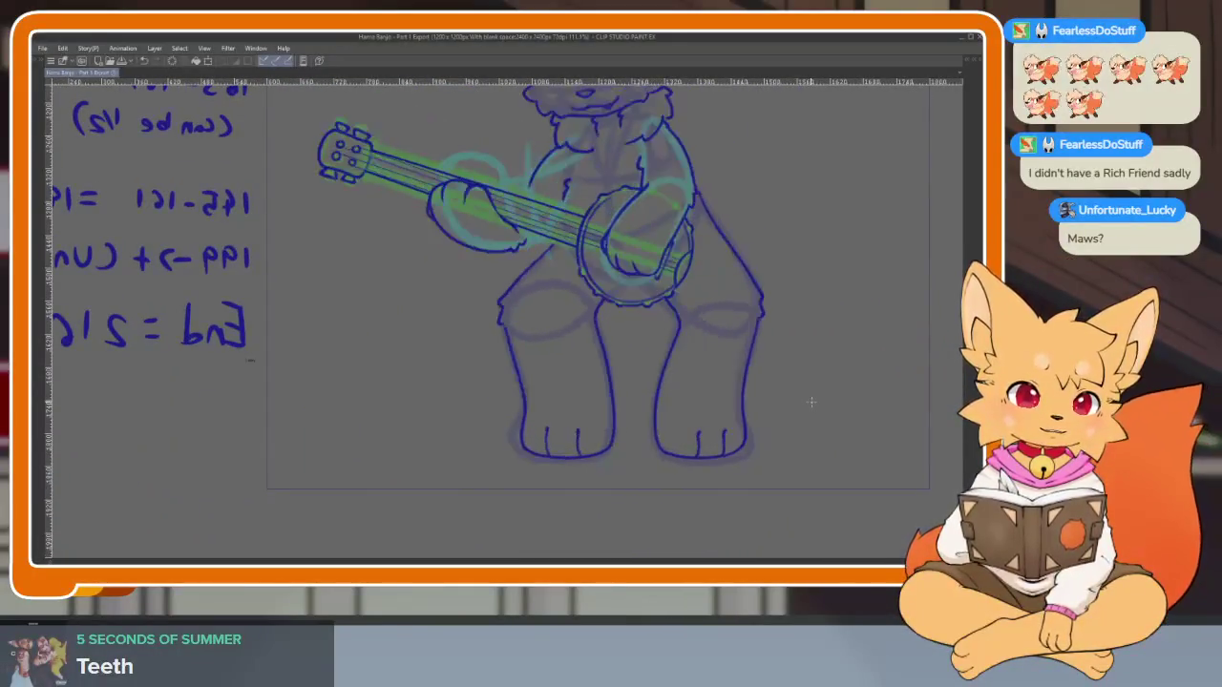
scroll(732, 417, up, 3)
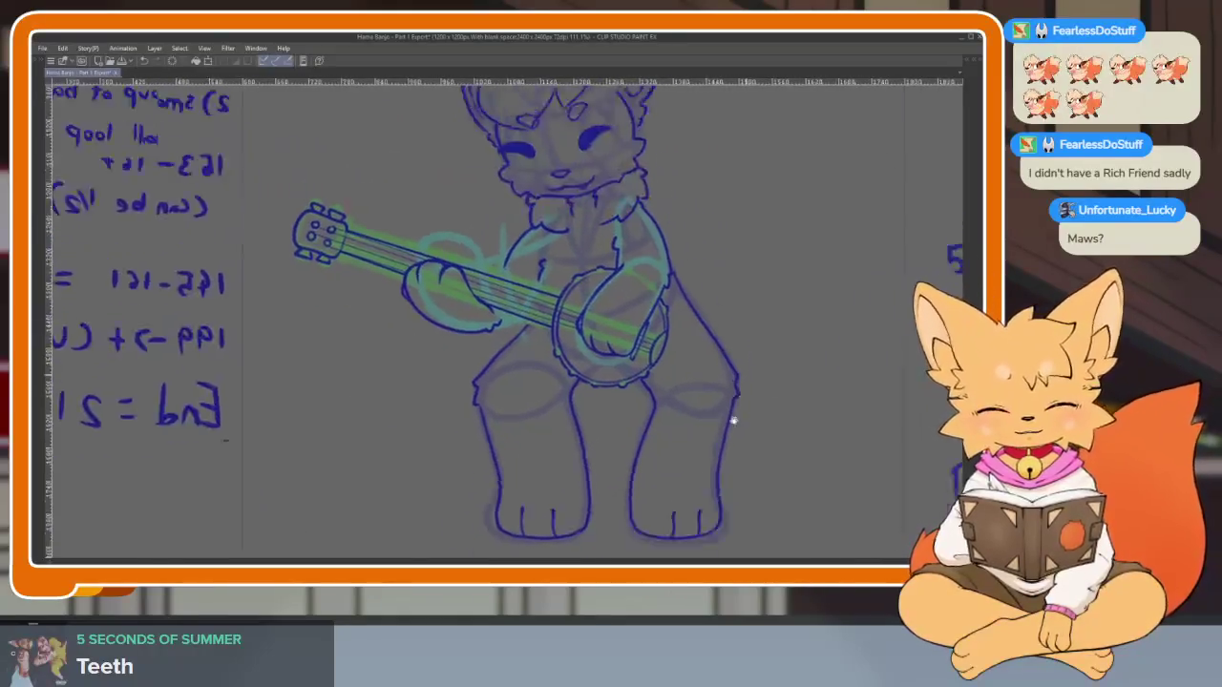
scroll(700, 394, up, 2)
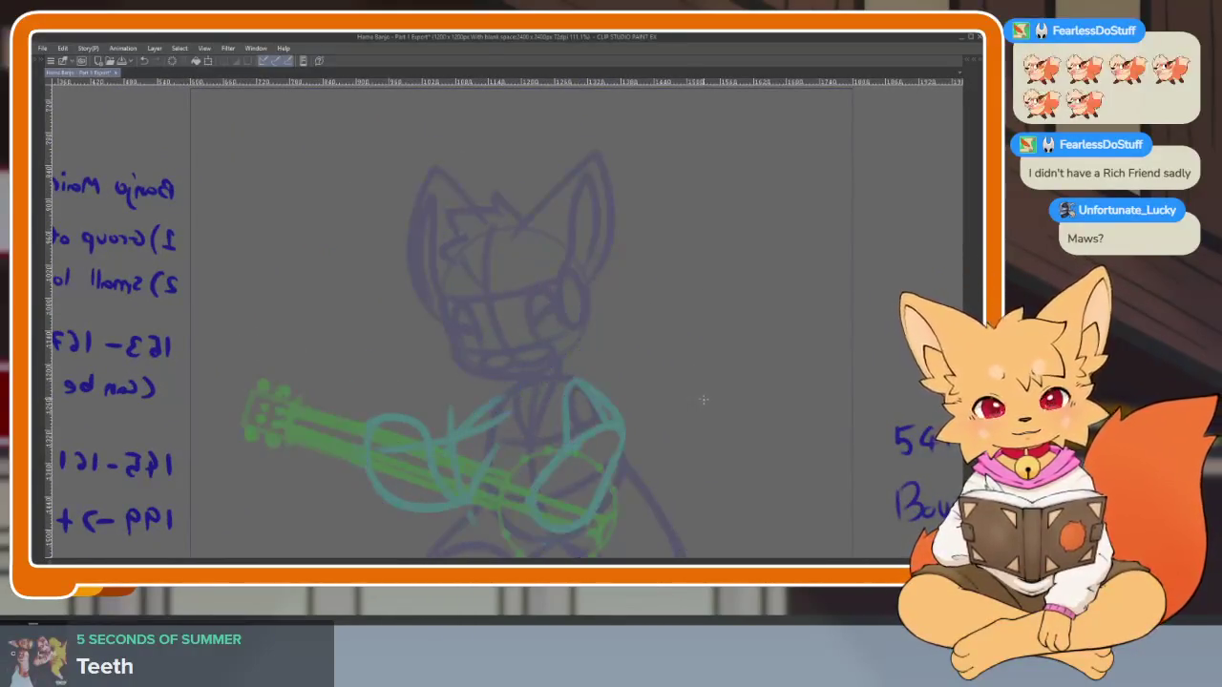
scroll(689, 420, up, 1)
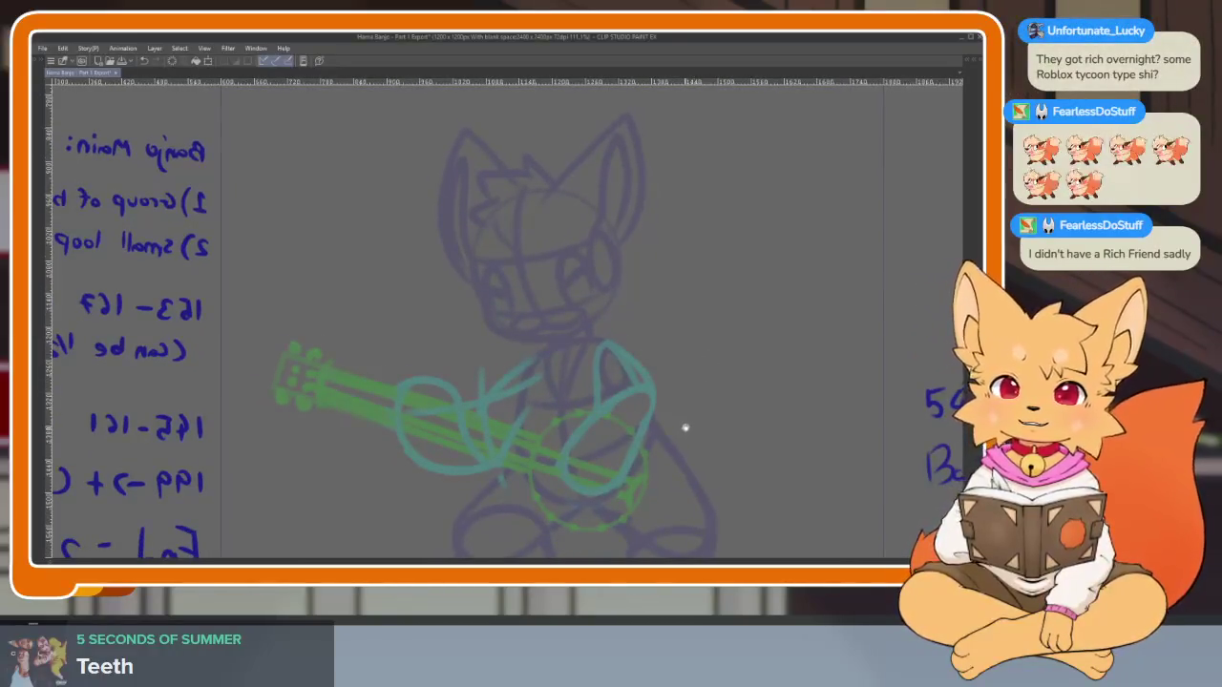
scroll(682, 388, down, 2)
scroll(685, 394, down, 1)
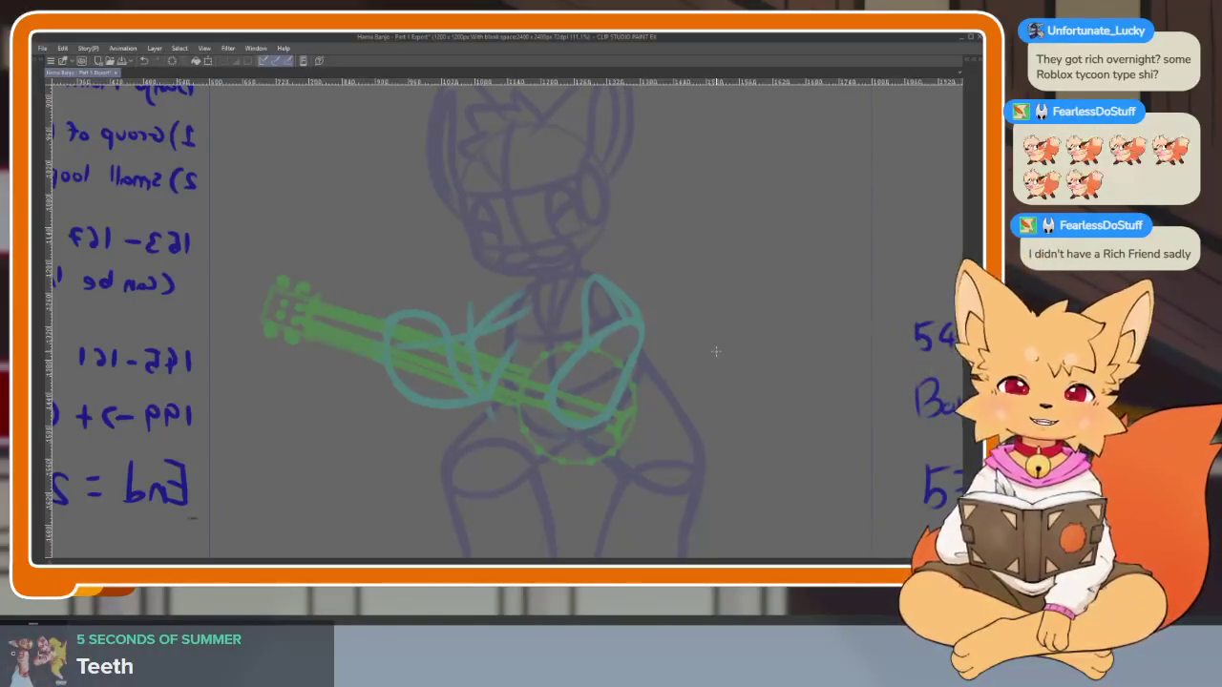
scroll(630, 396, up, 3)
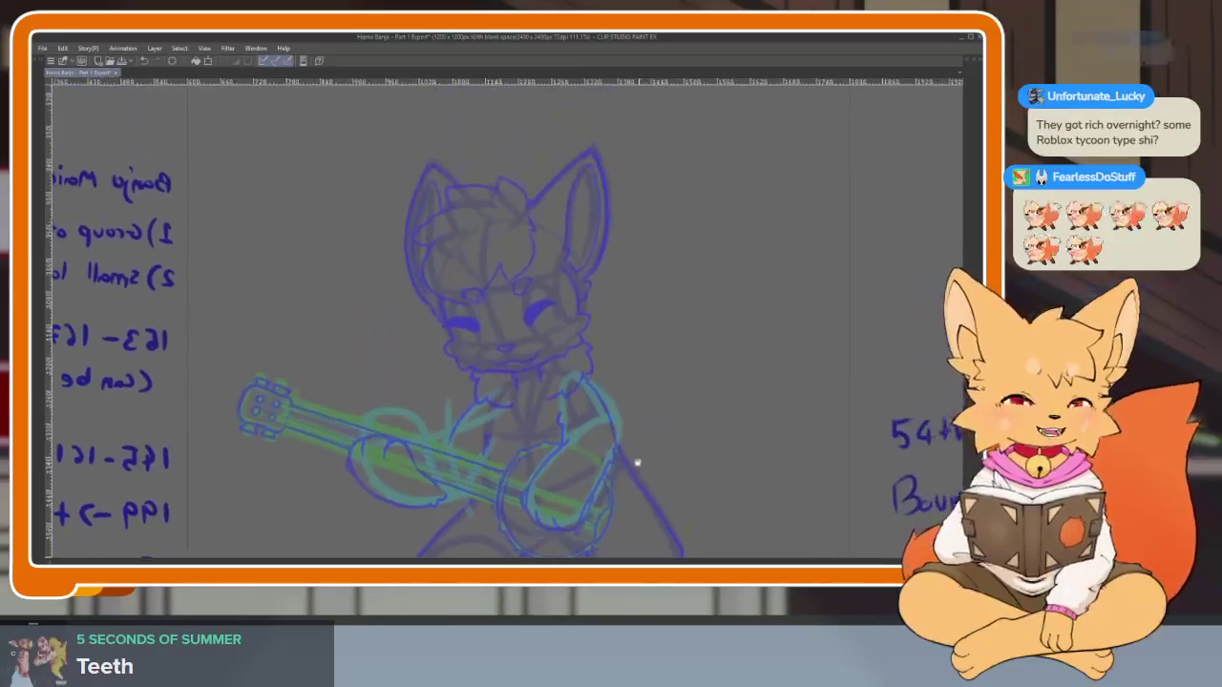
scroll(597, 392, up, 3)
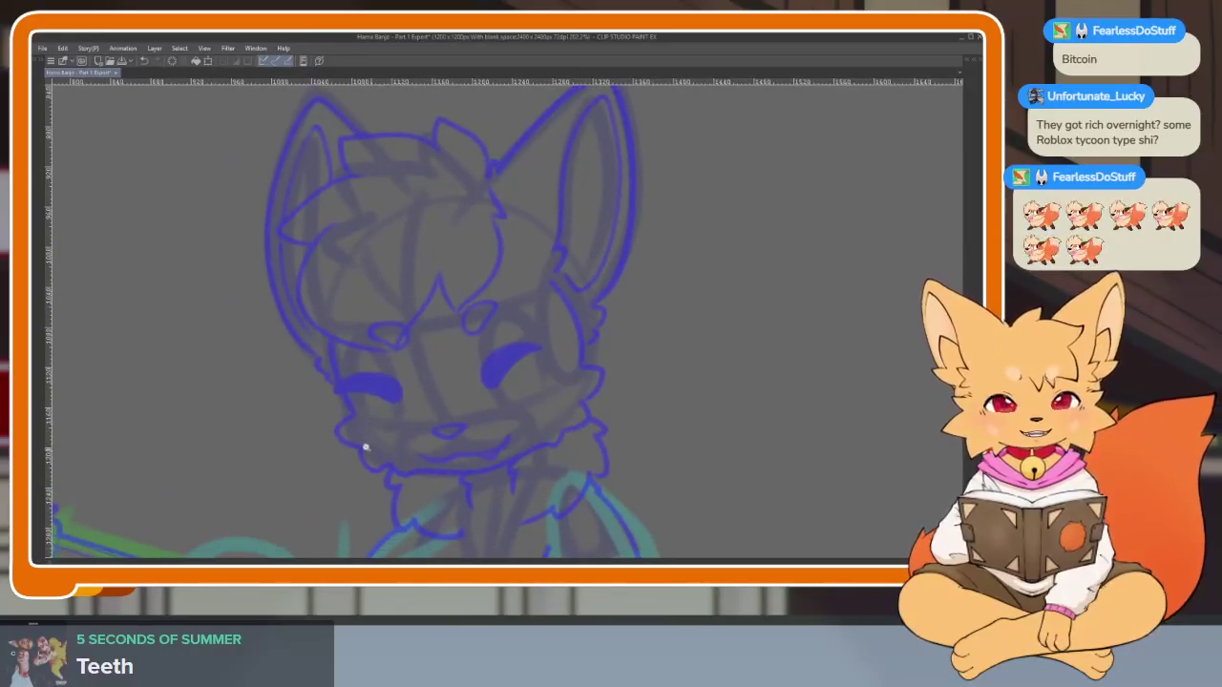
Ink the cheek fluff on the left of the face, the right jaw fluff and the jawline
scroll(360, 448, up, 5)
mouse_move(278, 201)
mouse_down()
mouse_move(295, 319)
mouse_move(341, 344)
mouse_up()
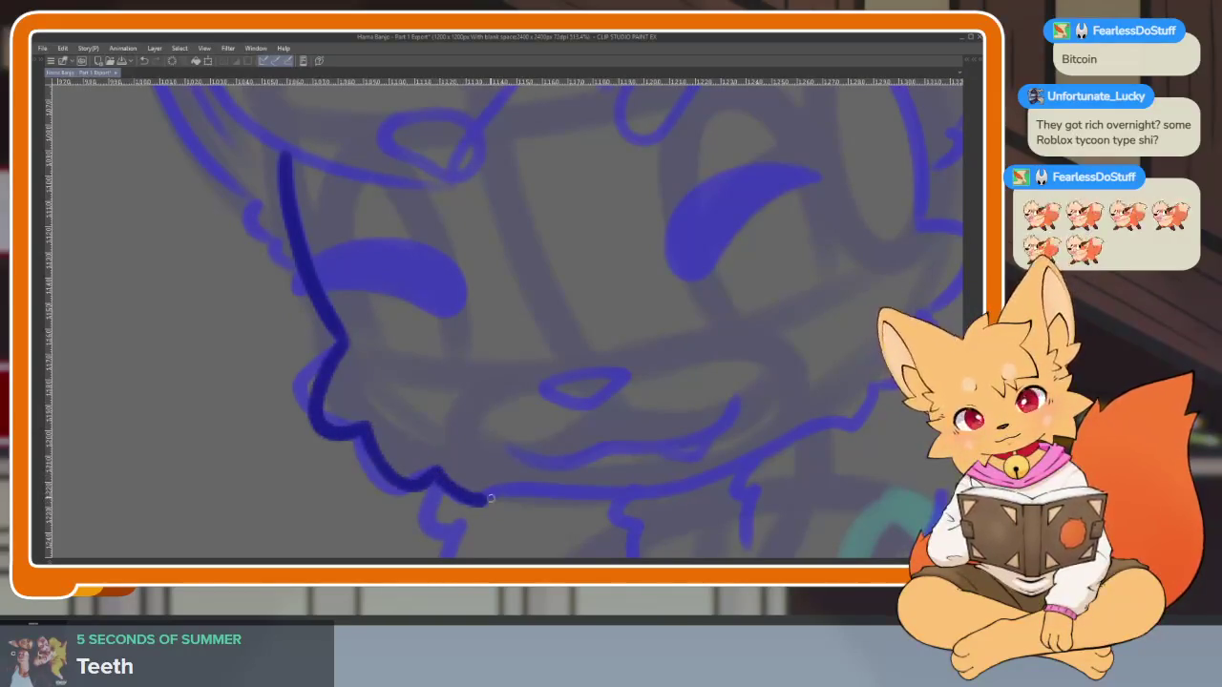
mouse_move(742, 453)
mouse_down()
mouse_move(657, 404)
mouse_move(581, 223)
mouse_move(469, 211)
mouse_move(474, 221)
mouse_up()
drag(535, 332, 556, 437)
scroll(693, 344, down, 5)
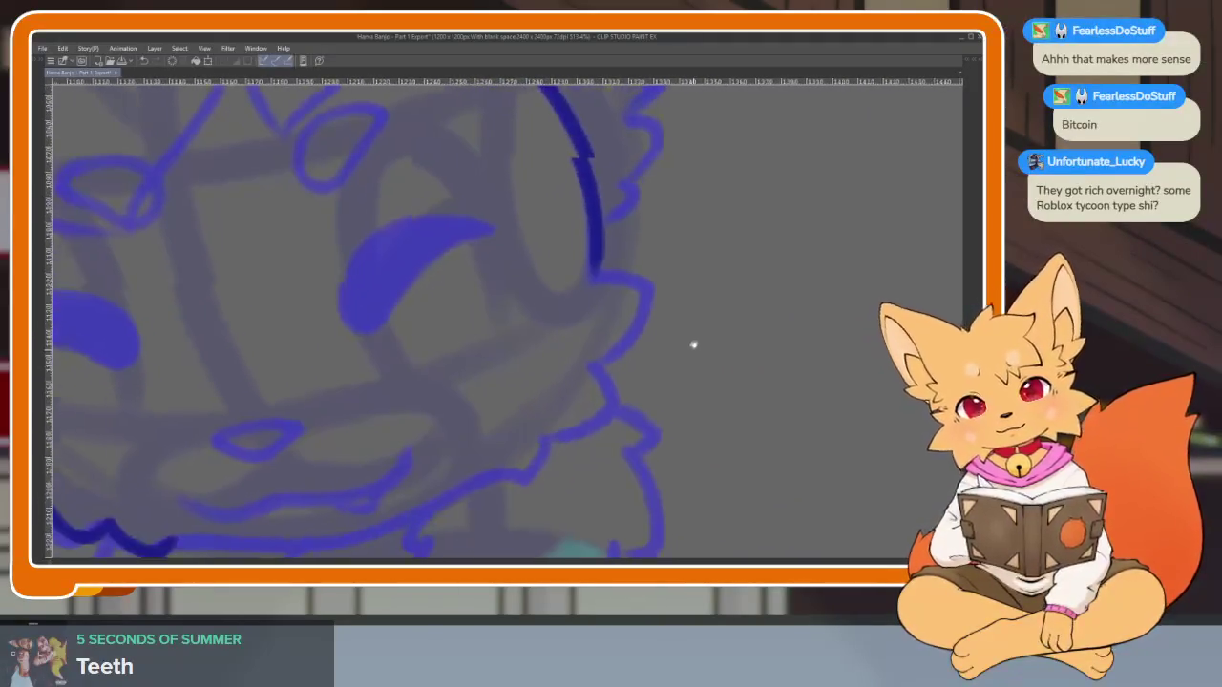
mouse_move(589, 213)
mouse_down()
mouse_move(626, 234)
mouse_move(659, 288)
mouse_move(597, 329)
mouse_up()
mouse_move(581, 433)
mouse_down()
mouse_move(534, 431)
mouse_move(470, 496)
mouse_up()
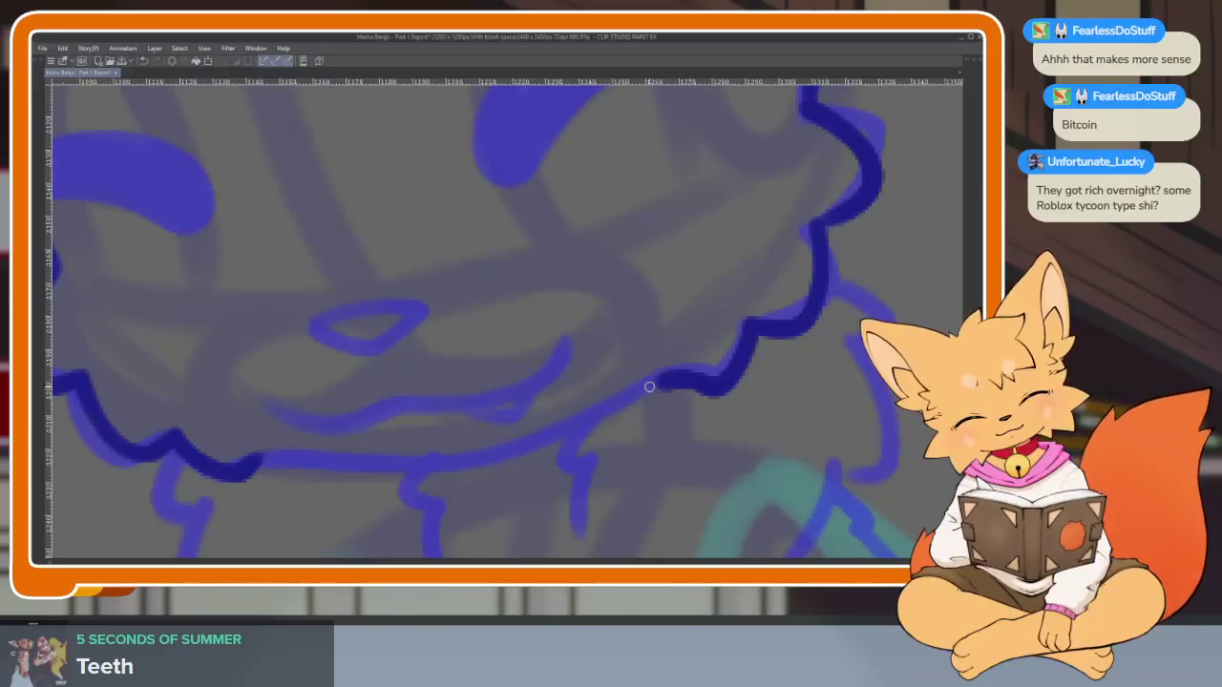
mouse_move(543, 444)
mouse_down()
mouse_move(395, 464)
mouse_move(275, 458)
mouse_up()
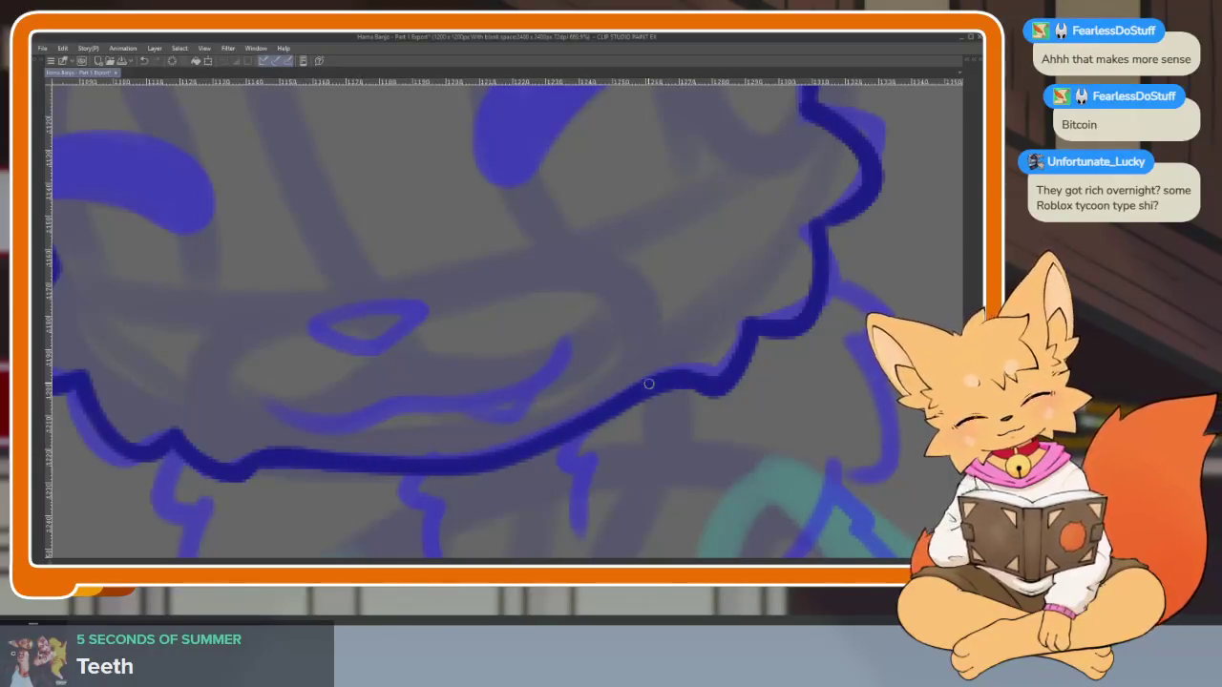
Draw the fox's smiling mouth line, undoing the first attempt and redrawing it further left
mouse_move(272, 401)
mouse_down()
mouse_move(363, 417)
mouse_move(543, 372)
mouse_up()
key(ctrl+z)
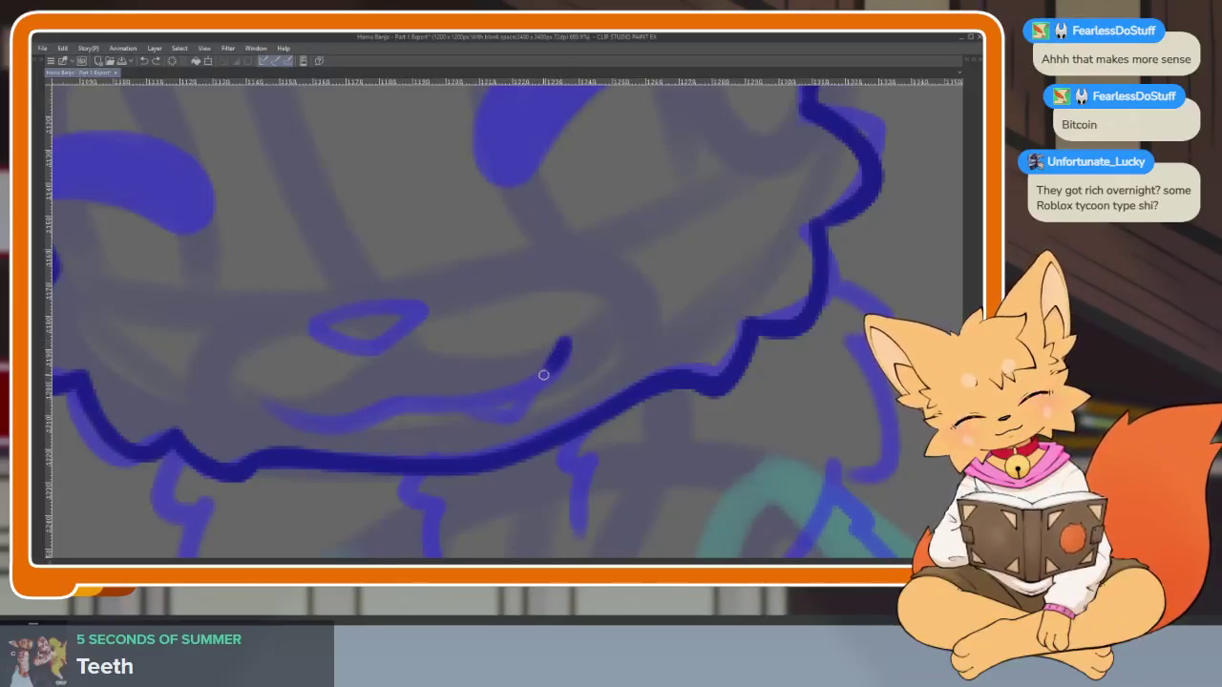
mouse_move(391, 408)
mouse_down()
mouse_move(319, 426)
mouse_move(272, 406)
mouse_up()
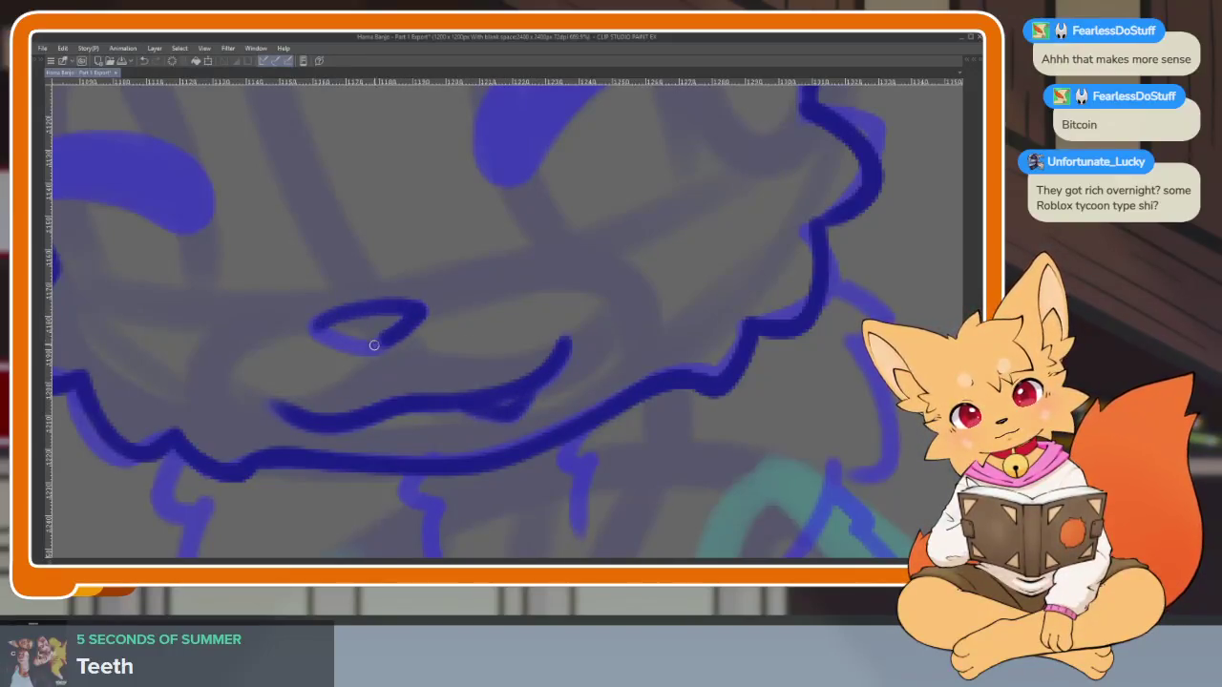
scroll(497, 323, down, 5)
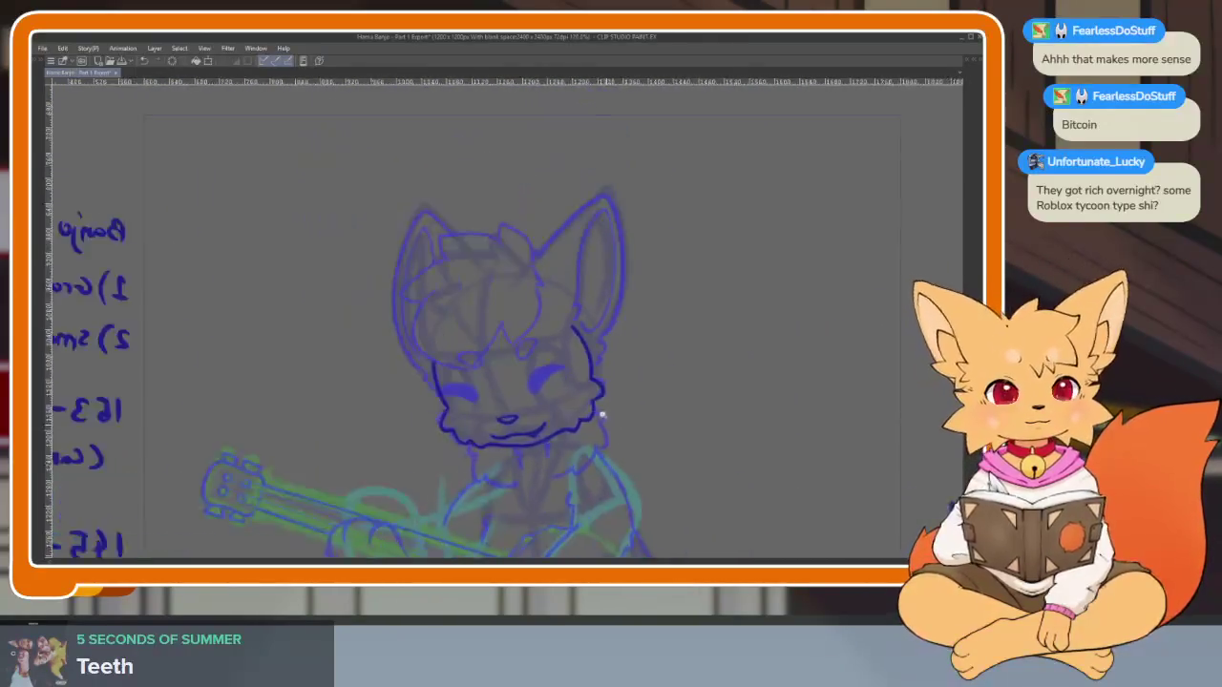
Undo a stray short stroke and begin tracing the edge of the tuft atop the fox's head
scroll(618, 449, up, 2)
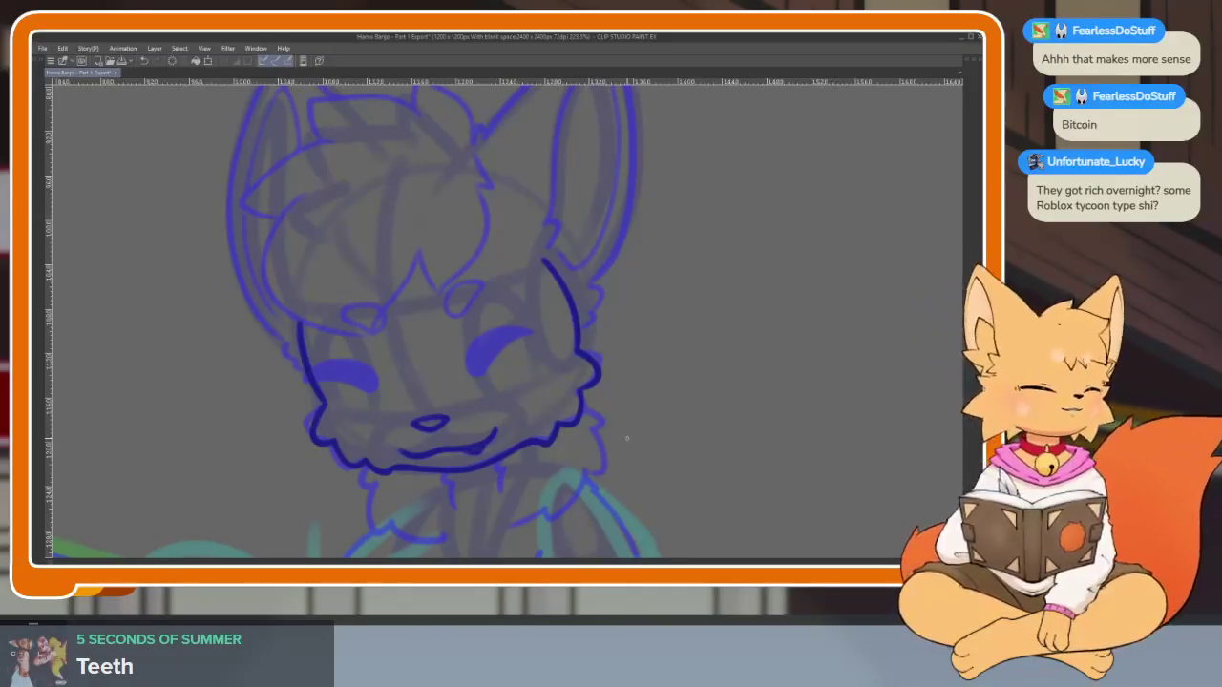
drag(716, 342, 680, 385)
key(ctrl+z)
scroll(669, 420, down, 2)
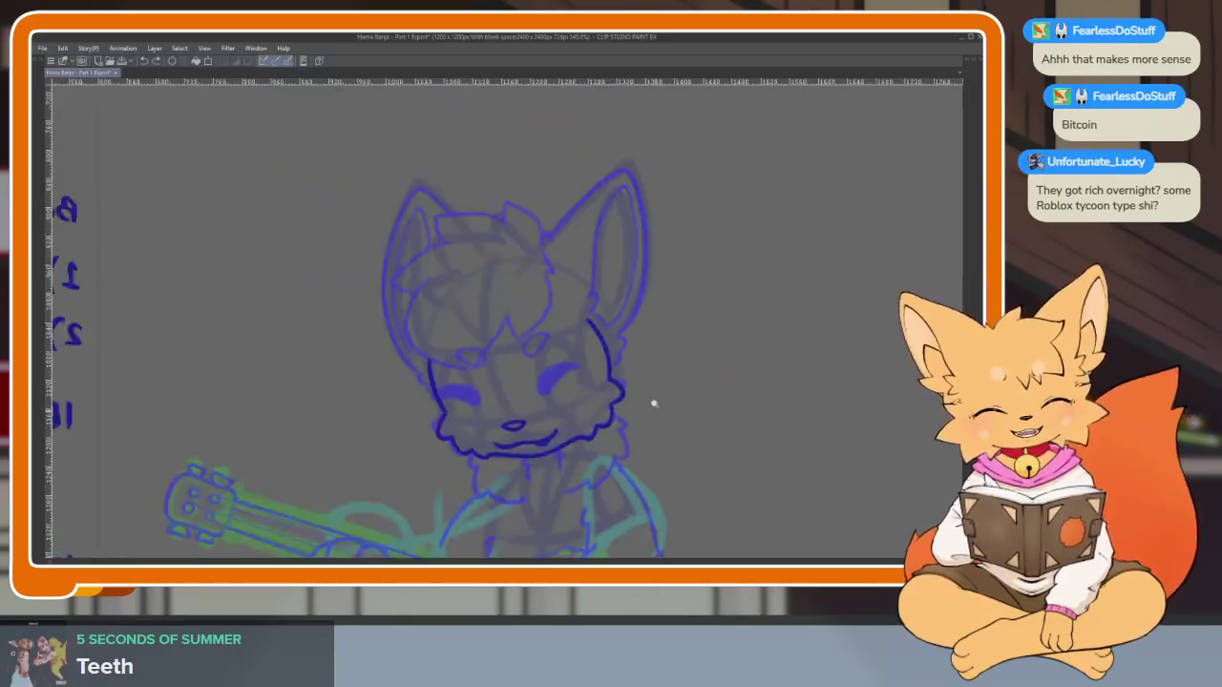
scroll(570, 409, up, 3)
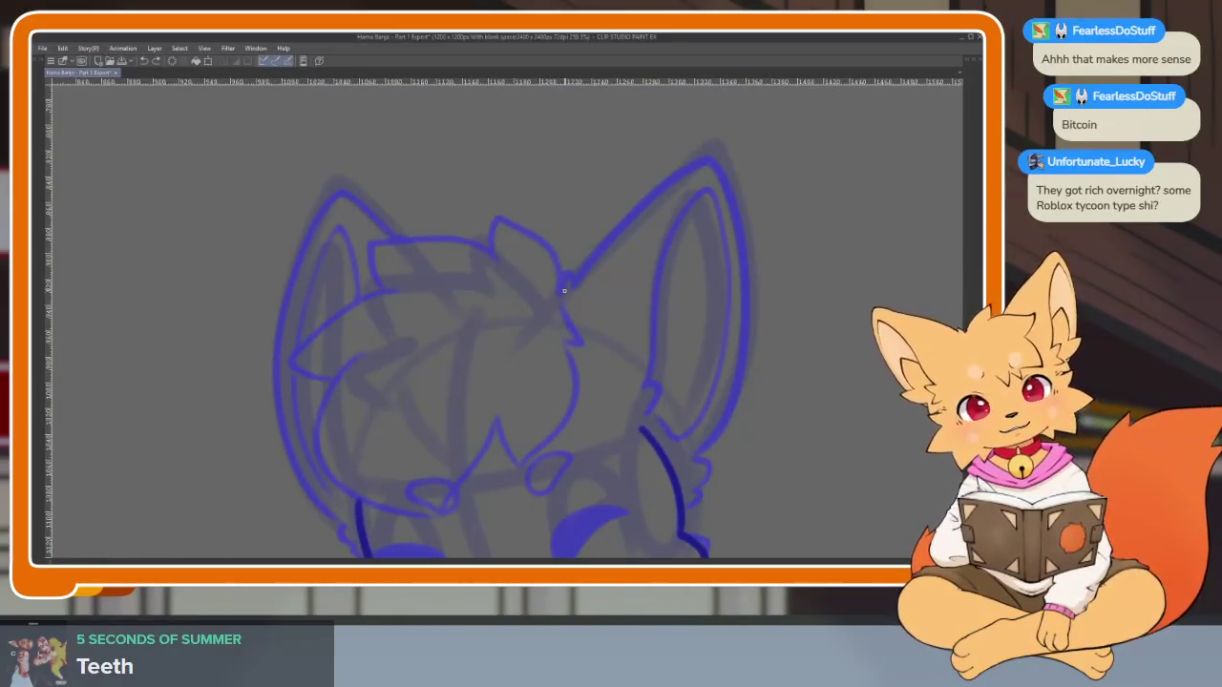
drag(563, 284, 492, 256)
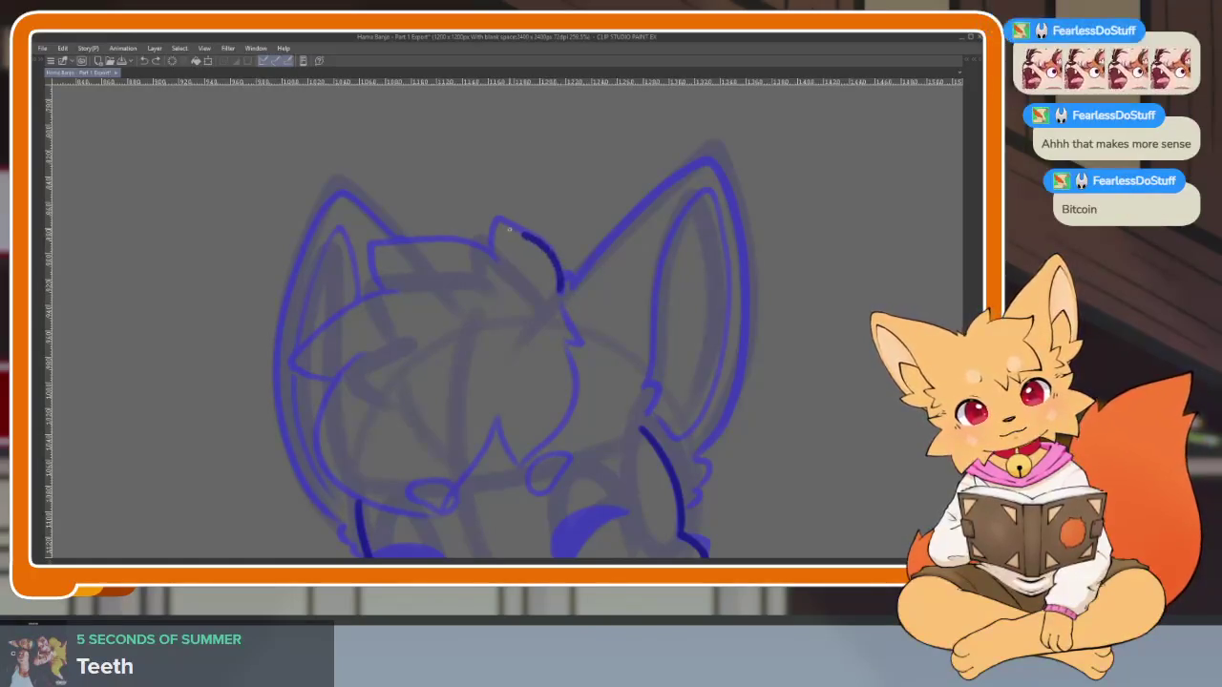
Finish the head tuft and ink the top of the hair leftward from it
drag(562, 292, 573, 307)
scroll(572, 307, up, 1)
scroll(589, 404, up, 1)
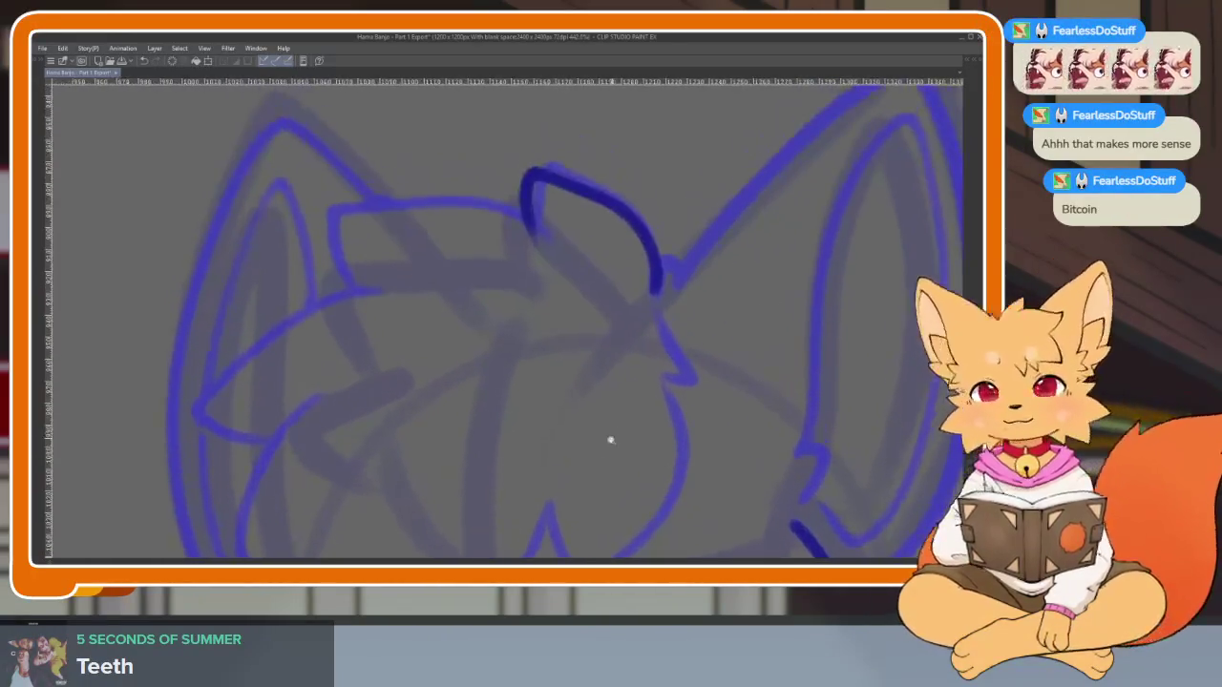
scroll(611, 442, up, 1)
mouse_move(619, 307)
mouse_down()
mouse_move(398, 328)
mouse_move(420, 355)
mouse_move(479, 288)
mouse_move(322, 422)
mouse_up()
scroll(419, 429, down, 2)
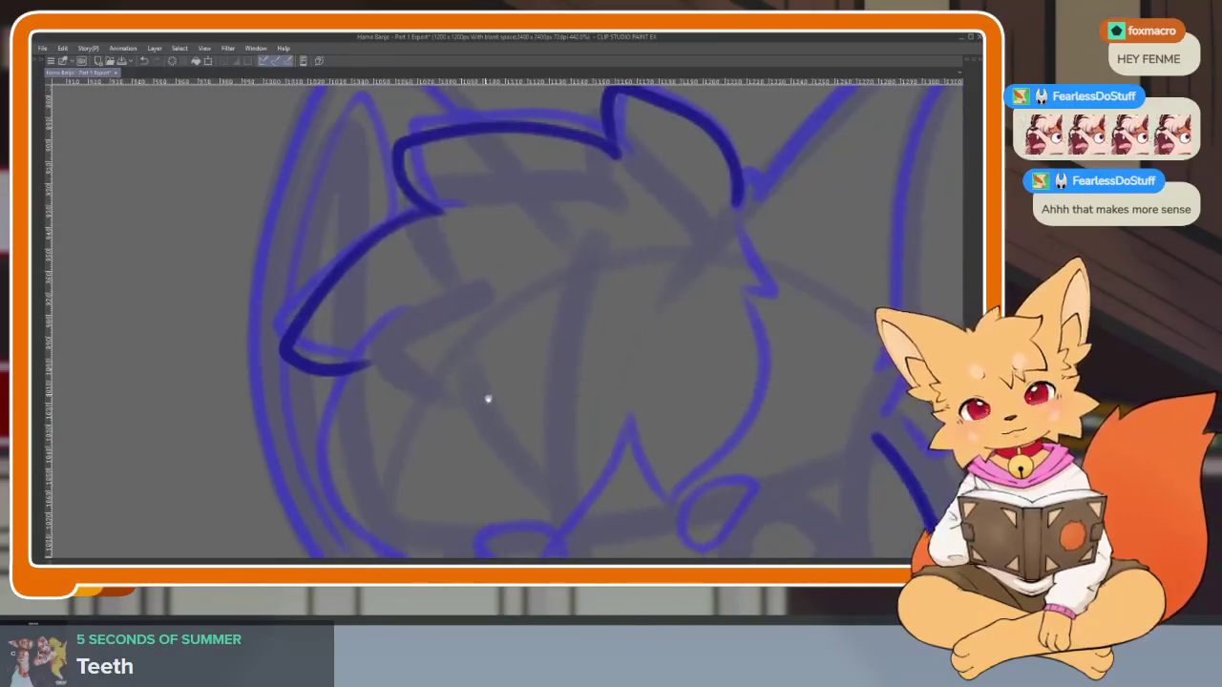
scroll(625, 431, up, 1)
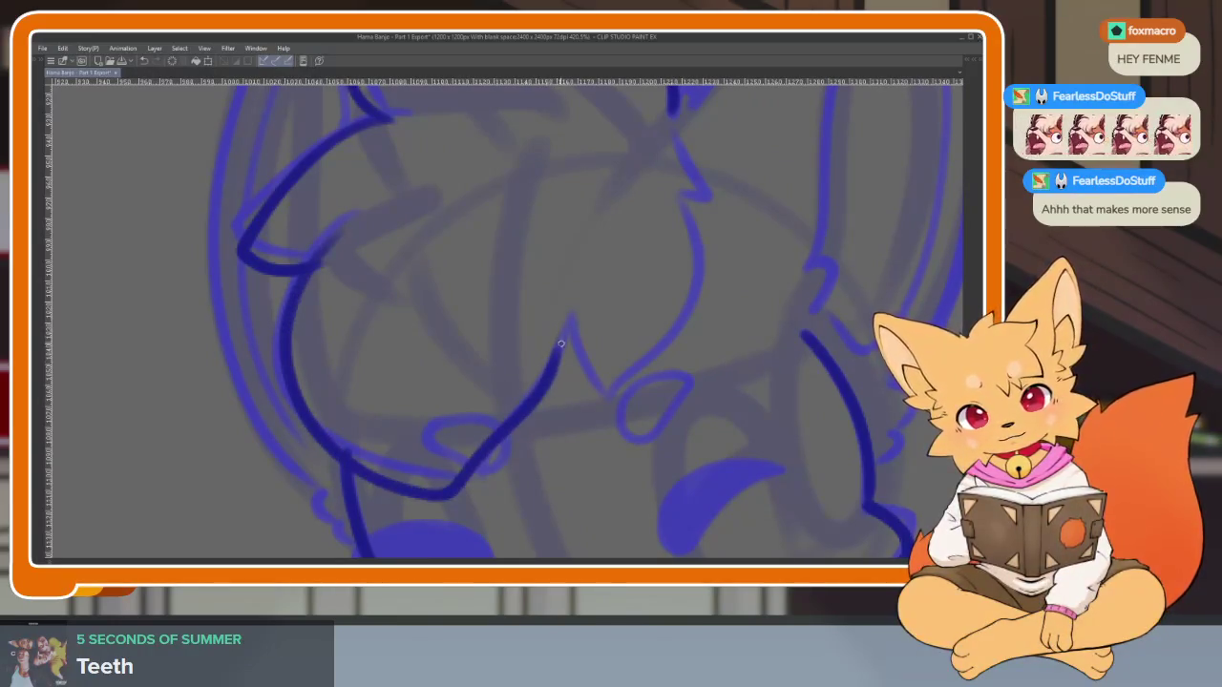
Trace the pale fringe curl and the left fringe curl in dark blue
mouse_move(675, 210)
mouse_down()
mouse_move(673, 258)
mouse_move(667, 210)
mouse_up()
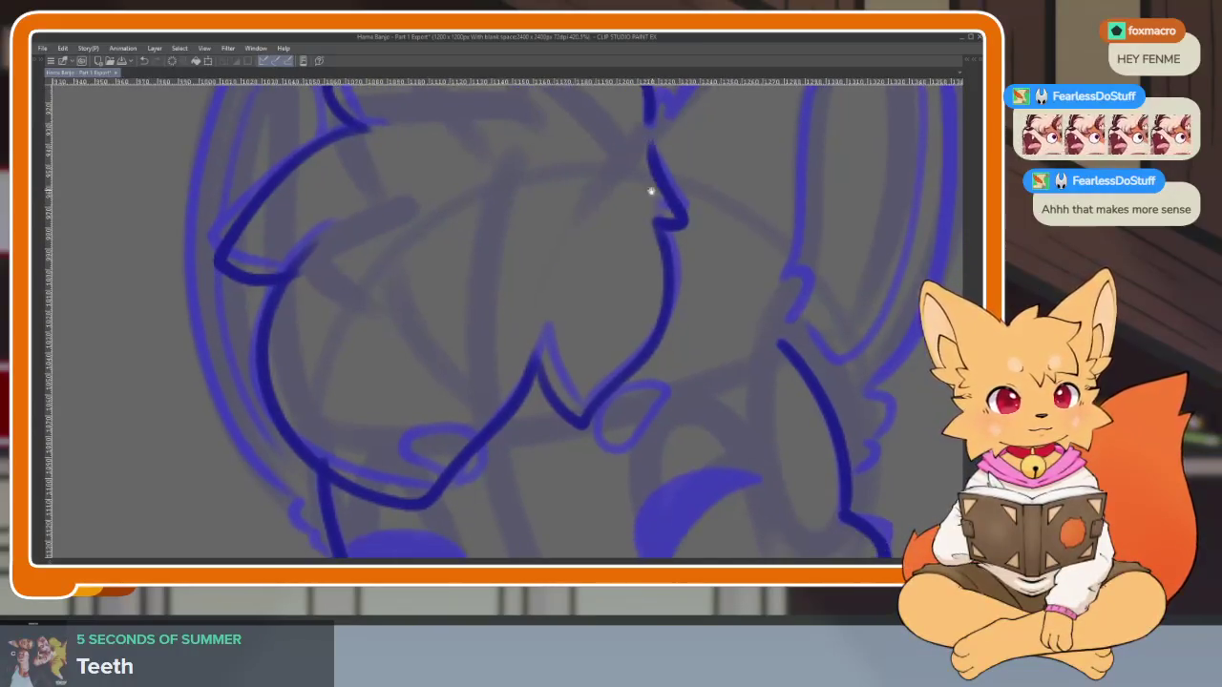
scroll(344, 453, down, 5)
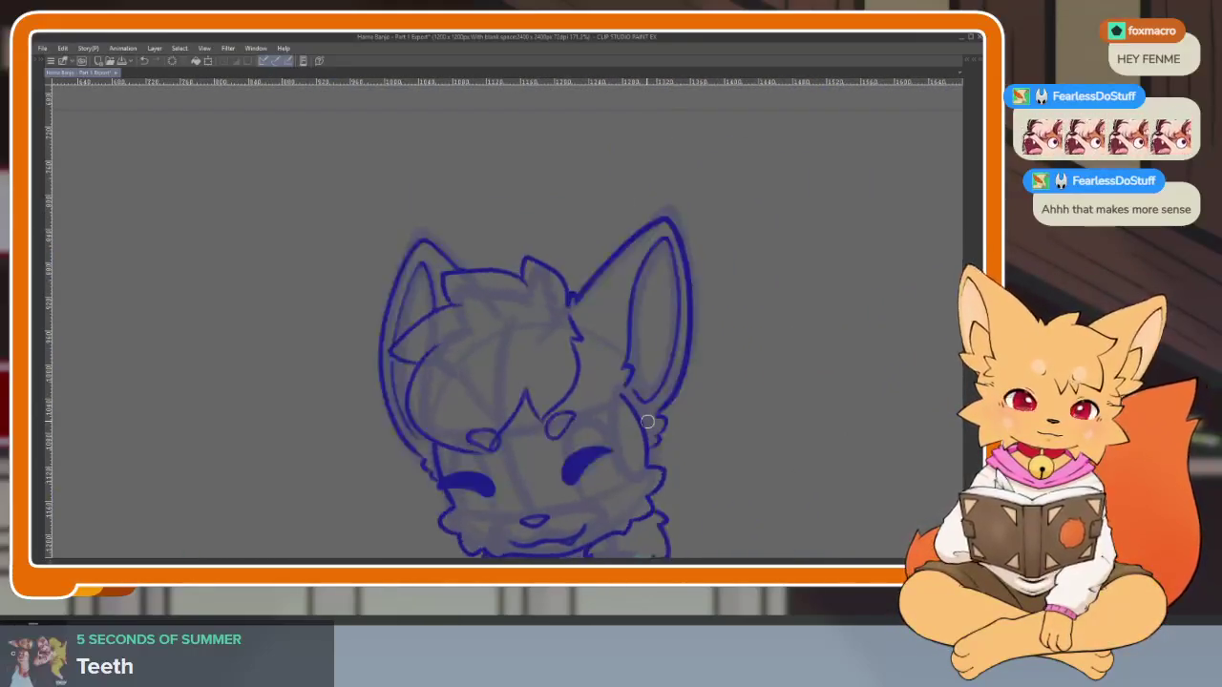
scroll(641, 427, up, 5)
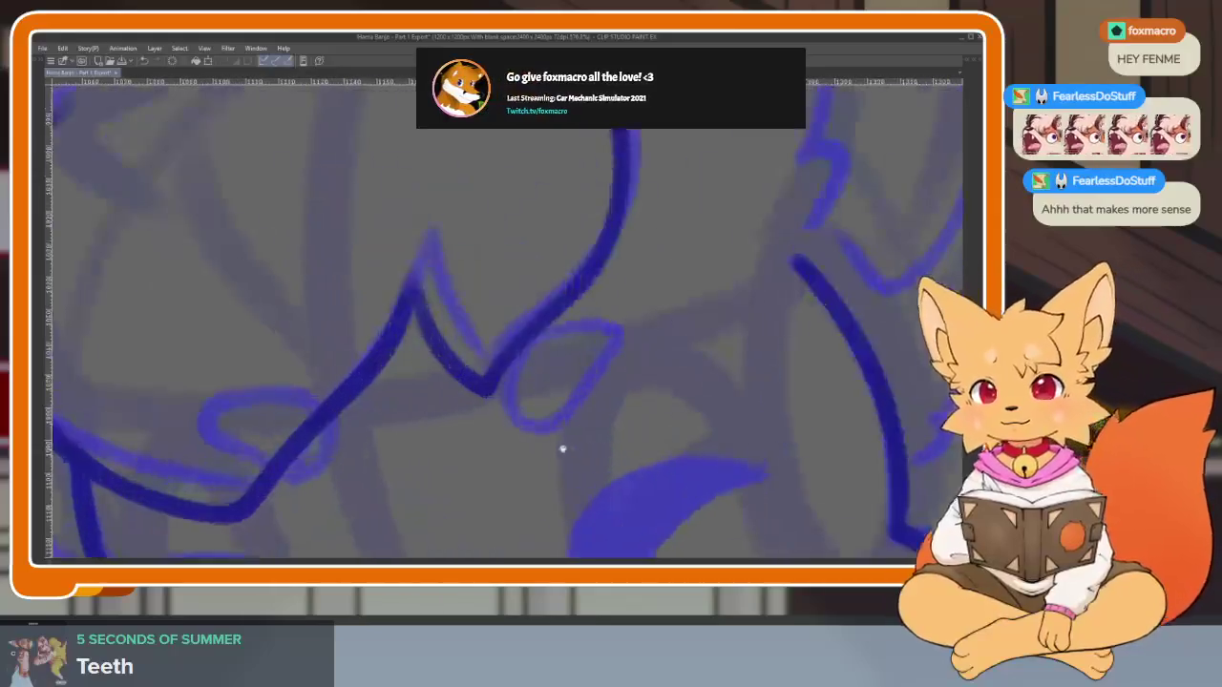
scroll(559, 445, up, 3)
scroll(581, 423, up, 2)
drag(681, 309, 685, 302)
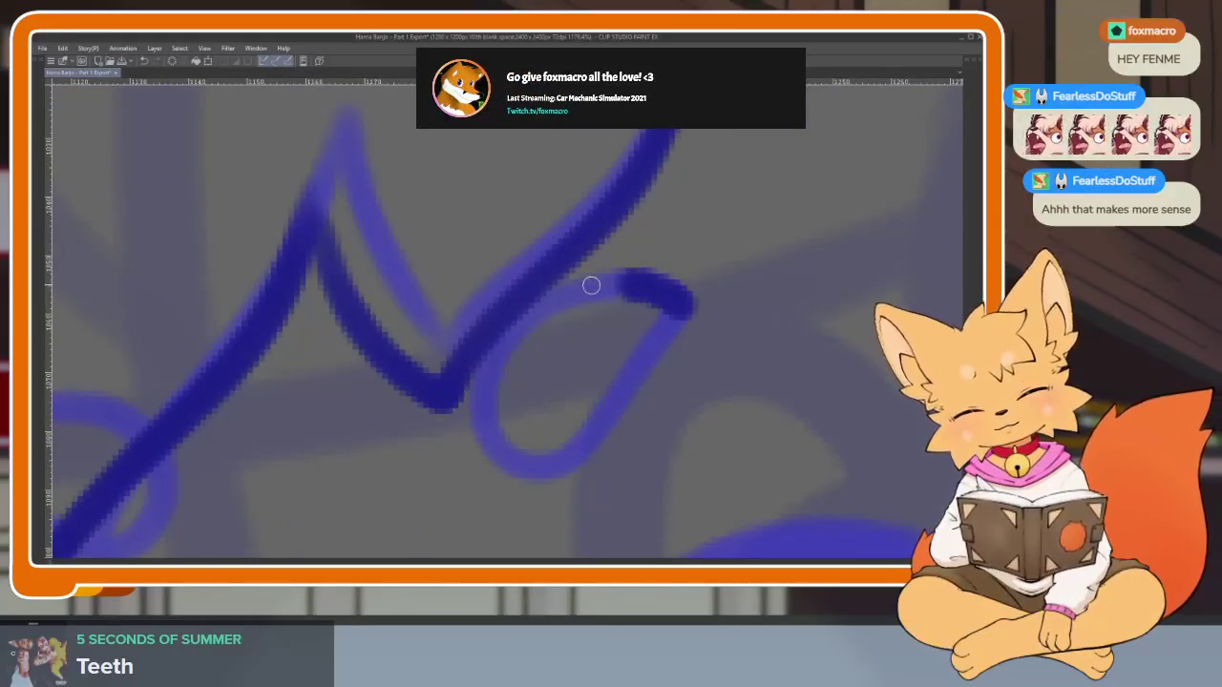
scroll(725, 286, down, 2)
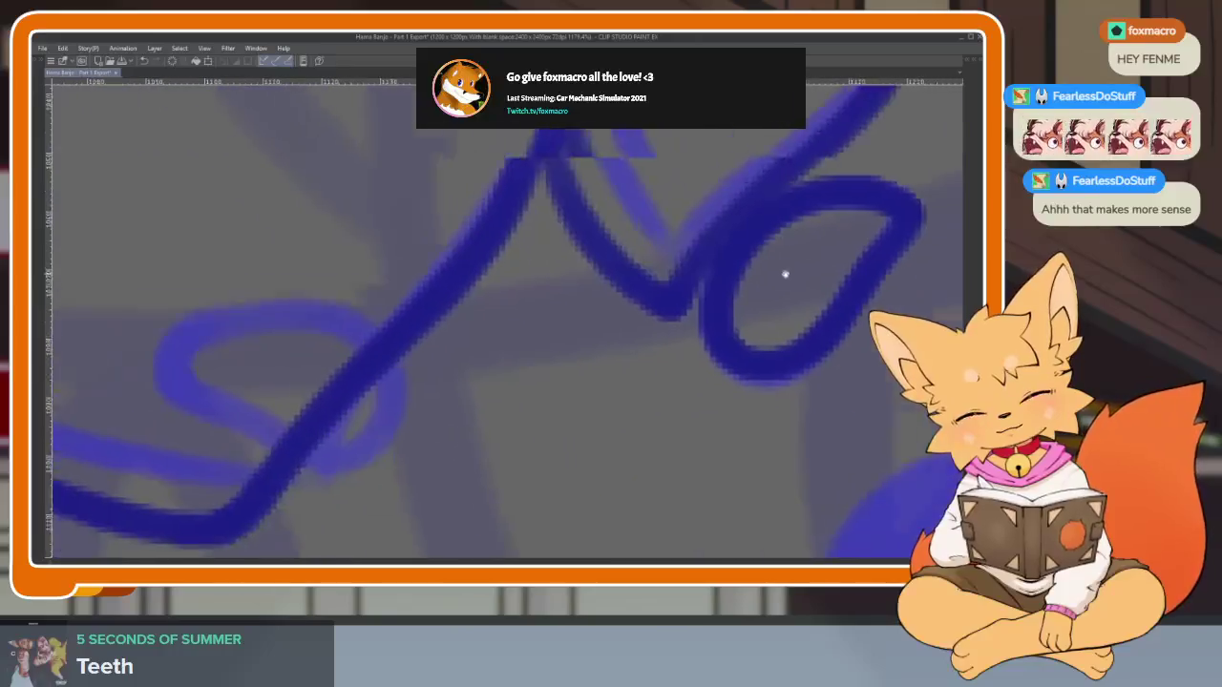
scroll(224, 334, up, 2)
drag(246, 317, 243, 314)
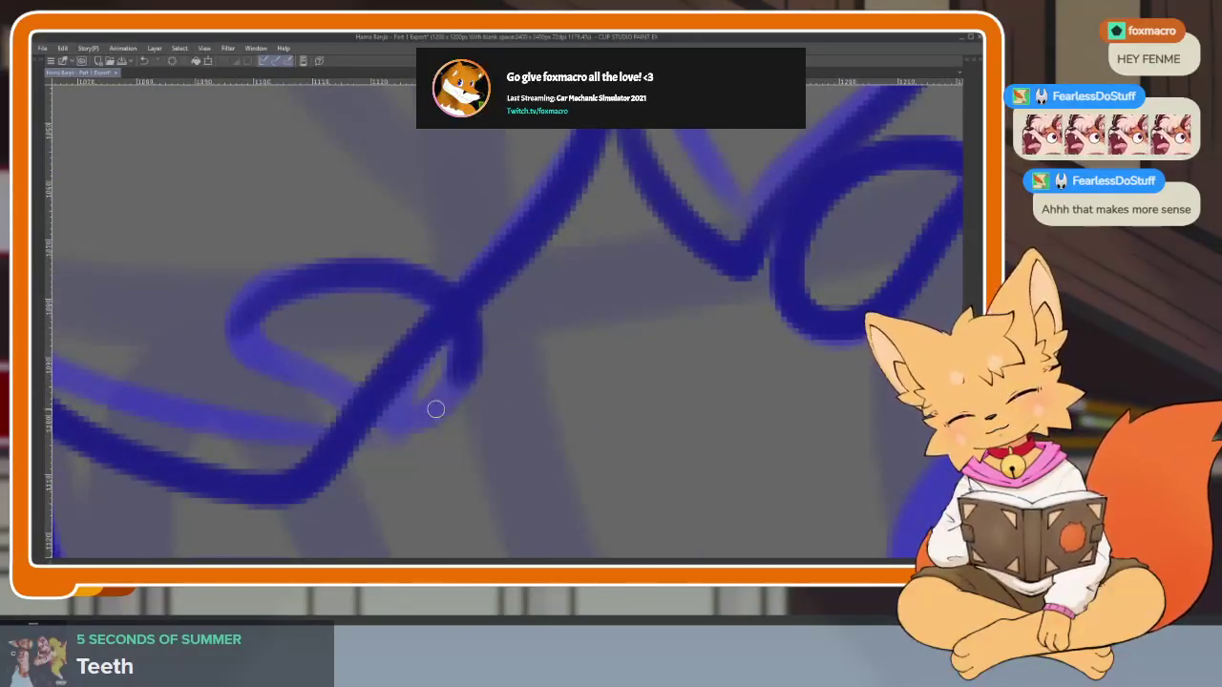
scroll(244, 314, down, 3)
scroll(621, 429, down, 2)
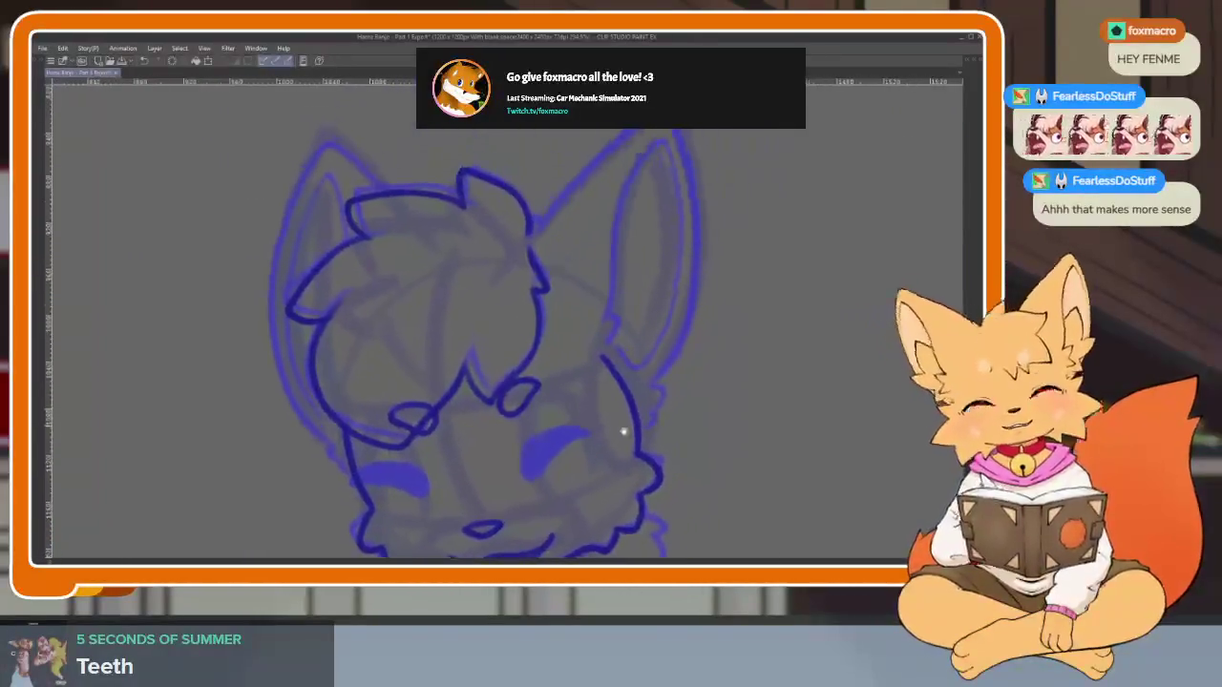
scroll(590, 422, down, 2)
scroll(590, 422, up, 2)
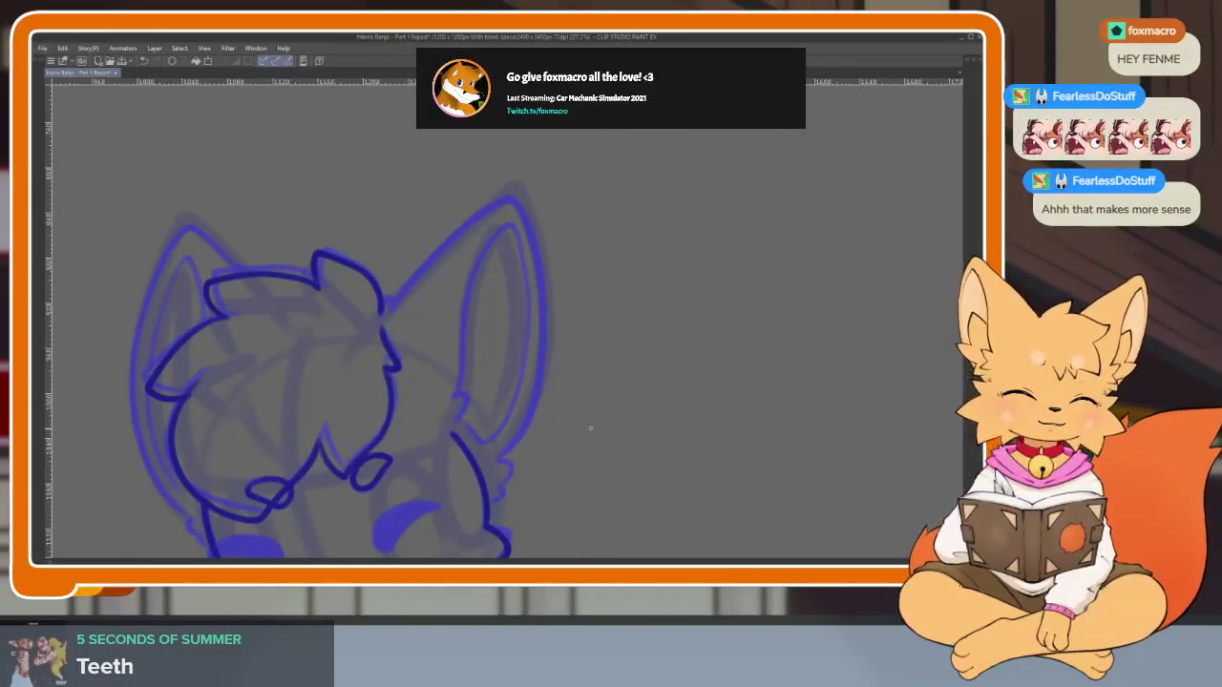
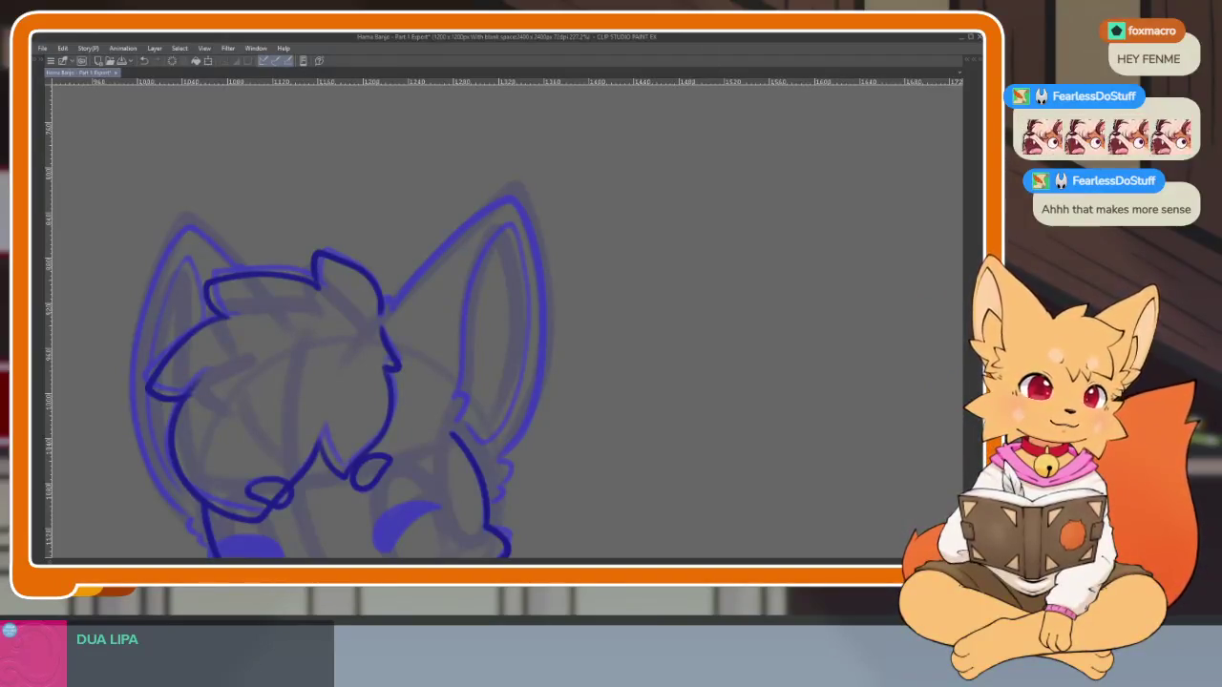
Flip back and forth between animation frames to compare the fox drawings
scroll(577, 447, up, 2)
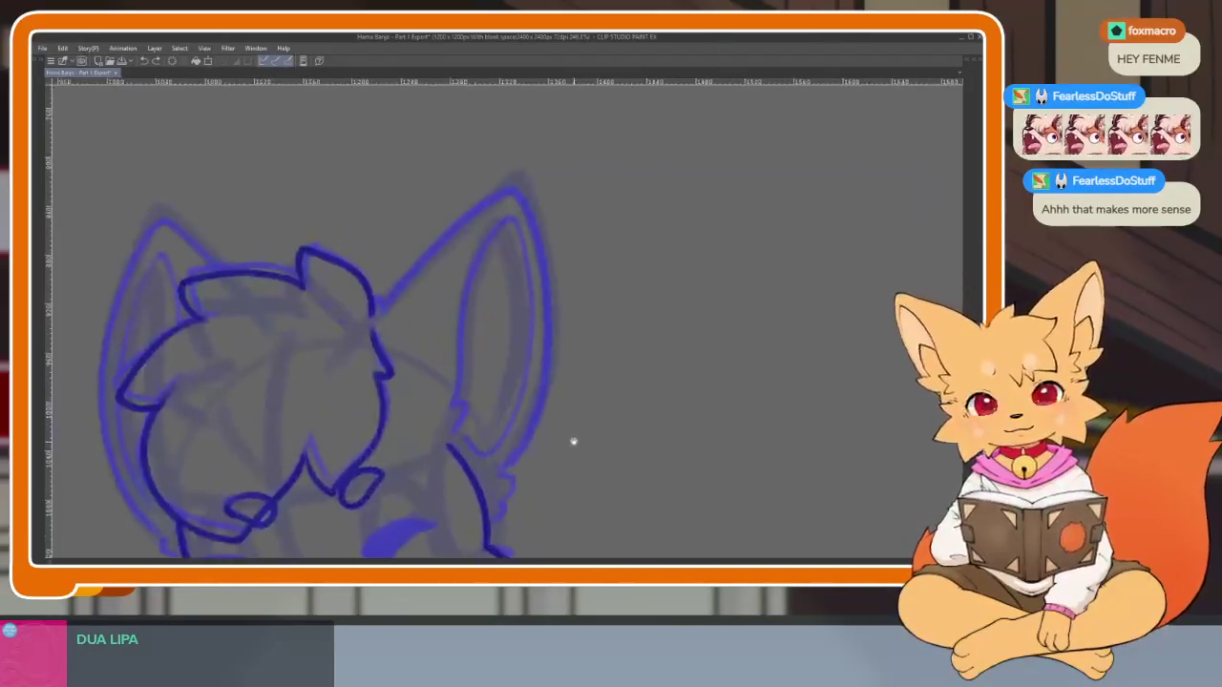
key(Right)
key(Left)
key(Right)
key(Left)
key(Right)
key(Left)
key(Right)
key(Left)
key(Right)
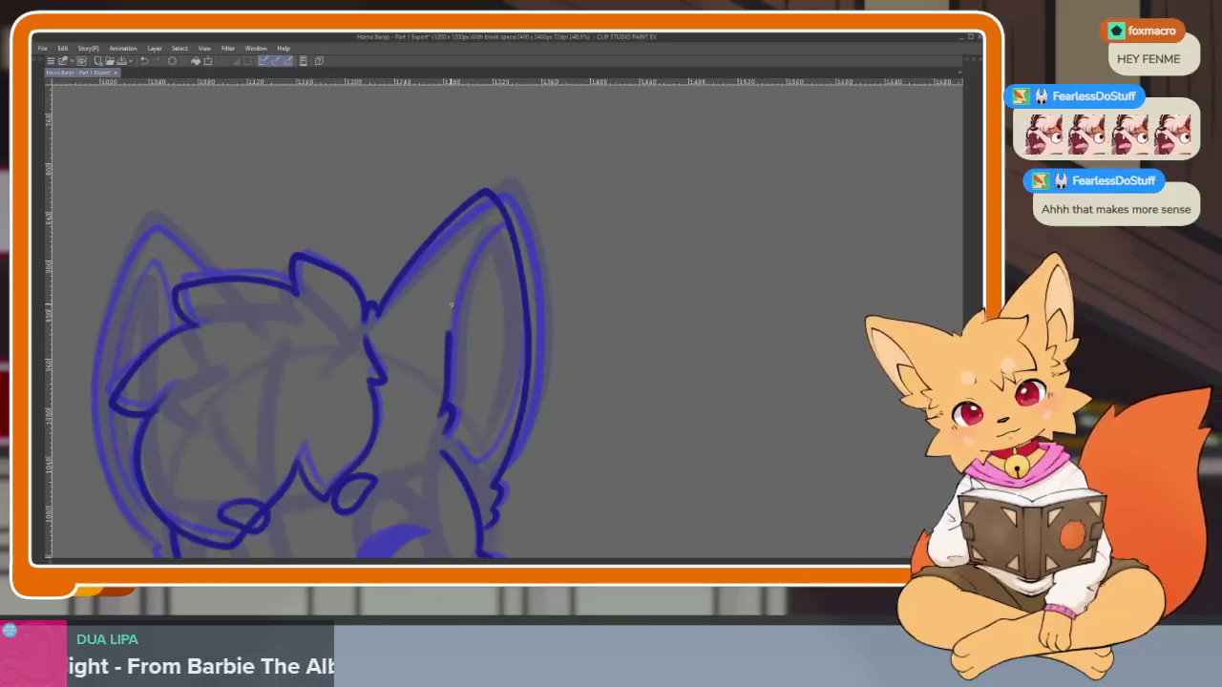
Ink the inner contour line of the fox's right ear, redrawing it after an undo
drag(451, 305, 495, 455)
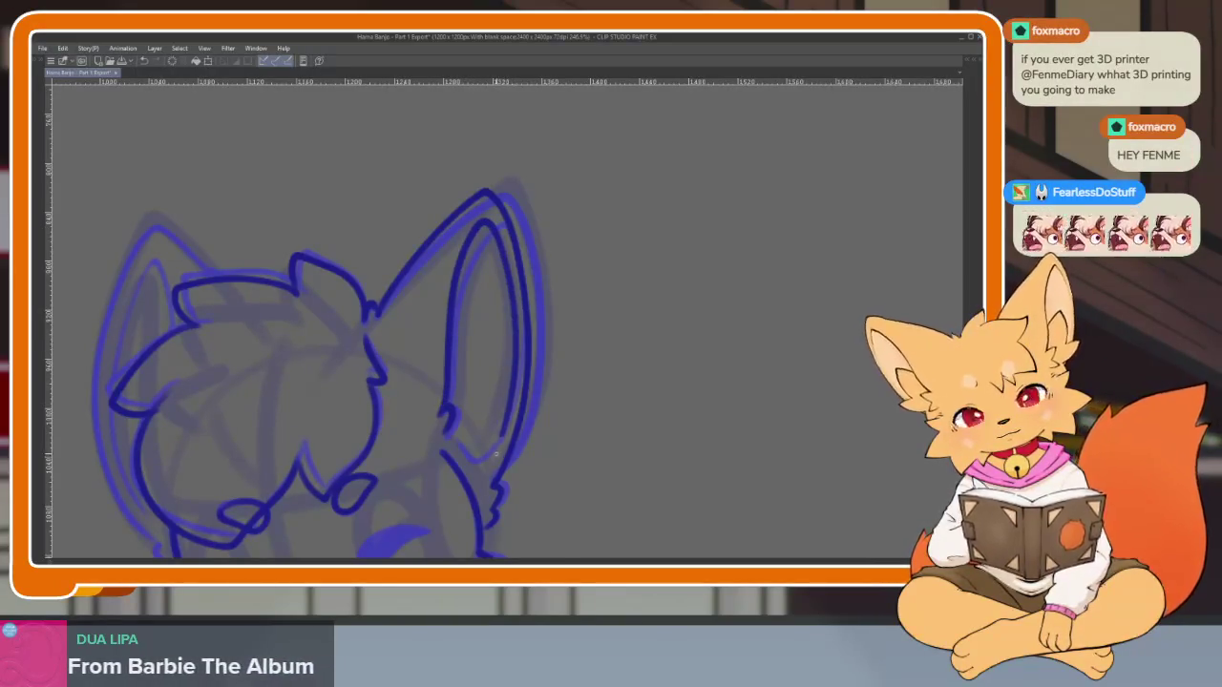
key(ctrl+z)
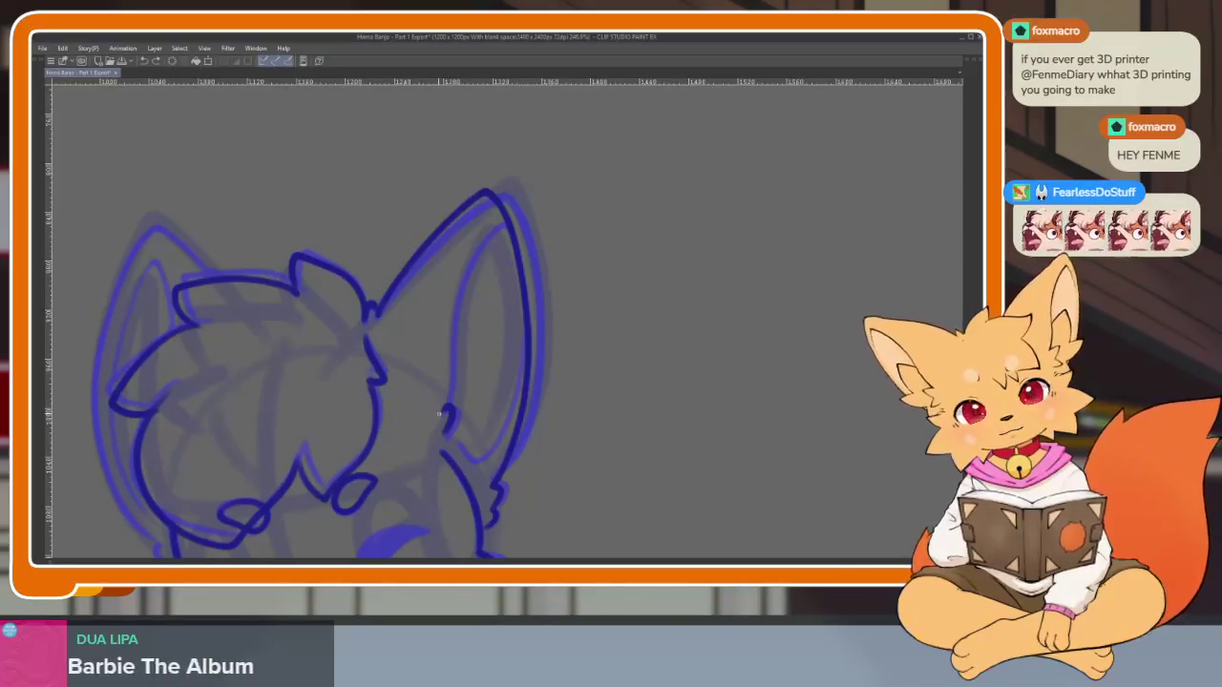
drag(453, 315, 513, 323)
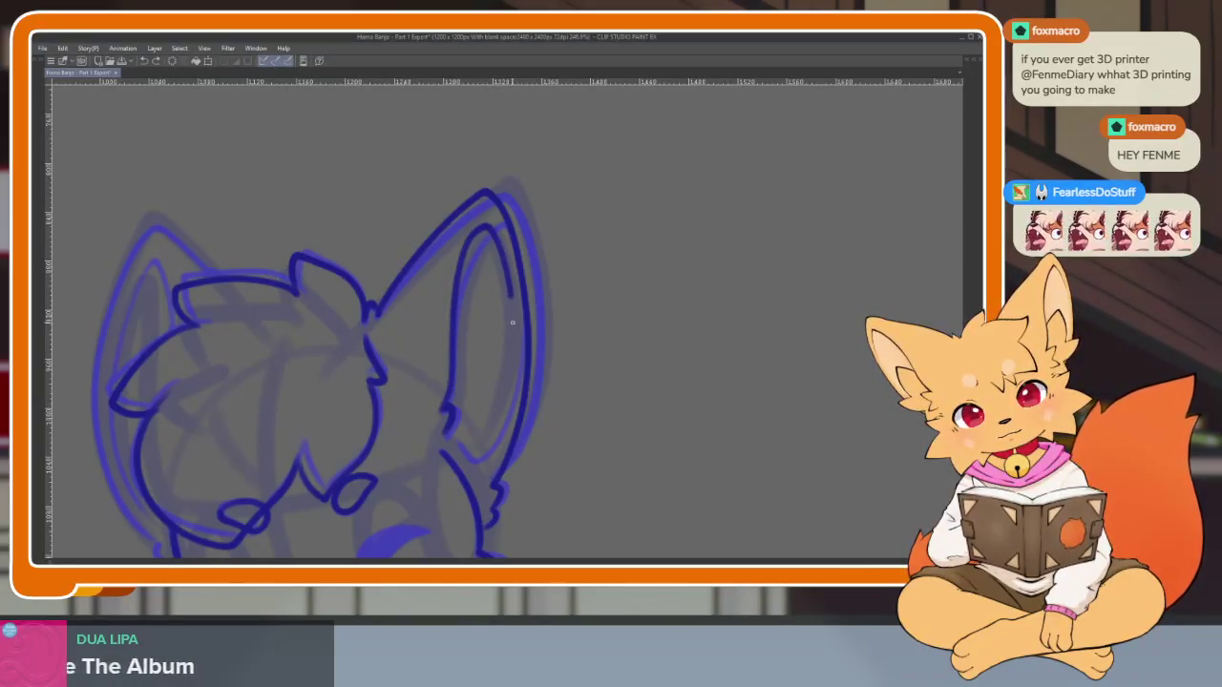
scroll(611, 410, down, 3)
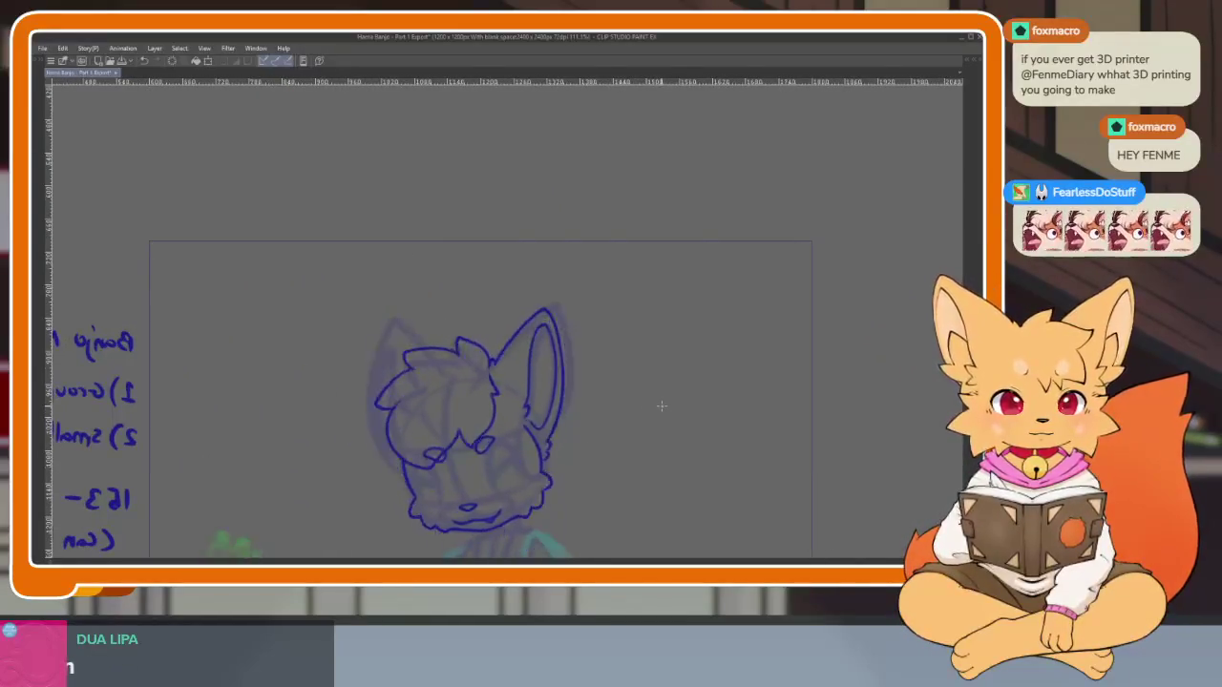
Rotate the view onto the head and ink the left ear, undoing the stray test and extra strokes
scroll(659, 404, down, 2)
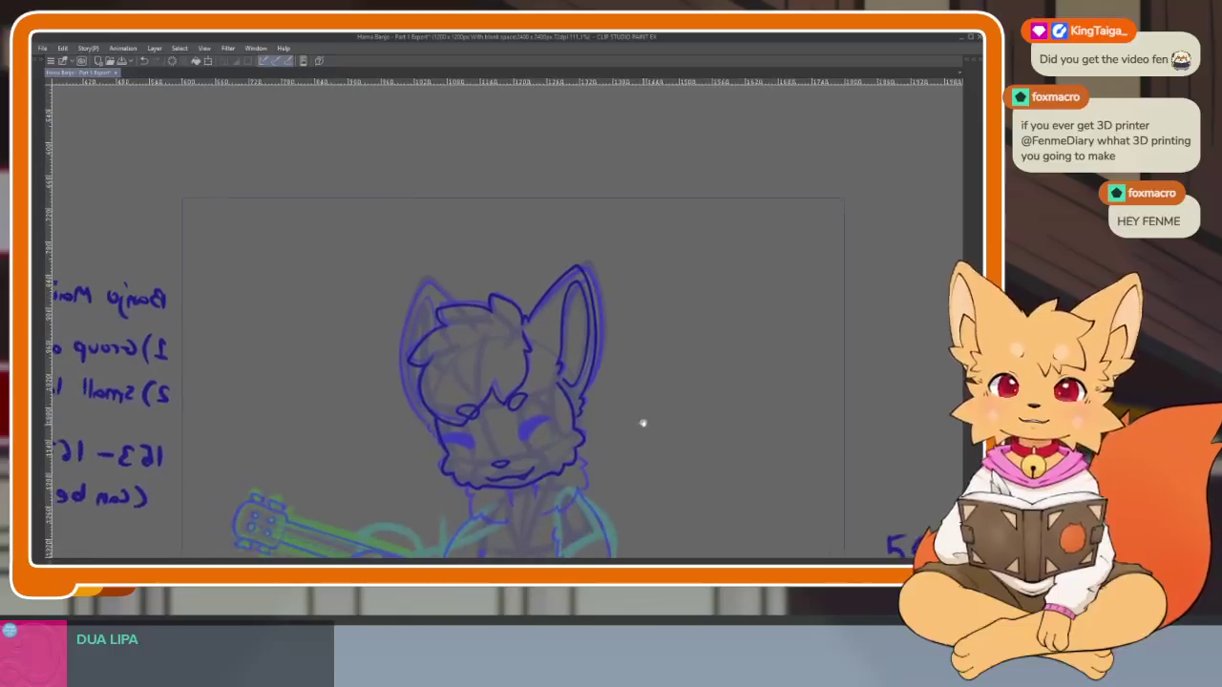
scroll(642, 423, up, 3)
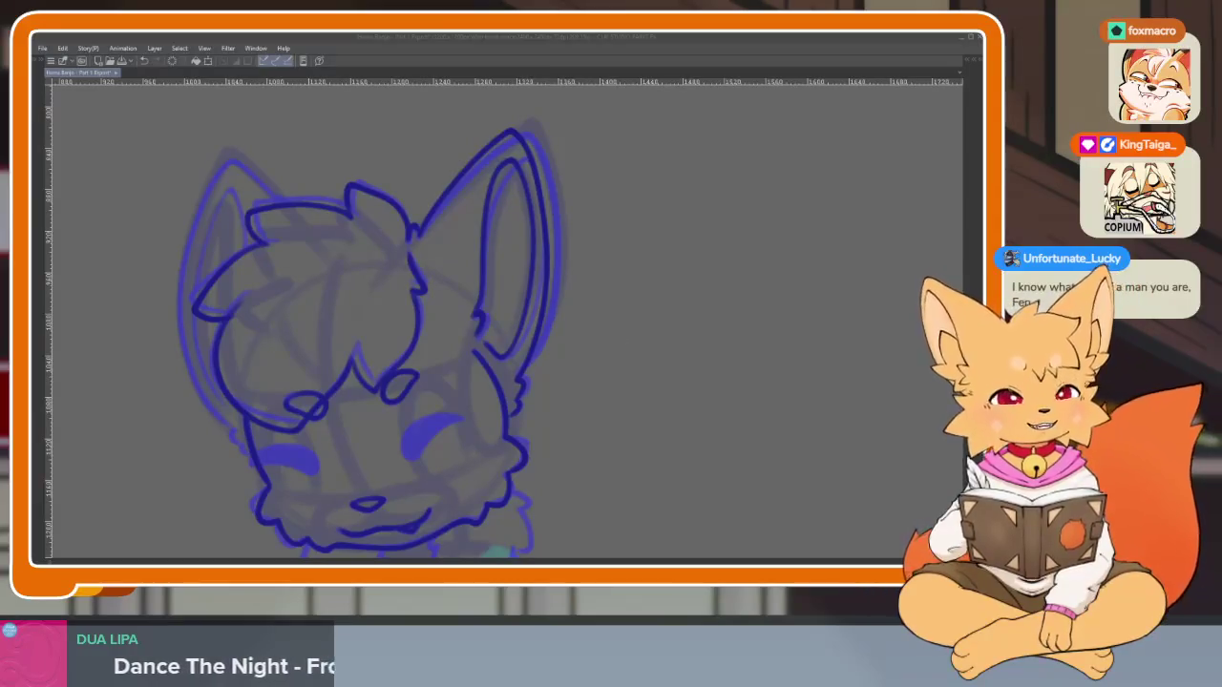
drag(613, 331, 649, 323)
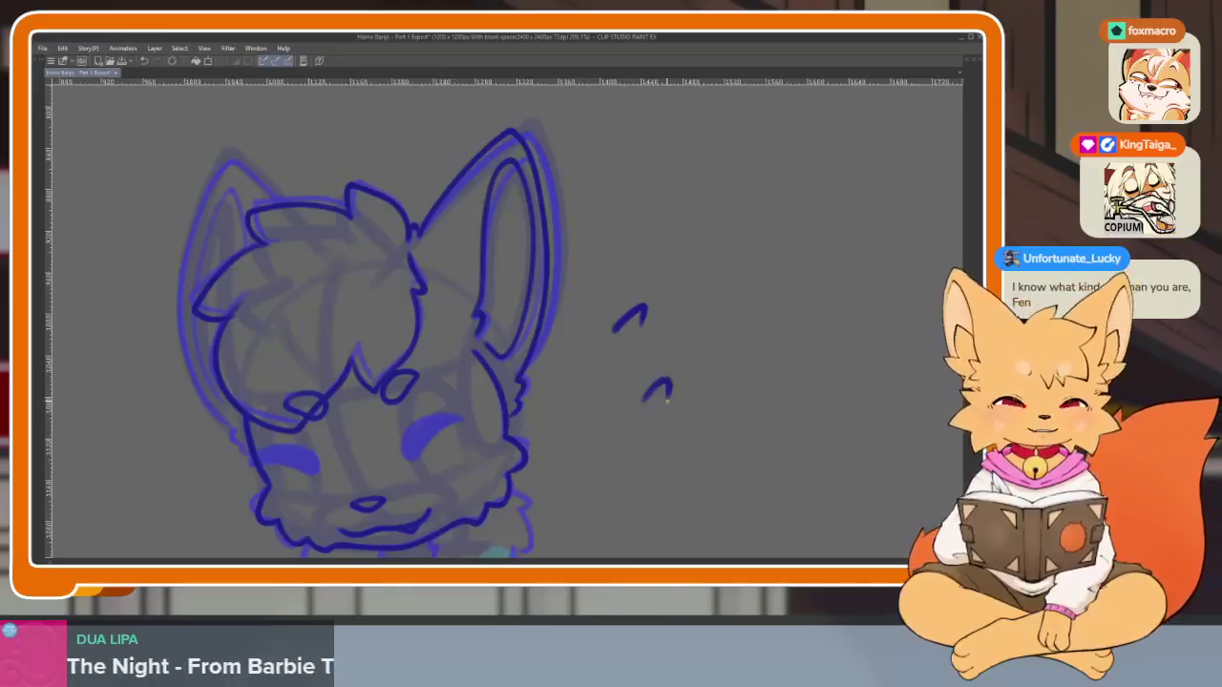
key(ctrl+z)
key(ctrl+z)
mouse_move(728, 357)
mouse_down()
mouse_move(655, 428)
mouse_move(573, 464)
mouse_move(583, 475)
mouse_move(483, 354)
mouse_move(488, 296)
mouse_up()
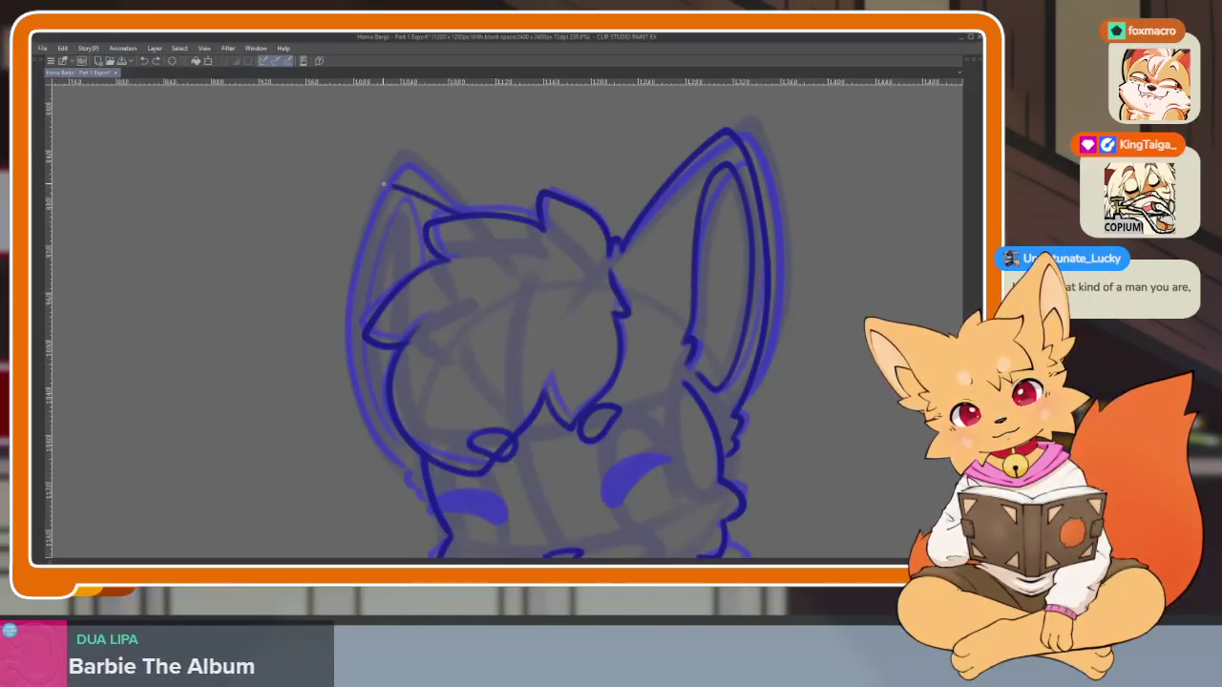
mouse_move(355, 195)
mouse_down()
mouse_move(330, 315)
mouse_move(416, 480)
mouse_up()
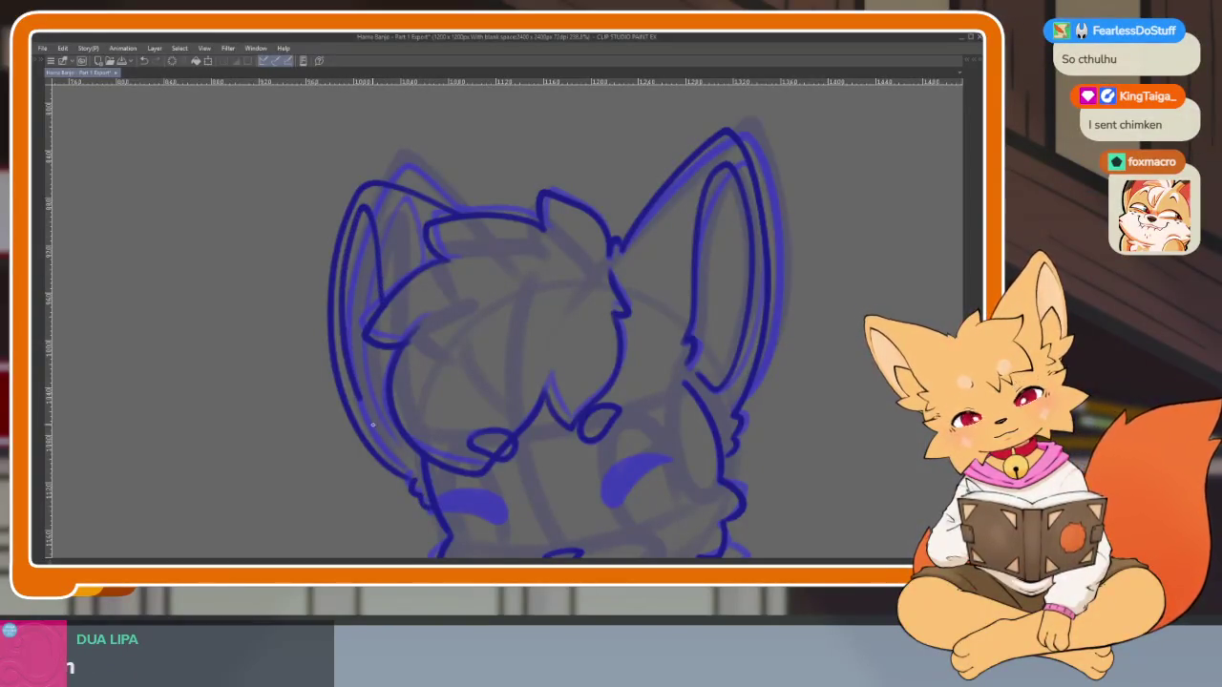
key(ctrl+z)
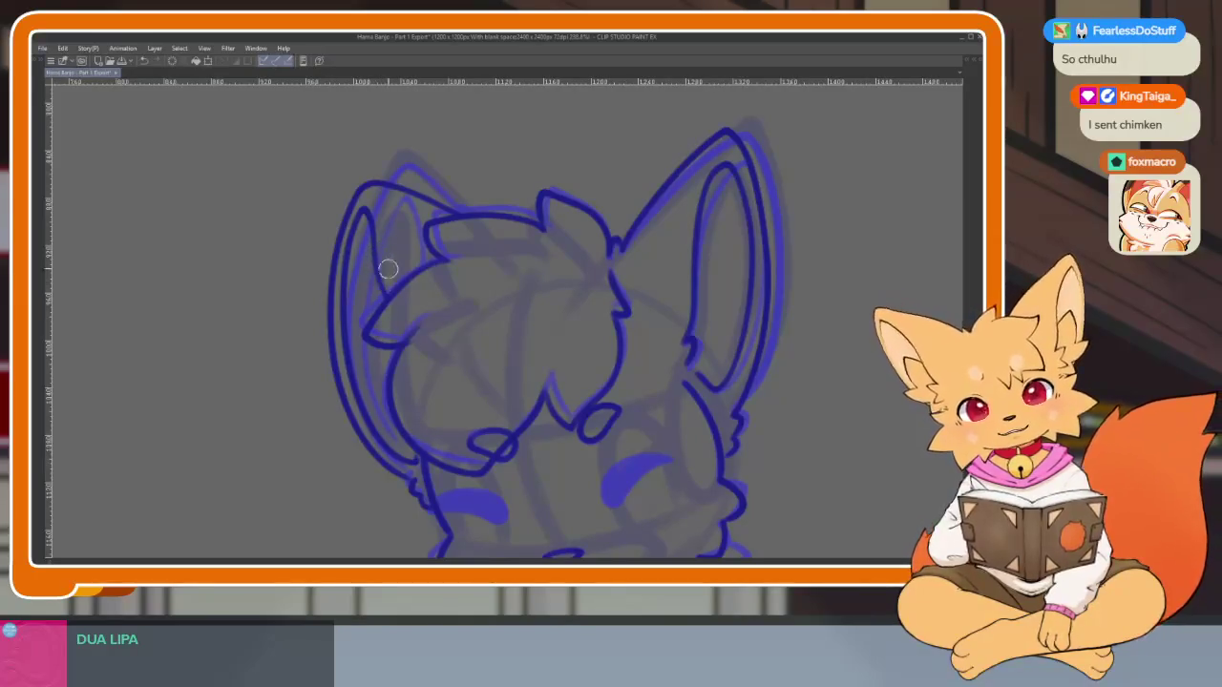
Flip between animation frames to compare the inked left ear with other drawings
scroll(387, 269, down, 3)
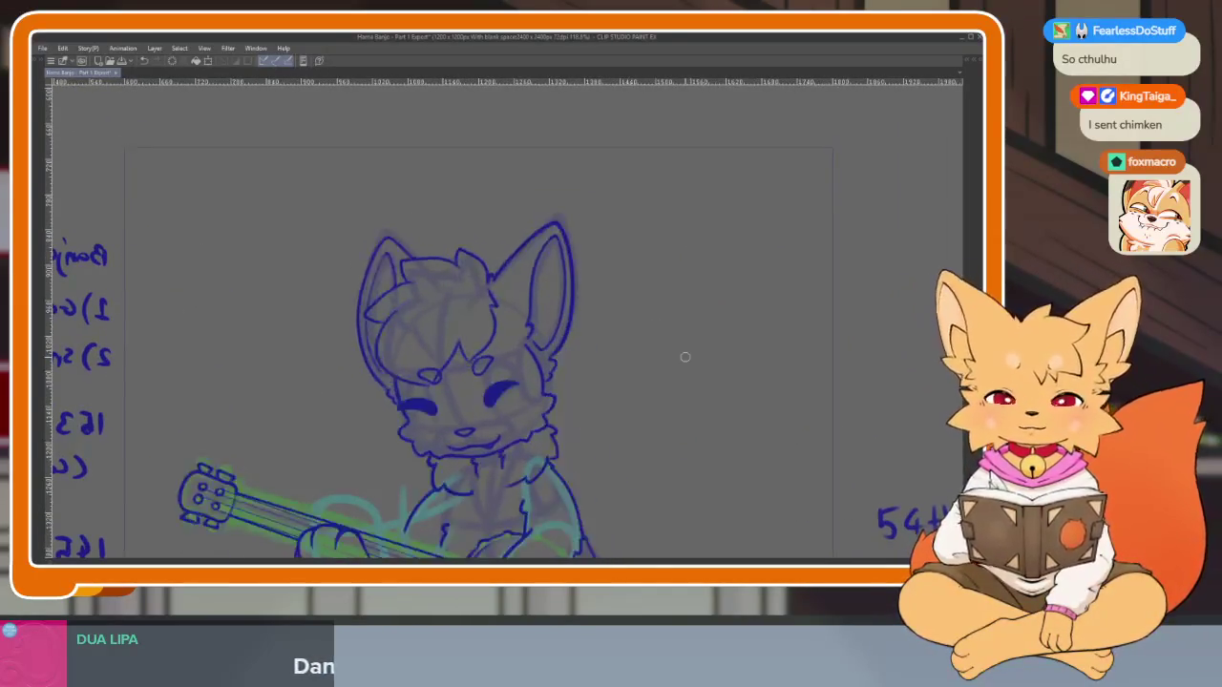
key(Right)
key(Left)
key(Right)
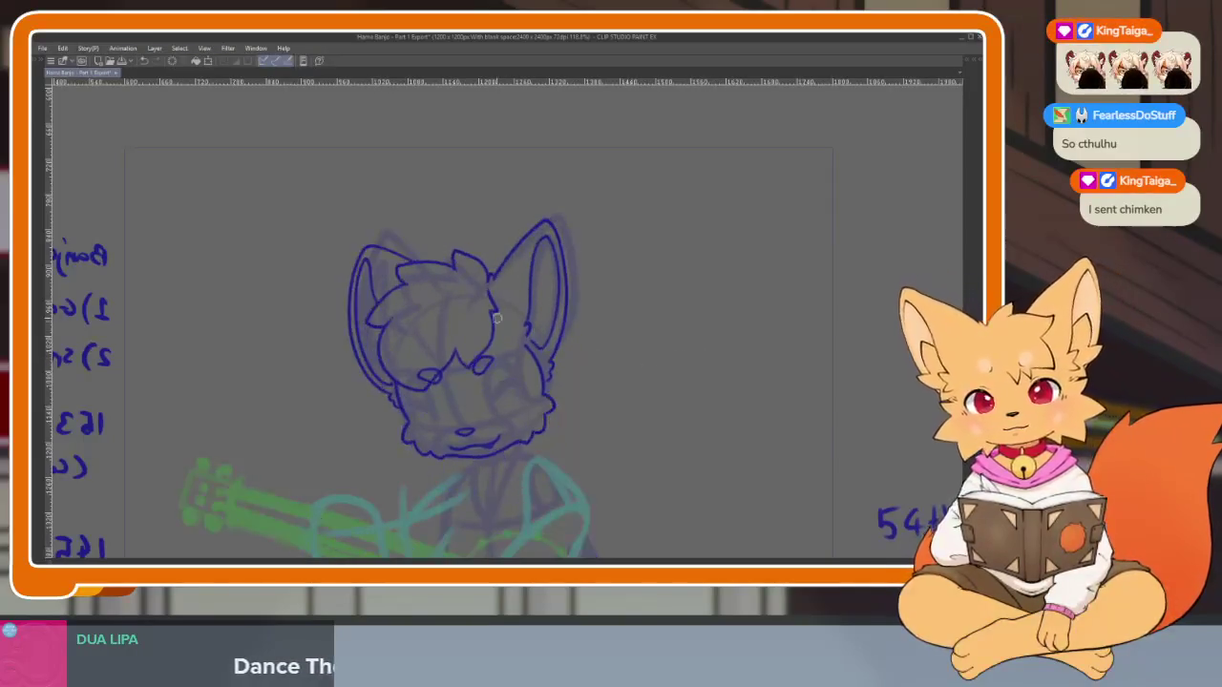
key(Right)
key(Left)
key(Right)
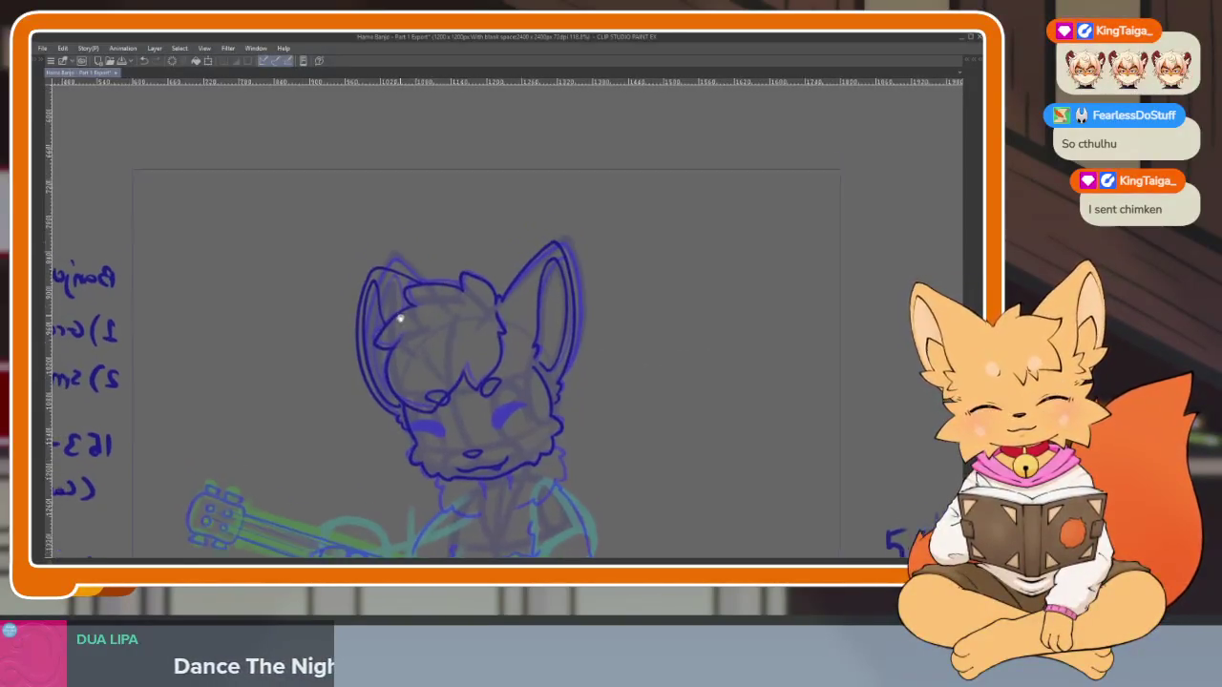
Zoom in and pan across the left ear to check its inked lines
scroll(436, 346, up, 3)
scroll(436, 346, up, 2)
scroll(430, 325, up, 2)
scroll(420, 316, up, 1)
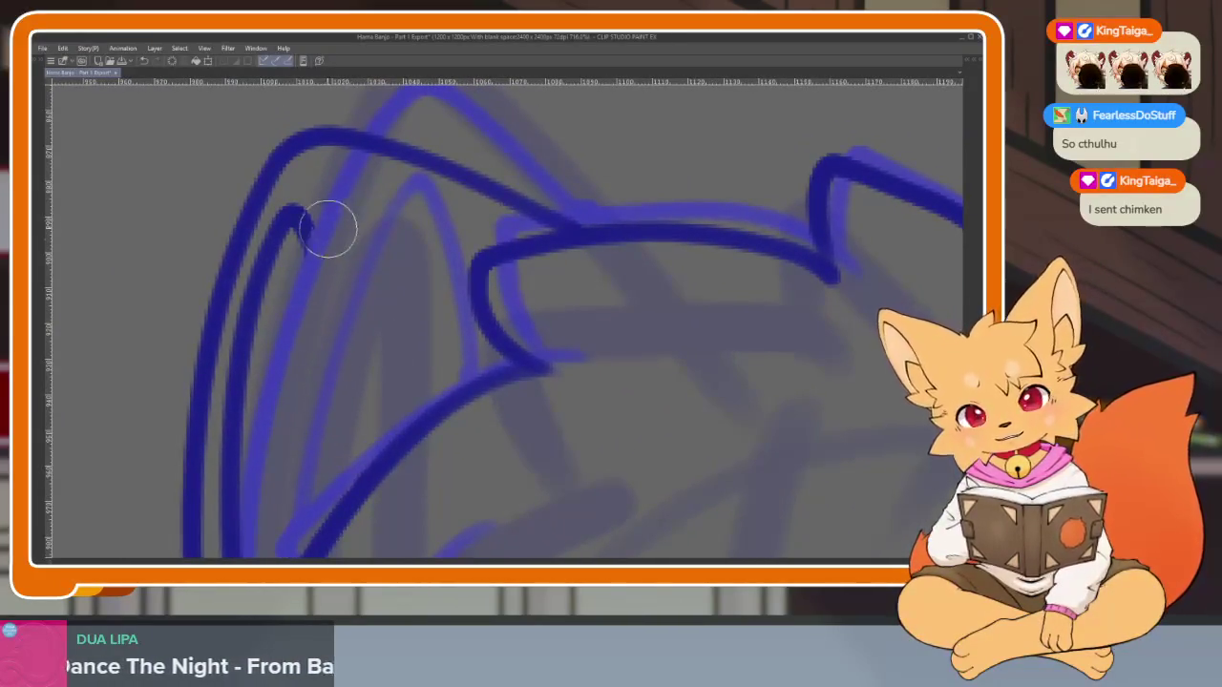
drag(273, 236, 285, 203)
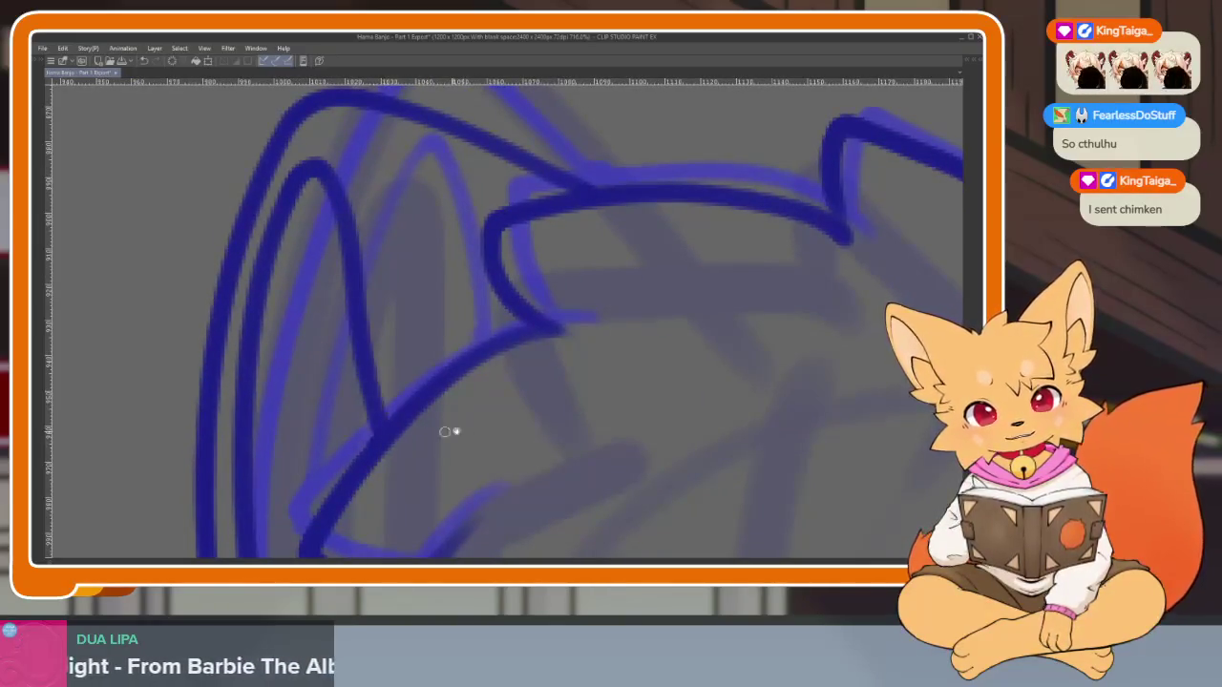
scroll(450, 428, down, 8)
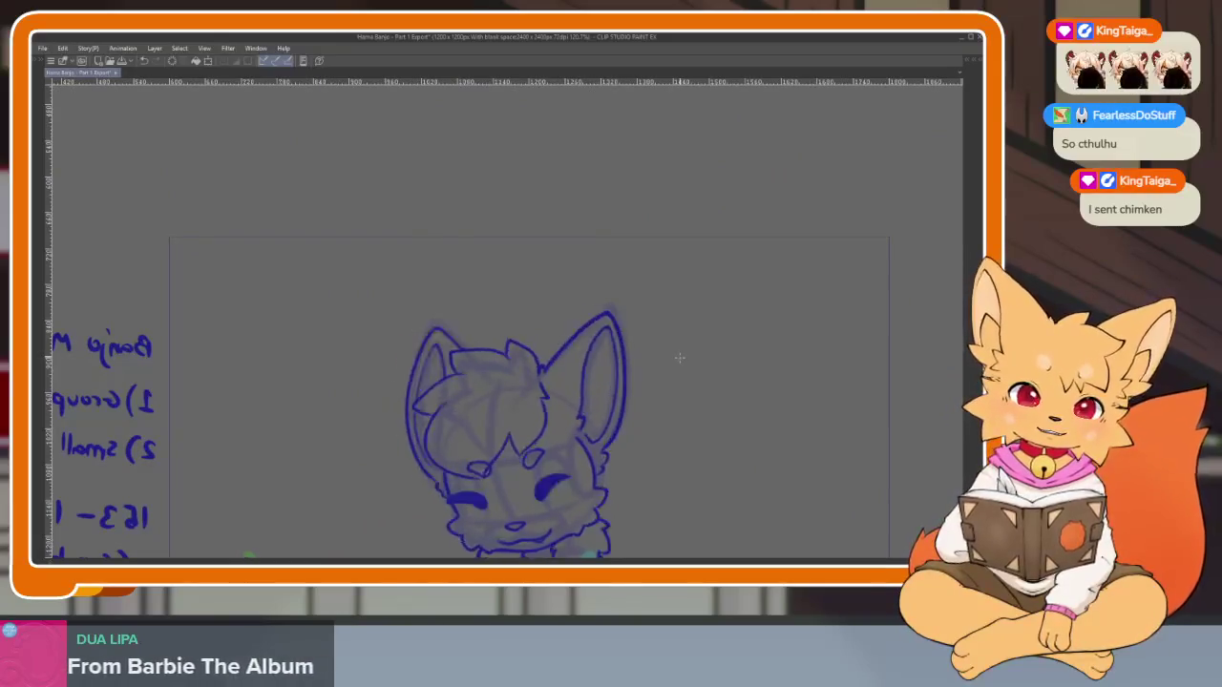
scroll(621, 414, up, 2)
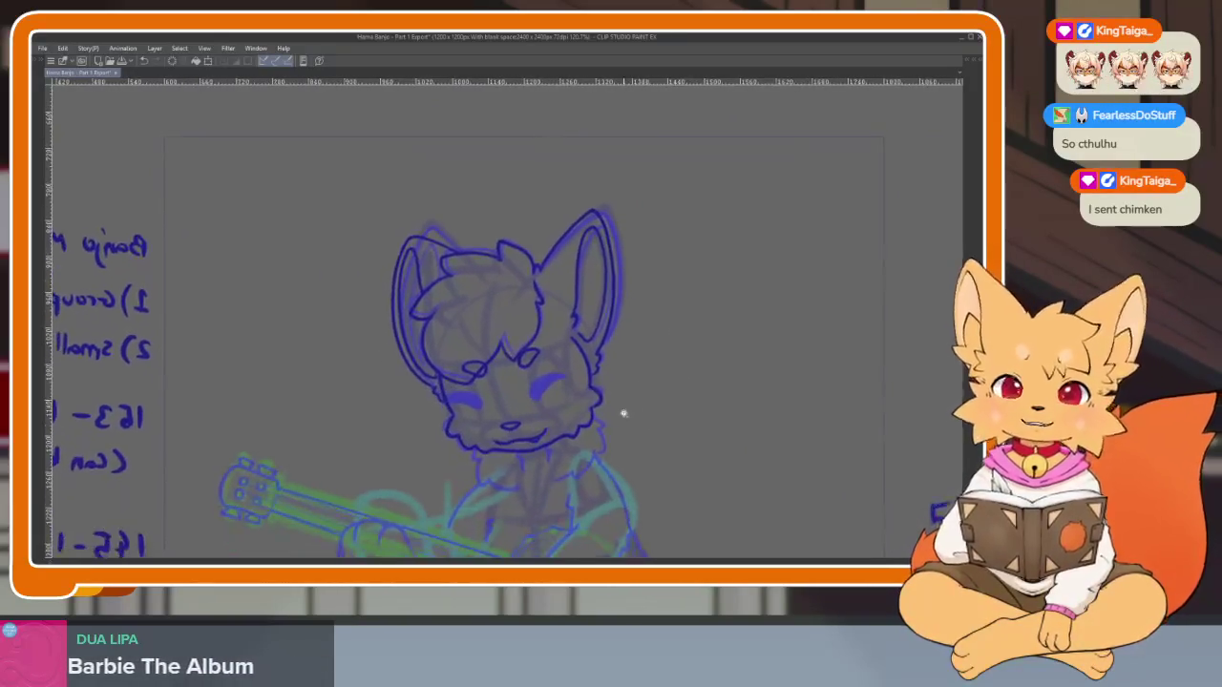
Zoom in and pan the view onto the fox's face and right eye
scroll(622, 447, up, 4)
scroll(562, 457, up, 2)
scroll(586, 445, left, 1)
scroll(611, 423, left, 1)
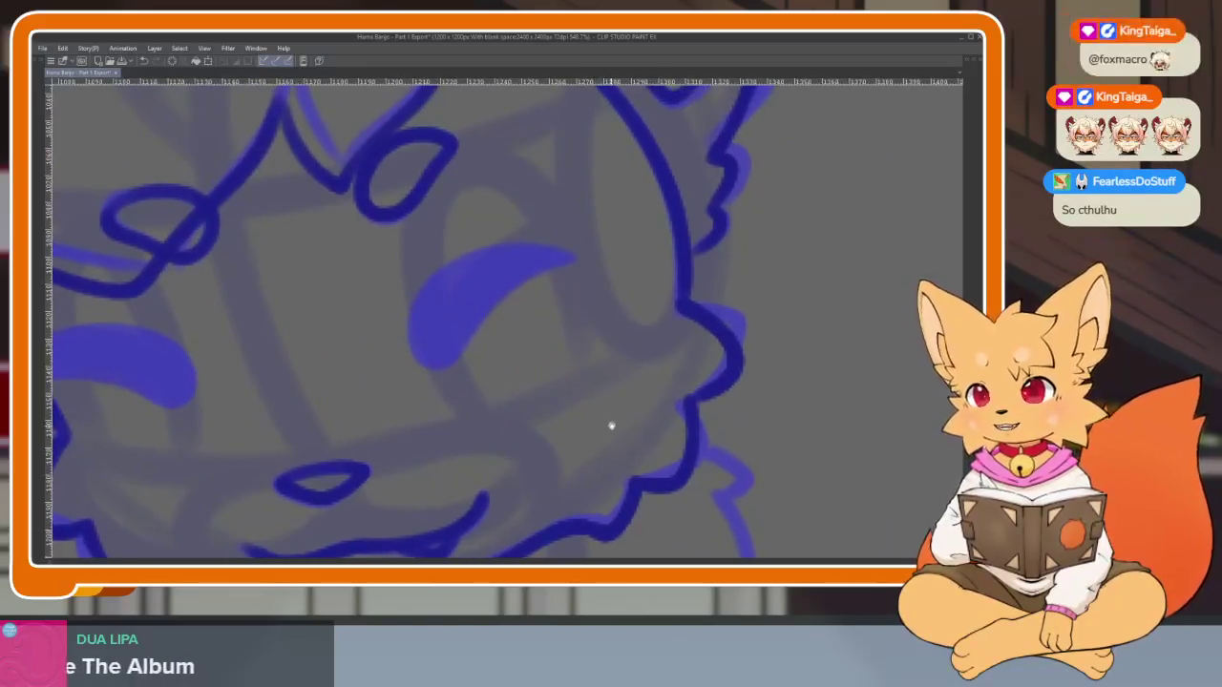
scroll(617, 428, left, 2)
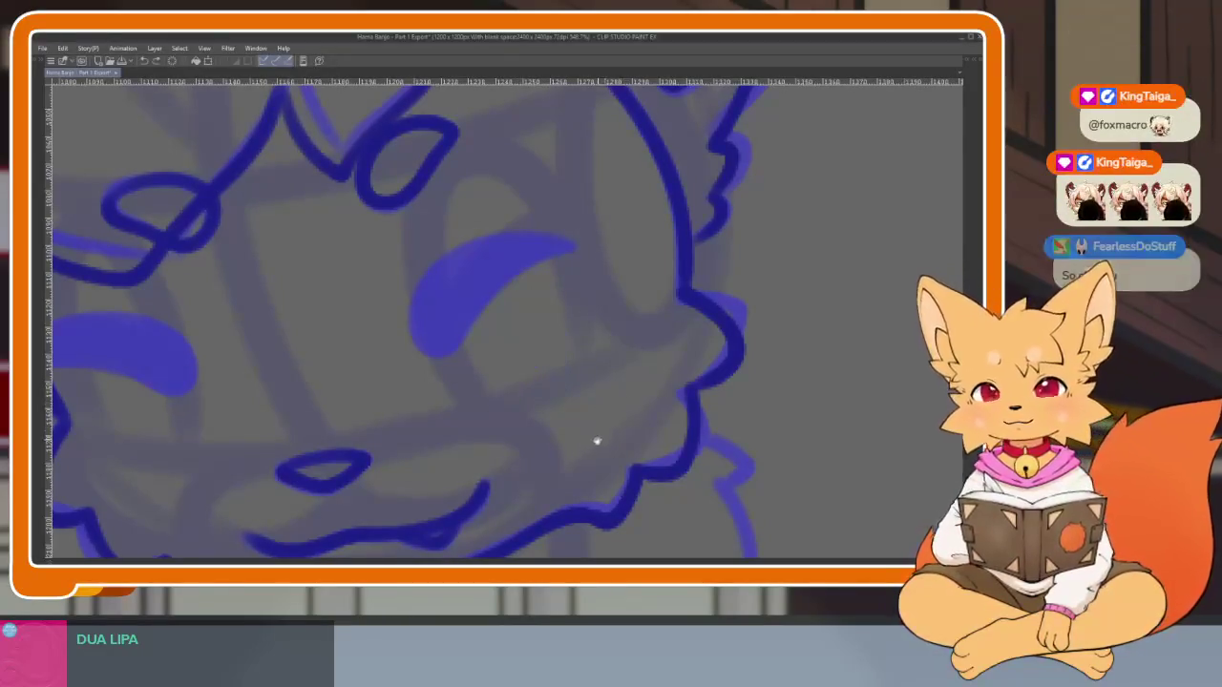
drag(595, 439, 607, 465)
scroll(601, 449, up, 1)
scroll(597, 436, up, 1)
scroll(595, 420, up, 2)
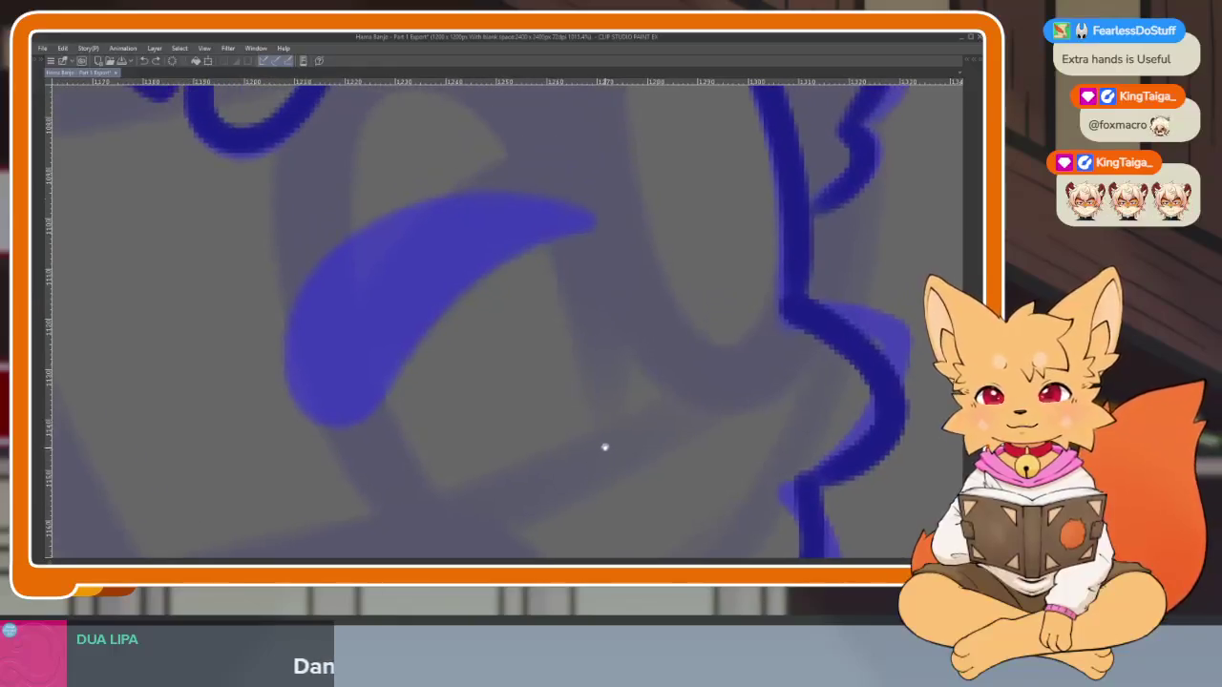
scroll(611, 437, up, 1)
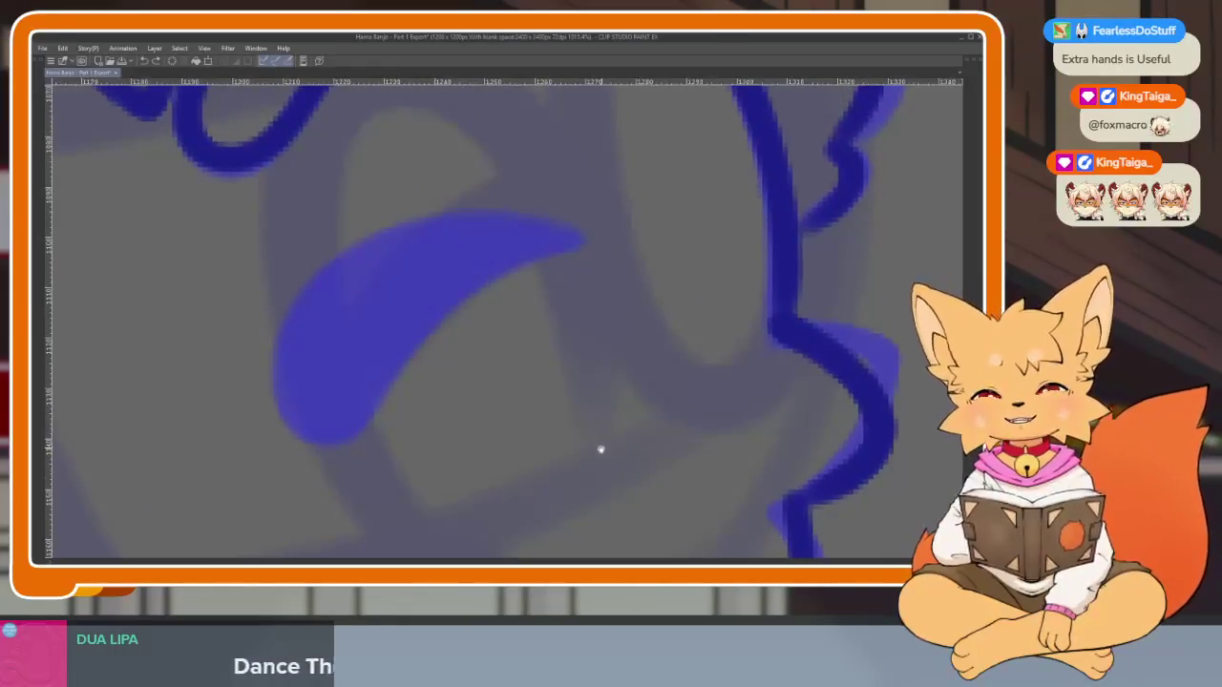
scroll(599, 445, down, 1)
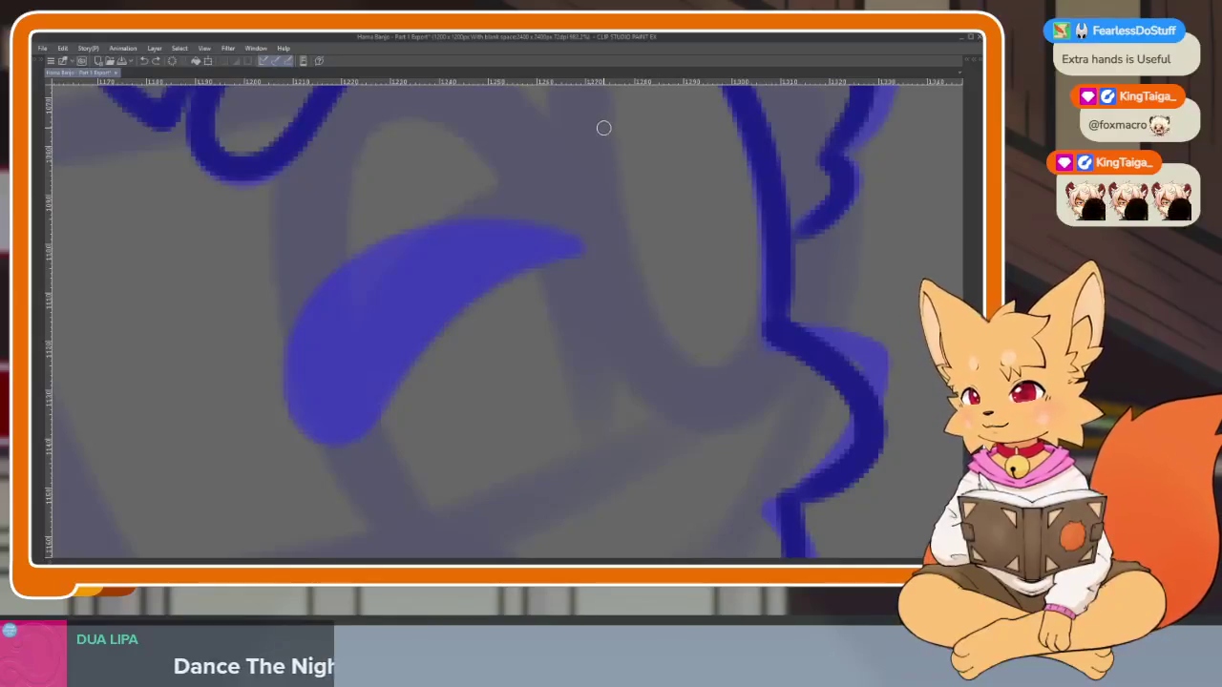
drag(575, 435, 595, 425)
scroll(583, 436, down, 1)
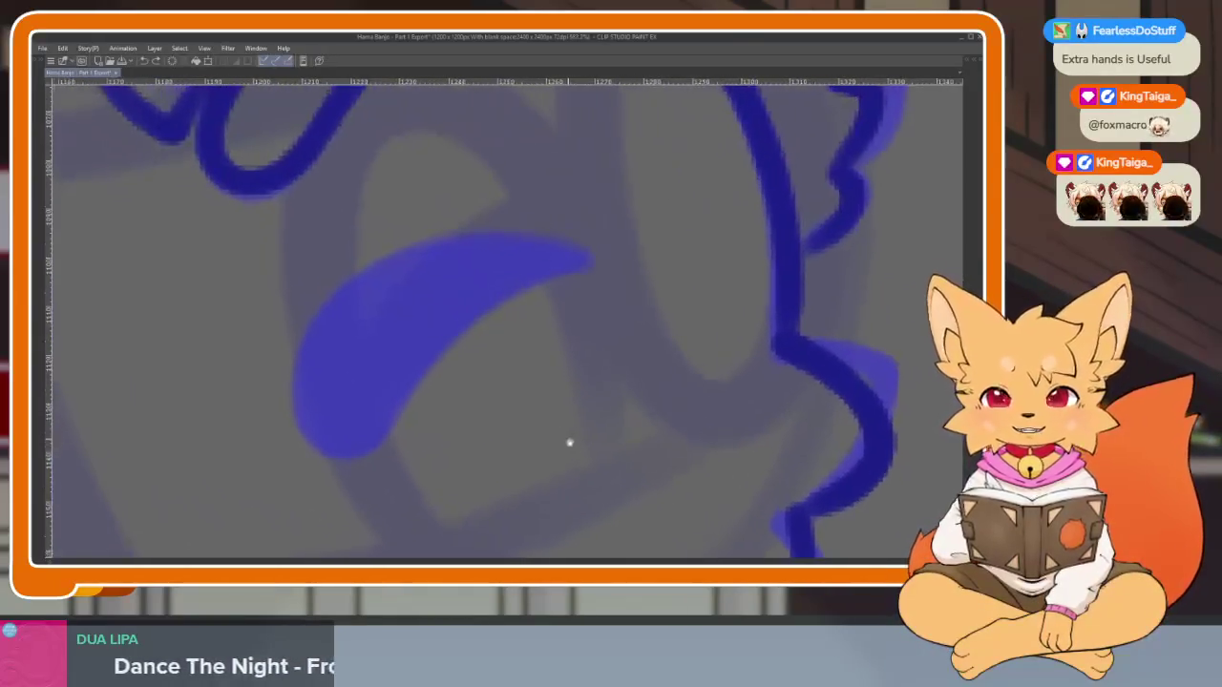
scroll(583, 442, up, 2)
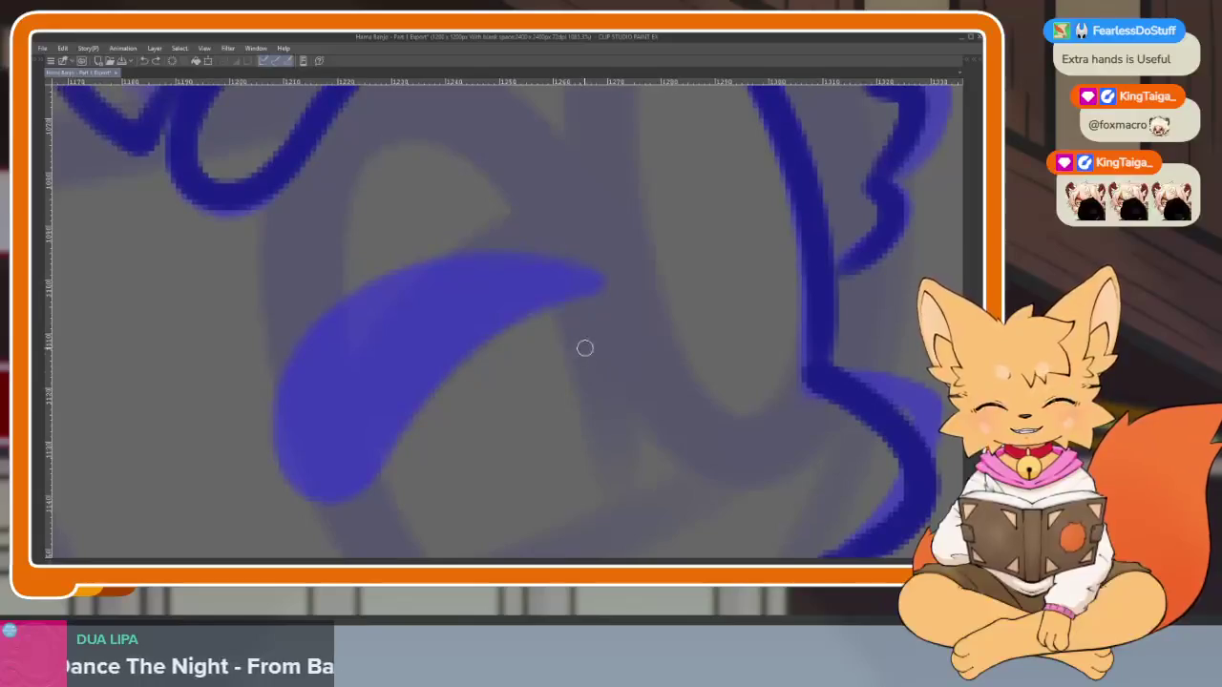
Outline the closed right eye's top and inner edges and fill it solid dark blue
mouse_move(600, 285)
mouse_down()
mouse_move(507, 264)
mouse_move(287, 365)
mouse_move(324, 498)
mouse_move(384, 466)
mouse_up()
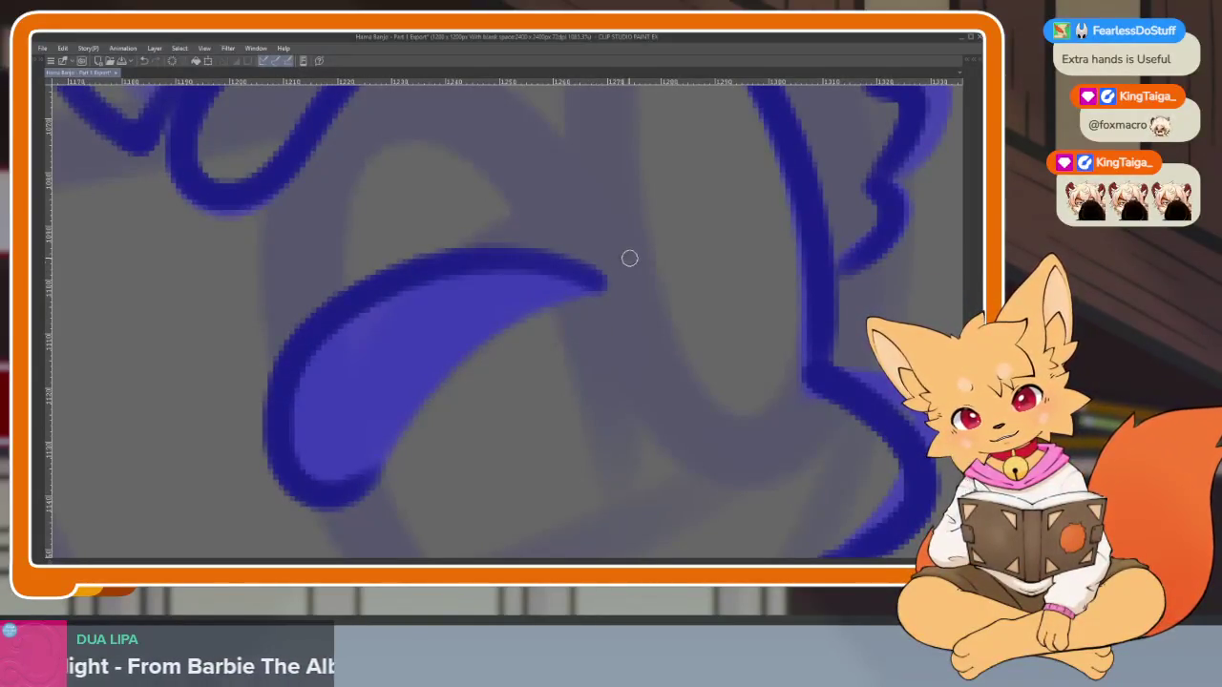
mouse_move(603, 284)
mouse_down()
mouse_move(507, 314)
mouse_move(346, 491)
mouse_up()
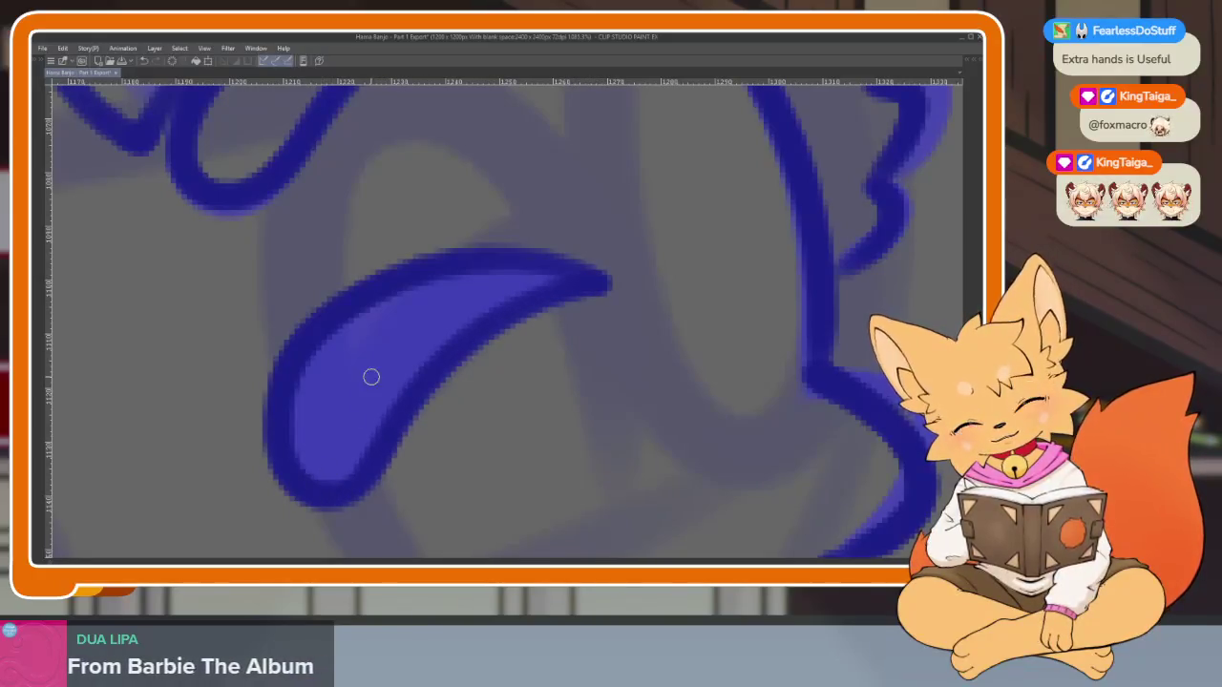
mouse_move(304, 358)
mouse_down()
mouse_move(327, 363)
mouse_move(341, 455)
mouse_move(376, 292)
mouse_move(408, 290)
mouse_move(429, 316)
mouse_move(452, 316)
mouse_move(556, 273)
mouse_up()
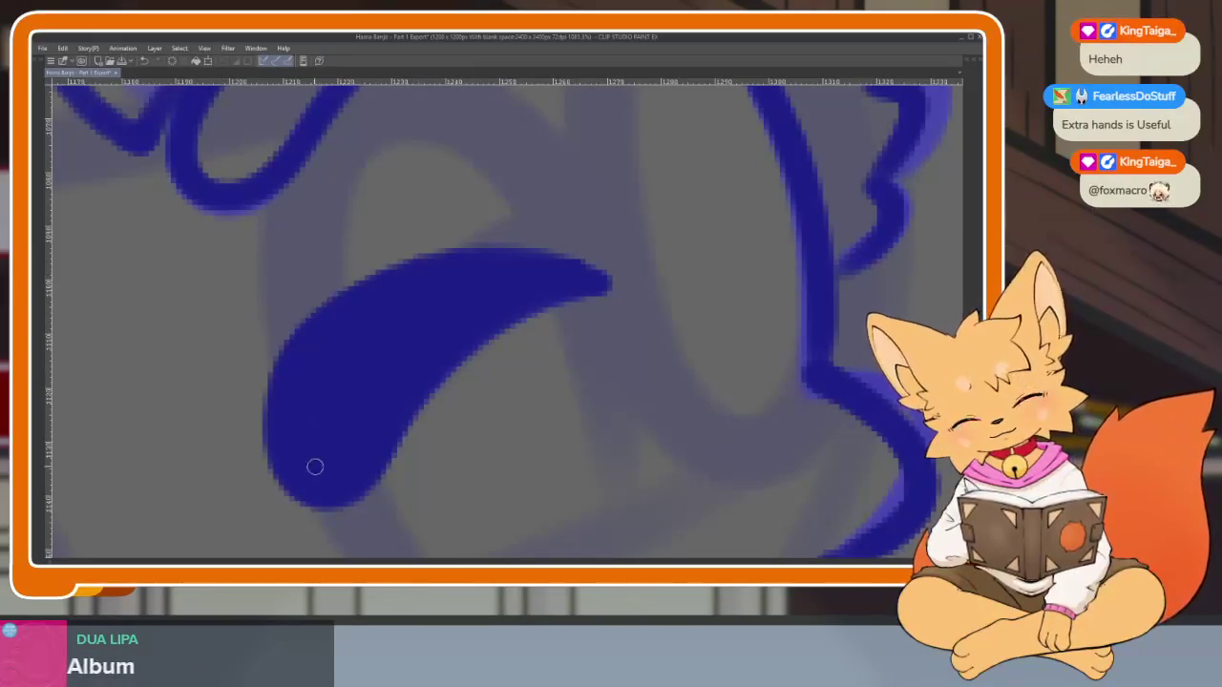
scroll(652, 382, down, 3)
scroll(675, 349, down, 2)
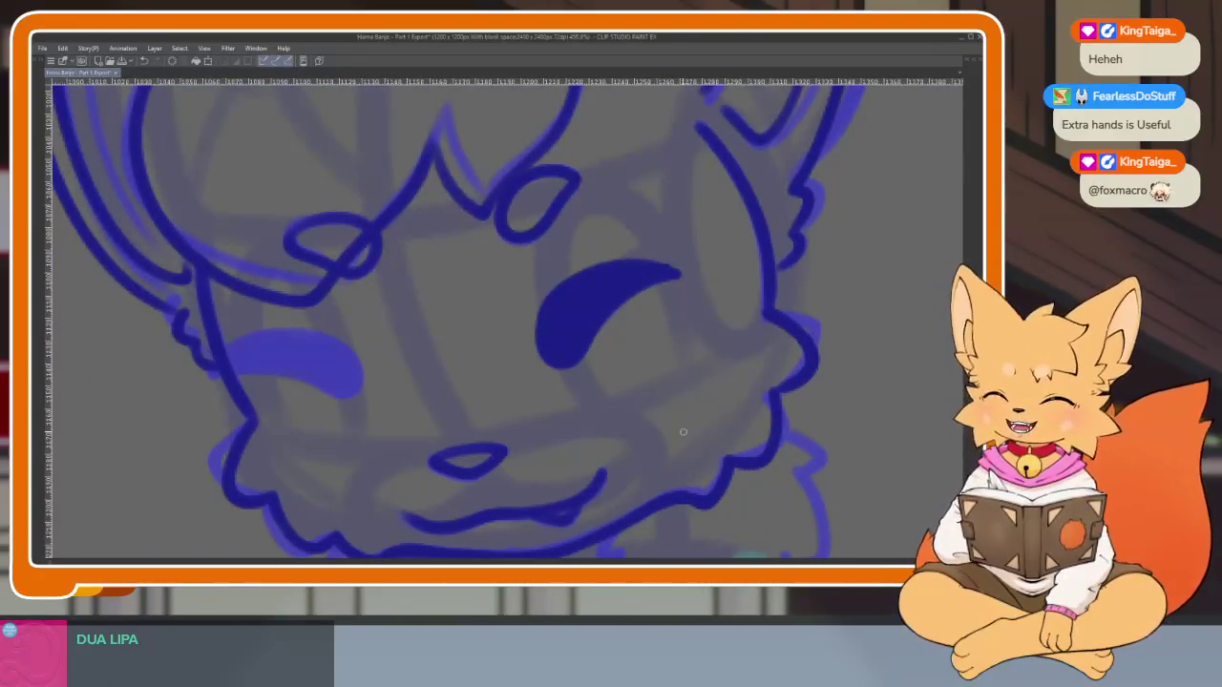
Zoom into the left eye and trace a dark blue stroke over the top of its shape
drag(524, 423, 402, 459)
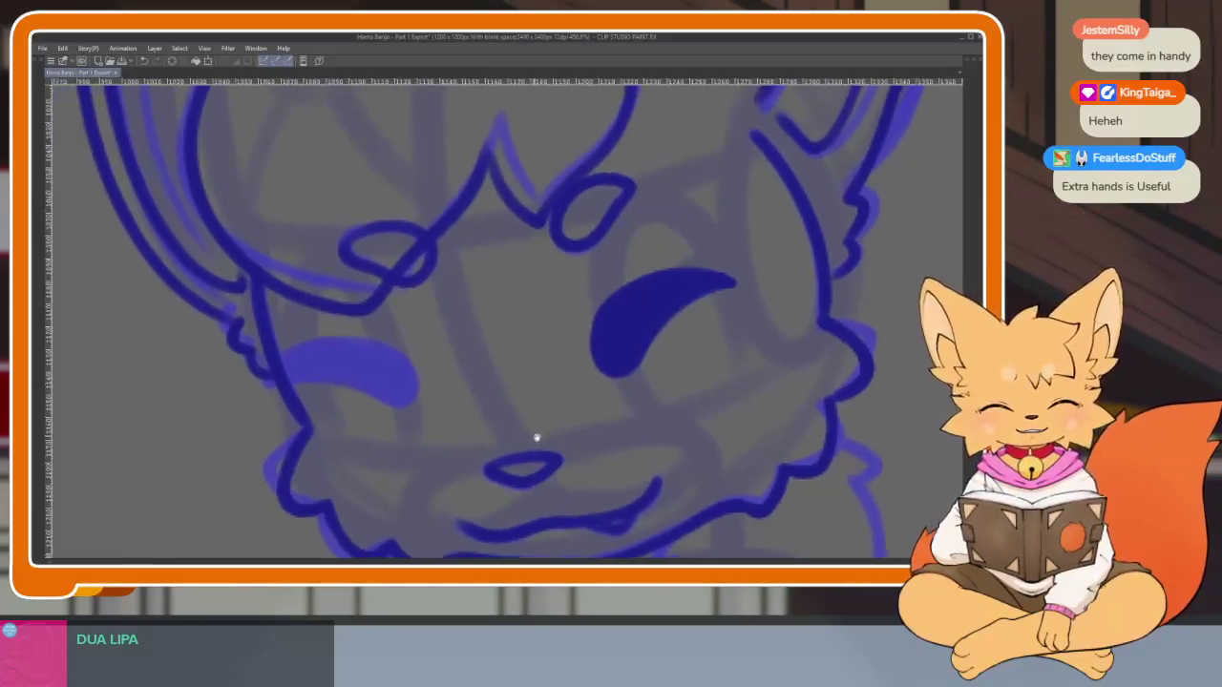
scroll(402, 458, up, 2)
scroll(395, 430, up, 2)
scroll(404, 436, up, 1)
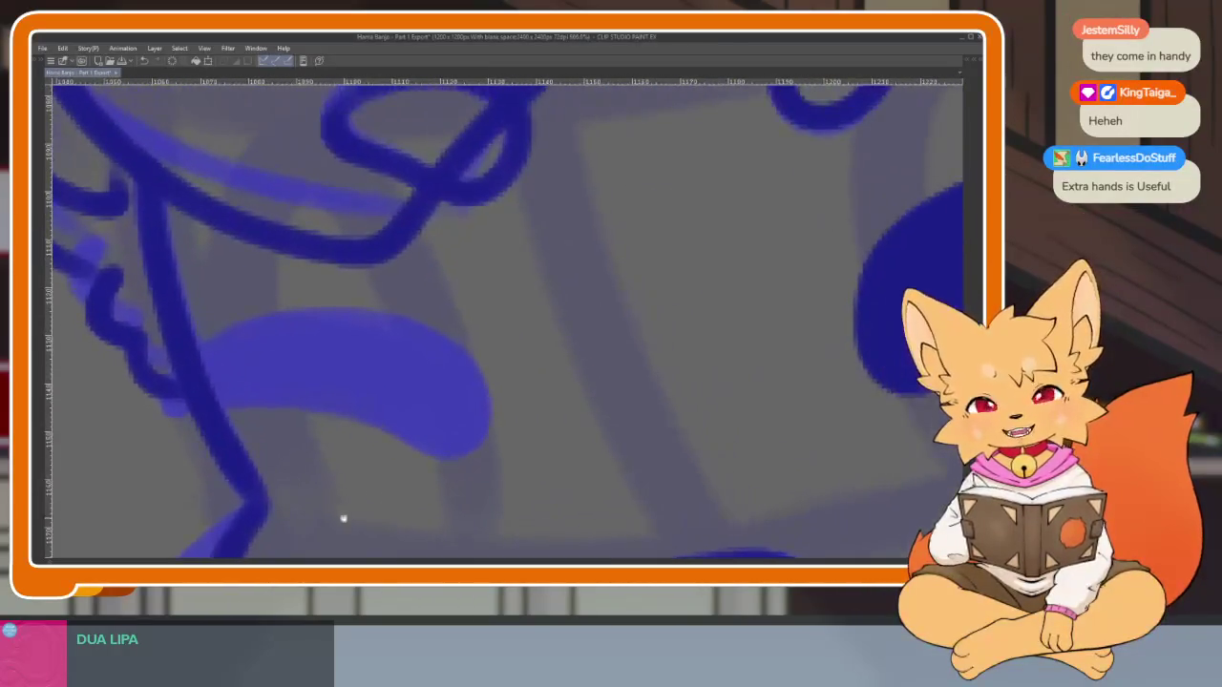
mouse_move(178, 389)
mouse_down()
mouse_move(300, 319)
mouse_move(439, 340)
mouse_move(469, 448)
mouse_move(407, 449)
mouse_move(281, 401)
mouse_move(175, 401)
mouse_move(436, 444)
mouse_move(352, 341)
mouse_move(358, 358)
mouse_move(324, 352)
mouse_up()
scroll(325, 352, down, 5)
scroll(684, 383, up, 2)
scroll(684, 383, up, 2)
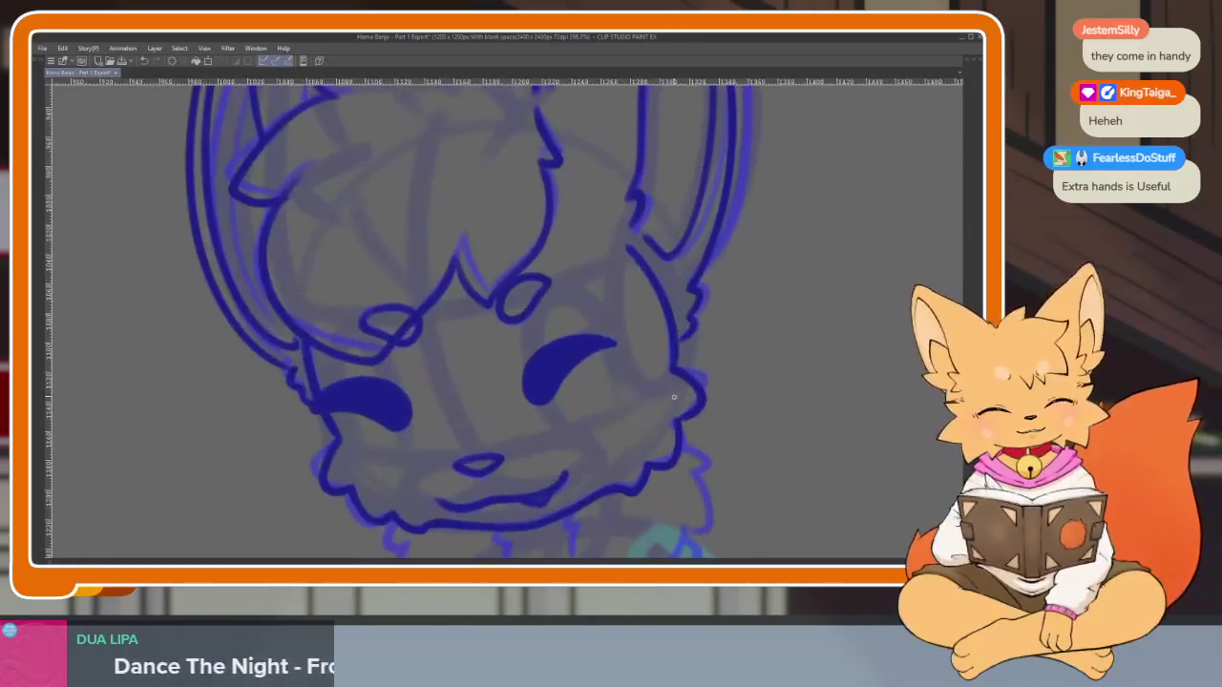
scroll(685, 384, up, 1)
scroll(684, 383, up, 1)
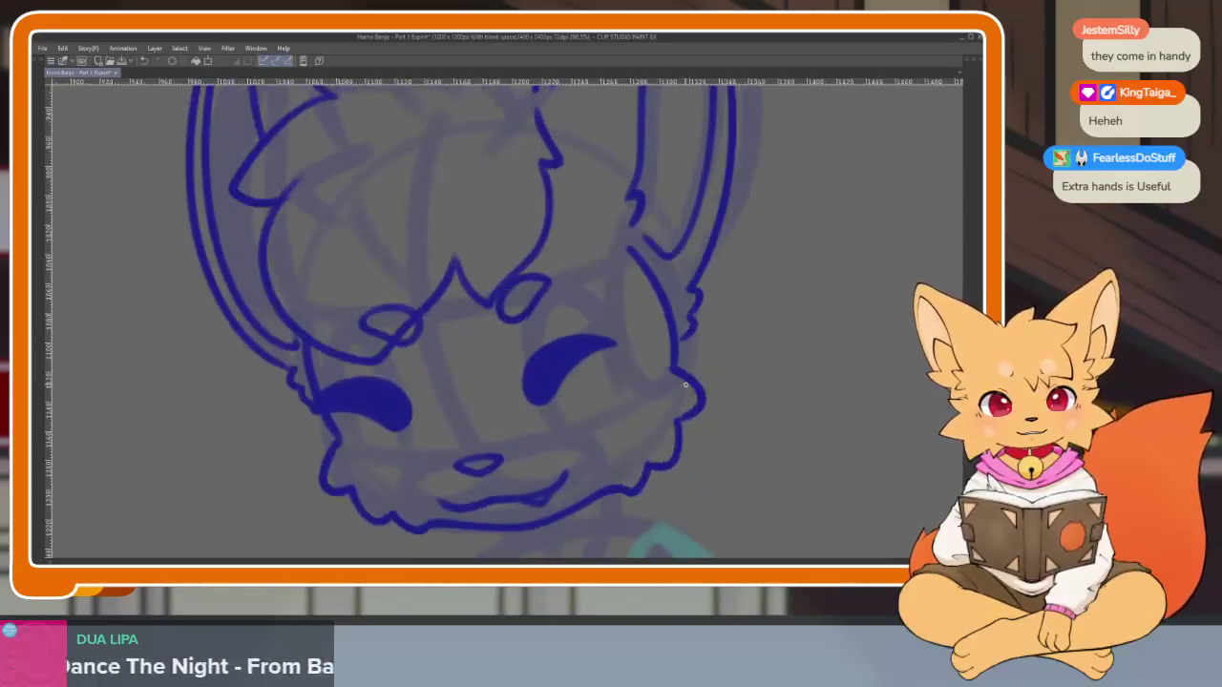
scroll(608, 386, up, 2)
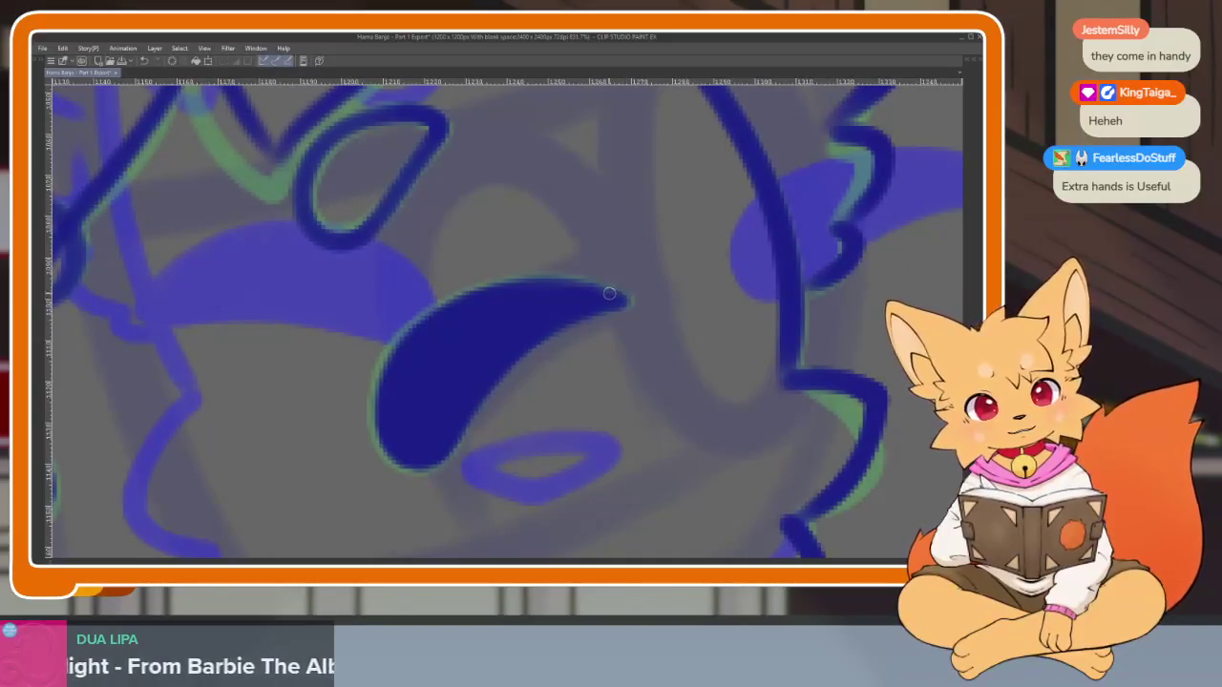
Smooth the eye's upper-left and lower-left edges over the green outline, removing a stray dot
mouse_move(521, 281)
mouse_down()
mouse_move(439, 304)
mouse_move(383, 368)
mouse_up()
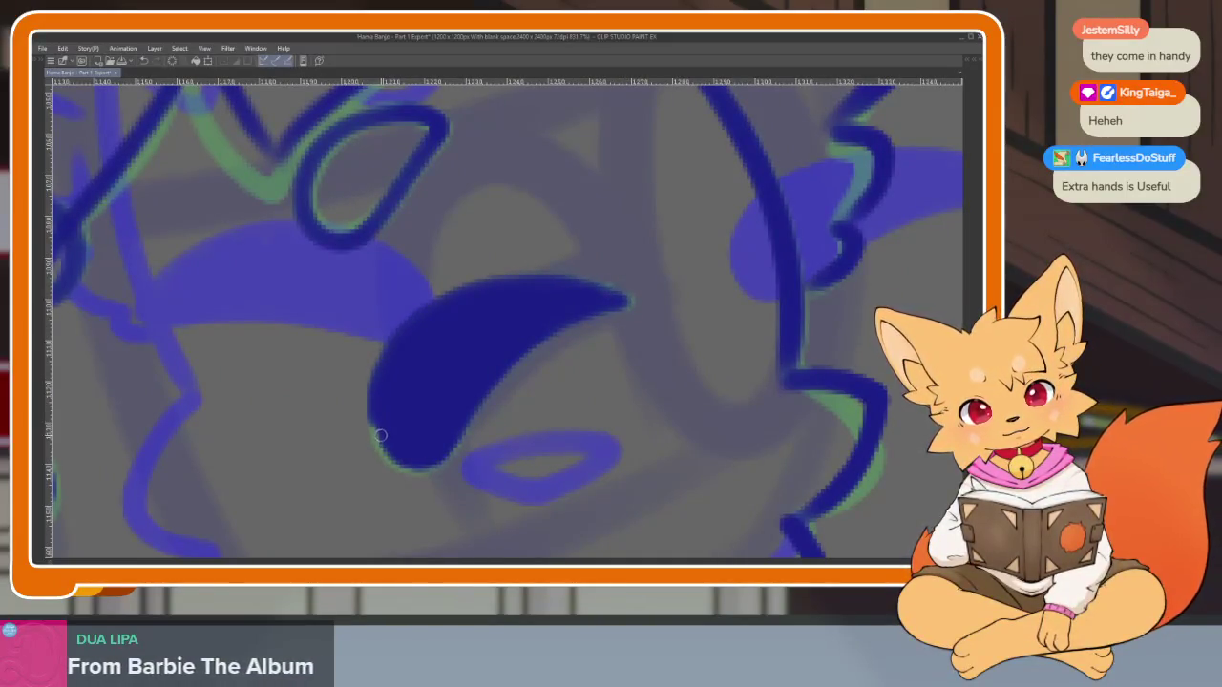
drag(380, 435, 417, 464)
mouse_move(501, 427)
mouse_down()
mouse_move(510, 463)
mouse_move(775, 411)
mouse_up()
scroll(434, 448, up, 1)
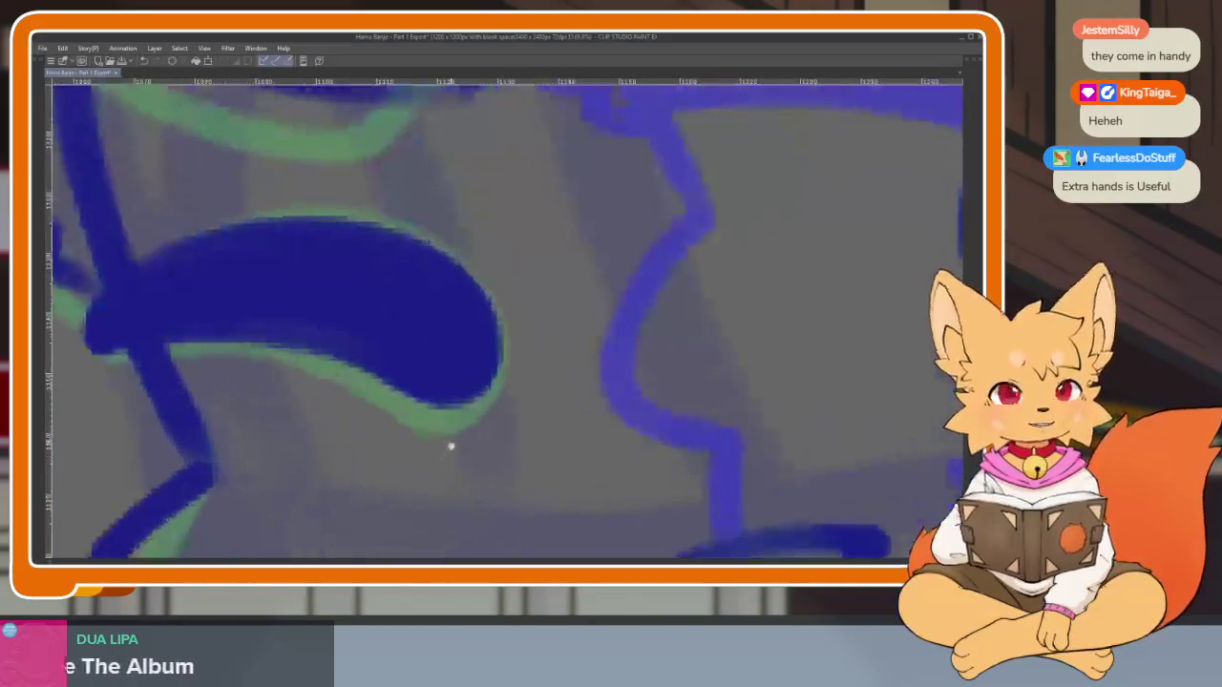
scroll(449, 445, up, 1)
scroll(505, 459, up, 1)
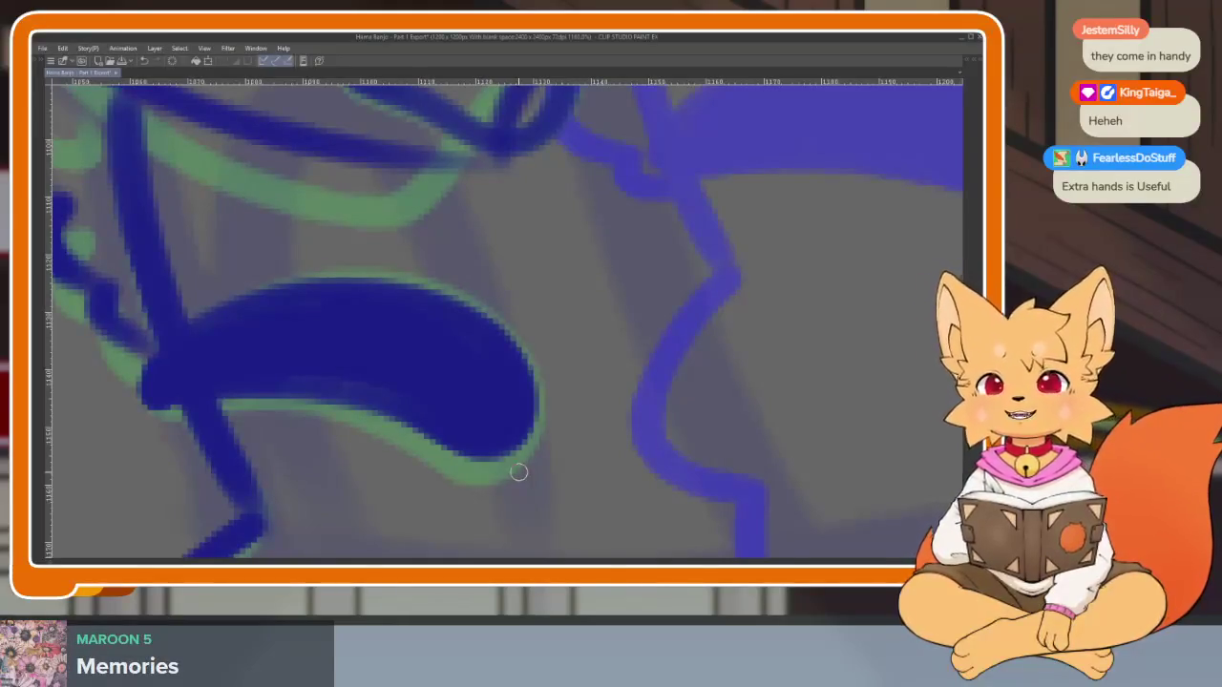
key(ctrl+z)
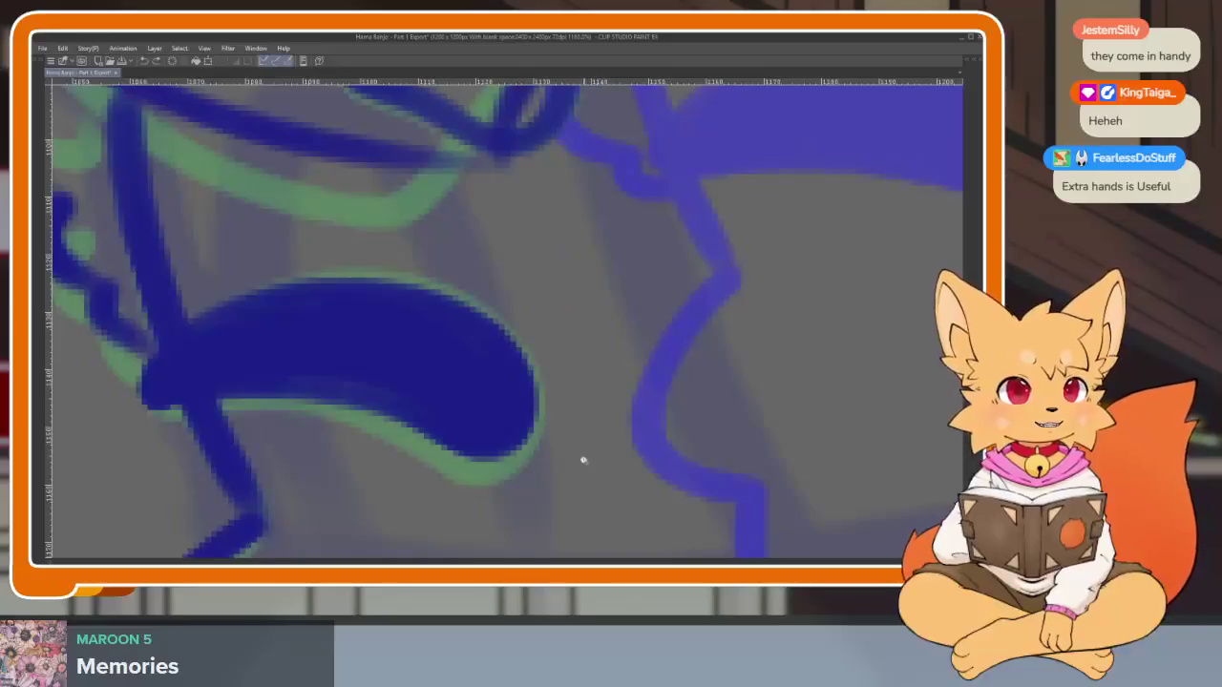
Cover the green outline along the eye's lower edge with a long stroke, undoing the last mark
scroll(566, 464, up, 3)
scroll(558, 454, down, 2)
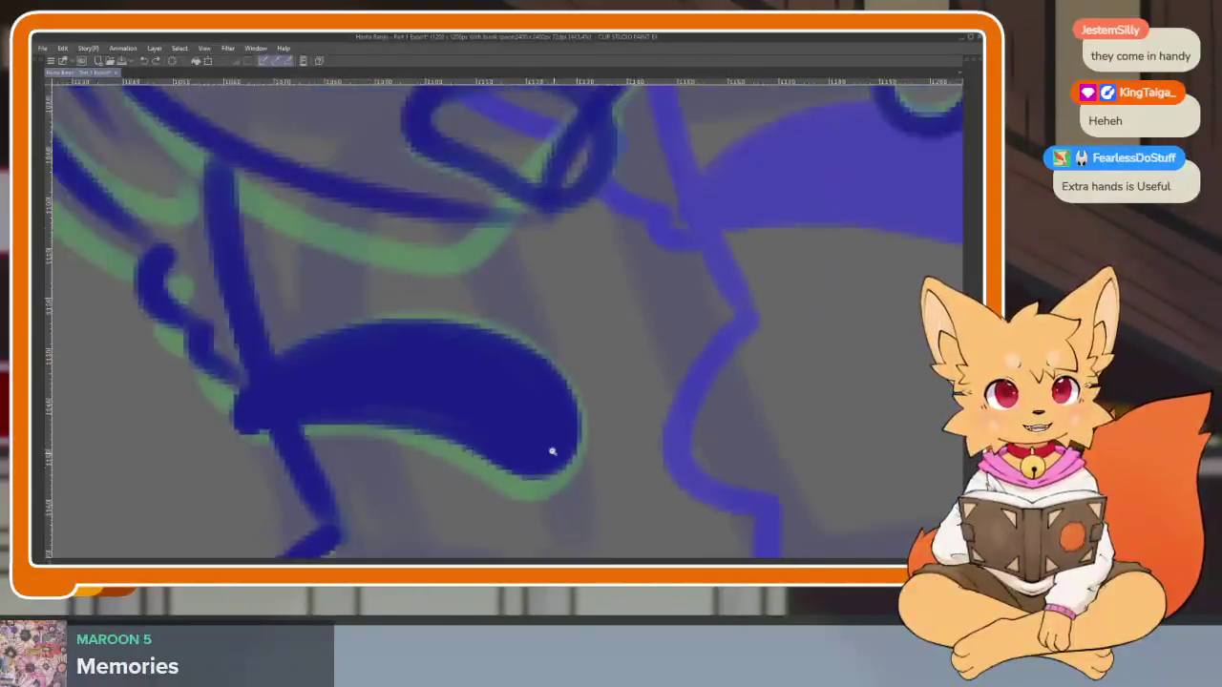
scroll(560, 455, up, 3)
scroll(630, 441, down, 2)
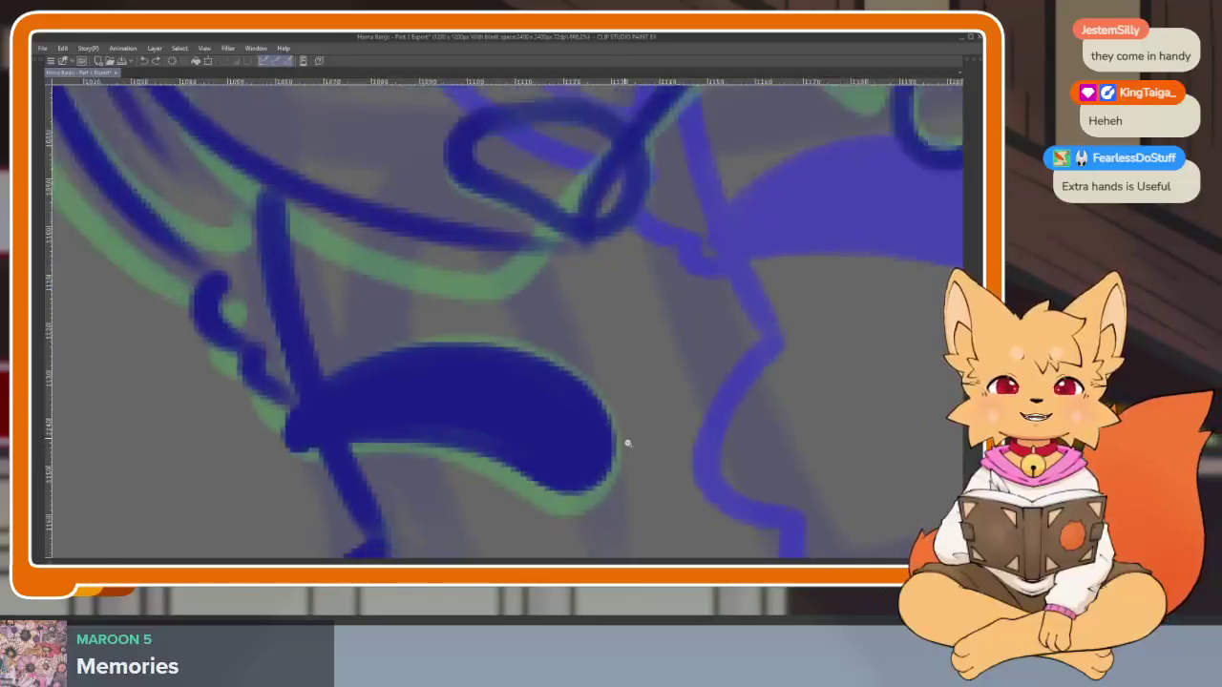
scroll(620, 445, up, 2)
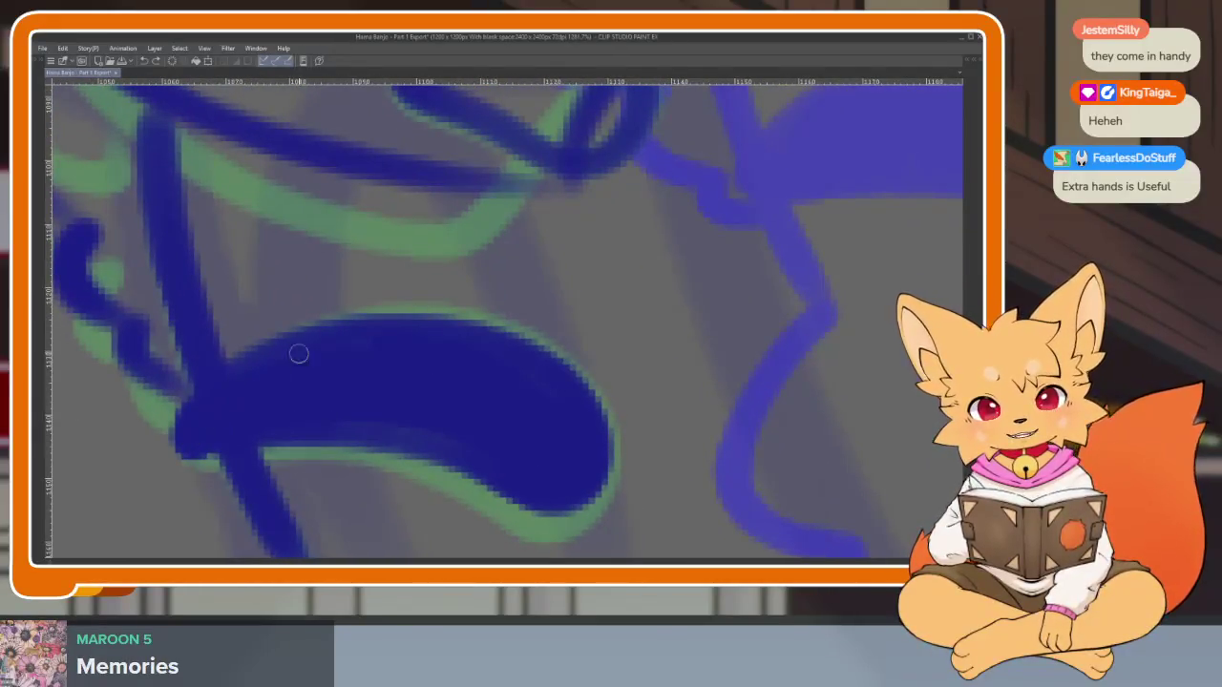
scroll(567, 417, down, 2)
scroll(566, 422, up, 2)
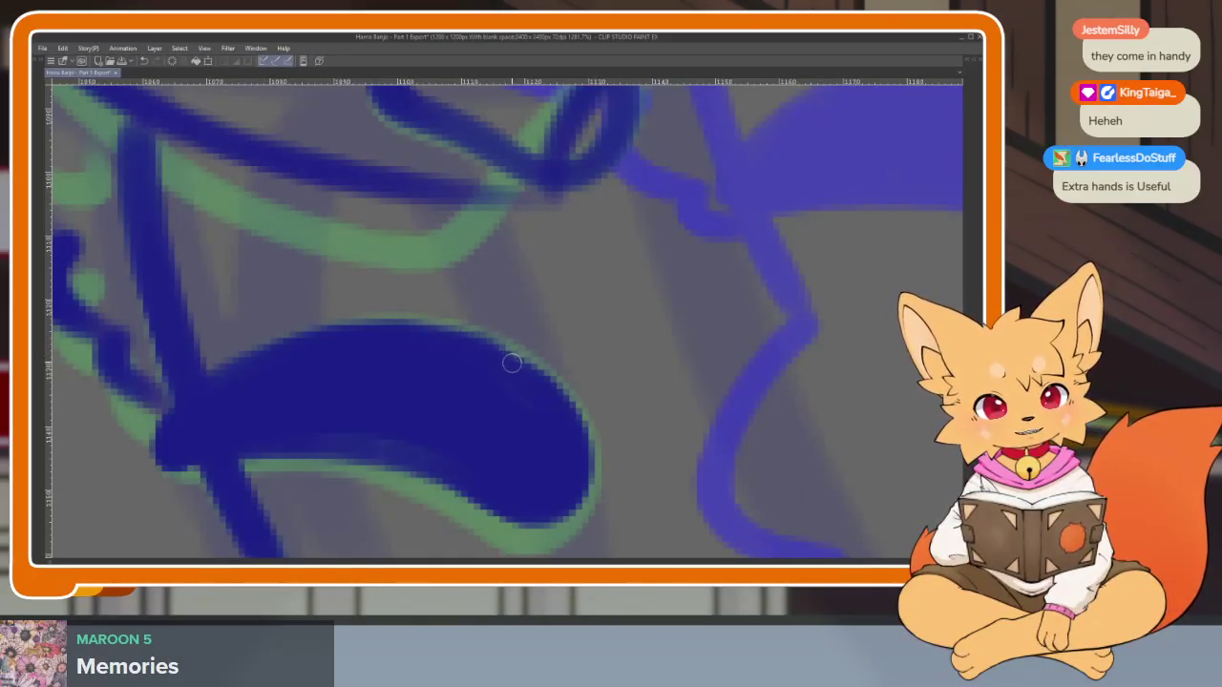
scroll(580, 449, down, 1)
drag(583, 421, 153, 420)
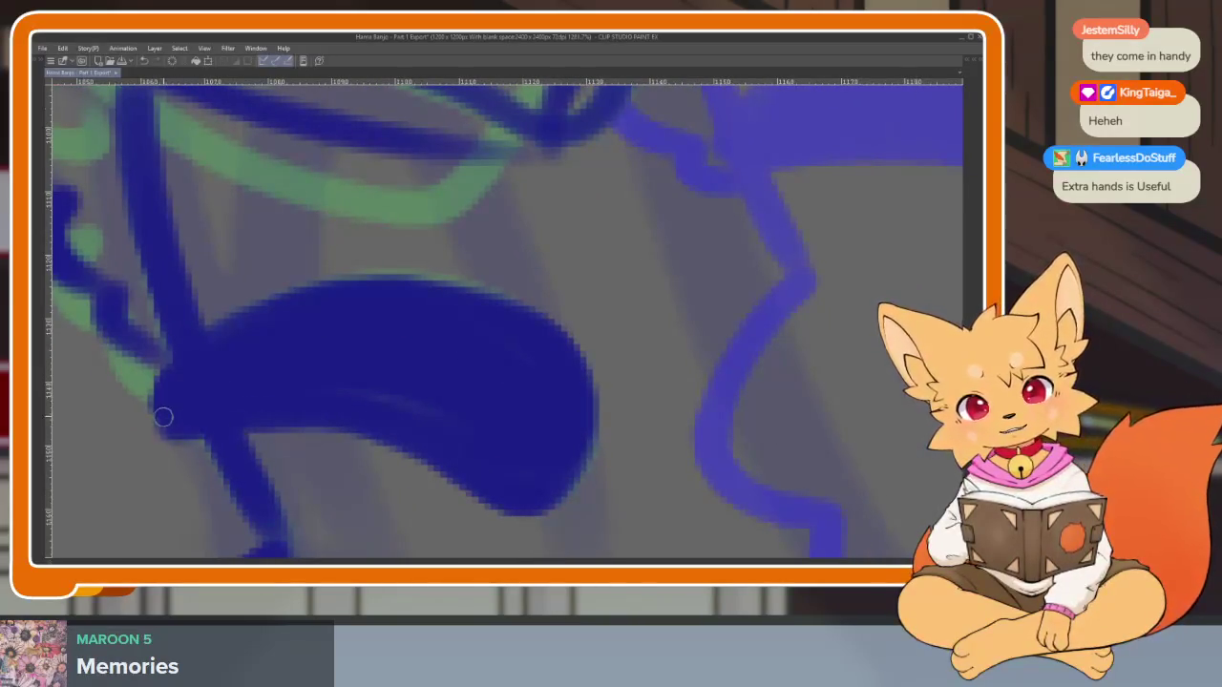
scroll(625, 436, down, 5)
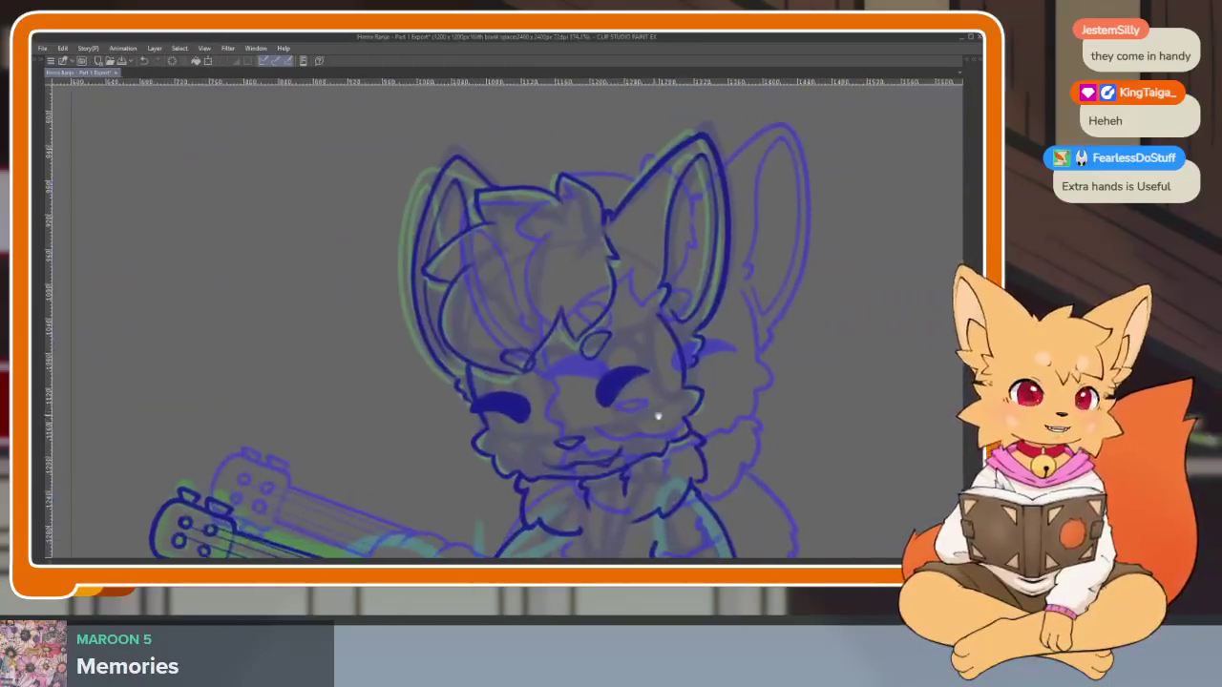
scroll(630, 434, up, 2)
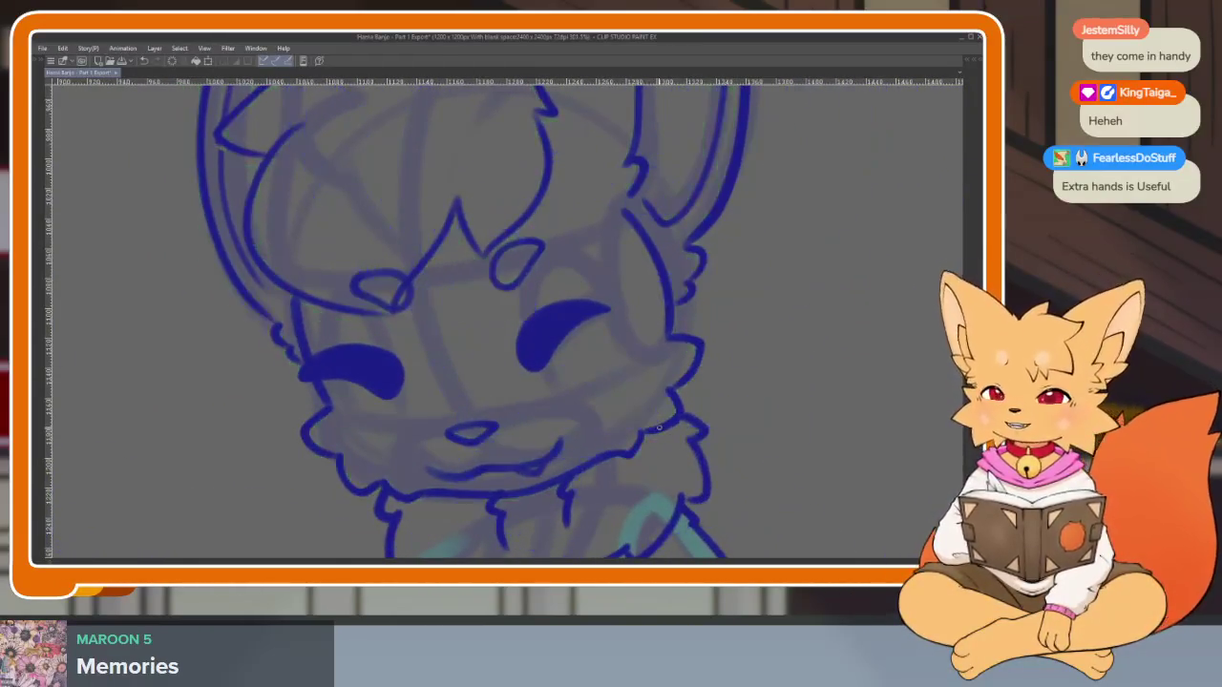
key(ctrl+z)
key(ctrl+z)
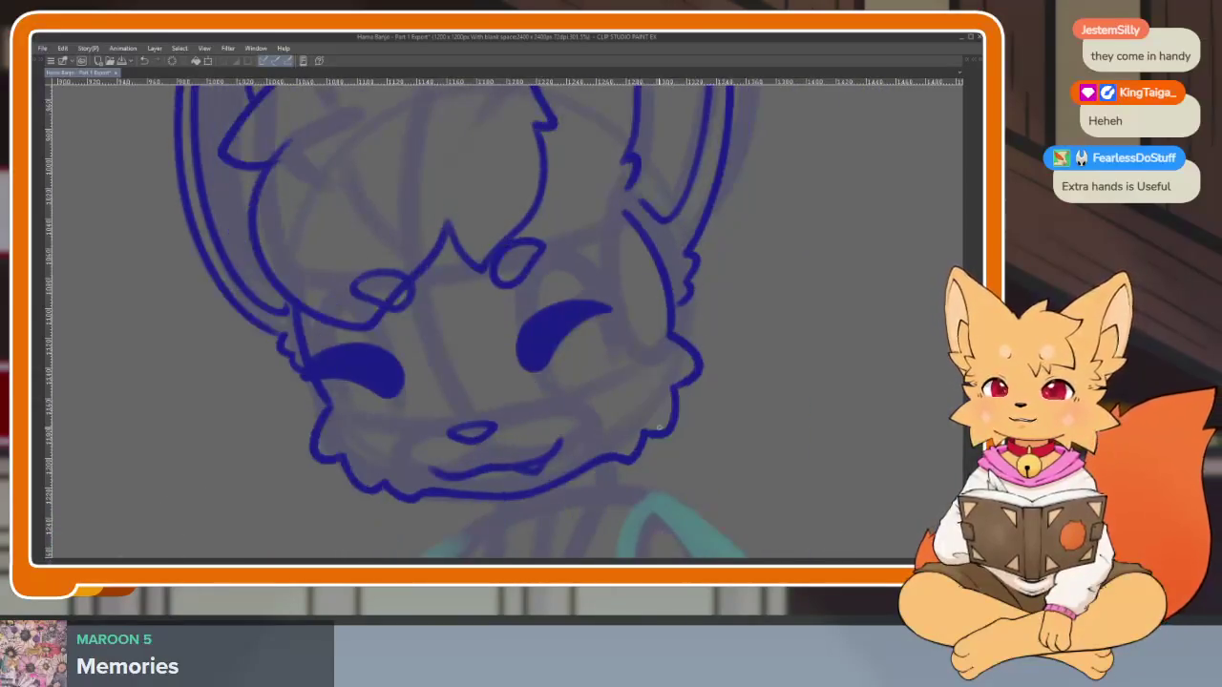
Zoom out and back in to review the tidied eye edges
scroll(659, 428, down, 1)
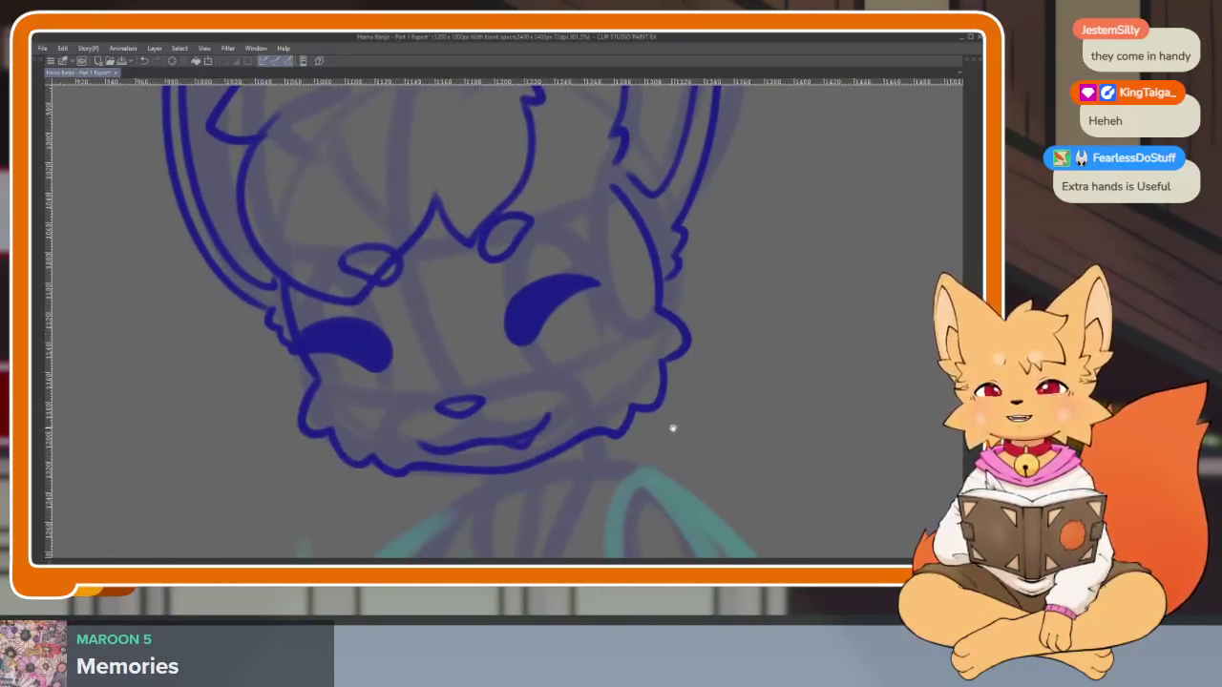
scroll(718, 378, down, 2)
scroll(674, 420, down, 2)
scroll(678, 409, up, 2)
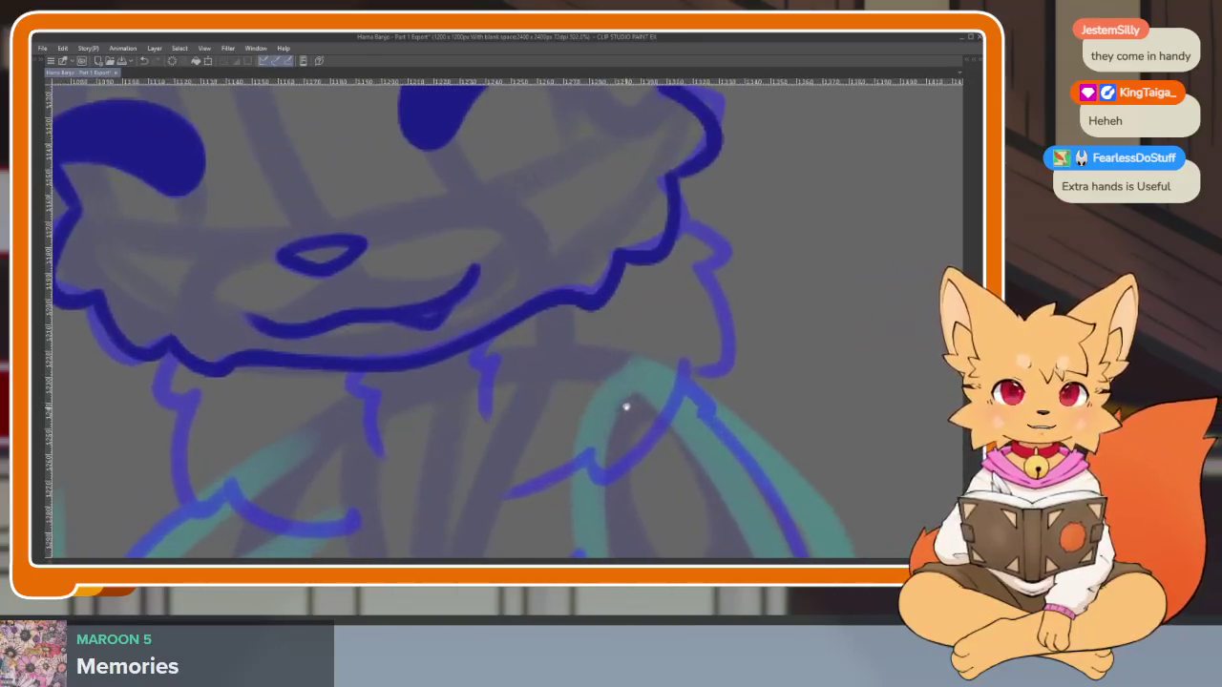
scroll(625, 406, up, 1)
scroll(726, 411, down, 3)
scroll(621, 417, up, 1)
scroll(585, 420, up, 2)
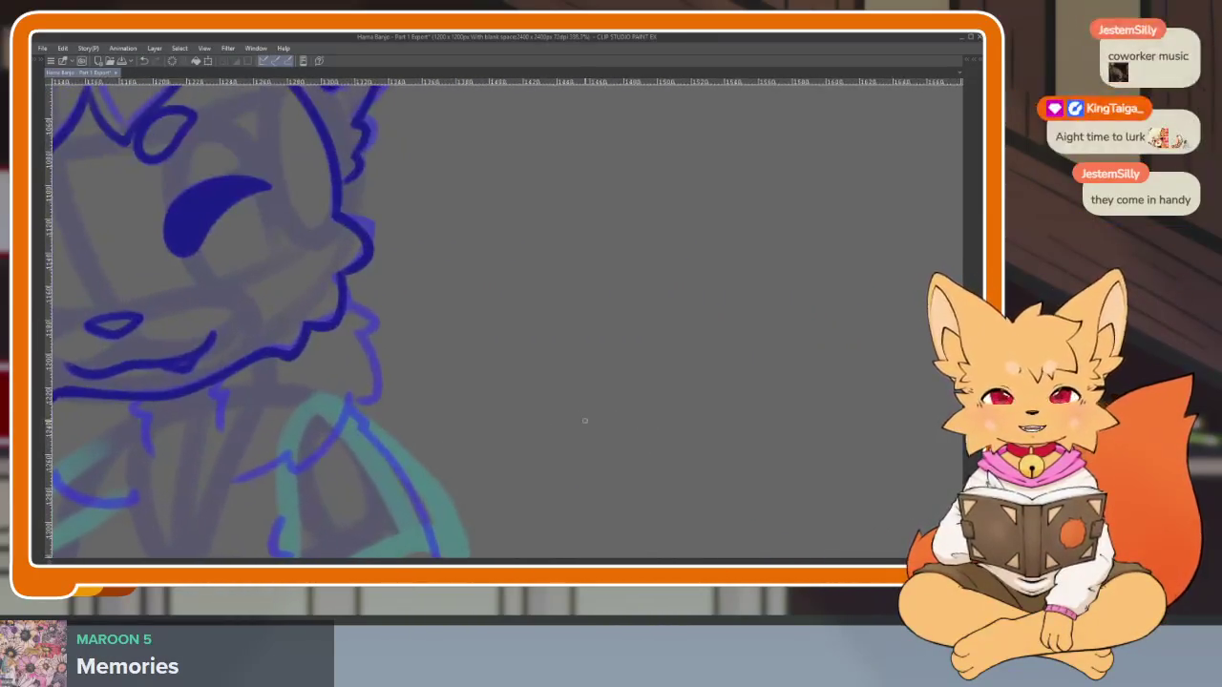
Draw a rectangle beside the fox with peg circles below it
mouse_move(496, 336)
mouse_down()
mouse_move(490, 437)
mouse_move(731, 442)
mouse_move(750, 327)
mouse_move(500, 331)
mouse_up()
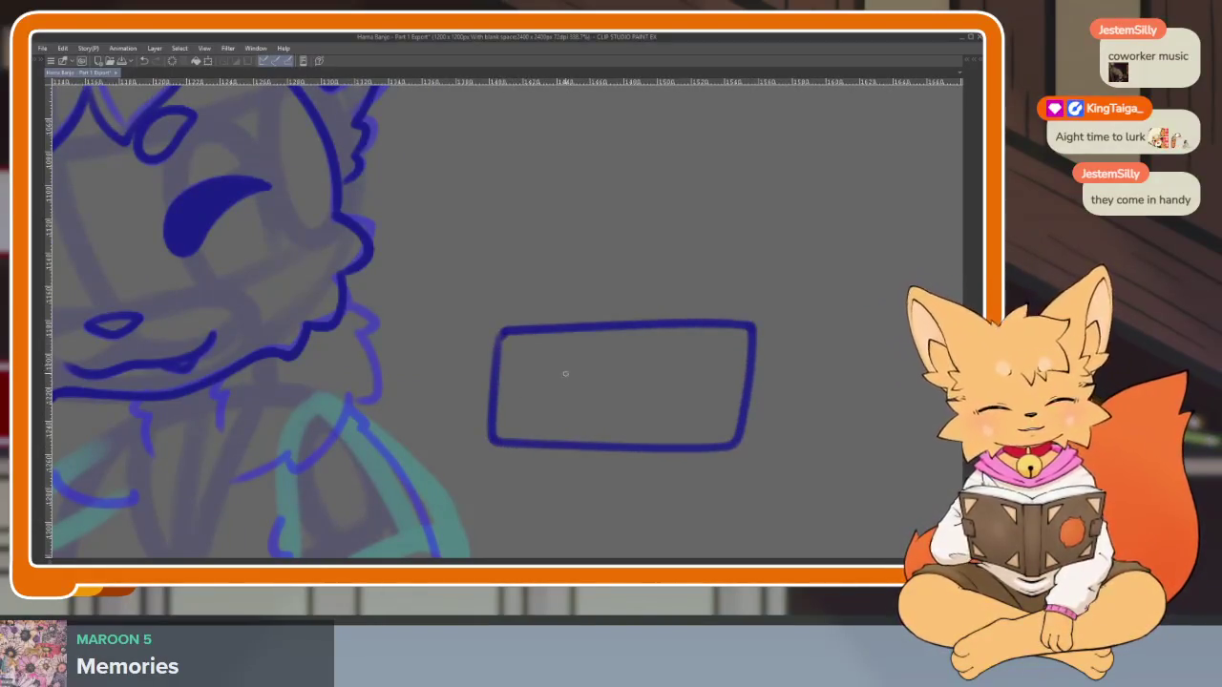
drag(533, 294, 536, 315)
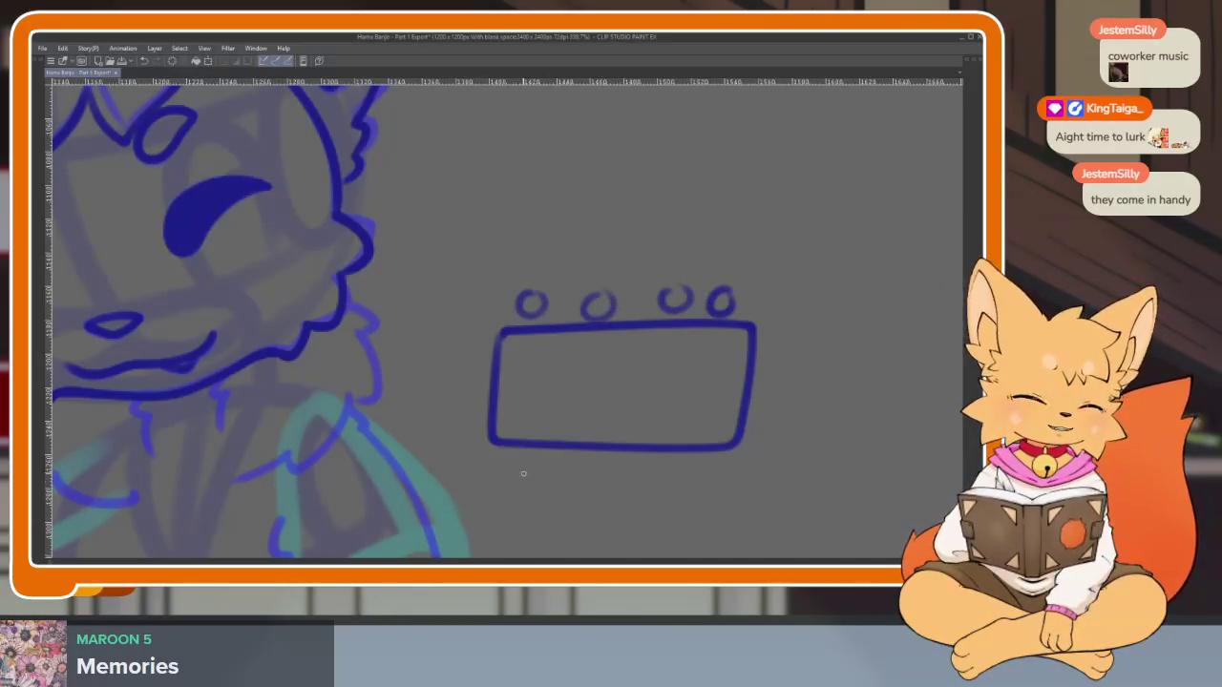
drag(570, 497, 577, 470)
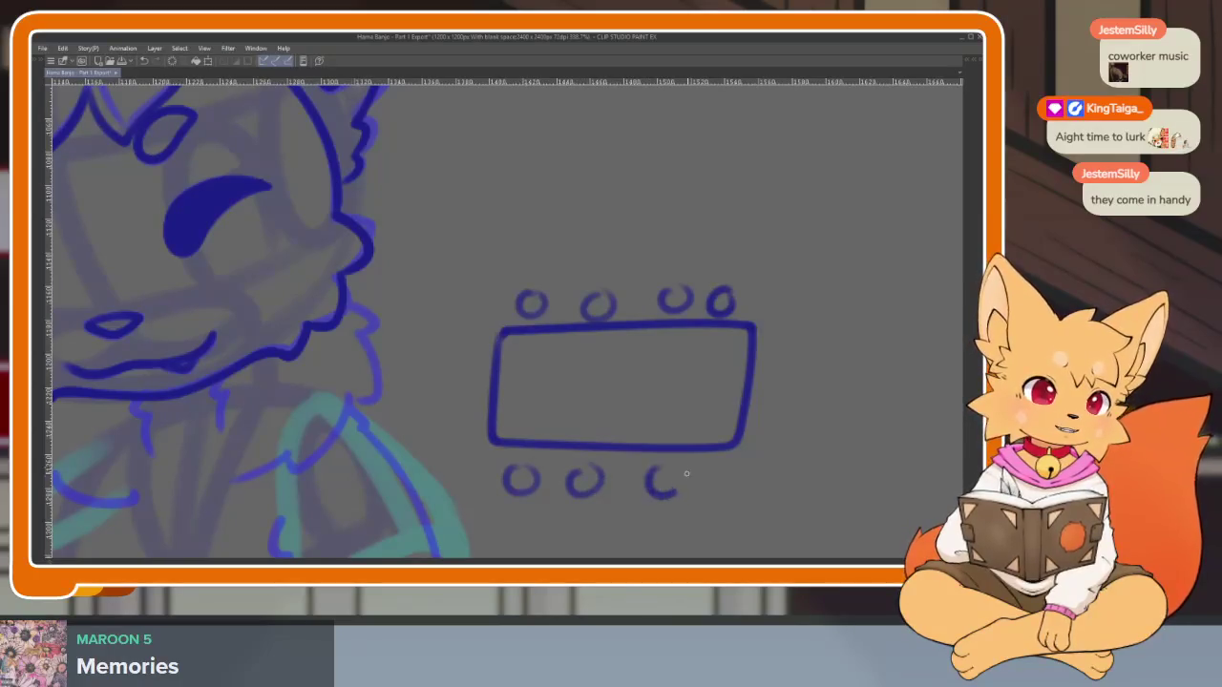
drag(696, 488, 706, 470)
Add a line across the rectangle, two vertical bars to its right, and squares around the bars
drag(500, 392, 800, 390)
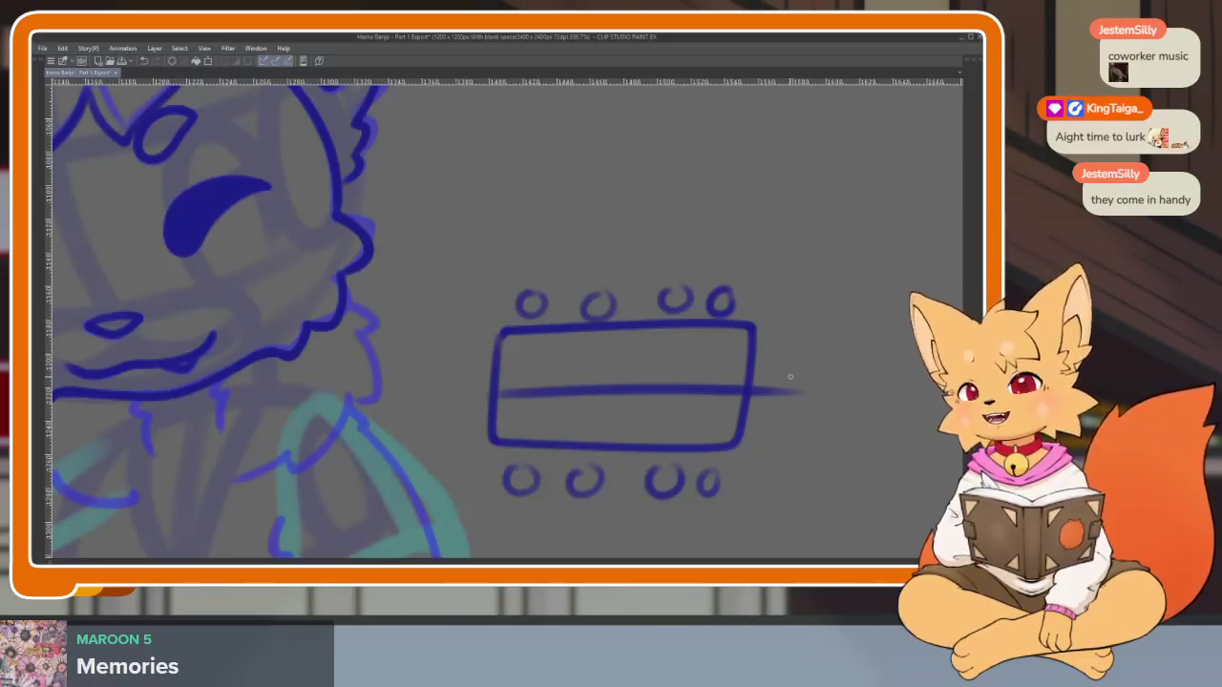
drag(772, 418, 577, 391)
drag(729, 381, 727, 533)
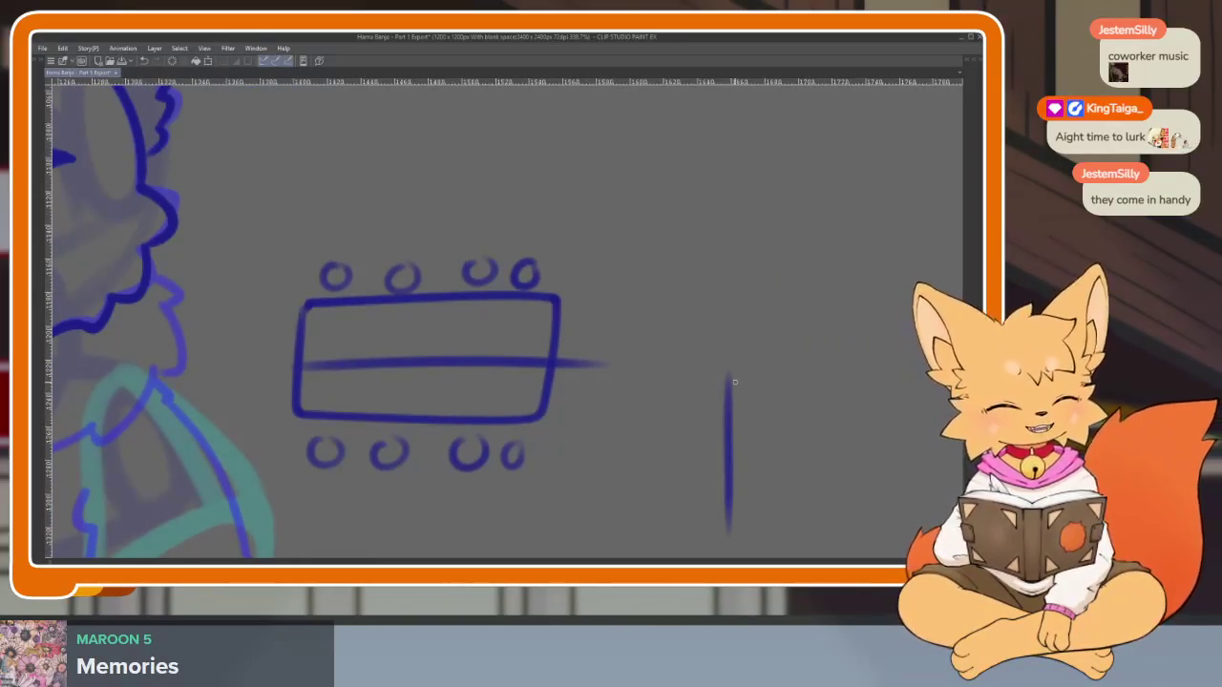
drag(752, 378, 750, 534)
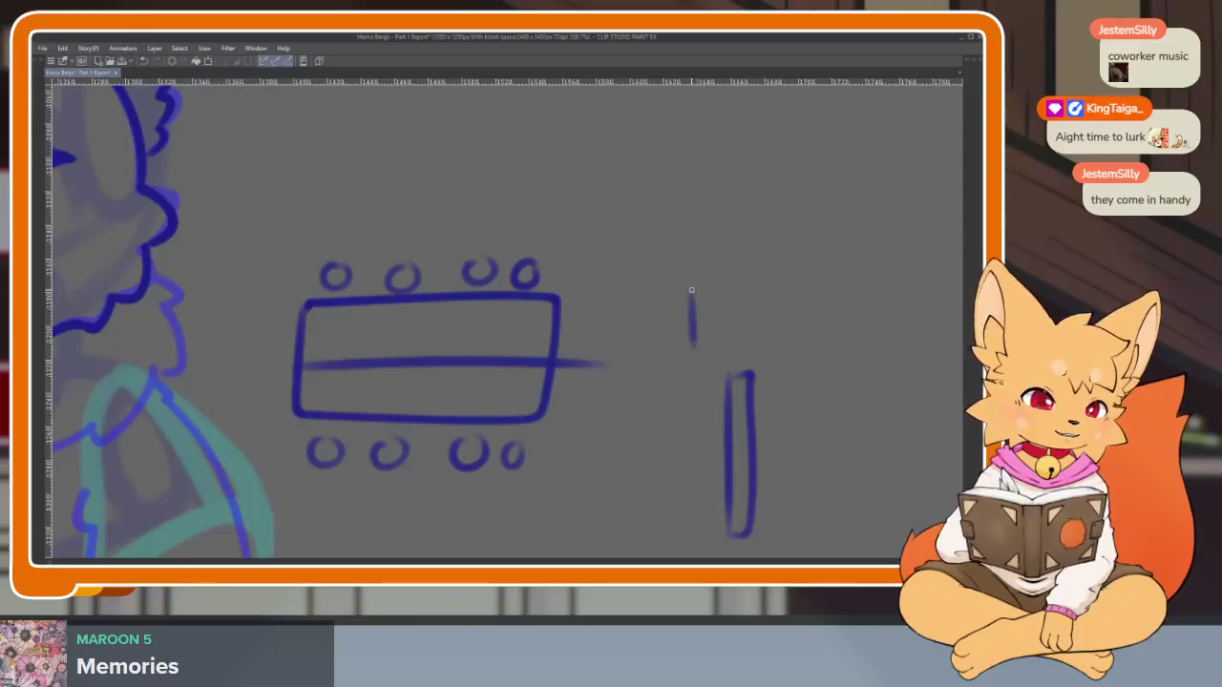
drag(691, 289, 695, 352)
drag(735, 391, 724, 253)
mouse_move(675, 425)
mouse_down()
mouse_move(733, 469)
mouse_move(675, 414)
mouse_up()
Erase most of the rectangle and squares doodle
scroll(769, 426, up, 2)
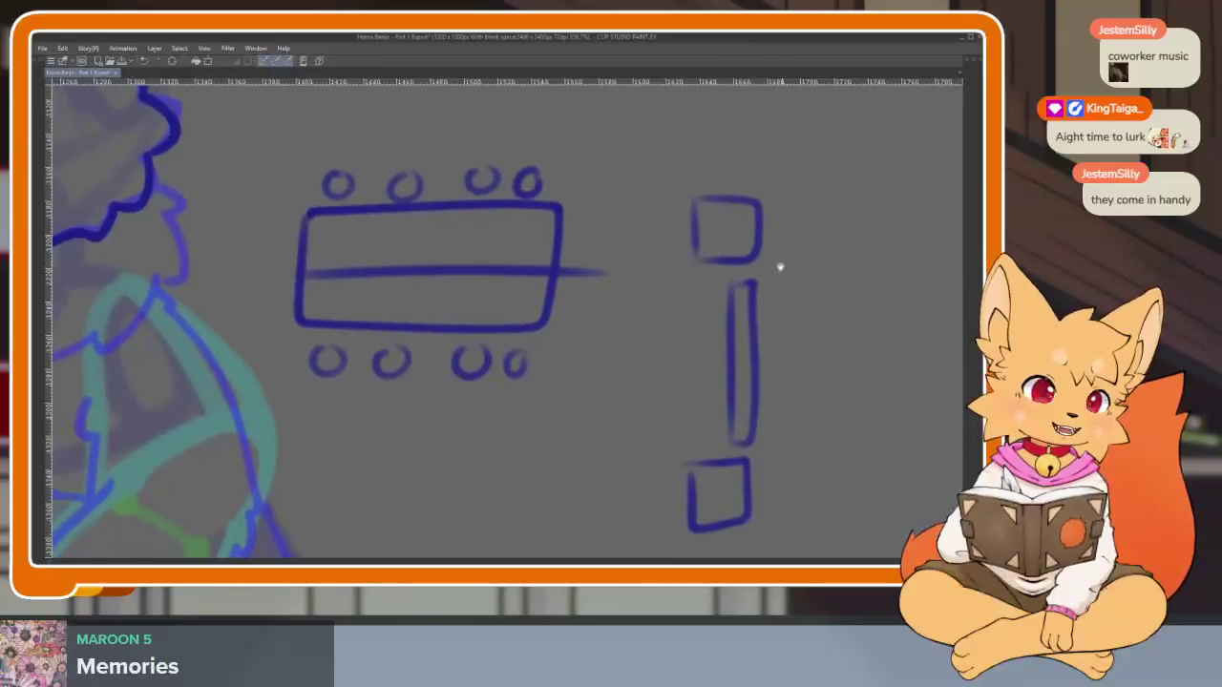
scroll(768, 343, down, 2)
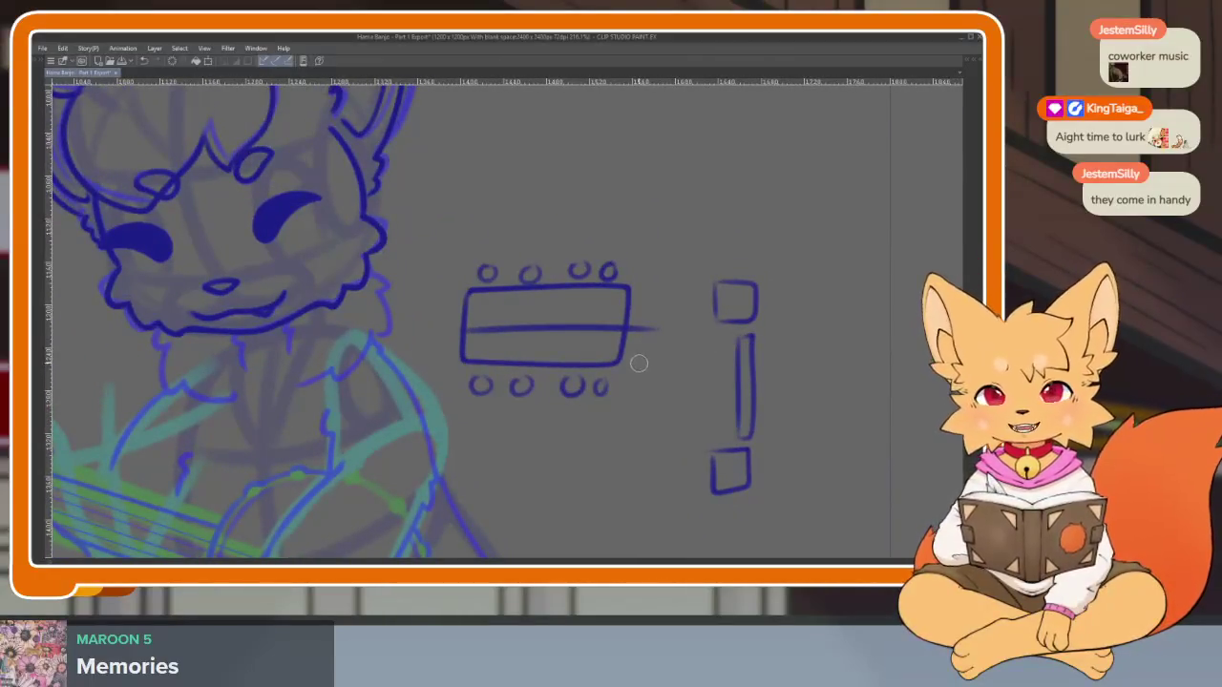
mouse_move(591, 353)
mouse_down()
mouse_move(499, 300)
mouse_move(553, 390)
mouse_move(696, 436)
mouse_move(678, 440)
mouse_up()
scroll(690, 403, down, 3)
scroll(707, 410, up, 3)
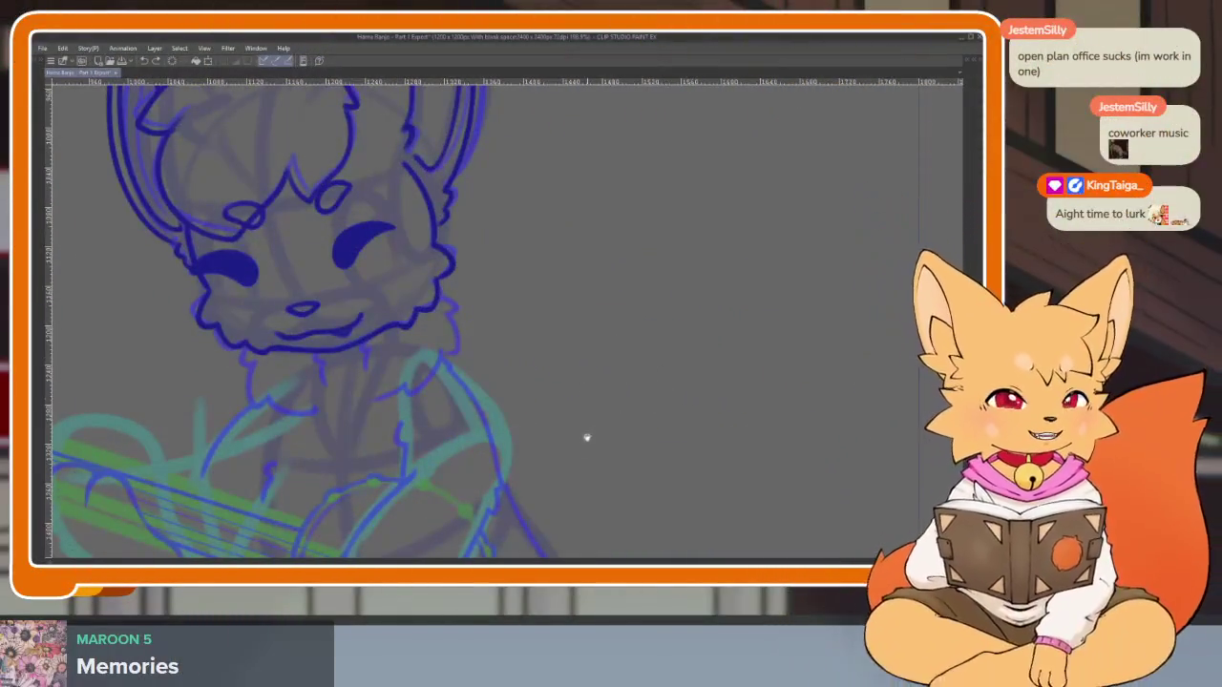
Zoom in on the neck and ink the left side of the fluffy ruff
scroll(586, 439, up, 2)
scroll(586, 454, down, 1)
scroll(578, 445, up, 2)
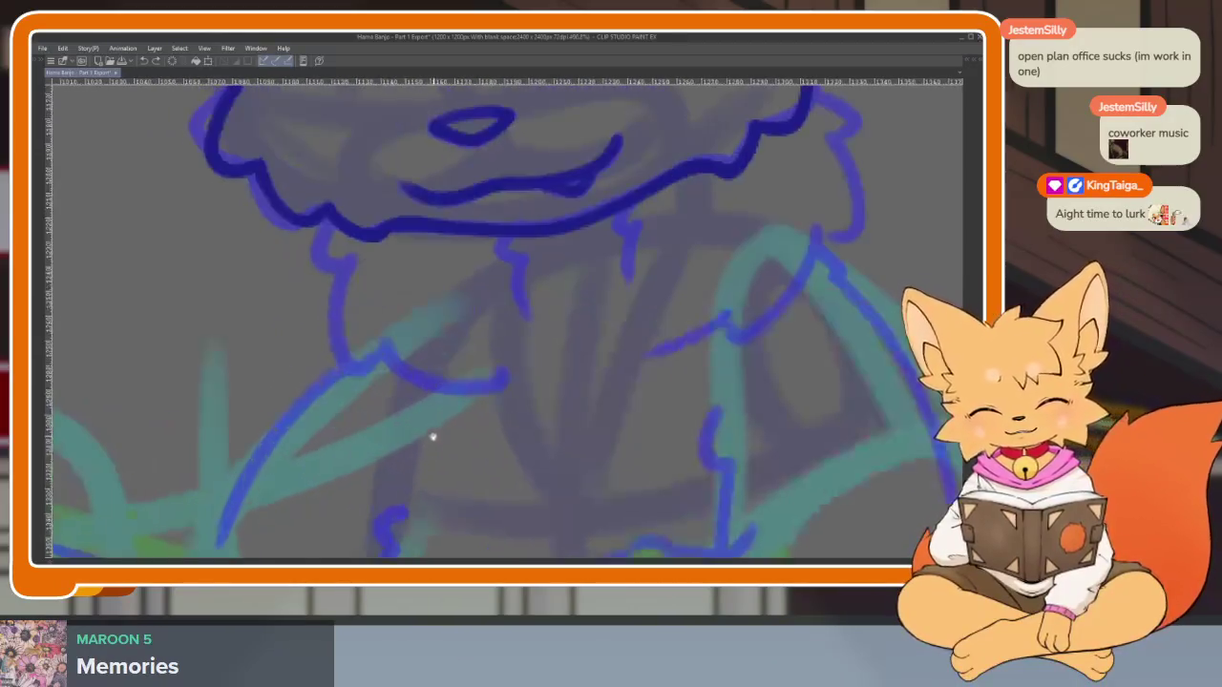
scroll(431, 436, down, 2)
scroll(516, 444, down, 1)
scroll(455, 444, up, 3)
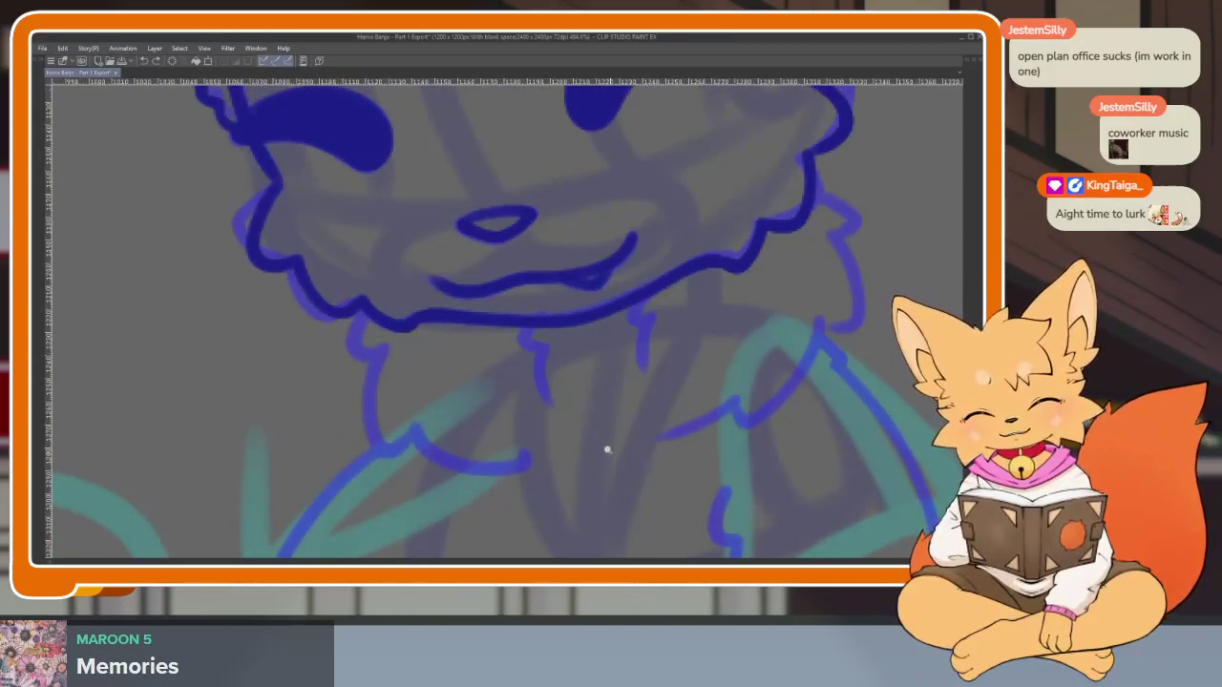
scroll(605, 450, down, 3)
scroll(672, 408, down, 1)
scroll(668, 449, up, 1)
scroll(526, 423, up, 3)
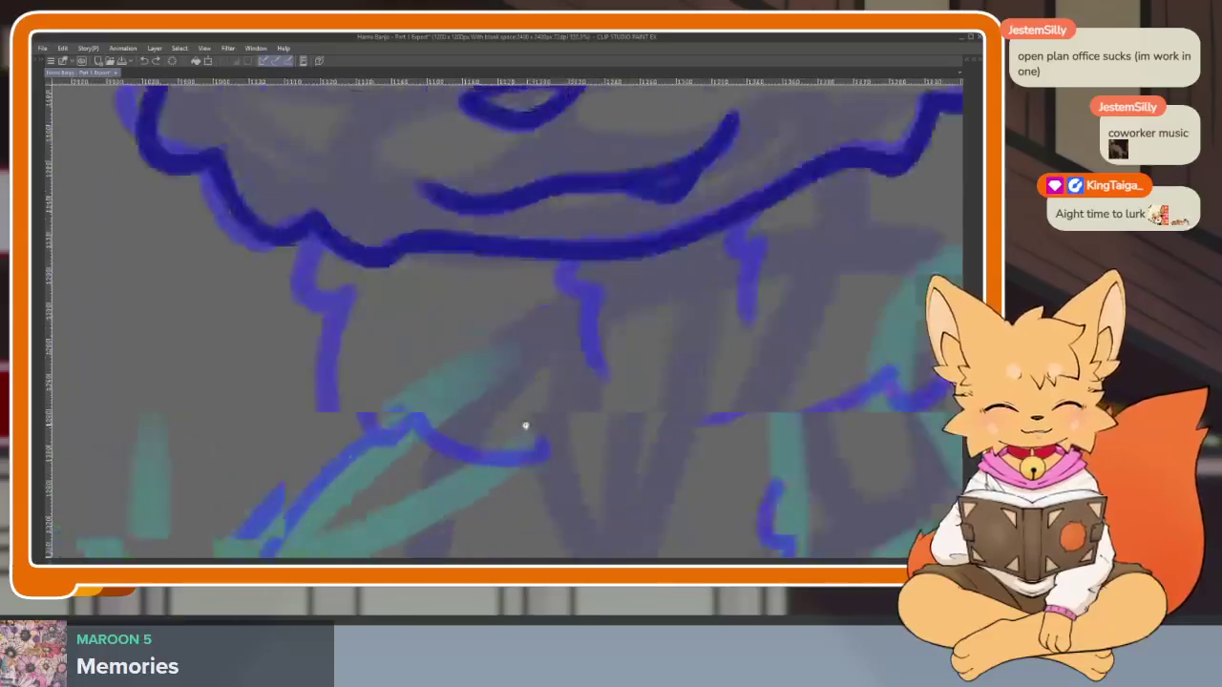
mouse_move(317, 238)
mouse_down()
mouse_move(311, 320)
mouse_move(352, 455)
mouse_move(405, 446)
mouse_move(445, 492)
mouse_move(579, 488)
mouse_up()
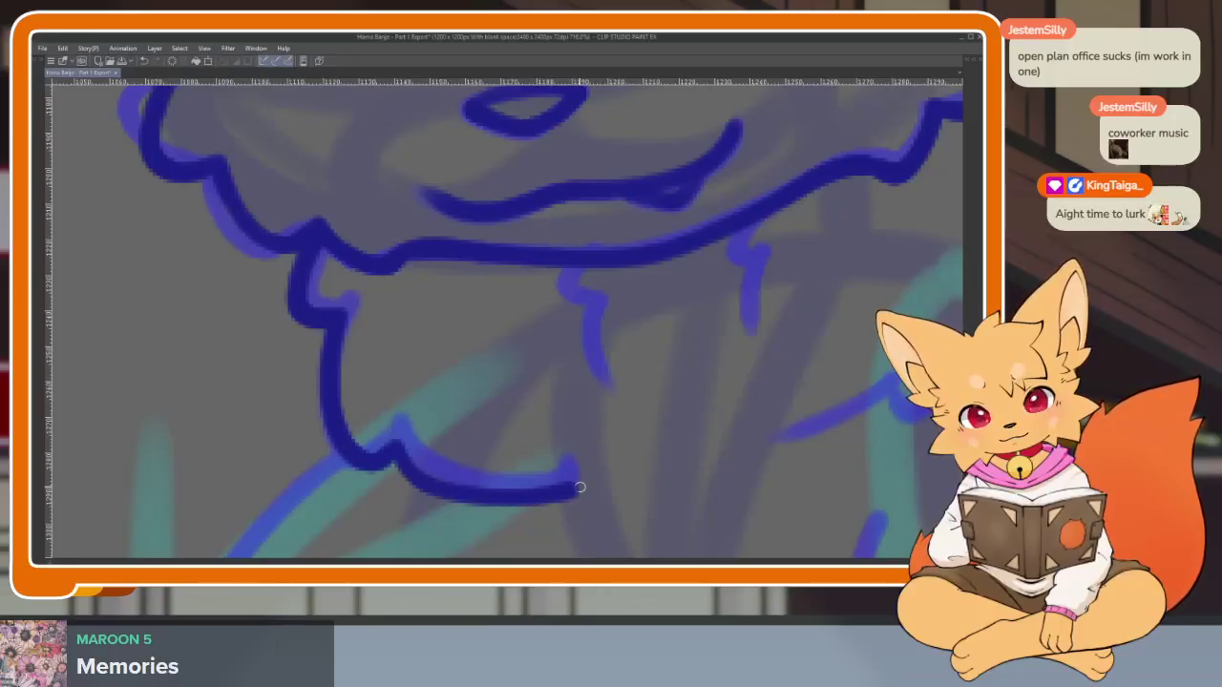
Ink the ruff's right edge down toward the chest, then zoom out to check it
drag(832, 414, 560, 392)
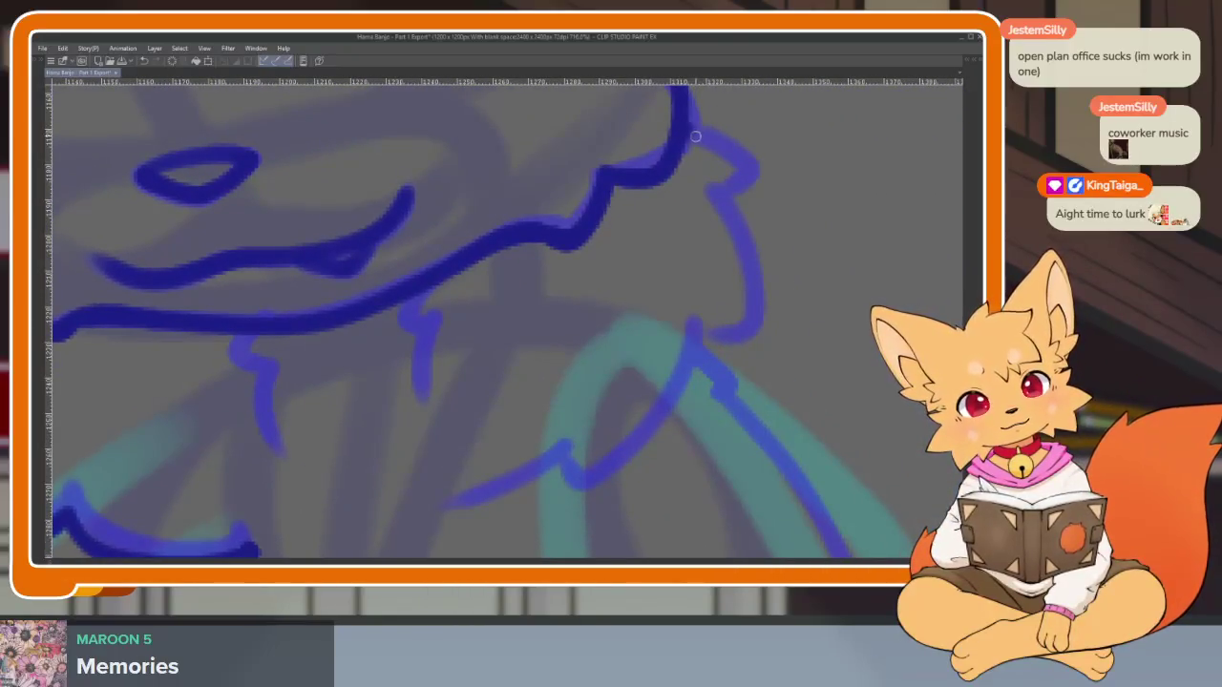
drag(695, 137, 723, 201)
mouse_move(744, 244)
mouse_down()
mouse_move(754, 339)
mouse_move(696, 344)
mouse_move(621, 475)
mouse_move(561, 470)
mouse_move(627, 408)
mouse_move(544, 444)
mouse_up()
drag(553, 378, 576, 424)
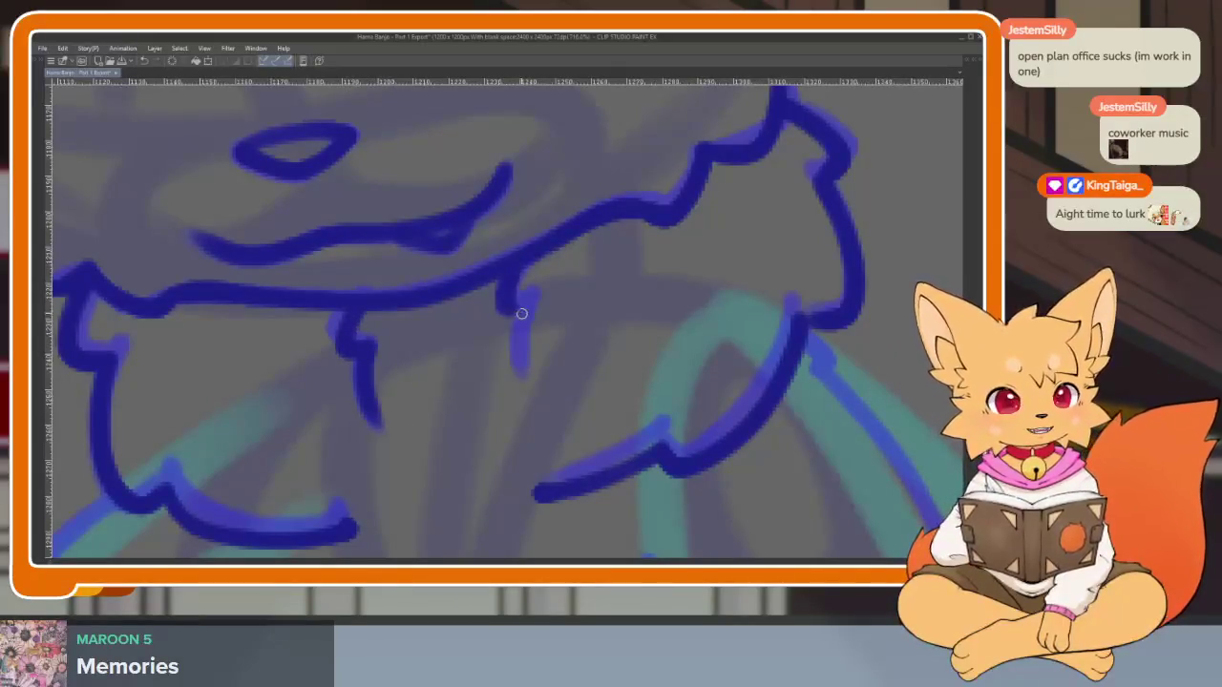
scroll(526, 340, down, 3)
scroll(573, 348, down, 2)
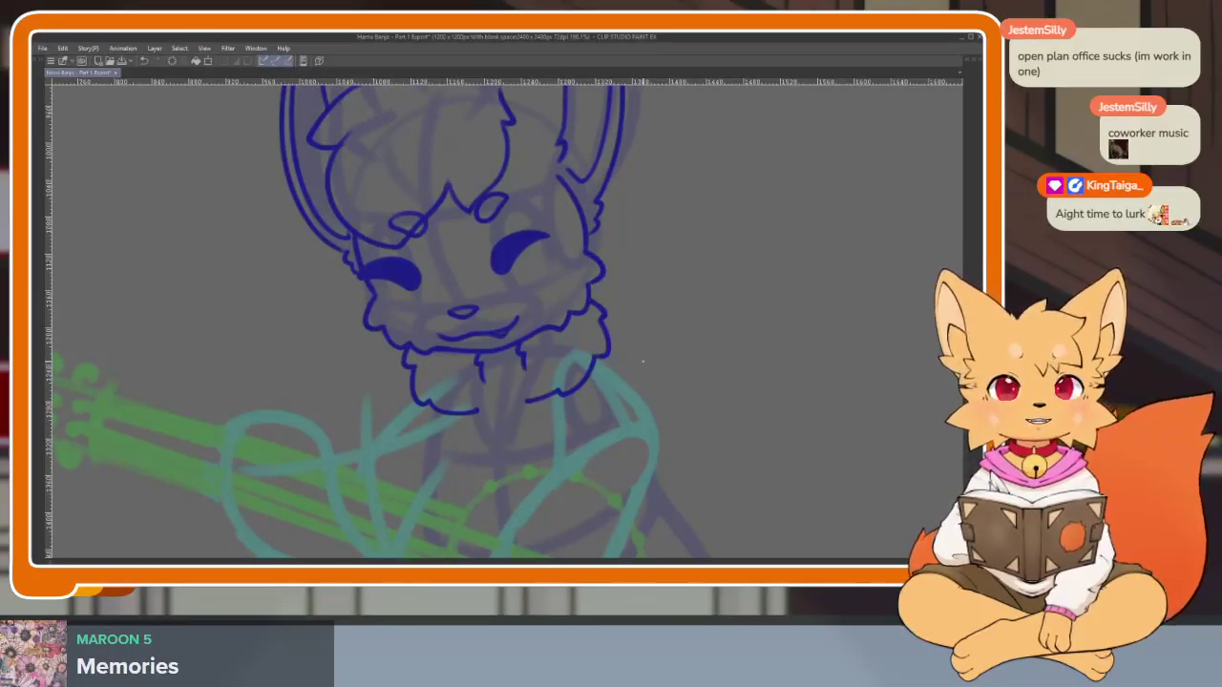
Toggle the inked body and banjo line art off and on to compare against the sketch
key(ctrl+y)
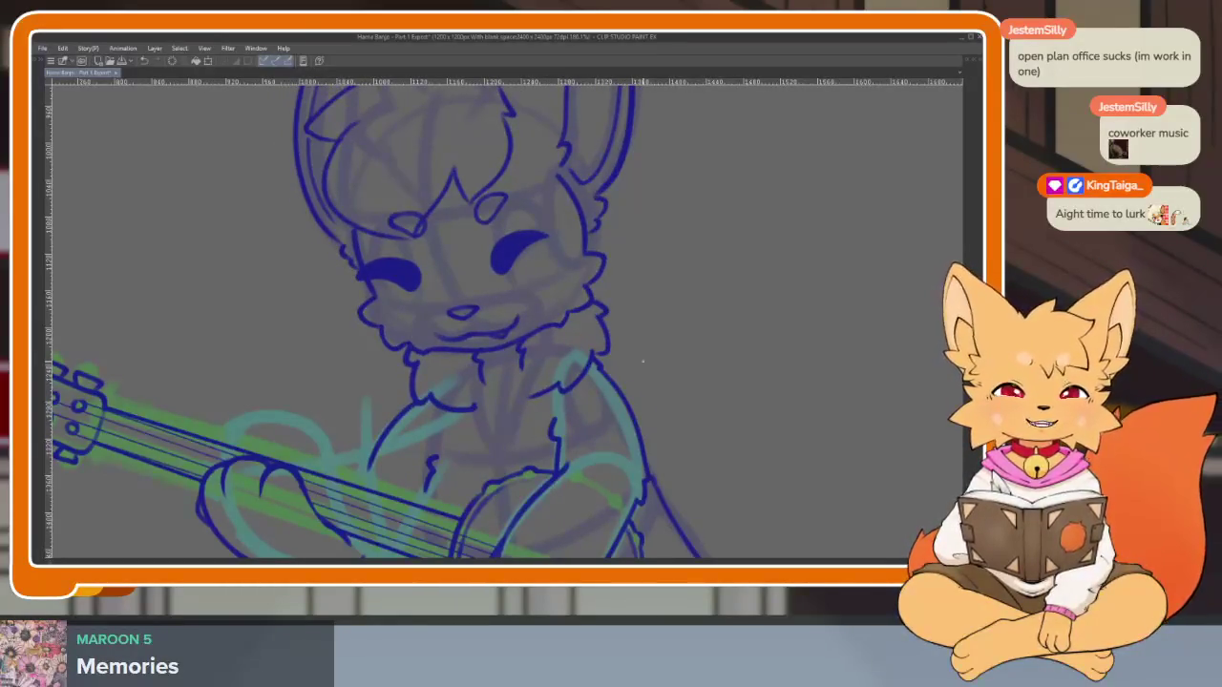
key(ctrl+z)
key(ctrl+y)
key(ctrl+z)
key(ctrl+y)
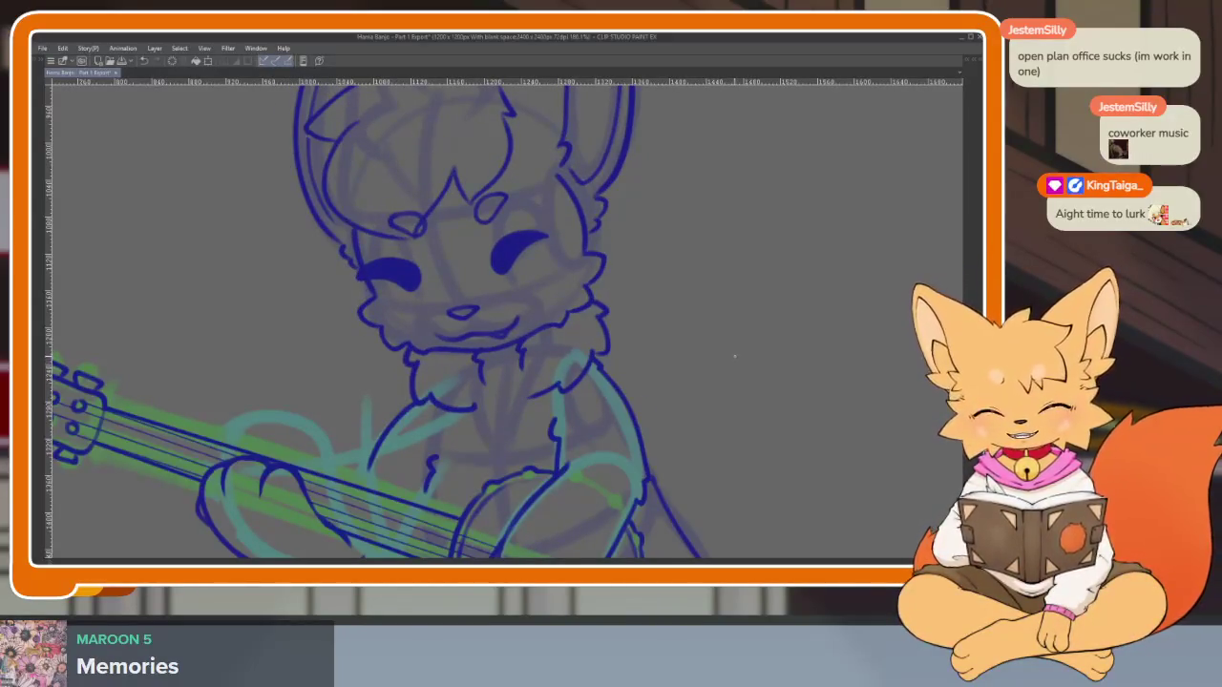
Ink the arm curve below the fox's chin in a thicker dark blue stroke
drag(665, 429, 667, 353)
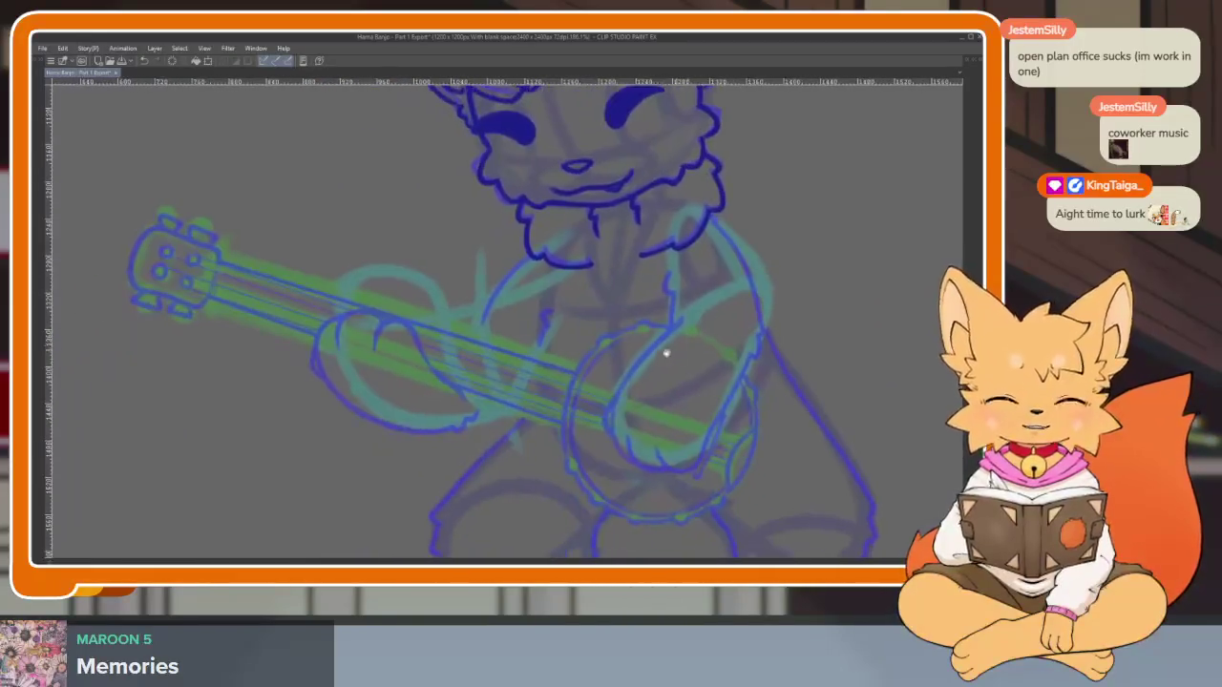
scroll(552, 383, up, 2)
scroll(575, 430, up, 2)
scroll(537, 455, up, 2)
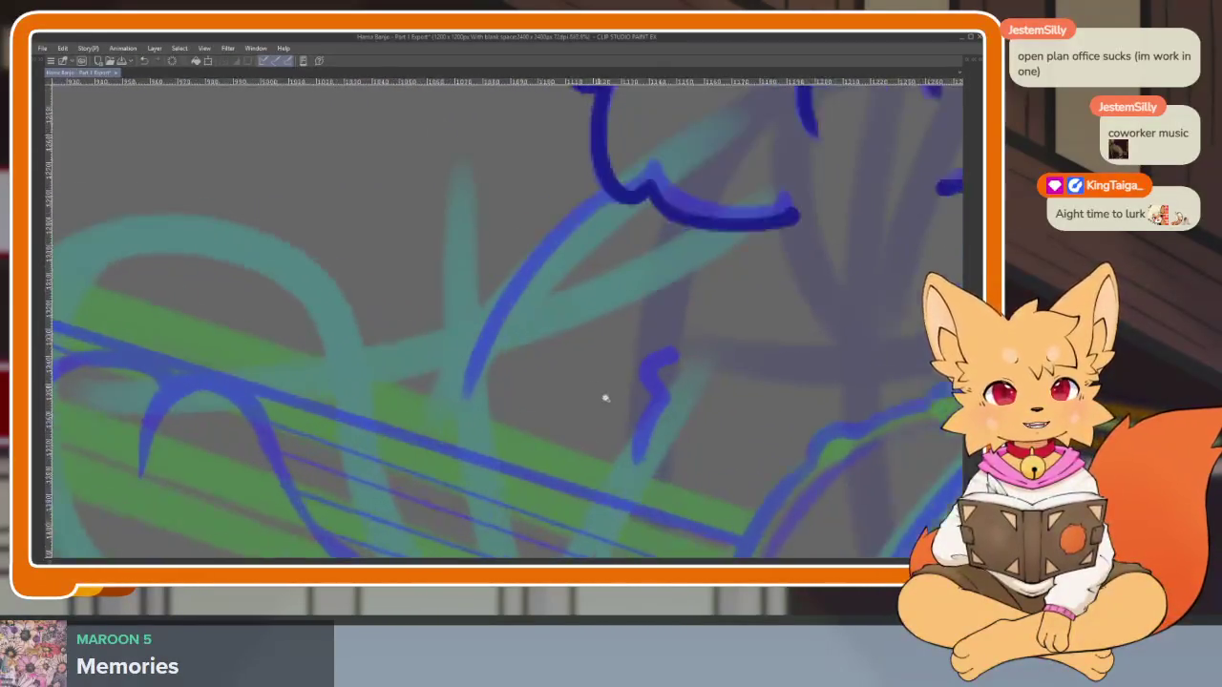
scroll(605, 398, up, 2)
drag(571, 227, 407, 445)
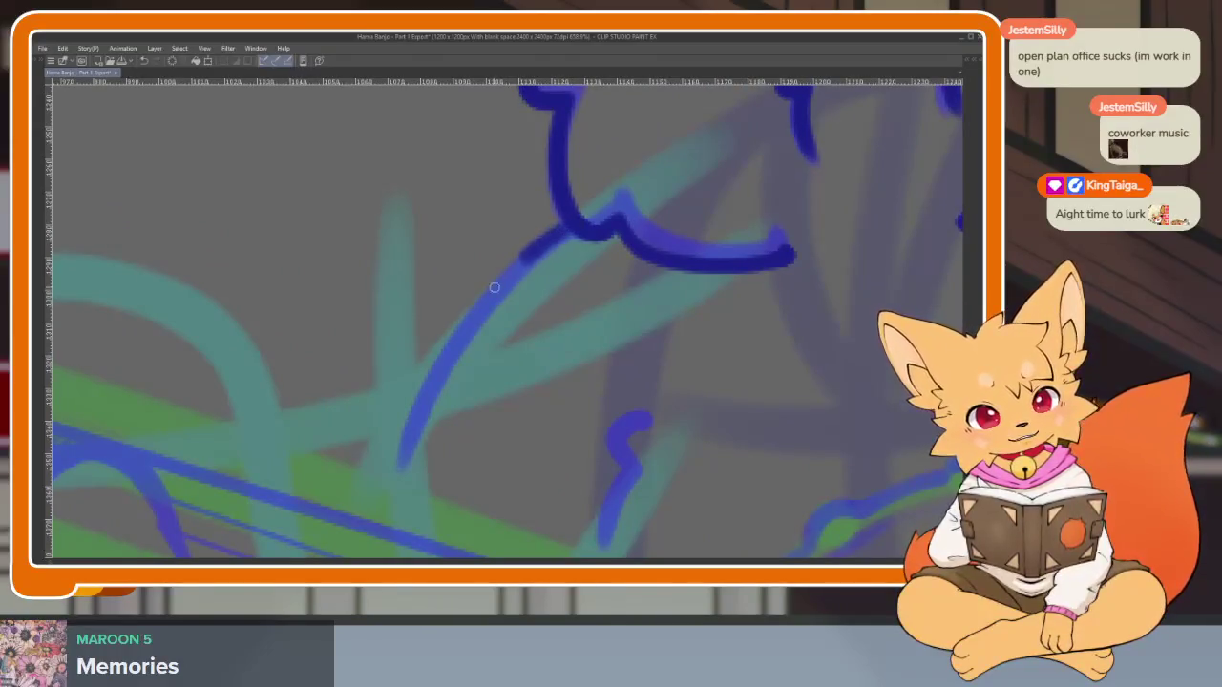
Ink the small dark blue fur squiggle on the chest above the banjo
scroll(573, 372, down, 3)
scroll(659, 353, up, 3)
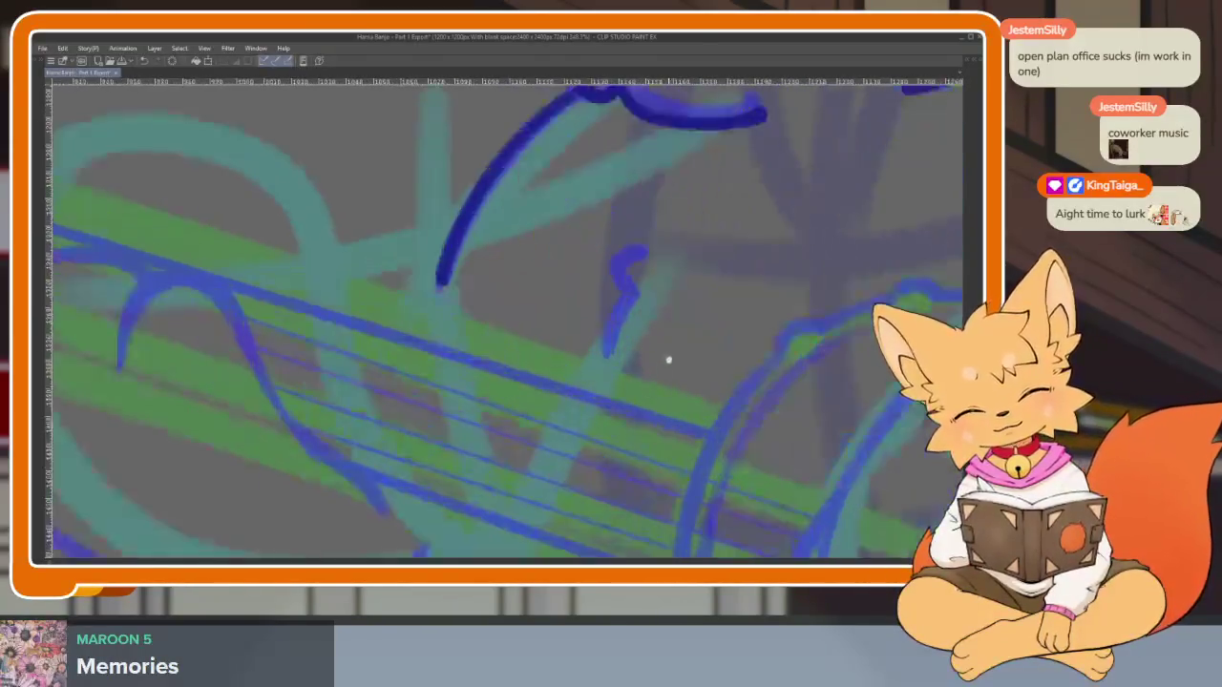
scroll(630, 265, down, 1)
scroll(624, 322, down, 2)
scroll(701, 363, down, 3)
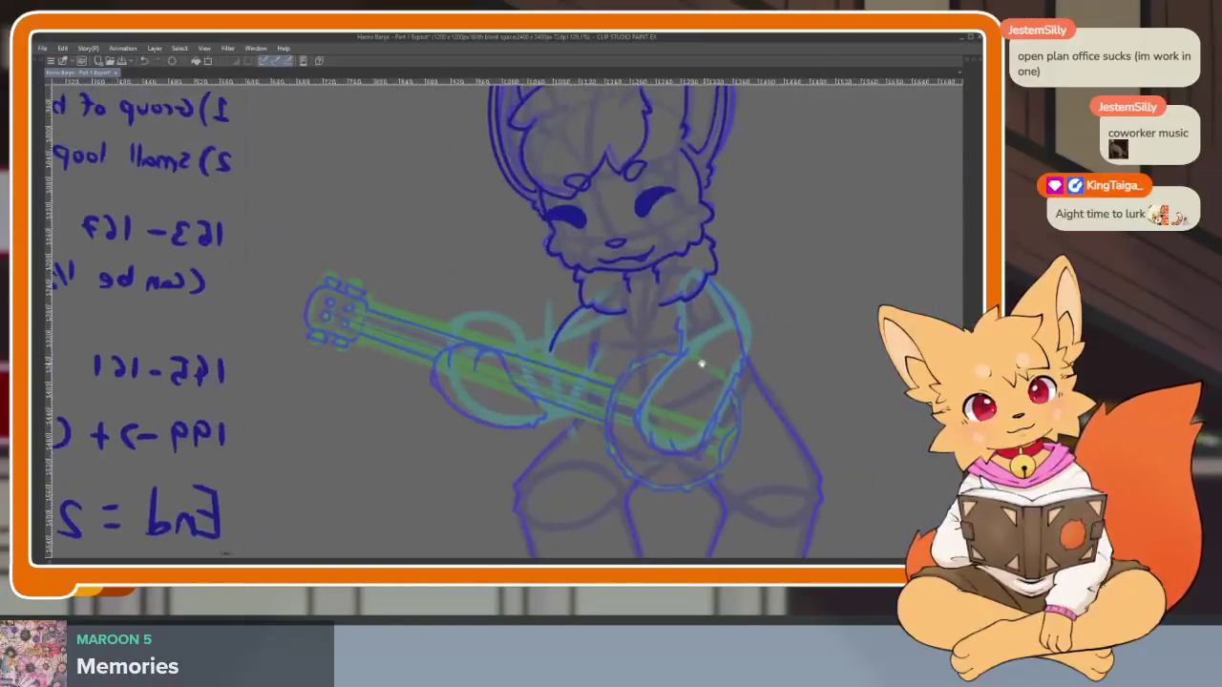
scroll(671, 367, up, 5)
drag(494, 305, 460, 422)
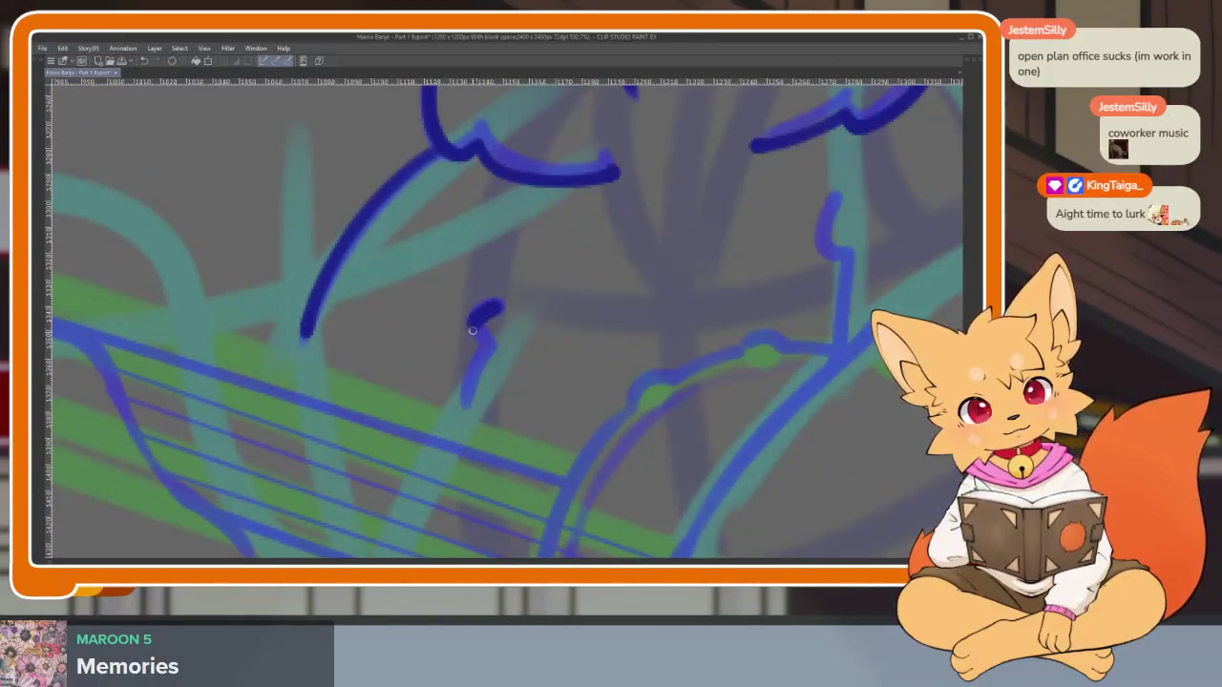
scroll(592, 401, down, 3)
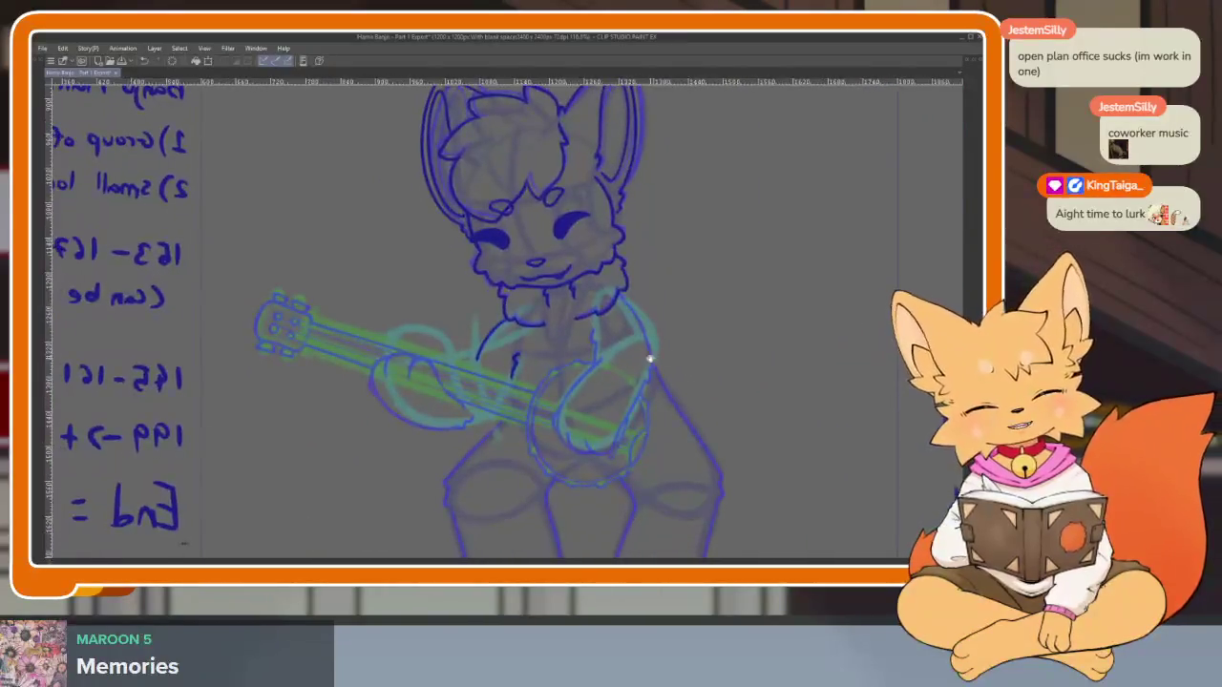
scroll(611, 382, up, 3)
scroll(534, 425, up, 1)
scroll(520, 463, up, 1)
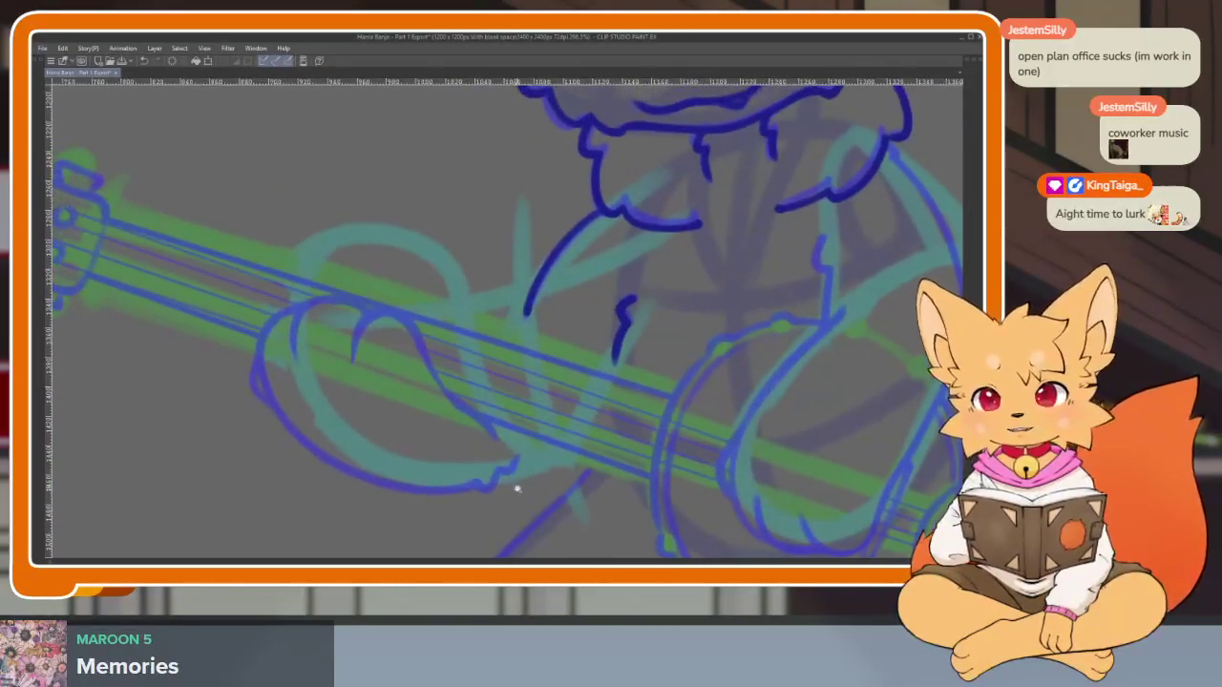
scroll(527, 474, up, 1)
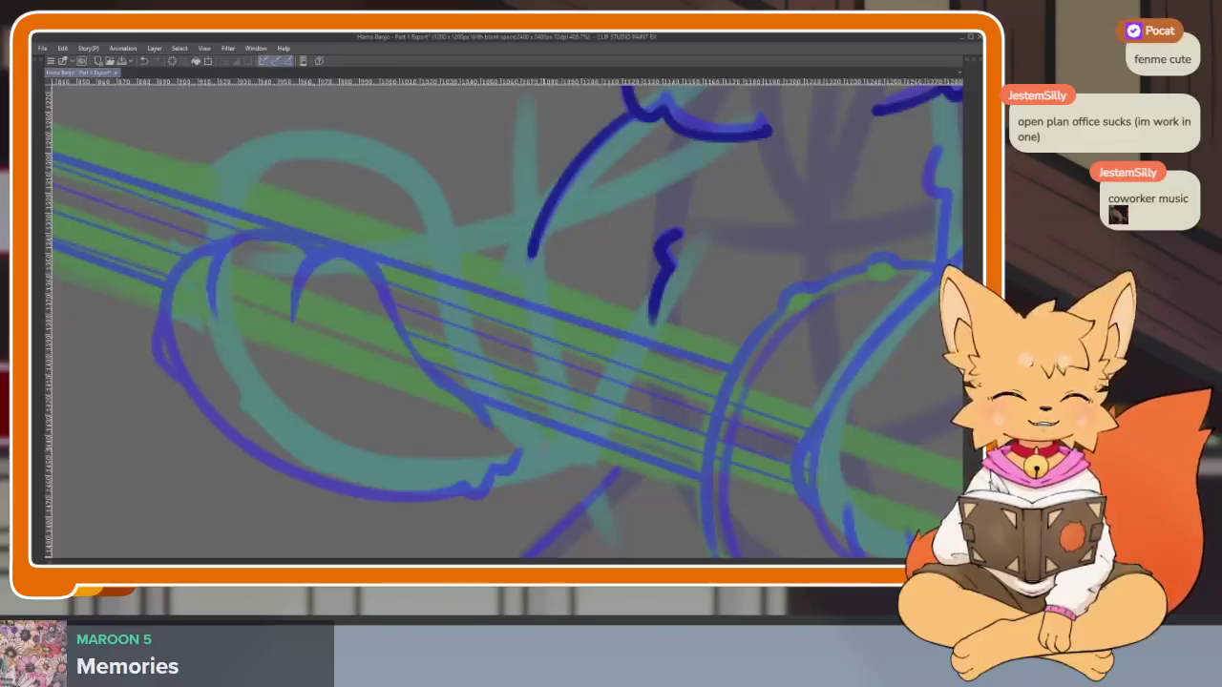
Undo a stray stroke, then ink the paw's outer edge and finger curves on the banjo neck
key(ctrl+z)
scroll(592, 428, down, 2)
scroll(541, 472, up, 2)
scroll(579, 477, up, 2)
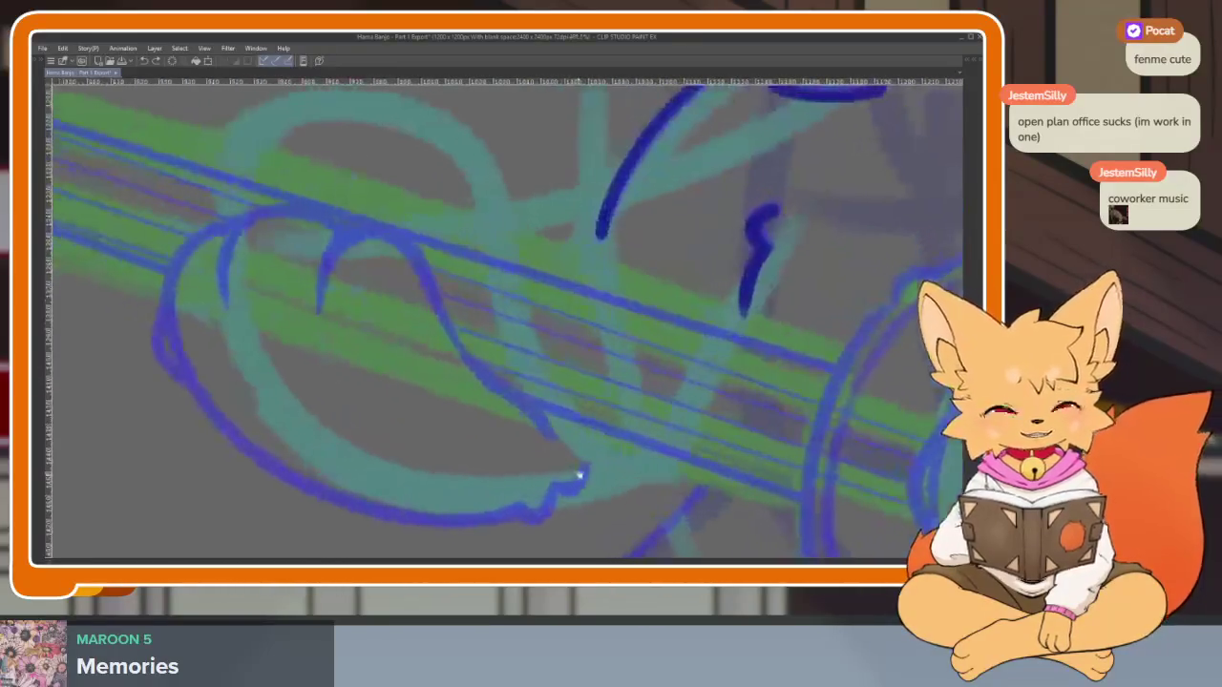
scroll(593, 447, down, 2)
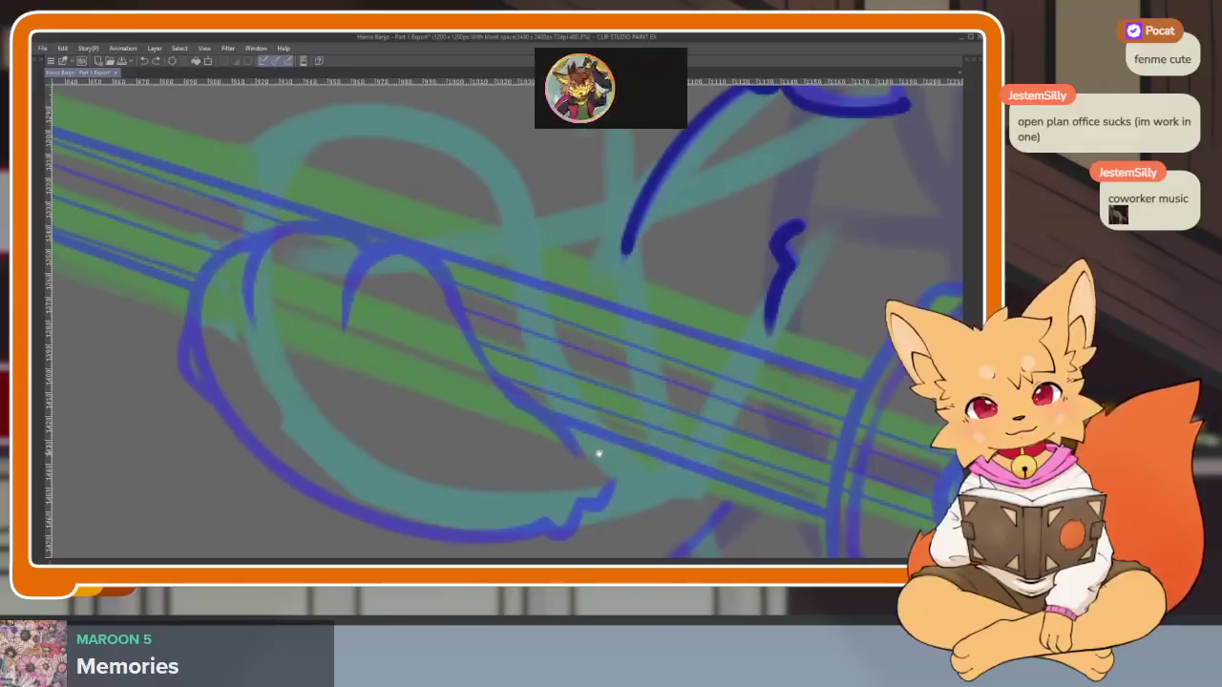
scroll(595, 446, up, 2)
scroll(574, 456, up, 1)
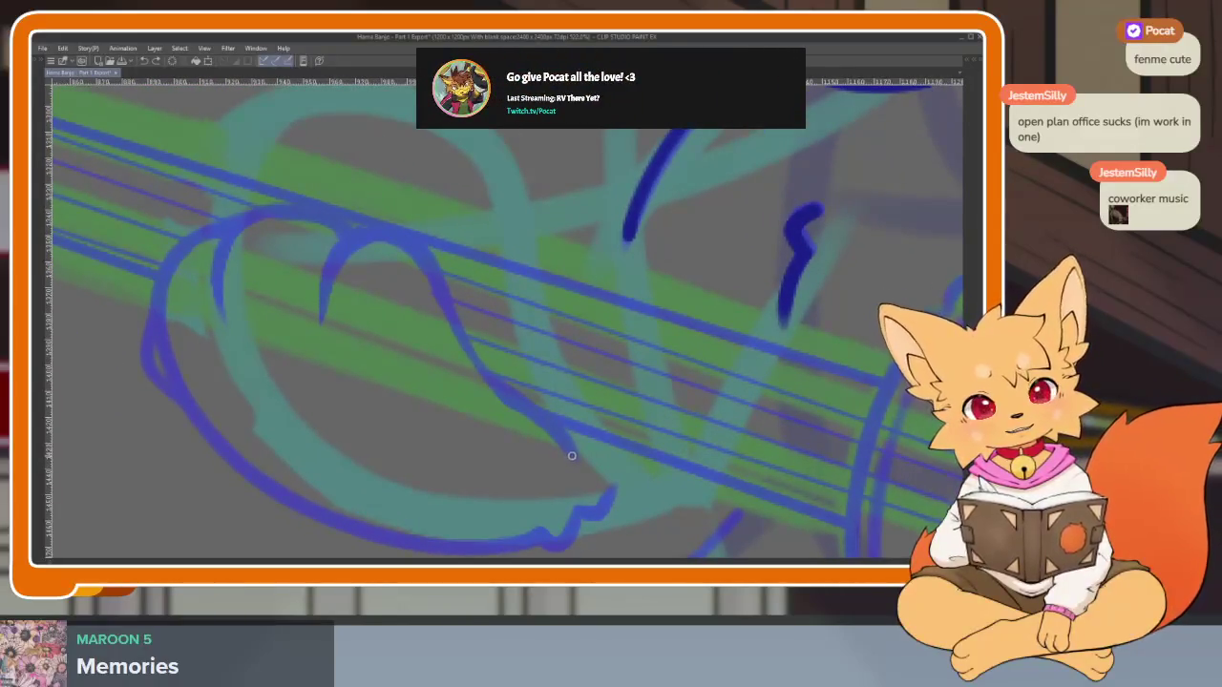
mouse_move(474, 357)
mouse_down()
mouse_move(426, 256)
mouse_move(322, 317)
mouse_up()
drag(355, 237, 296, 210)
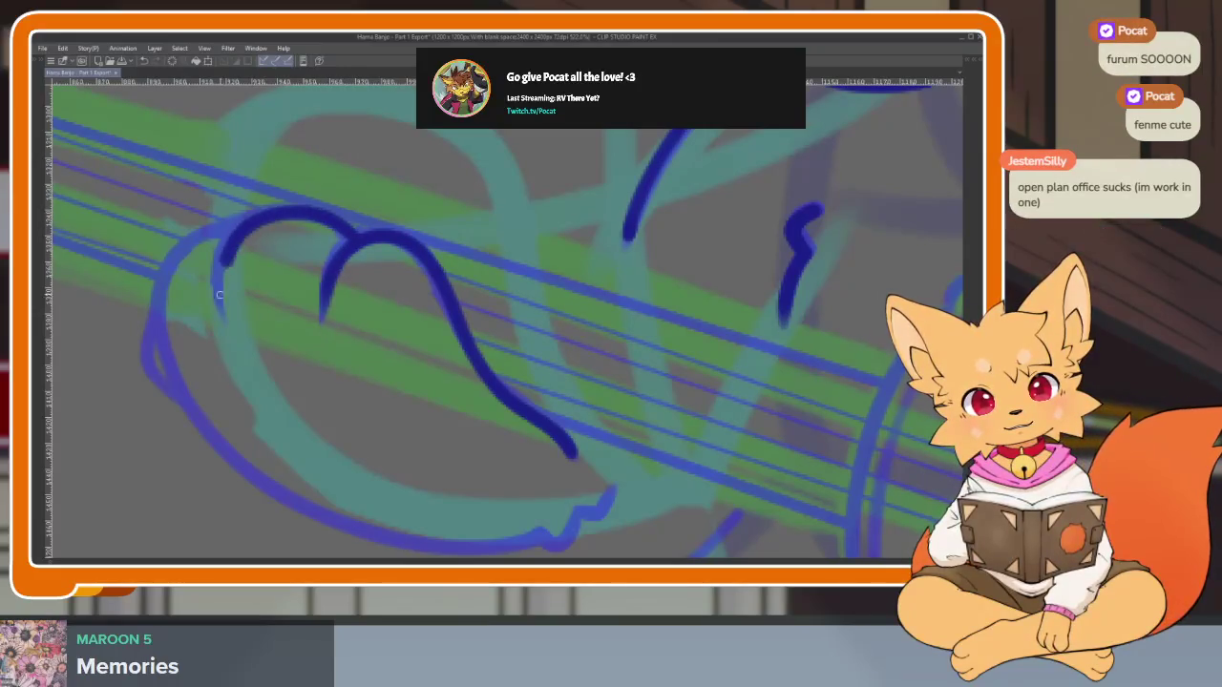
drag(219, 295, 218, 315)
Compare the drawing with and without the dark banjo neck and string lines using undo/redo
scroll(491, 259, down, 2)
scroll(613, 410, down, 1)
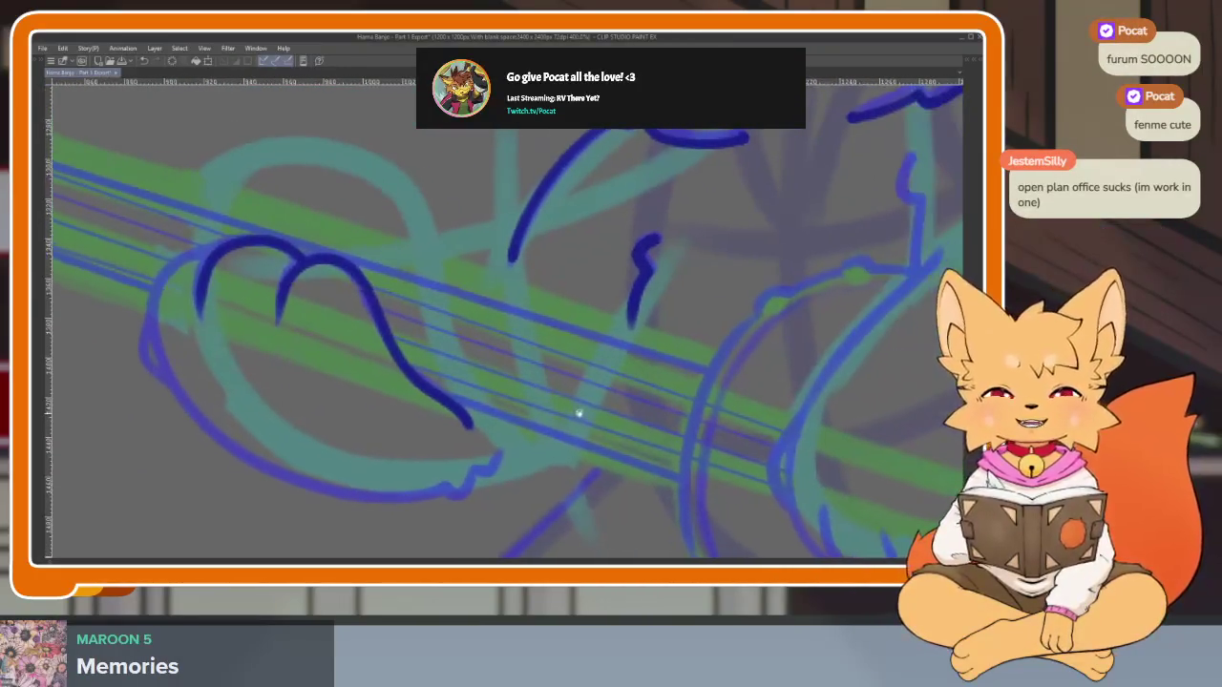
scroll(581, 420, down, 1)
scroll(582, 435, up, 1)
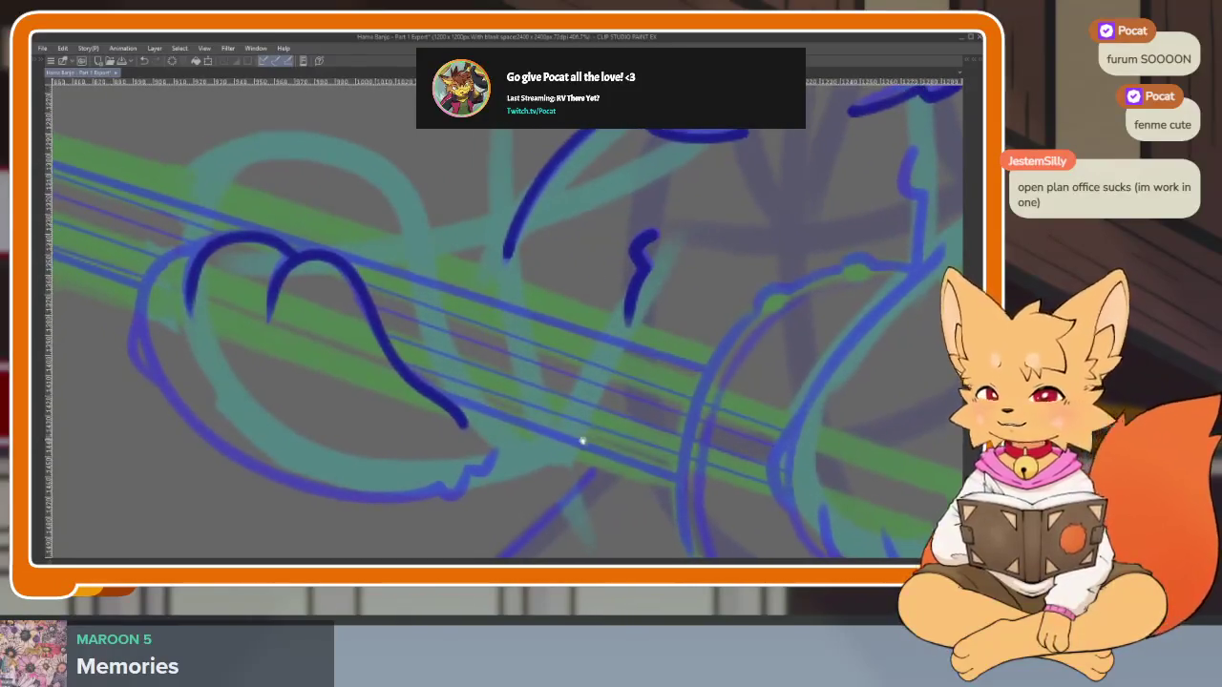
scroll(582, 441, down, 1)
scroll(566, 465, up, 1)
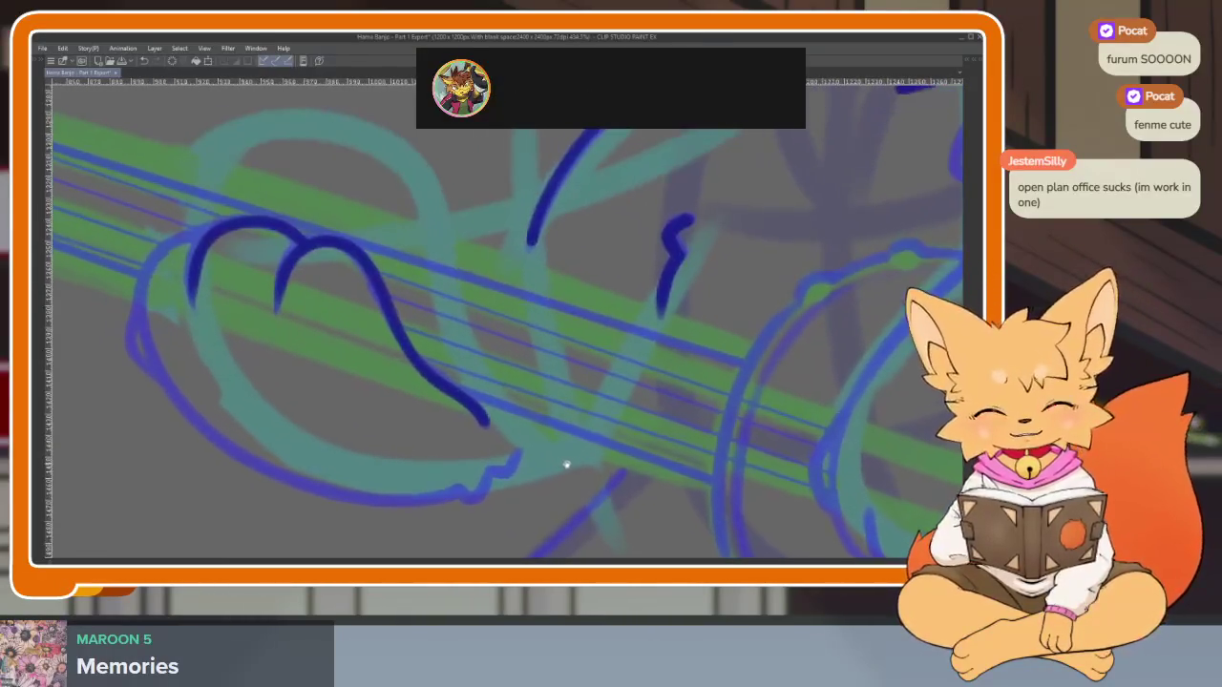
scroll(566, 464, up, 1)
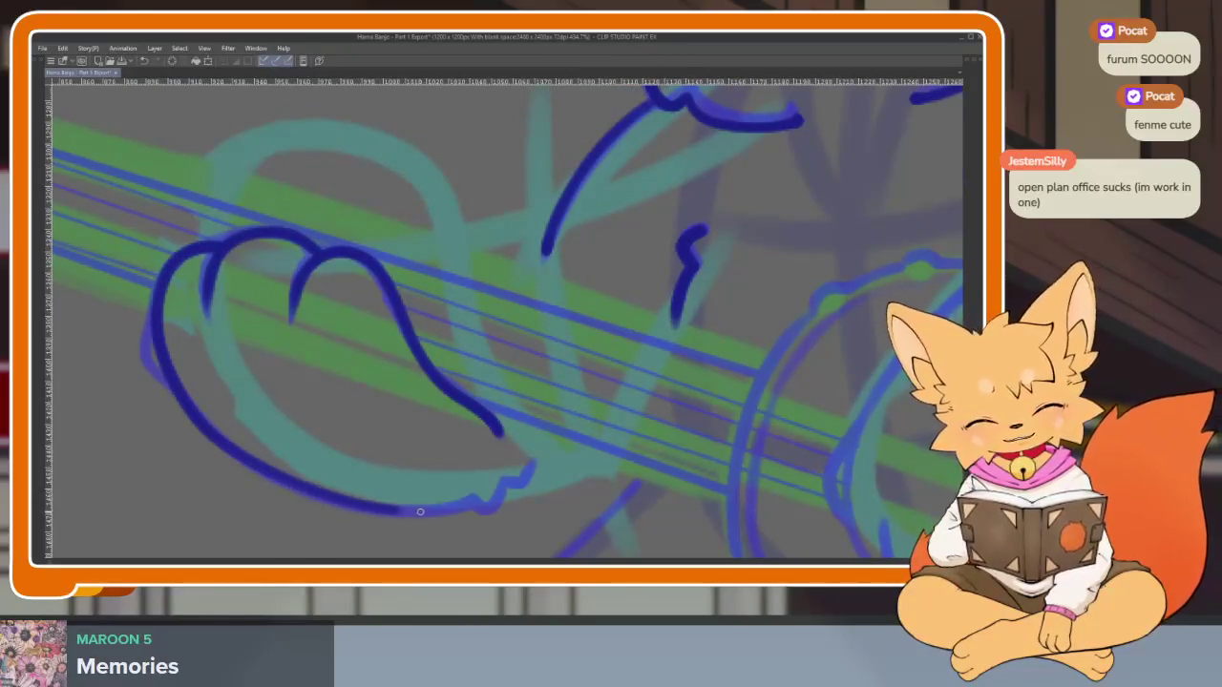
scroll(486, 482, up, 1)
scroll(449, 467, up, 1)
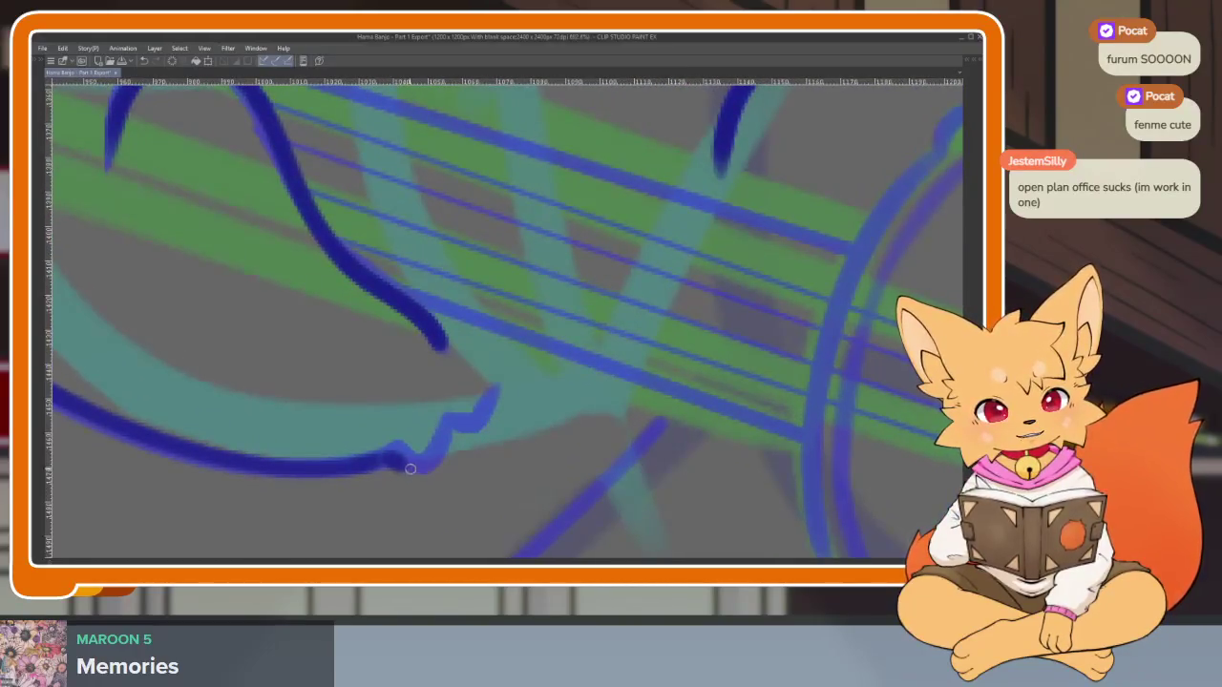
scroll(594, 406, down, 2)
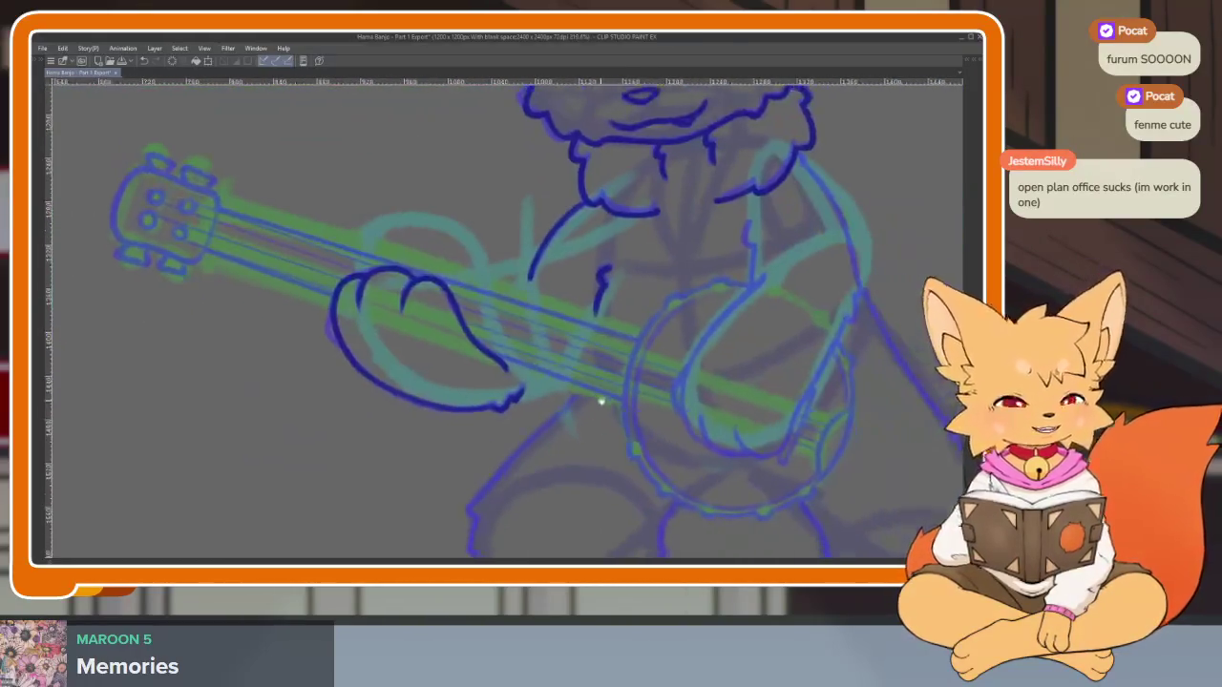
scroll(557, 388, up, 2)
scroll(583, 426, down, 5)
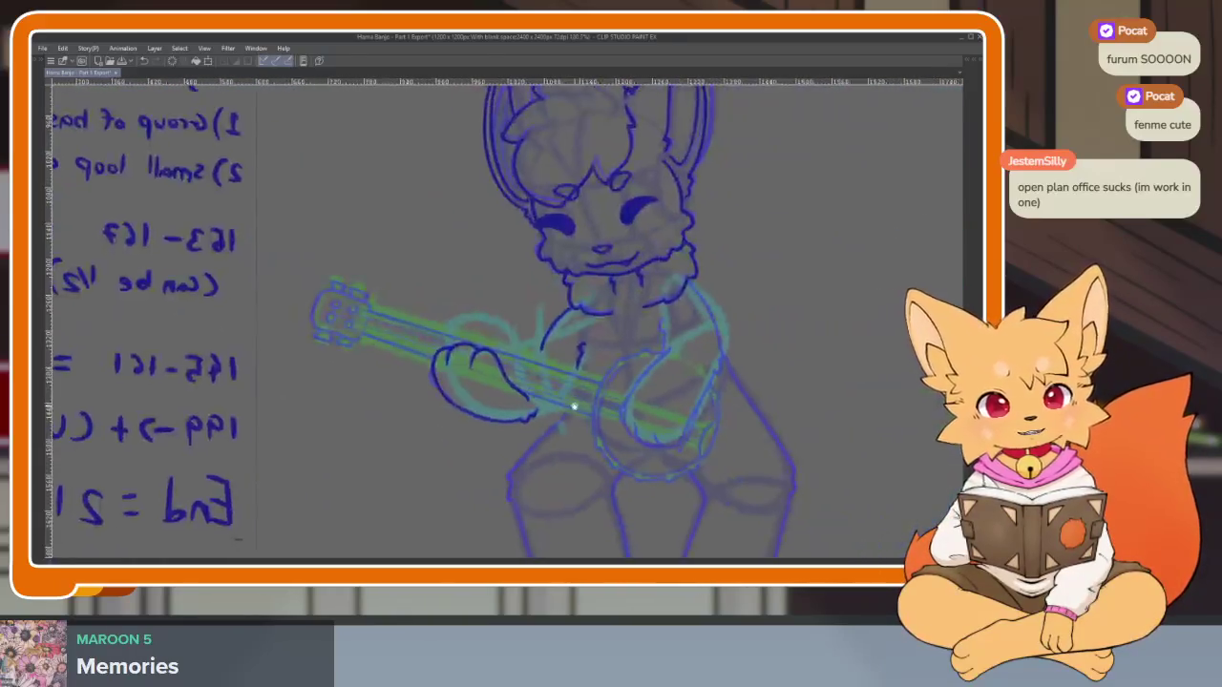
scroll(582, 426, up, 5)
key(ctrl+z)
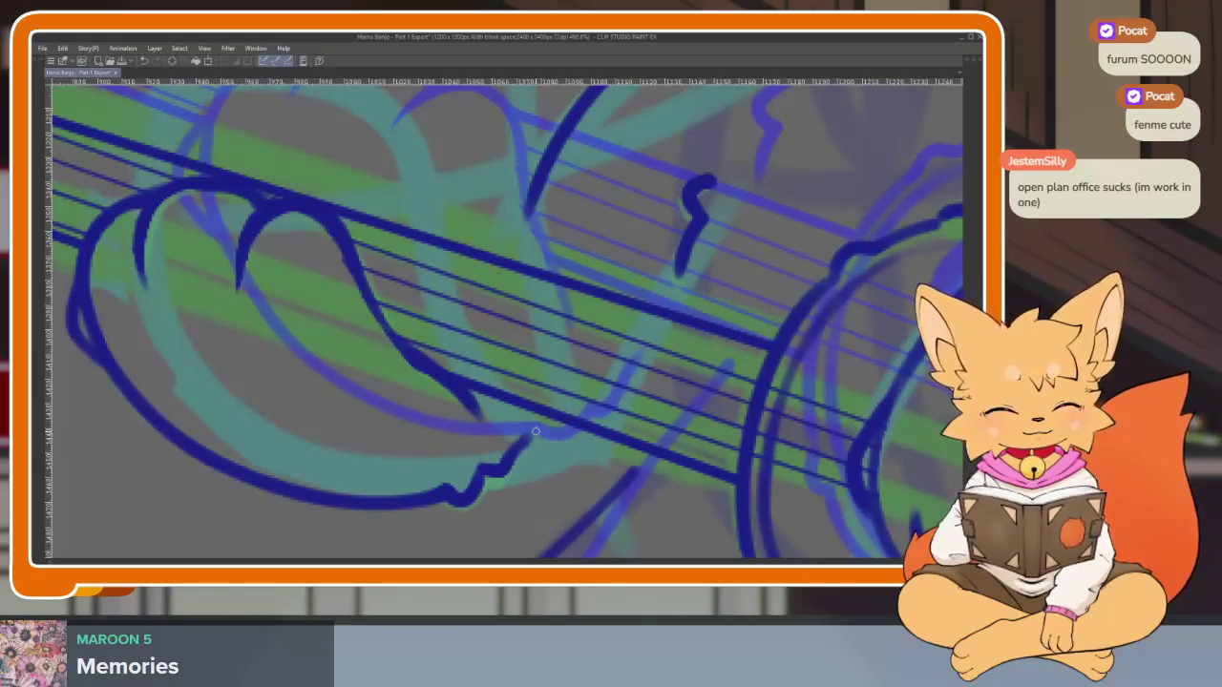
key(ctrl+y)
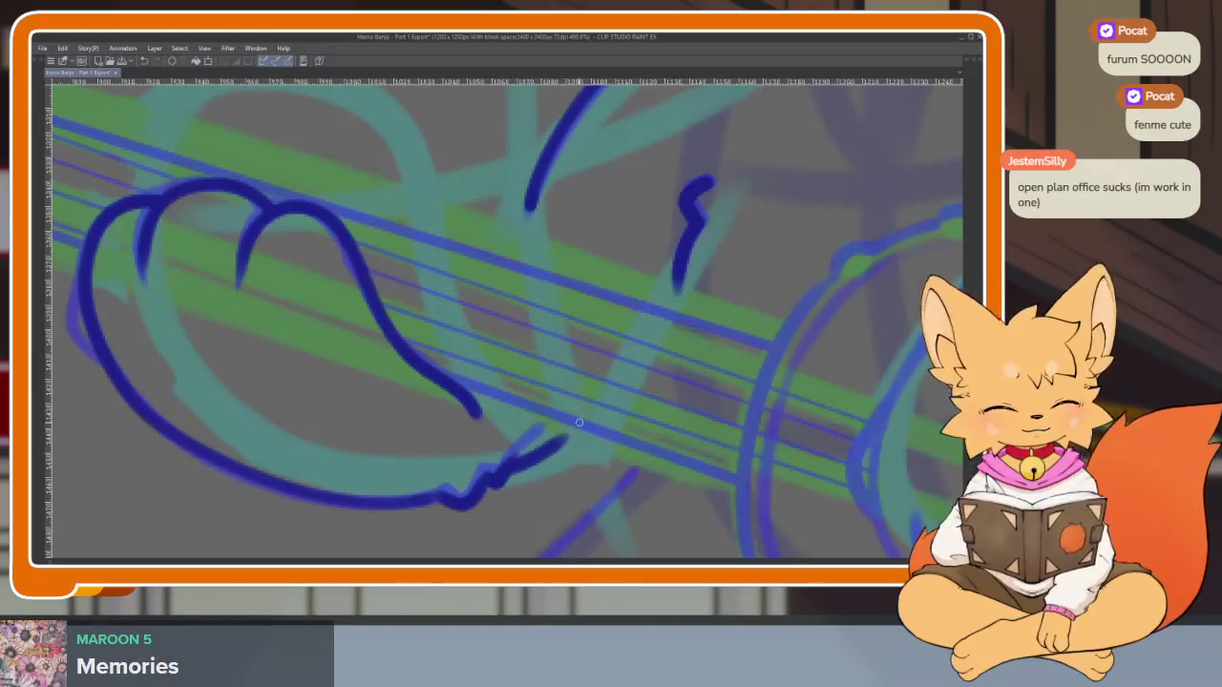
key(ctrl+z)
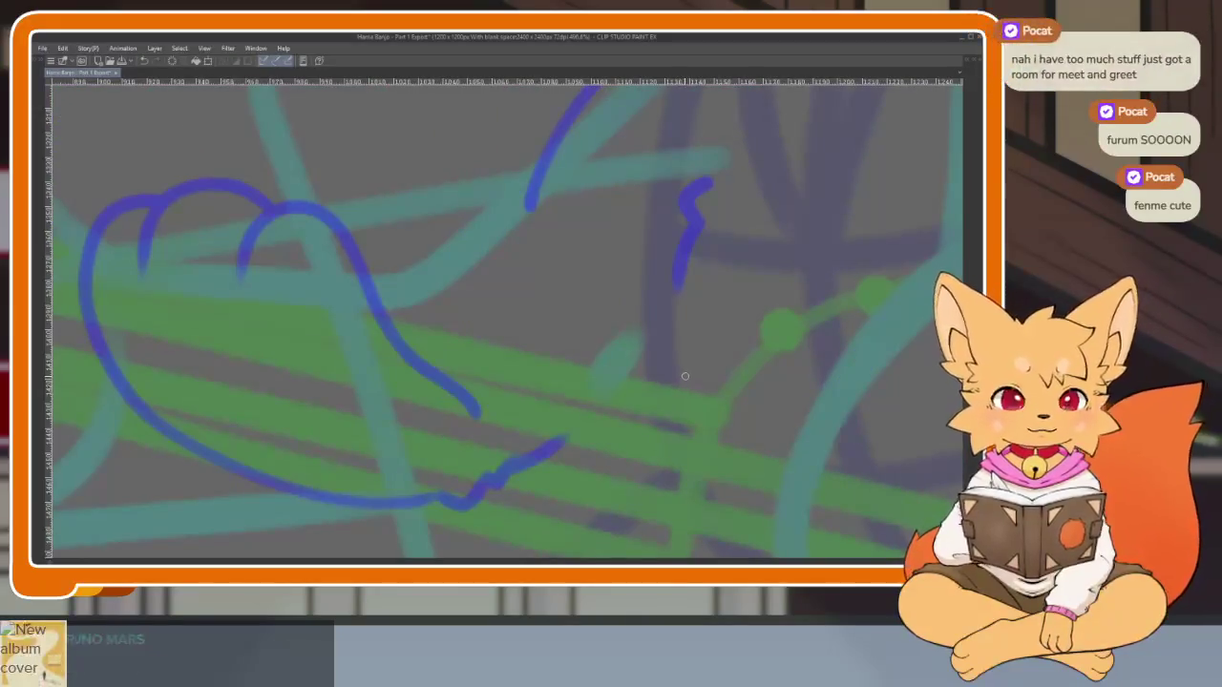
key(ctrl+z)
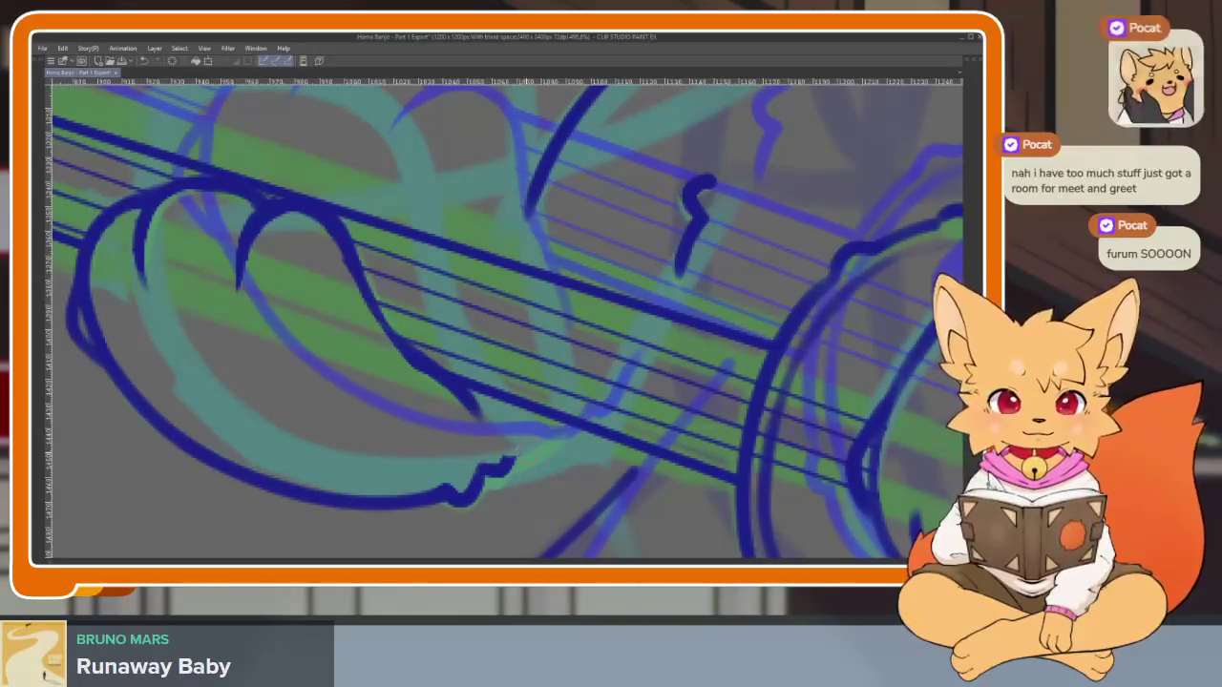
scroll(577, 442, down, 5)
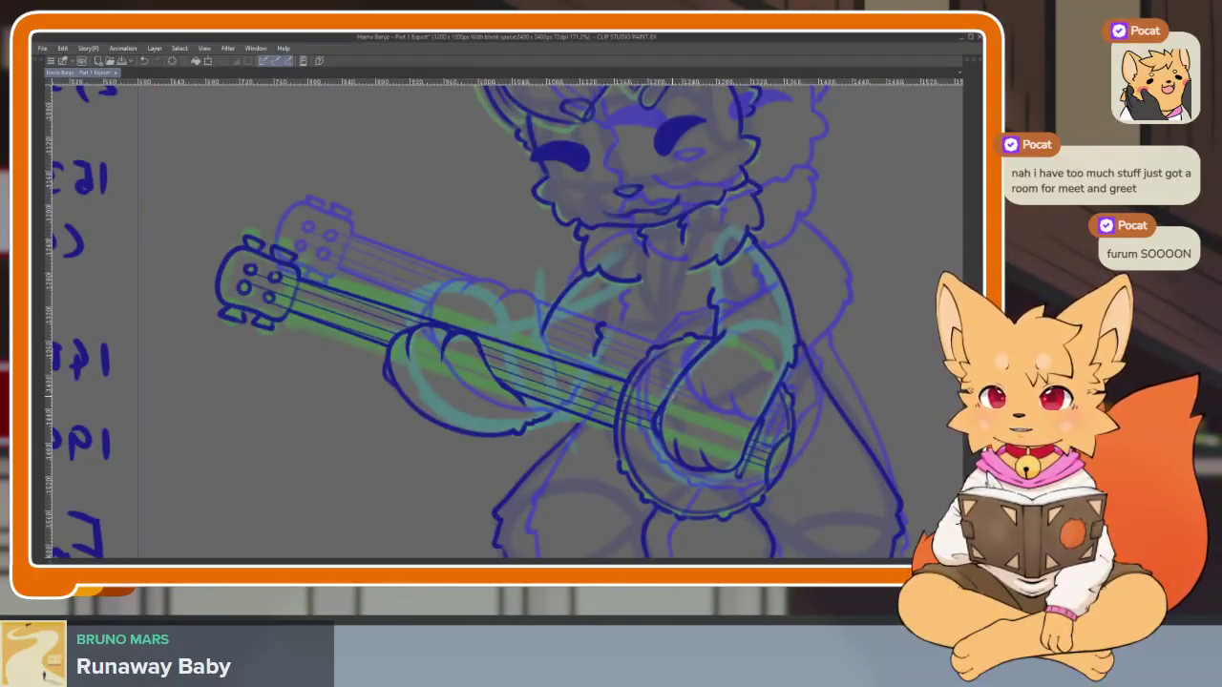
key(ctrl+z)
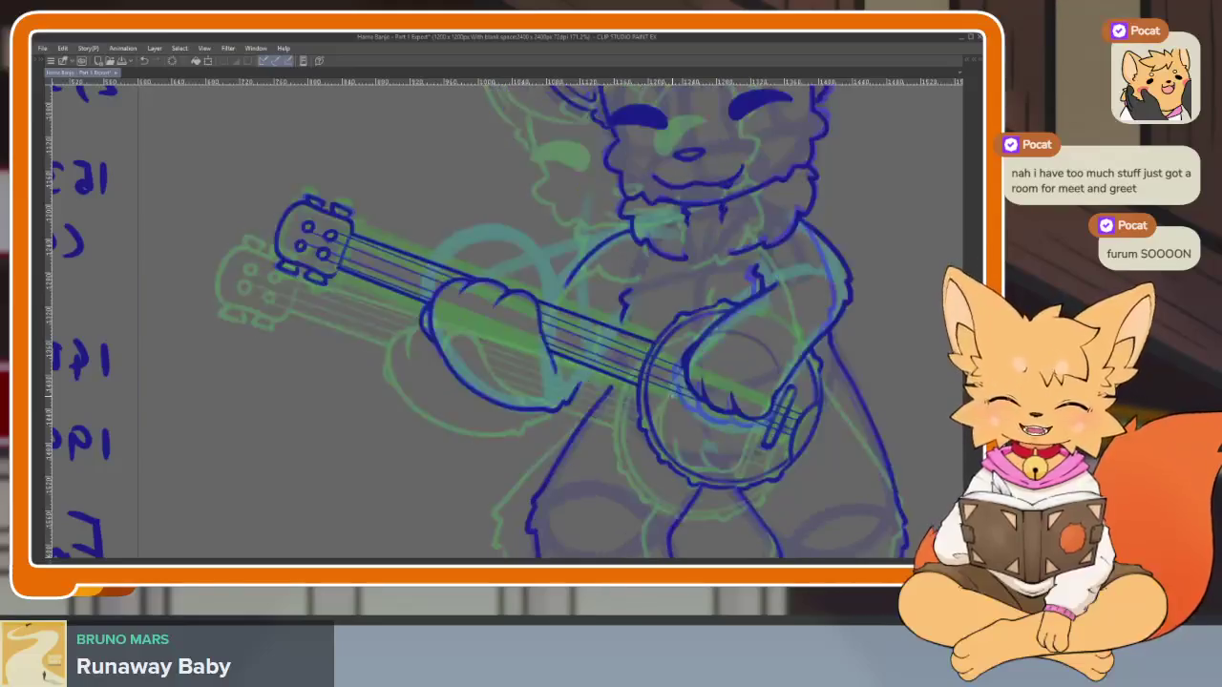
key(ctrl+z)
key(ctrl+z)
key(ctrl+z)
key(ctrl+y)
key(ctrl+y)
key(ctrl+y)
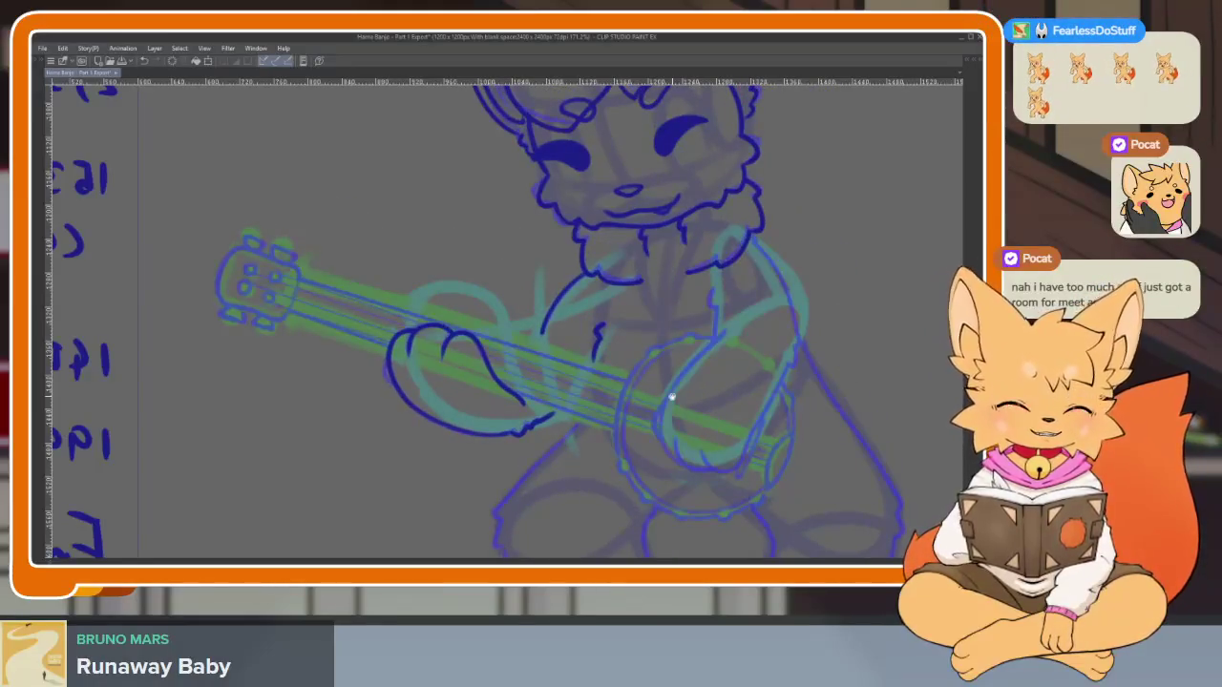
scroll(620, 459, down, 1)
scroll(606, 450, down, 1)
scroll(630, 417, down, 1)
scroll(683, 422, up, 1)
Zoom in around the banjo and the fox's legs beneath the fretting paw
scroll(640, 417, up, 1)
scroll(659, 400, up, 1)
scroll(653, 406, up, 1)
scroll(648, 413, up, 1)
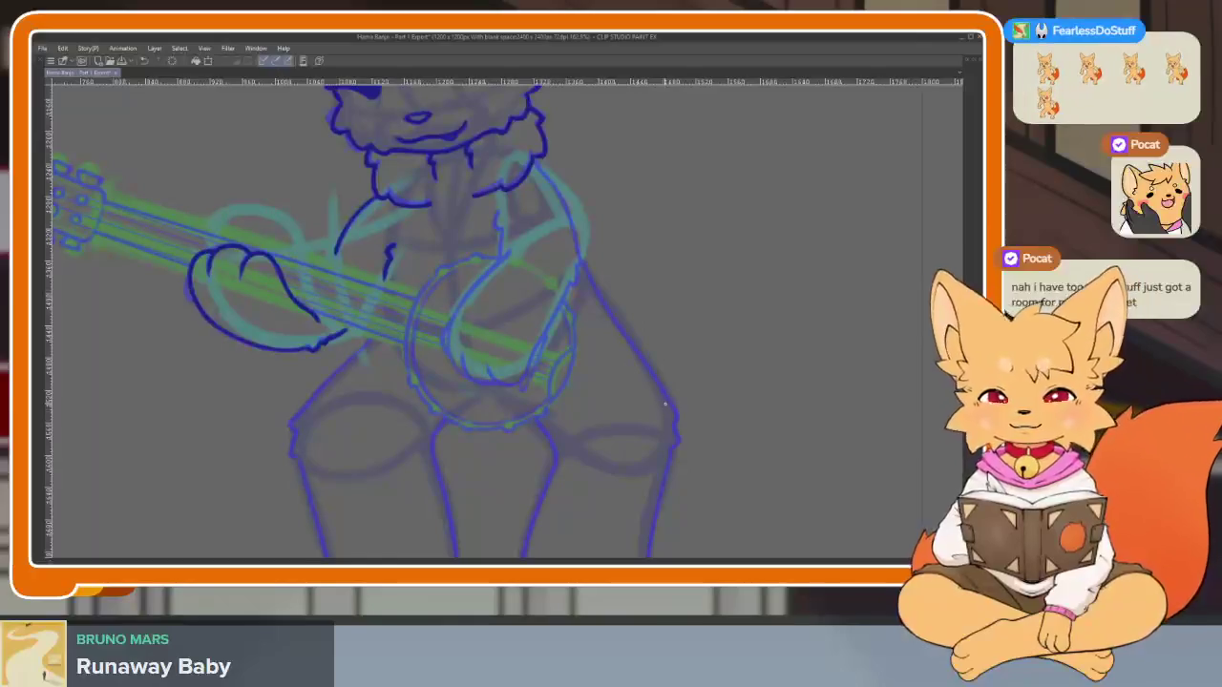
scroll(649, 420, up, 1)
scroll(639, 420, up, 1)
scroll(629, 425, up, 1)
scroll(630, 425, up, 1)
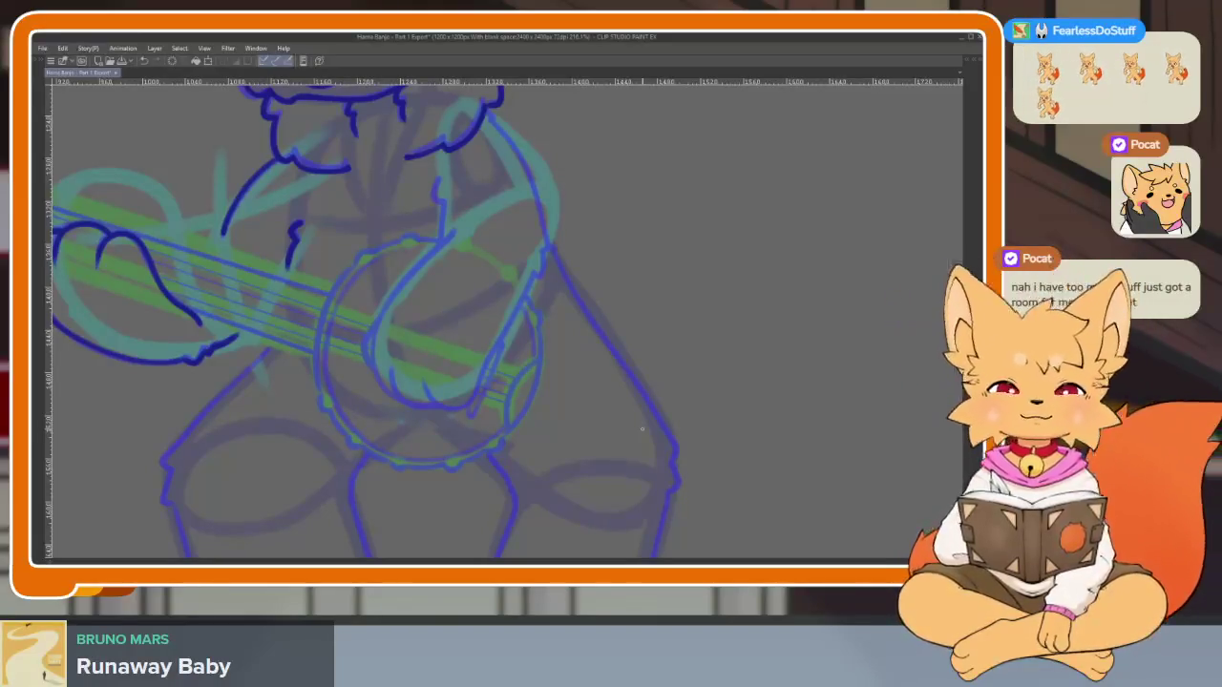
scroll(611, 426, up, 1)
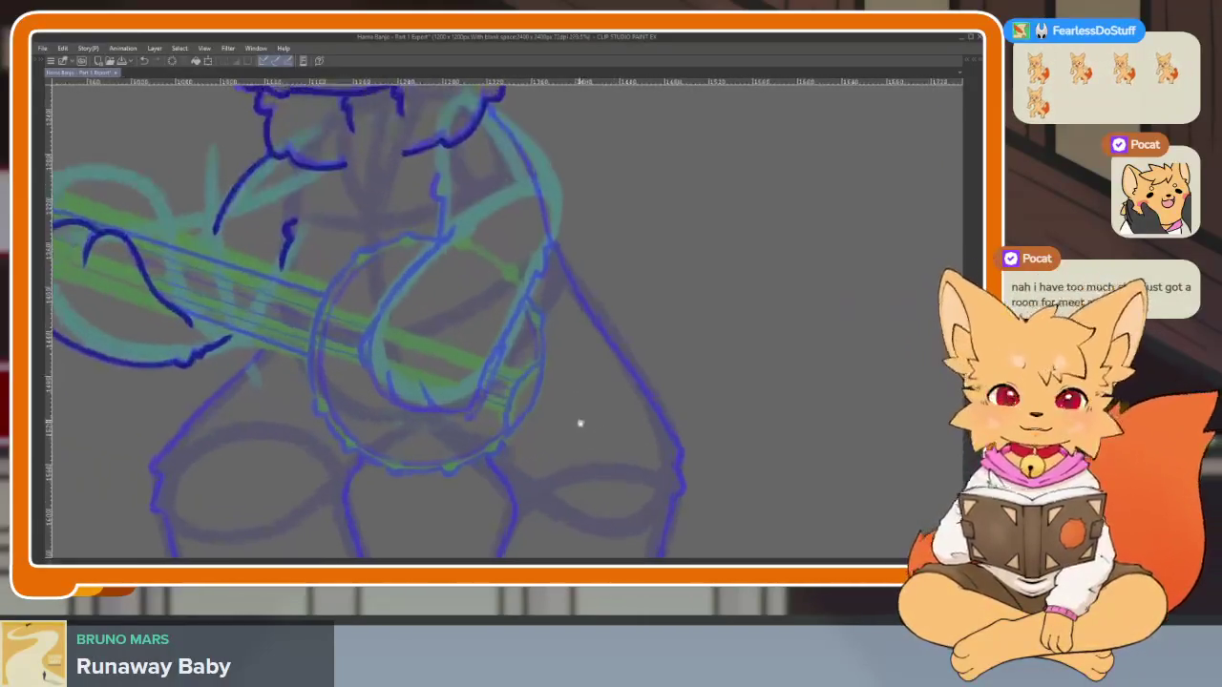
scroll(571, 431, up, 1)
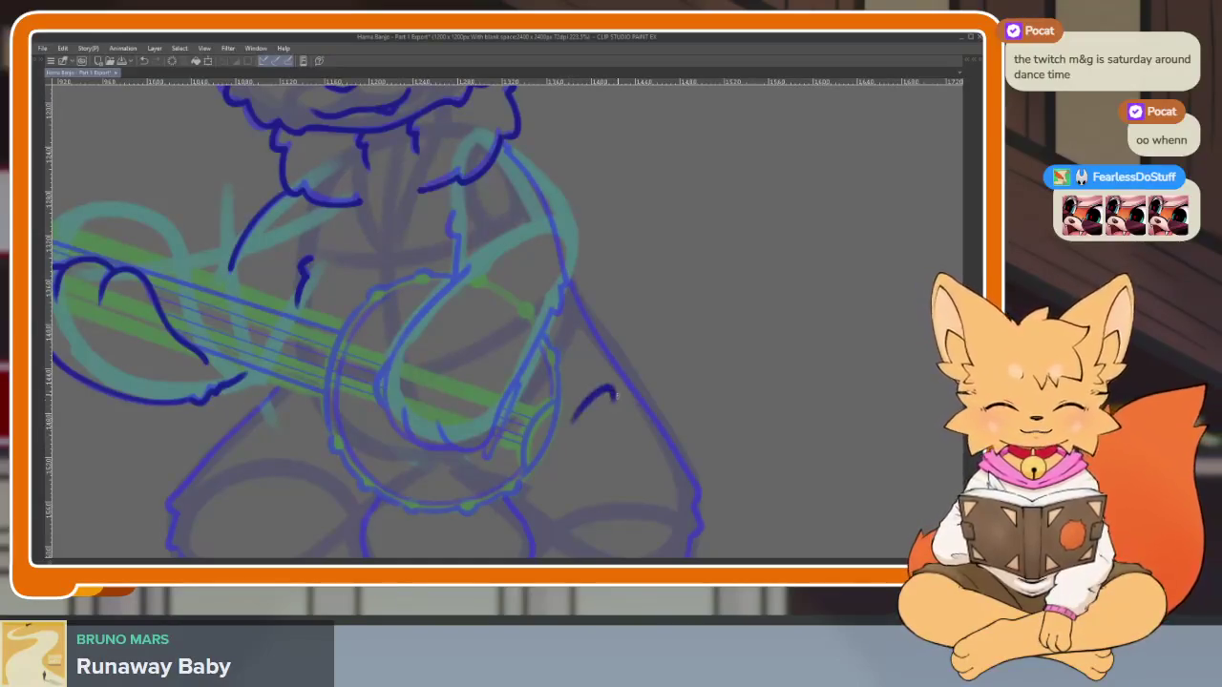
scroll(579, 443, up, 2)
scroll(599, 408, up, 2)
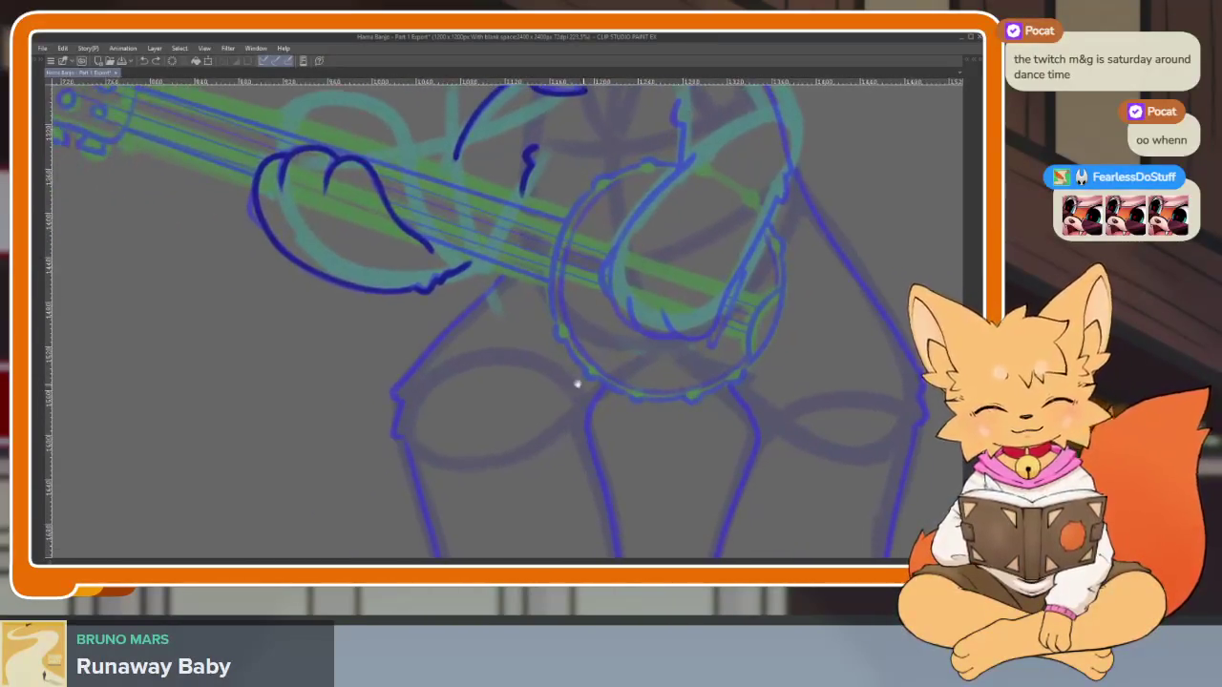
scroll(579, 381, up, 2)
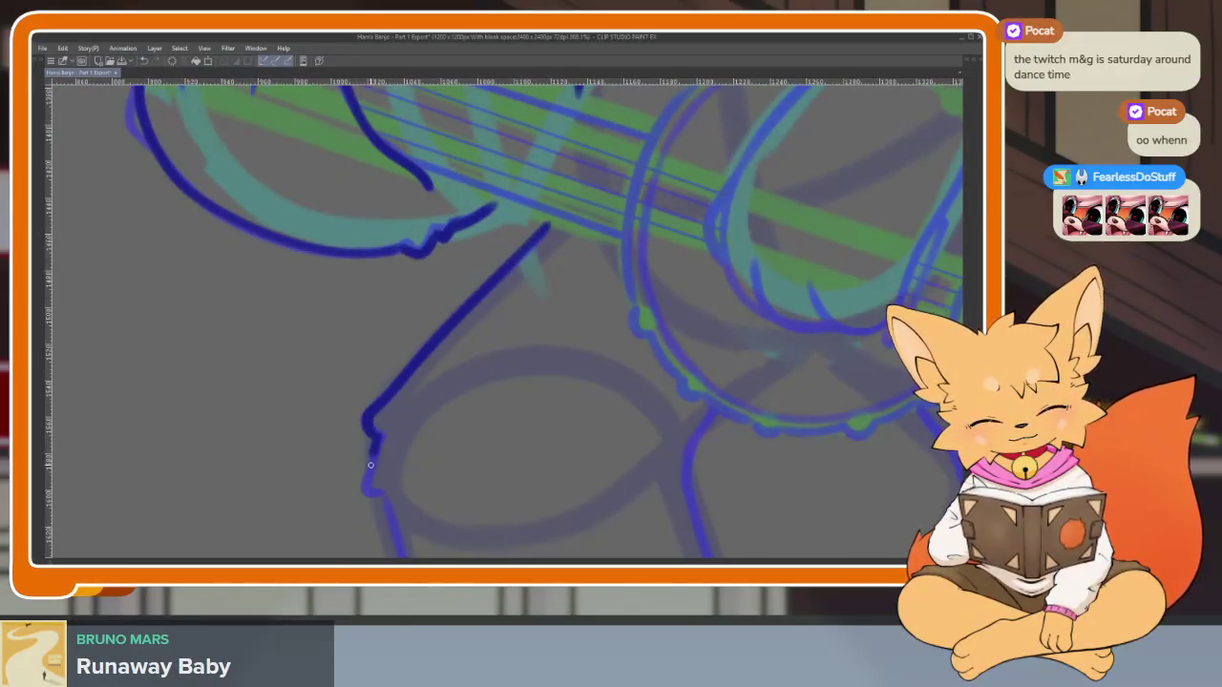
scroll(387, 495, down, 2)
scroll(639, 163, down, 2)
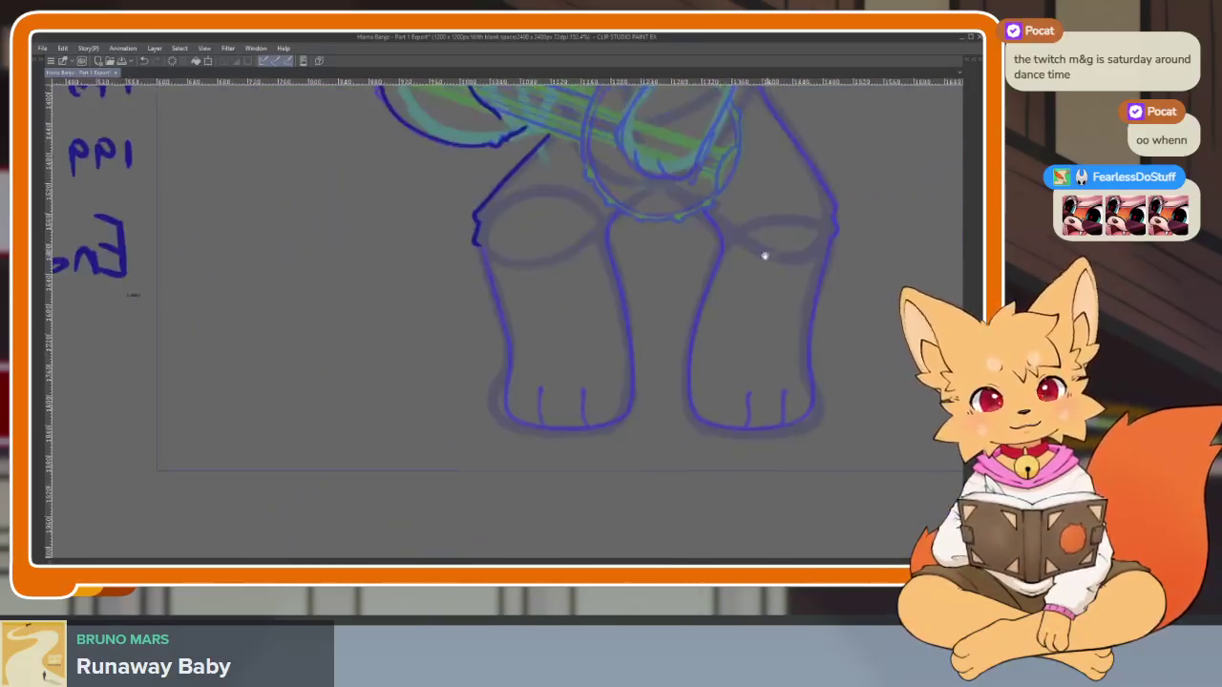
scroll(556, 408, down, 2)
scroll(555, 408, up, 3)
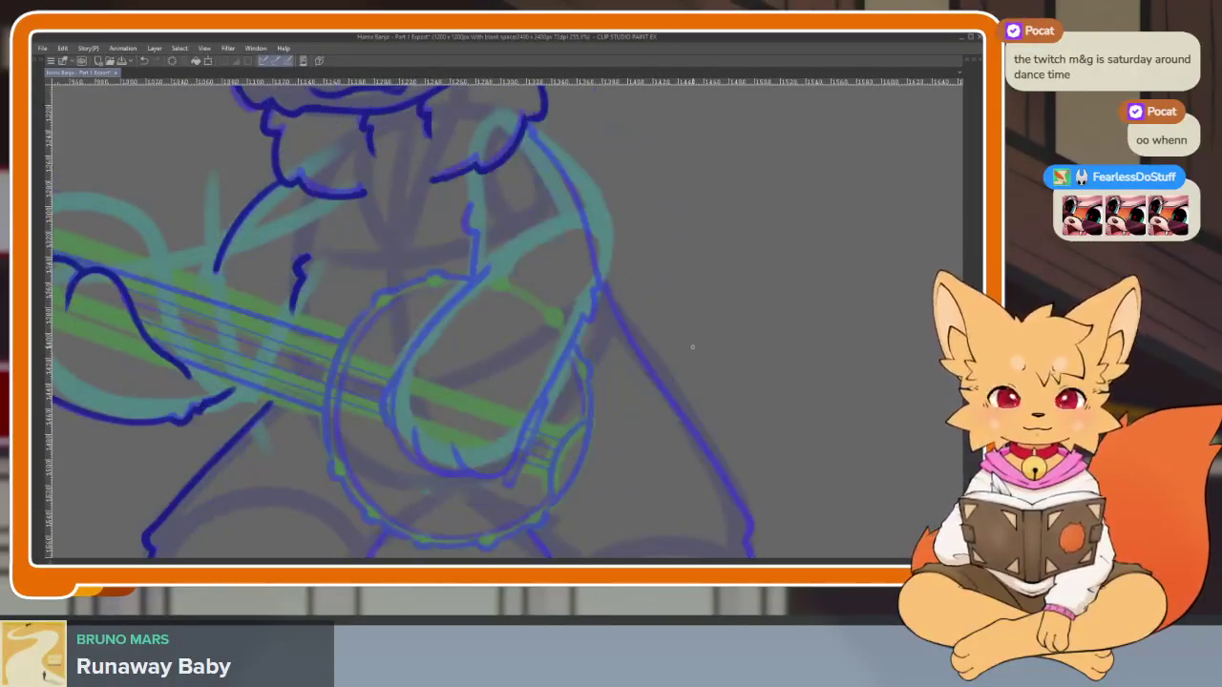
scroll(567, 408, up, 2)
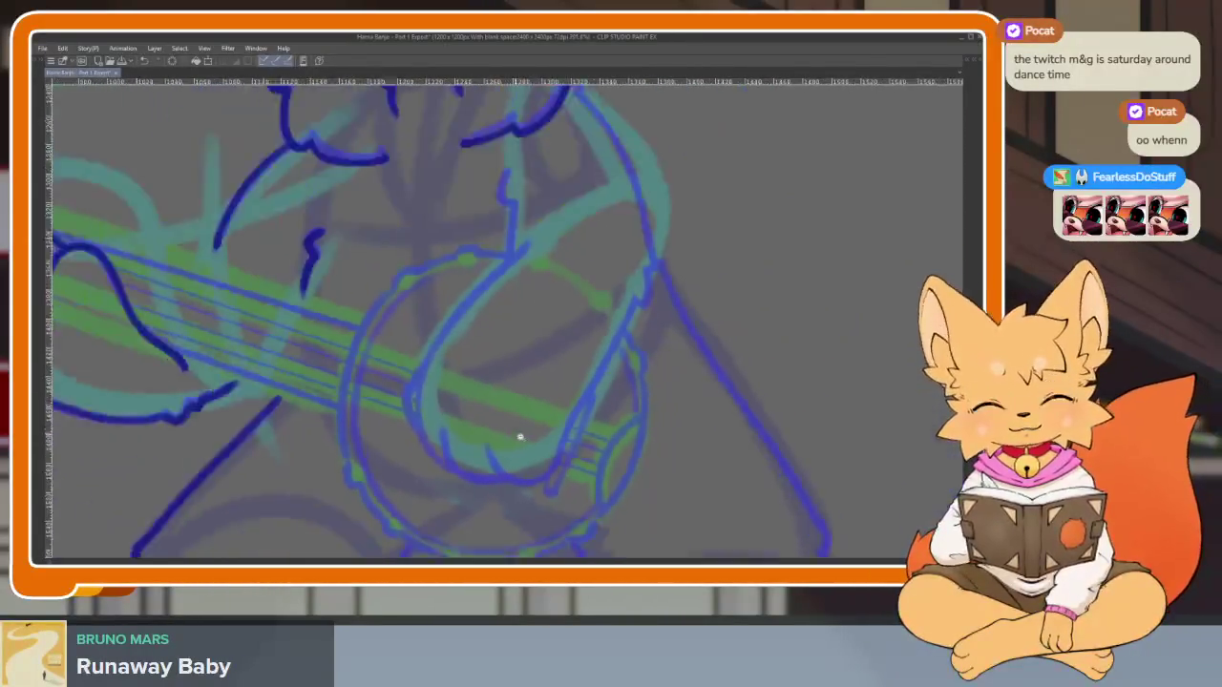
scroll(518, 437, up, 2)
Try and undo several trial arcs for the top curve of the strumming paw
mouse_move(346, 256)
mouse_down()
mouse_move(329, 405)
mouse_move(573, 434)
mouse_up()
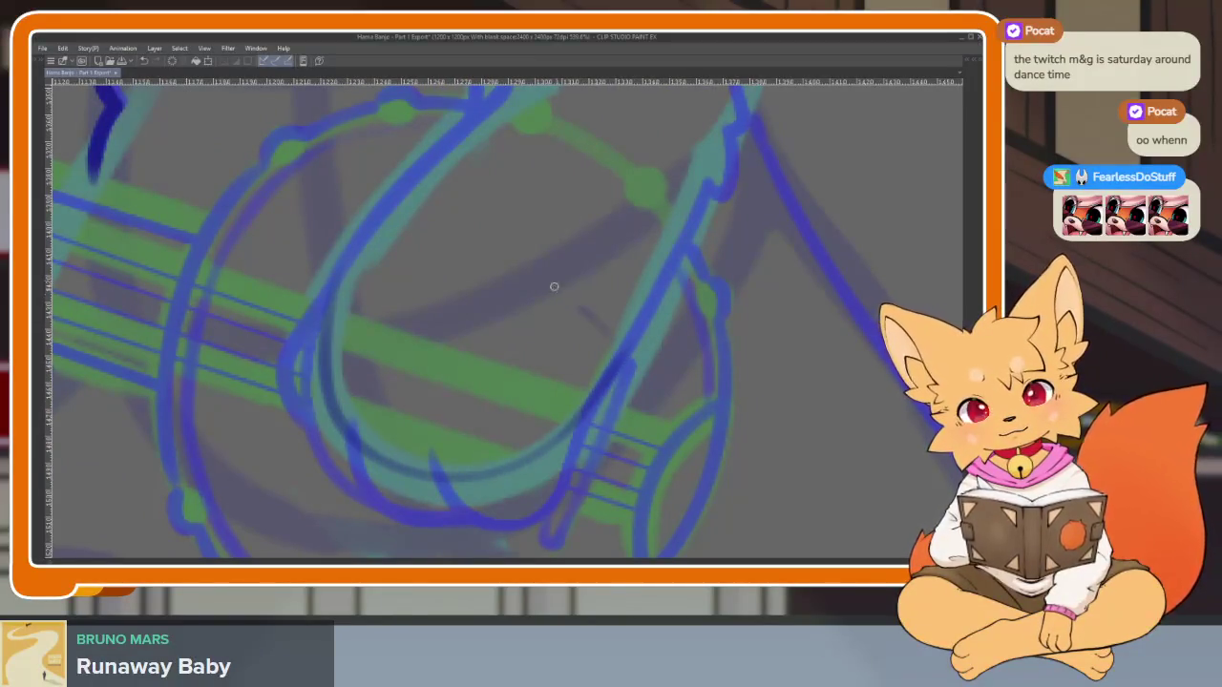
key(ctrl+z)
mouse_move(377, 255)
mouse_down()
mouse_move(562, 265)
mouse_move(610, 336)
mouse_up()
scroll(668, 387, down, 5)
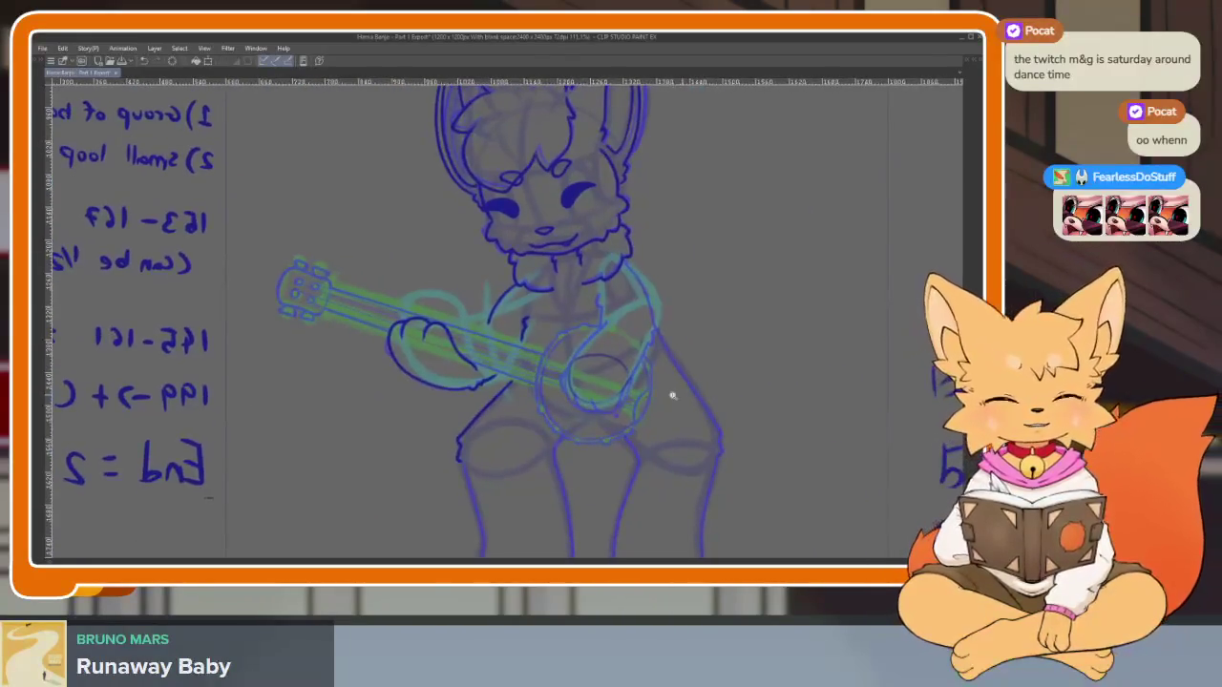
scroll(660, 411, up, 4)
scroll(649, 420, up, 1)
scroll(637, 427, up, 2)
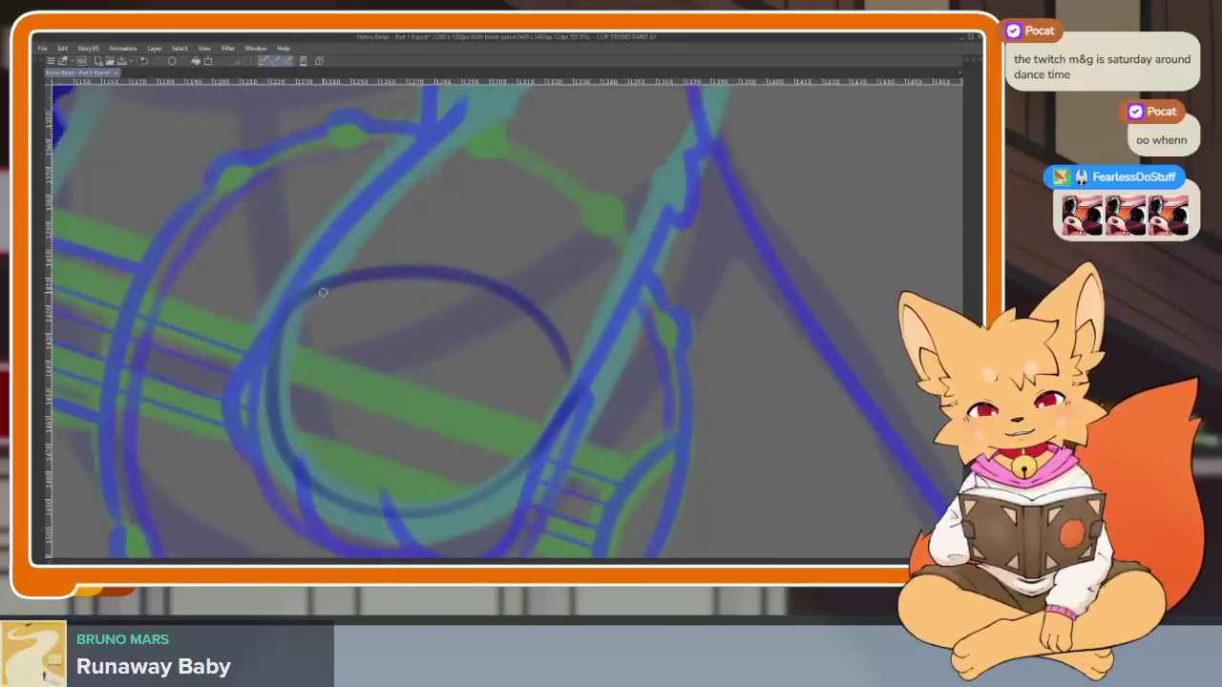
drag(270, 370, 315, 272)
key(ctrl+z)
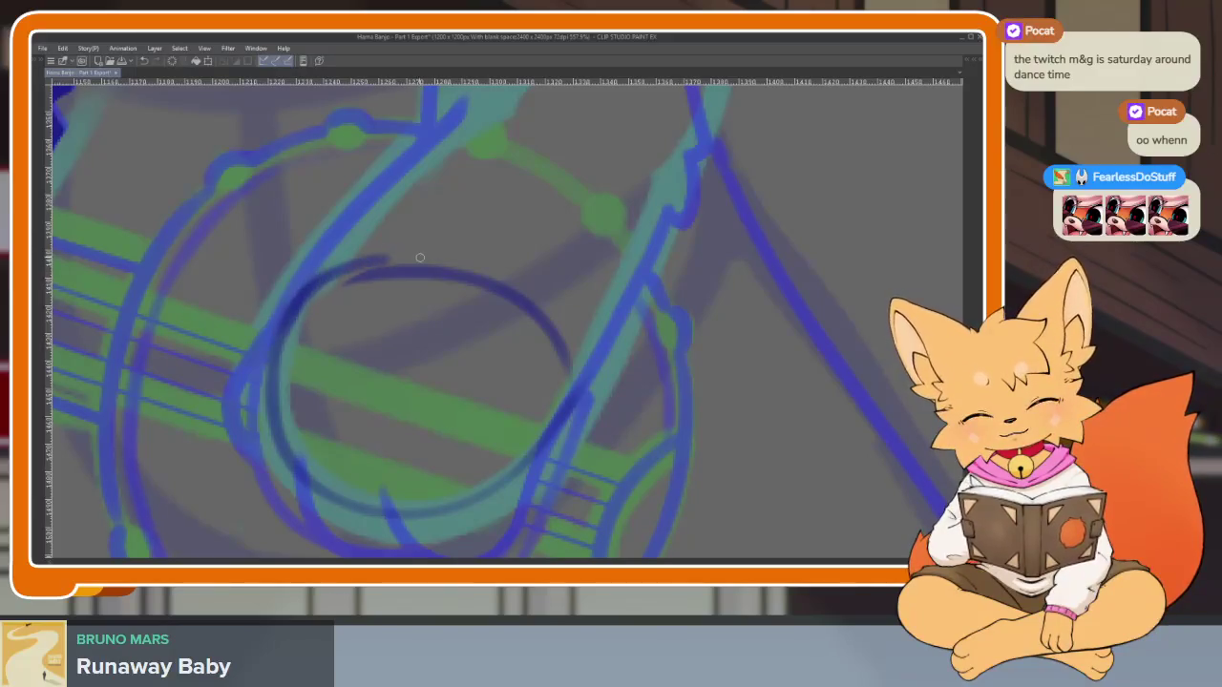
drag(420, 258, 556, 338)
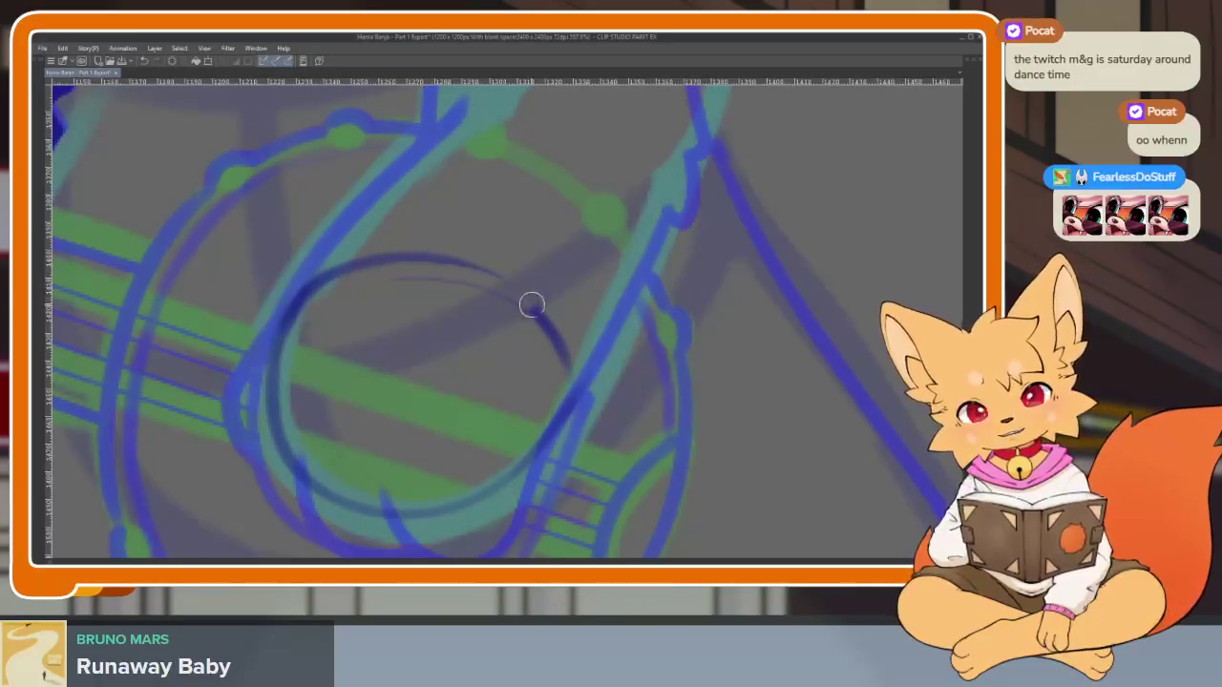
key(ctrl+z)
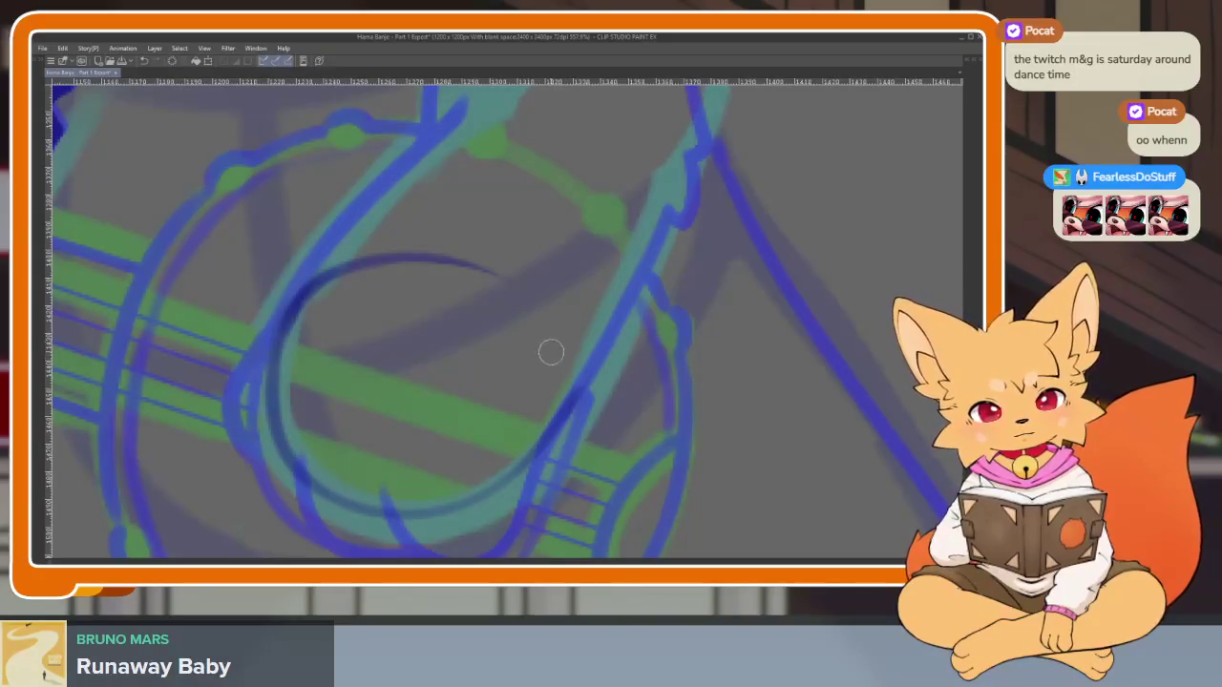
key(ctrl+z)
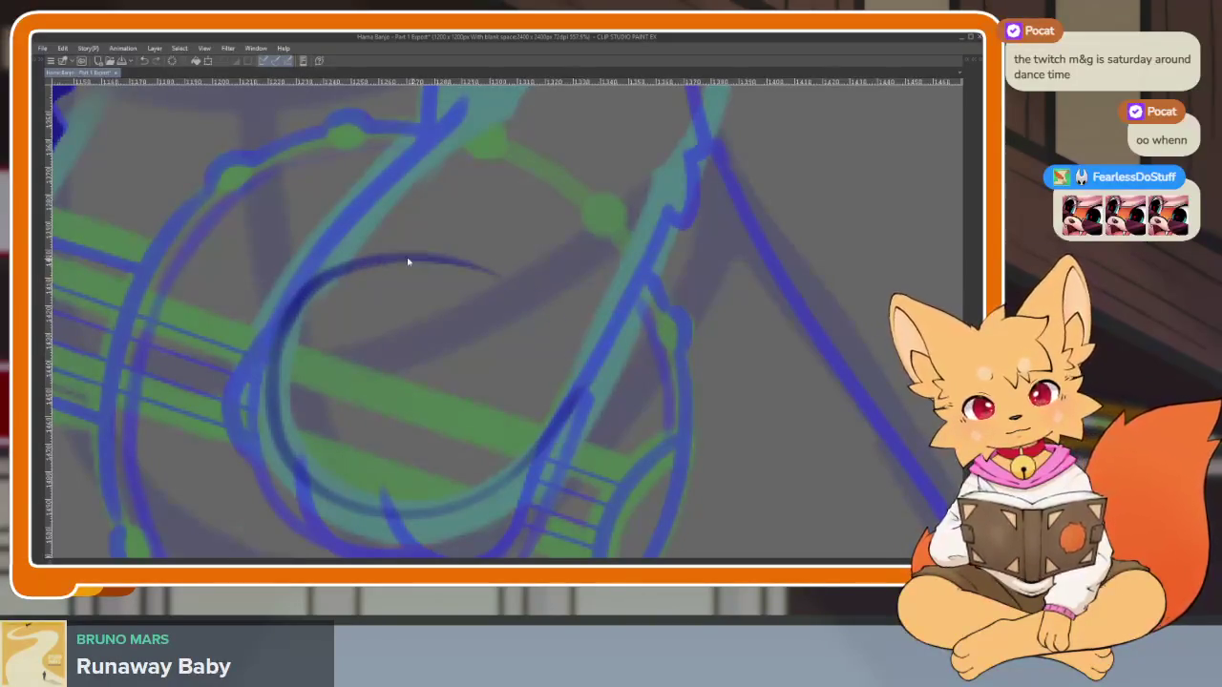
Ink the strumming paw outline around top and bottom, a curled finger line, and a thicker left edge
mouse_move(310, 282)
mouse_down()
mouse_move(480, 265)
mouse_move(585, 391)
mouse_up()
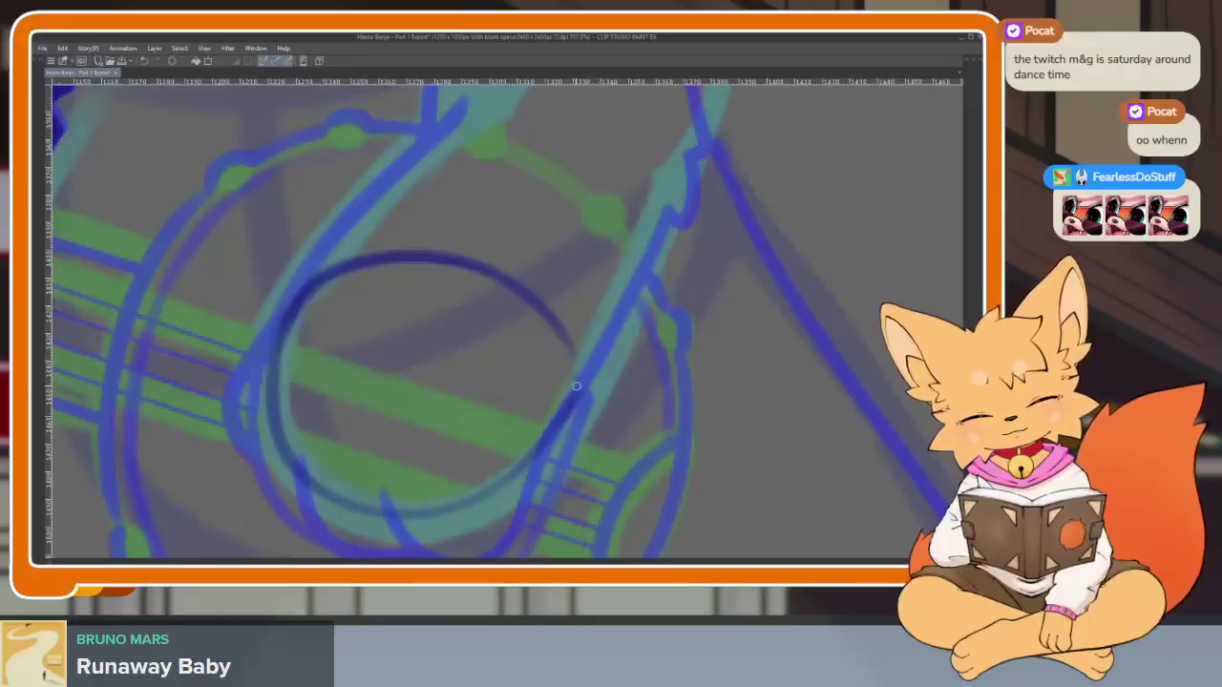
mouse_move(546, 439)
mouse_down()
mouse_move(498, 501)
mouse_move(406, 434)
mouse_up()
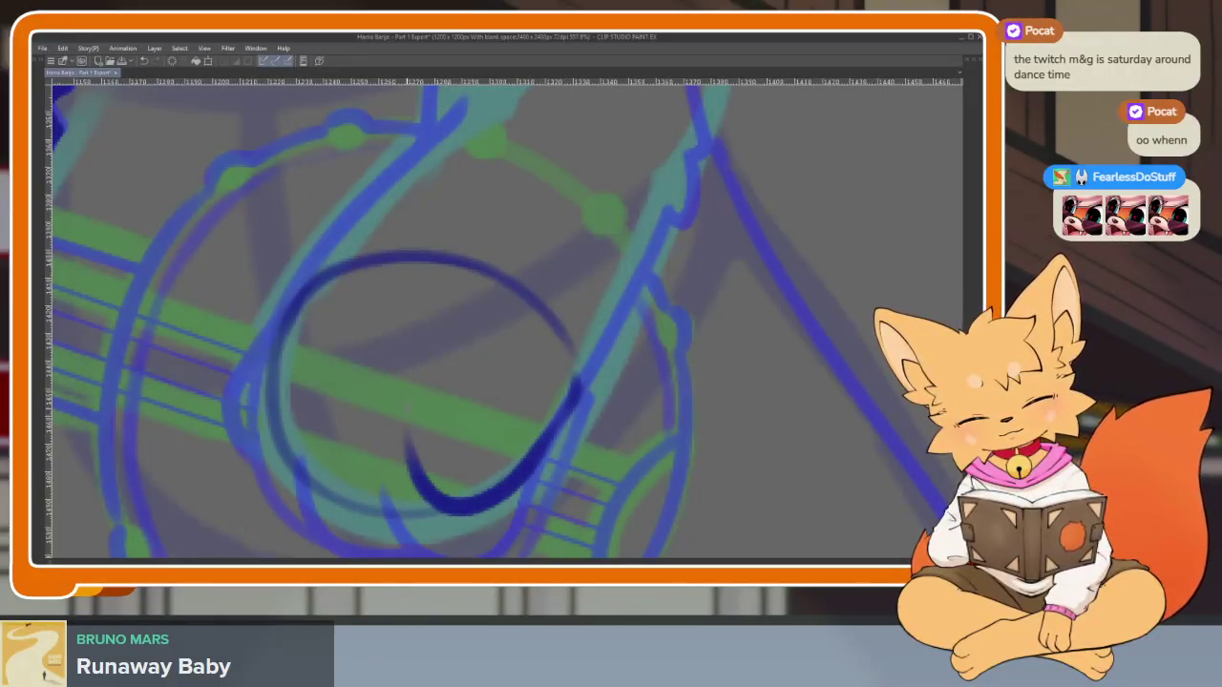
mouse_move(466, 507)
mouse_down()
mouse_move(391, 501)
mouse_move(315, 410)
mouse_up()
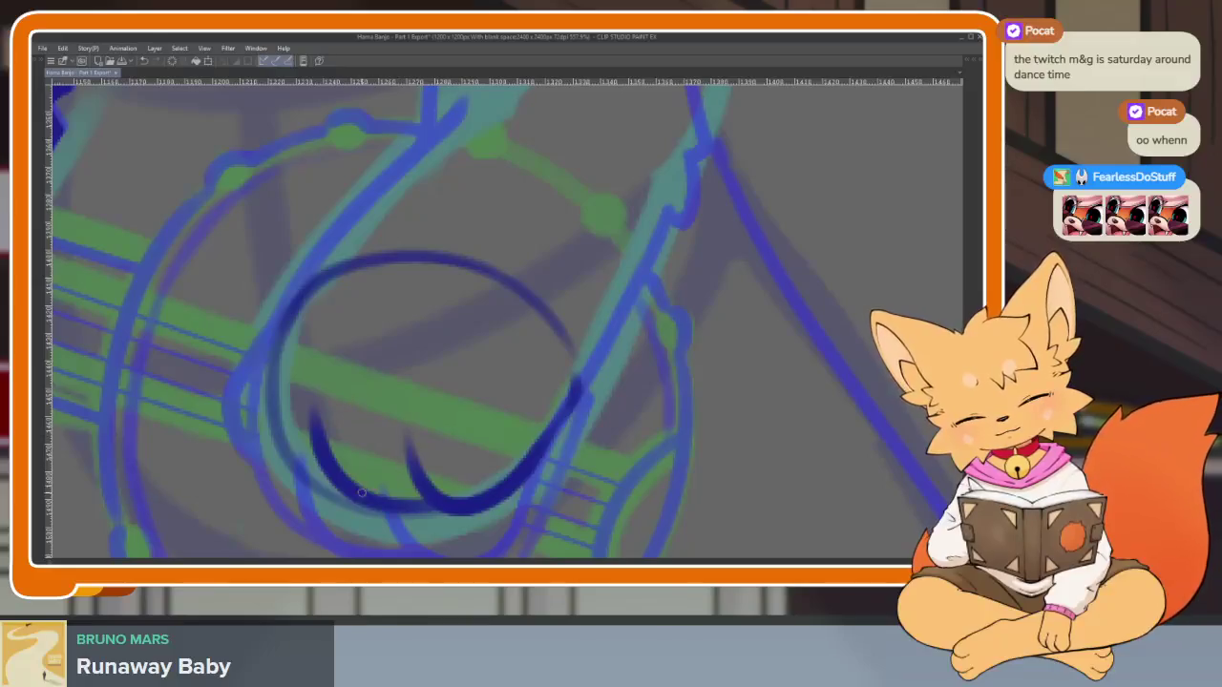
drag(307, 482, 270, 330)
scroll(537, 387, down, 5)
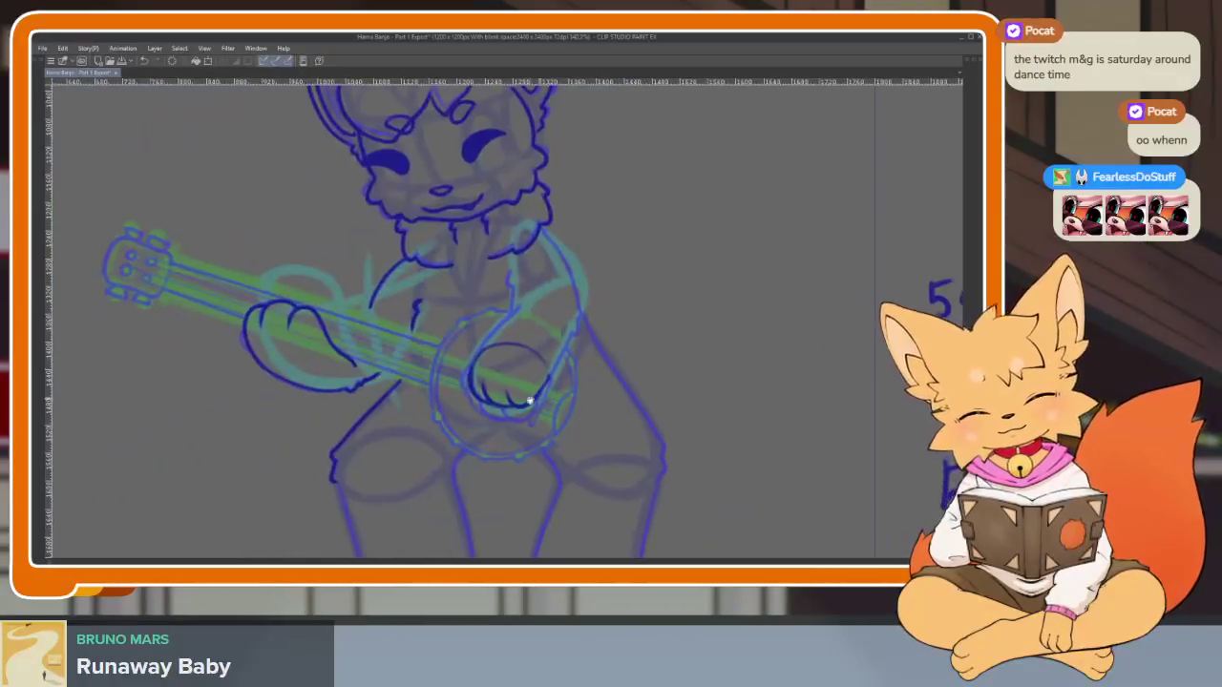
scroll(545, 465, up, 6)
drag(312, 289, 298, 343)
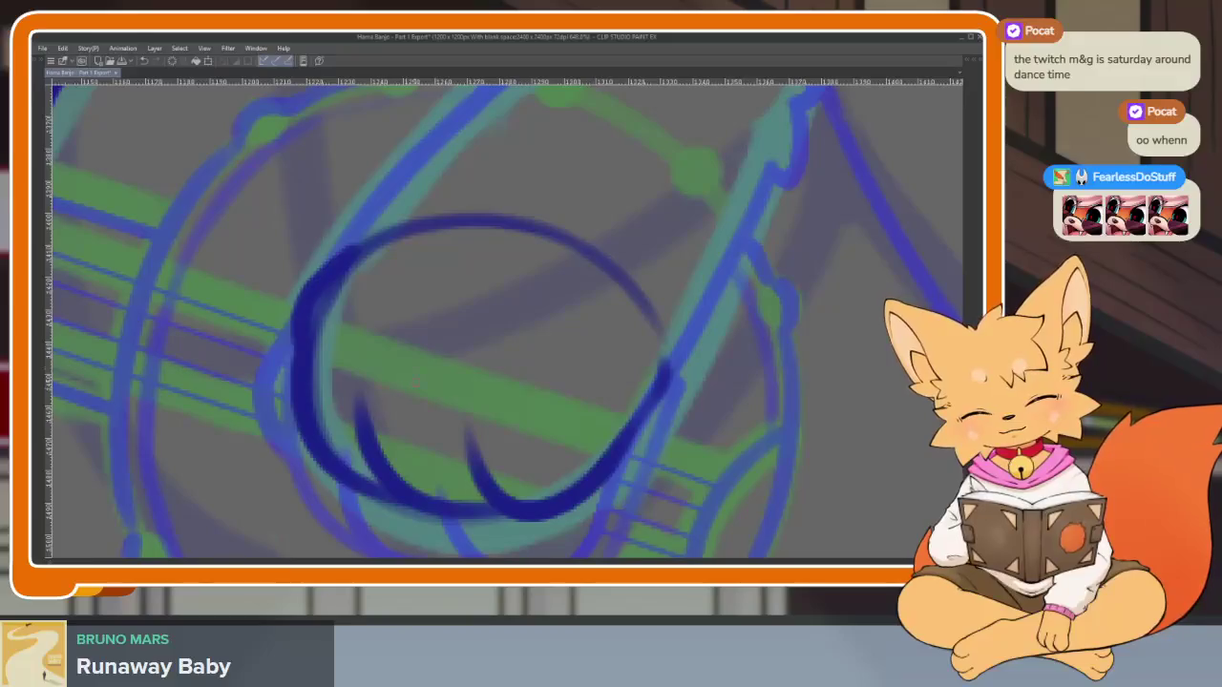
drag(693, 322, 669, 330)
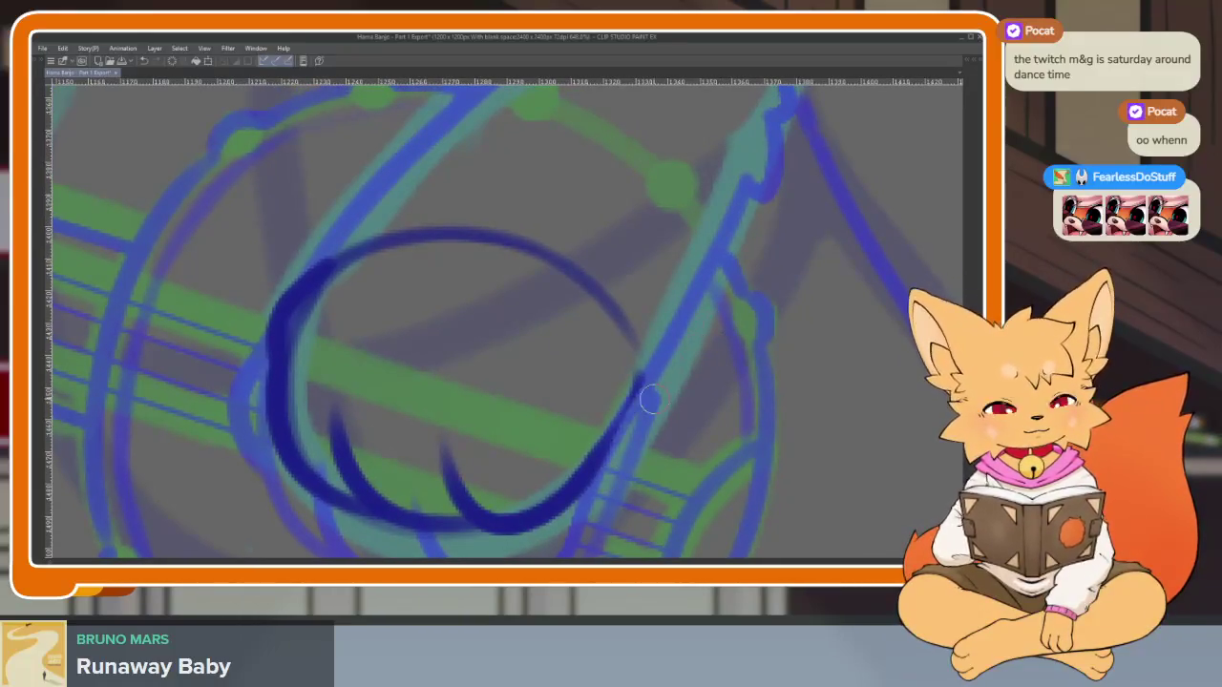
scroll(649, 374, down, 5)
scroll(668, 401, up, 3)
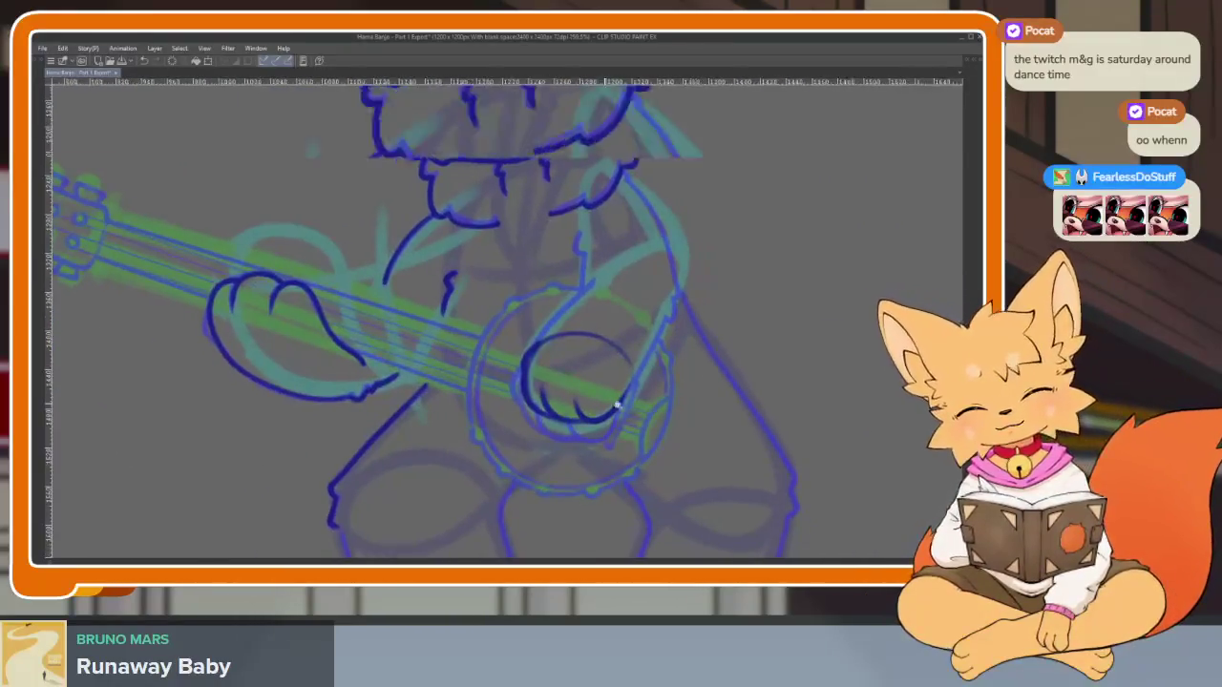
scroll(573, 458, up, 3)
scroll(460, 320, down, 4)
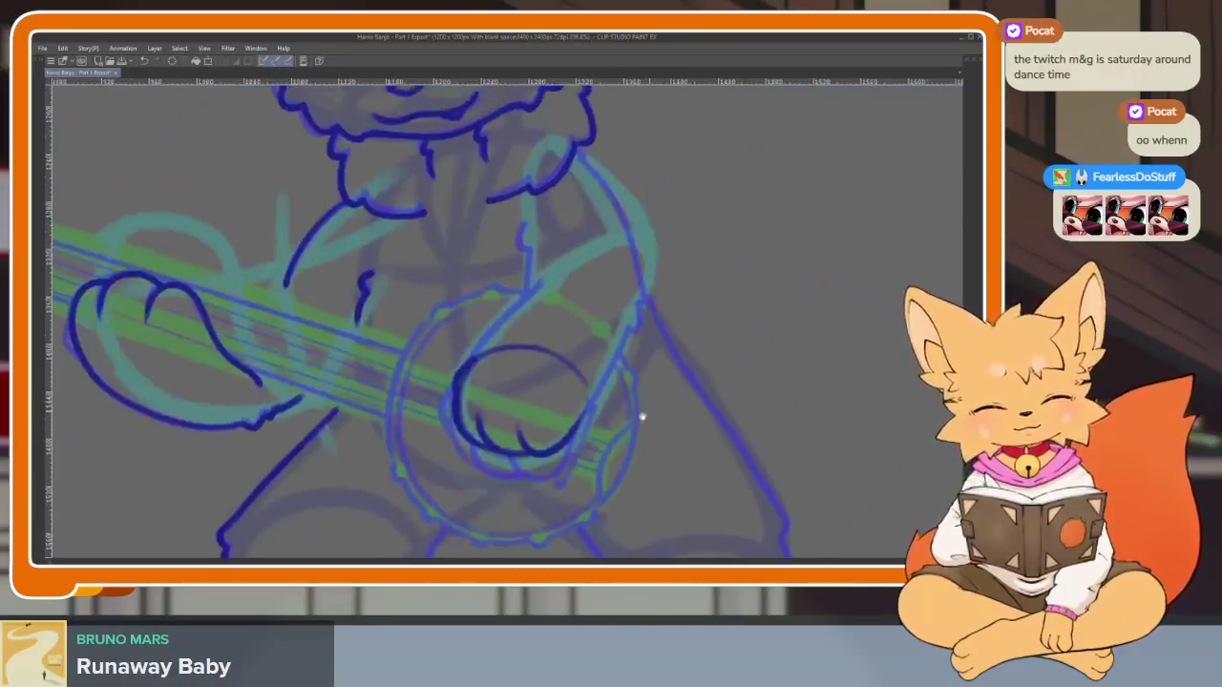
click(636, 420)
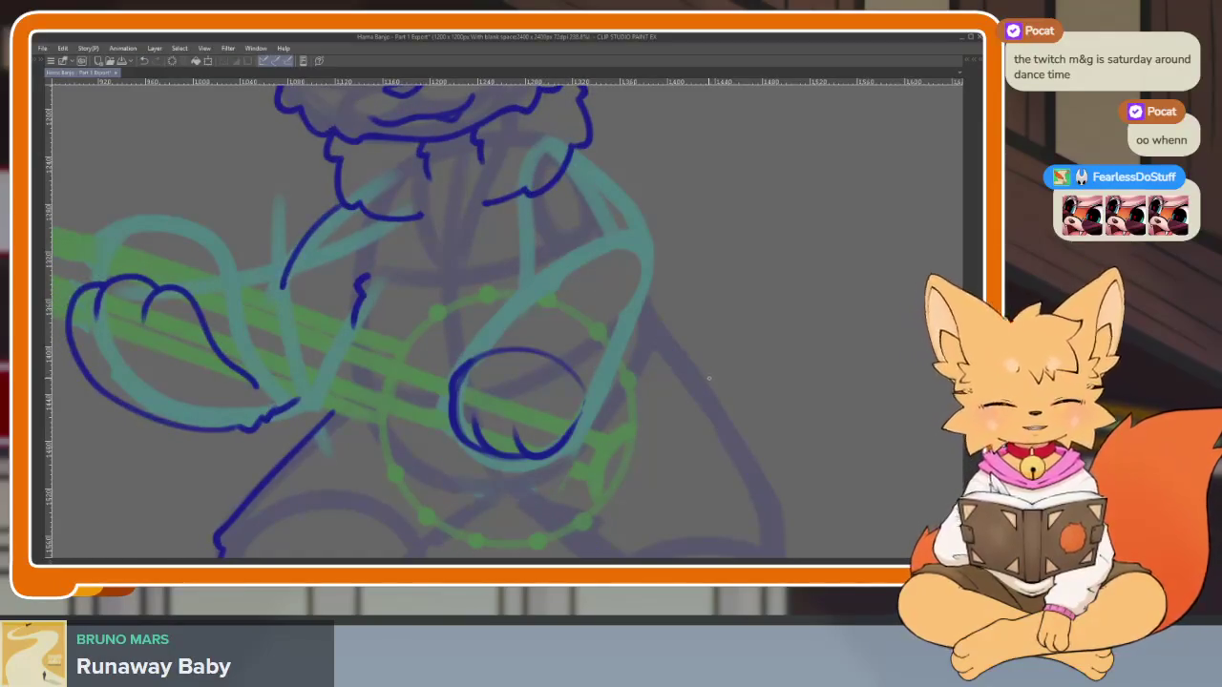
Erase the upper-left arc, a short arc piece, and the remaining upper arc strokes around the paw
scroll(579, 420, up, 2)
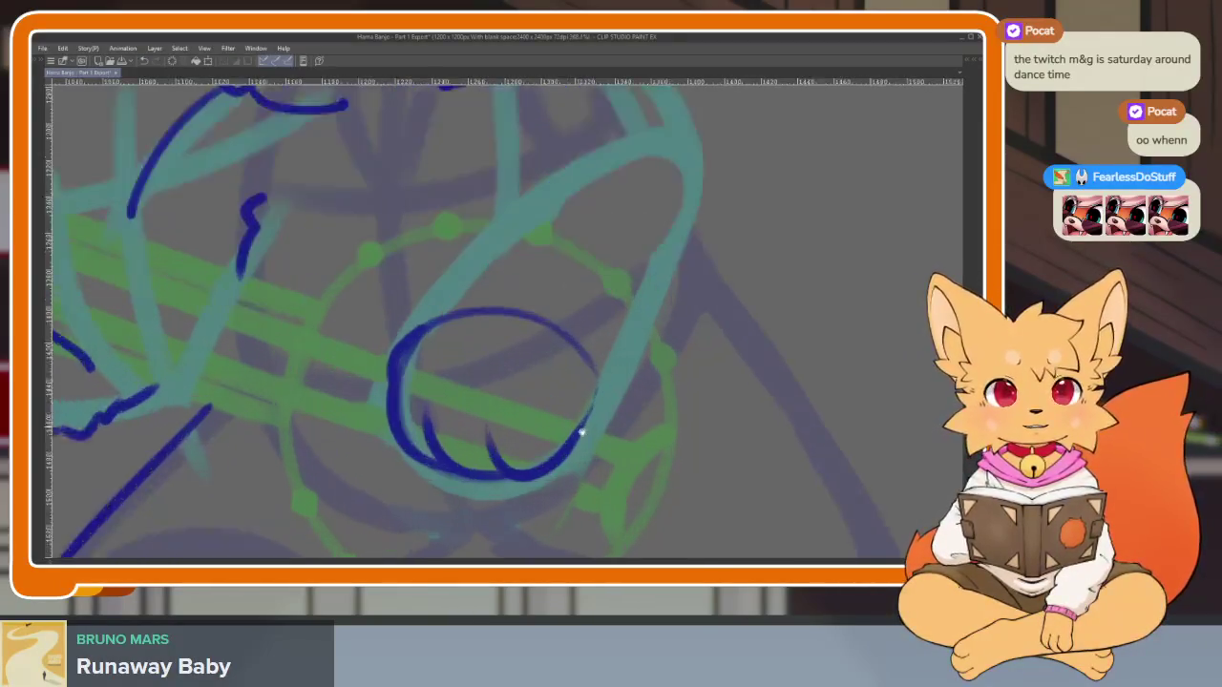
scroll(553, 420, up, 2)
scroll(520, 414, up, 2)
scroll(521, 430, up, 2)
scroll(525, 440, up, 2)
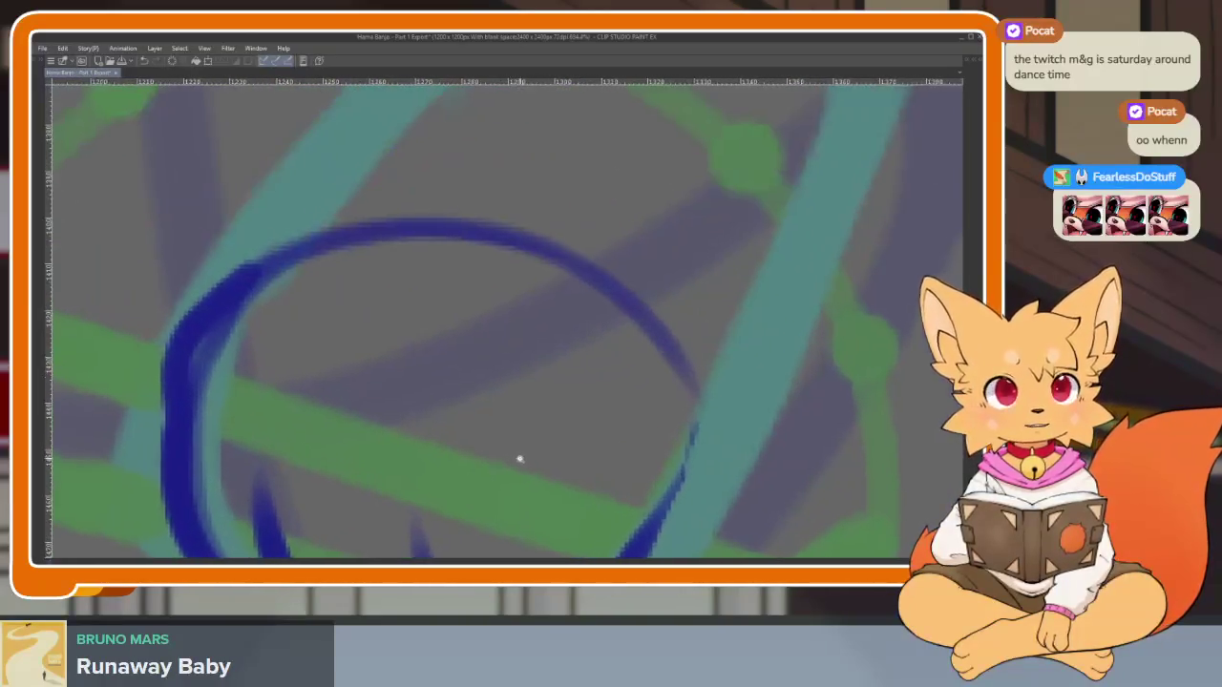
scroll(518, 457, down, 1)
mouse_move(308, 370)
mouse_down()
mouse_move(343, 291)
mouse_move(308, 357)
mouse_move(379, 292)
mouse_move(496, 278)
mouse_up()
mouse_move(671, 401)
mouse_down()
mouse_move(694, 423)
mouse_move(646, 401)
mouse_move(603, 449)
mouse_move(602, 420)
mouse_move(591, 471)
mouse_move(546, 439)
mouse_up()
mouse_move(340, 321)
mouse_down()
mouse_move(483, 366)
mouse_move(442, 333)
mouse_up()
mouse_move(649, 463)
mouse_down()
mouse_move(622, 449)
mouse_move(646, 411)
mouse_move(605, 450)
mouse_move(601, 430)
mouse_move(602, 461)
mouse_move(600, 442)
mouse_move(586, 458)
mouse_move(503, 380)
mouse_up()
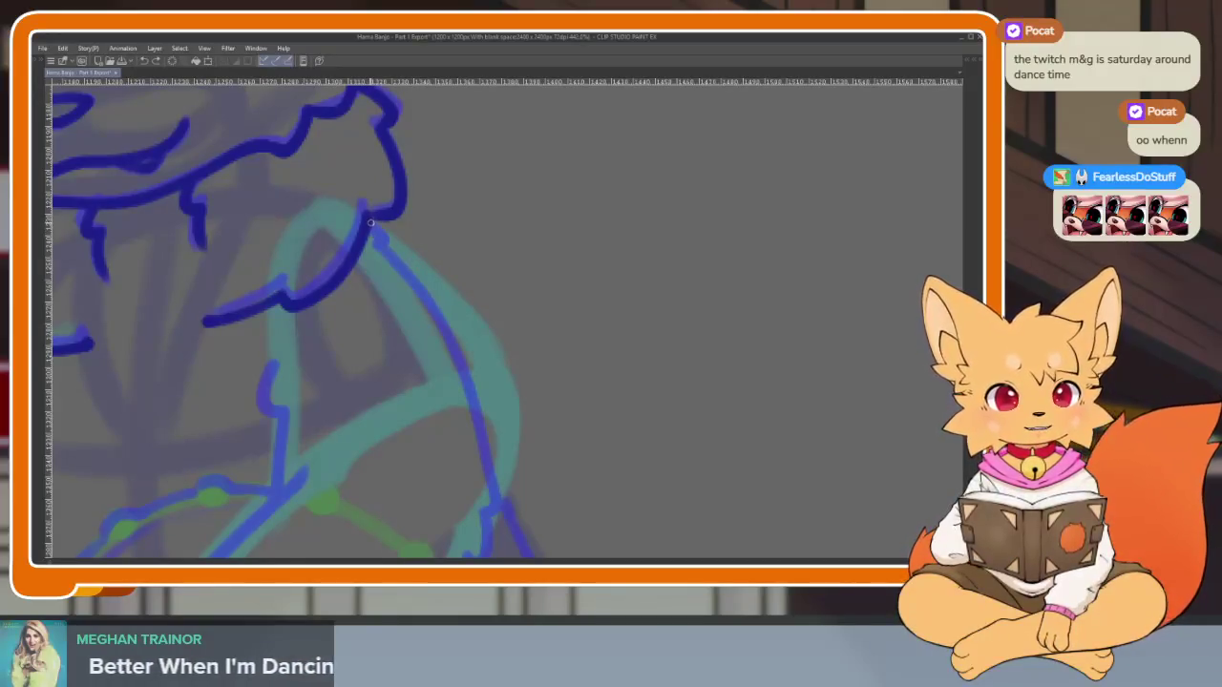
Ink the fox's shoulder line, redrawing it shorter after undoing the first long stroke
mouse_move(374, 226)
mouse_down()
mouse_move(431, 274)
mouse_move(506, 380)
mouse_up()
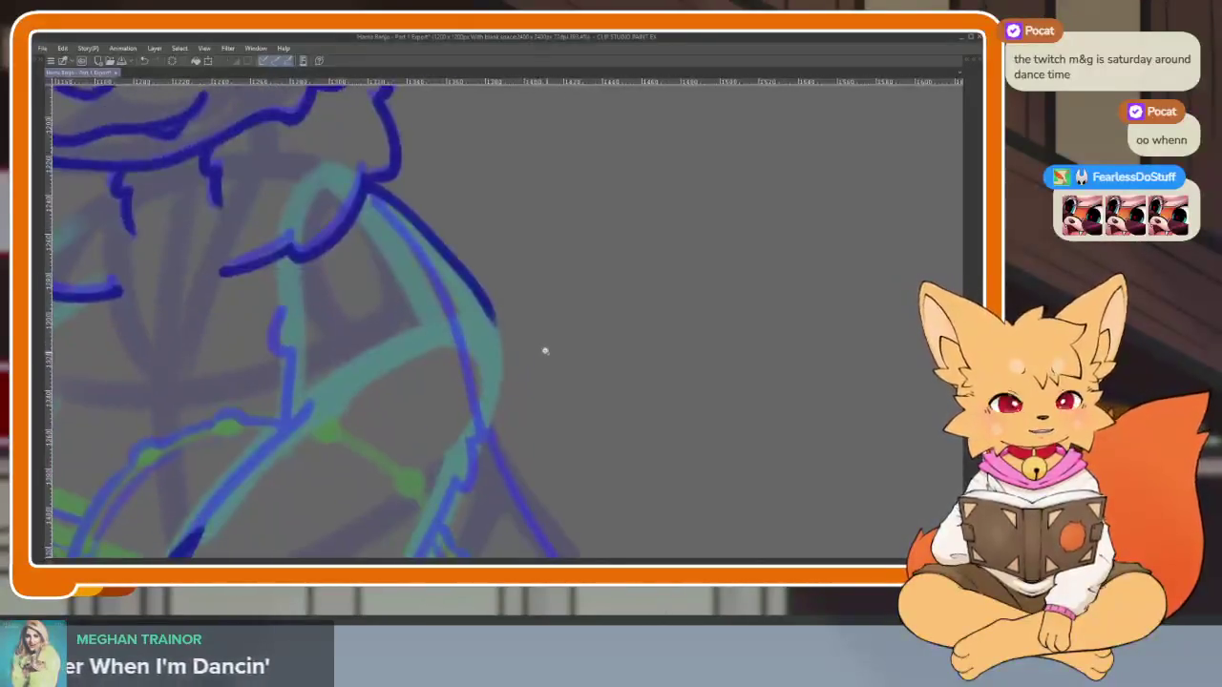
key(ctrl+z)
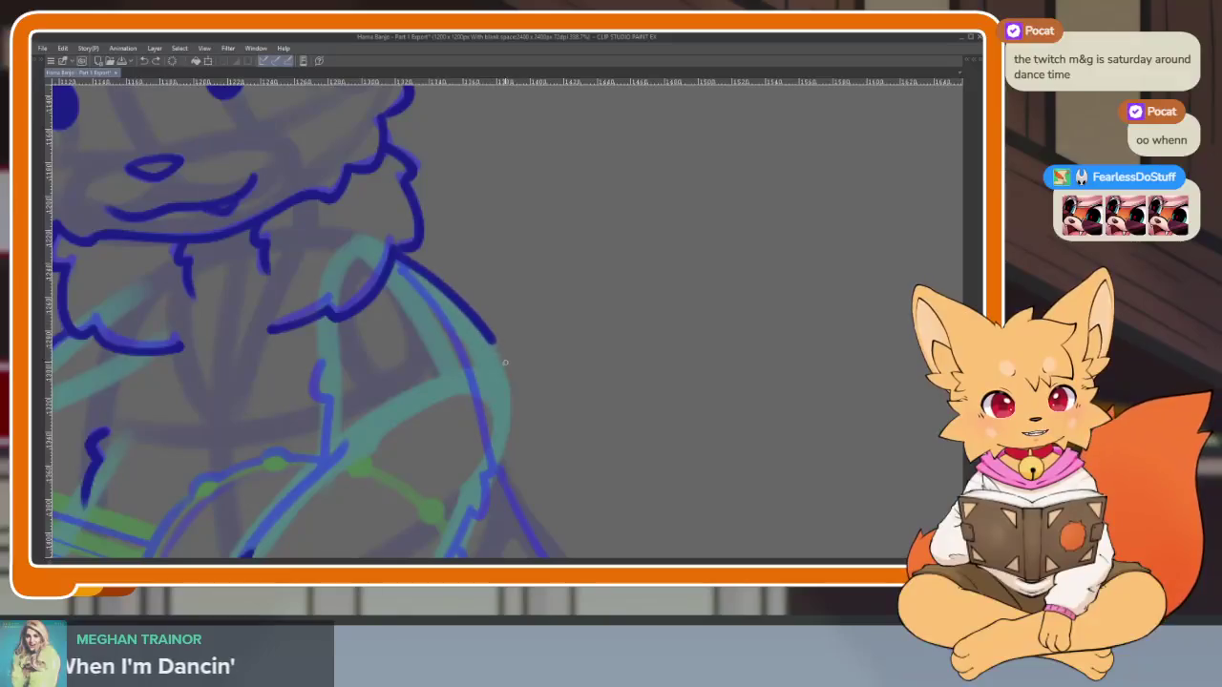
key(ctrl+z)
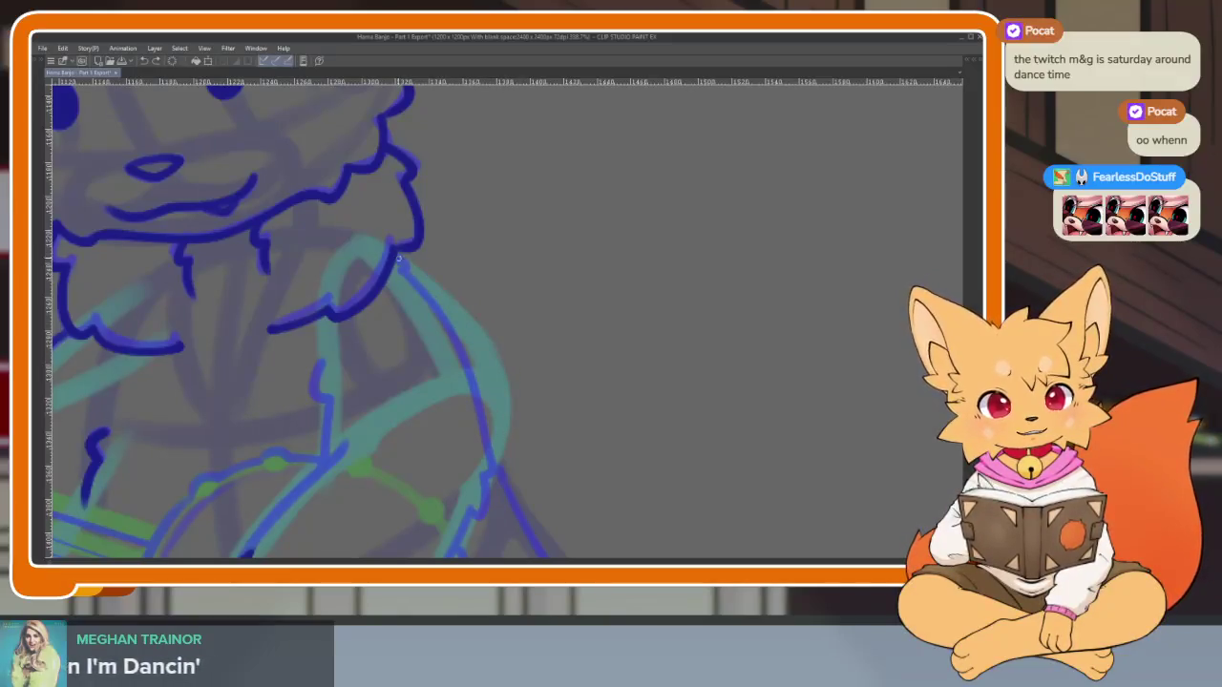
drag(395, 254, 489, 348)
Join the lower stroke to the arm with a new line and thicken the thin arm line
mouse_move(506, 453)
mouse_down()
mouse_move(663, 322)
mouse_move(658, 188)
mouse_move(483, 478)
mouse_up()
scroll(691, 403, down, 3)
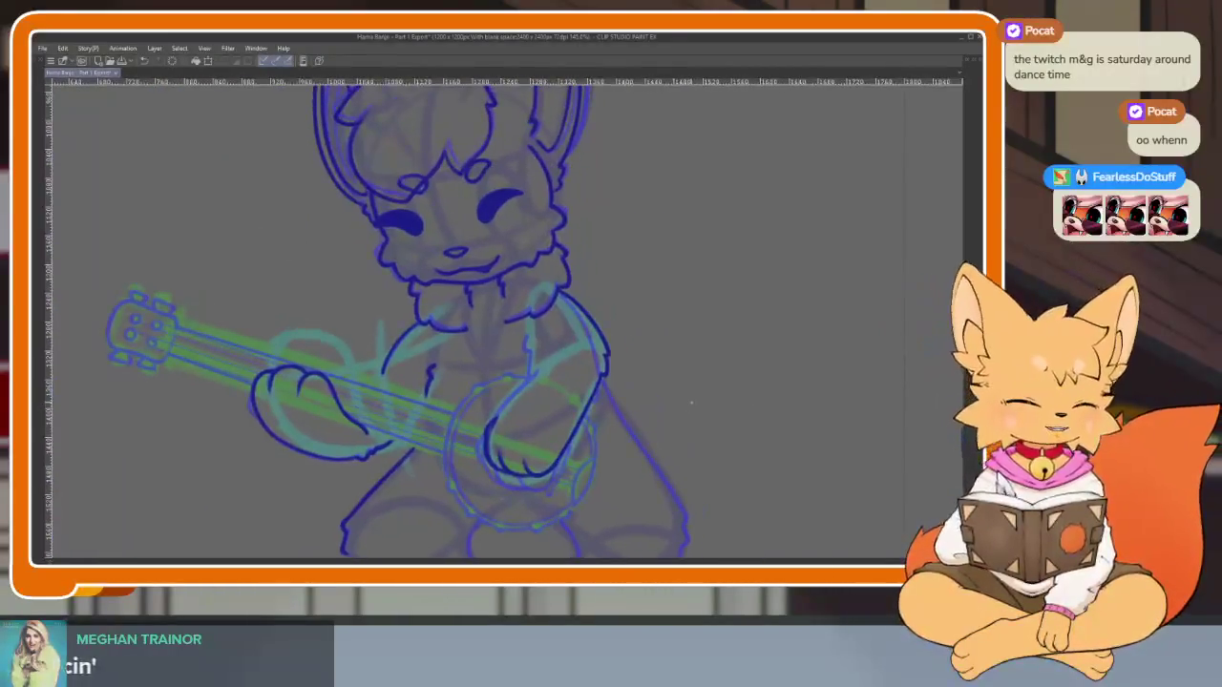
drag(681, 439, 625, 439)
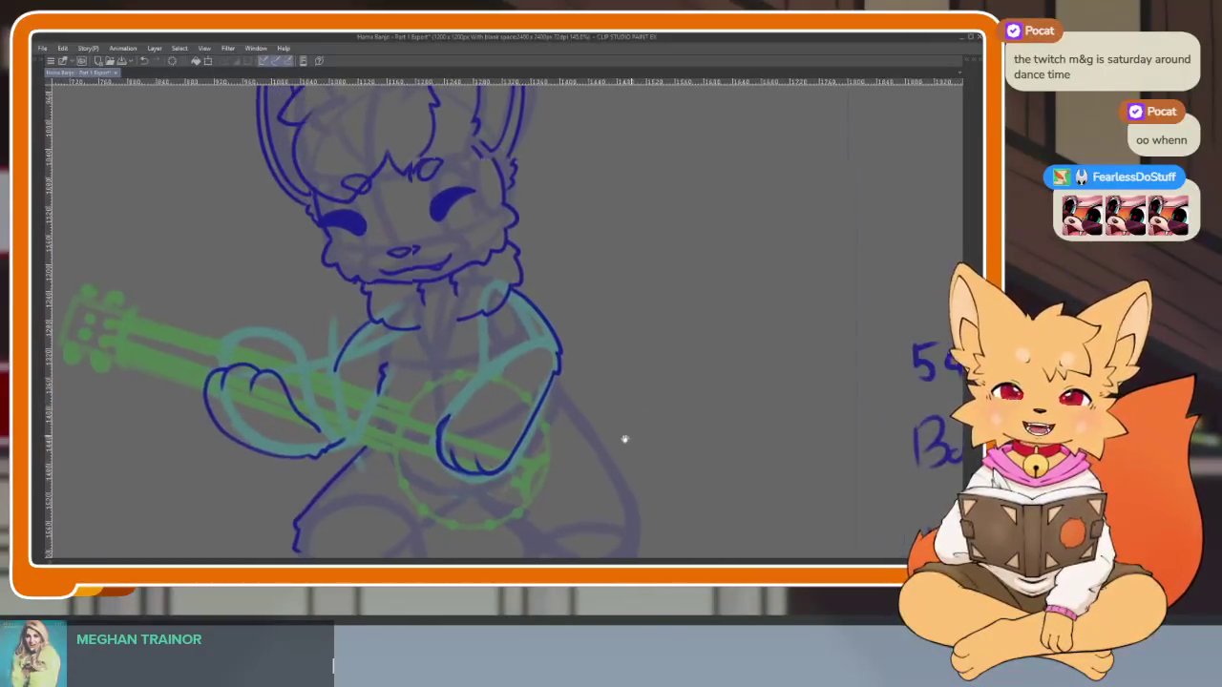
scroll(441, 417, up, 2)
scroll(442, 417, up, 3)
scroll(445, 430, up, 3)
scroll(452, 464, up, 3)
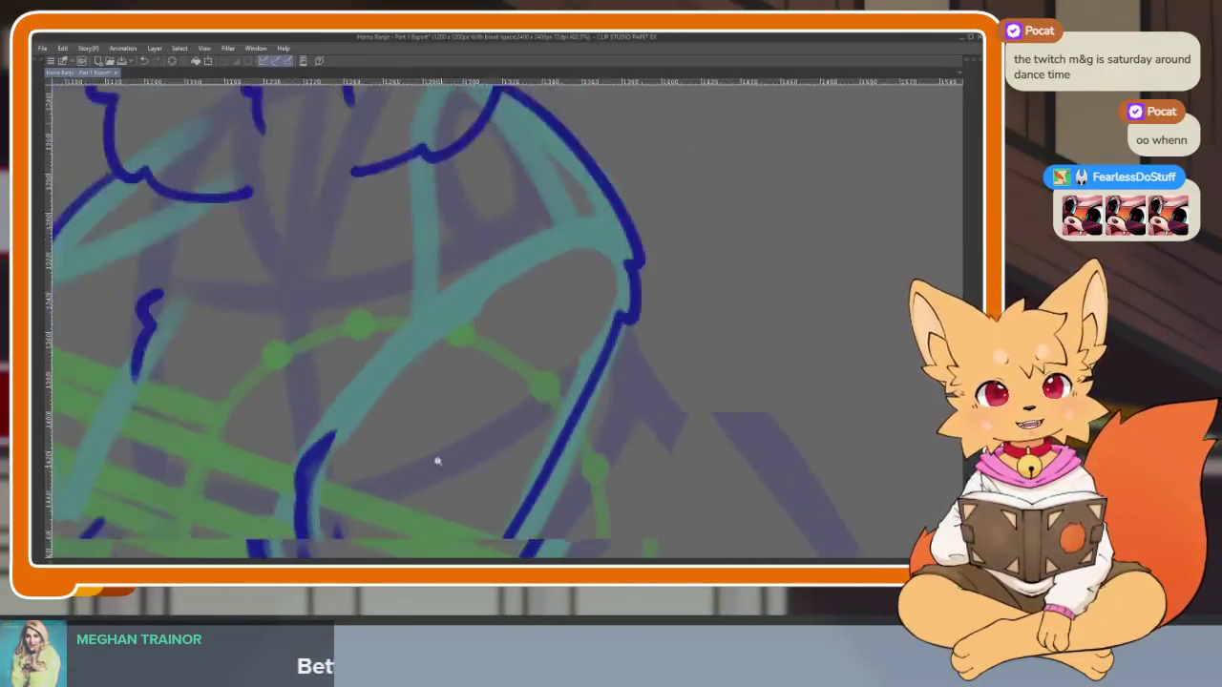
scroll(441, 465, up, 2)
scroll(448, 472, down, 2)
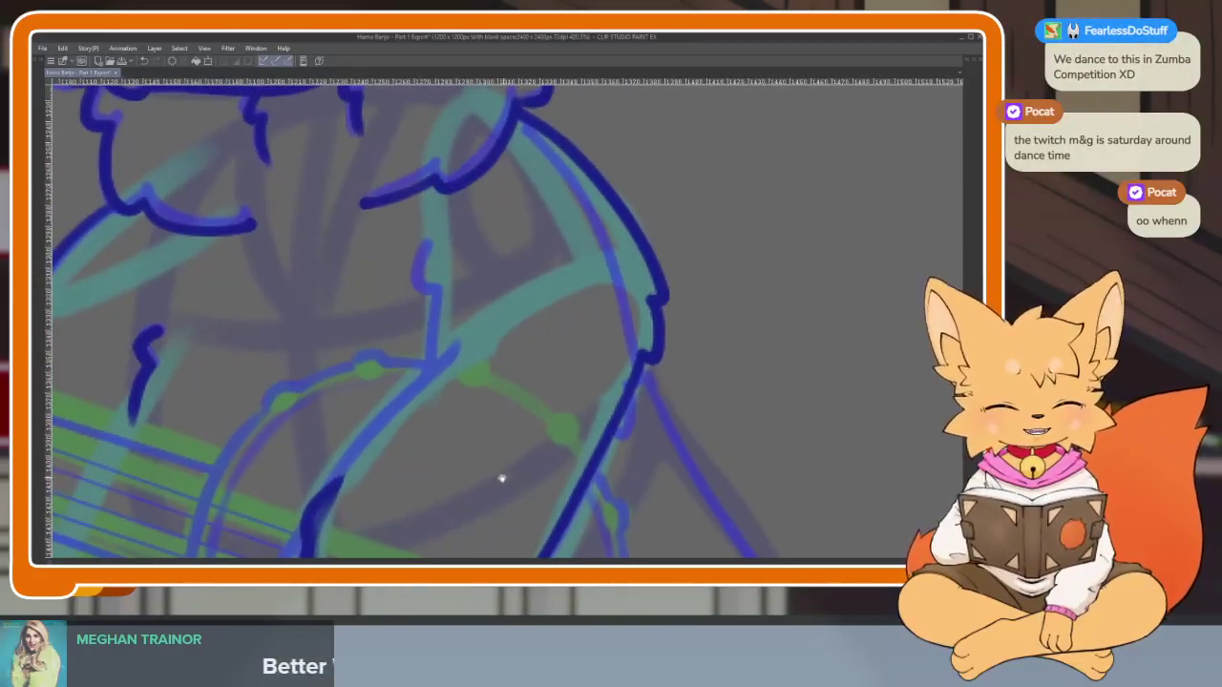
scroll(501, 478, up, 1)
scroll(486, 480, up, 1)
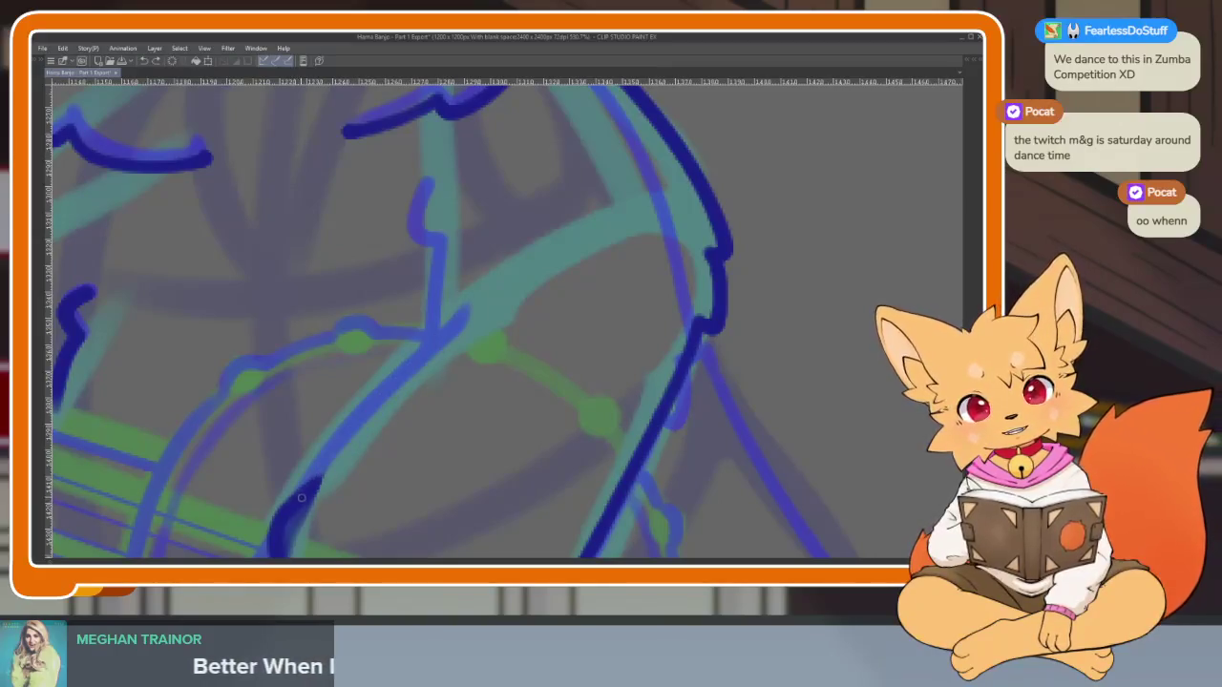
drag(300, 497, 498, 290)
scroll(540, 353, up, 1)
scroll(458, 435, up, 1)
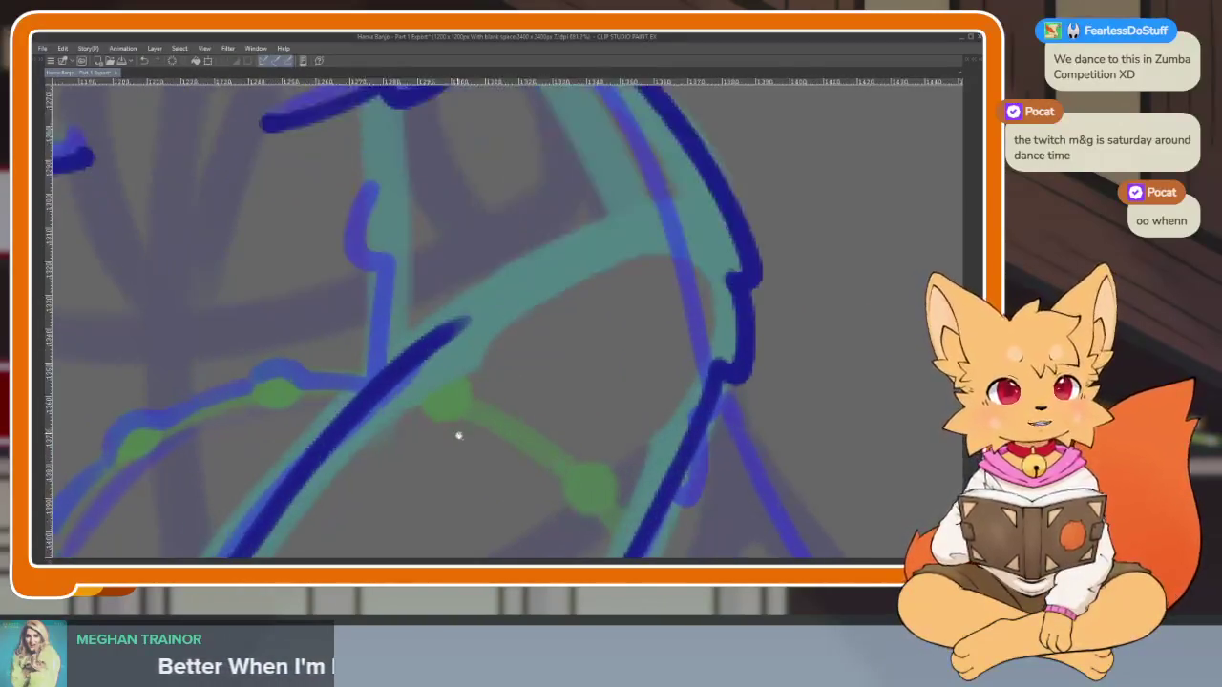
scroll(458, 436, down, 1)
scroll(462, 467, up, 1)
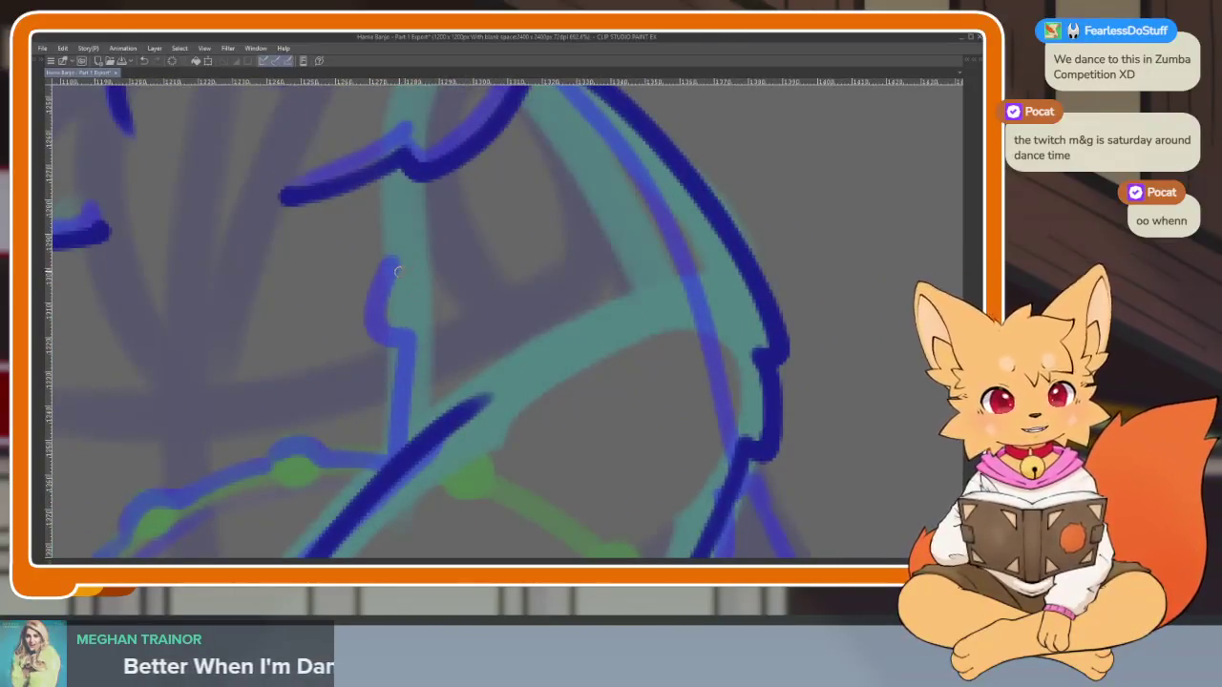
drag(398, 272, 388, 316)
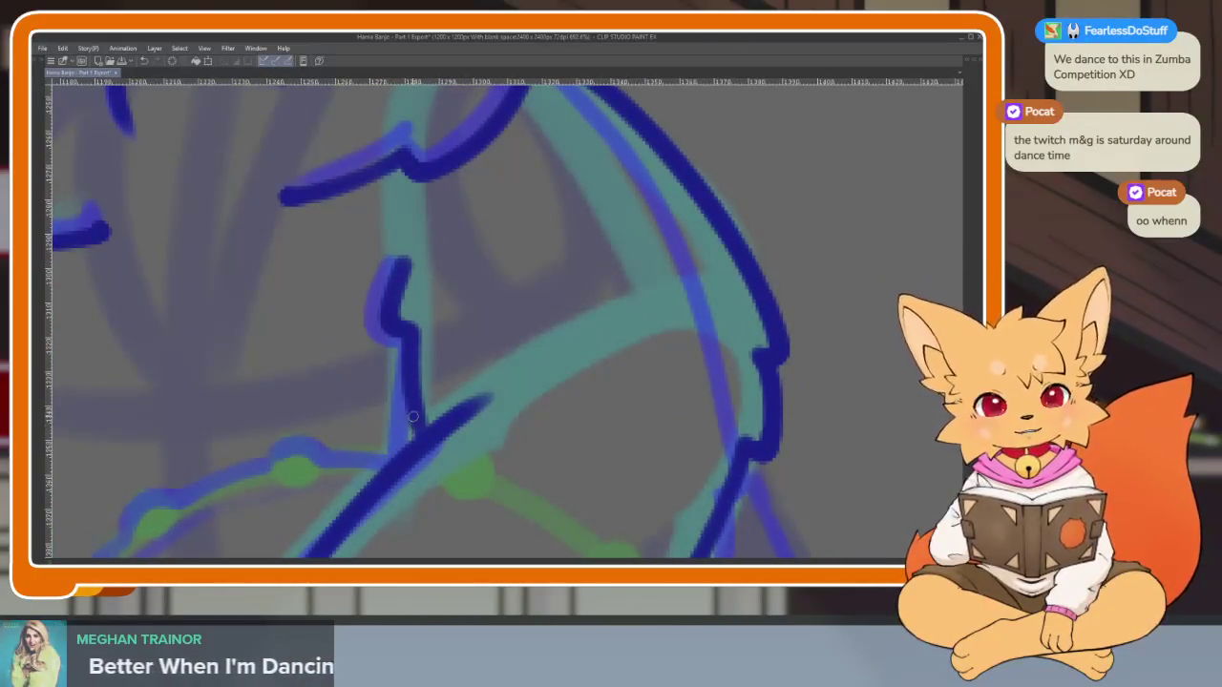
Redraw the arm line's bend across the banjo neck and erase the inner loop to smooth it
scroll(405, 461, down, 3)
scroll(617, 439, down, 1)
scroll(630, 420, down, 1)
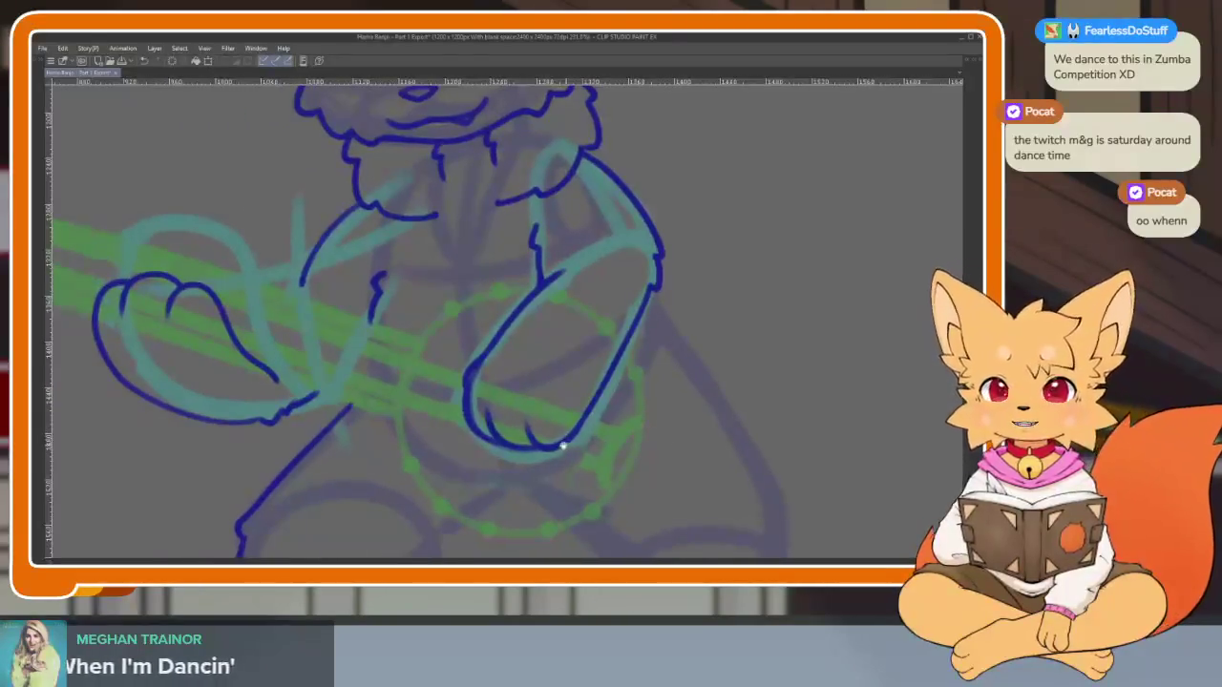
scroll(559, 442, up, 3)
scroll(516, 406, up, 2)
scroll(485, 431, up, 2)
scroll(485, 429, up, 1)
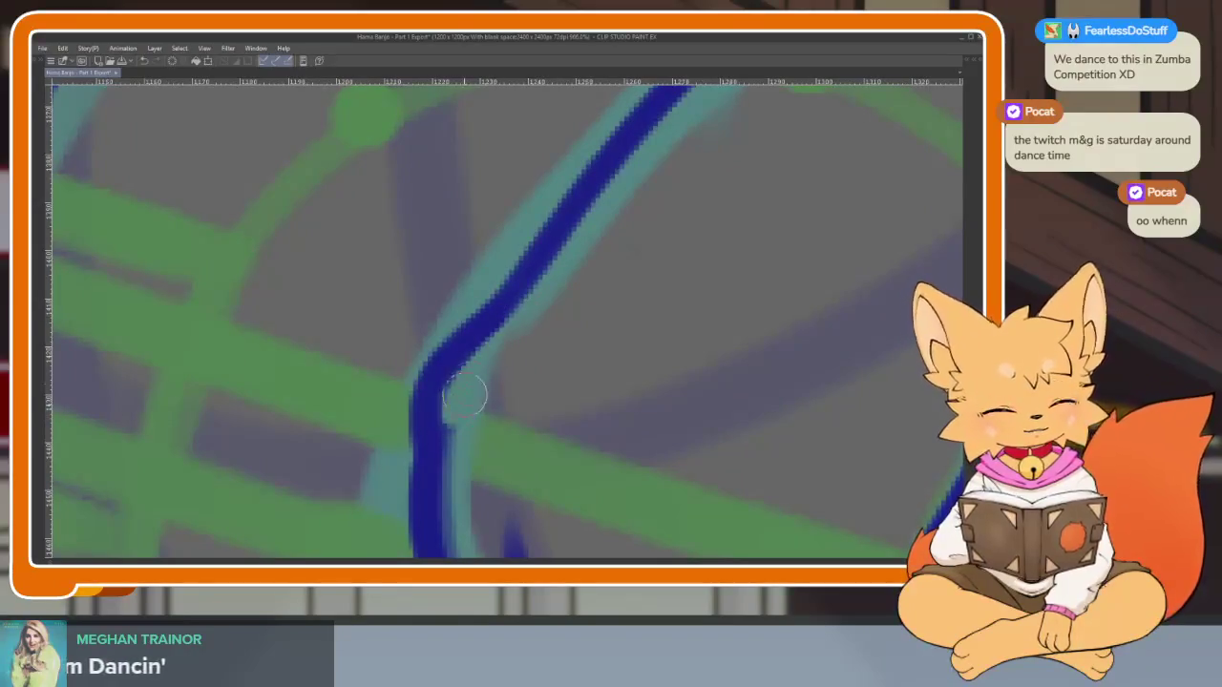
scroll(519, 436, up, 1)
scroll(524, 455, up, 1)
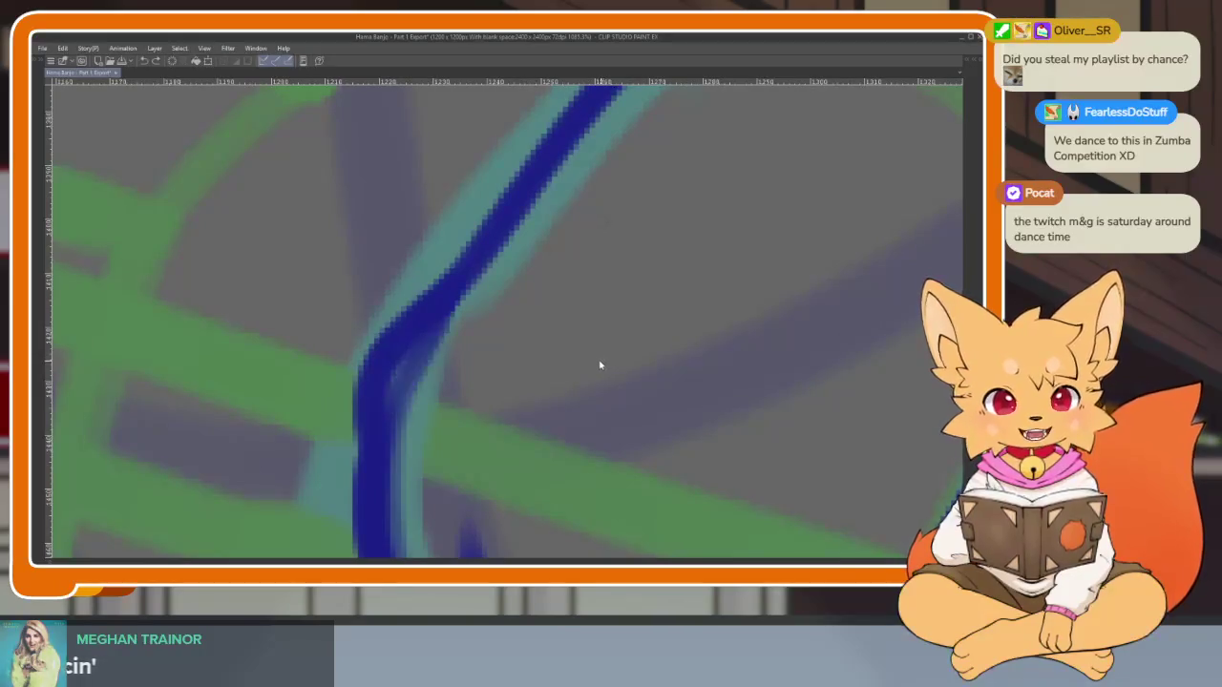
scroll(582, 382, up, 1)
drag(458, 298, 387, 463)
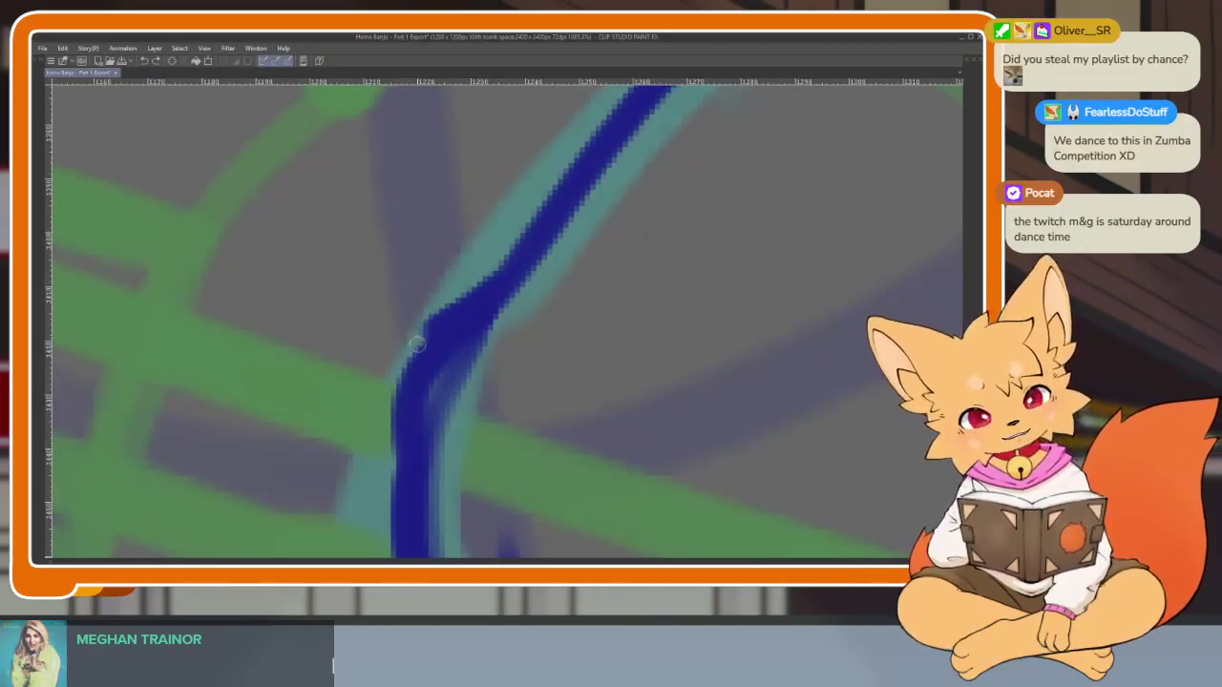
key(ctrl+z)
drag(506, 271, 391, 387)
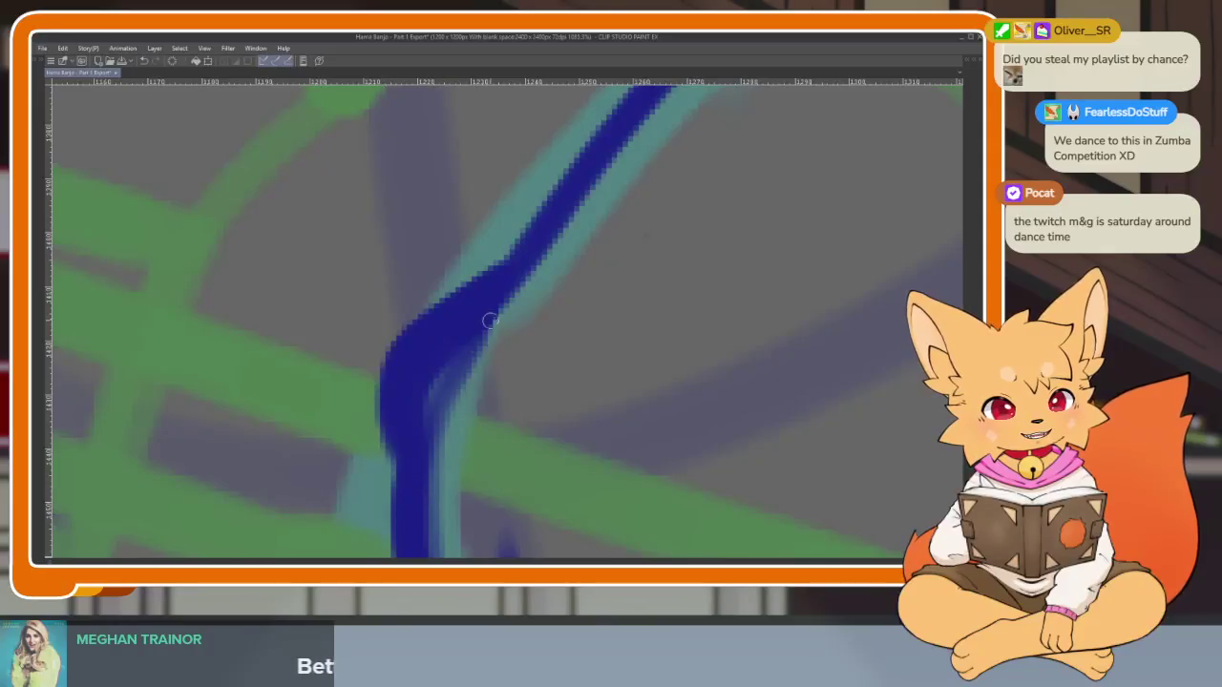
key(ctrl+z)
drag(510, 274, 386, 463)
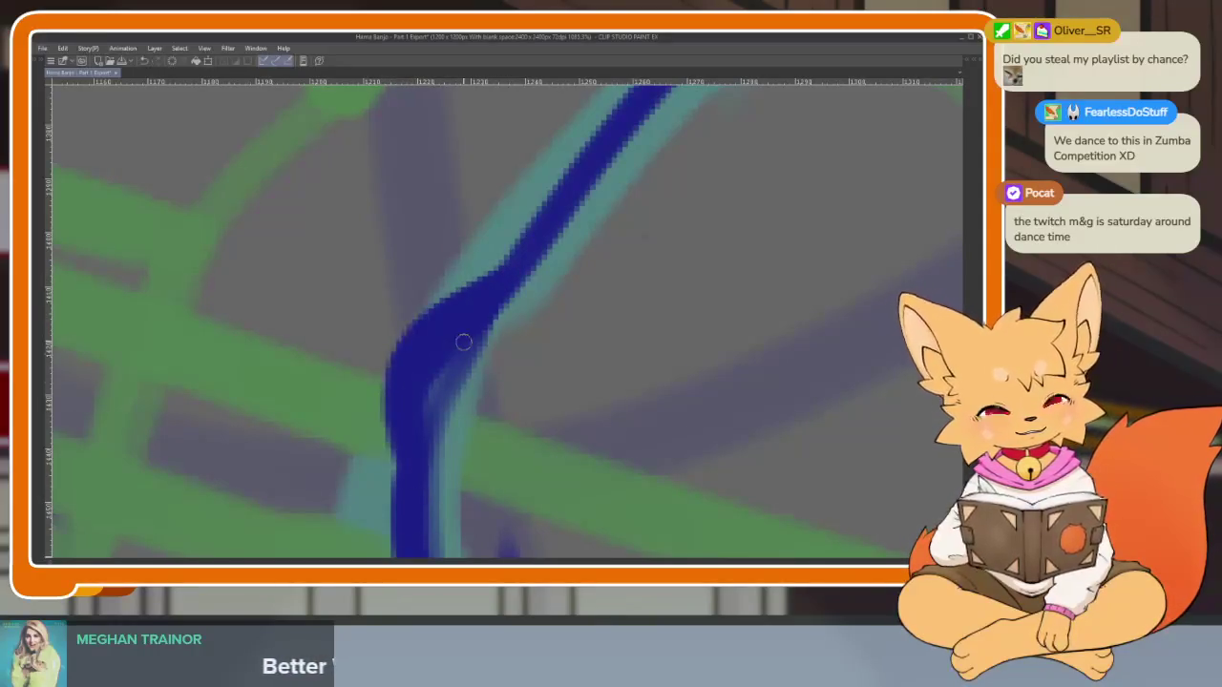
drag(478, 314, 436, 354)
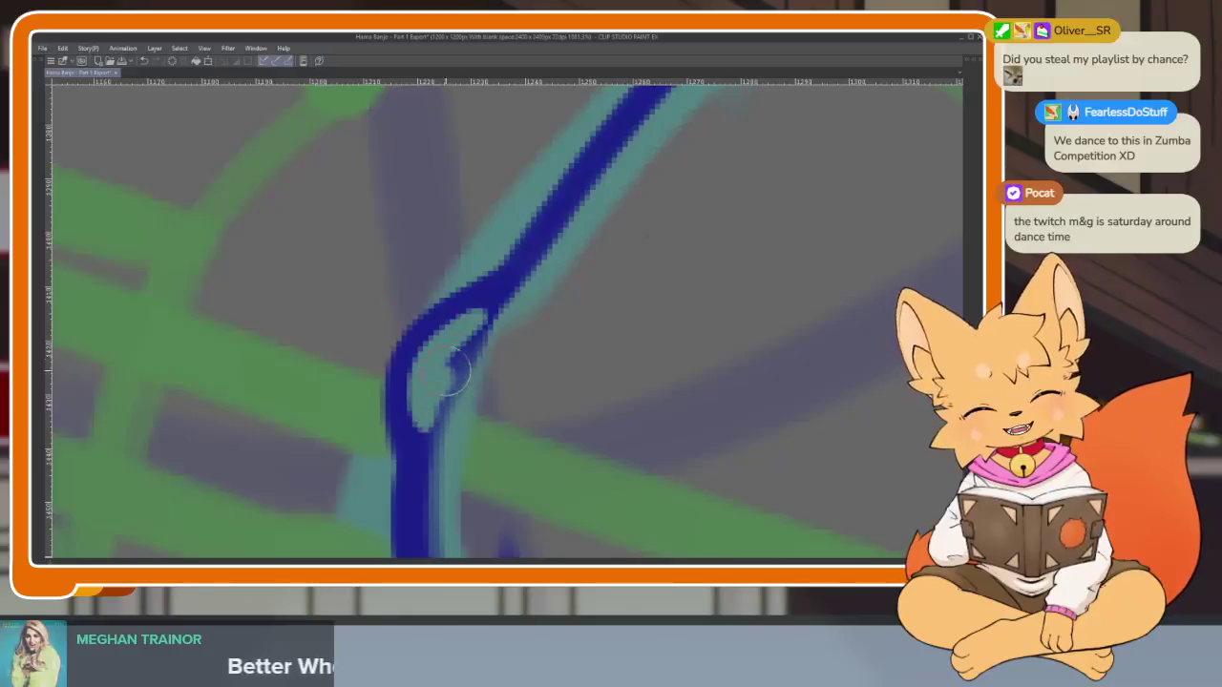
drag(444, 386, 504, 310)
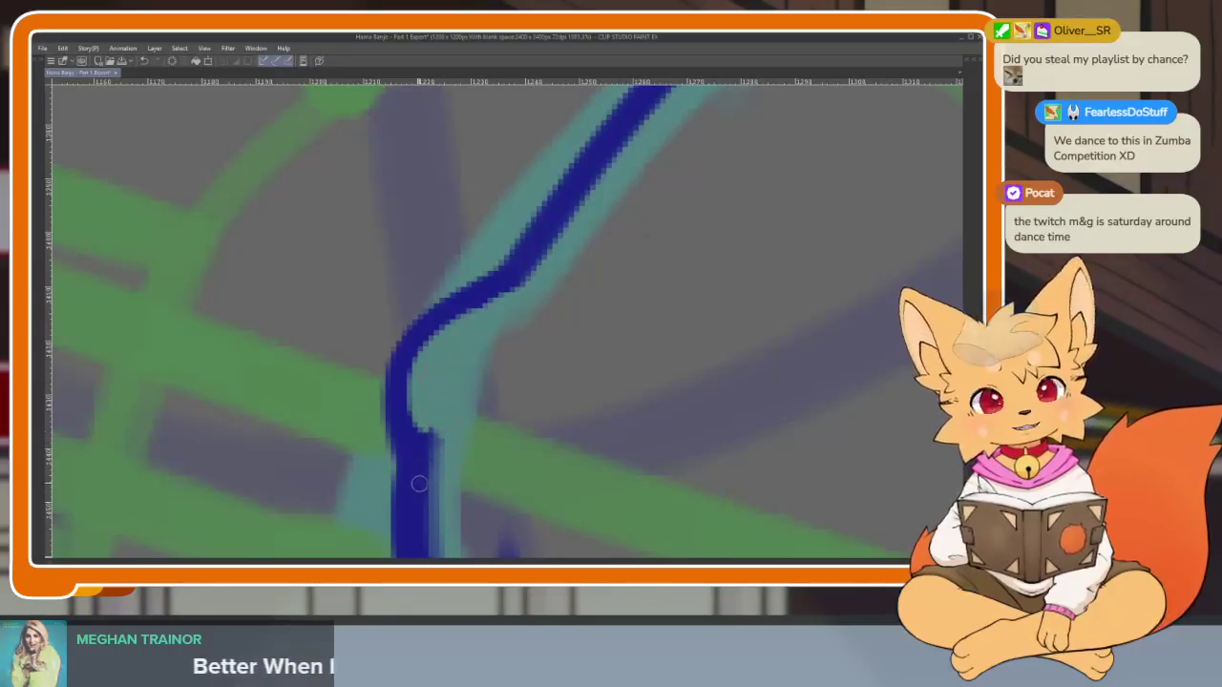
scroll(505, 338, down, 3)
scroll(621, 389, down, 3)
scroll(622, 389, down, 1)
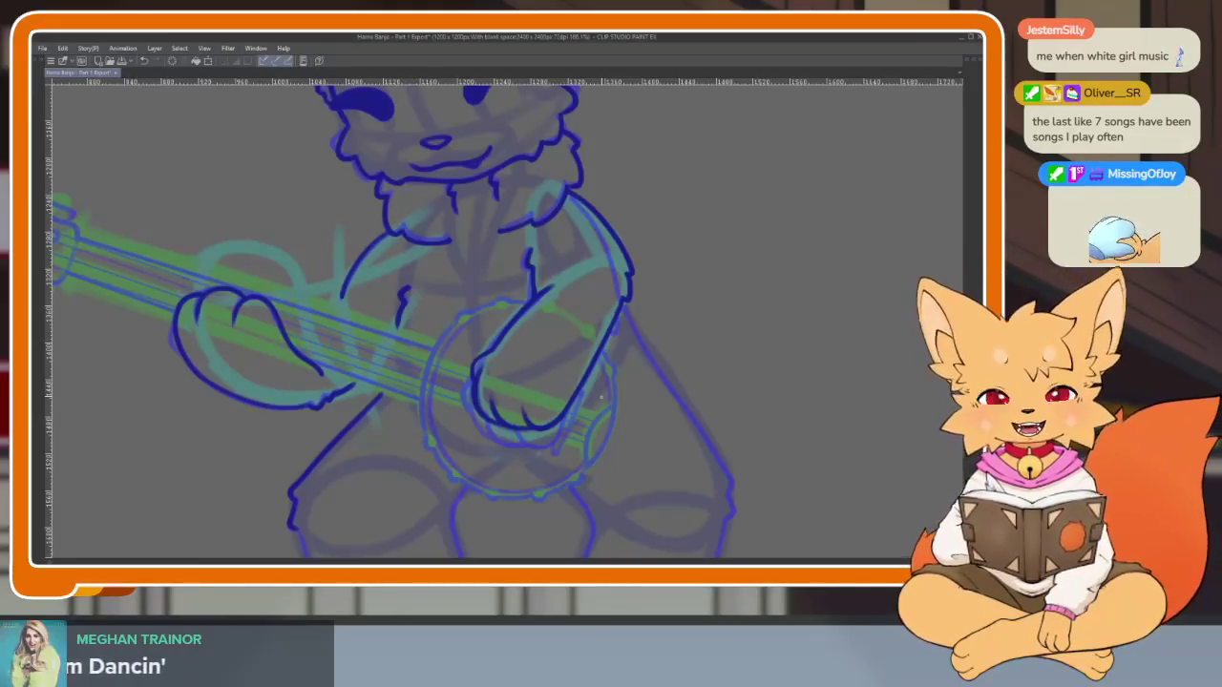
Adjust the canvas zoom to frame the banjo and the fox's lower body for inking
scroll(624, 431, up, 3)
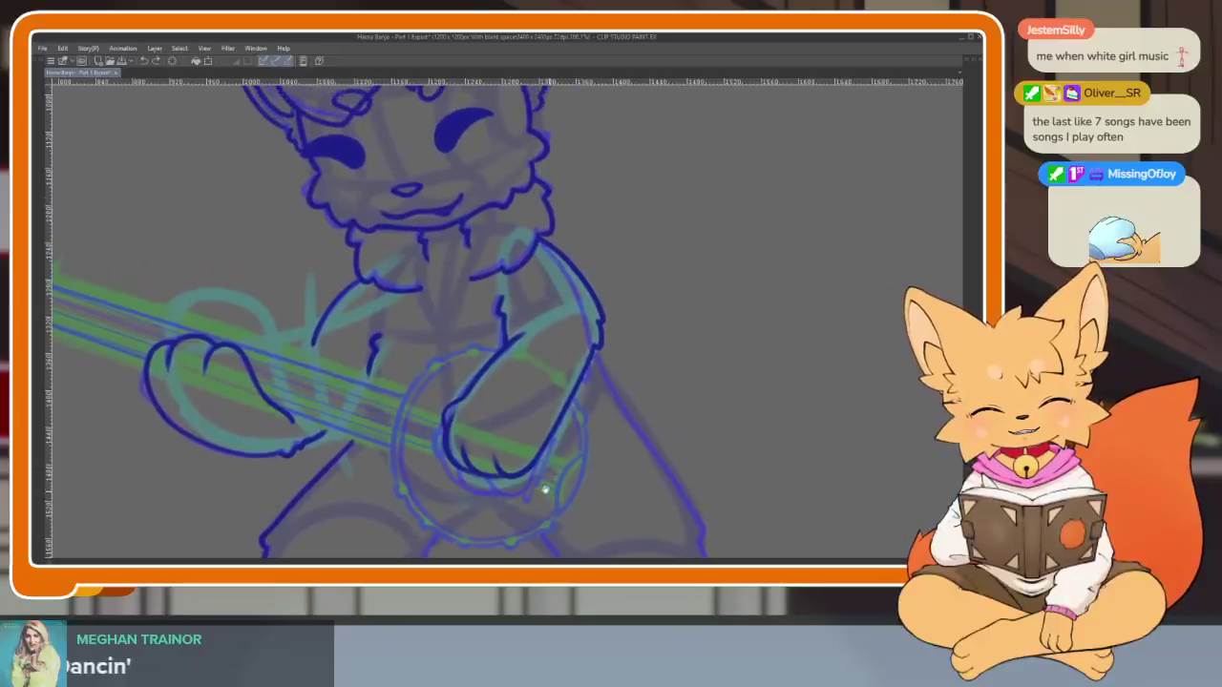
scroll(545, 491, up, 3)
scroll(496, 436, up, 4)
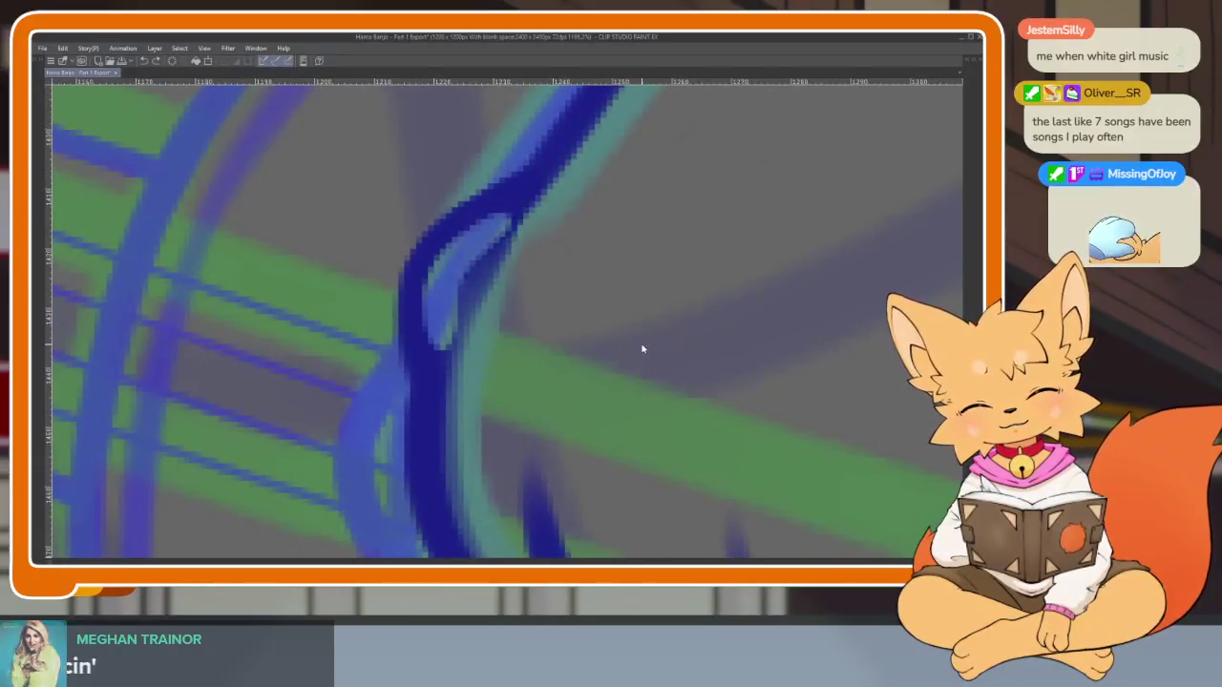
scroll(602, 373, down, 3)
scroll(603, 373, down, 3)
scroll(714, 372, up, 1)
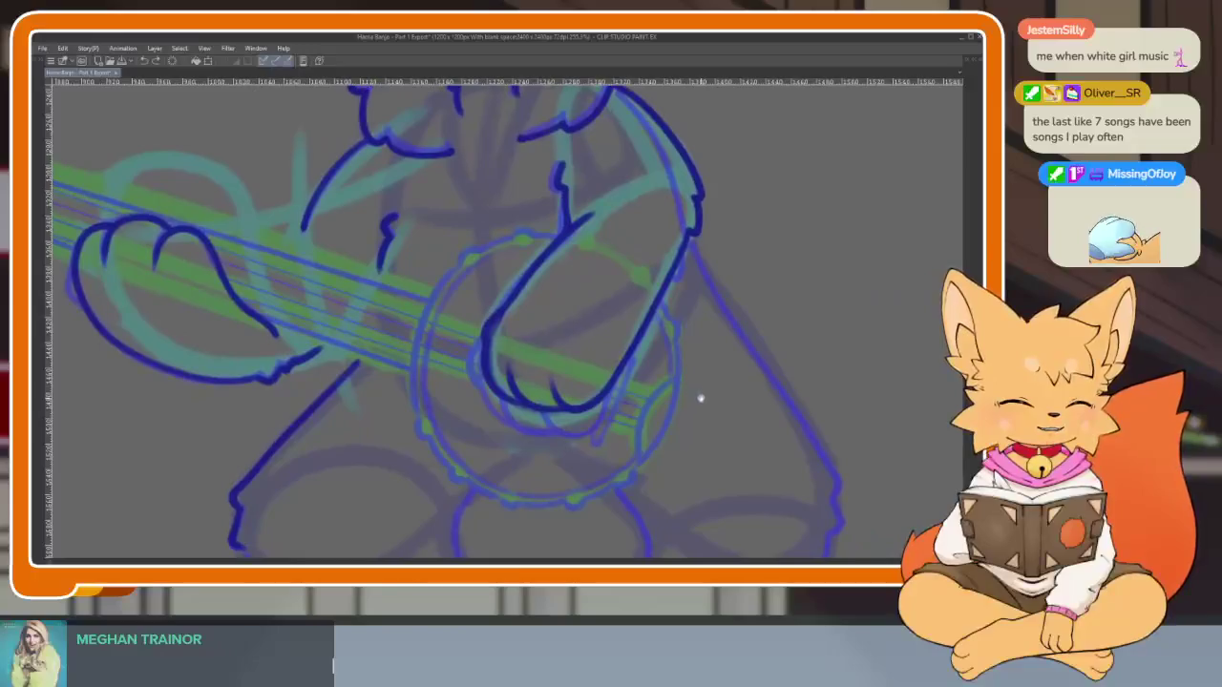
scroll(698, 398, down, 1)
scroll(722, 385, up, 1)
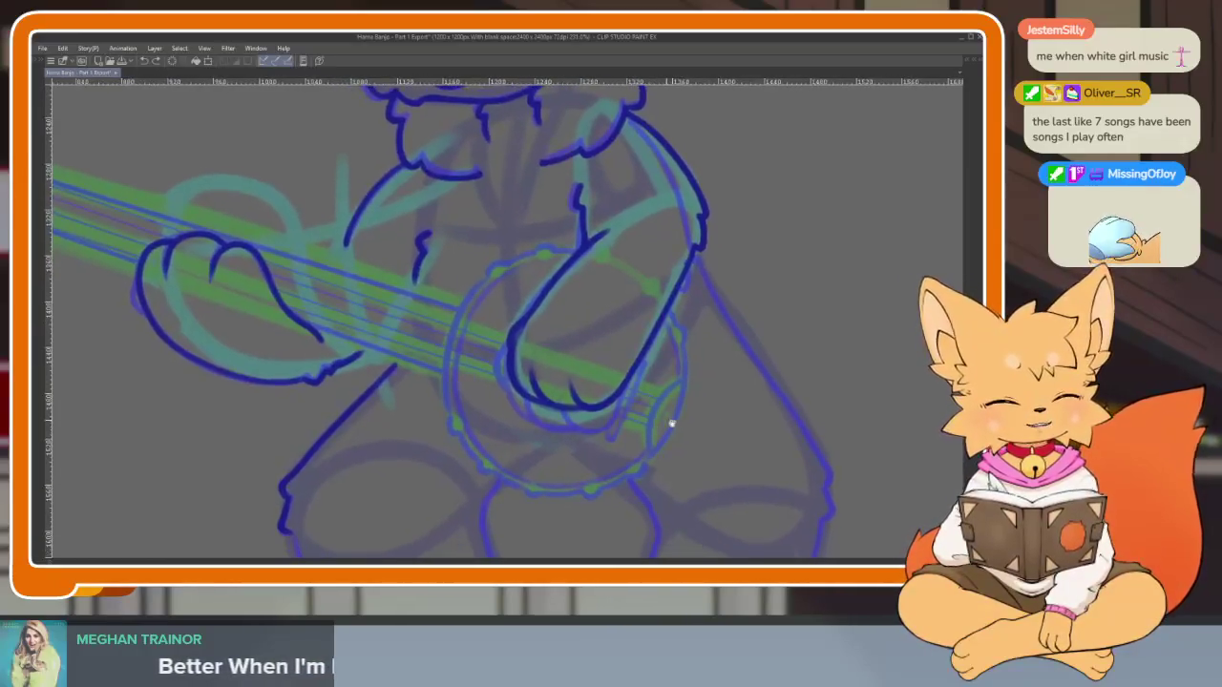
key(Tab)
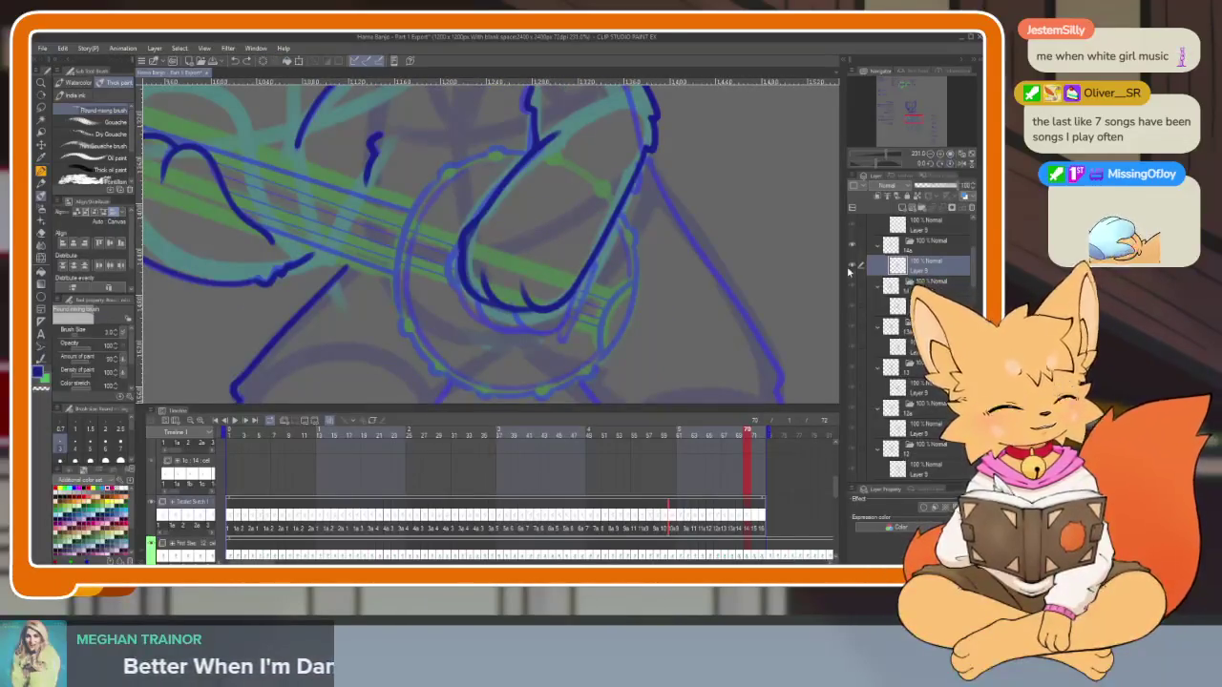
key(Tab)
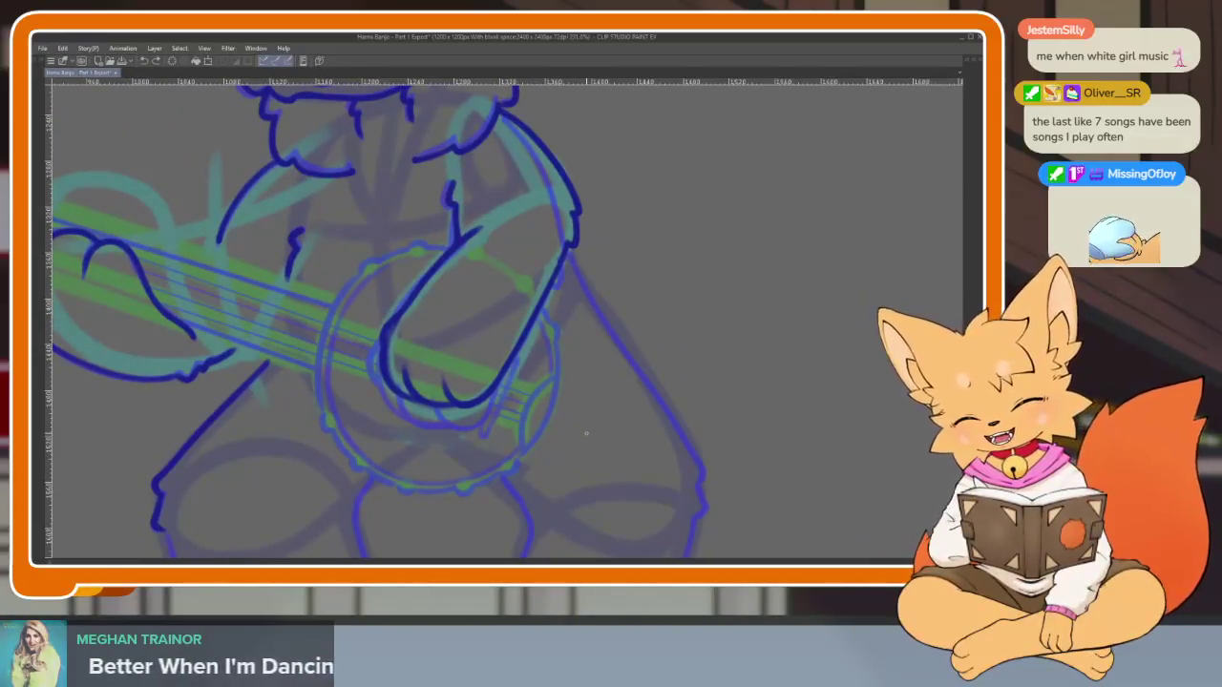
scroll(606, 319, down, 1)
scroll(545, 331, up, 2)
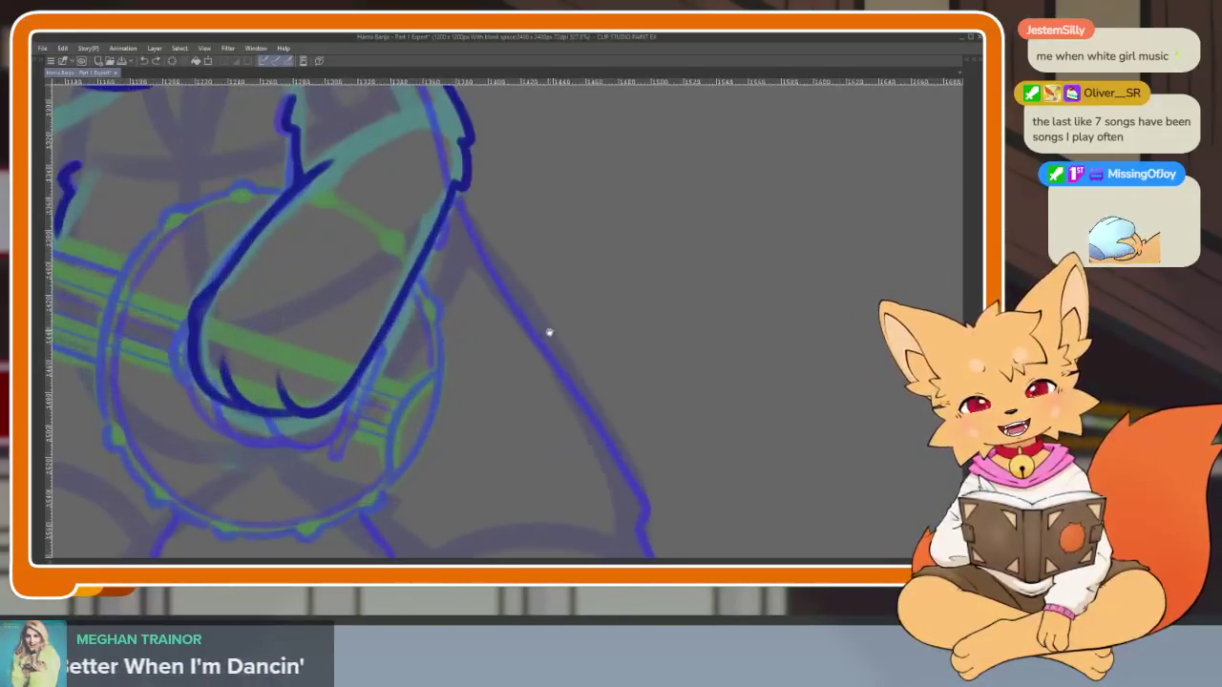
scroll(540, 318, down, 2)
scroll(553, 338, up, 1)
scroll(558, 339, down, 1)
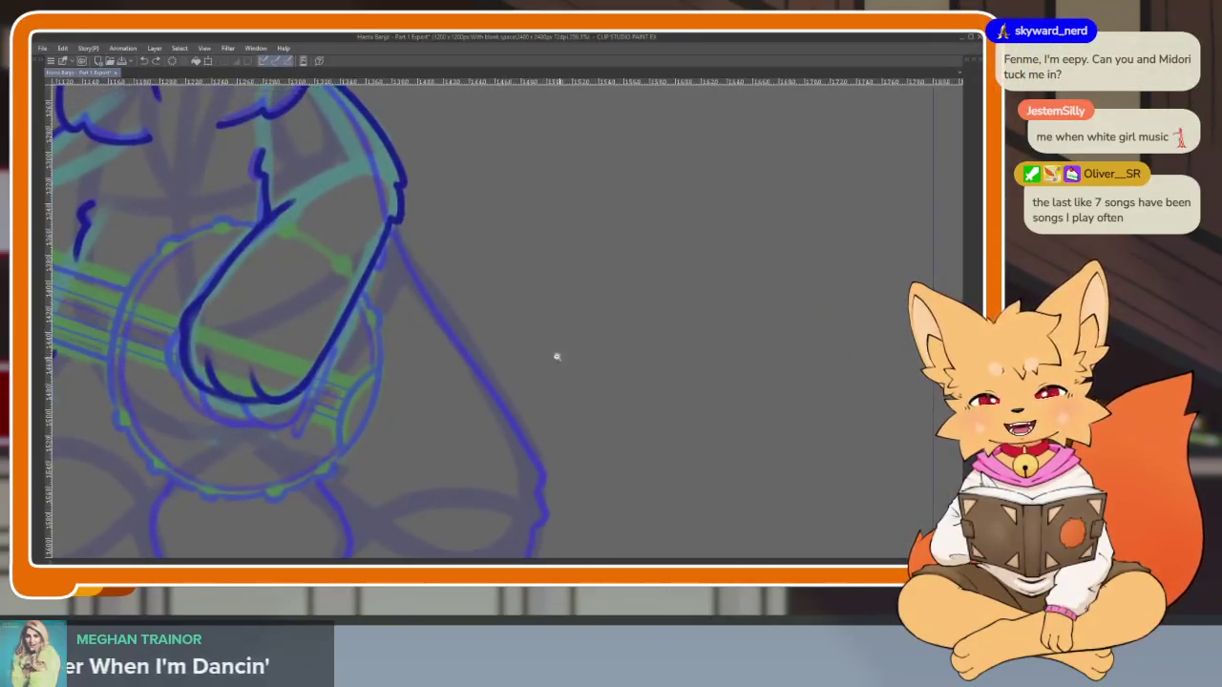
scroll(556, 340, down, 1)
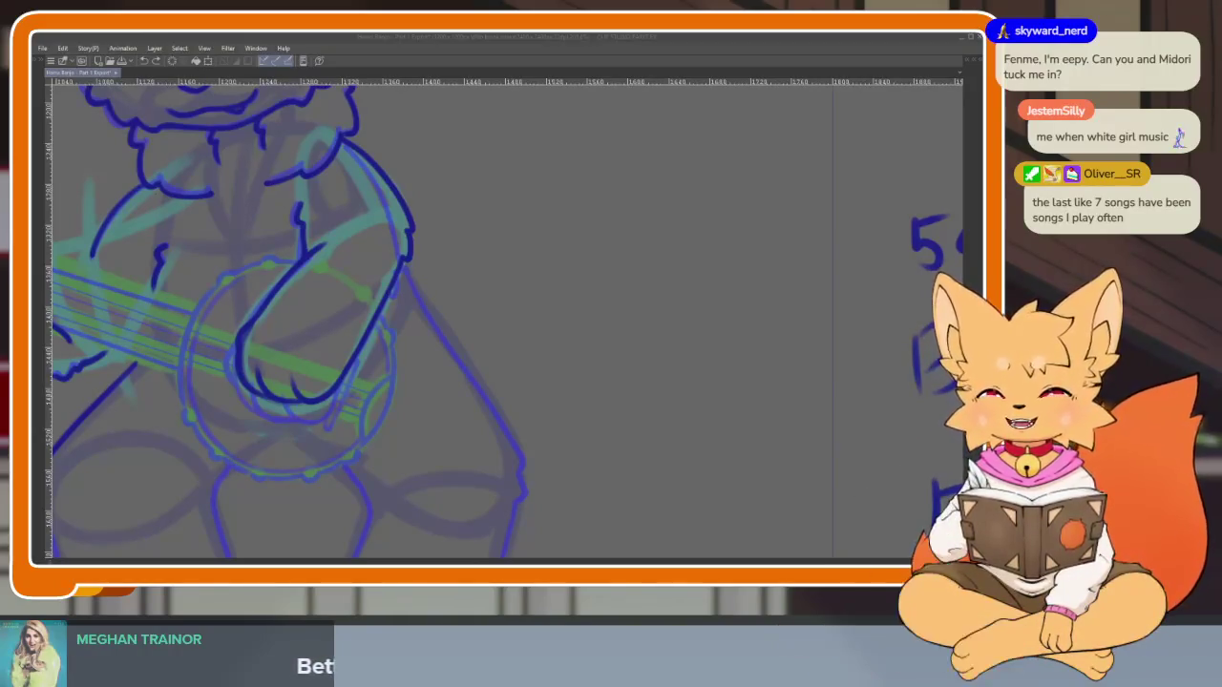
Ink a short dark blue stroke on the fox's leg outline
drag(543, 380, 539, 395)
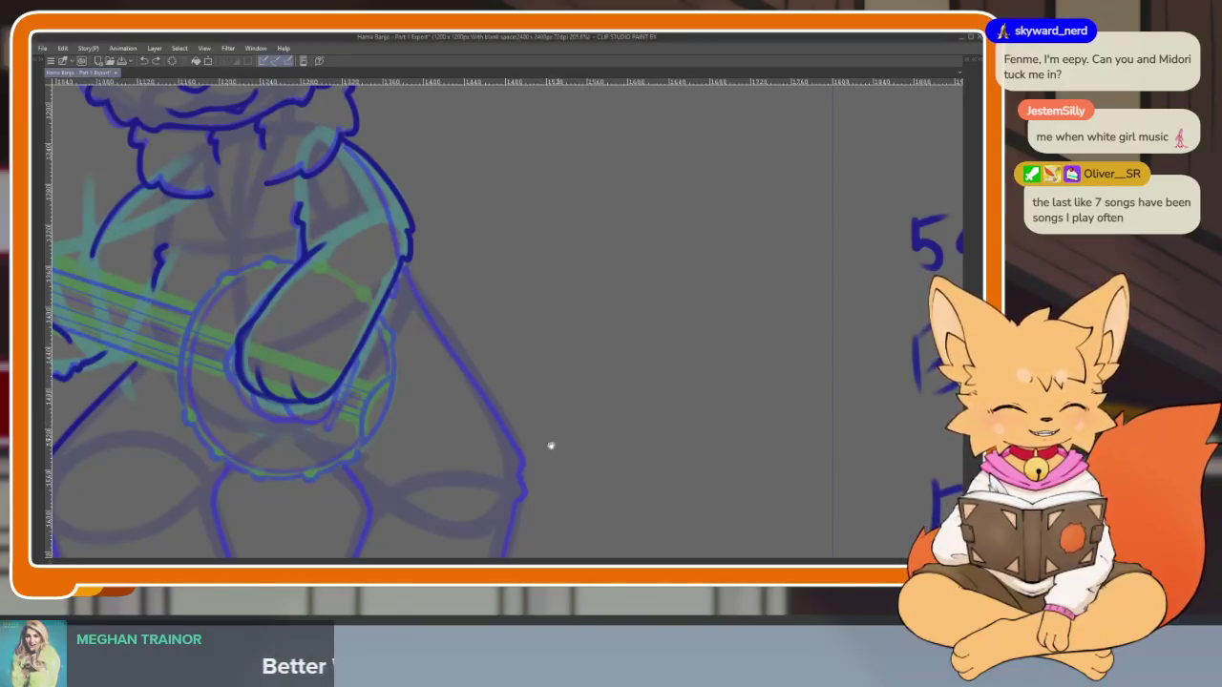
scroll(551, 446, up, 2)
scroll(576, 477, up, 2)
scroll(578, 469, up, 2)
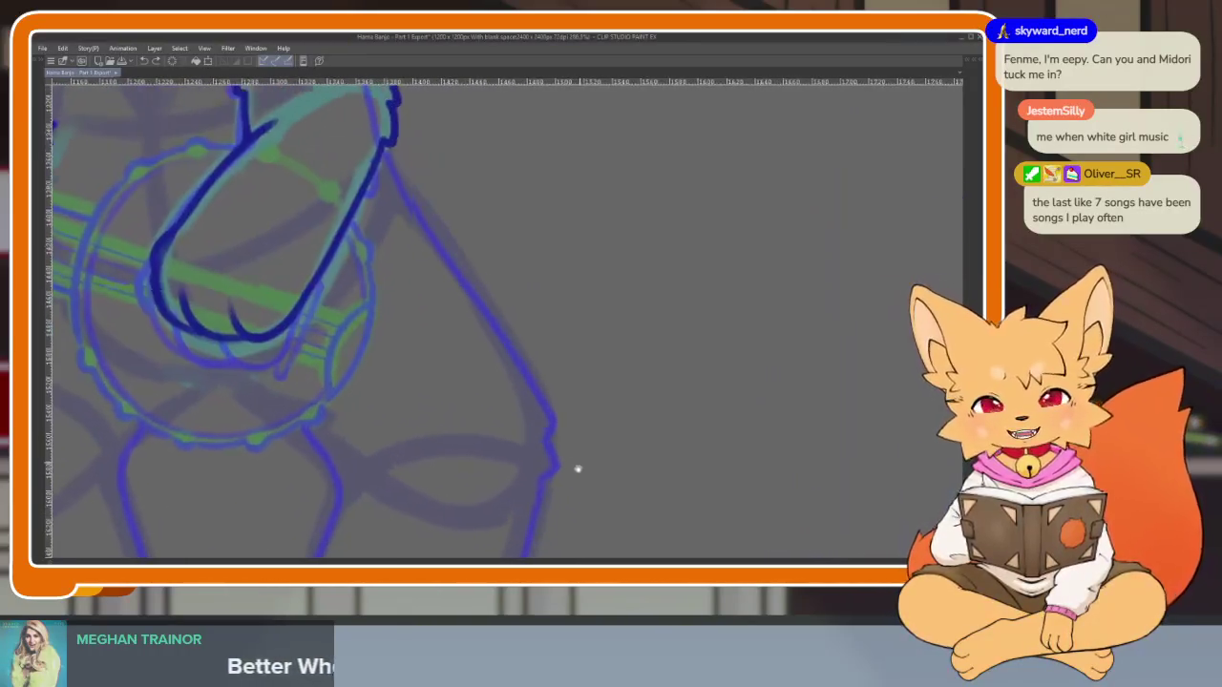
scroll(578, 468, down, 1)
scroll(586, 444, down, 1)
Ink the long right body contour down to the thigh, then zoom out to check the figure
drag(384, 227, 526, 471)
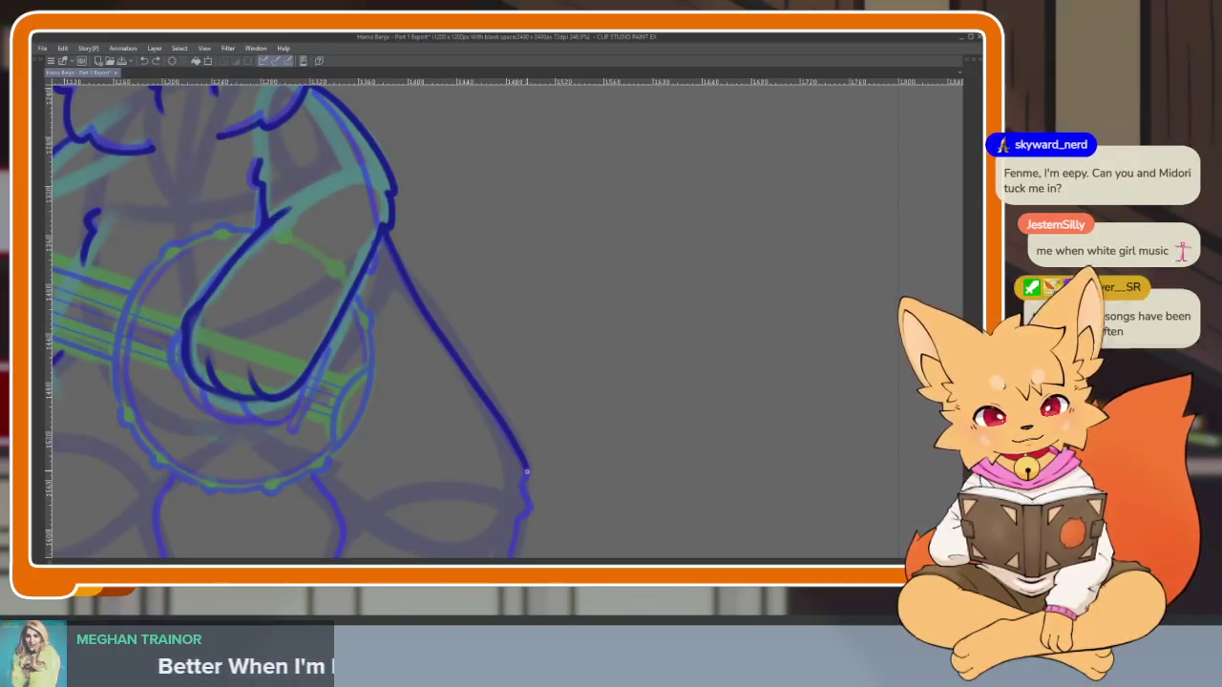
scroll(619, 366, up, 1)
scroll(589, 379, down, 2)
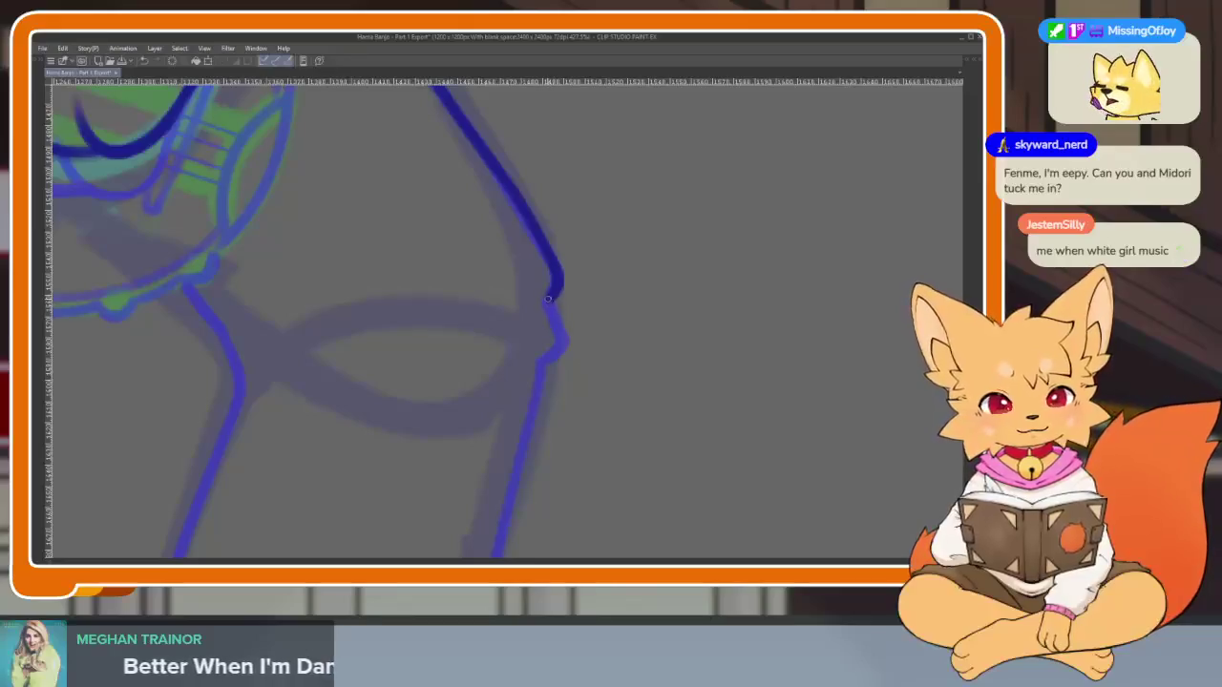
scroll(585, 336, down, 1)
scroll(622, 412, down, 2)
scroll(644, 420, down, 1)
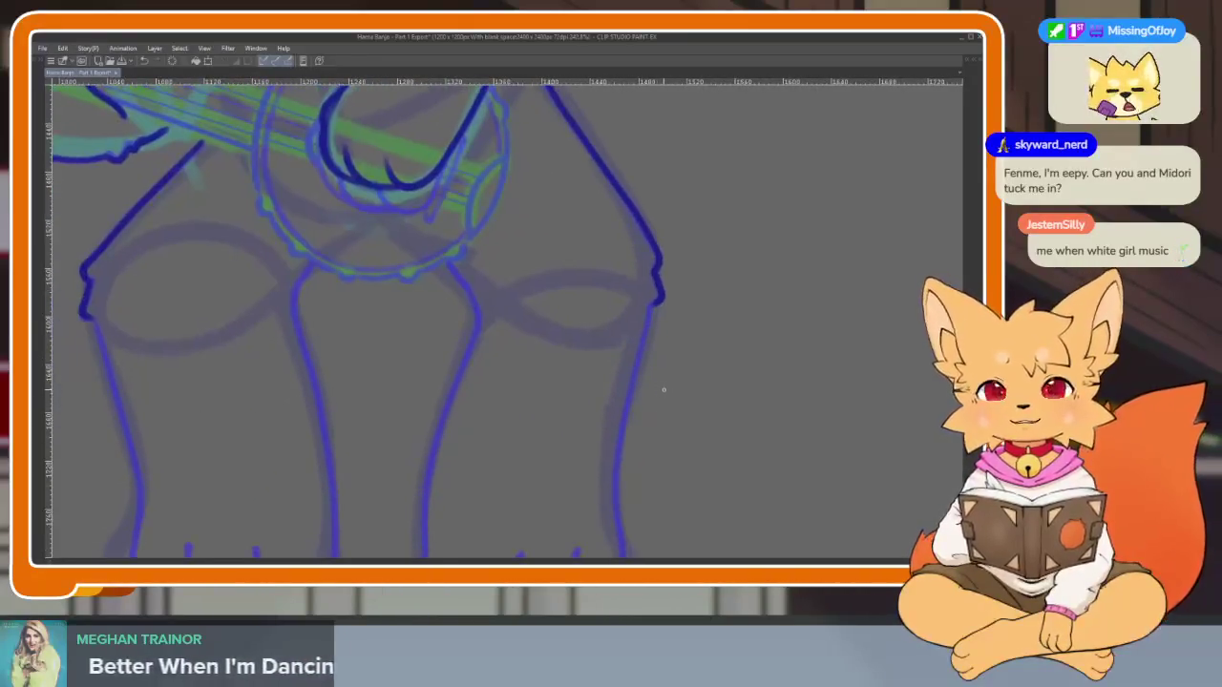
scroll(677, 363, down, 1)
scroll(677, 409, down, 1)
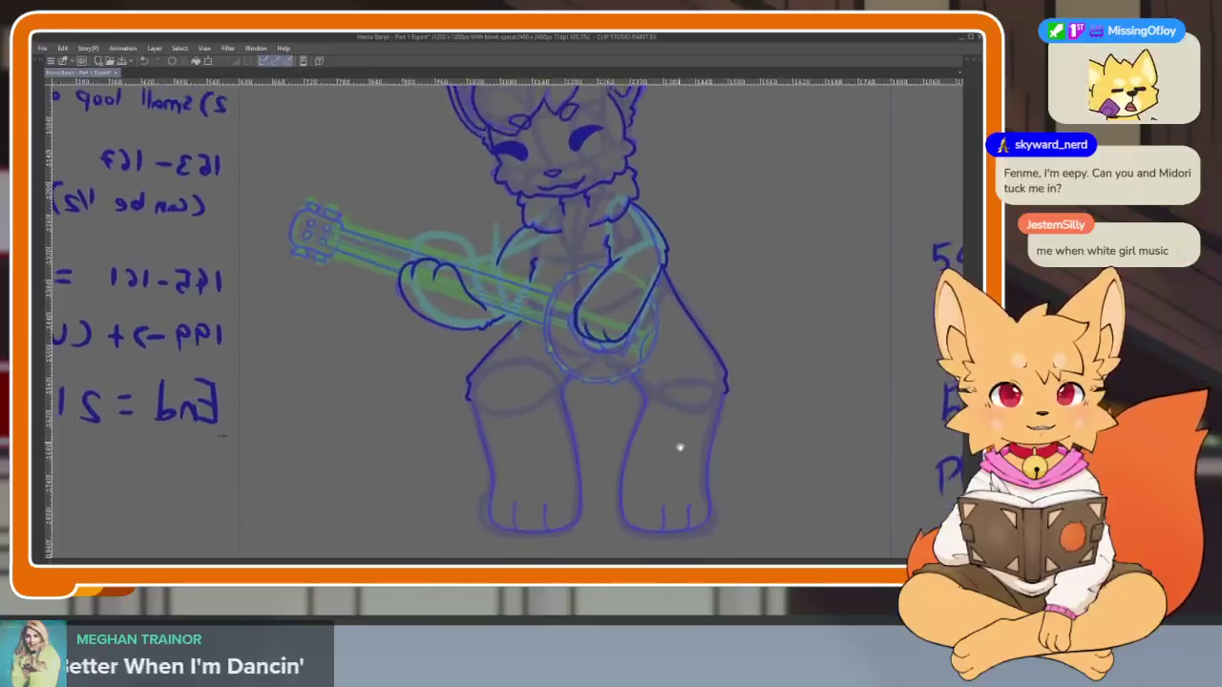
scroll(600, 445, up, 2)
scroll(668, 467, up, 1)
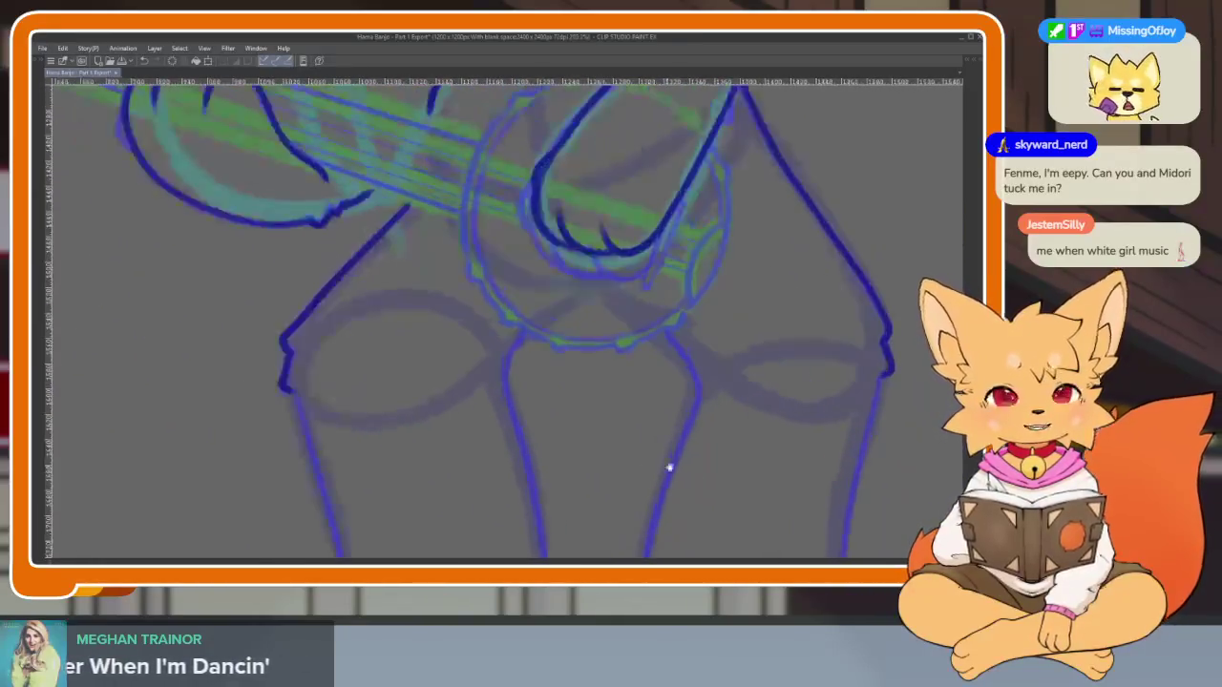
scroll(668, 467, down, 1)
scroll(682, 442, down, 1)
scroll(663, 401, up, 2)
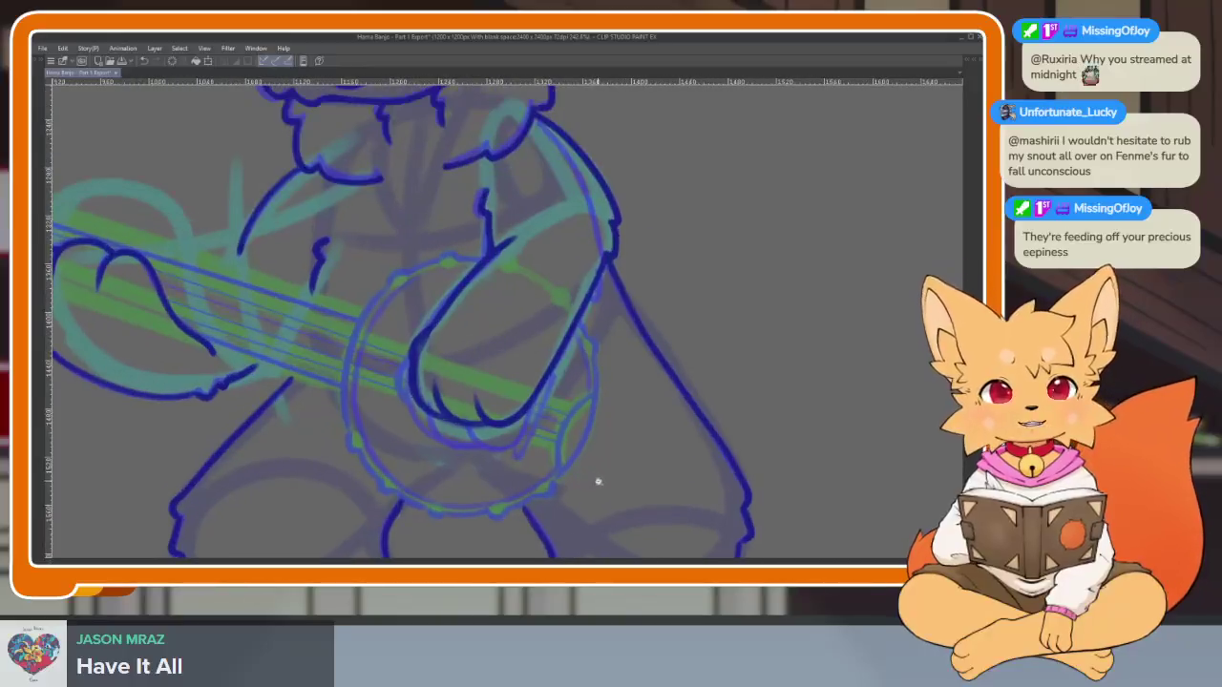
scroll(598, 481, down, 1)
scroll(592, 468, up, 1)
scroll(589, 466, down, 1)
scroll(591, 460, up, 1)
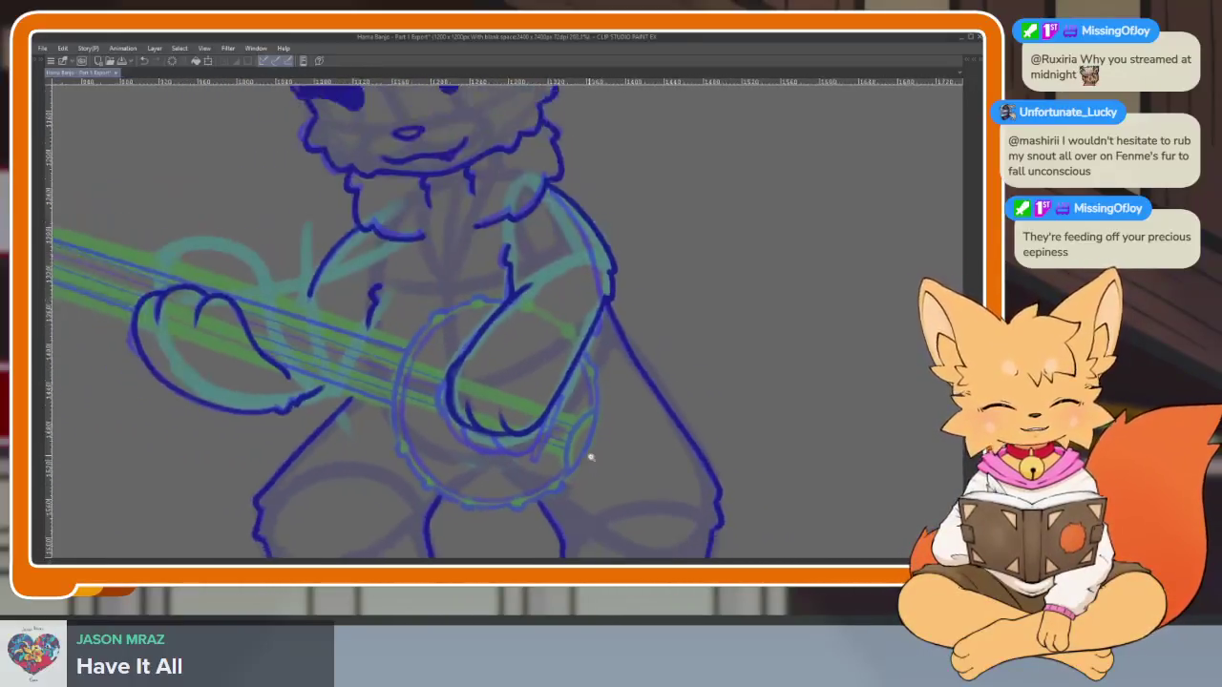
scroll(591, 459, up, 1)
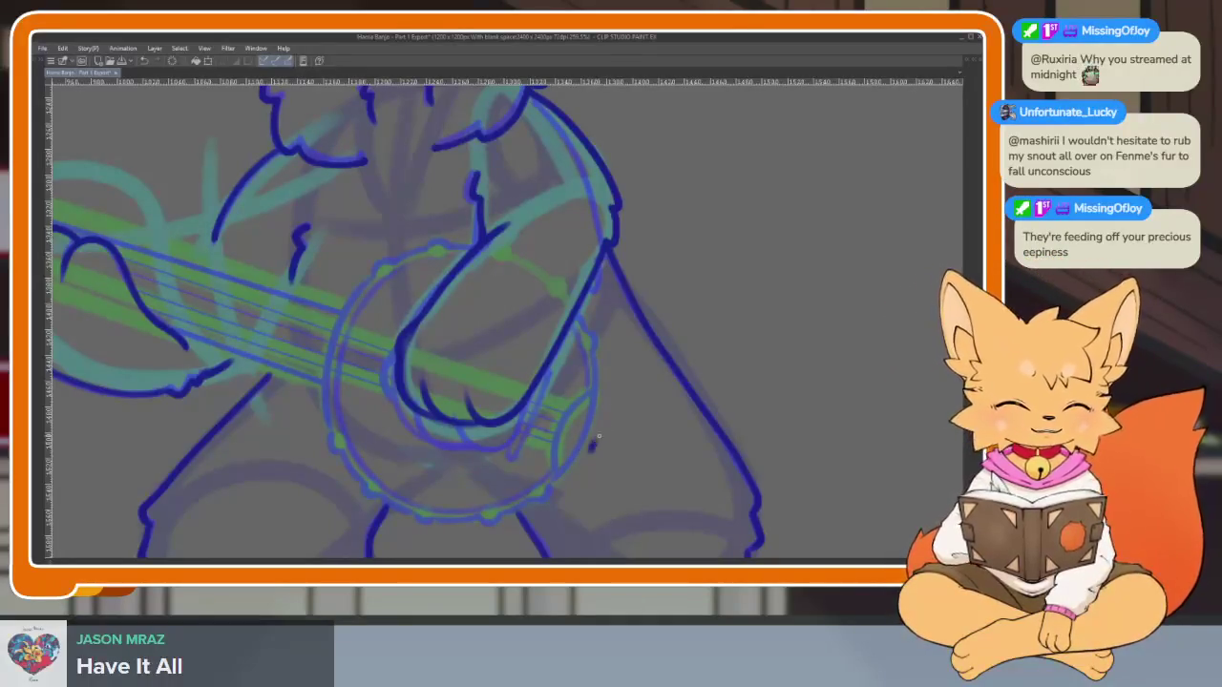
scroll(633, 443, down, 5)
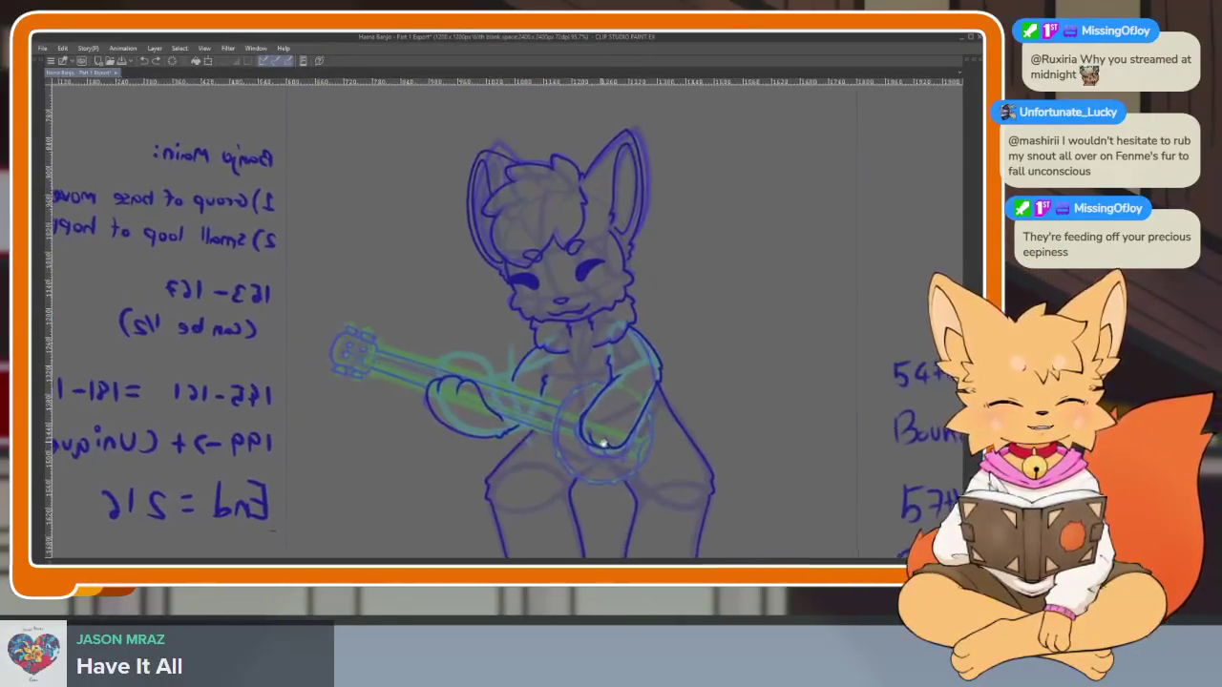
Outline the banjo headstock's top, left and right edges in dark blue
scroll(608, 456, down, 2)
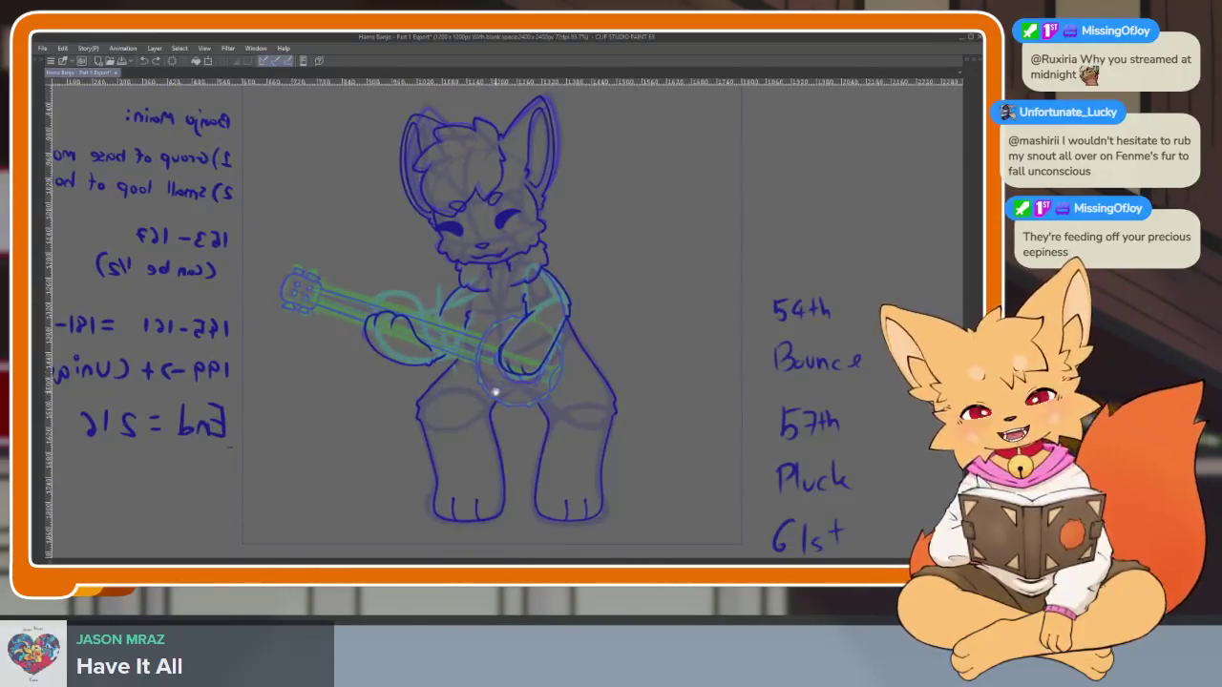
scroll(537, 445, up, 3)
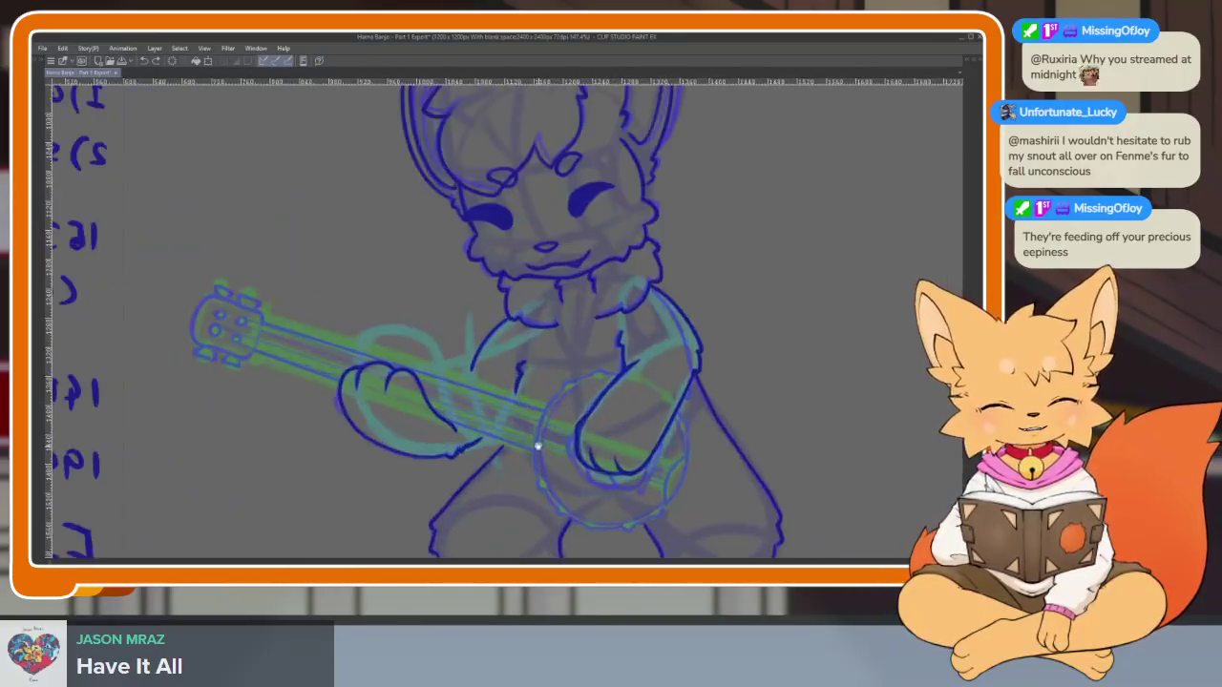
scroll(316, 423, up, 1)
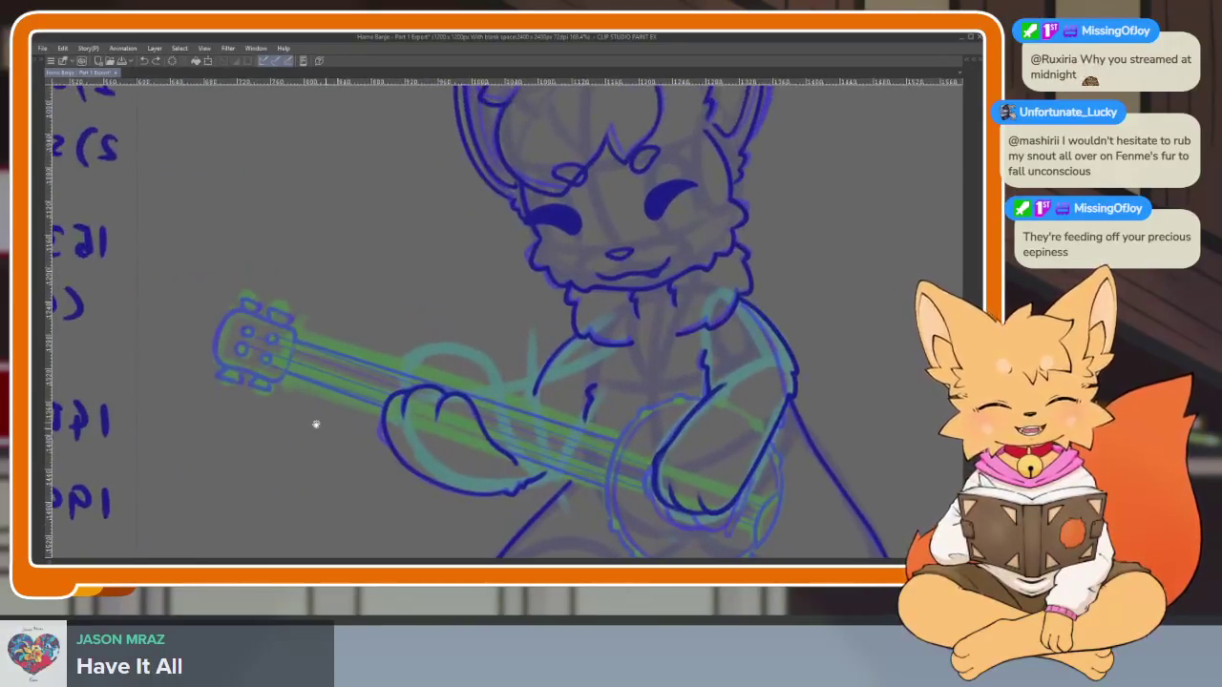
scroll(324, 401, up, 2)
scroll(392, 377, up, 1)
scroll(496, 368, up, 1)
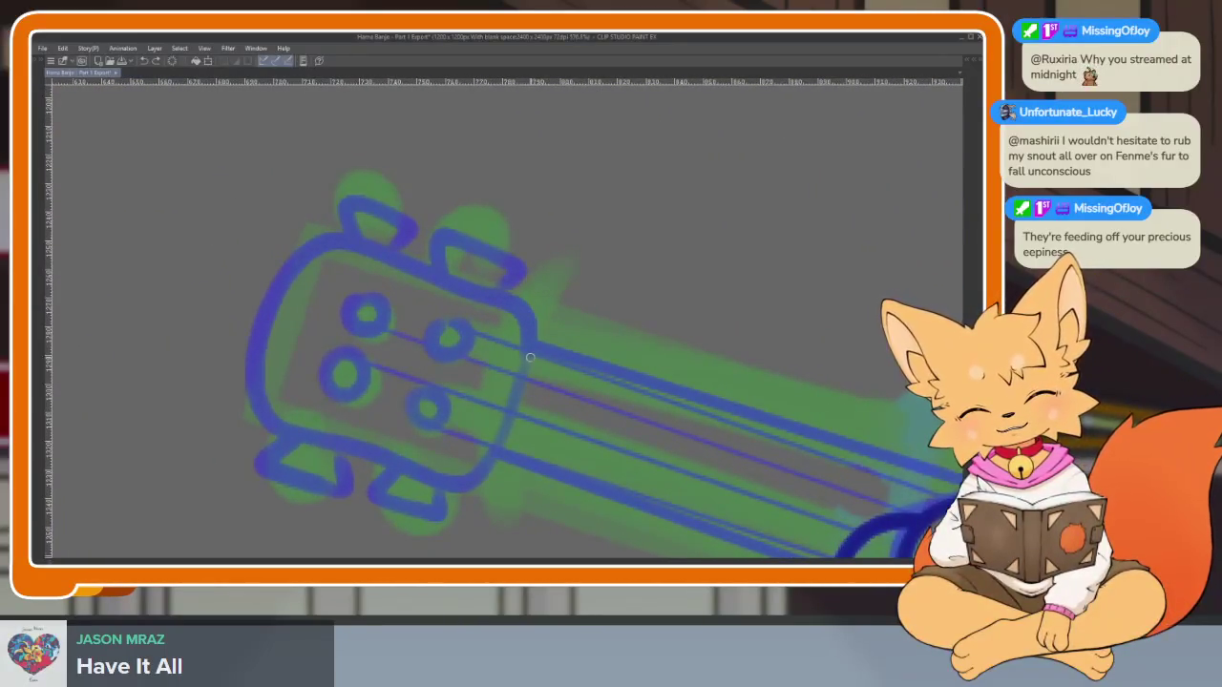
mouse_move(506, 296)
mouse_down()
mouse_move(384, 252)
mouse_move(311, 244)
mouse_move(259, 365)
mouse_move(297, 437)
mouse_up()
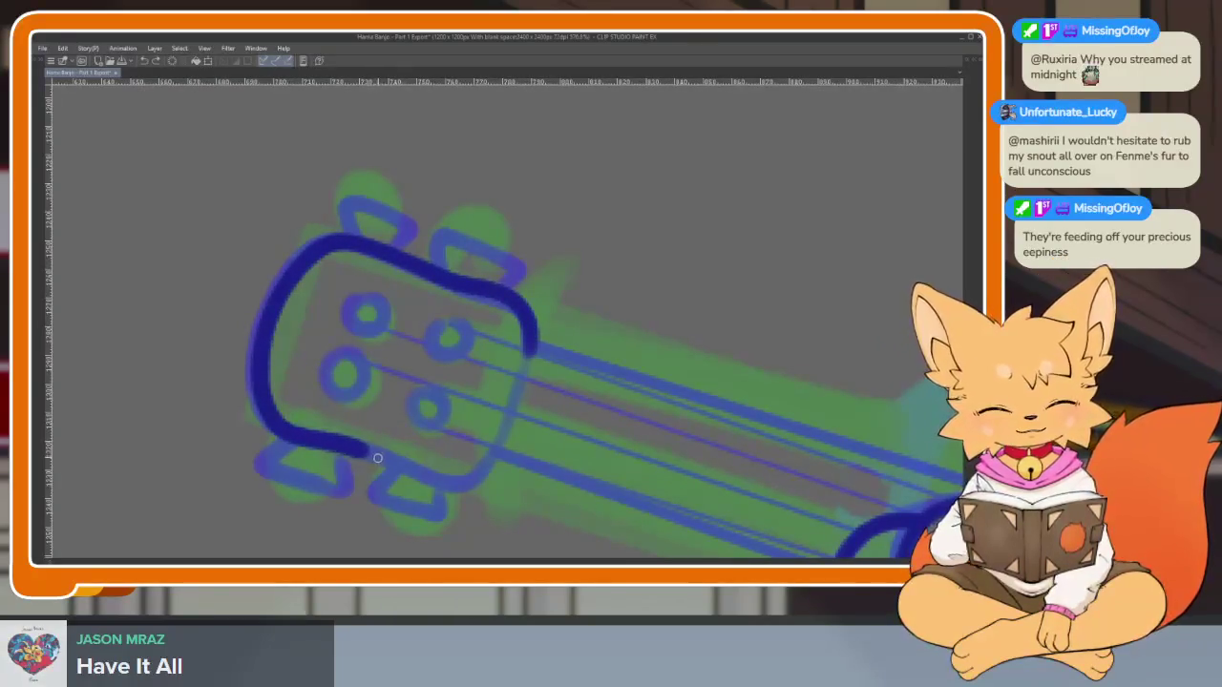
drag(468, 484, 527, 382)
mouse_move(496, 320)
mouse_down()
mouse_move(455, 274)
mouse_move(536, 319)
mouse_up()
Outline the headstock's tuning pegs: the two upper, lower-left and lower-right pegs
mouse_move(359, 267)
mouse_down()
mouse_move(402, 250)
mouse_move(465, 174)
mouse_up()
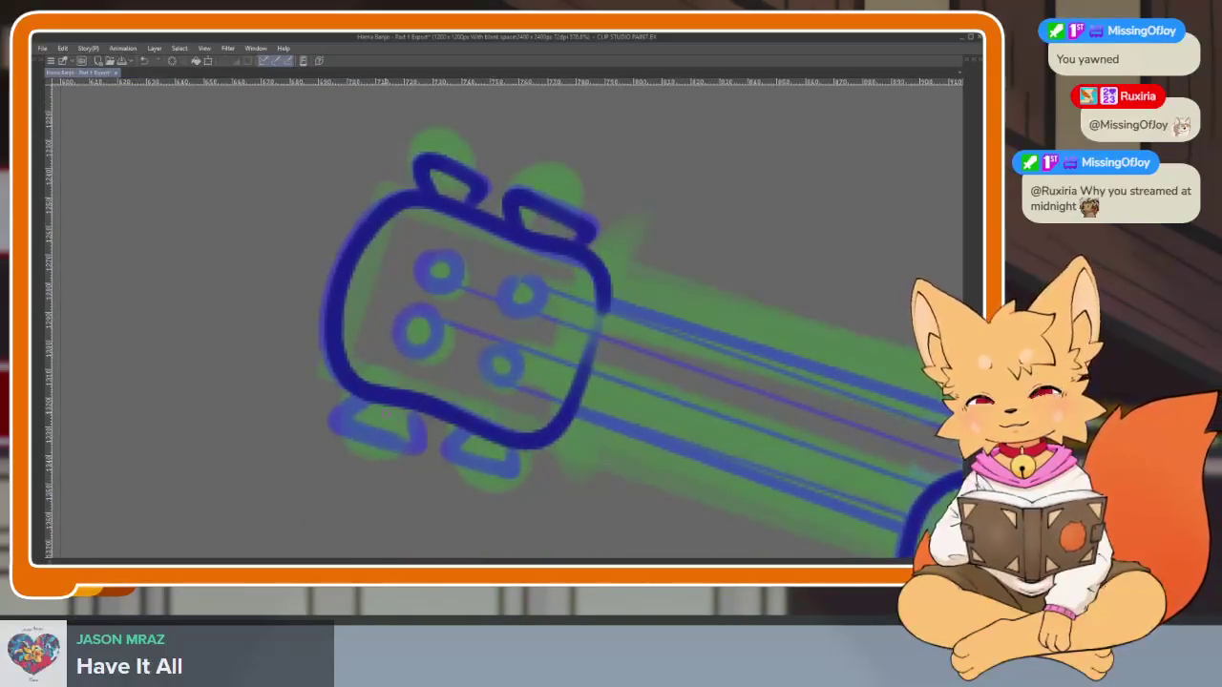
mouse_move(374, 396)
mouse_down()
mouse_move(345, 431)
mouse_move(414, 398)
mouse_up()
mouse_move(465, 429)
mouse_down()
mouse_move(482, 469)
mouse_move(520, 444)
mouse_up()
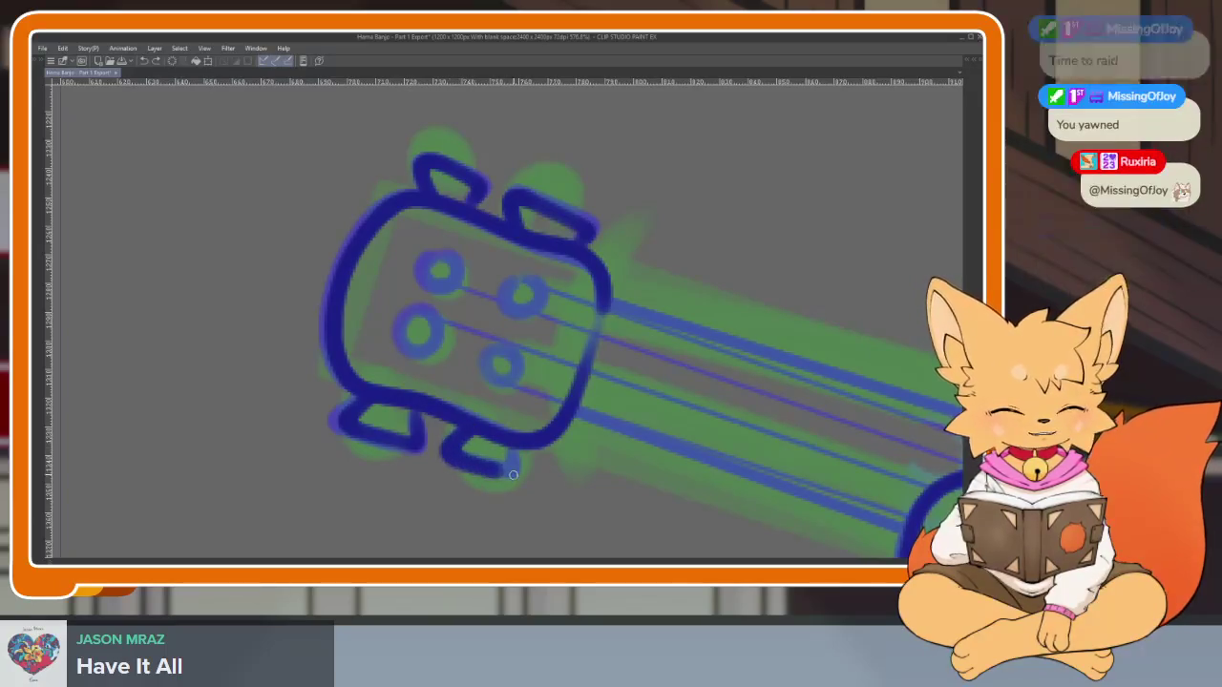
scroll(512, 474, down, 5)
Fill the four tuning-peg rings (left, top, middle, bottom) solid dark blue
scroll(680, 417, up, 2)
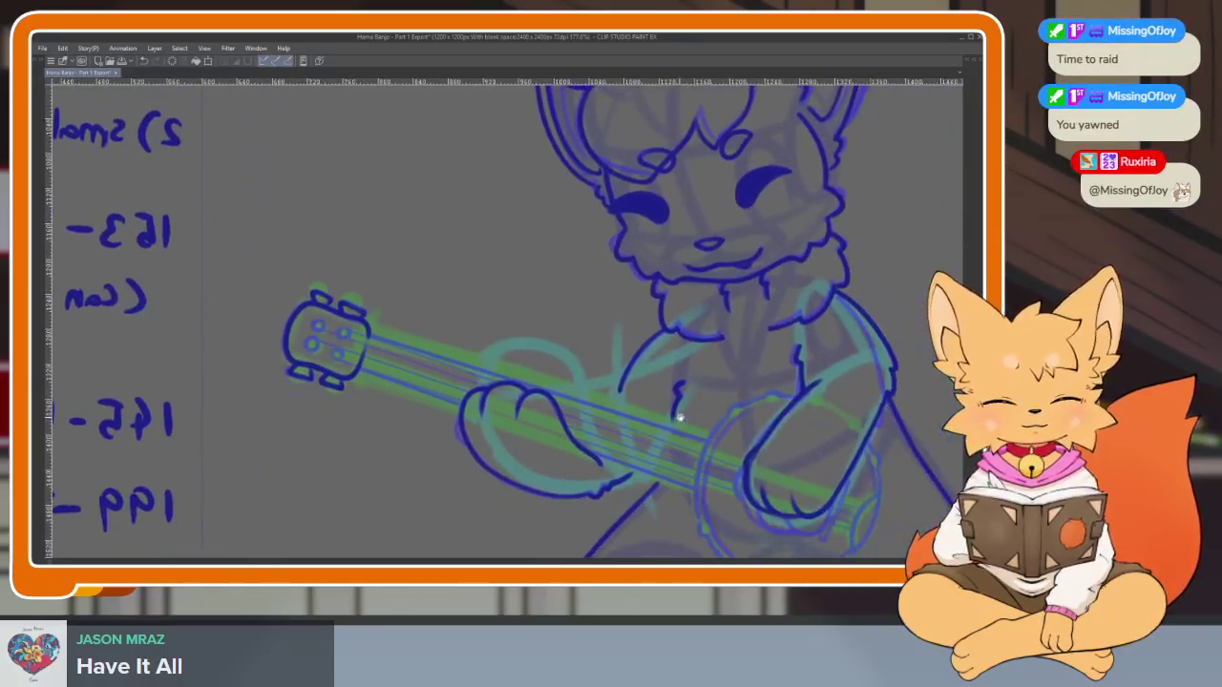
scroll(680, 417, down, 2)
scroll(736, 445, down, 1)
scroll(505, 423, up, 2)
scroll(537, 445, up, 1)
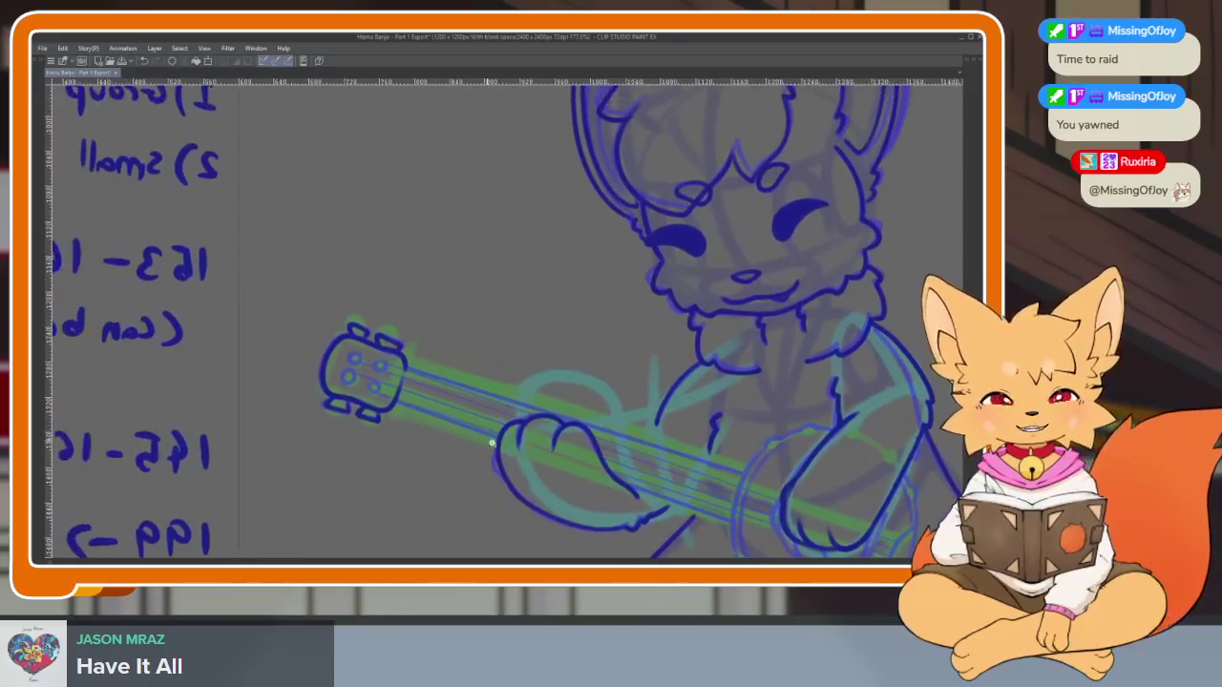
scroll(492, 442, up, 2)
scroll(595, 436, up, 1)
scroll(579, 428, up, 2)
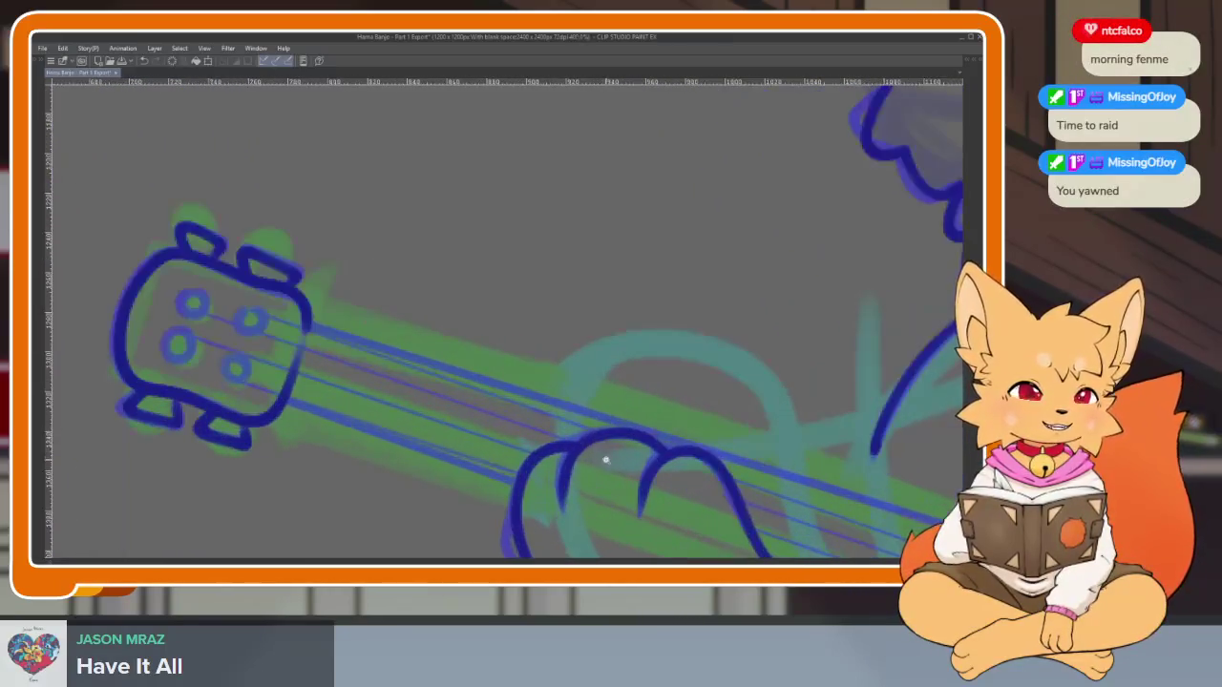
scroll(597, 450, down, 1)
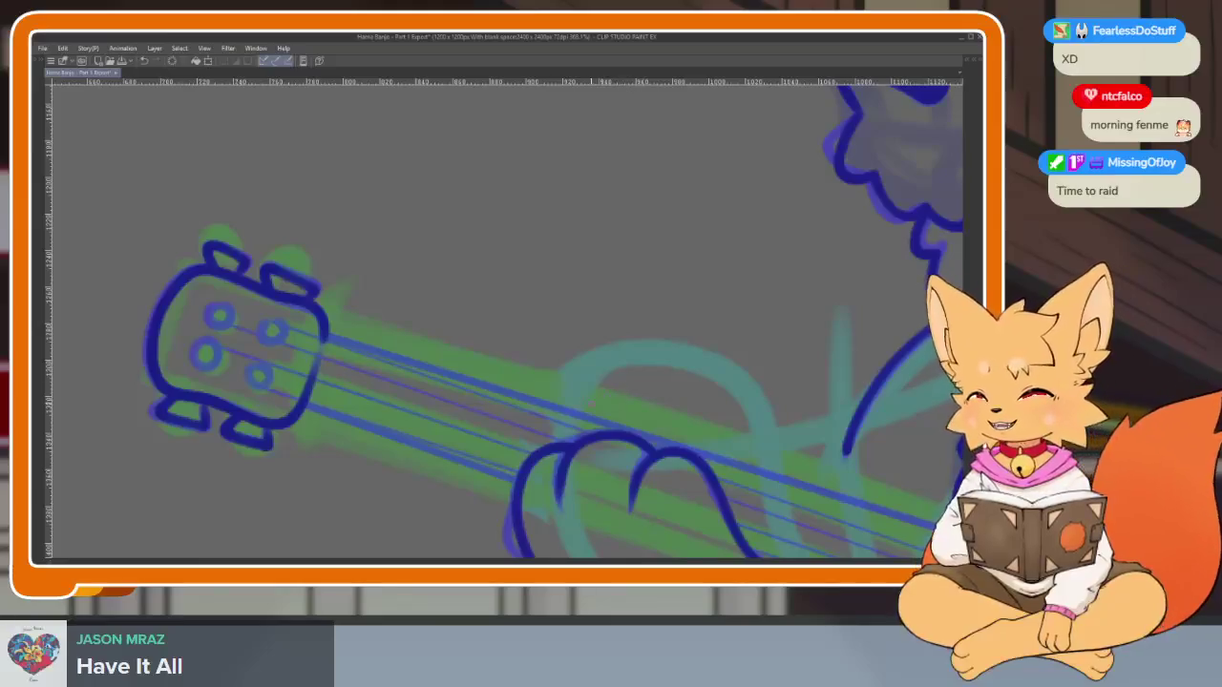
scroll(362, 449, up, 1)
scroll(429, 449, up, 3)
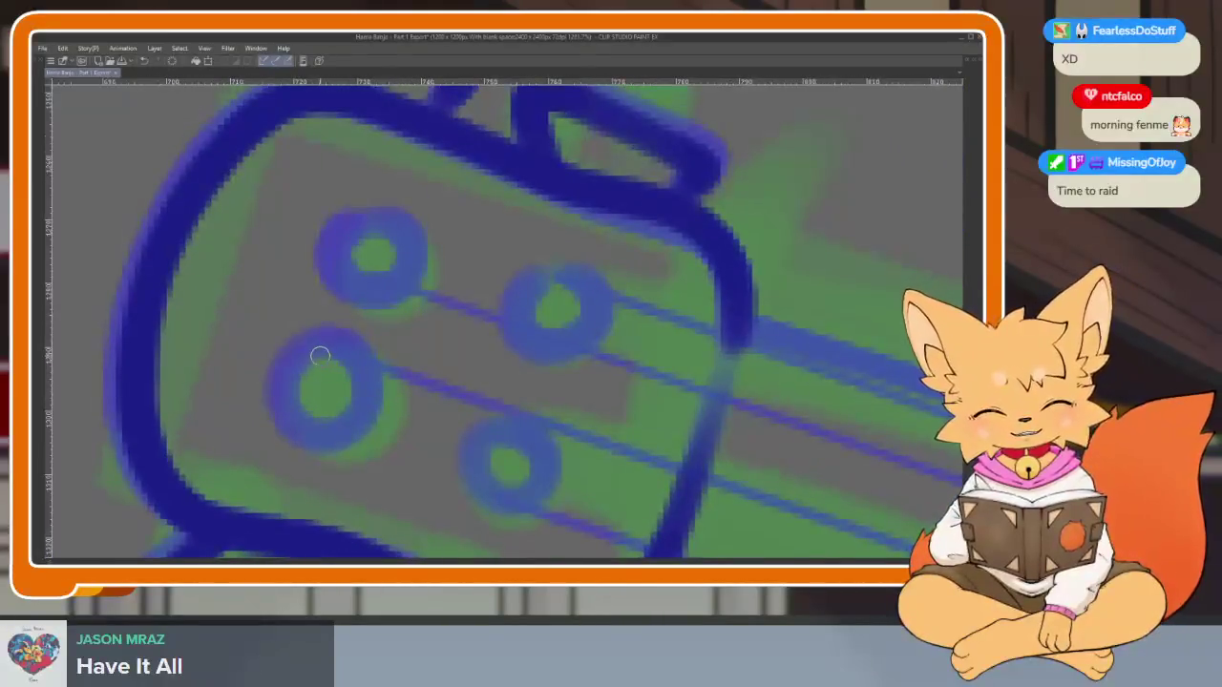
mouse_move(282, 384)
mouse_down()
mouse_move(346, 357)
mouse_move(329, 349)
mouse_up()
mouse_move(368, 229)
mouse_down()
mouse_move(333, 261)
mouse_move(359, 207)
mouse_move(400, 229)
mouse_up()
mouse_move(515, 276)
mouse_down()
mouse_move(556, 347)
mouse_move(596, 287)
mouse_up()
mouse_move(491, 420)
mouse_down()
mouse_move(470, 478)
mouse_move(500, 429)
mouse_move(516, 439)
mouse_up()
scroll(515, 439, down, 4)
scroll(703, 390, up, 1)
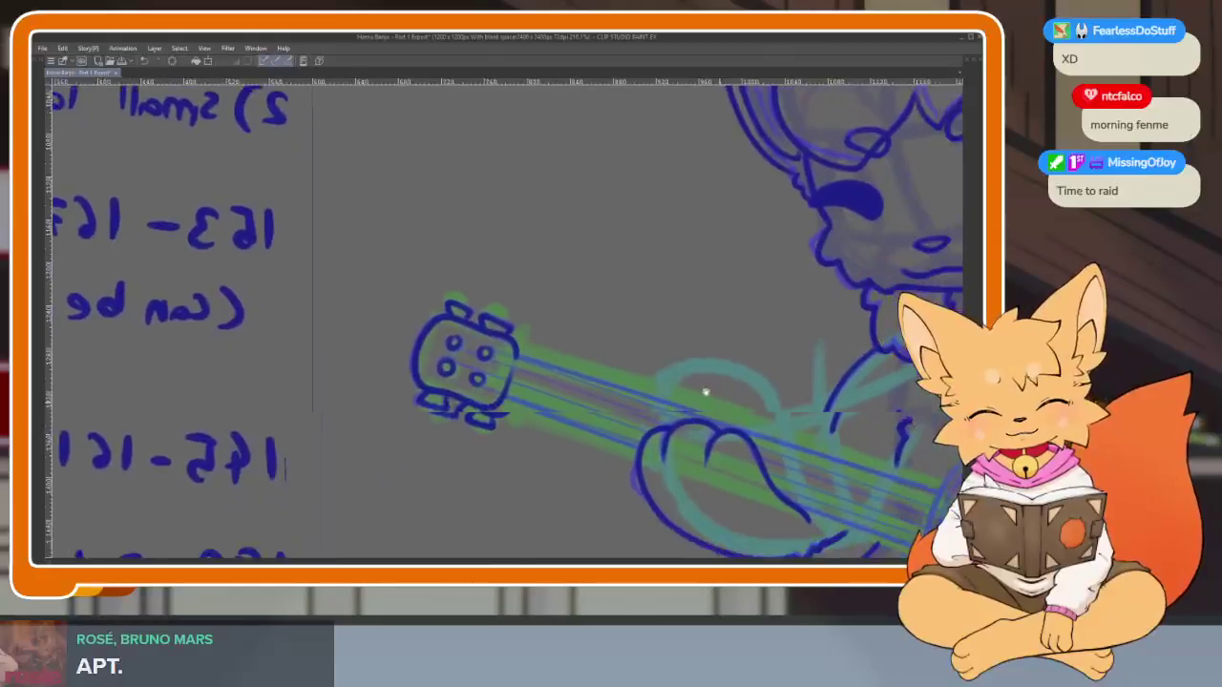
scroll(414, 449, down, 3)
scroll(646, 428, up, 1)
scroll(764, 428, down, 1)
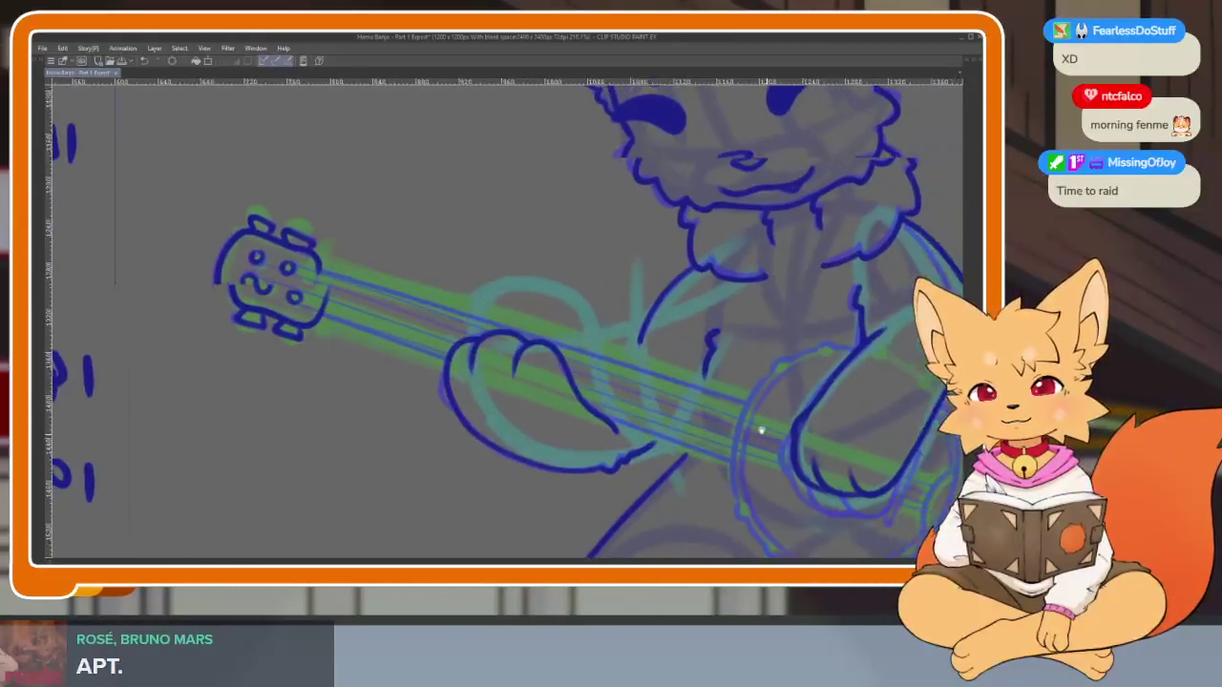
scroll(677, 429, up, 2)
scroll(693, 452, down, 1)
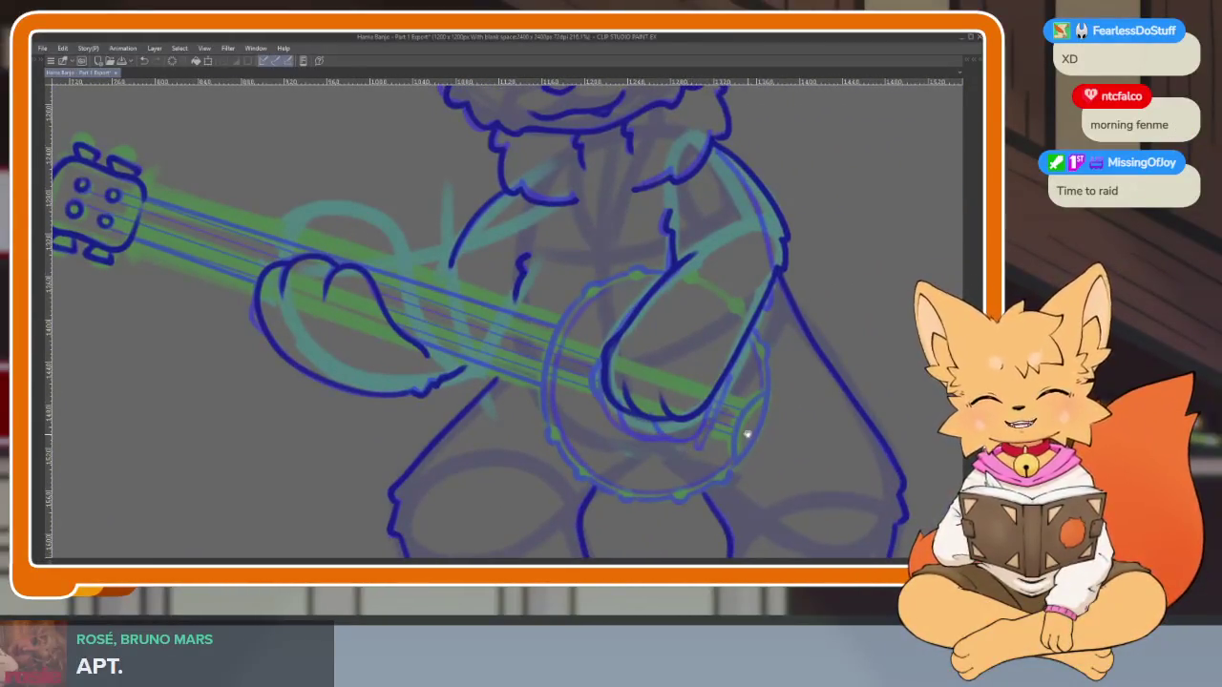
scroll(665, 429, down, 1)
scroll(477, 261, up, 3)
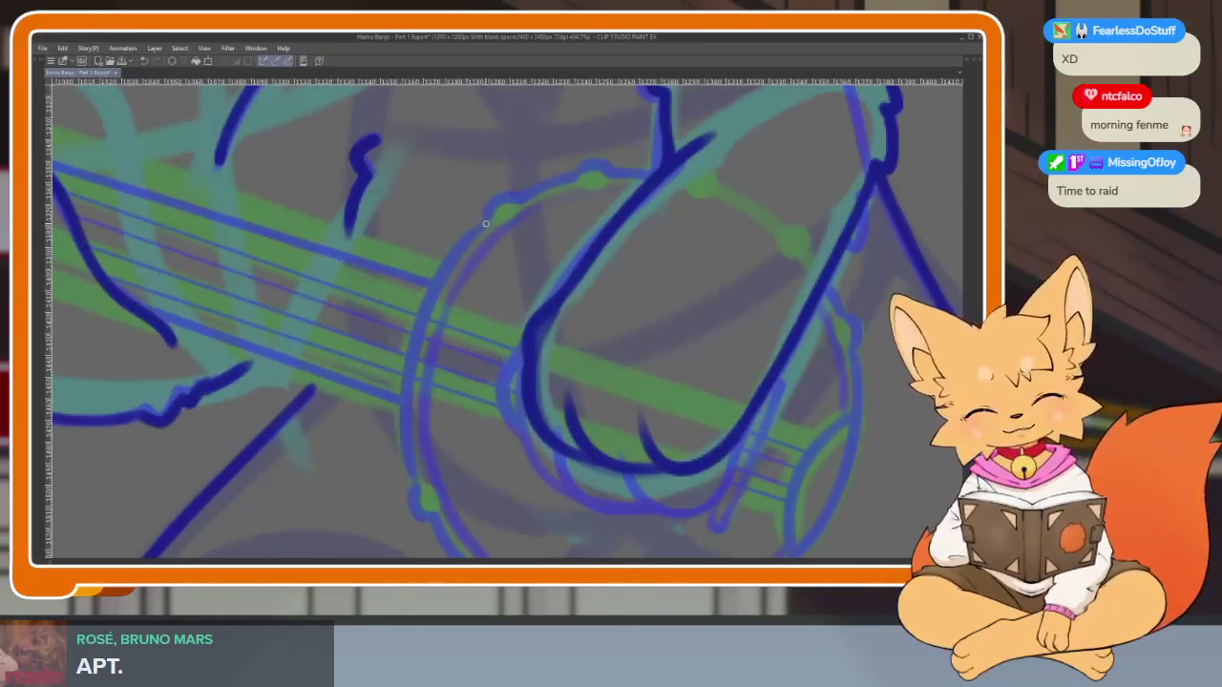
scroll(443, 444, down, 3)
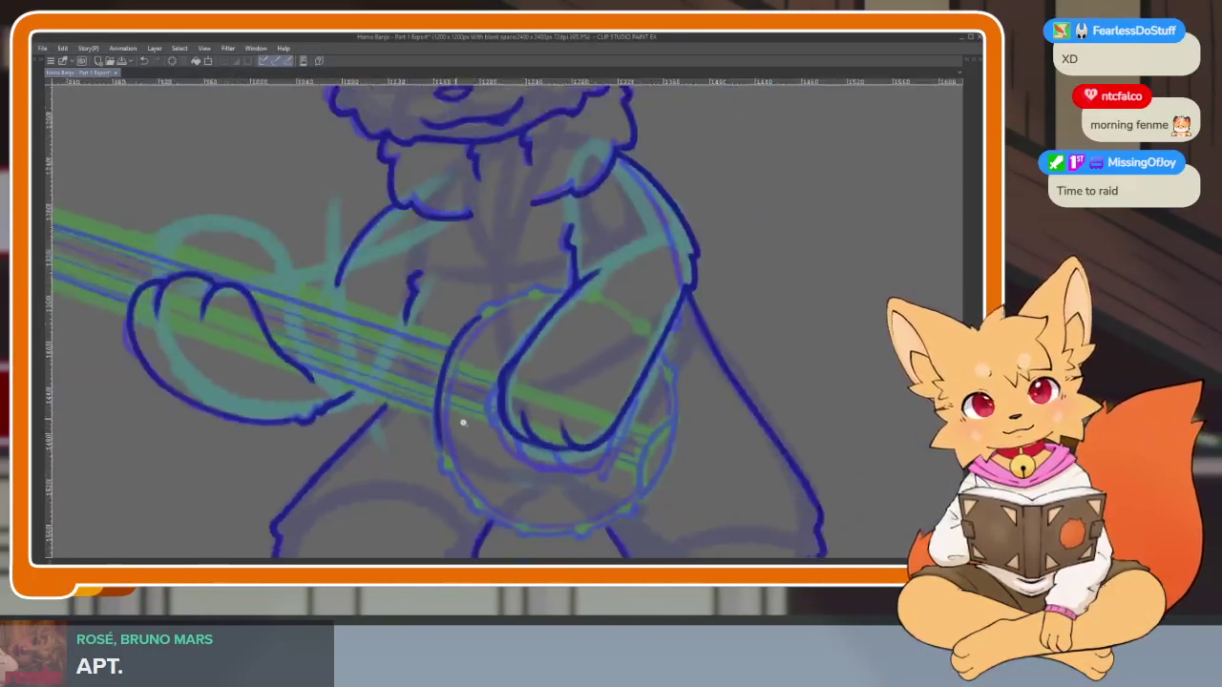
scroll(462, 422, up, 2)
Ink the banjo rim's left edge and its lower-left curve in dark blue
mouse_move(491, 244)
mouse_down()
mouse_move(449, 329)
mouse_move(423, 480)
mouse_up()
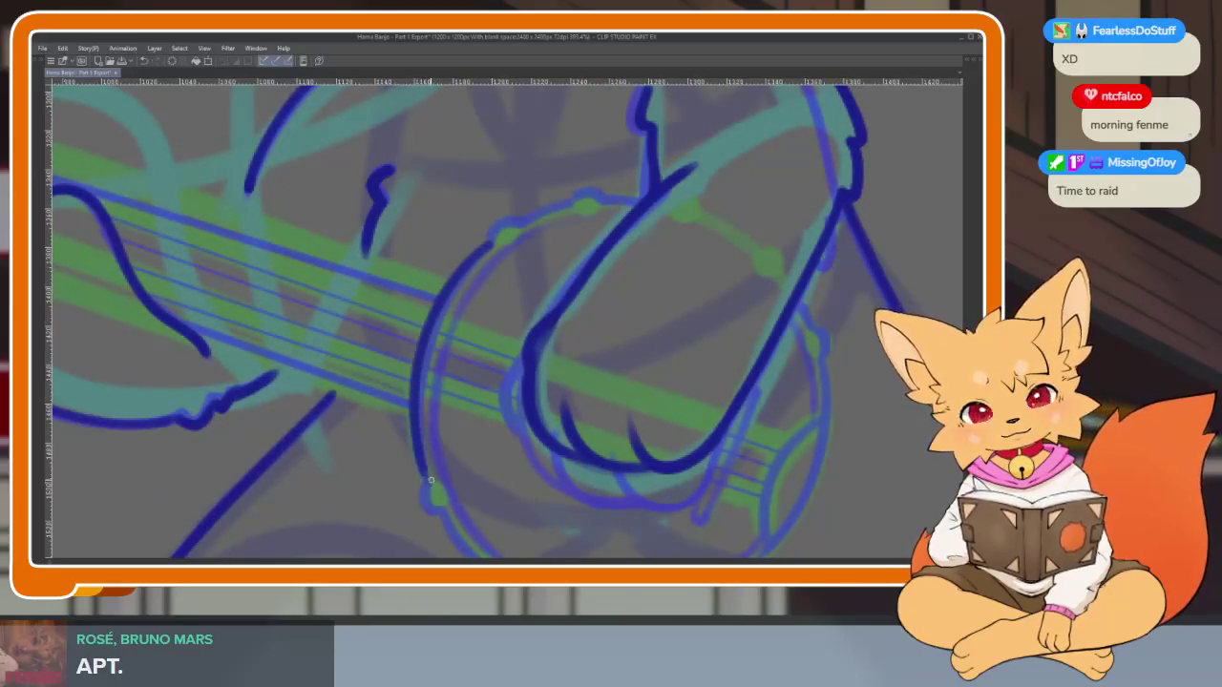
scroll(432, 477, up, 2)
scroll(442, 480, up, 1)
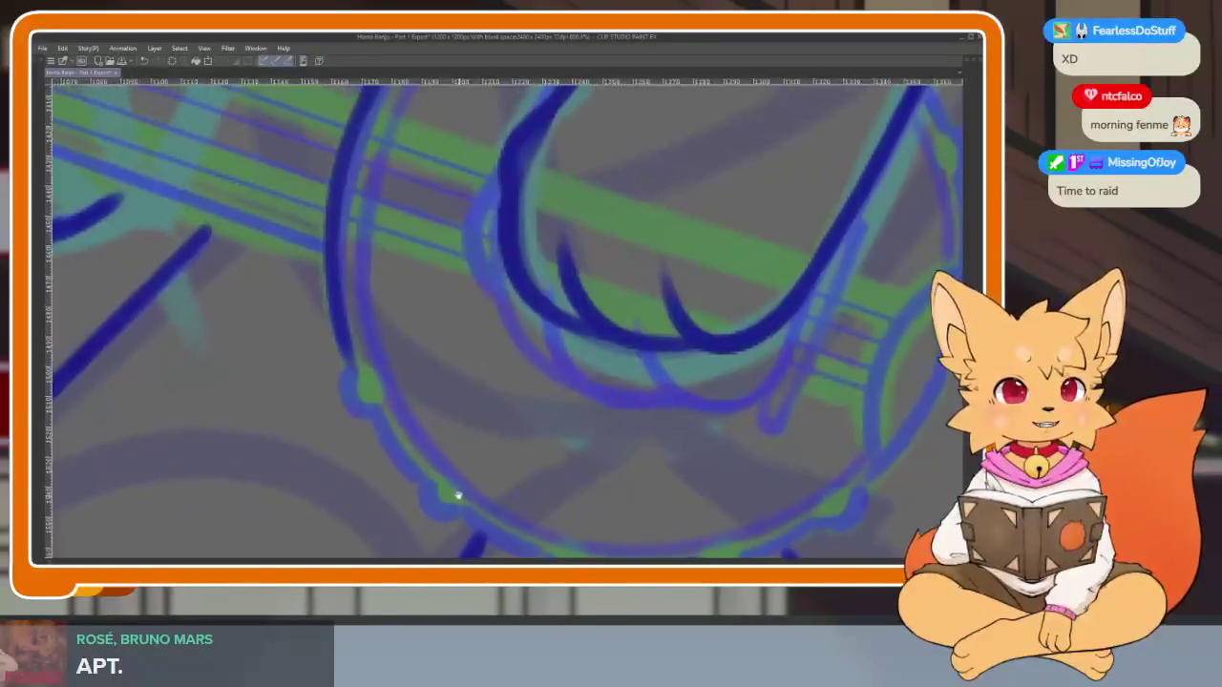
scroll(401, 485, up, 2)
drag(334, 330, 336, 377)
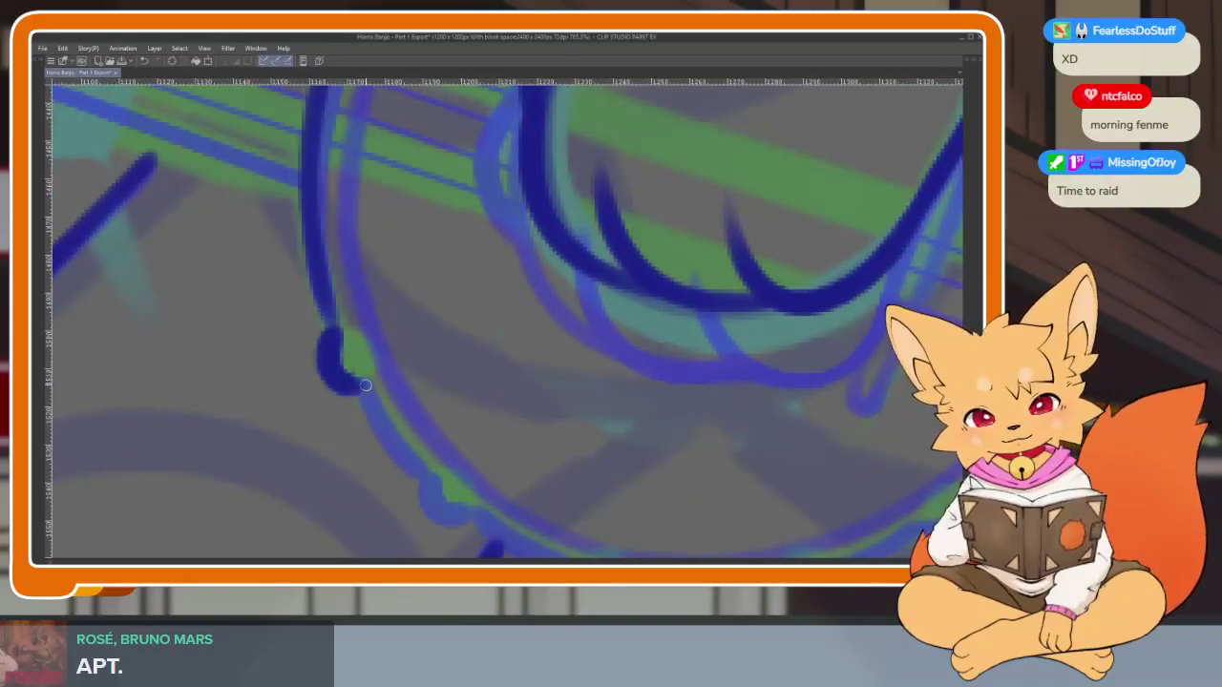
scroll(404, 430, down, 2)
scroll(390, 422, down, 1)
scroll(327, 434, up, 1)
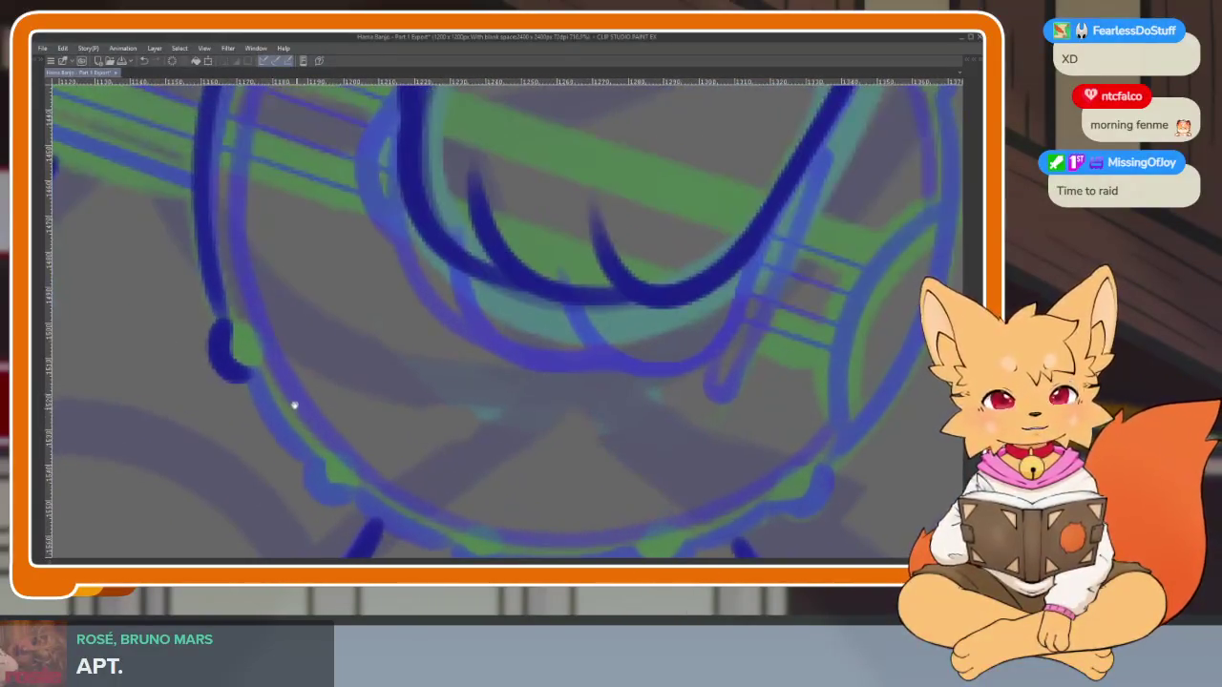
drag(250, 377, 318, 470)
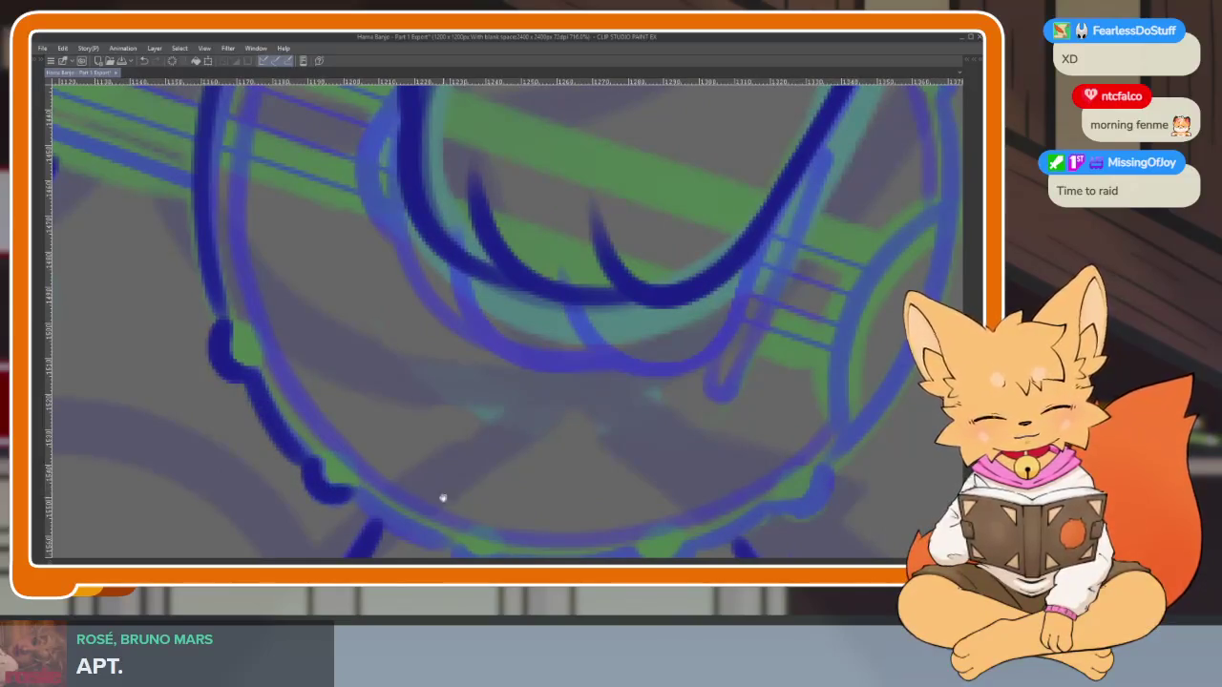
drag(442, 497, 365, 421)
mouse_move(291, 415)
mouse_down()
mouse_move(396, 489)
mouse_move(444, 502)
mouse_up()
Ink the rim's right side, bottom outline and the upper curve of its bumps
mouse_move(639, 462)
mouse_down()
mouse_move(690, 417)
mouse_move(559, 444)
mouse_move(633, 341)
mouse_move(603, 259)
mouse_up()
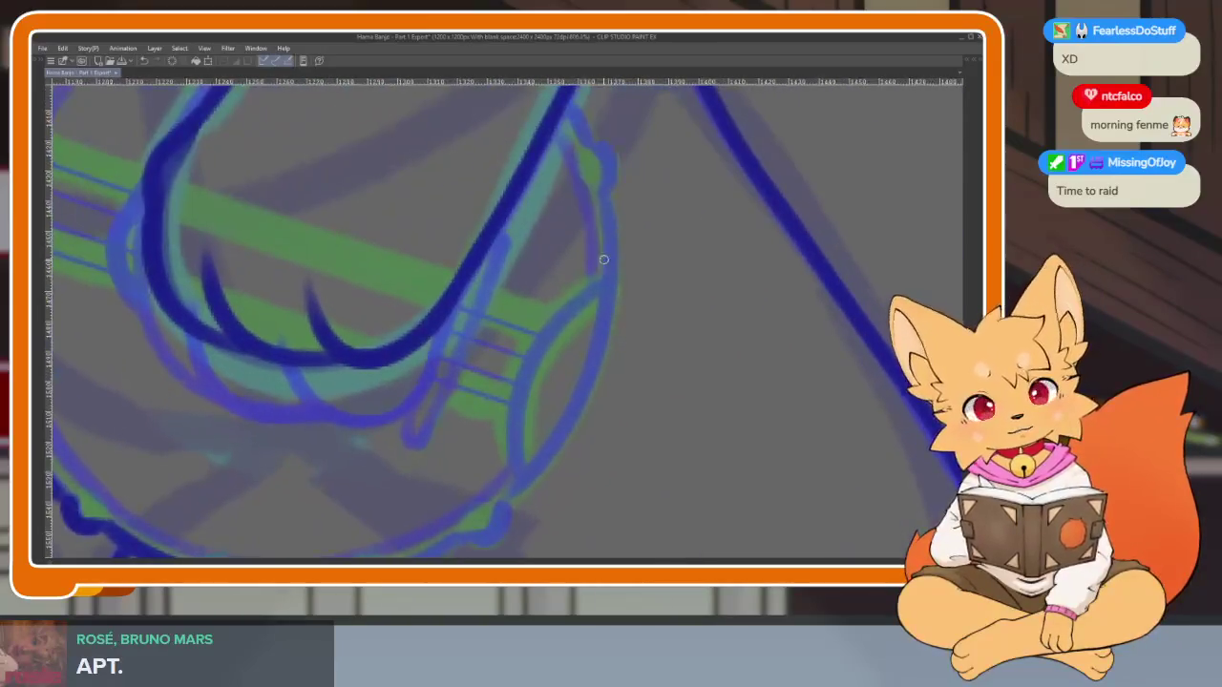
mouse_move(603, 197)
mouse_down()
mouse_move(611, 259)
mouse_move(540, 453)
mouse_move(492, 520)
mouse_up()
mouse_move(515, 524)
mouse_down()
mouse_move(643, 398)
mouse_move(554, 453)
mouse_up()
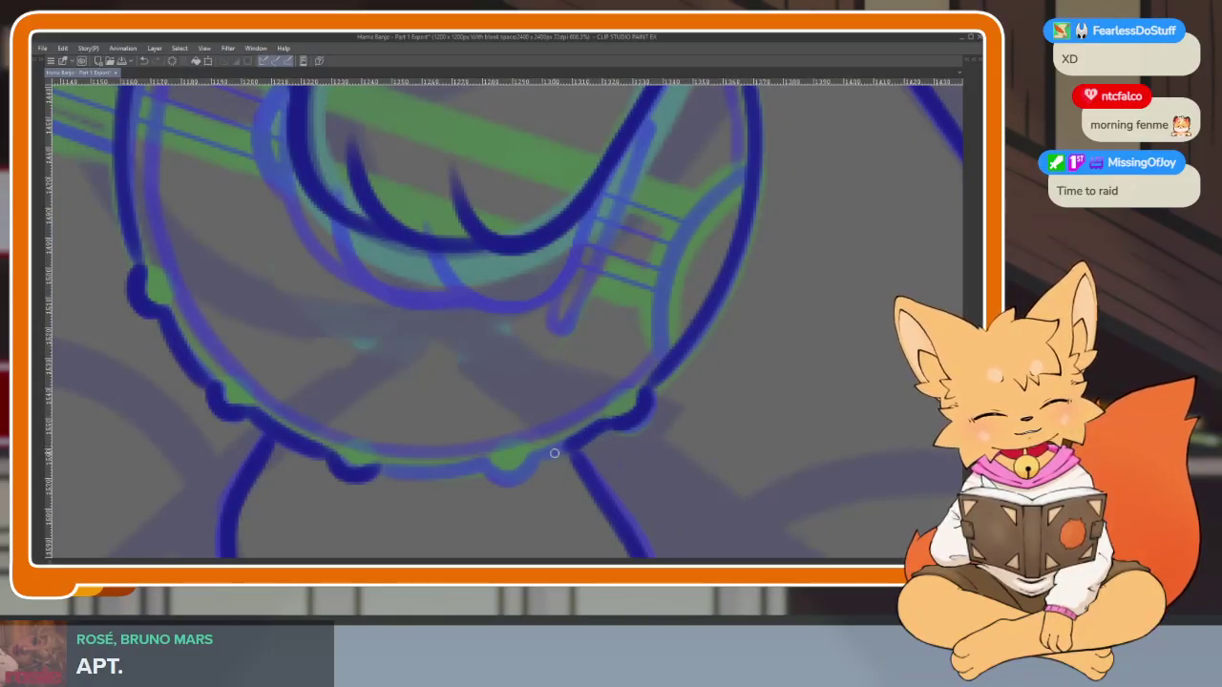
drag(481, 466, 382, 473)
mouse_move(671, 326)
mouse_down()
mouse_move(586, 428)
mouse_move(528, 530)
mouse_up()
drag(604, 283, 568, 203)
scroll(677, 347, down, 4)
scroll(676, 347, up, 1)
scroll(649, 339, up, 2)
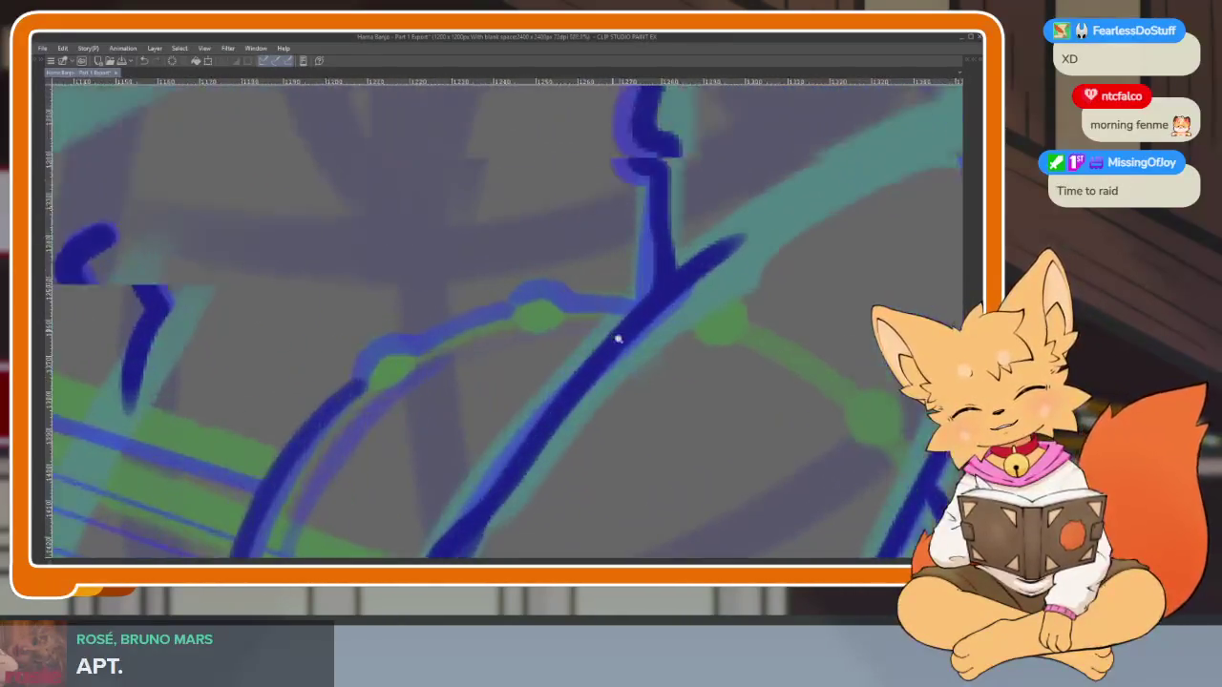
scroll(617, 335, up, 1)
mouse_move(629, 306)
mouse_down()
mouse_move(562, 287)
mouse_move(289, 388)
mouse_move(273, 422)
mouse_up()
scroll(580, 390, down, 4)
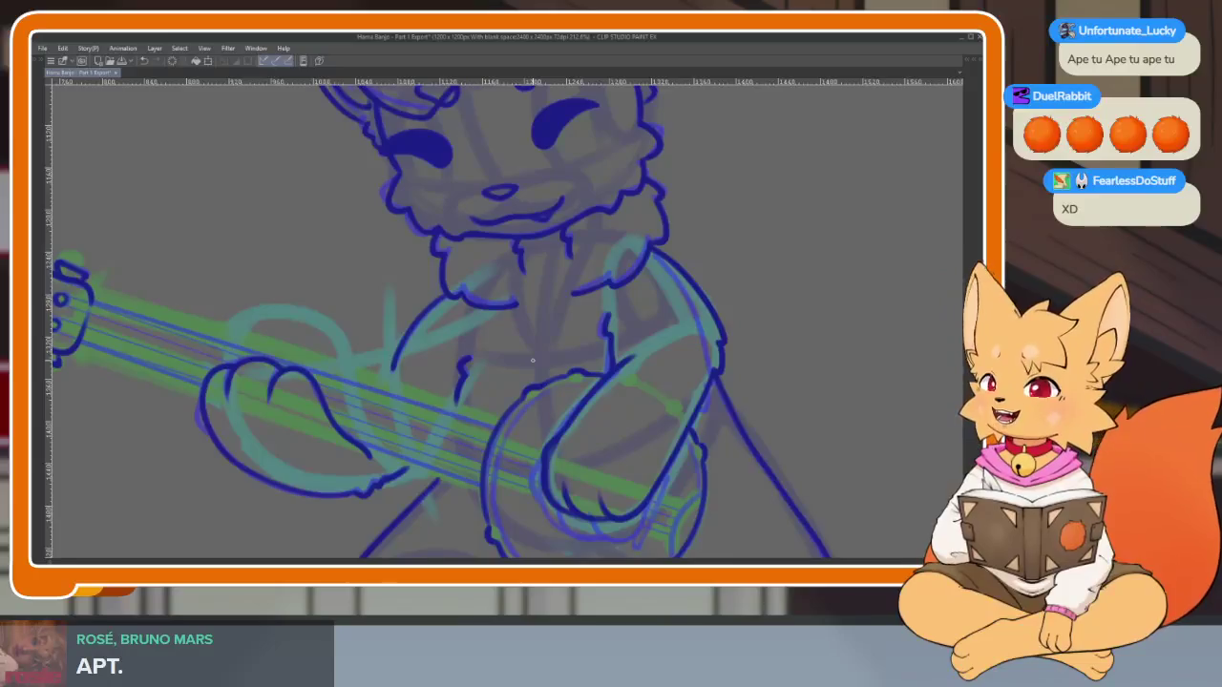
Ink the upper-left arc and the bumpy lower-left arc of the banjo rim
drag(777, 380, 801, 384)
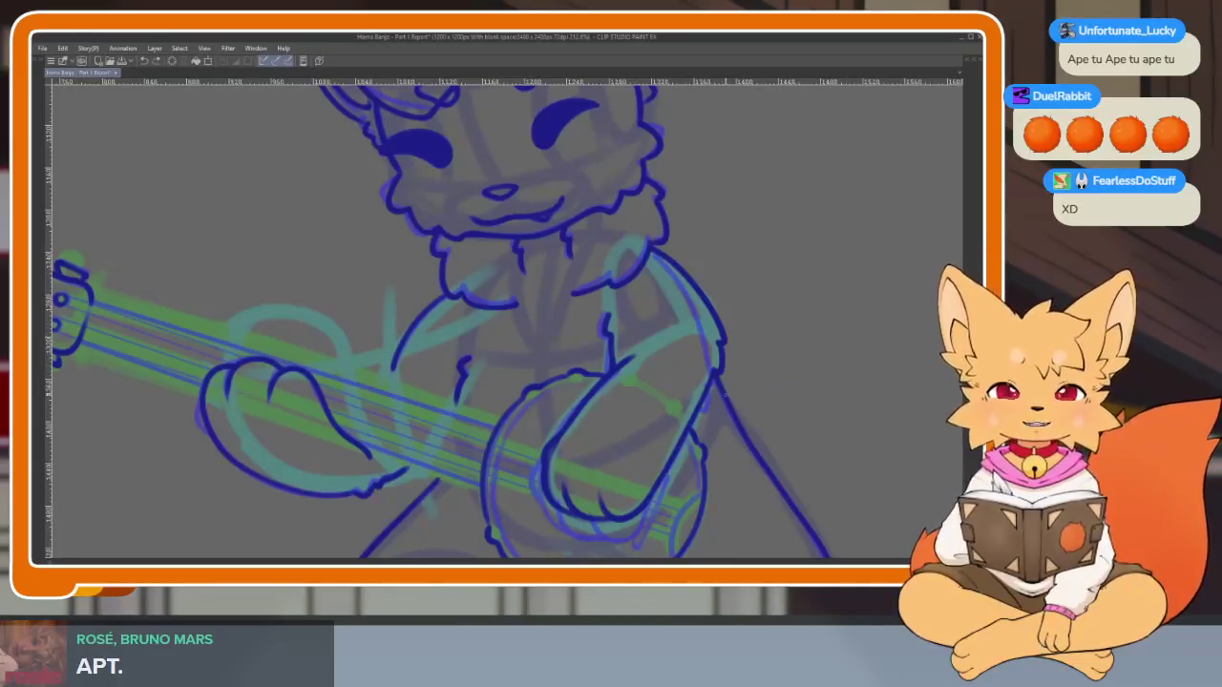
scroll(814, 330, up, 2)
scroll(758, 347, up, 2)
scroll(631, 387, up, 2)
scroll(632, 386, up, 1)
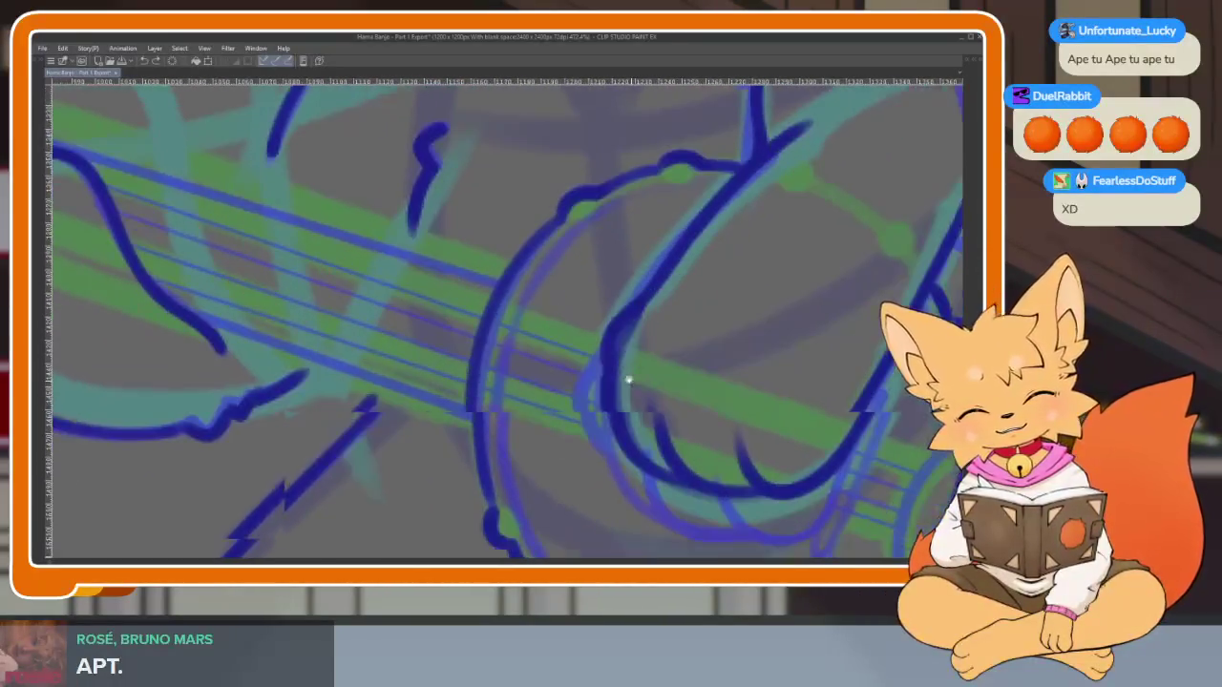
scroll(633, 360, up, 1)
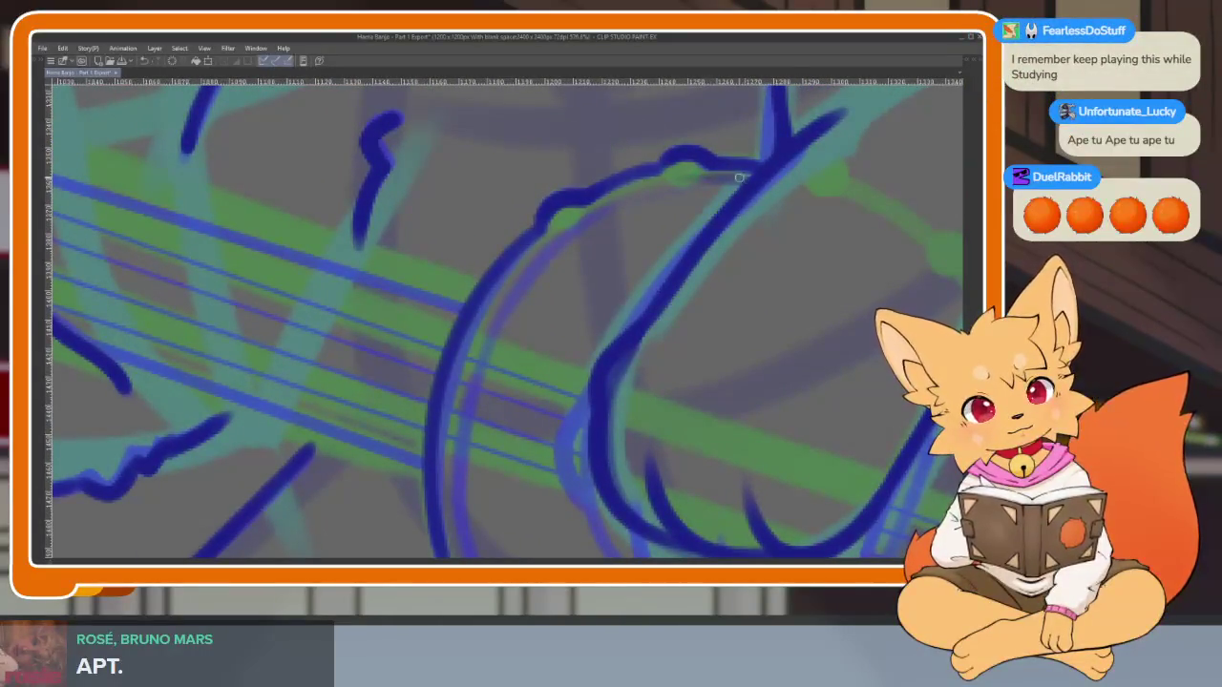
drag(668, 181, 495, 308)
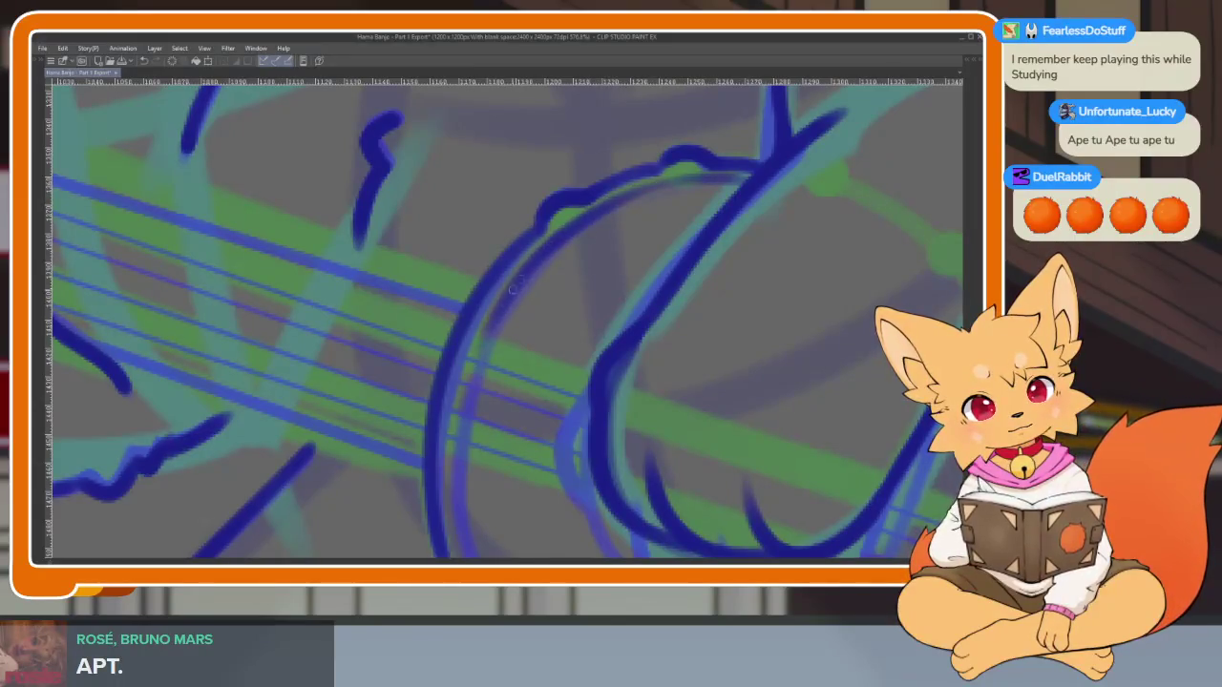
drag(459, 506, 442, 191)
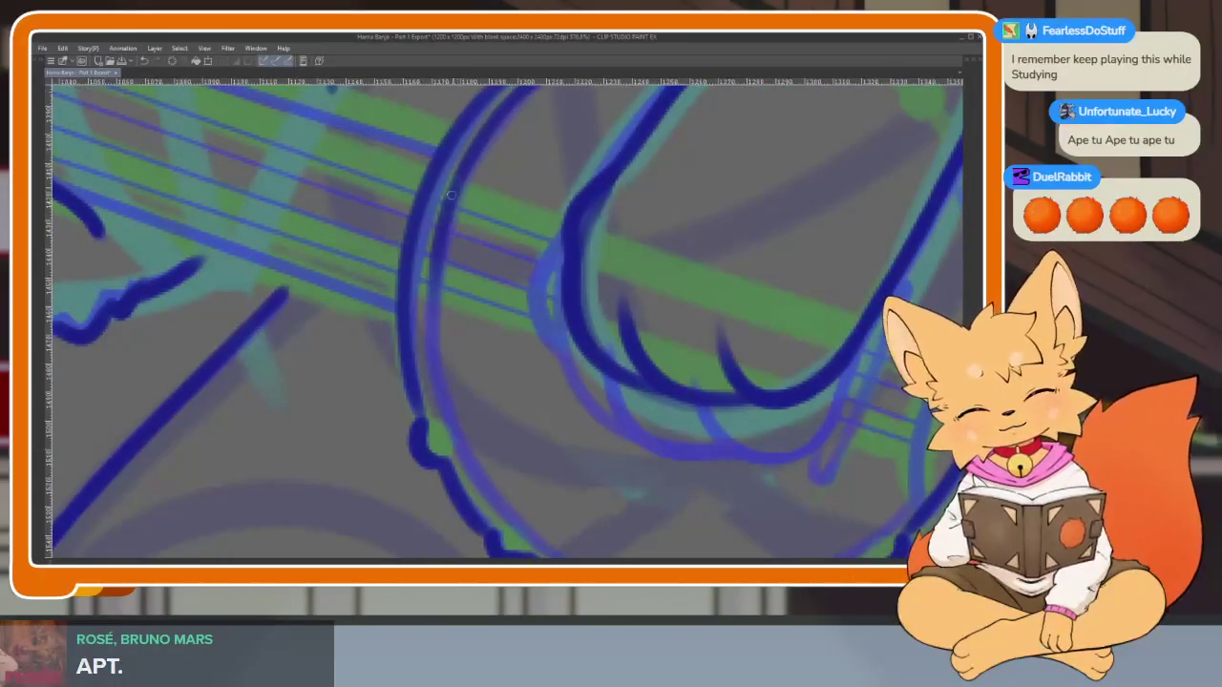
mouse_move(441, 240)
mouse_down()
mouse_move(437, 418)
mouse_move(295, 263)
mouse_up()
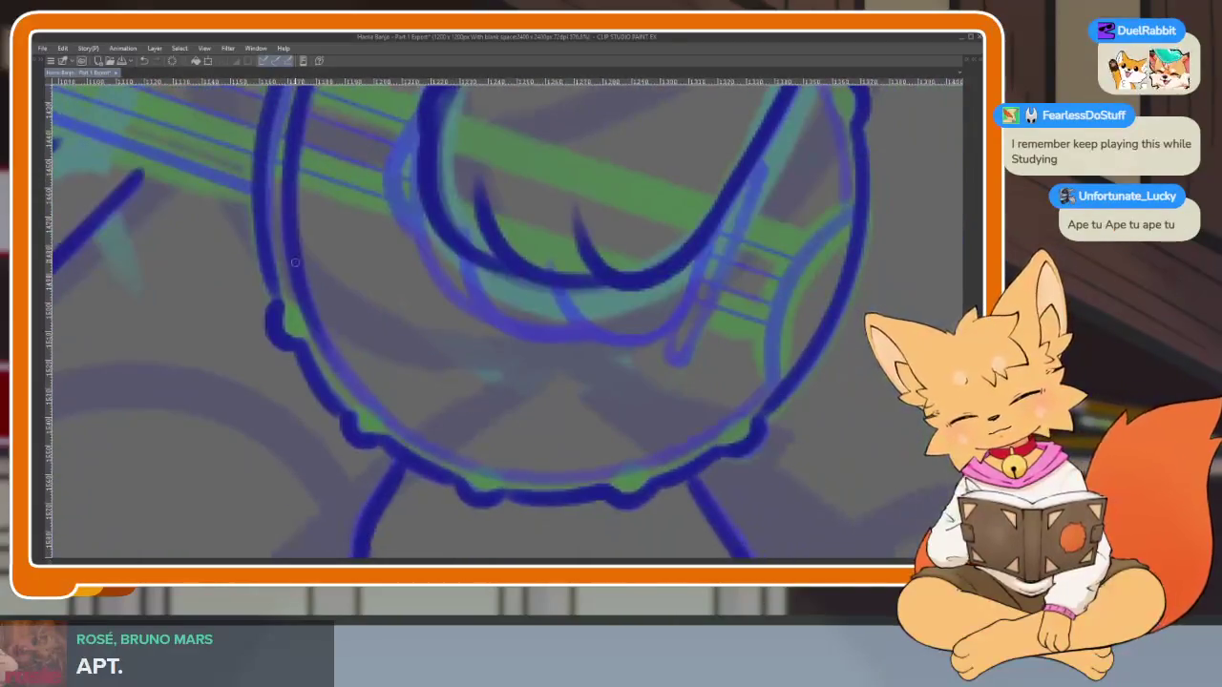
drag(320, 334, 359, 393)
drag(336, 353, 401, 437)
mouse_move(361, 383)
mouse_down()
mouse_move(462, 458)
mouse_move(544, 481)
mouse_up()
With the strings turned vertical, ink down the rim's left side and undo a stray dot
mouse_move(642, 458)
mouse_down()
mouse_move(750, 314)
mouse_move(786, 406)
mouse_move(688, 526)
mouse_move(657, 482)
mouse_up()
scroll(658, 482, up, 1)
scroll(665, 499, up, 1)
scroll(660, 499, up, 1)
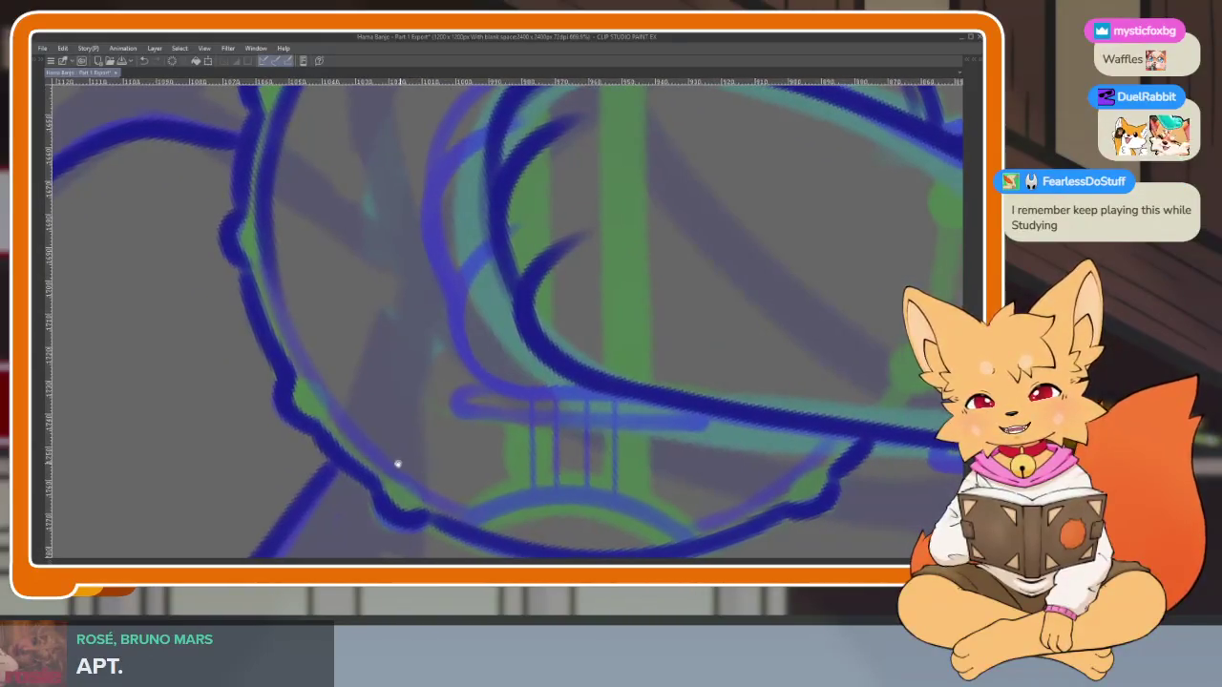
drag(259, 226, 277, 297)
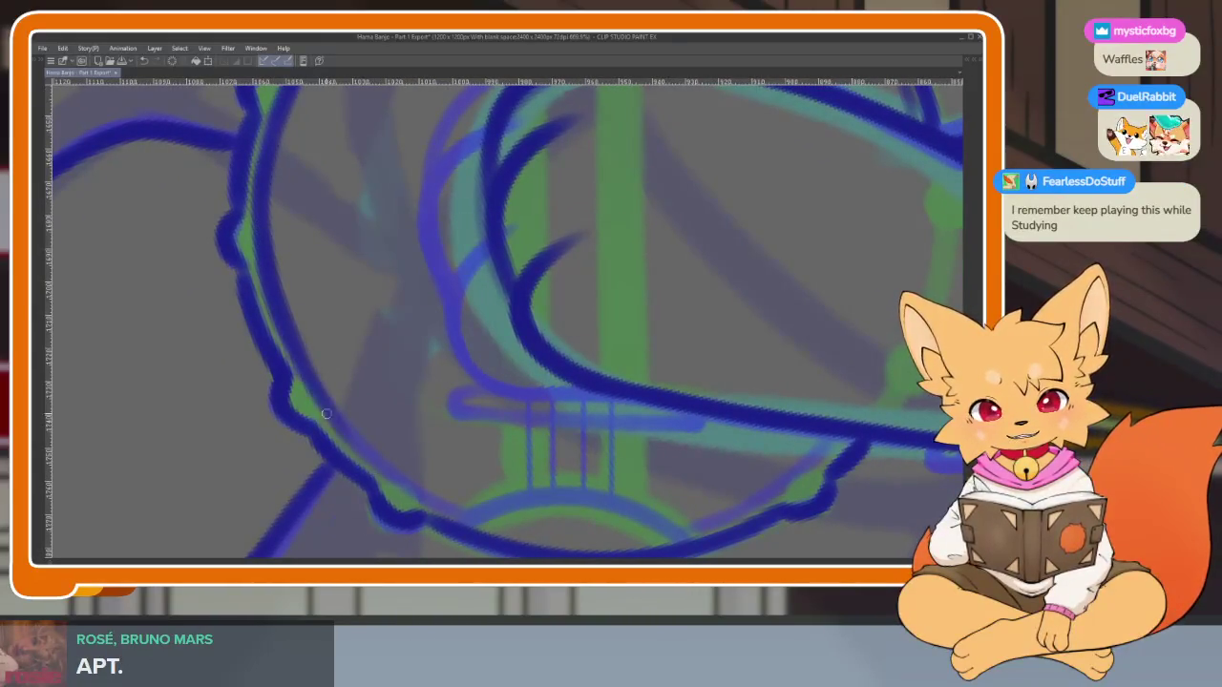
scroll(528, 518, up, 1)
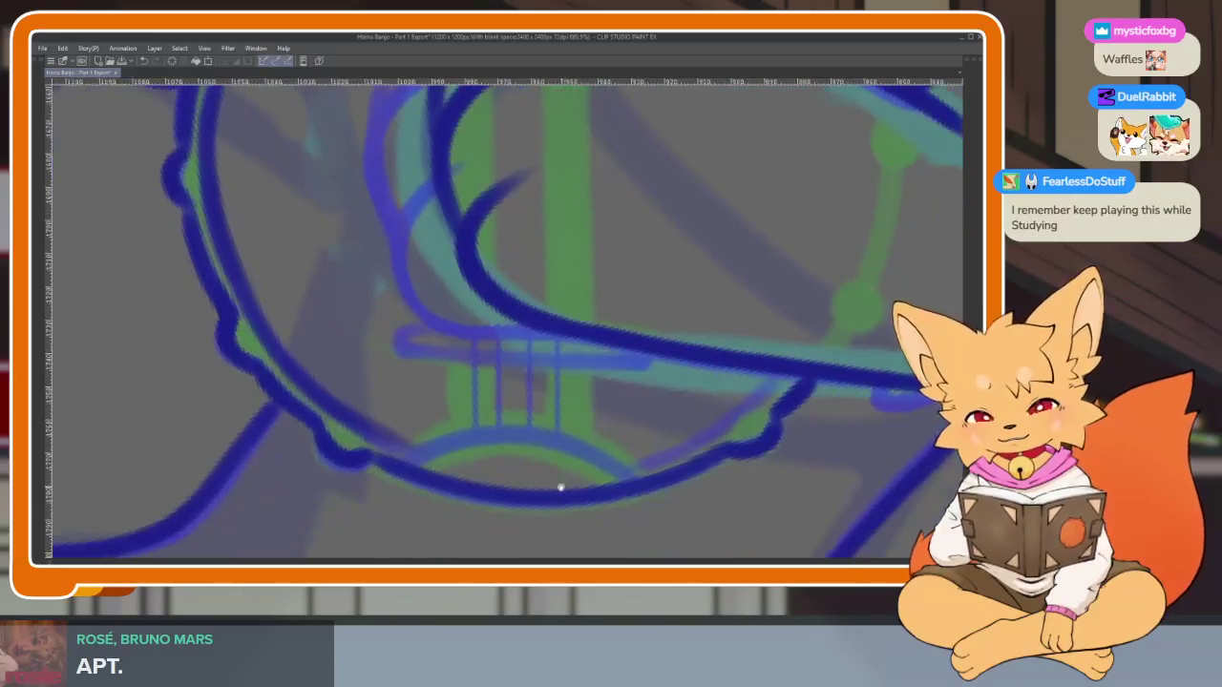
scroll(559, 491, up, 1)
scroll(573, 494, up, 1)
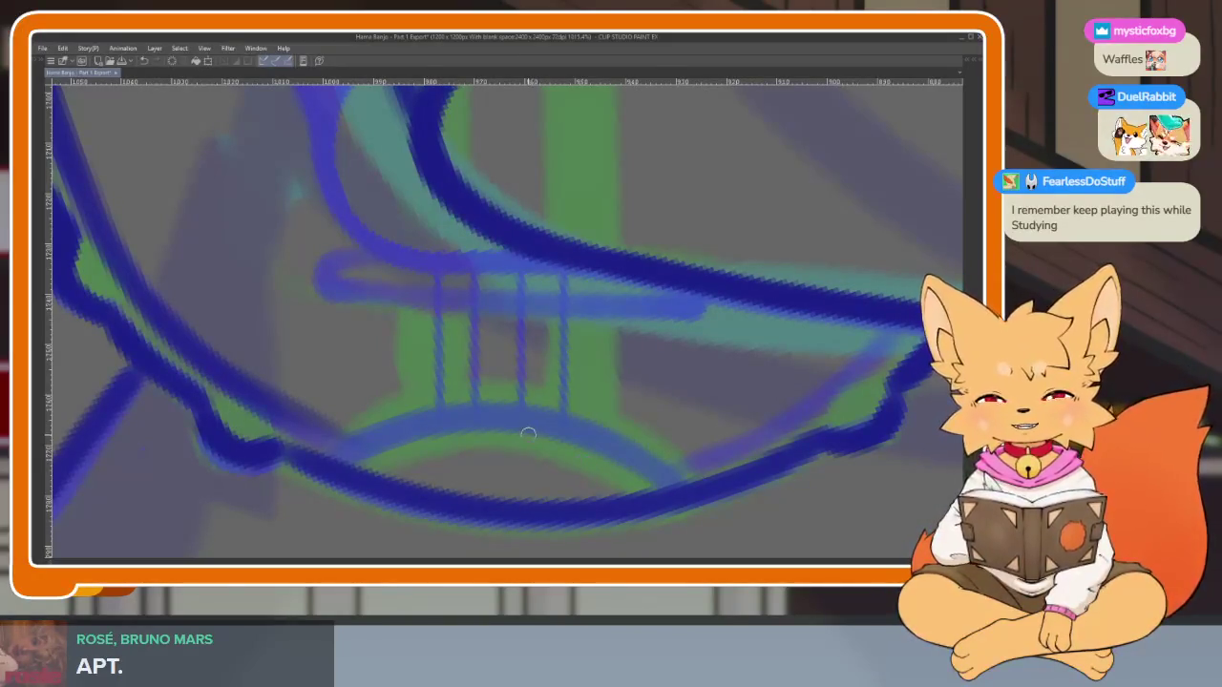
key(ctrl+z)
Outline the tailpiece bar where the strings end, including its loop and upper edge
scroll(704, 444, up, 1)
click(696, 461)
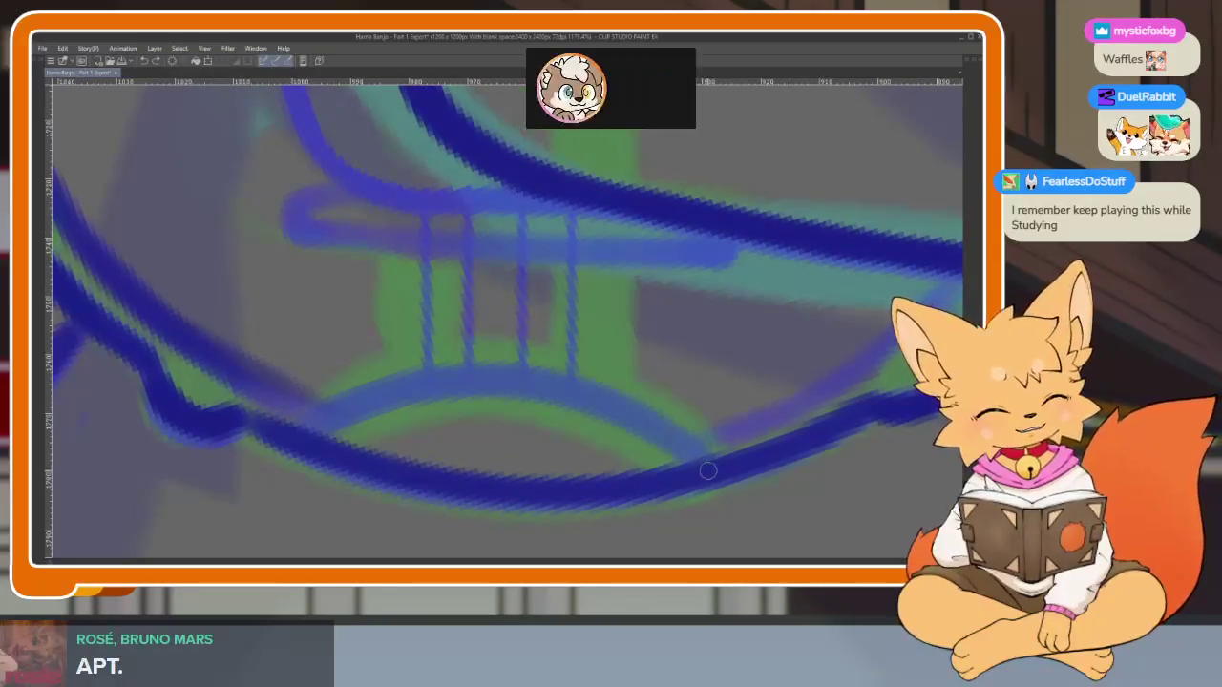
drag(672, 441, 292, 431)
drag(711, 306, 754, 448)
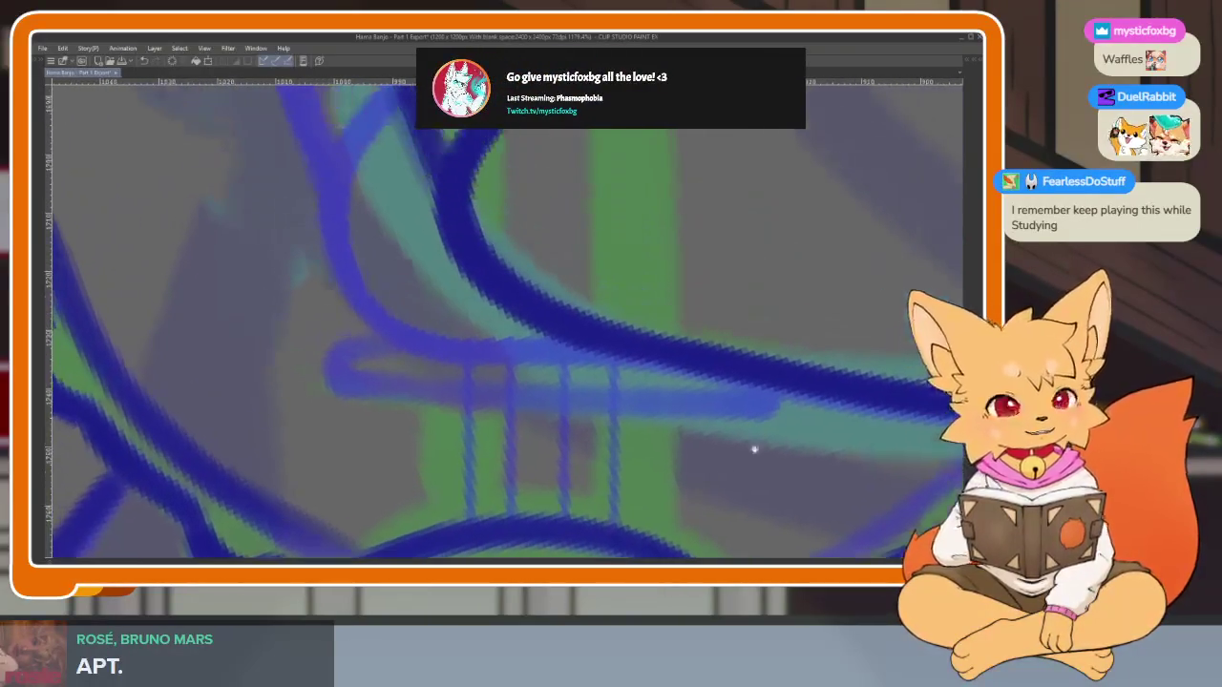
mouse_move(741, 408)
mouse_down()
mouse_move(519, 404)
mouse_move(350, 382)
mouse_move(335, 350)
mouse_move(709, 355)
mouse_up()
mouse_move(399, 346)
mouse_down()
mouse_move(646, 357)
mouse_move(696, 376)
mouse_move(704, 306)
mouse_move(624, 417)
mouse_move(464, 471)
mouse_up()
scroll(696, 409, down, 3)
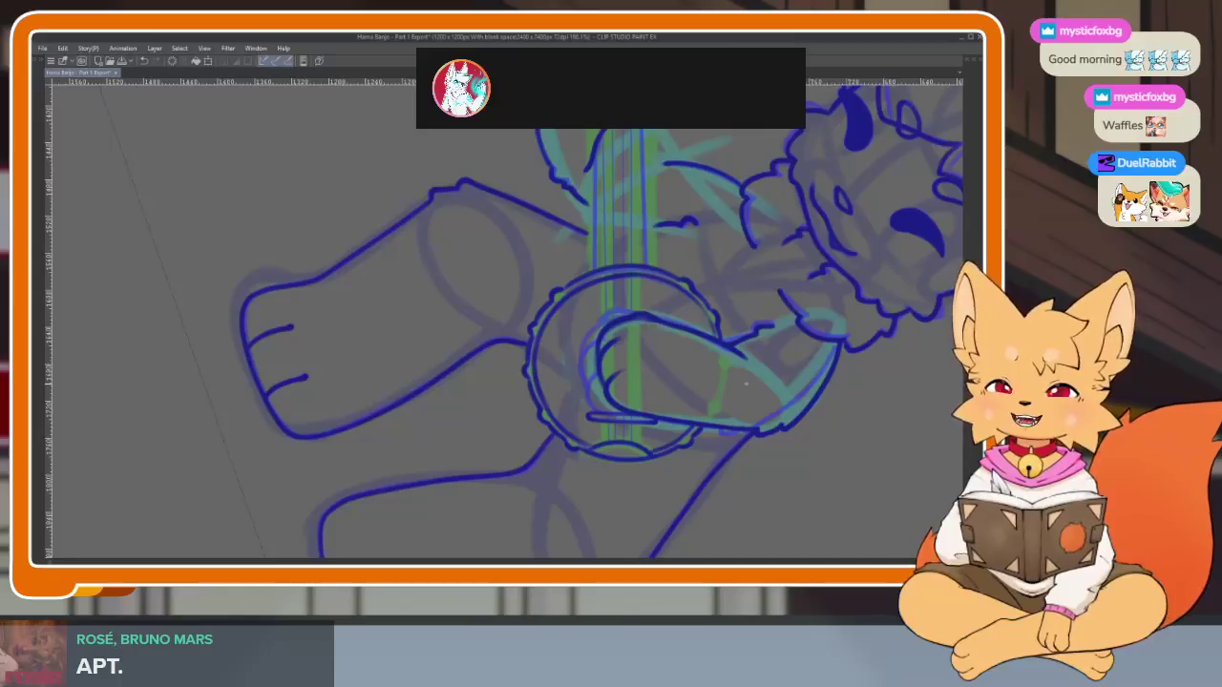
Pan to the banjo head and upper neck, with the panels hidden for a full-window canvas
mouse_move(746, 384)
mouse_down()
mouse_move(573, 463)
mouse_move(580, 502)
mouse_up()
key(Tab)
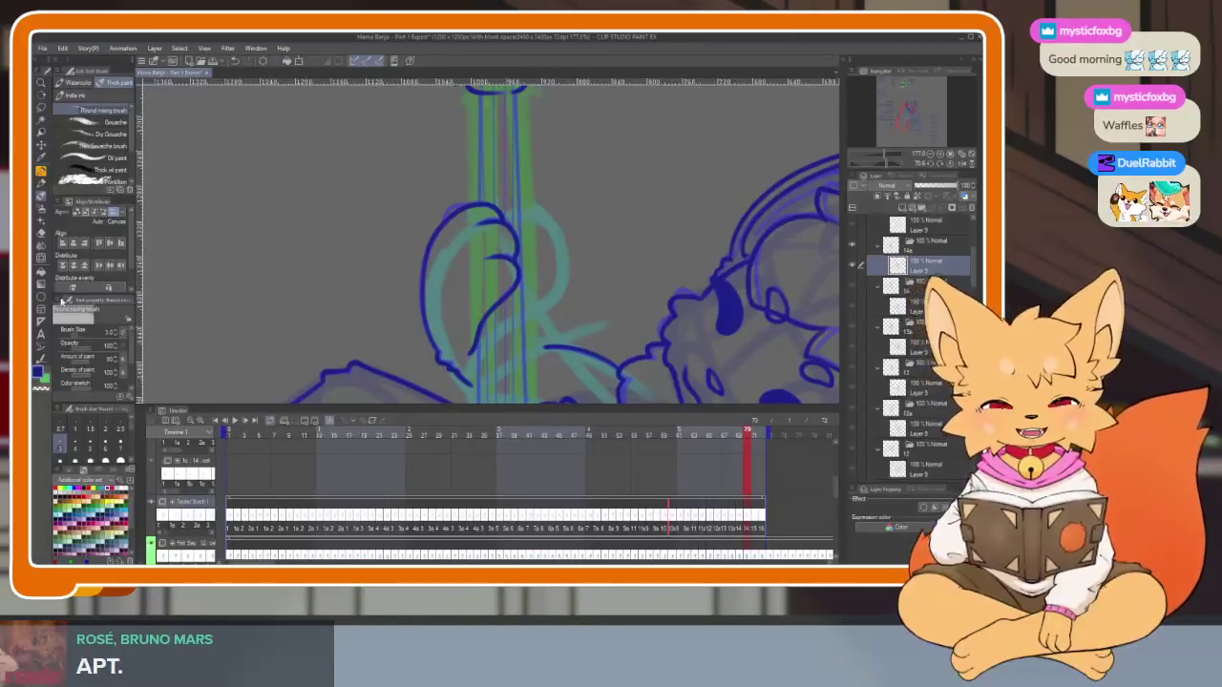
key(Tab)
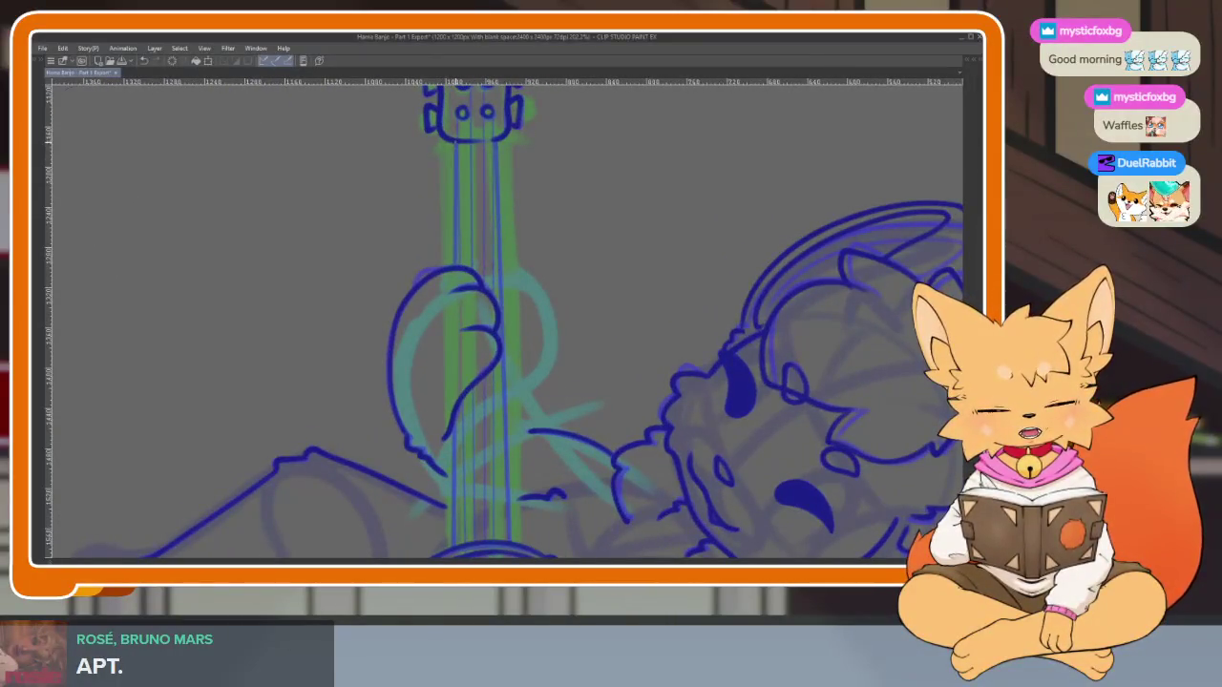
scroll(524, 333, down, 3)
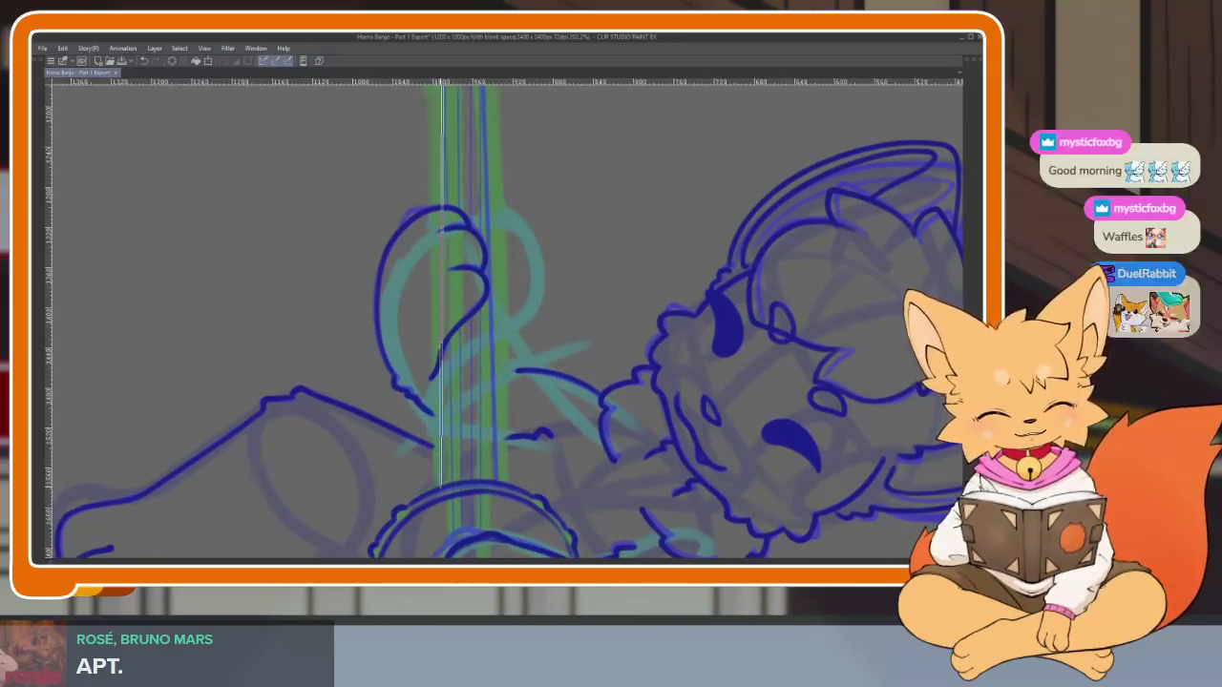
scroll(540, 396, up, 4)
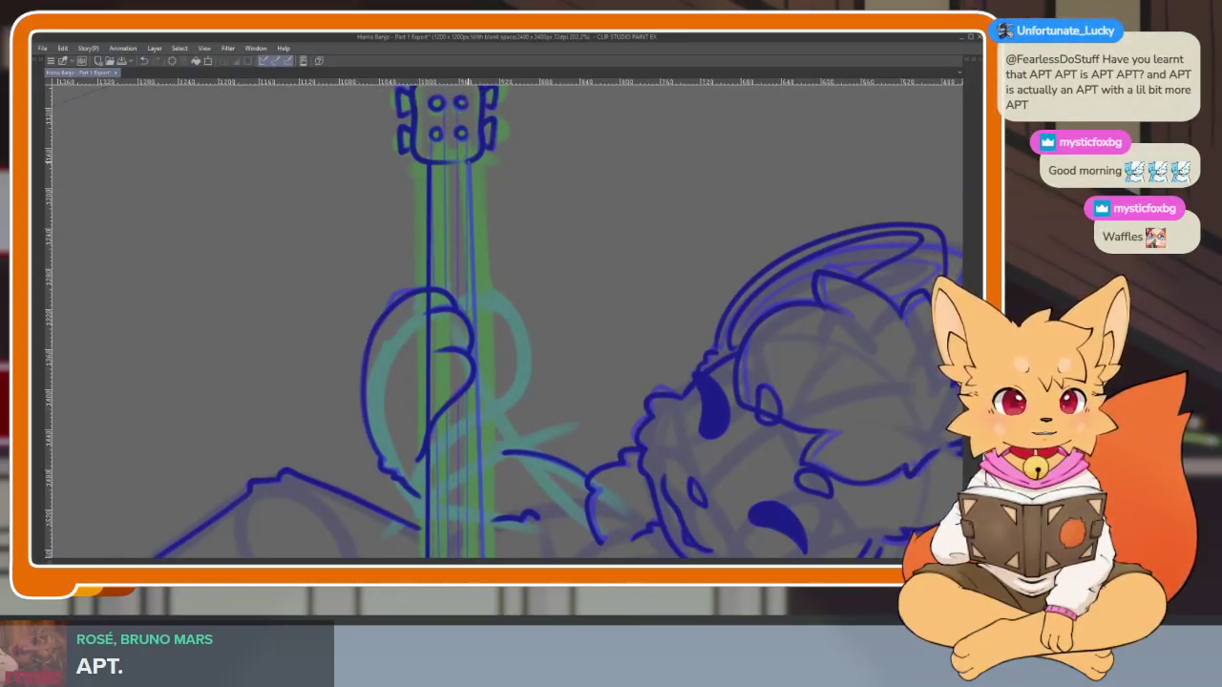
scroll(507, 278, down, 3)
scroll(528, 478, up, 2)
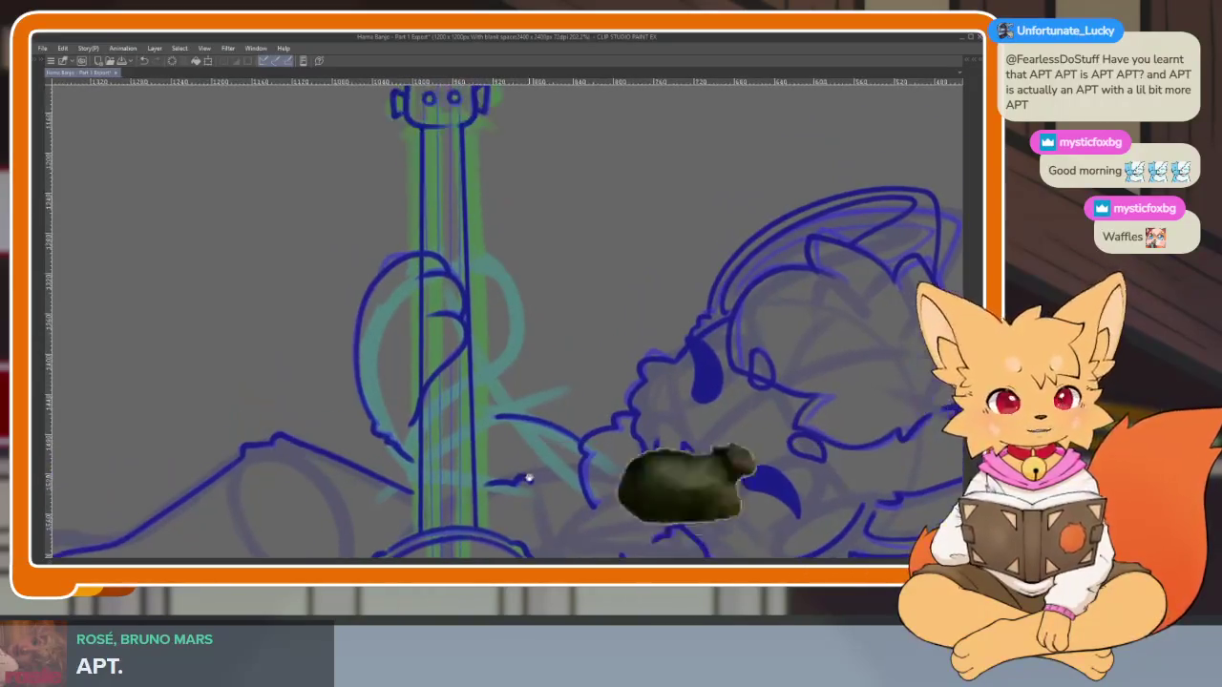
scroll(528, 482, up, 2)
scroll(549, 435, up, 2)
key(Tab)
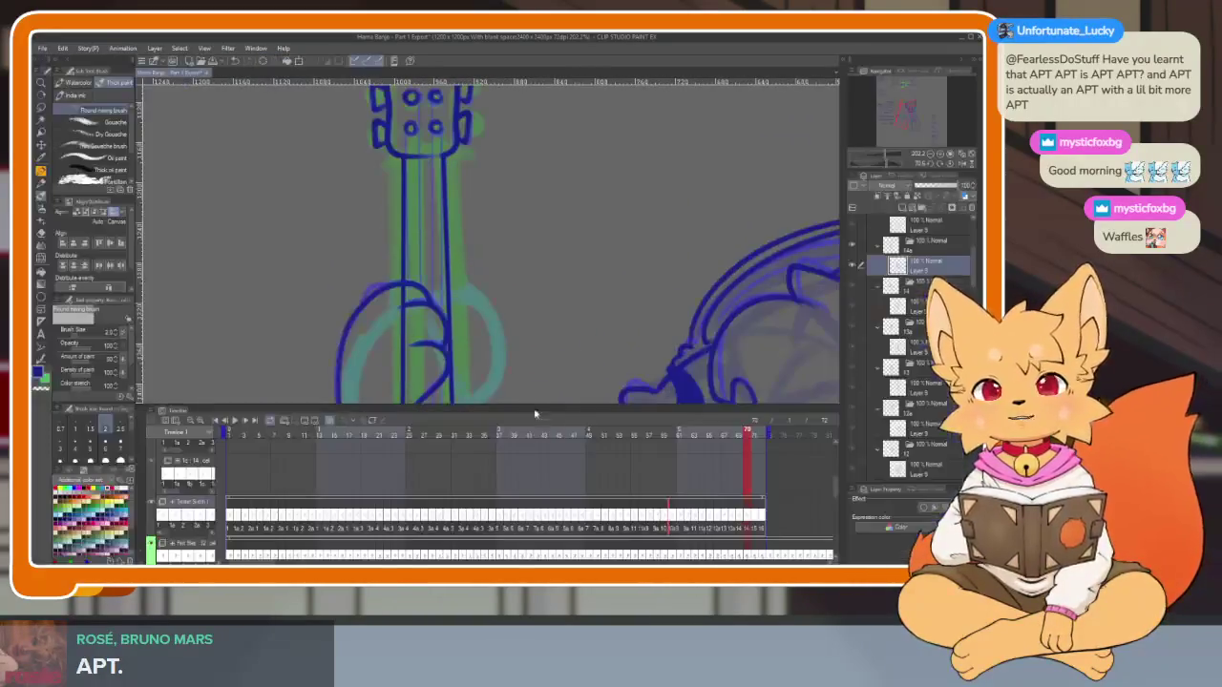
key(Tab)
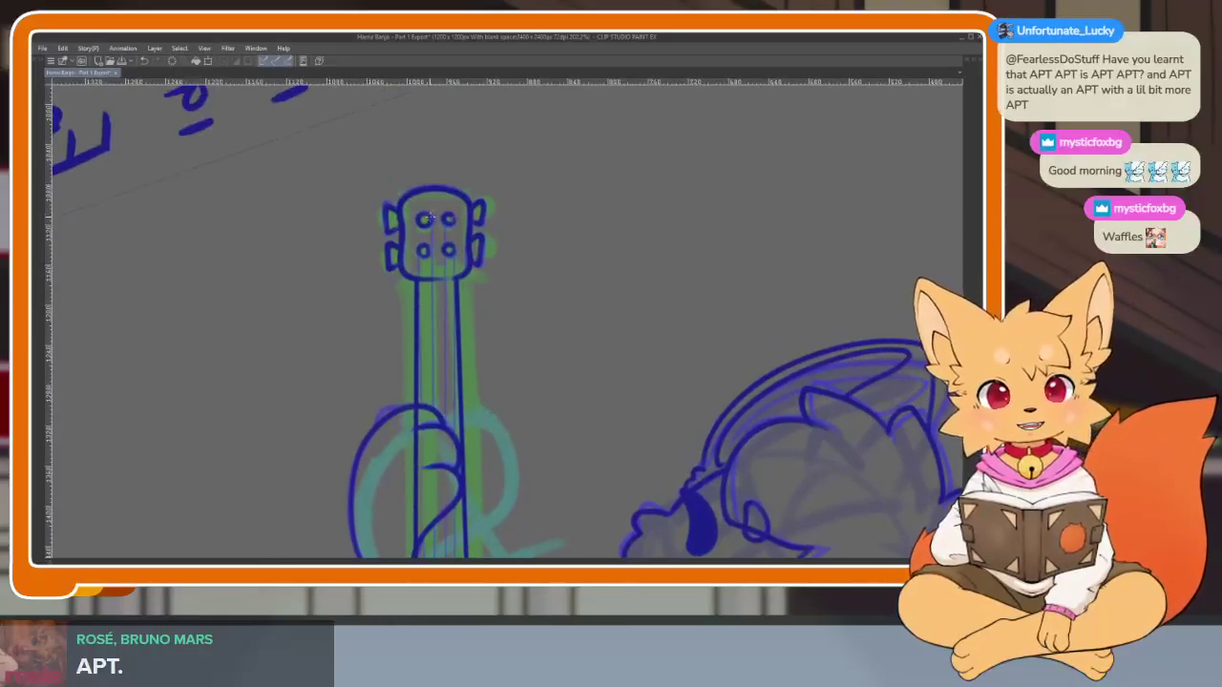
Zoom in on the strings and rotate the view so the banjo lies nearly flat
scroll(477, 364, down, 3)
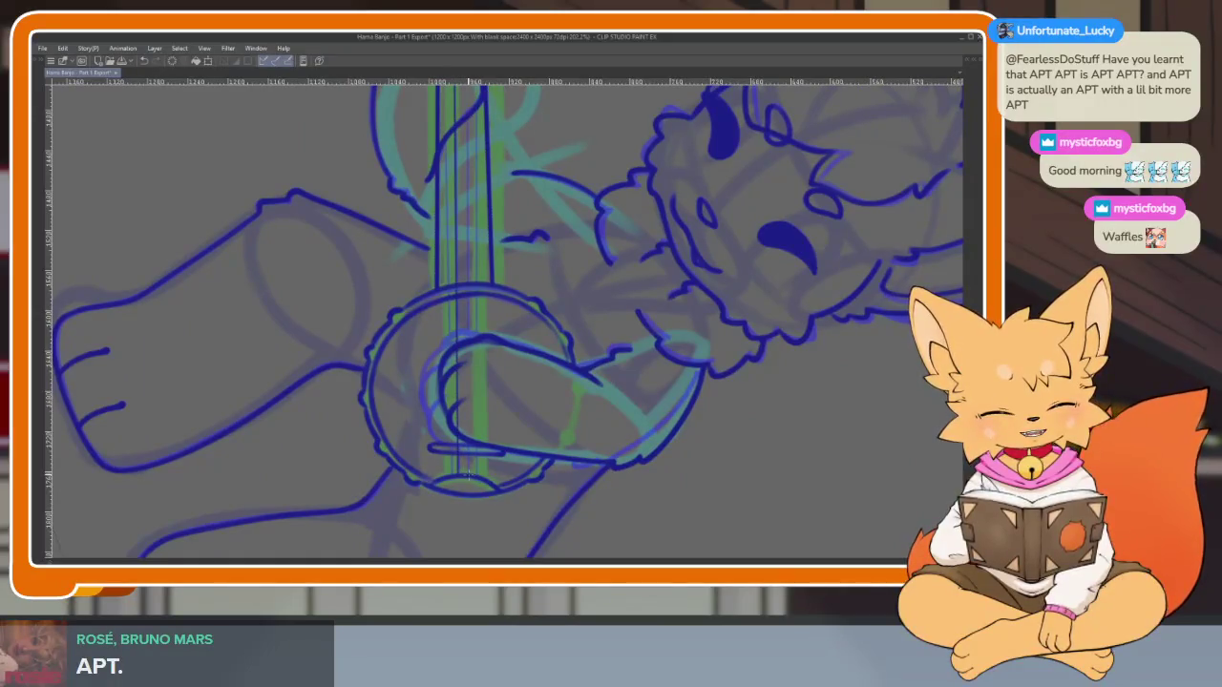
scroll(467, 474, up, 2)
scroll(499, 458, up, 2)
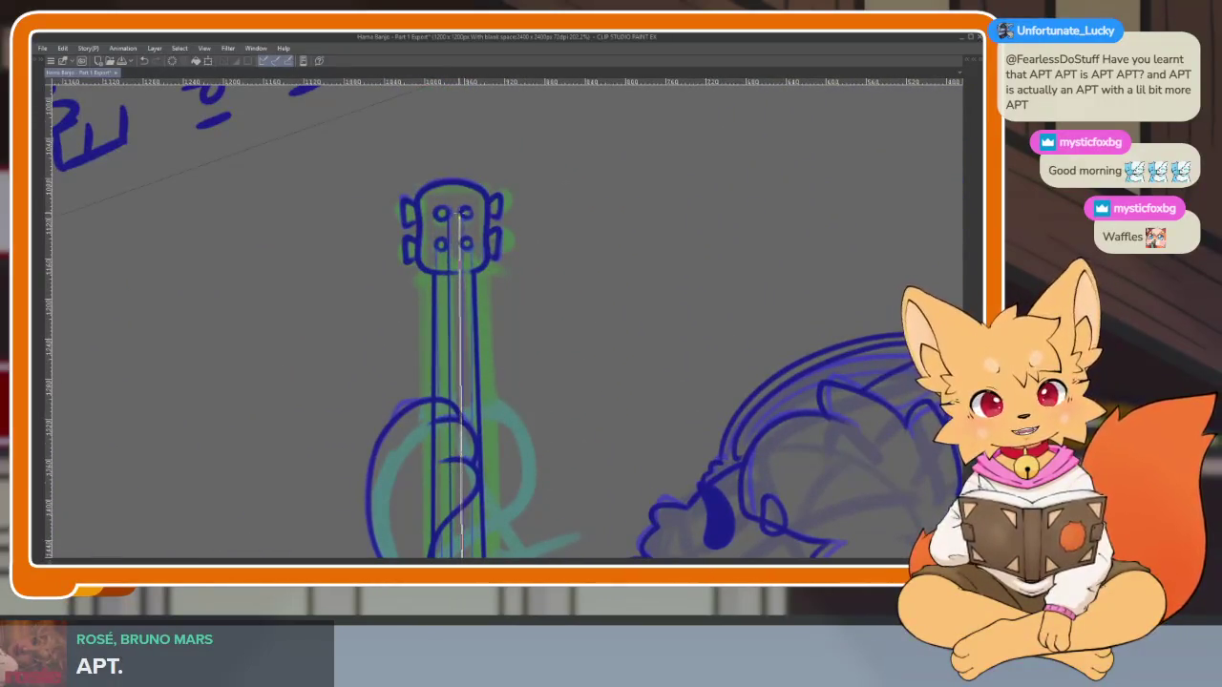
scroll(479, 267, down, 1)
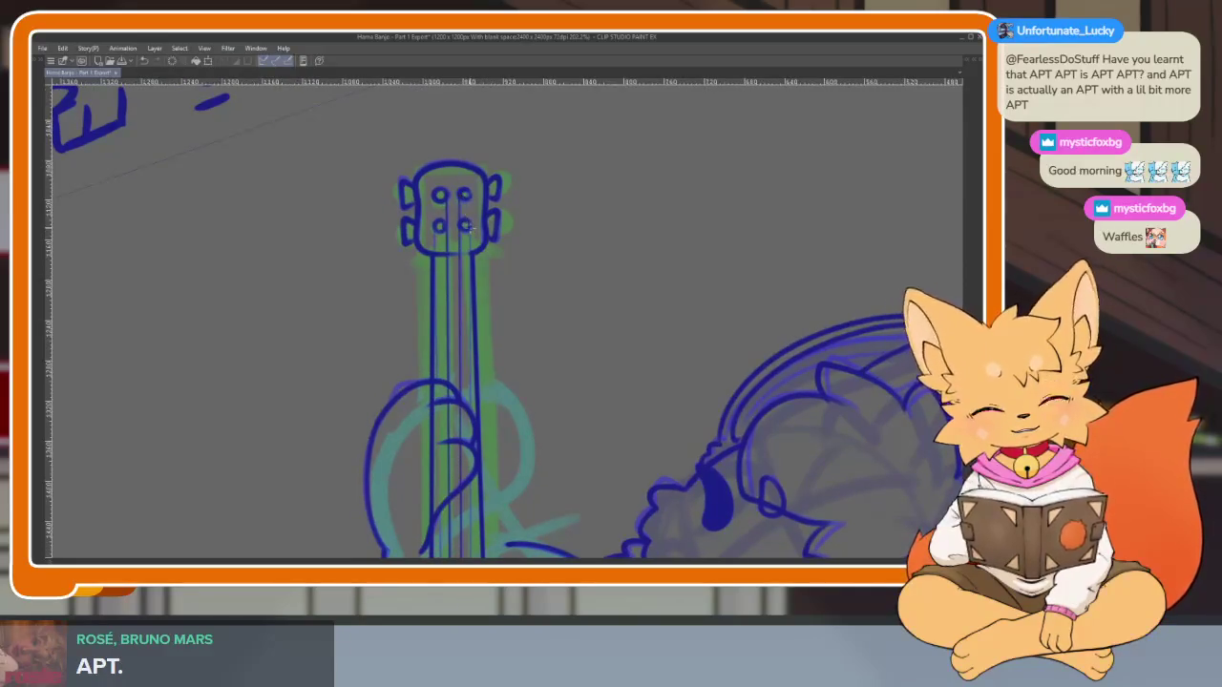
scroll(491, 365, up, 2)
scroll(505, 362, down, 1)
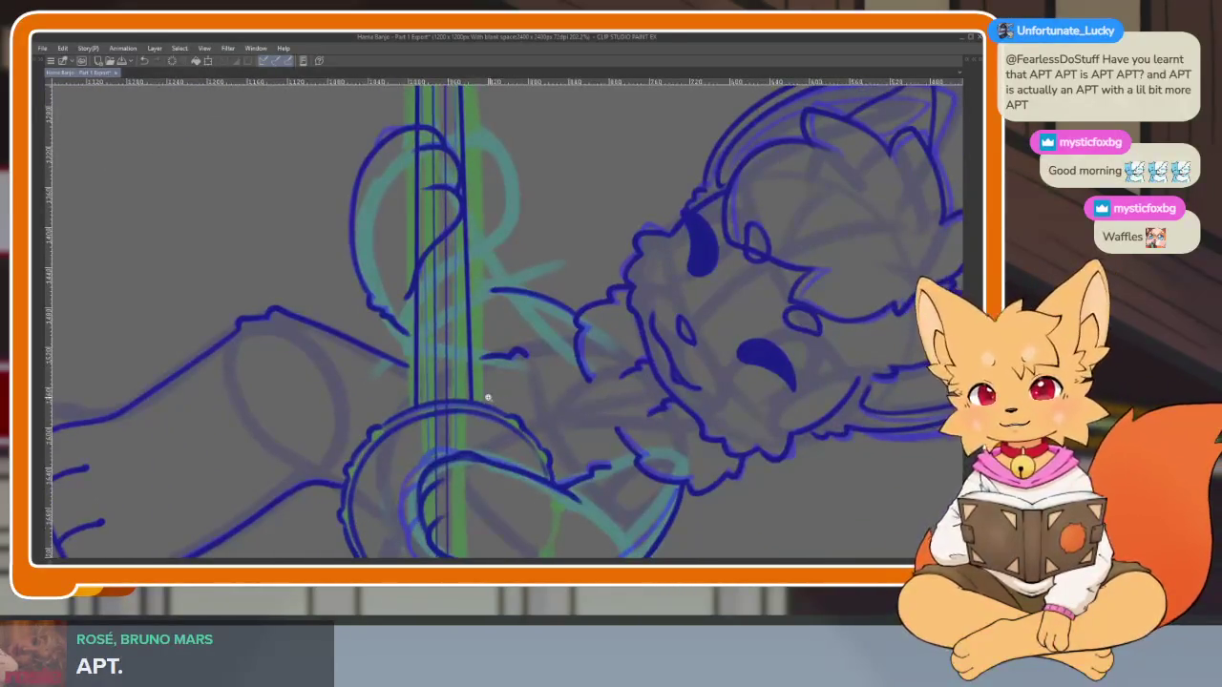
scroll(493, 453, up, 1)
scroll(503, 439, up, 2)
scroll(500, 453, up, 1)
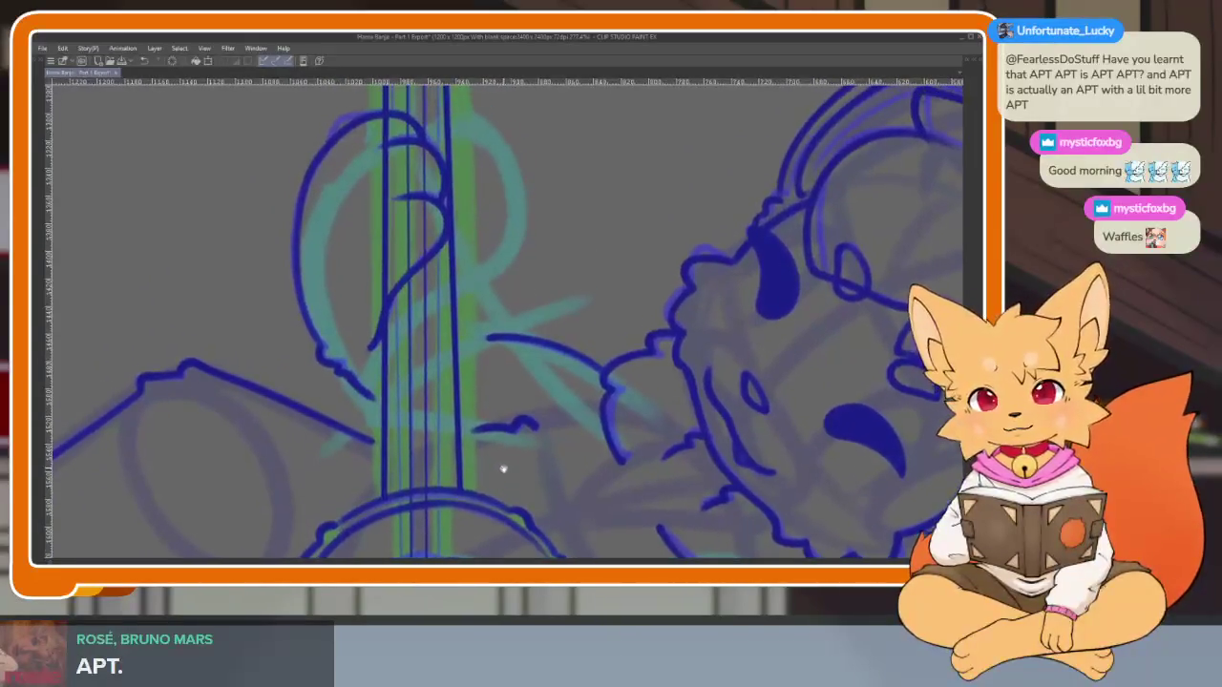
scroll(501, 459, down, 1)
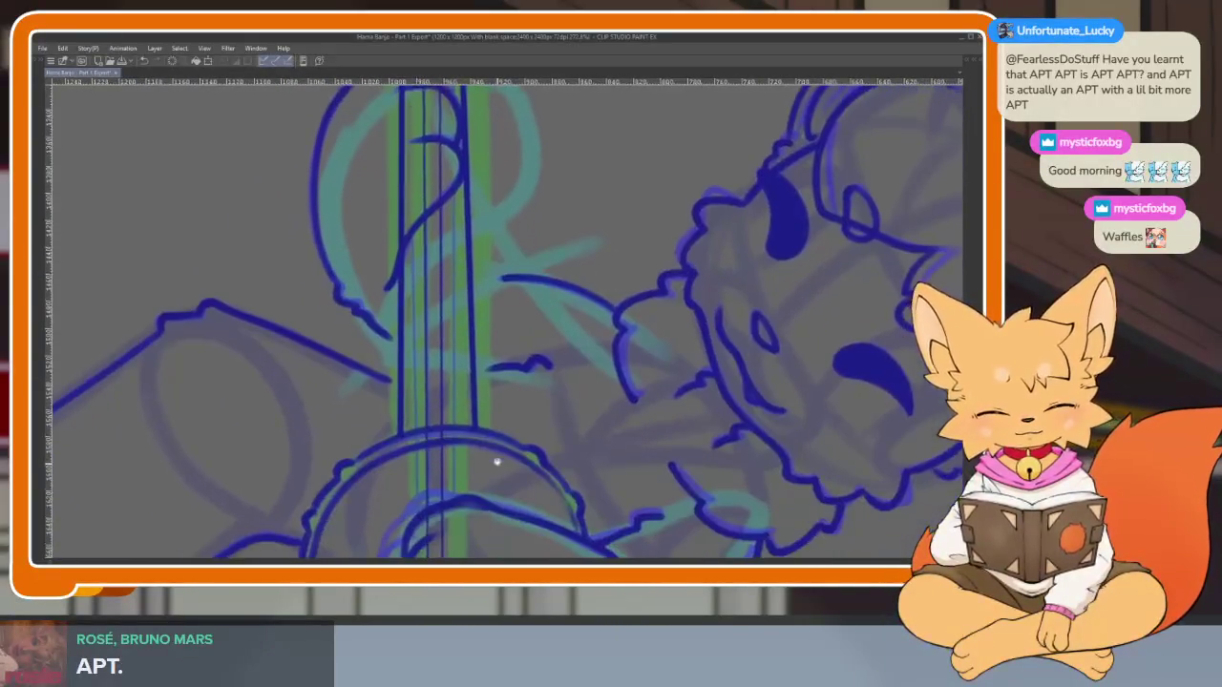
scroll(492, 454, down, 1)
scroll(483, 442, down, 2)
scroll(472, 536, down, 1)
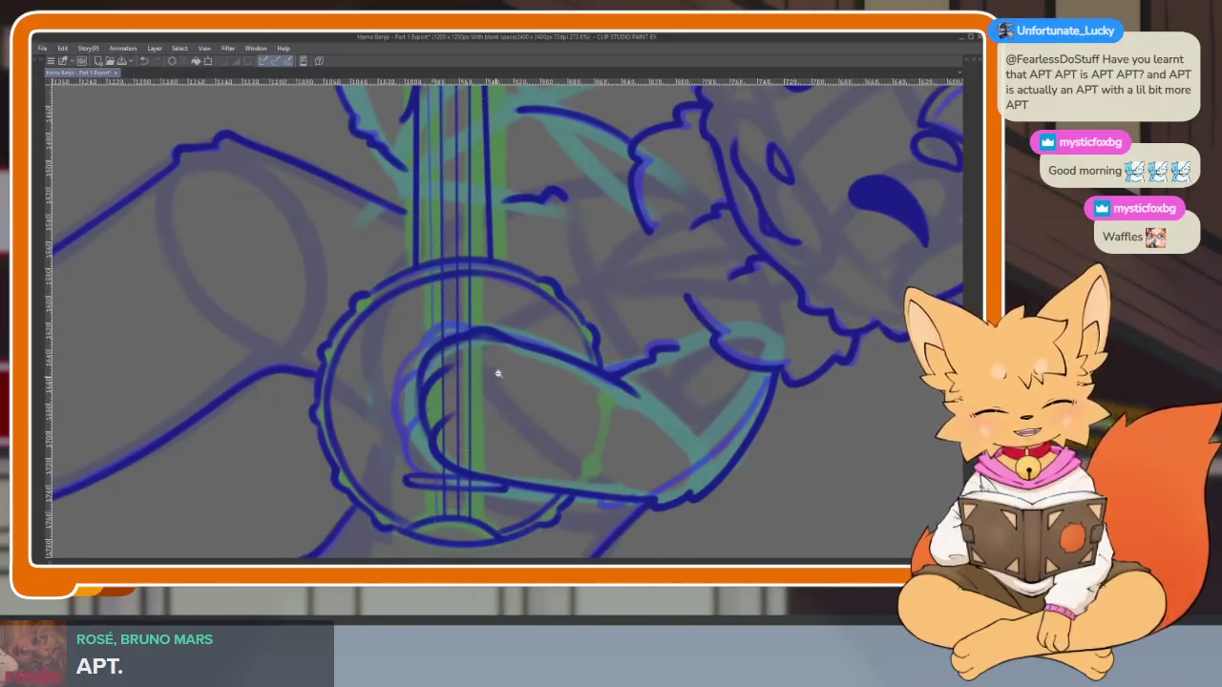
scroll(497, 374, down, 5)
scroll(499, 431, up, 6)
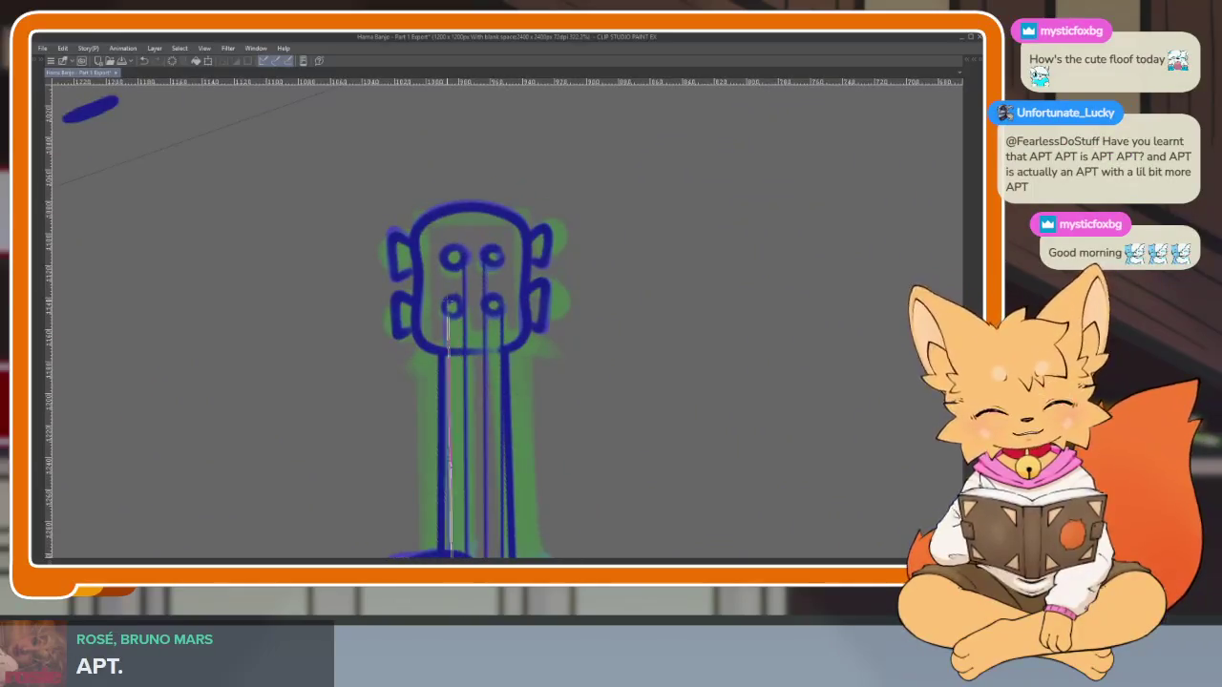
scroll(479, 342, down, 4)
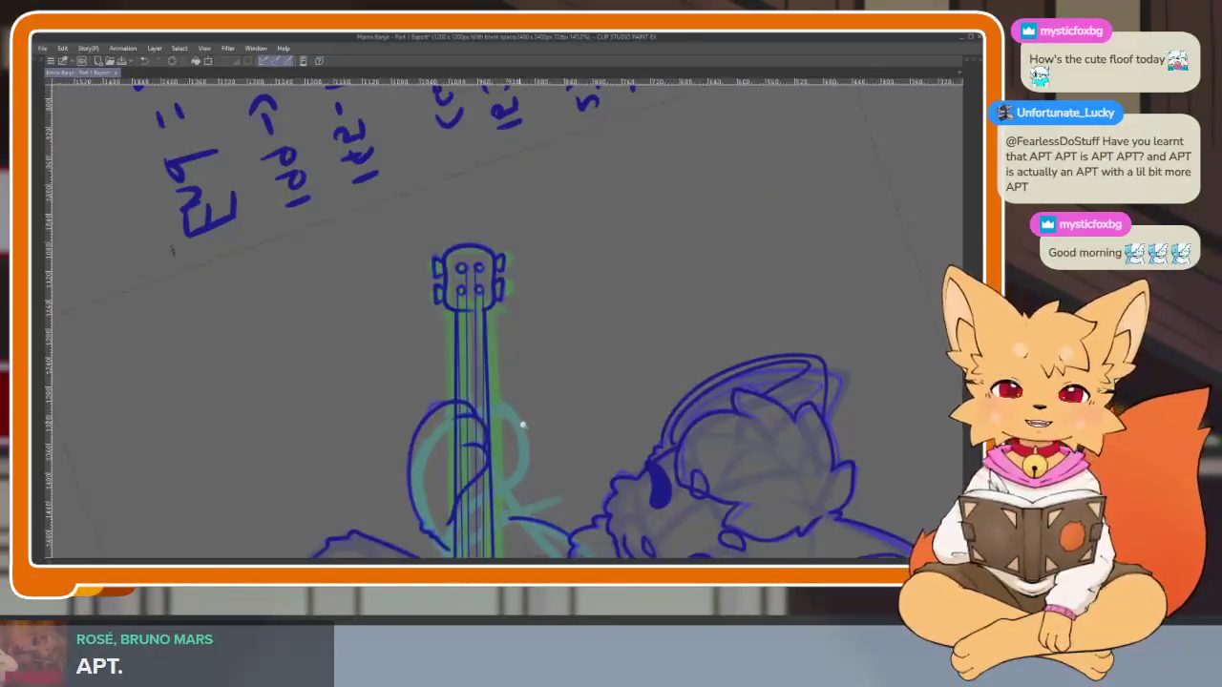
scroll(523, 425, up, 3)
mouse_move(611, 468)
mouse_down()
mouse_move(657, 265)
mouse_move(545, 390)
mouse_up()
scroll(658, 266, down, 2)
scroll(595, 442, up, 4)
scroll(521, 462, up, 3)
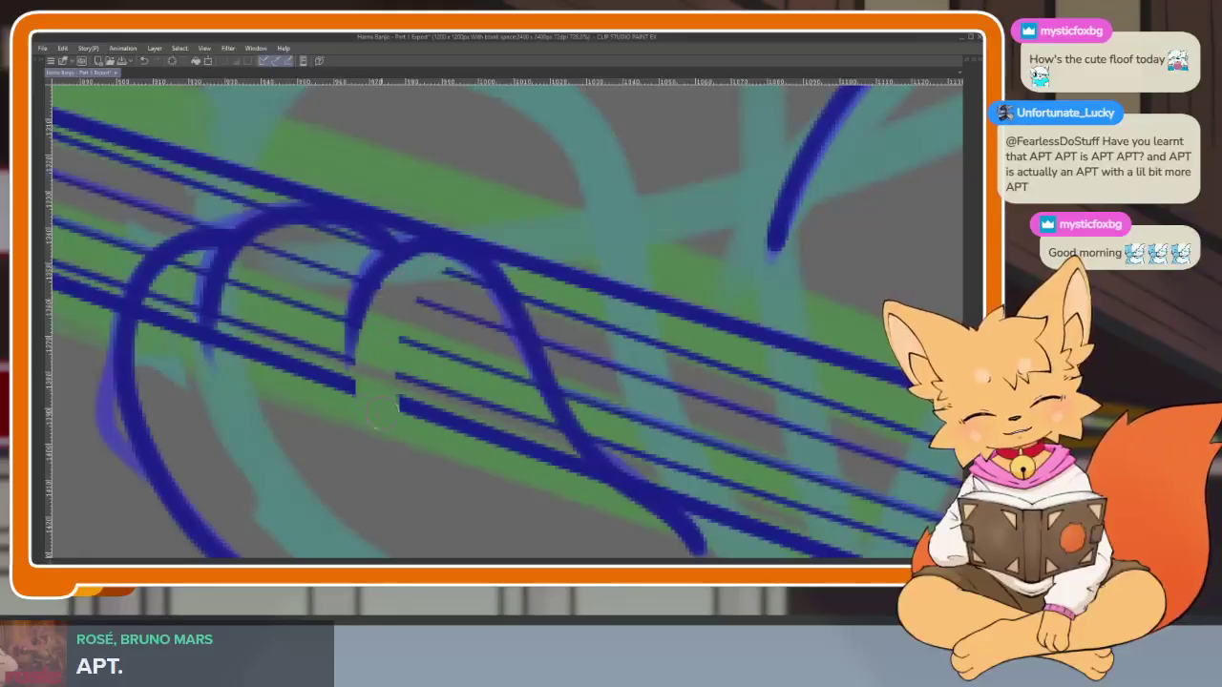
Erase the short string strokes and stray marks crossing the upper finger loop
drag(407, 453, 474, 284)
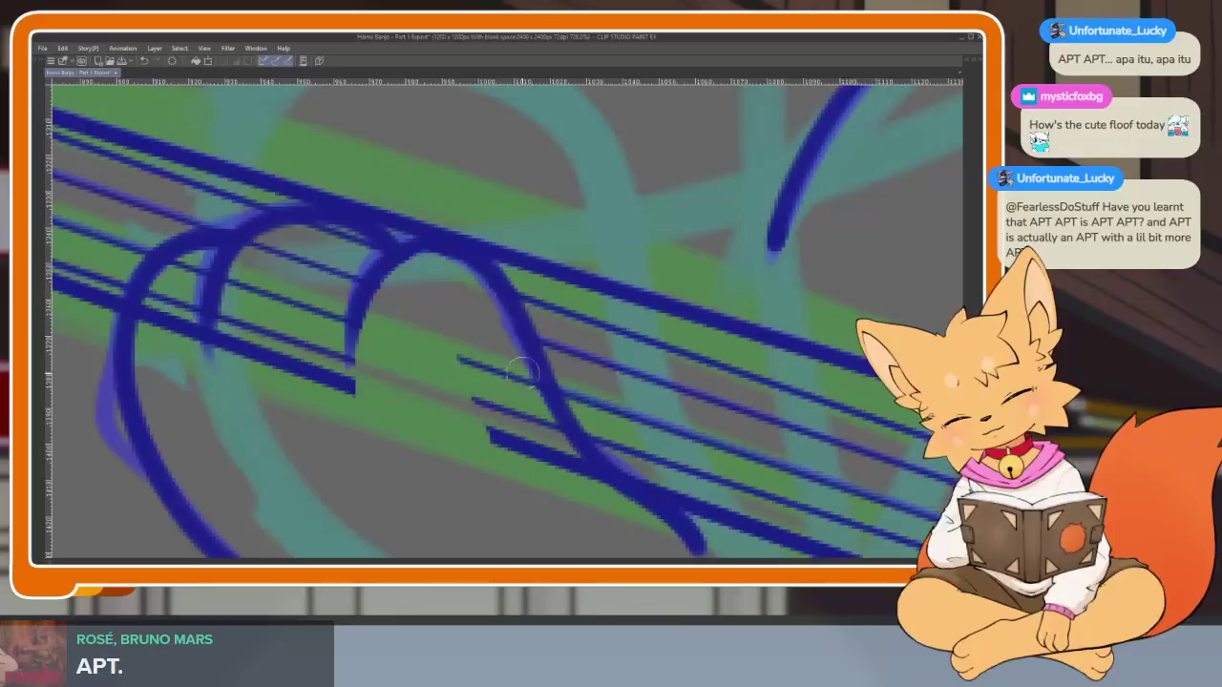
drag(494, 363, 490, 434)
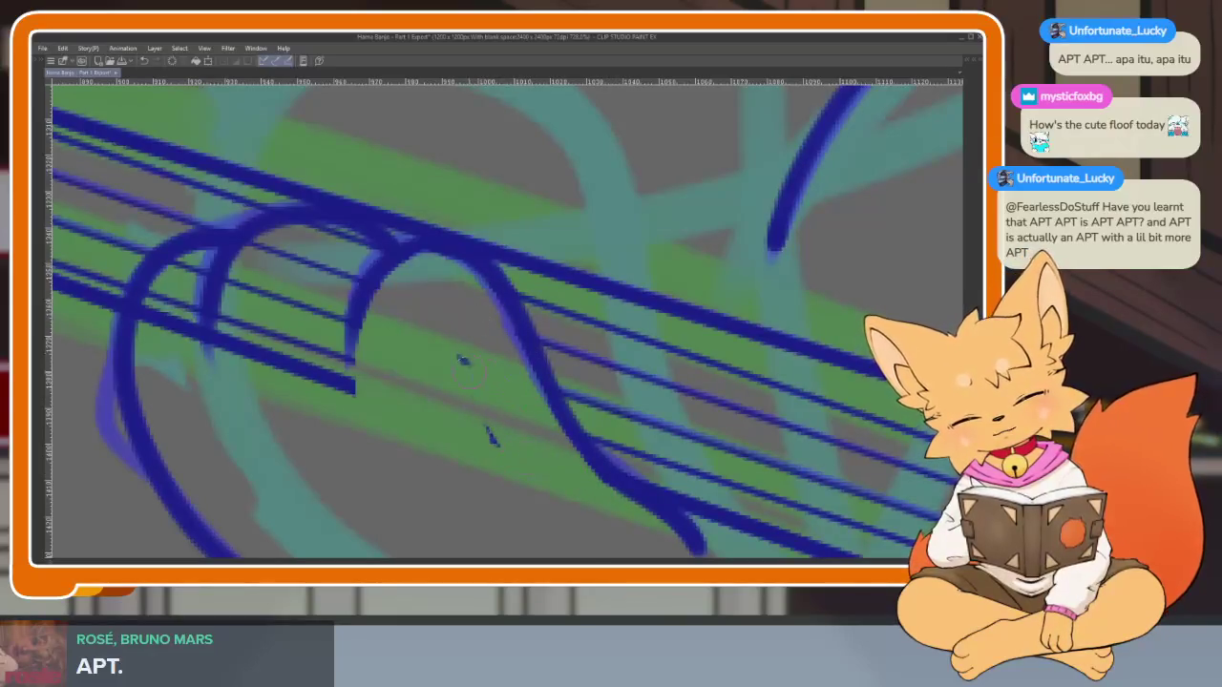
drag(398, 421, 532, 502)
drag(442, 309, 367, 422)
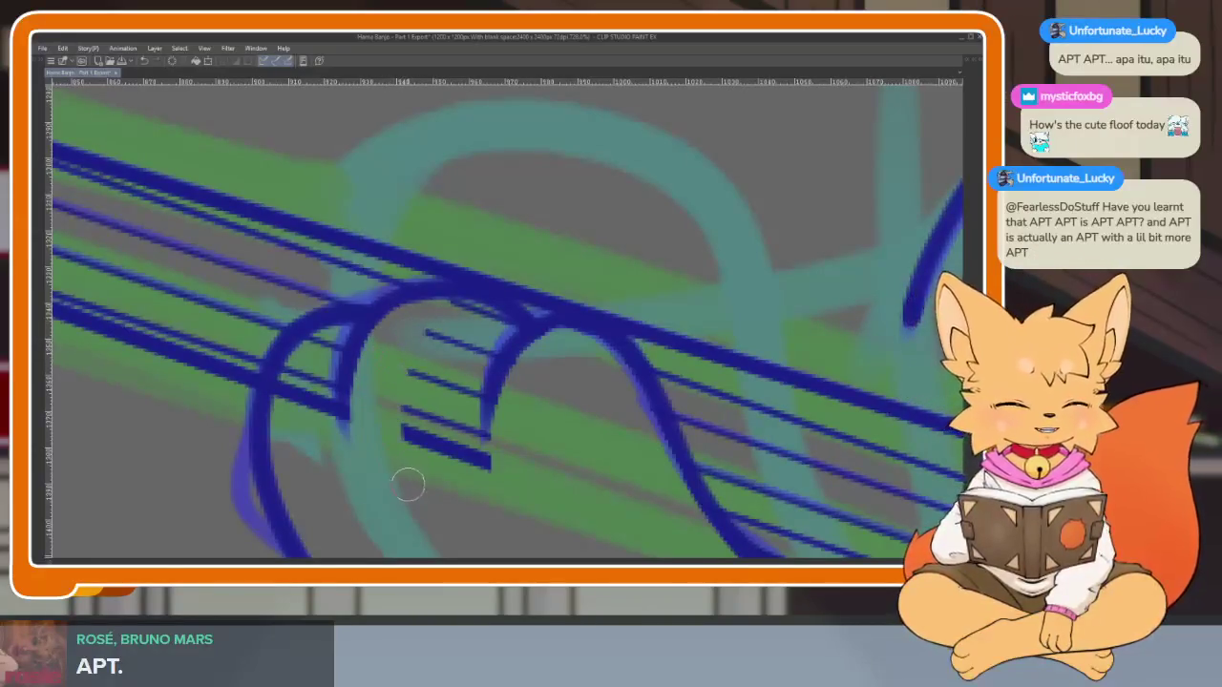
drag(407, 485, 435, 424)
drag(496, 323, 478, 463)
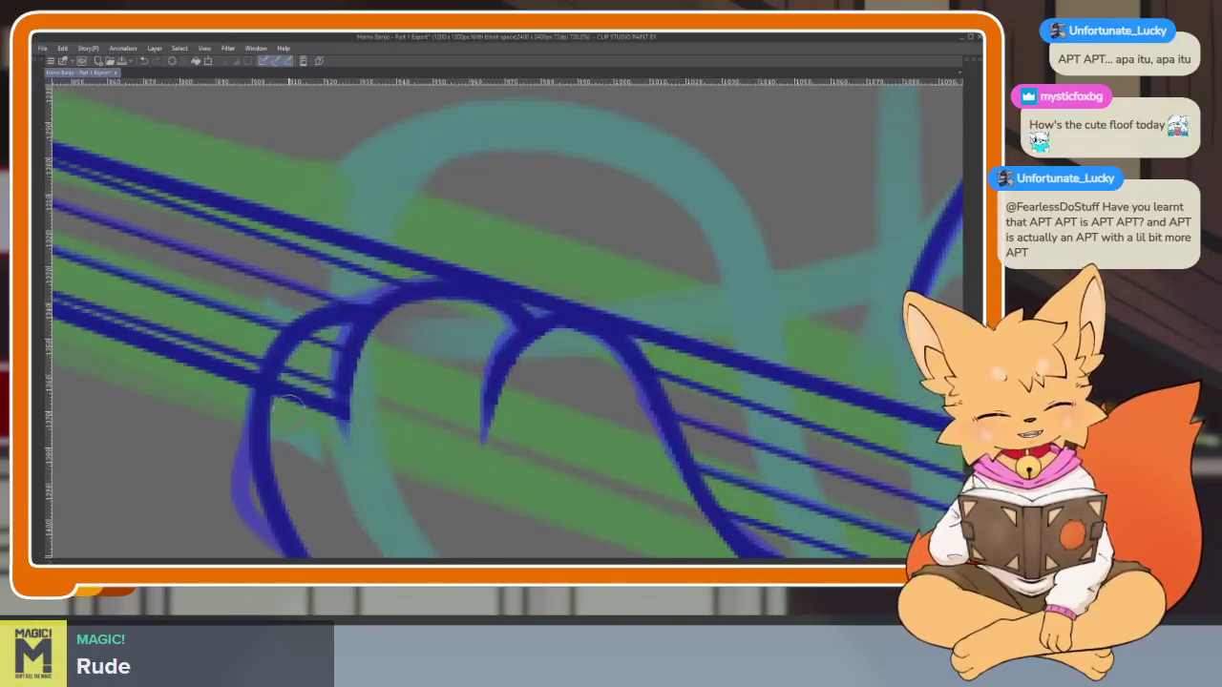
mouse_move(315, 334)
mouse_down()
mouse_move(286, 387)
mouse_move(311, 435)
mouse_up()
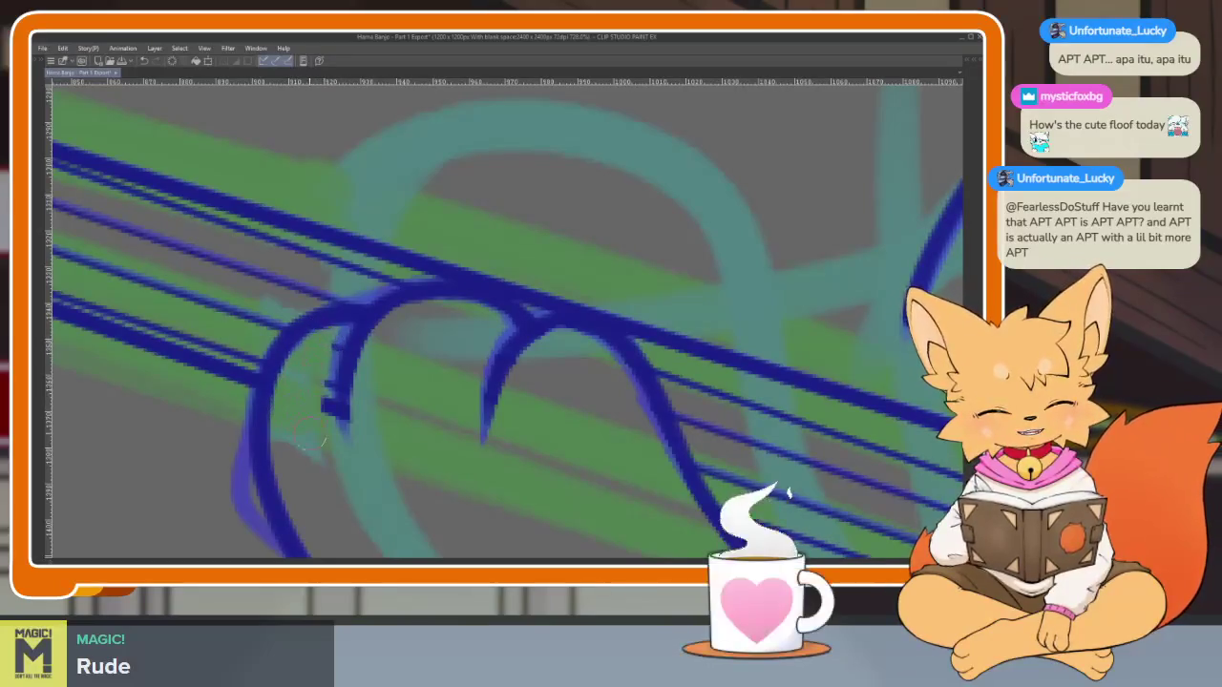
Erase leftover bits along the finger outline and the string strokes over the next finger loop
scroll(429, 444, down, 5)
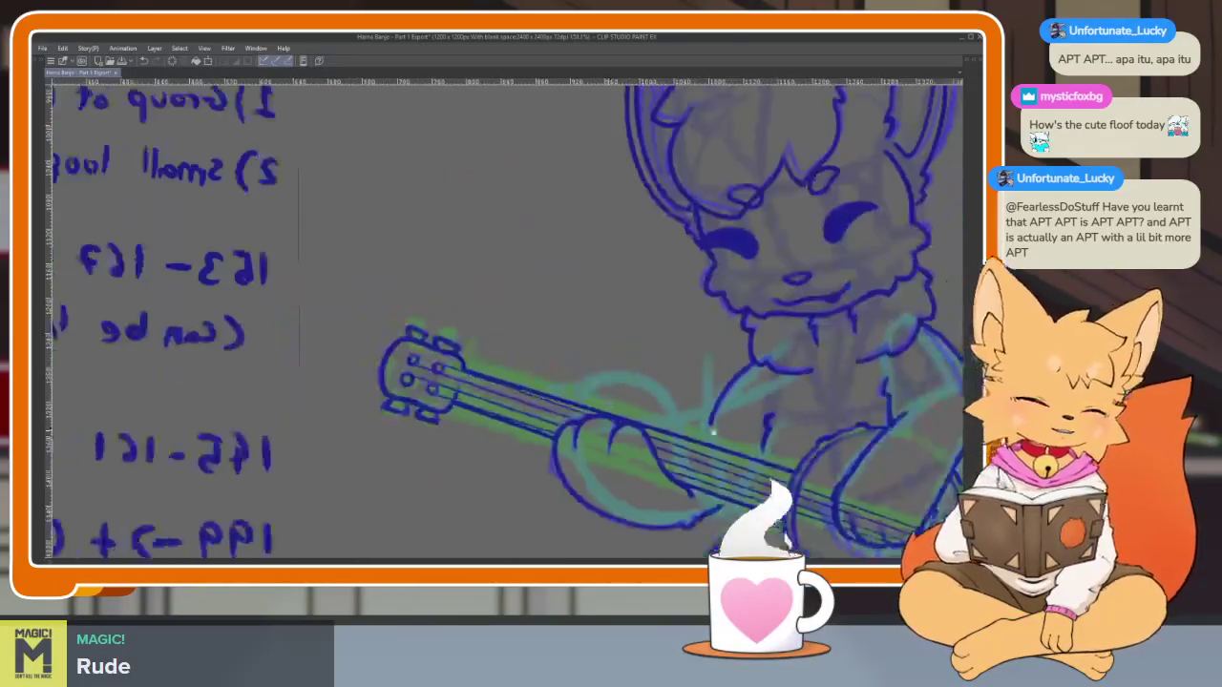
scroll(491, 498, up, 1)
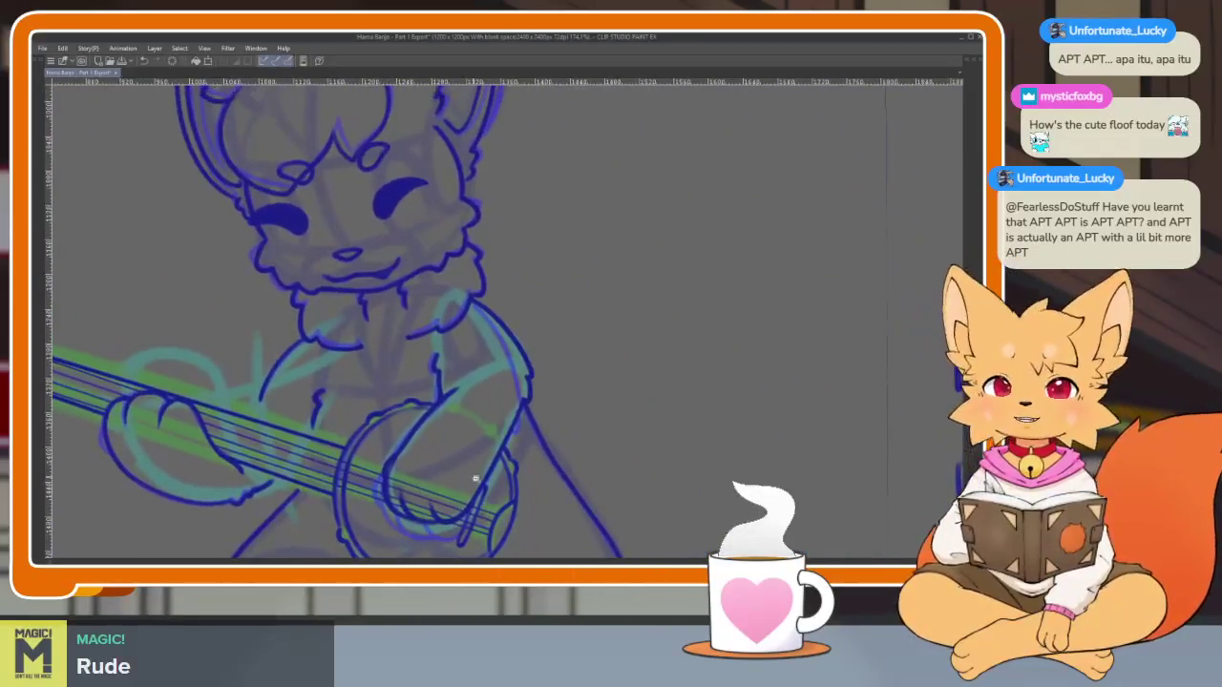
scroll(490, 485, up, 2)
scroll(518, 401, up, 2)
scroll(452, 460, up, 2)
scroll(451, 466, up, 1)
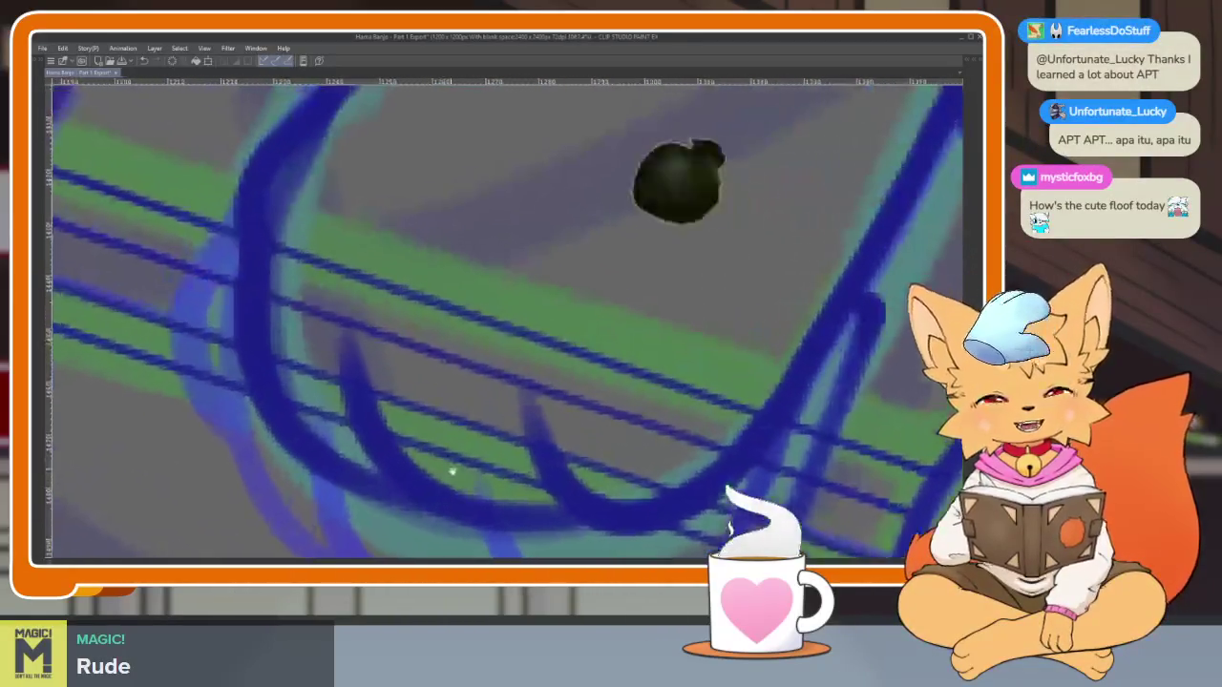
scroll(450, 466, up, 1)
scroll(425, 449, up, 1)
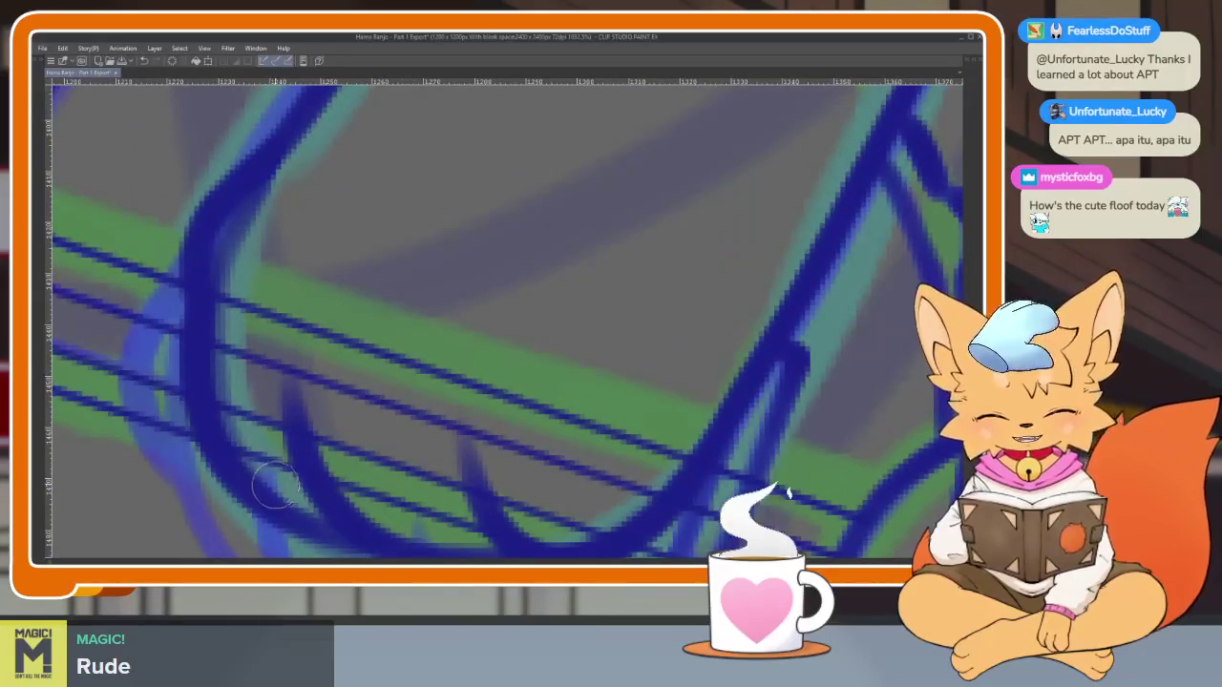
mouse_move(249, 291)
mouse_down()
mouse_move(244, 415)
mouse_move(302, 281)
mouse_up()
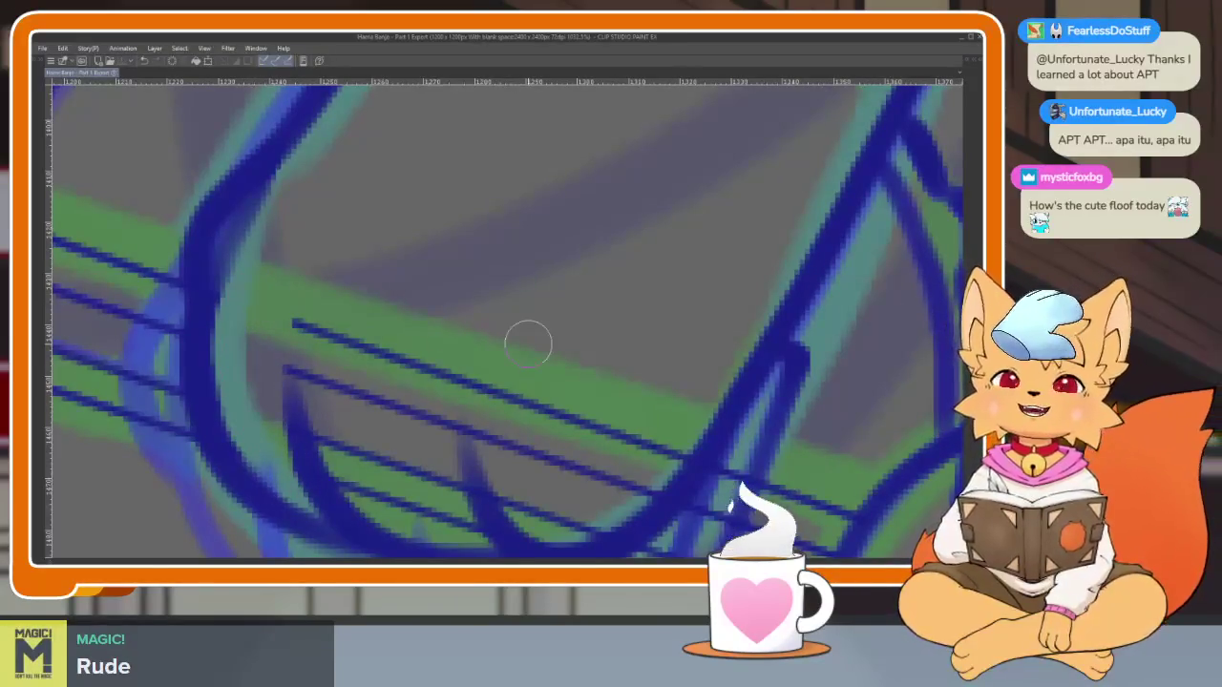
drag(516, 403, 491, 365)
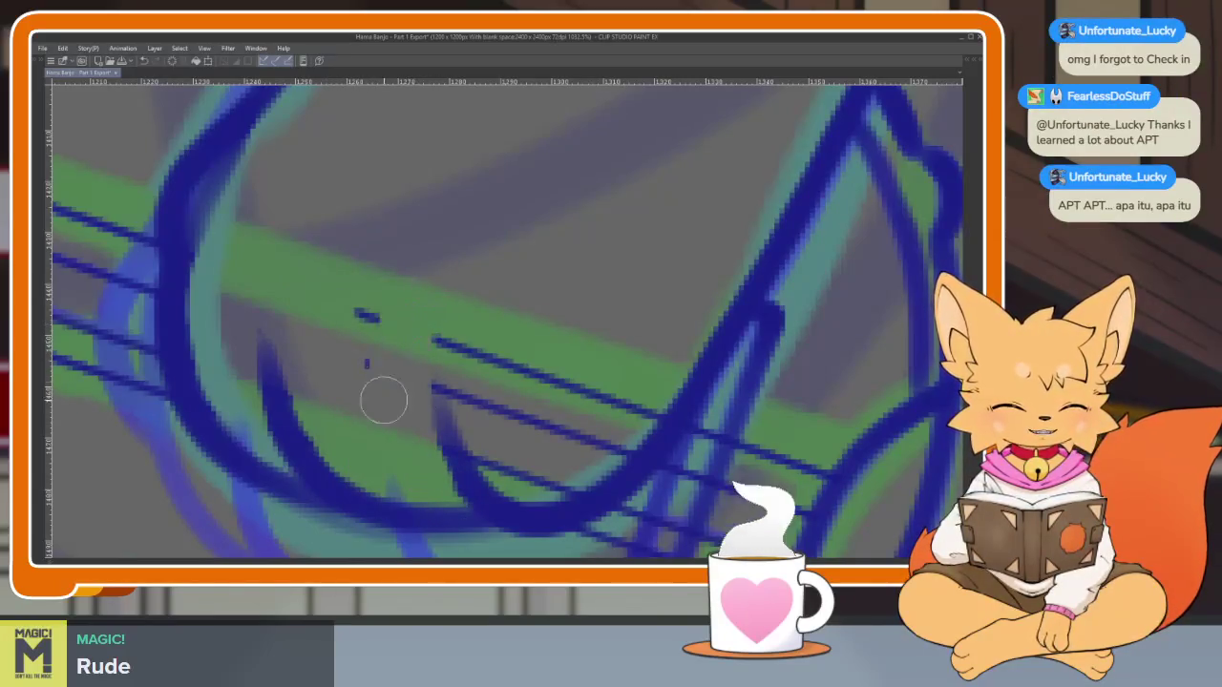
scroll(406, 299, right, 3)
scroll(406, 299, down, 1)
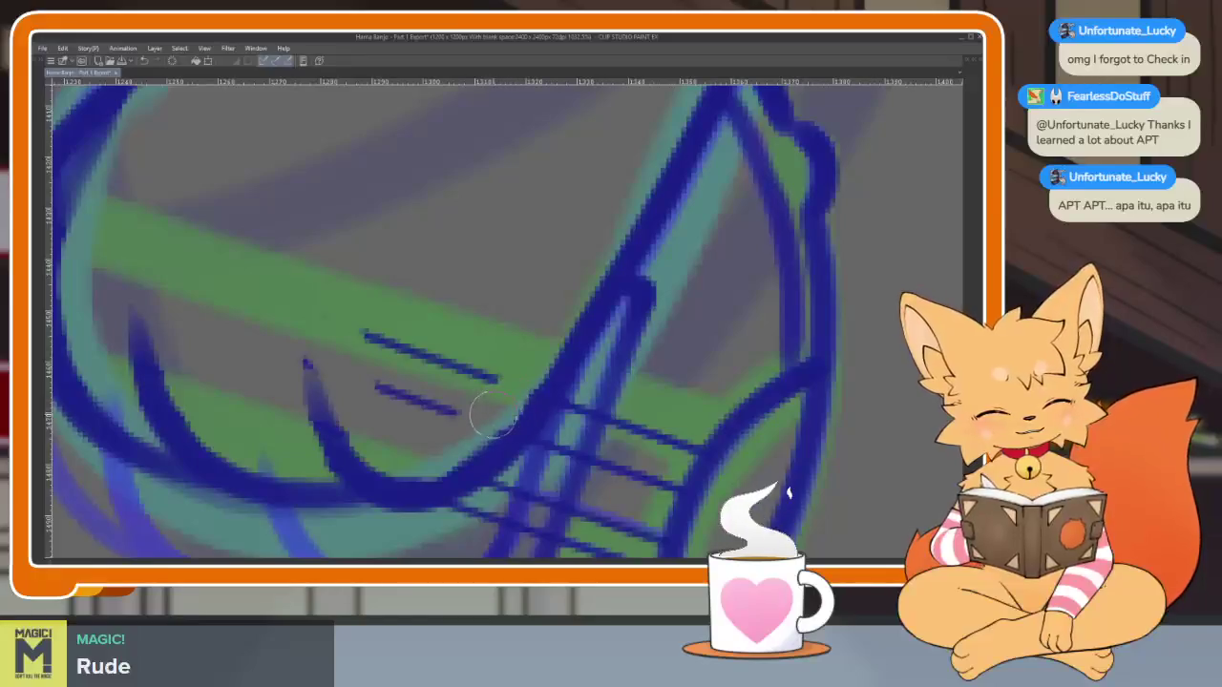
drag(491, 413, 423, 360)
scroll(358, 331, down, 5)
scroll(358, 331, down, 5)
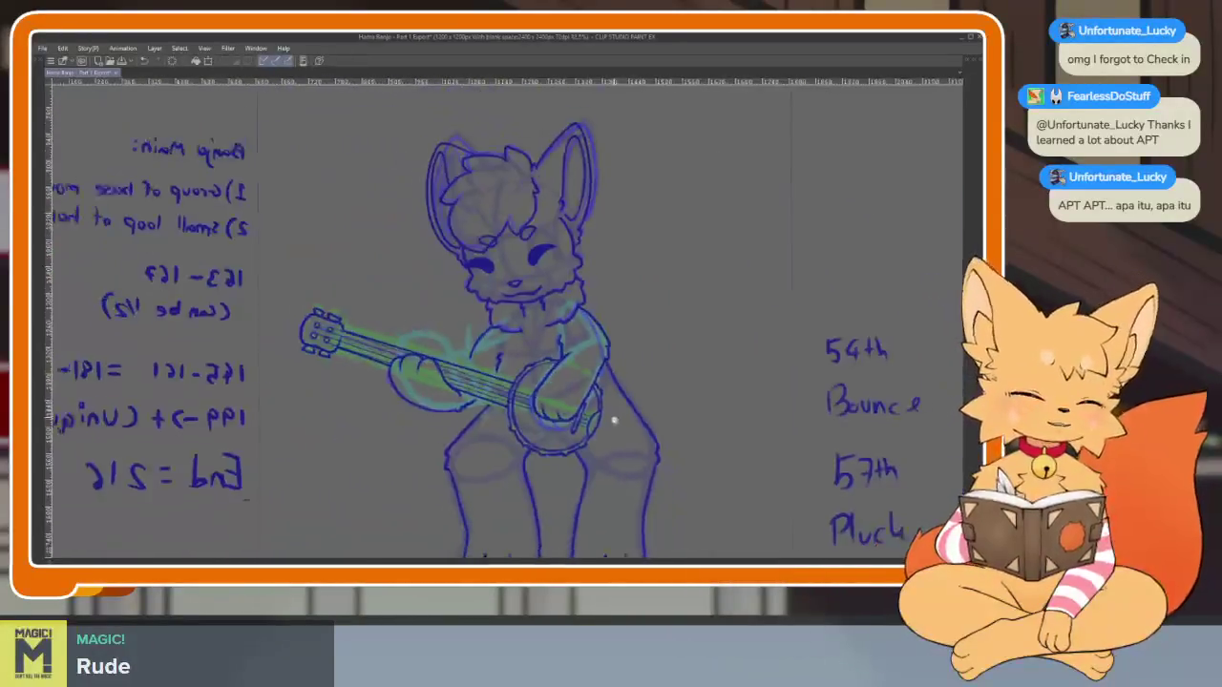
Flip between the inked and sketch frames with the arrow keys, then play the animation with Space
scroll(477, 381, down, 1)
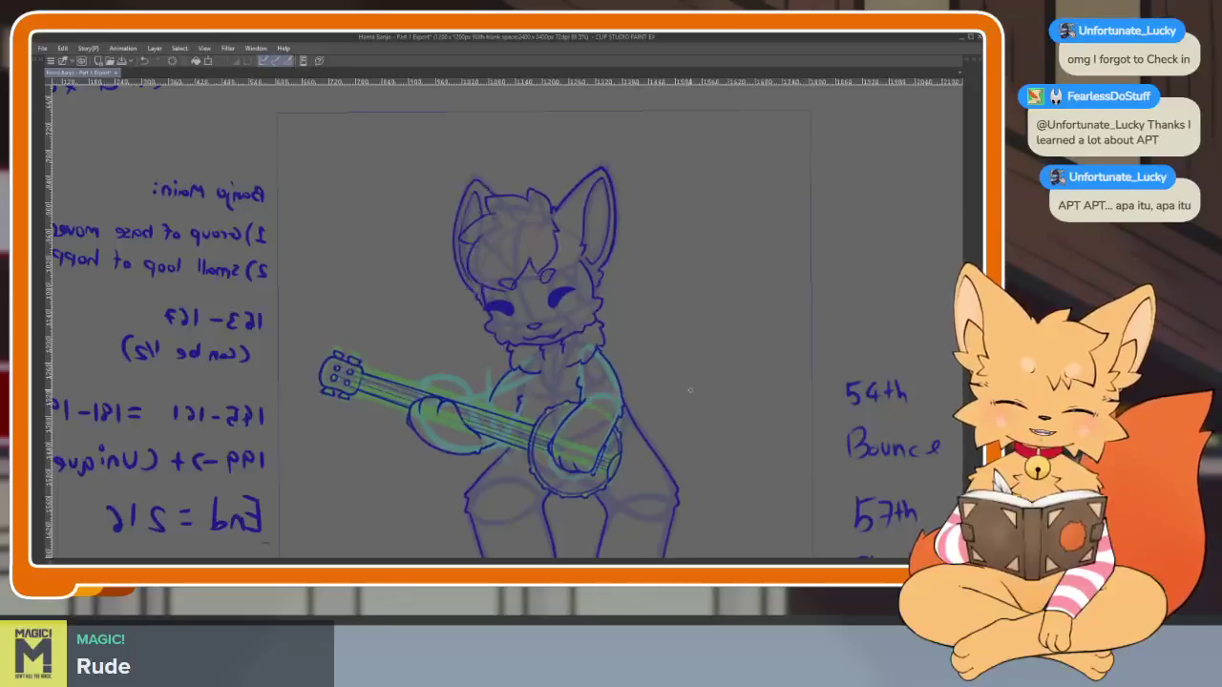
scroll(640, 410, down, 2)
scroll(640, 411, right, 1)
key(Right)
key(Right)
key(Right)
key(Left)
key(Right)
key(Left)
key(Right)
key(Left)
key(Right)
key(Left)
key(Right)
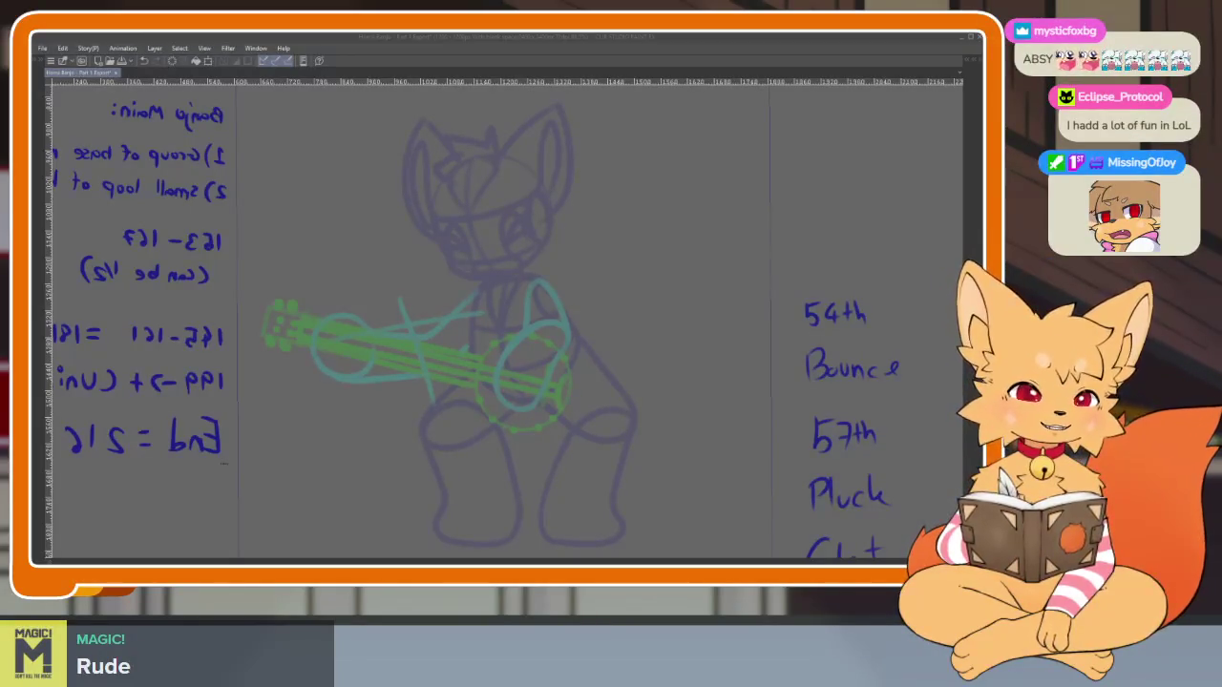
click(616, 38)
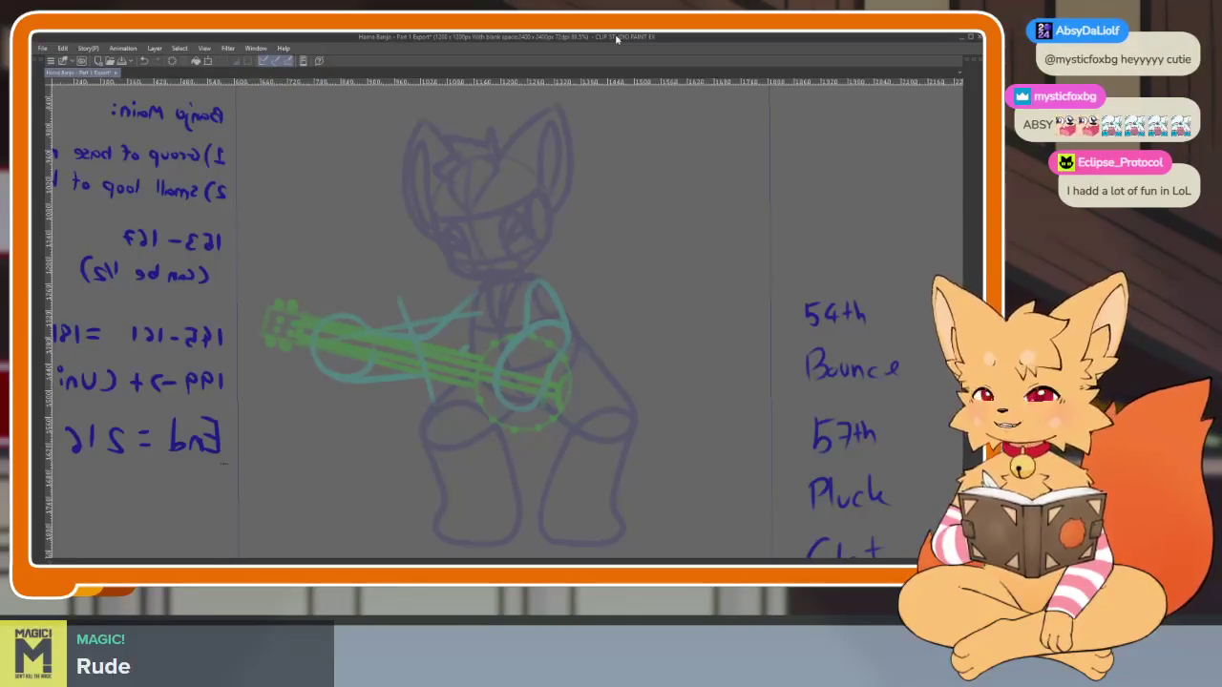
key(space)
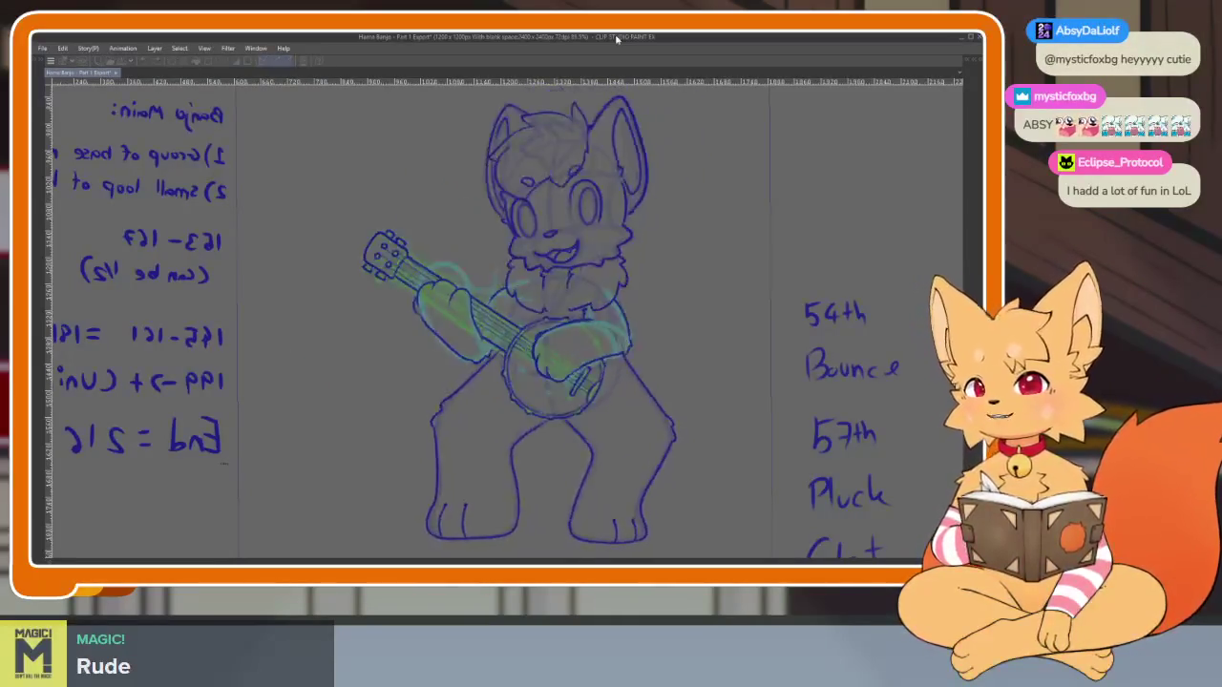
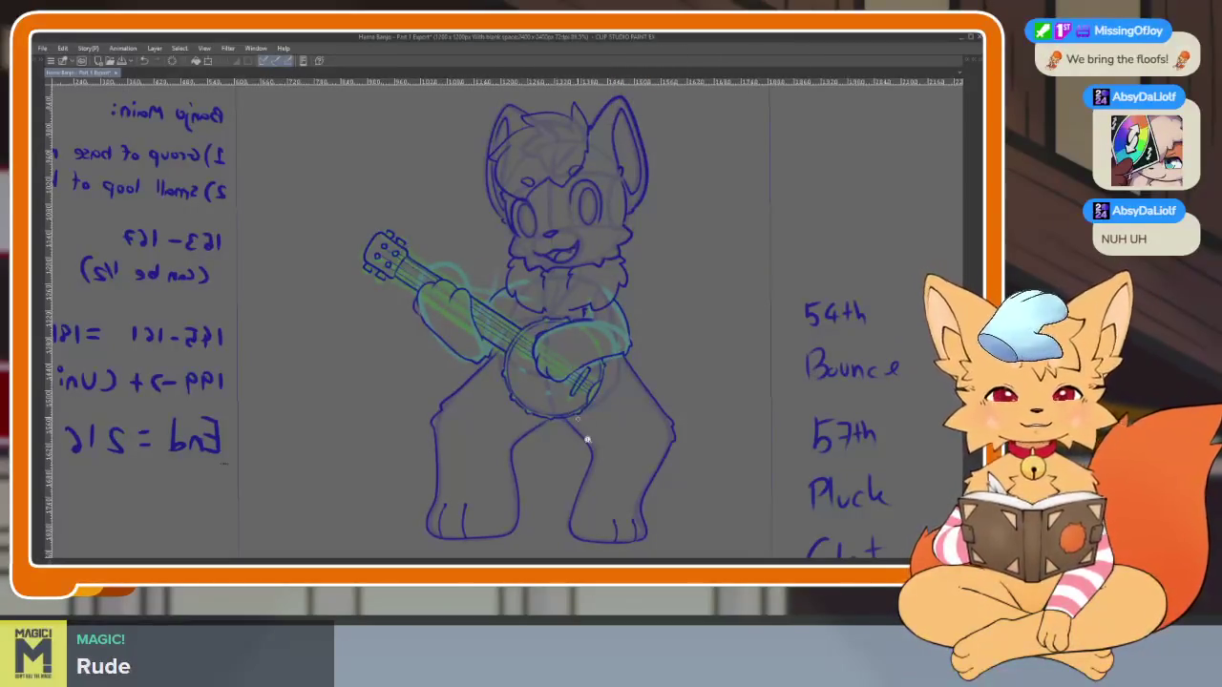
Zoom around the fox's inked face to review it, then restore the tool, timeline and layer palettes
scroll(587, 440, down, 5)
scroll(630, 439, up, 4)
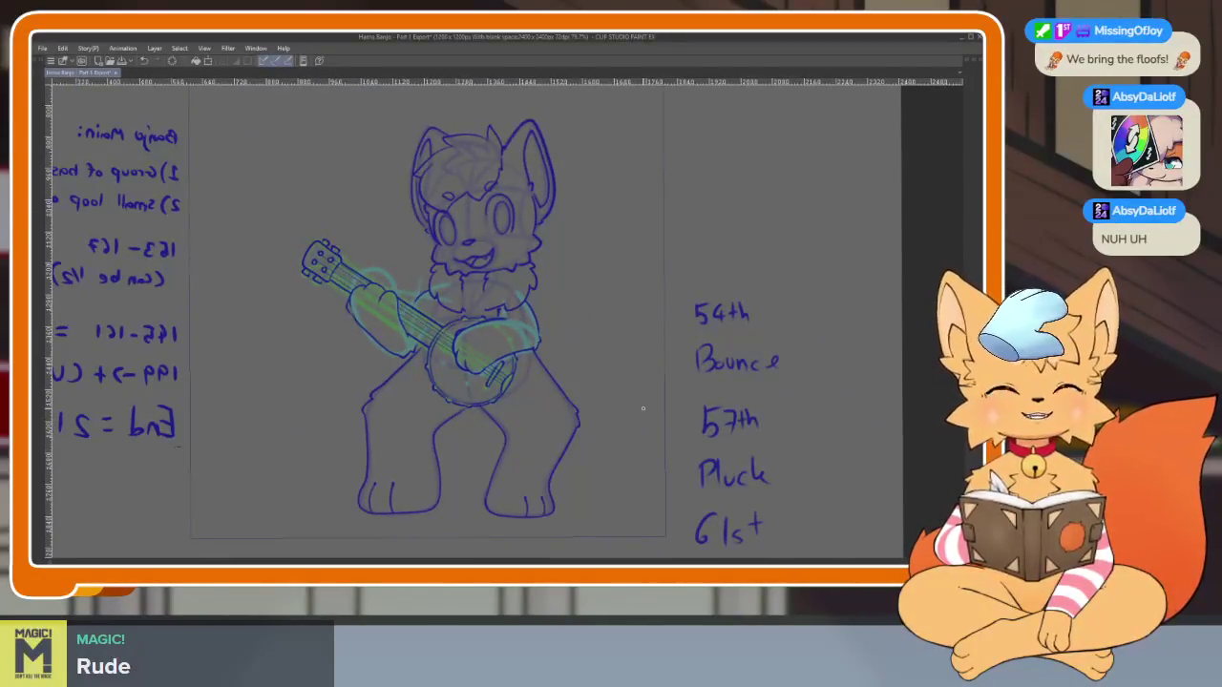
scroll(605, 433, down, 2)
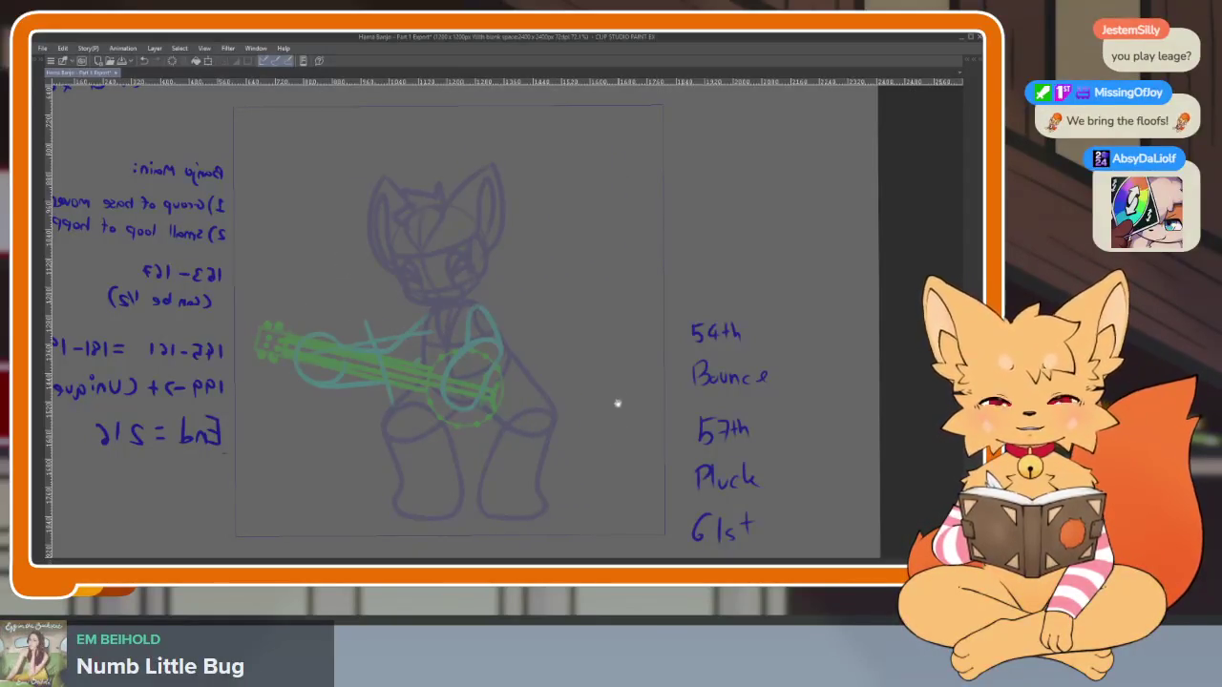
scroll(617, 404, up, 1)
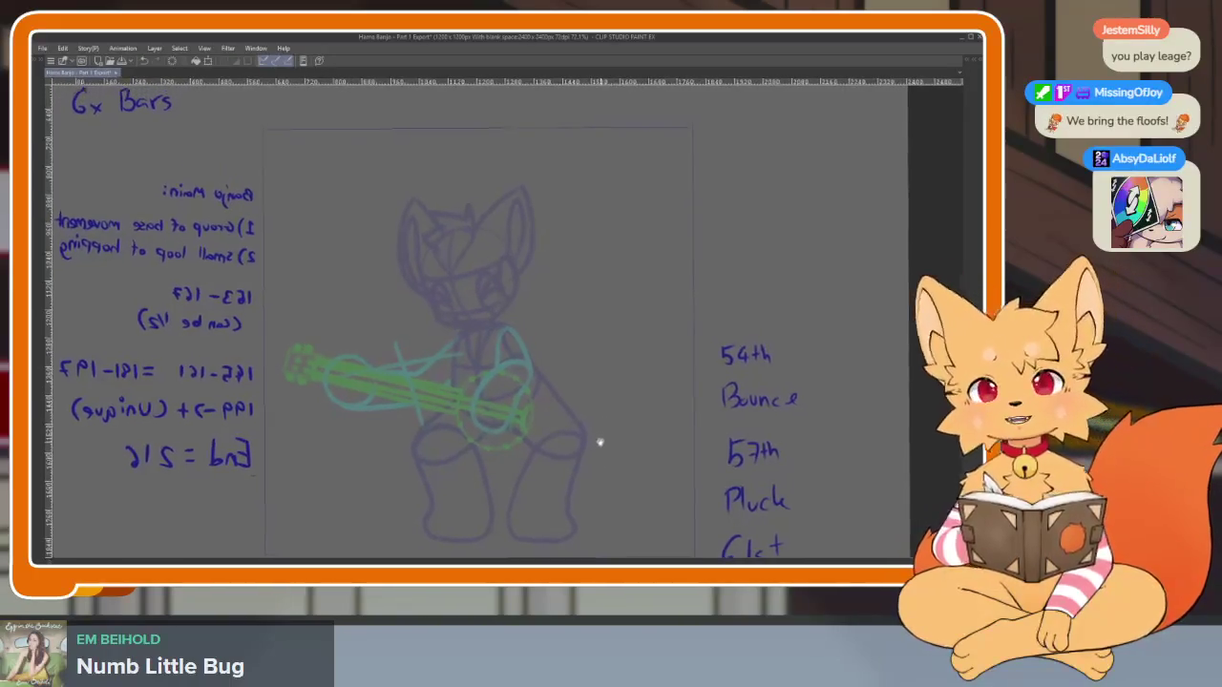
scroll(499, 445, up, 1)
scroll(496, 437, up, 1)
scroll(497, 437, up, 3)
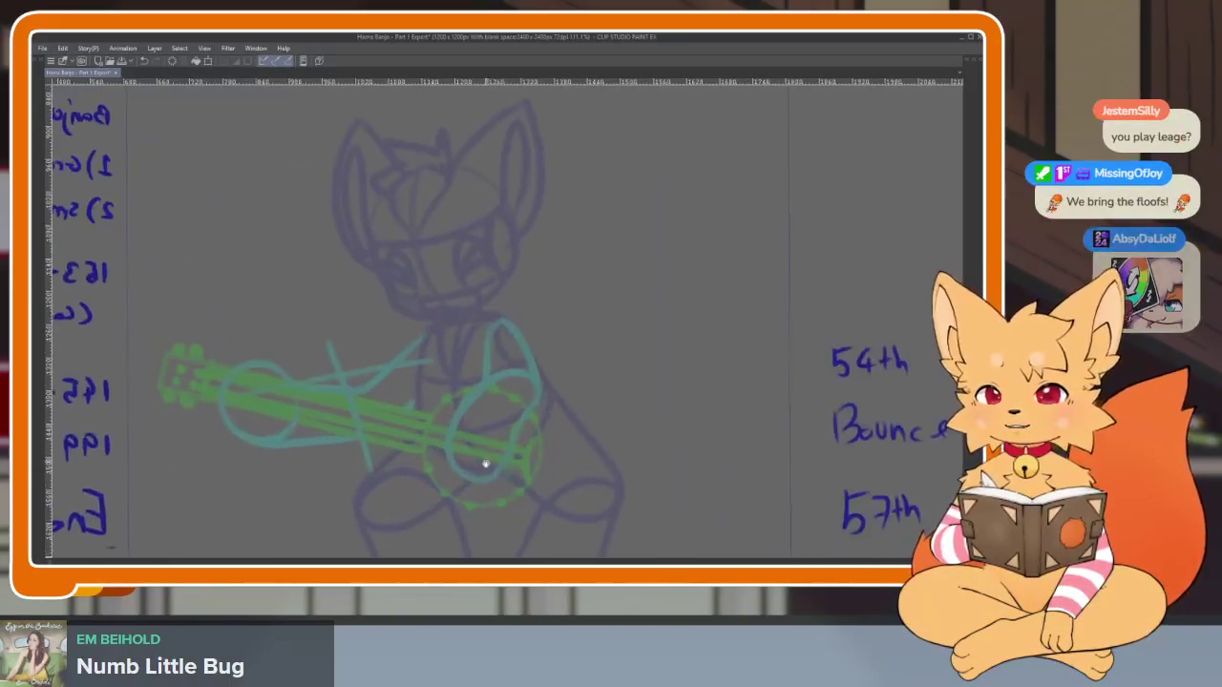
scroll(505, 443, up, 1)
scroll(482, 446, up, 2)
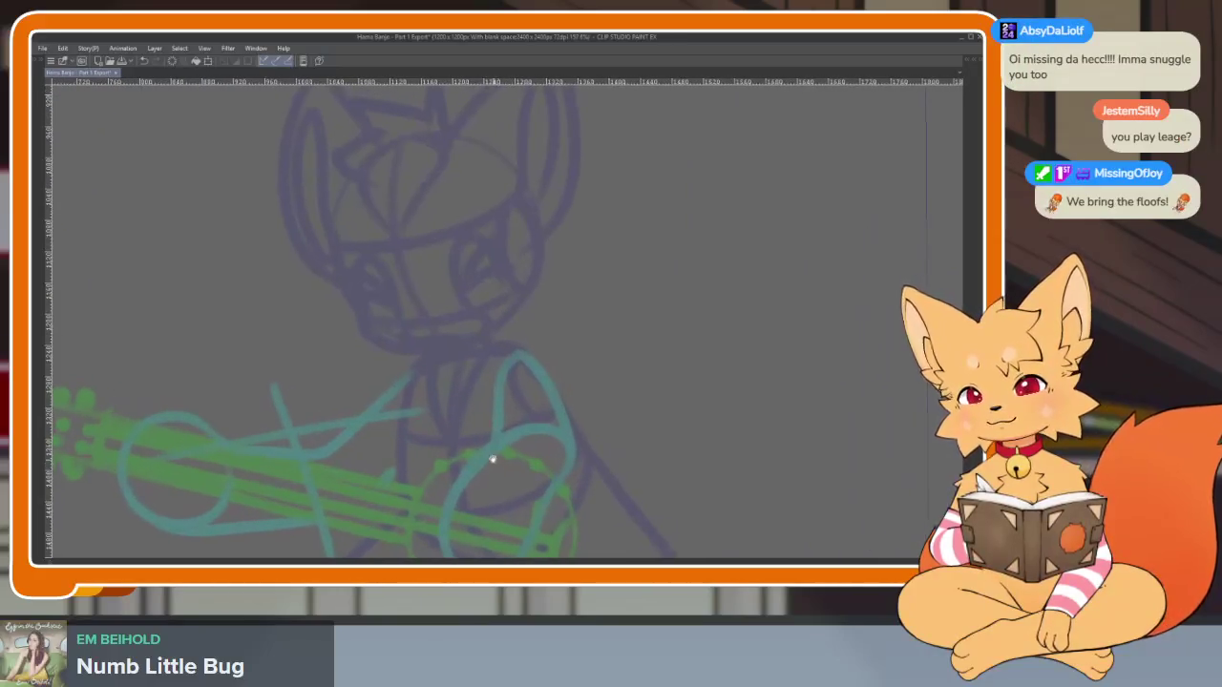
scroll(503, 407, up, 1)
scroll(513, 411, up, 2)
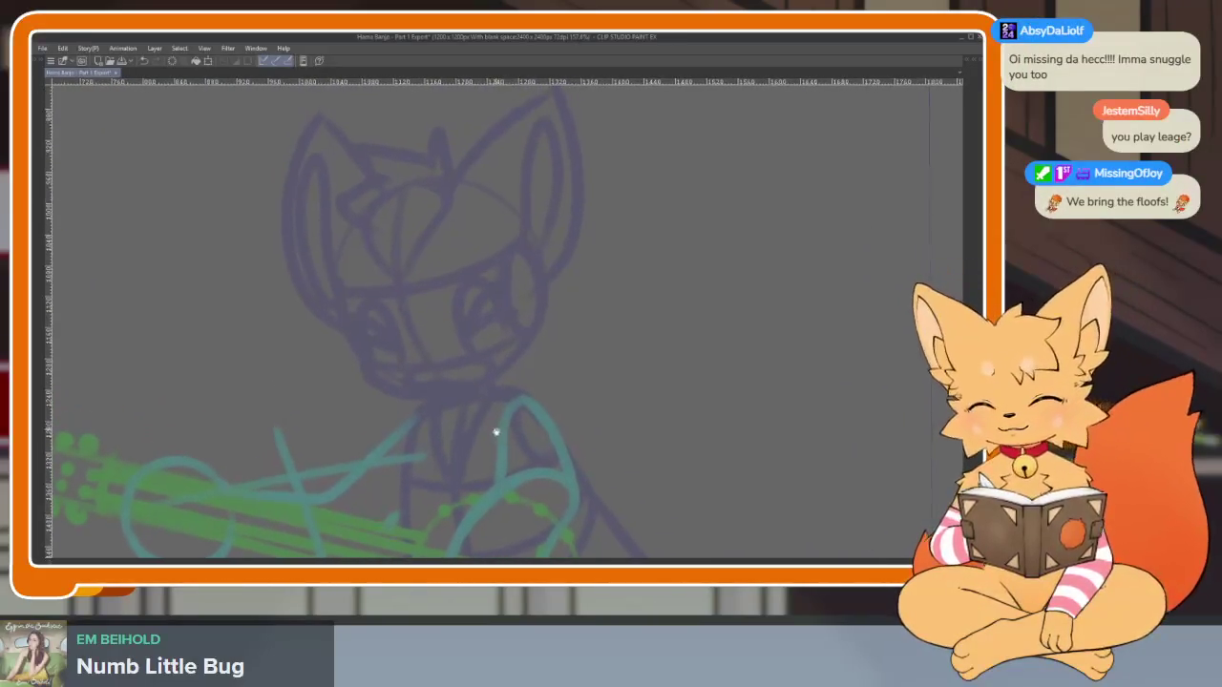
scroll(497, 431, up, 1)
scroll(445, 439, up, 3)
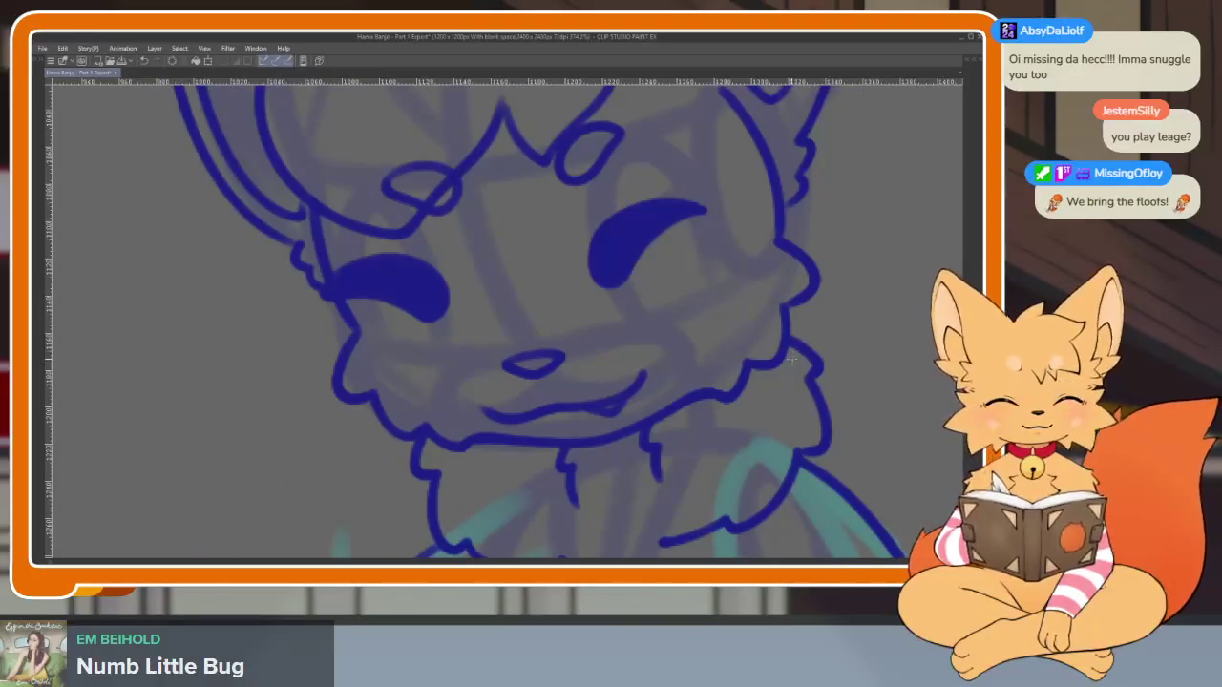
scroll(790, 361, down, 1)
scroll(754, 382, down, 1)
scroll(725, 401, down, 1)
scroll(687, 412, down, 1)
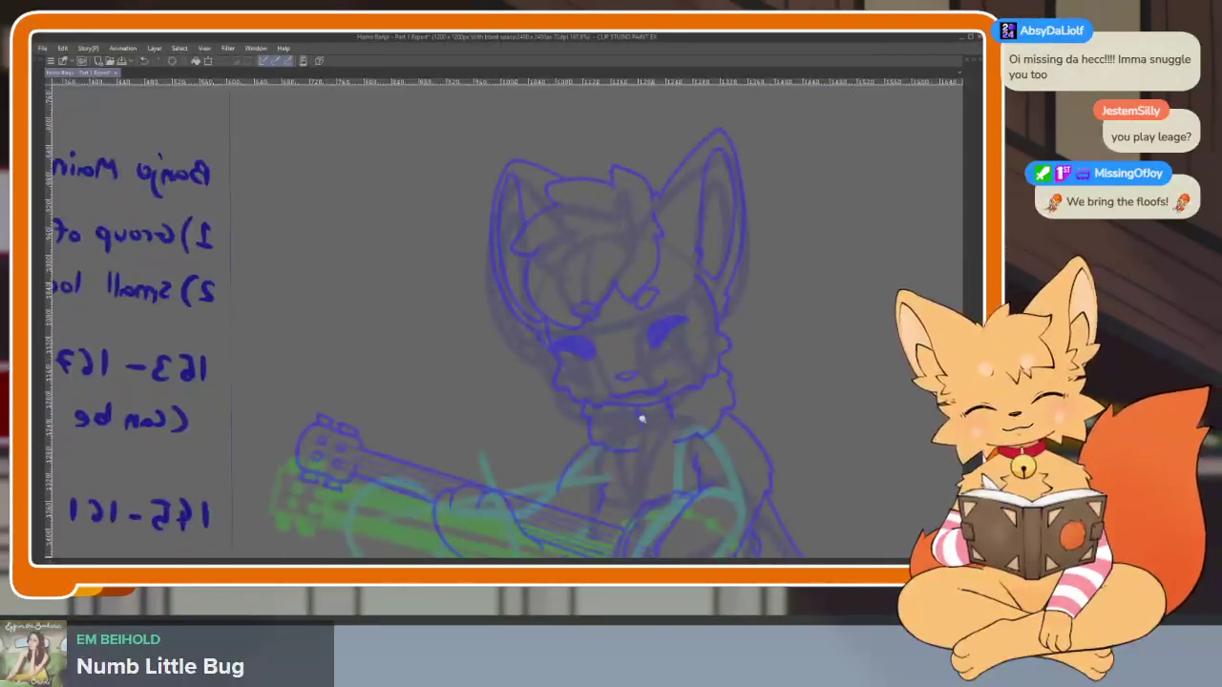
scroll(642, 419, up, 3)
key(Tab)
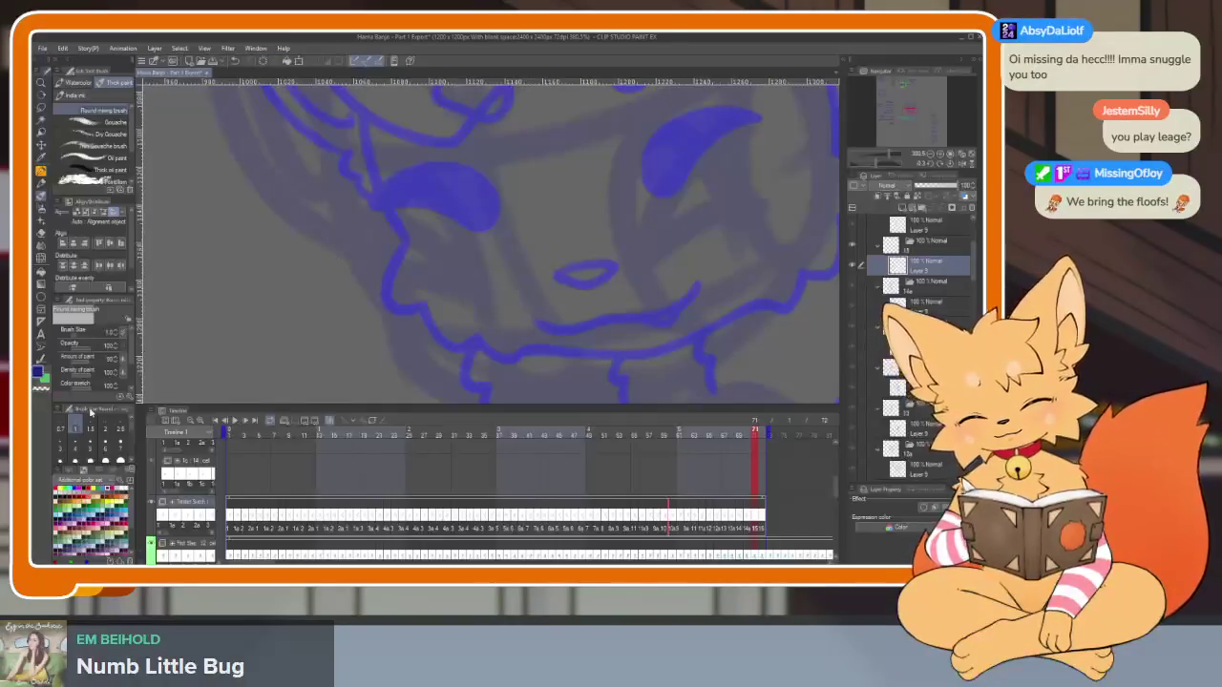
With the canvas full-window, ink the fox's left cheek outline in dark blue
key(Tab)
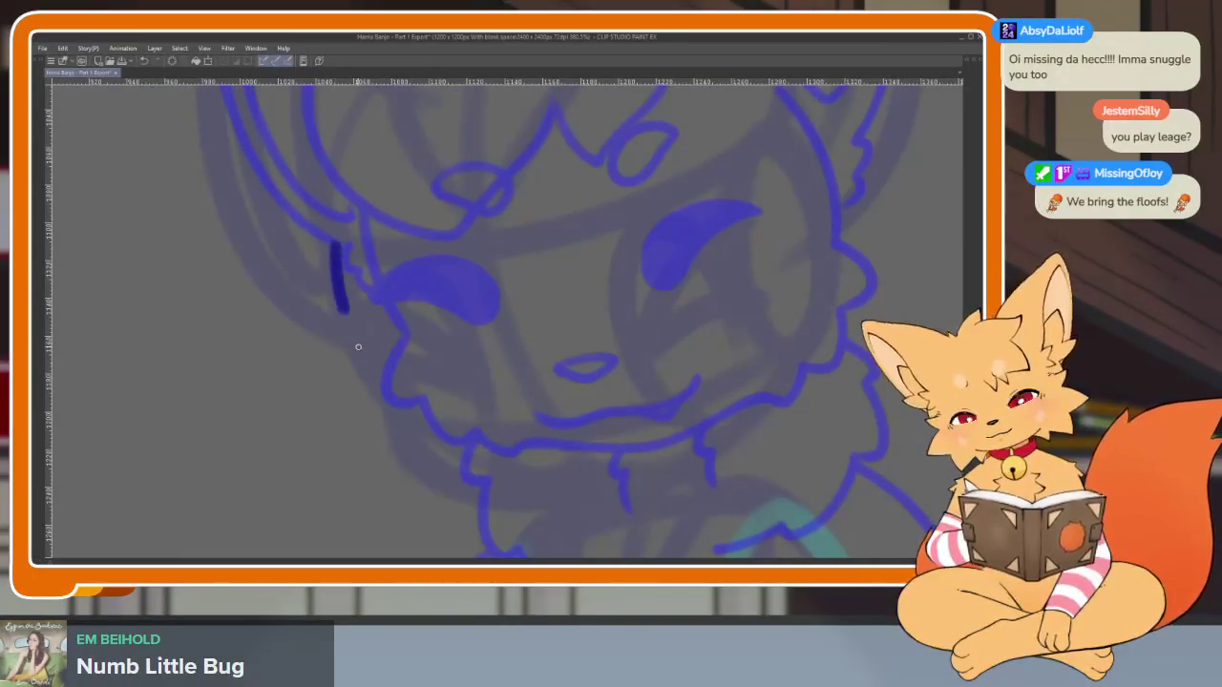
drag(358, 347, 412, 418)
scroll(395, 399, down, 1)
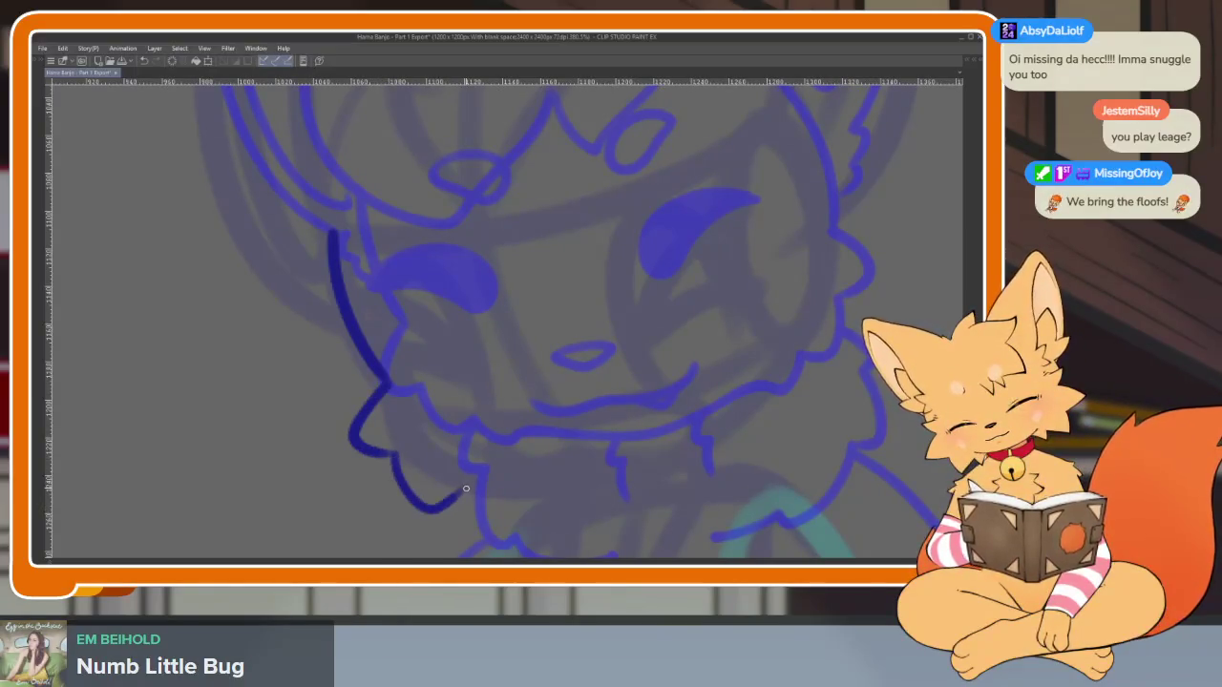
scroll(625, 483, down, 5)
scroll(715, 449, up, 5)
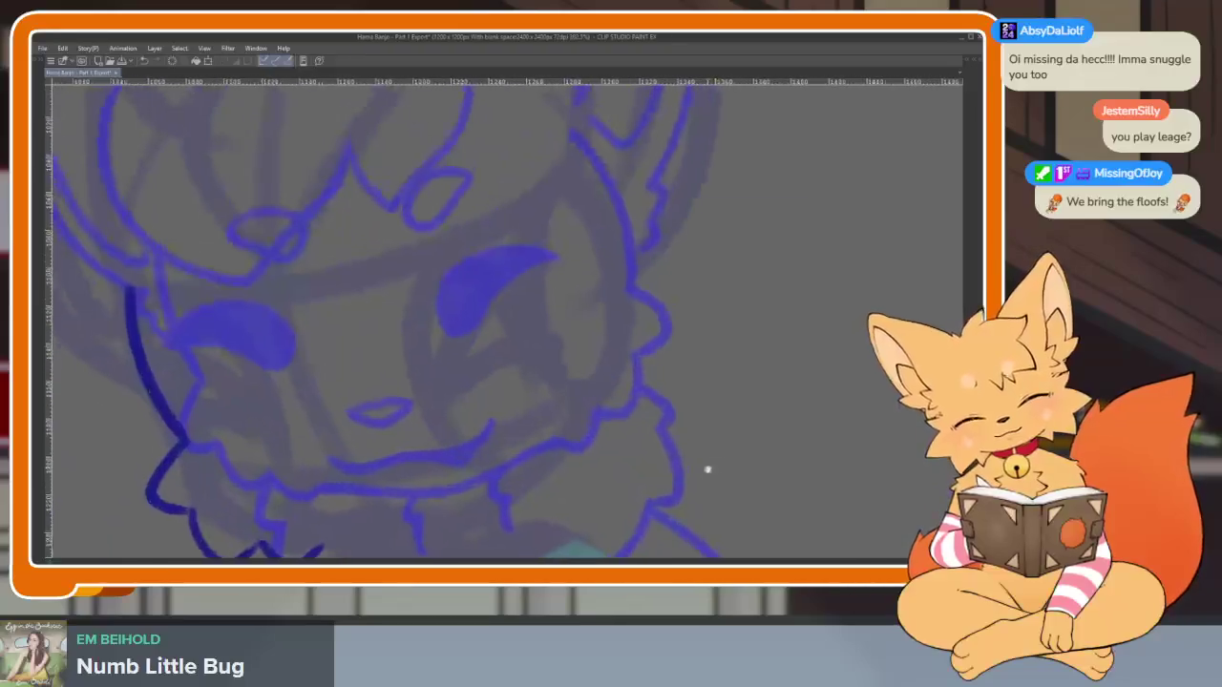
Ink the right cheek outline, undo its hooked end, and extend the jaw line toward the chin
mouse_move(582, 218)
mouse_down()
mouse_move(592, 411)
mouse_move(649, 275)
mouse_up()
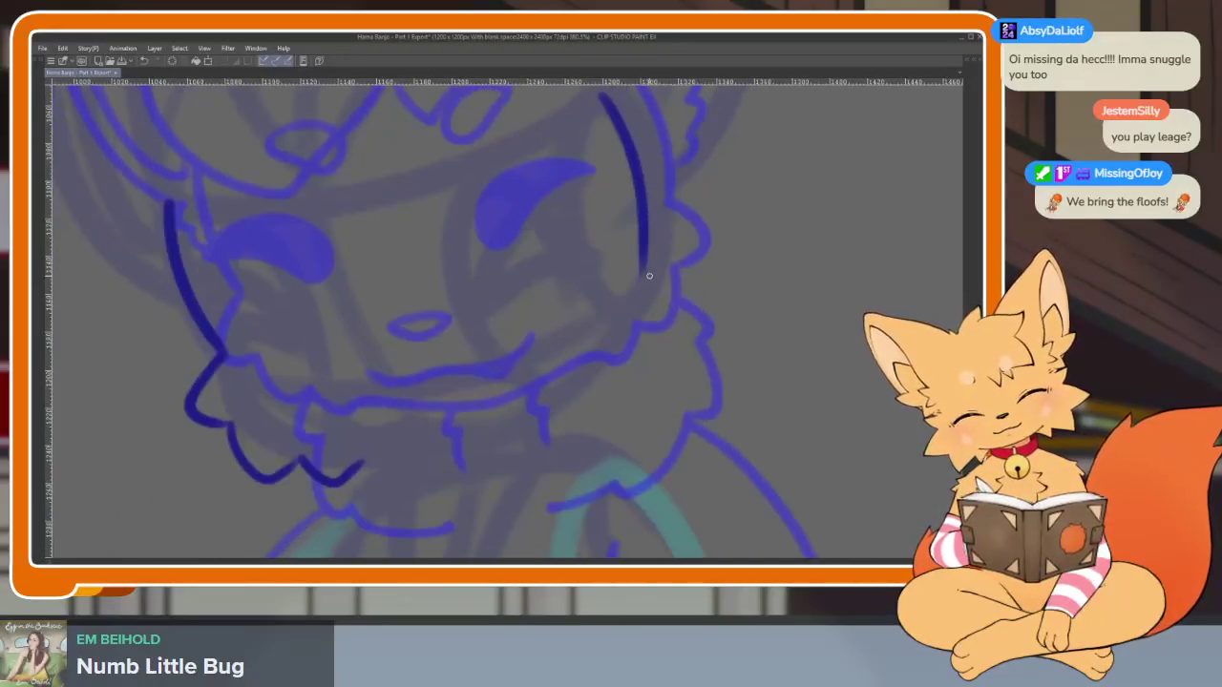
key(ctrl+z)
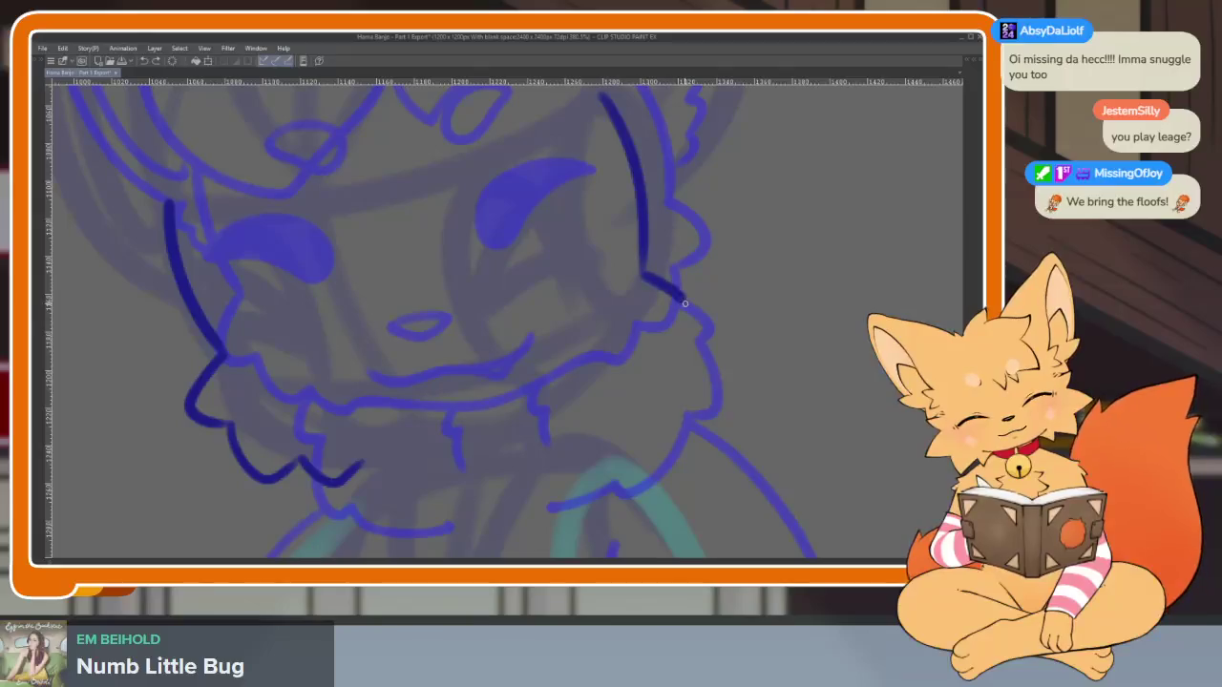
drag(617, 388, 540, 426)
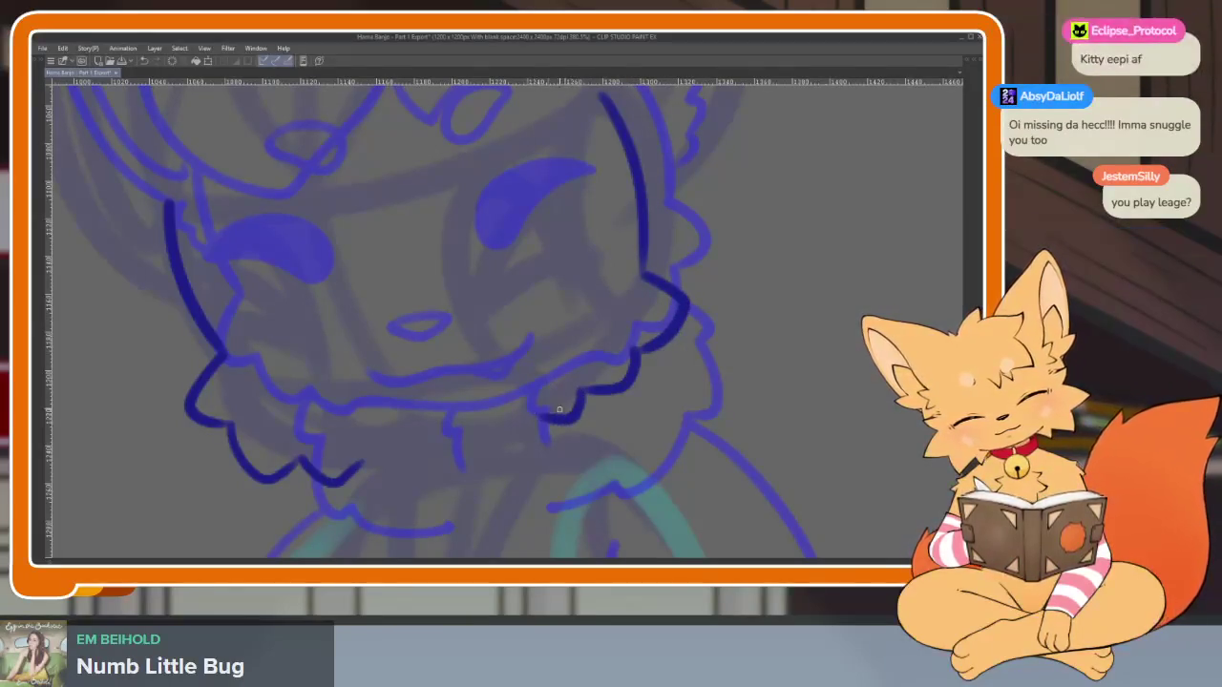
scroll(668, 410, down, 5)
scroll(730, 397, up, 3)
Toggle the blue lineart layer off and on to compare the new strokes with the sketch
key(h)
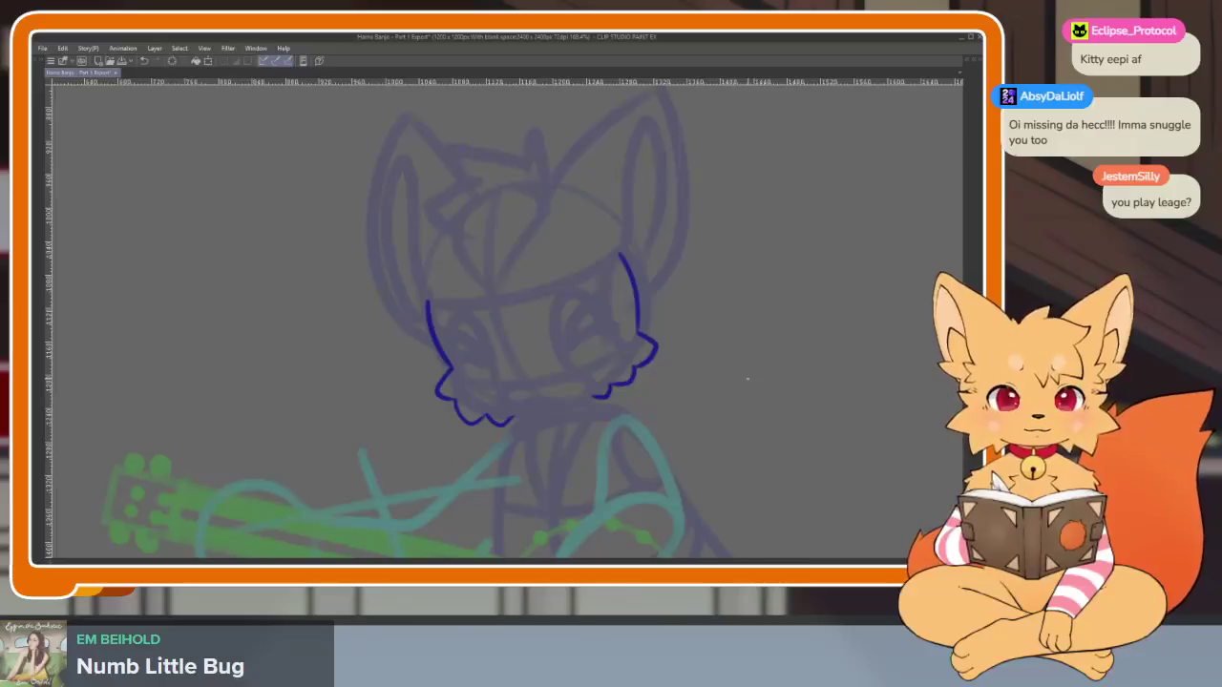
key(h)
key(h)
key(h)
key(h)
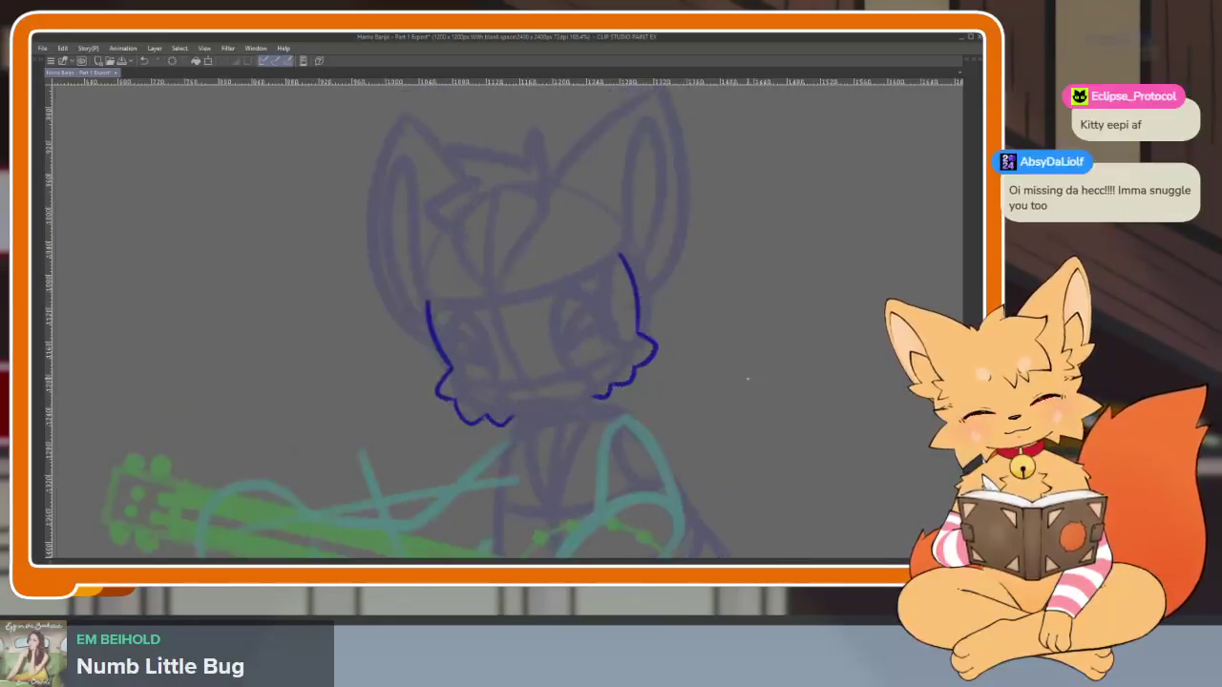
key(h)
scroll(643, 445, up, 1)
scroll(578, 469, up, 3)
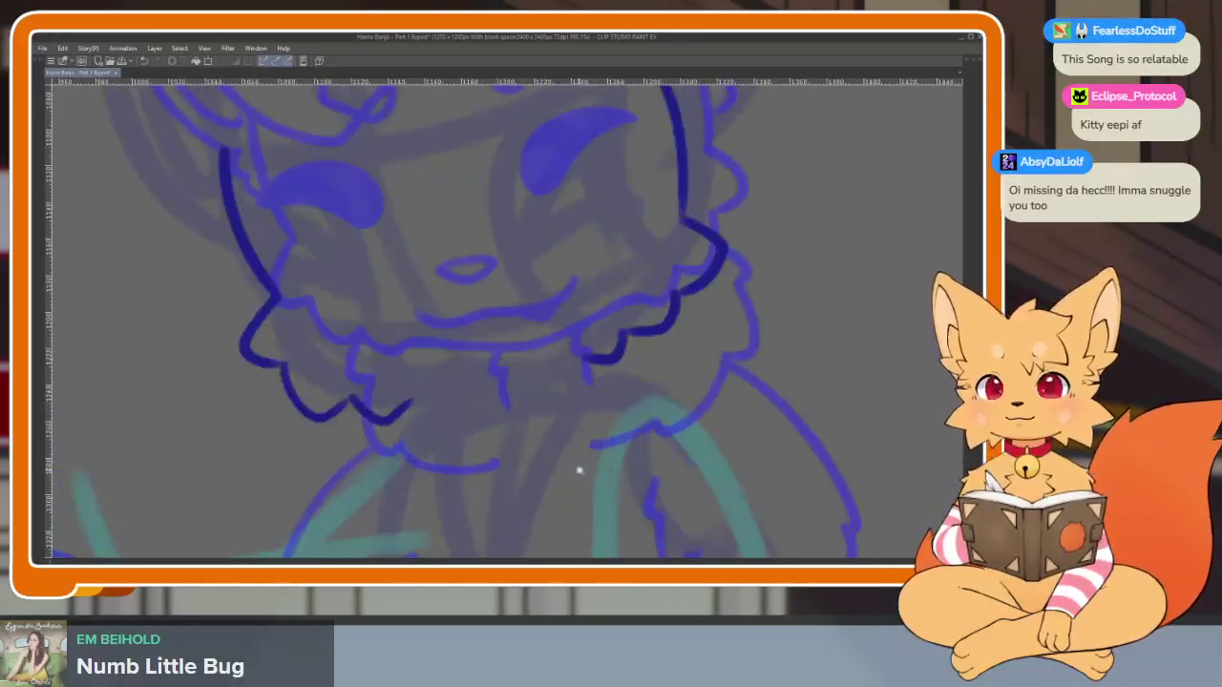
drag(657, 437, 677, 471)
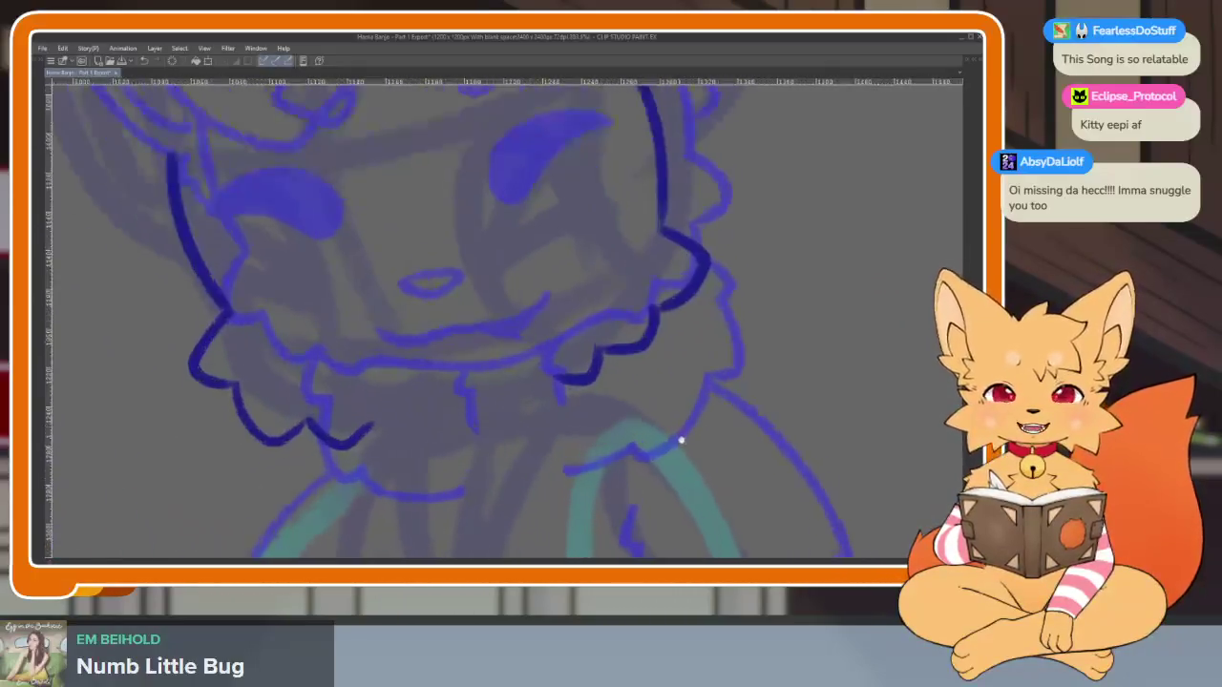
key(Tab)
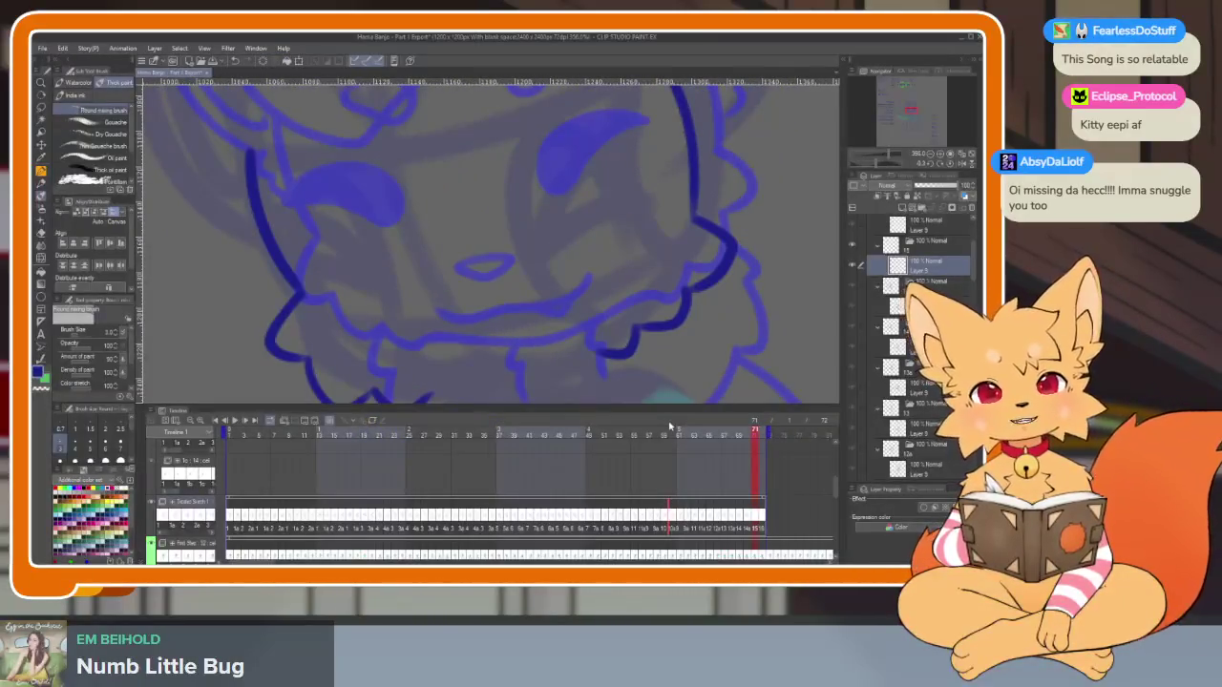
key(Tab)
Lasso the left cheek fluff lines, shrink them slightly and shift them a little left
drag(258, 427, 478, 424)
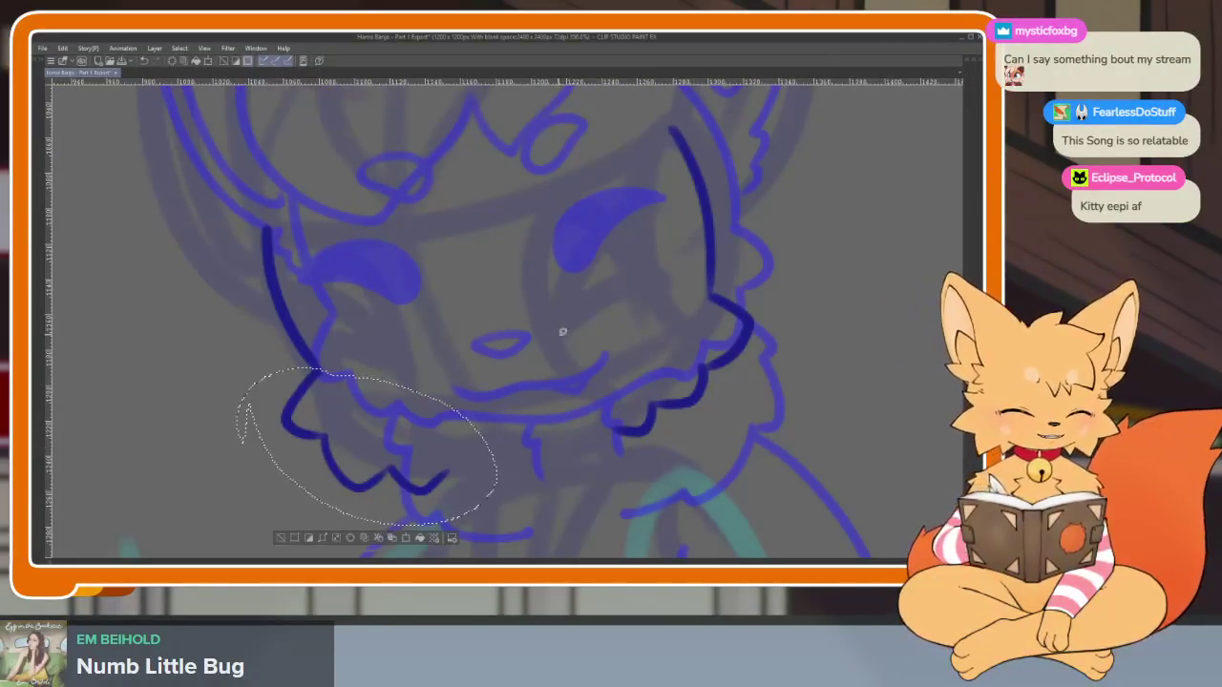
key(ctrl+t)
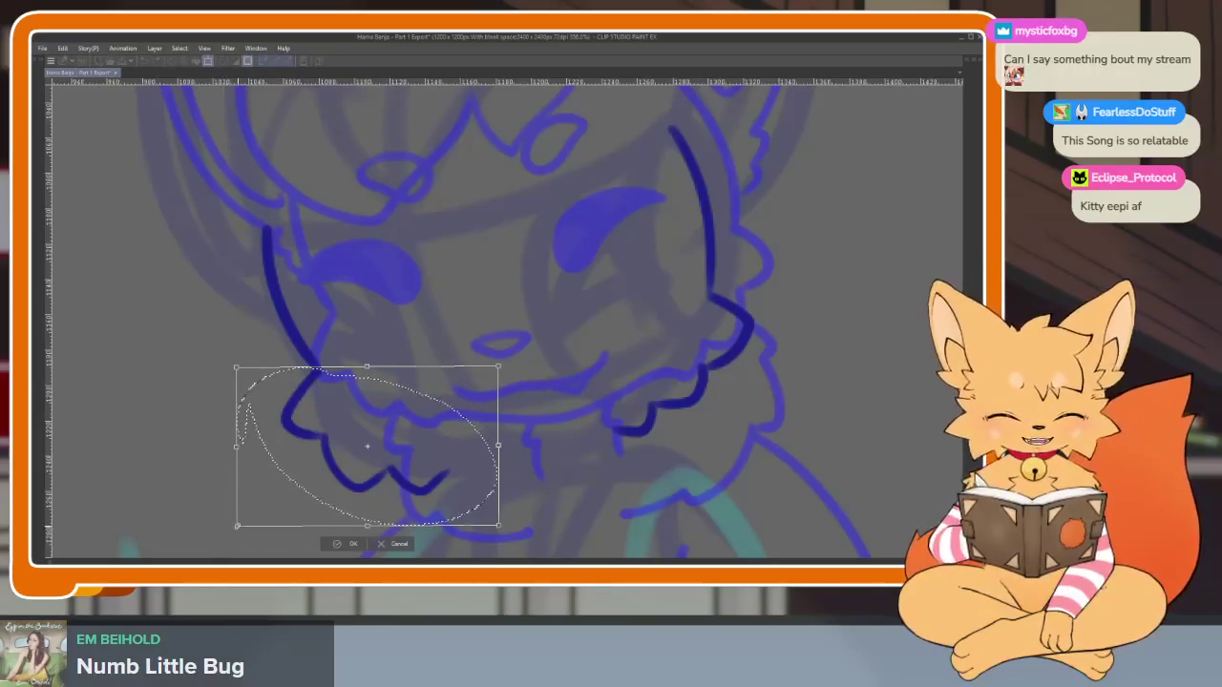
drag(235, 525, 252, 516)
drag(448, 466, 441, 463)
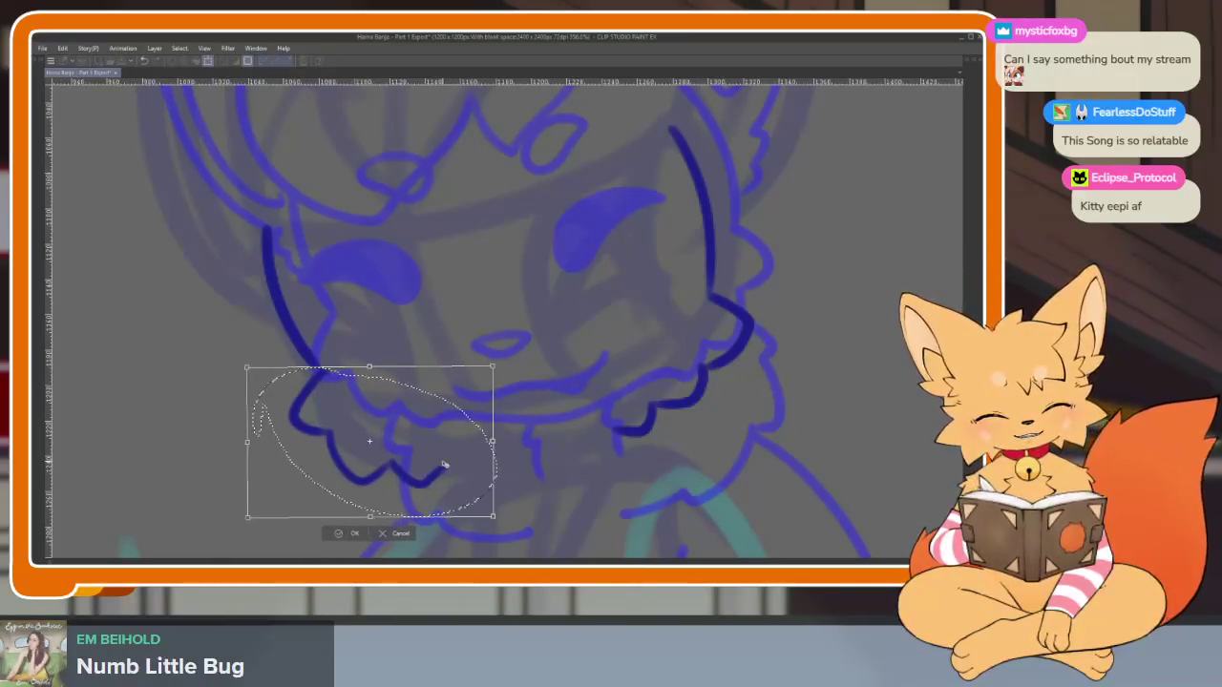
click(357, 532)
scroll(732, 418, down, 3)
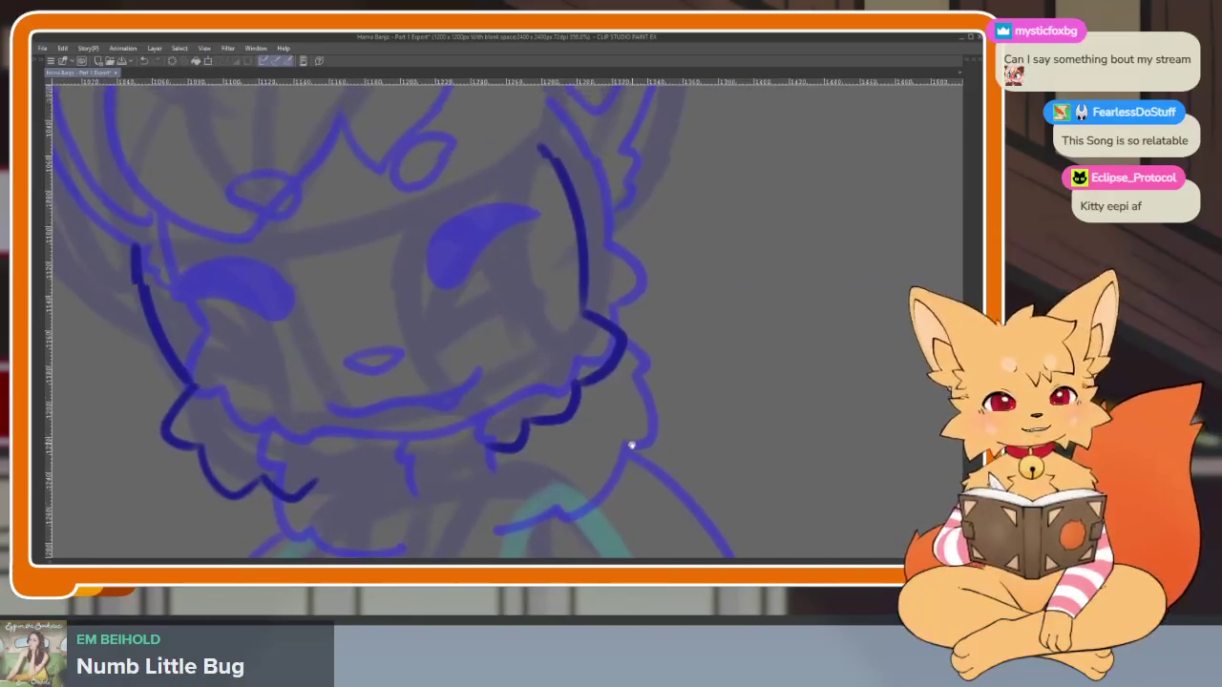
scroll(621, 458, down, 2)
scroll(618, 447, up, 3)
key(Tab)
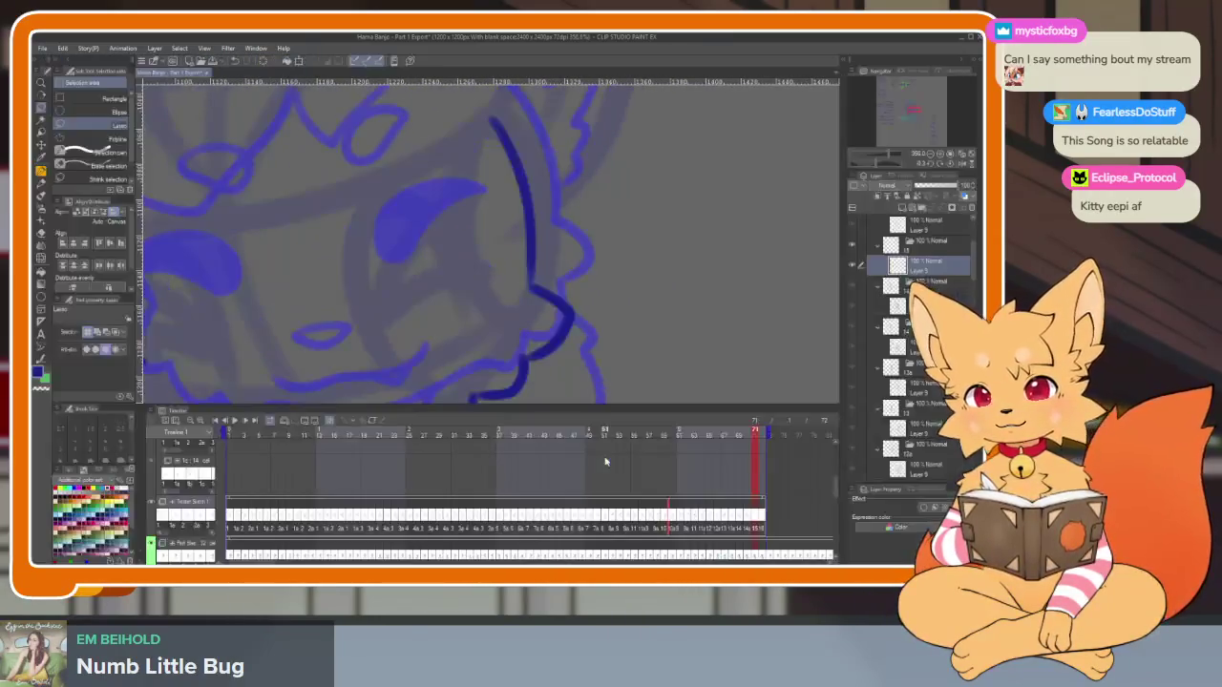
key(Tab)
scroll(674, 354, up, 2)
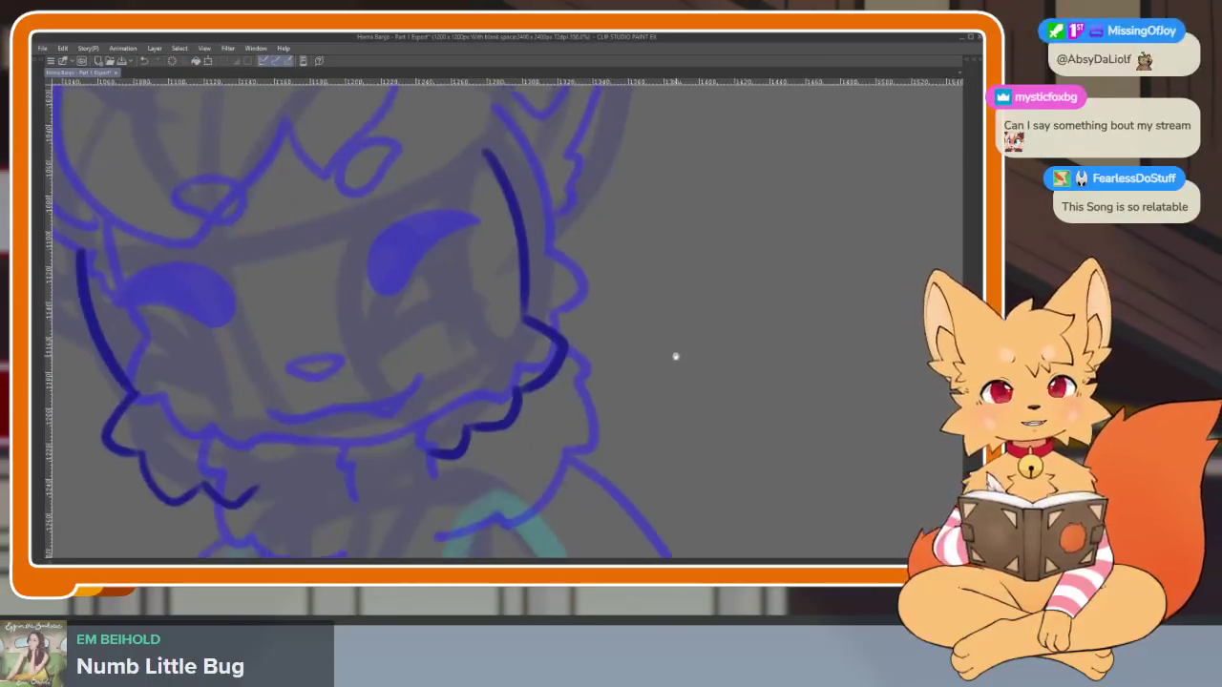
Lasso the right cheek fluff lines and narrow and reshape them with a transform
mouse_move(345, 498)
mouse_down()
mouse_move(514, 282)
mouse_move(423, 349)
mouse_up()
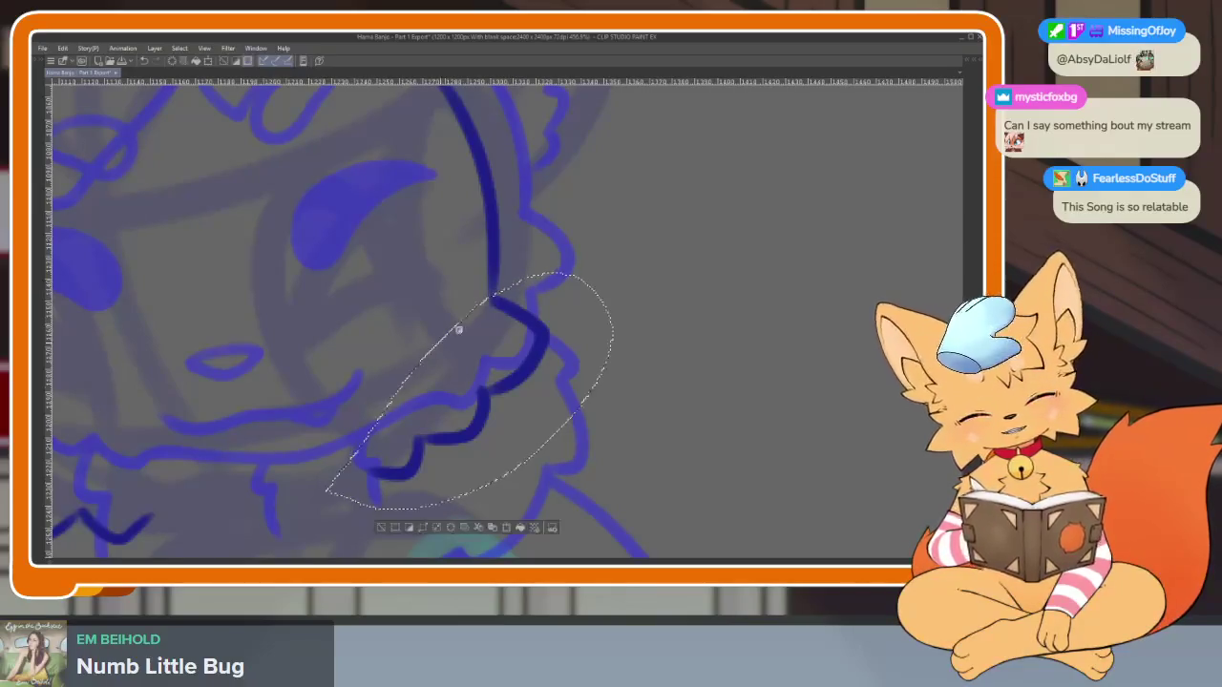
key(ctrl+t)
drag(612, 392, 604, 387)
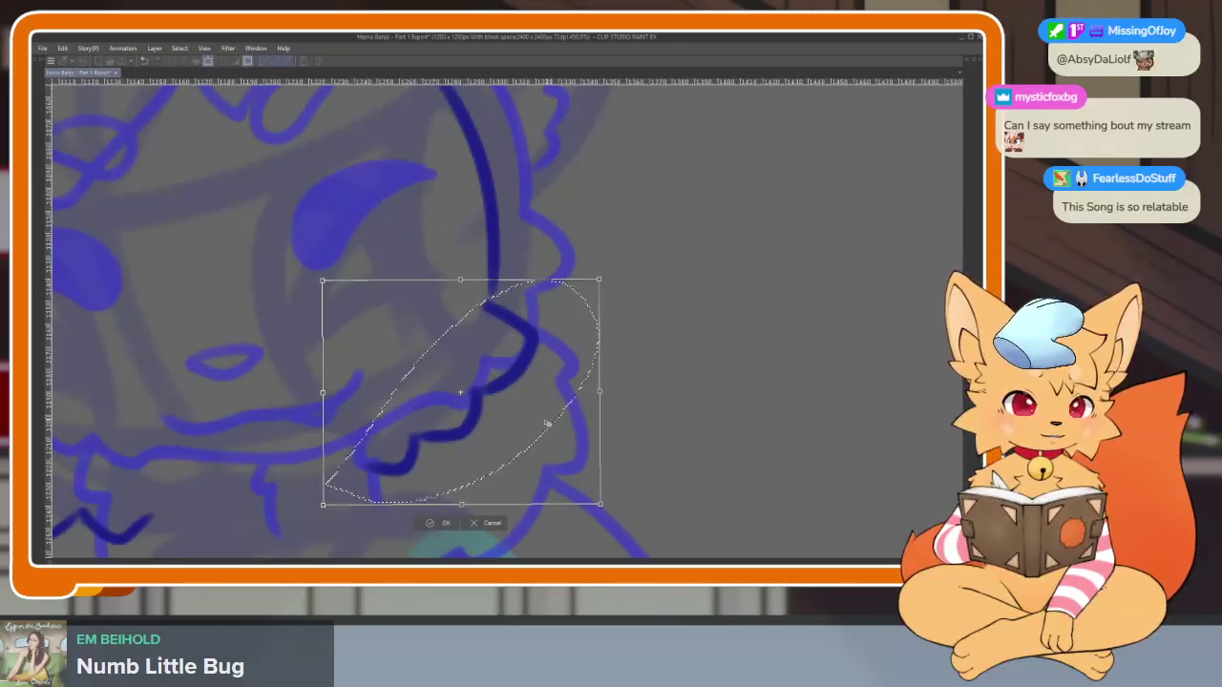
click(445, 519)
drag(563, 466, 659, 414)
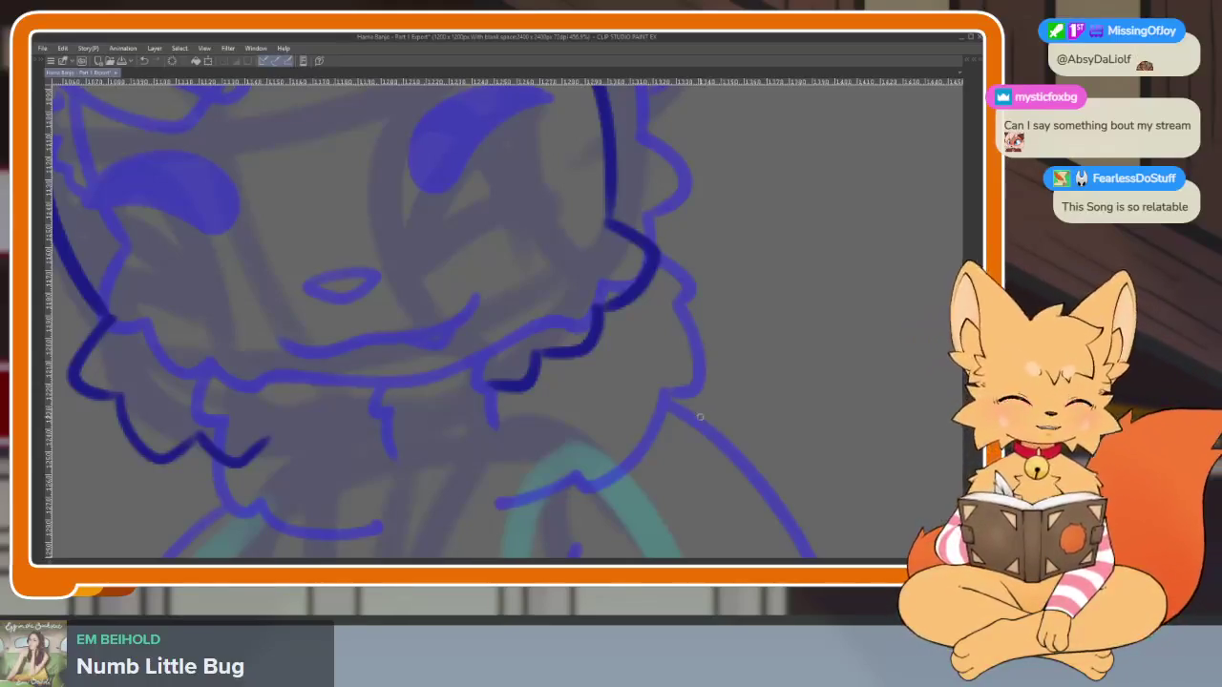
Ink one dark-blue curve along the fluffy neck frill under the chin, then zoom out to review
scroll(581, 456, up, 2)
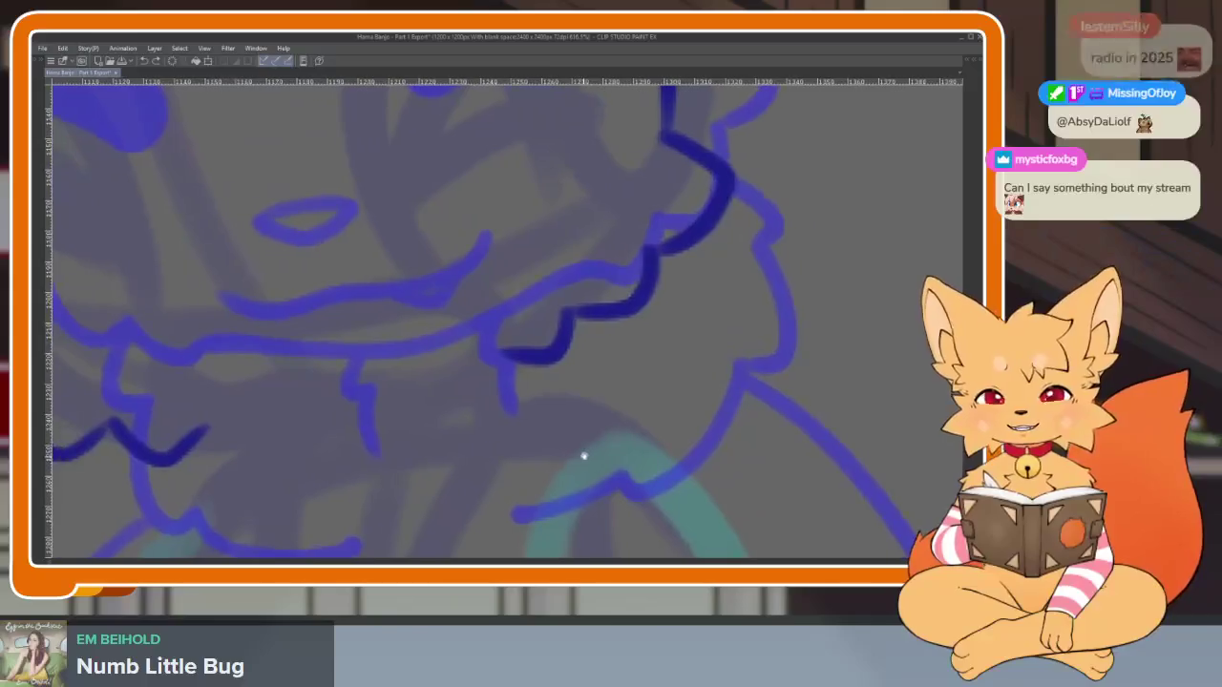
scroll(598, 465, down, 2)
scroll(535, 463, up, 3)
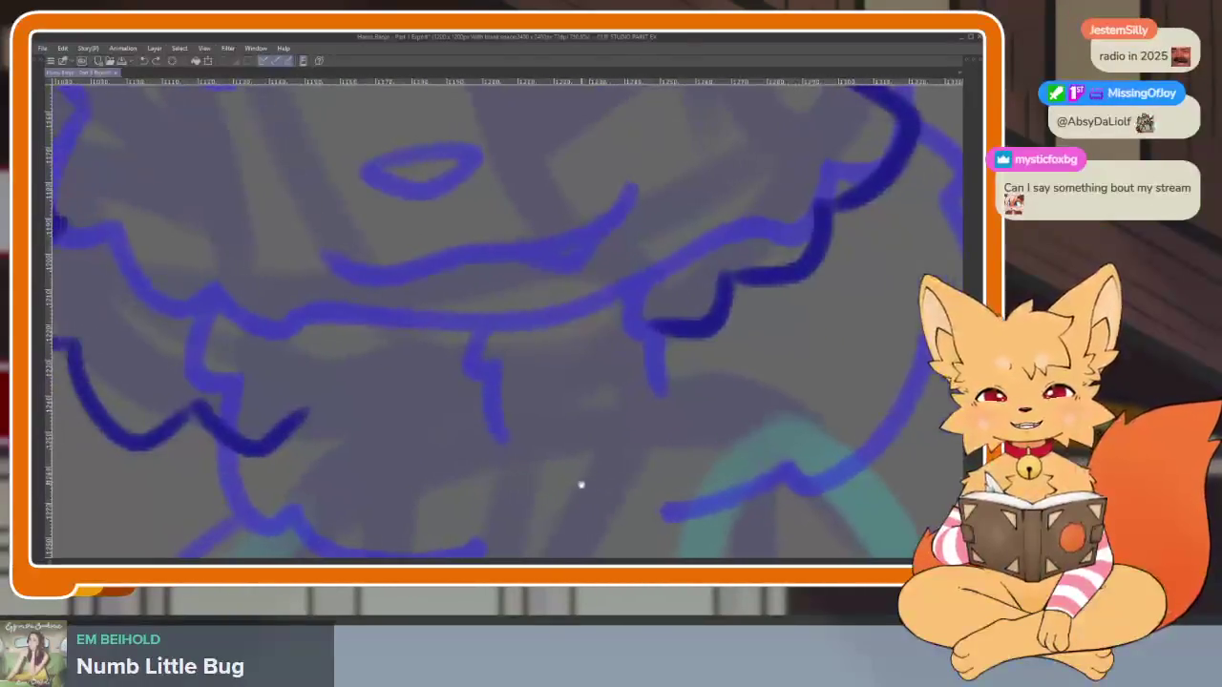
scroll(601, 480, up, 1)
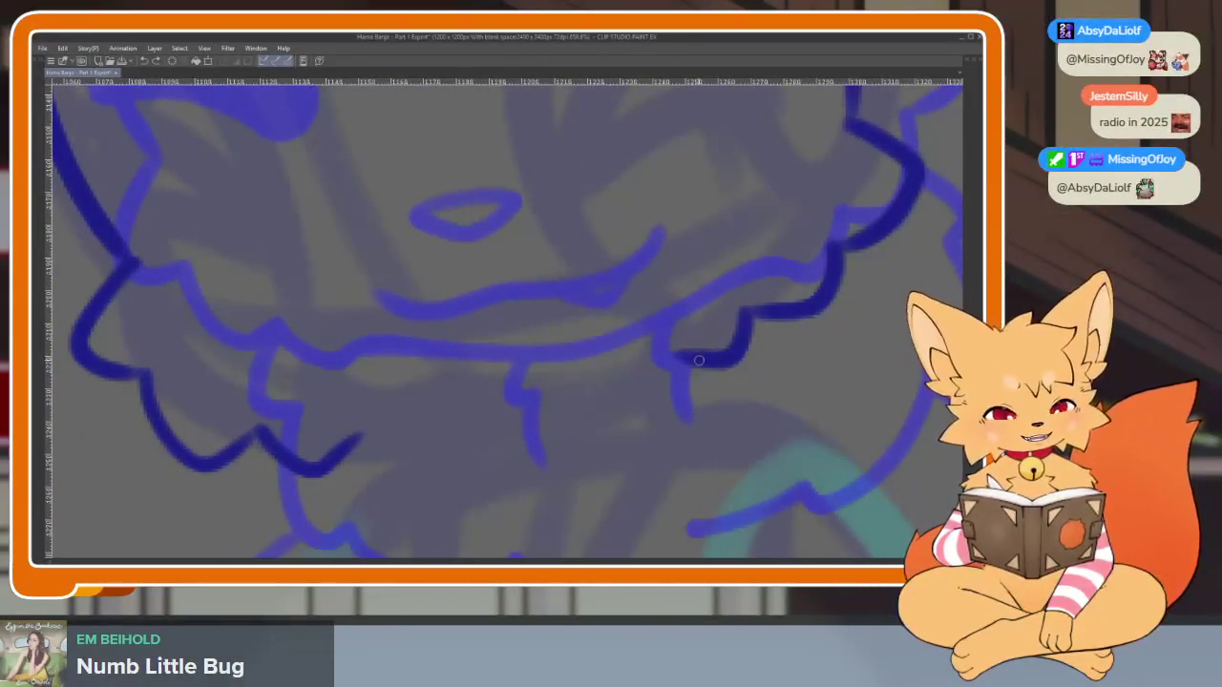
mouse_move(678, 358)
mouse_down()
mouse_move(545, 417)
mouse_move(382, 437)
mouse_move(332, 456)
mouse_up()
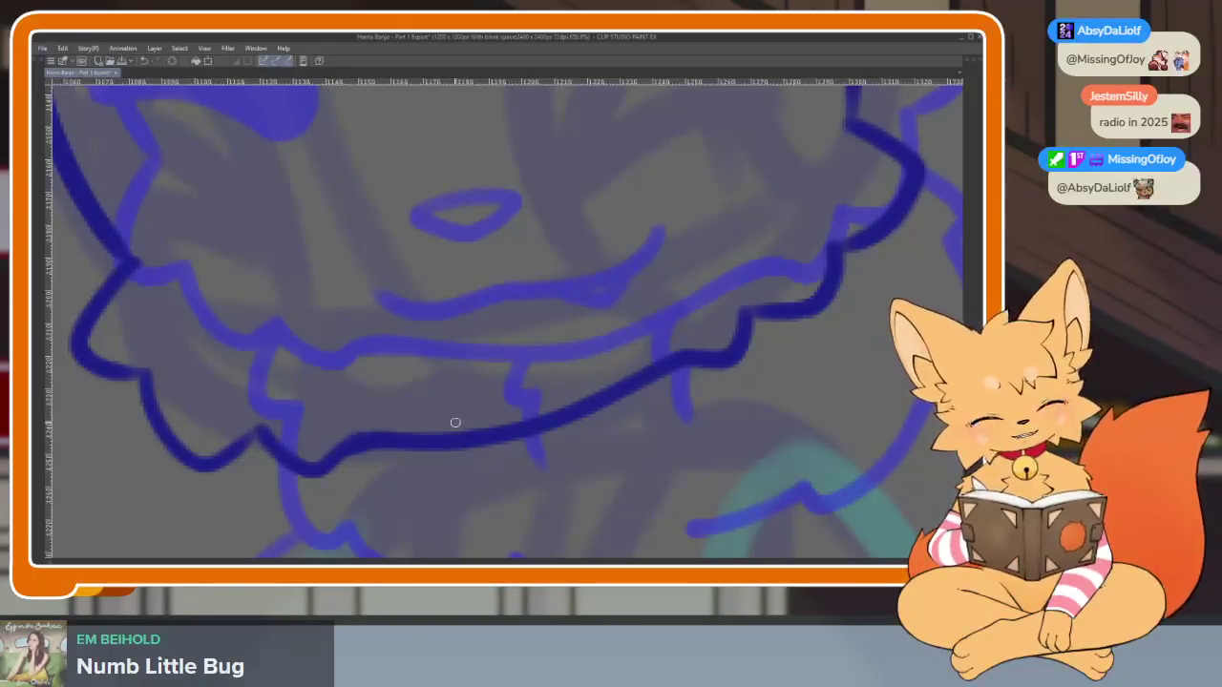
scroll(783, 429, down, 3)
scroll(764, 400, down, 1)
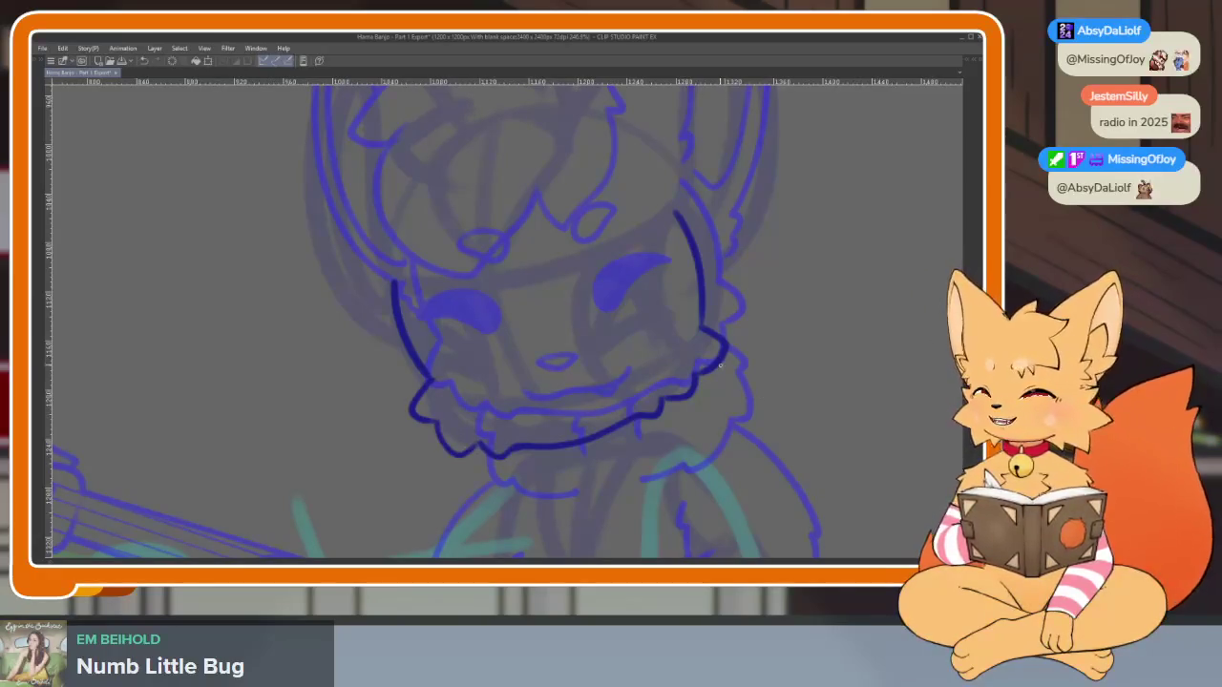
Mirror the canvas back and forth to check the face's proportions
scroll(698, 432, down, 2)
key(h)
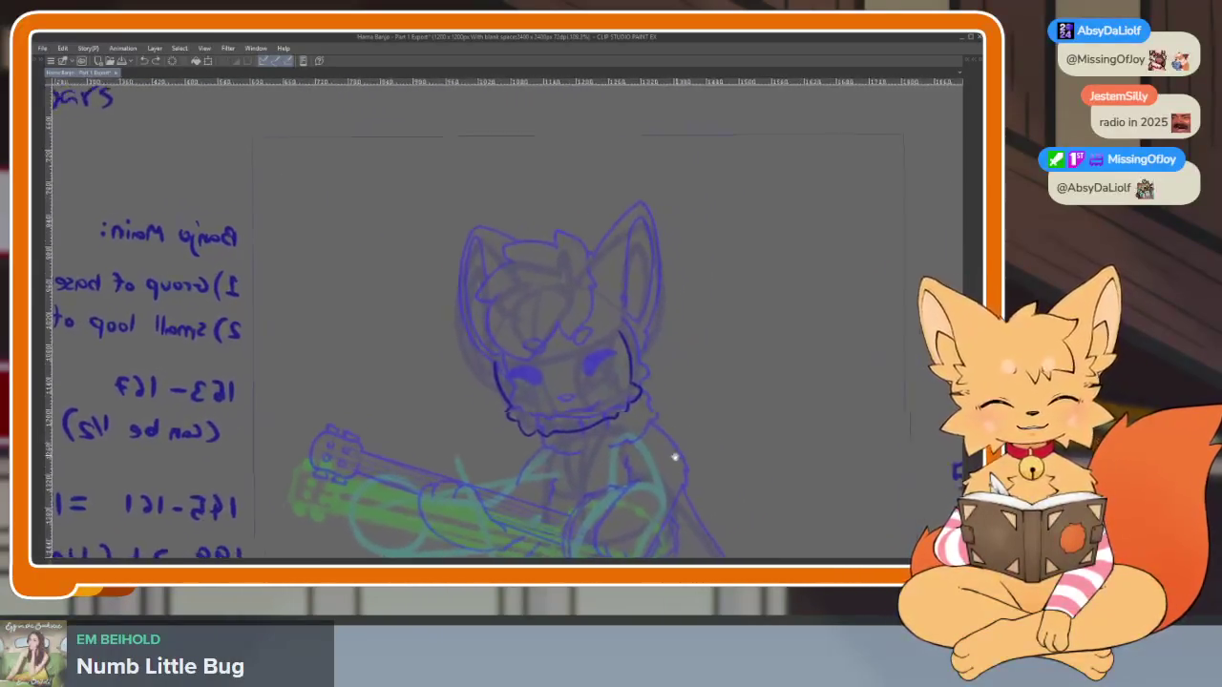
key(h)
scroll(609, 448, up, 3)
key(h)
key(h)
scroll(609, 439, up, 4)
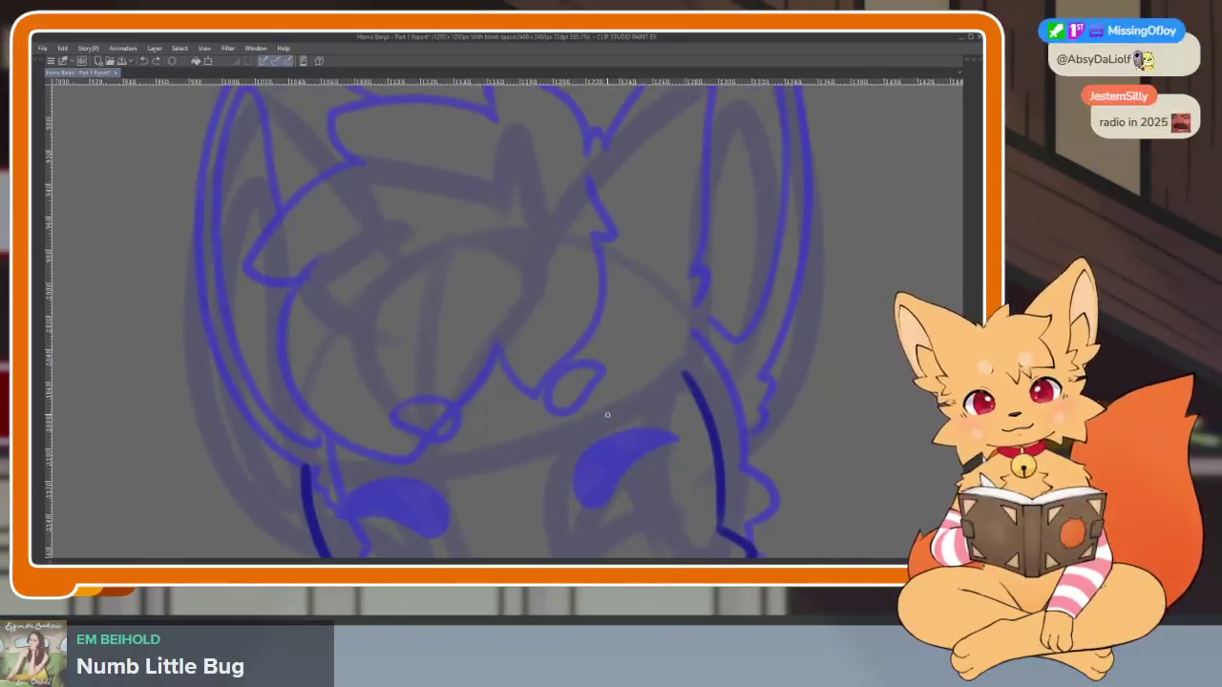
scroll(575, 340, up, 2)
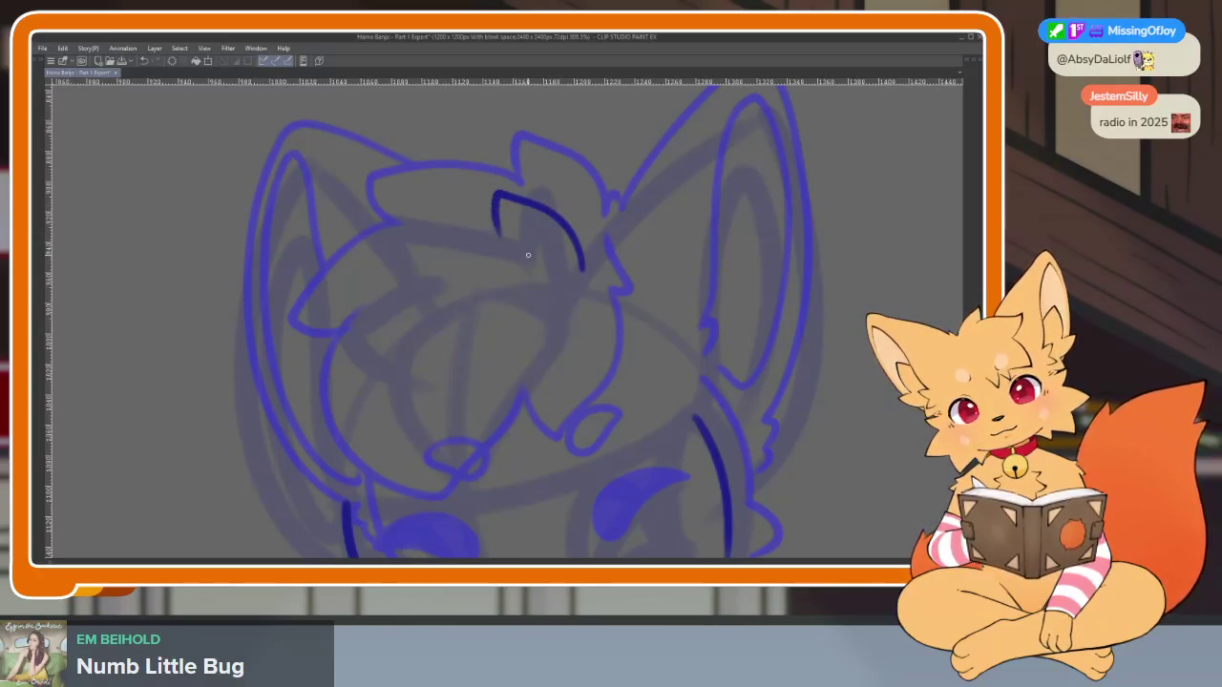
Undo the two eyebrow strokes near the top of the head
key(ctrl+z)
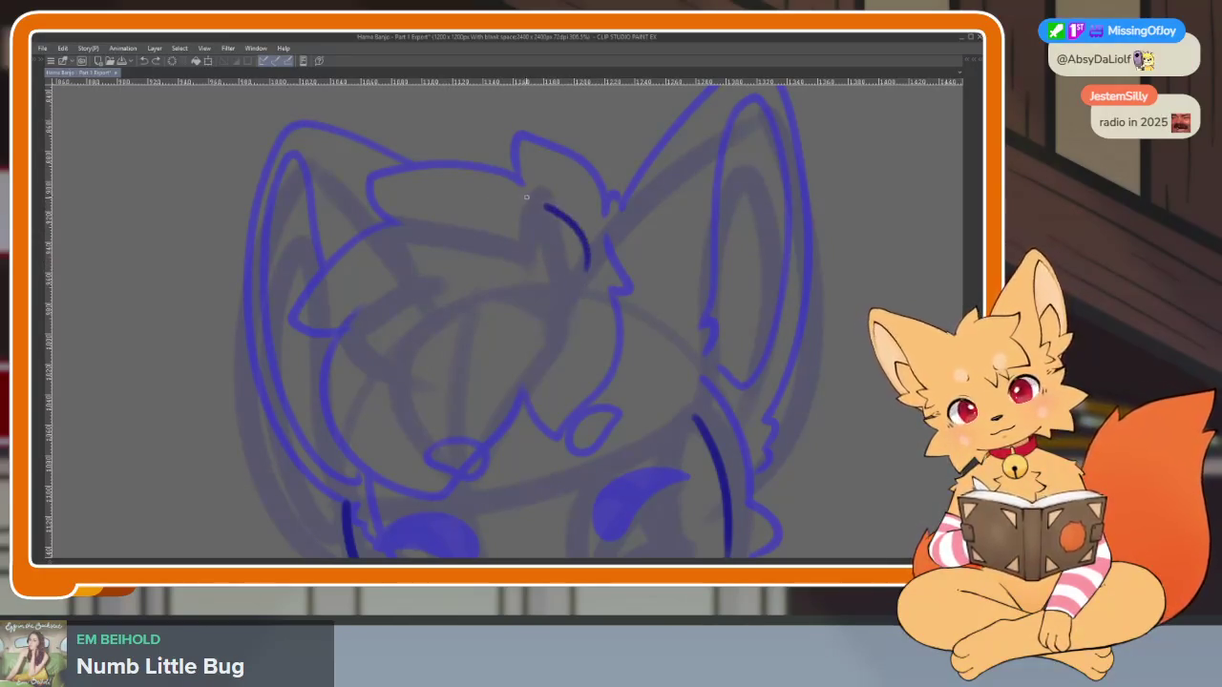
key(ctrl+z)
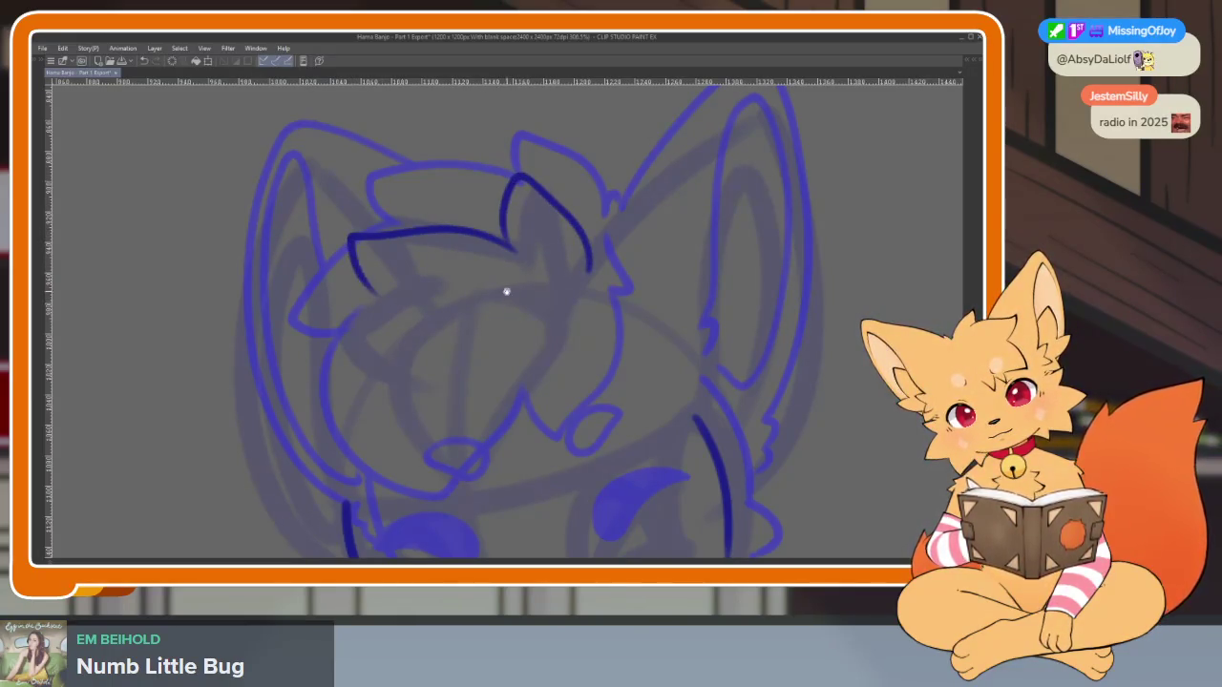
scroll(505, 291, down, 1)
scroll(421, 256, down, 1)
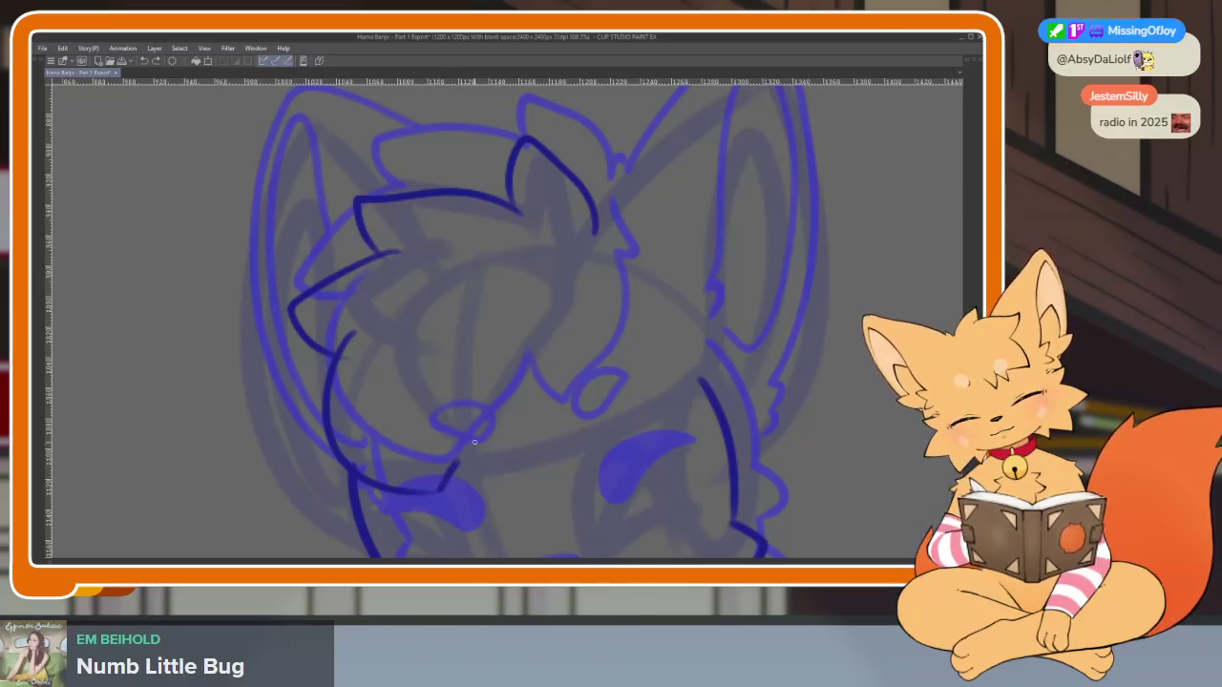
Erase the misplaced dark stroke on the face and redraw the right cheek outline
drag(538, 414, 444, 494)
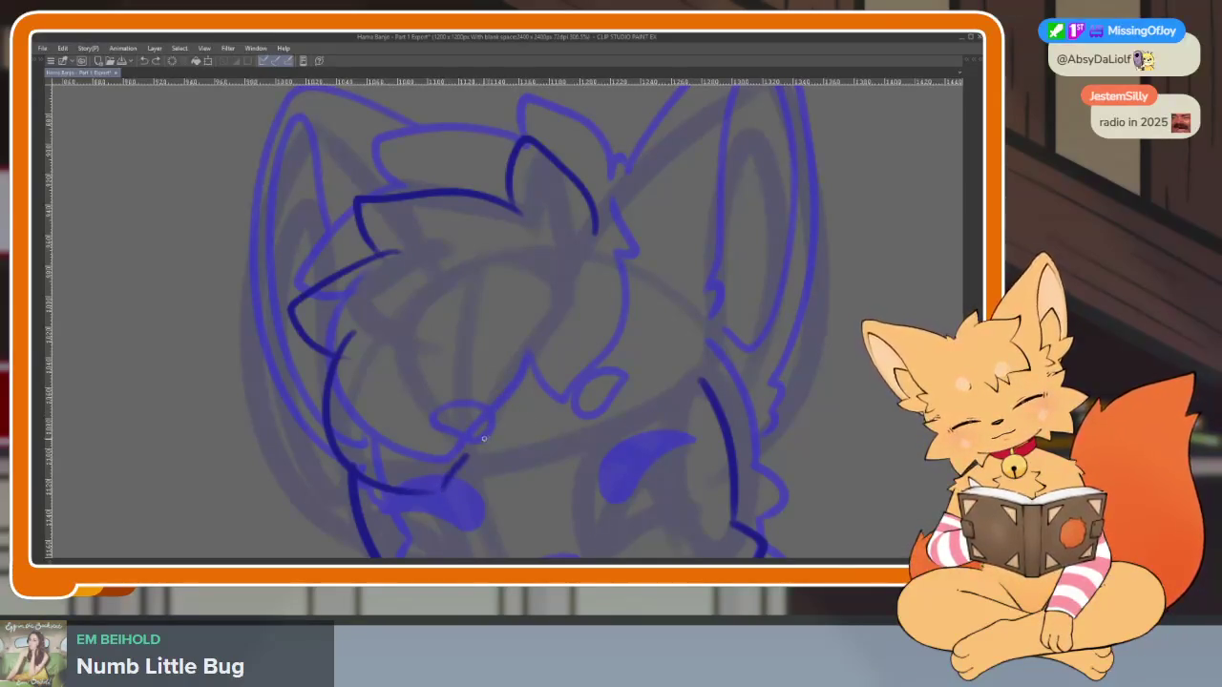
mouse_move(547, 442)
mouse_down()
mouse_move(603, 307)
mouse_move(593, 241)
mouse_up()
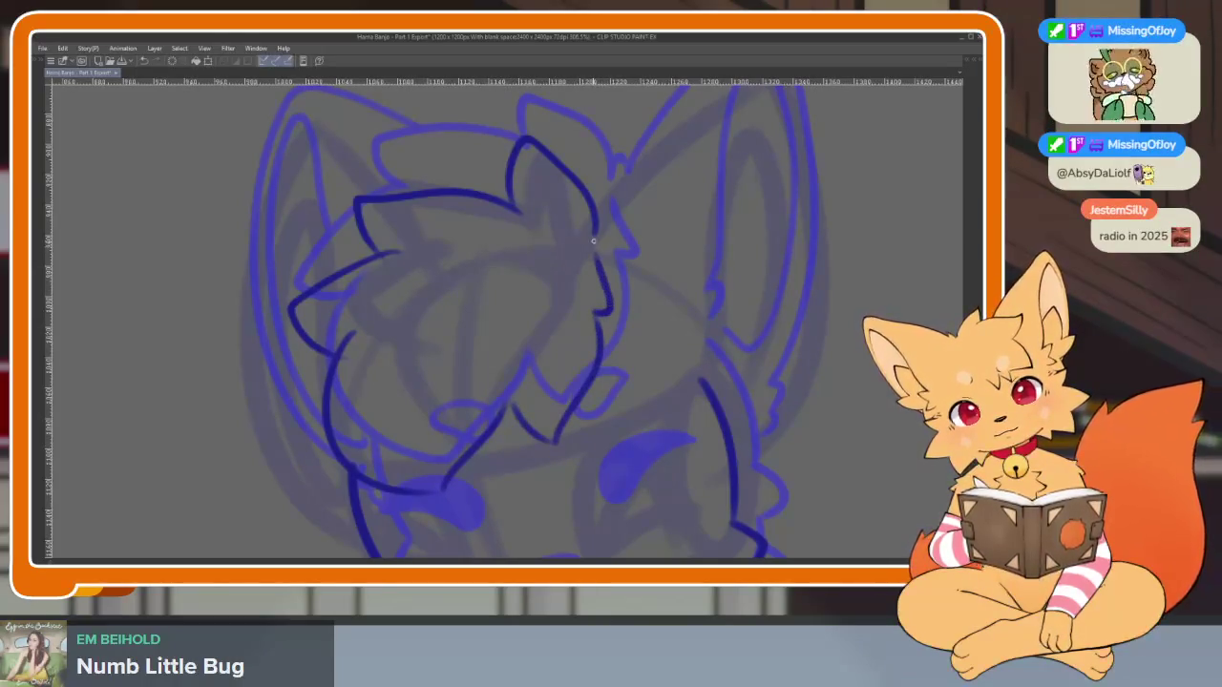
scroll(592, 241, down, 2)
scroll(617, 239, down, 1)
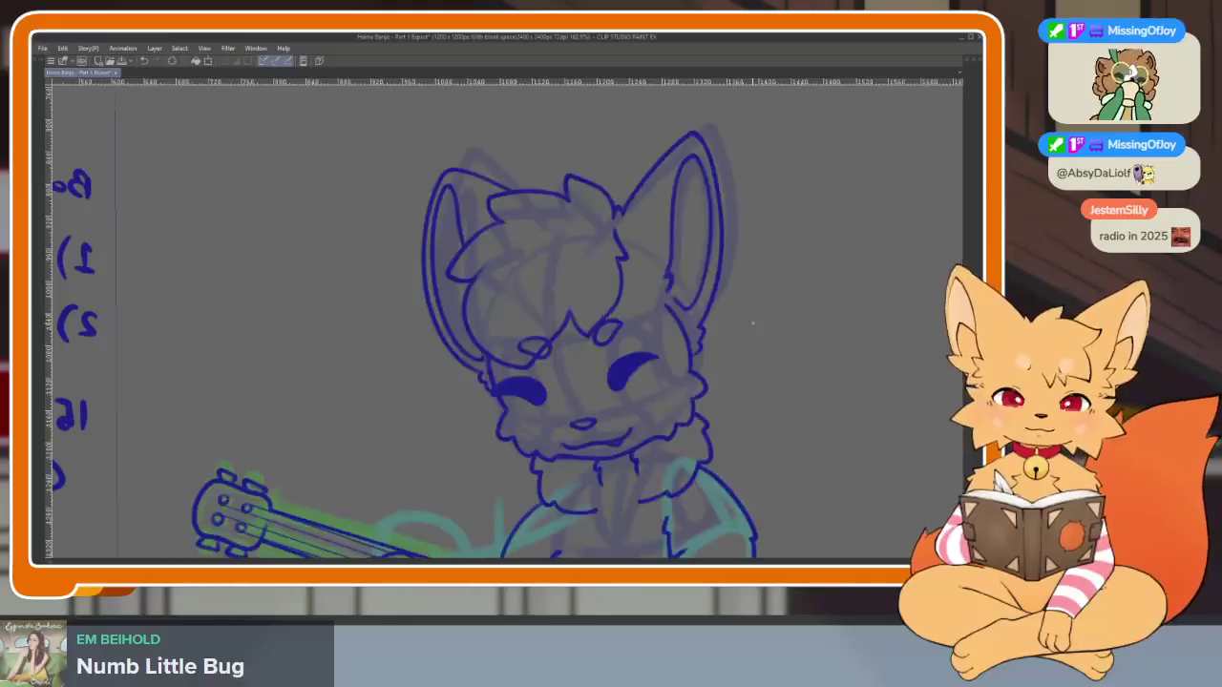
Flip between the current and neighbouring animation frames to compare the new lineart
key(Right)
key(Left)
key(Right)
key(Left)
scroll(620, 401, up, 2)
scroll(656, 424, up, 1)
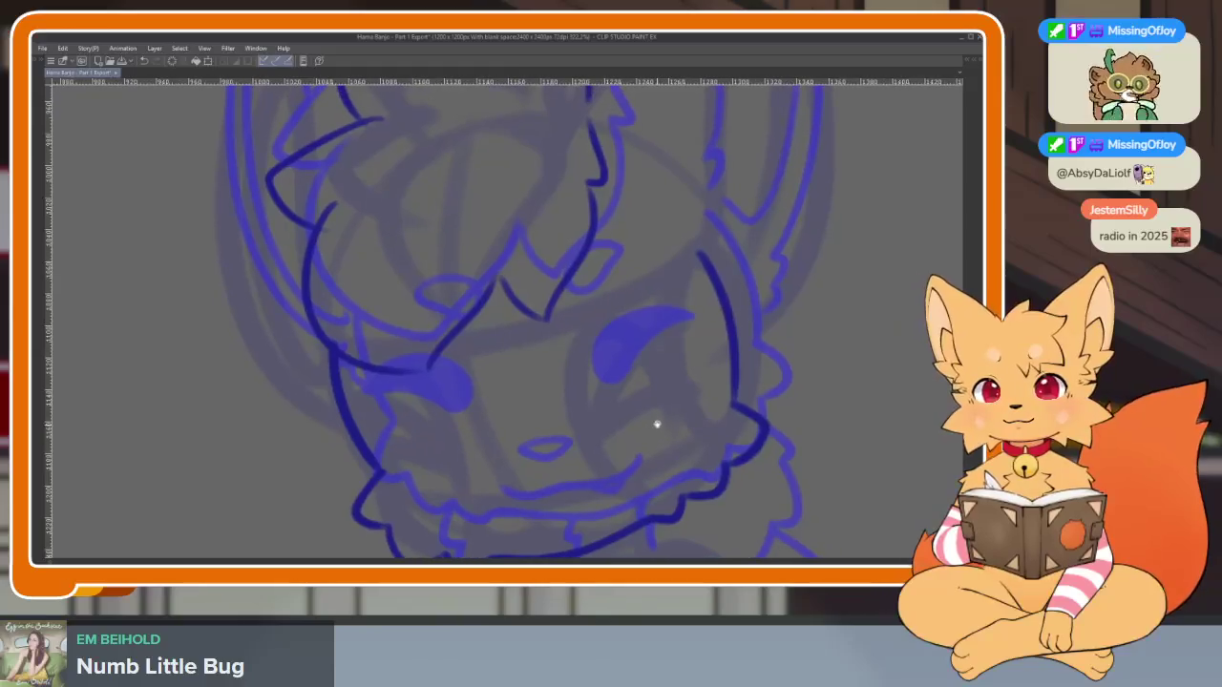
key(Right)
key(Left)
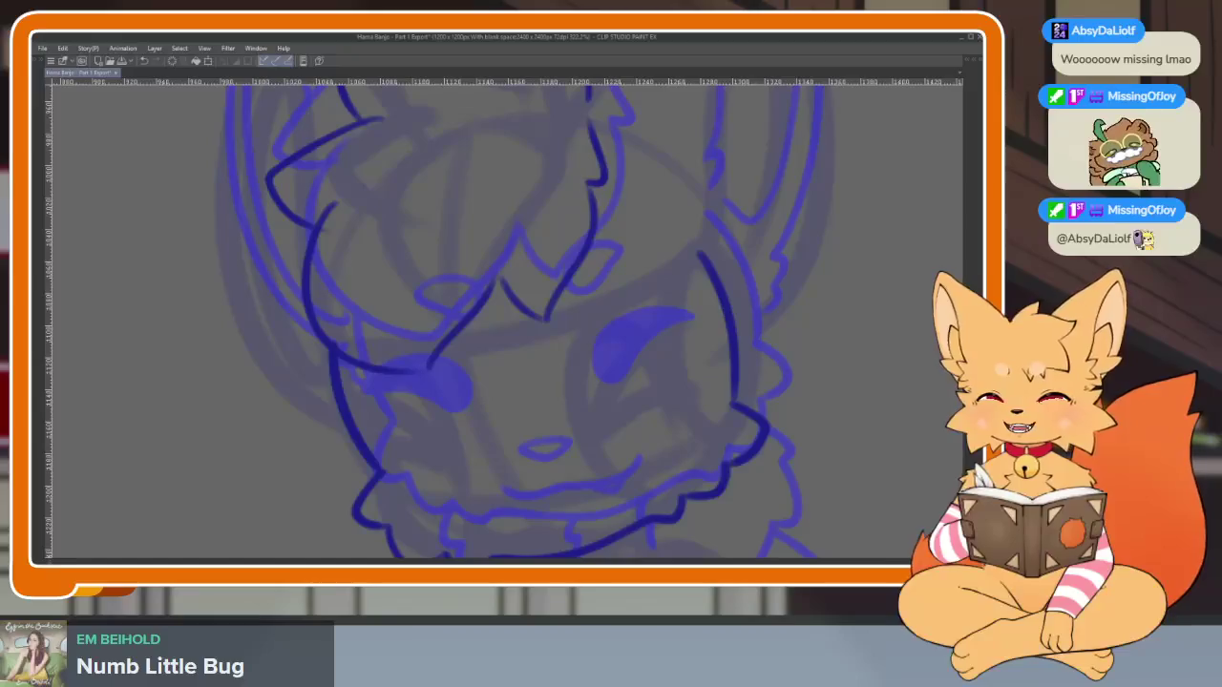
key(Right)
key(Left)
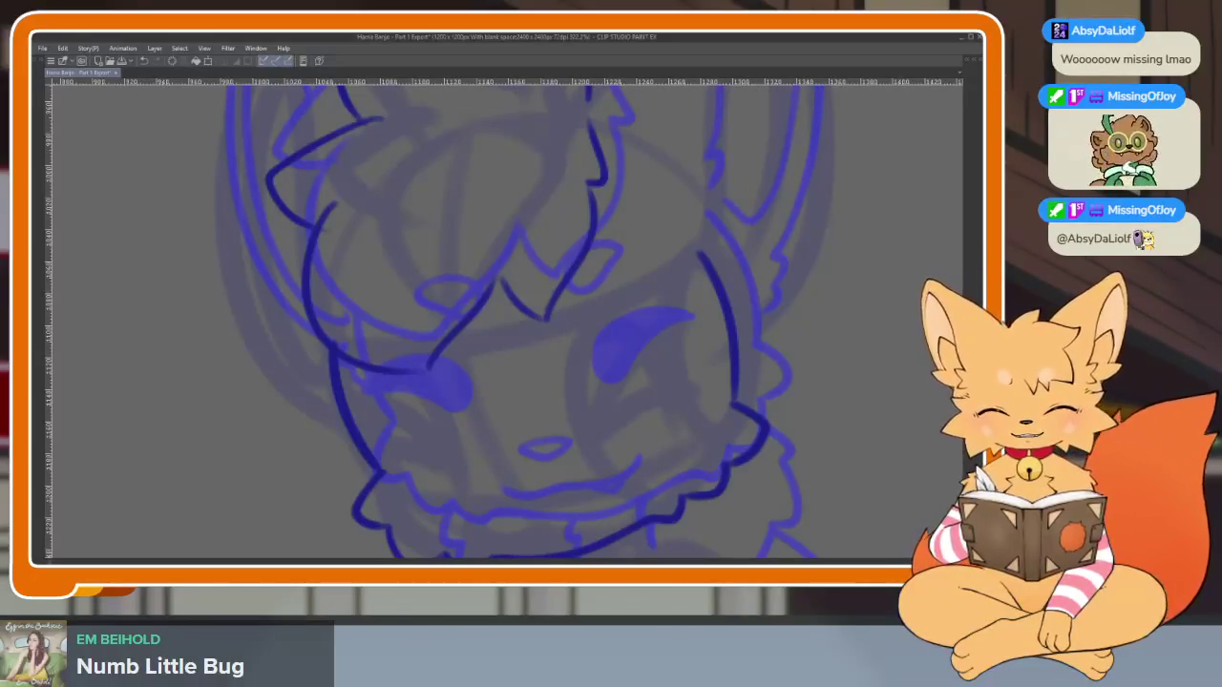
drag(694, 400, 443, 459)
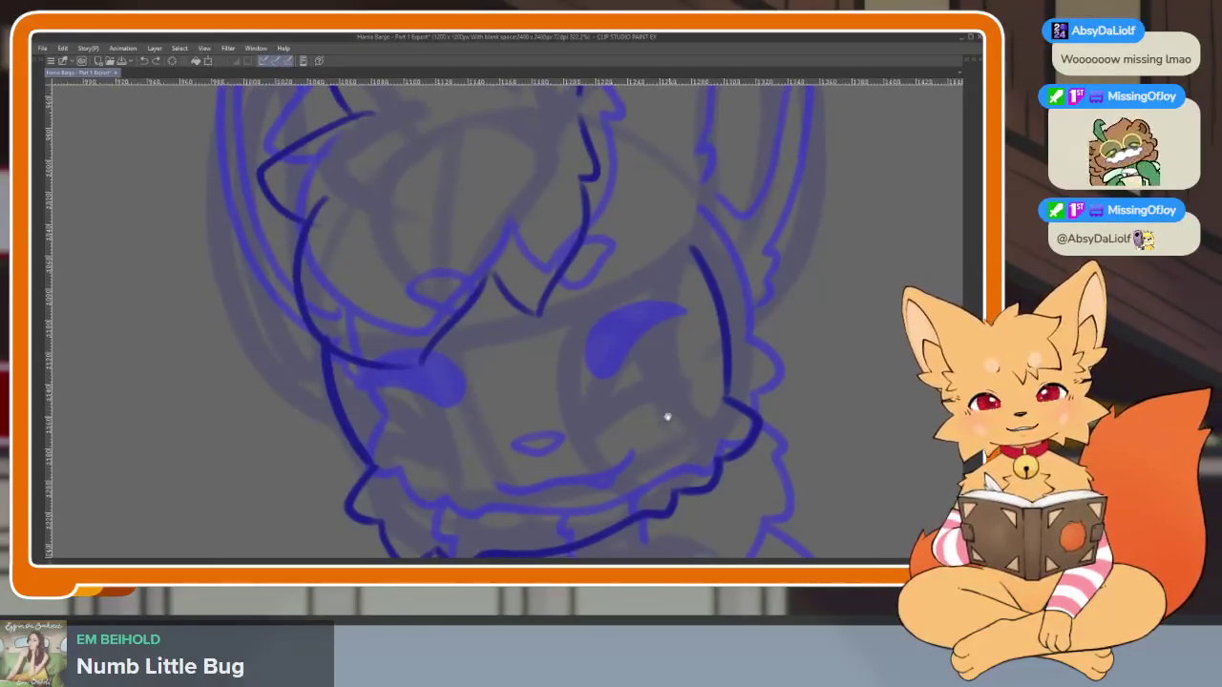
Zoom and pan around the fox's head to frame the right ear for inking
scroll(443, 458, up, 5)
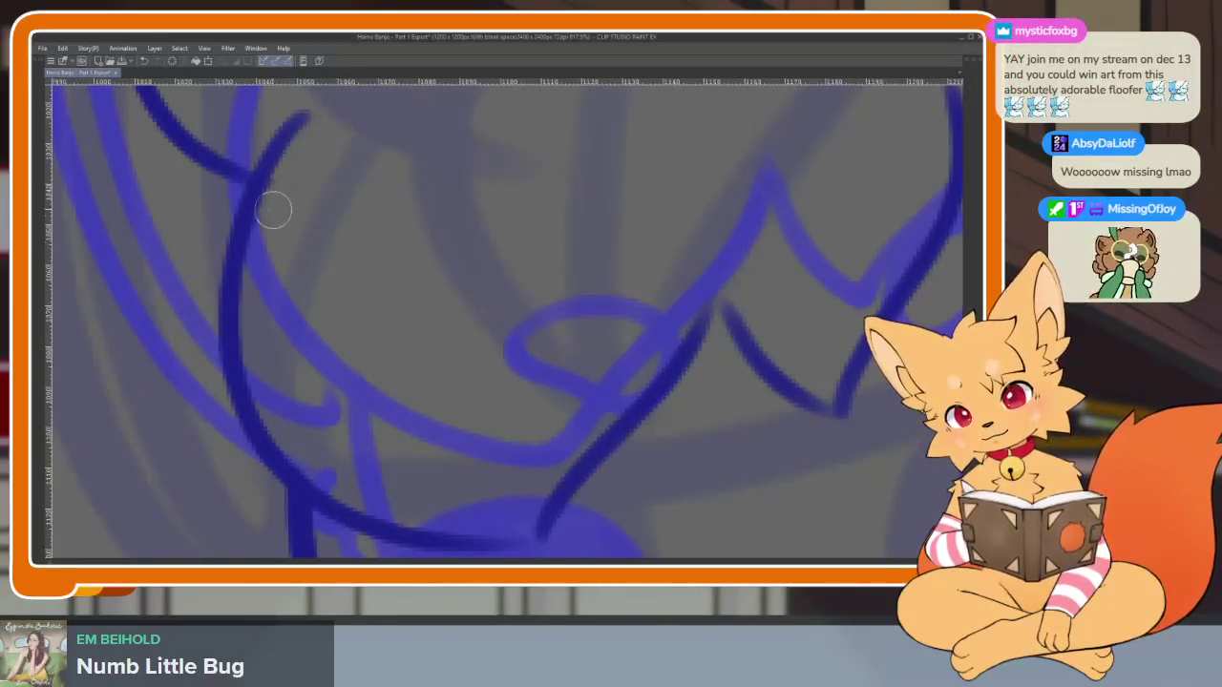
scroll(414, 302, down, 2)
scroll(669, 398, down, 2)
scroll(669, 398, up, 1)
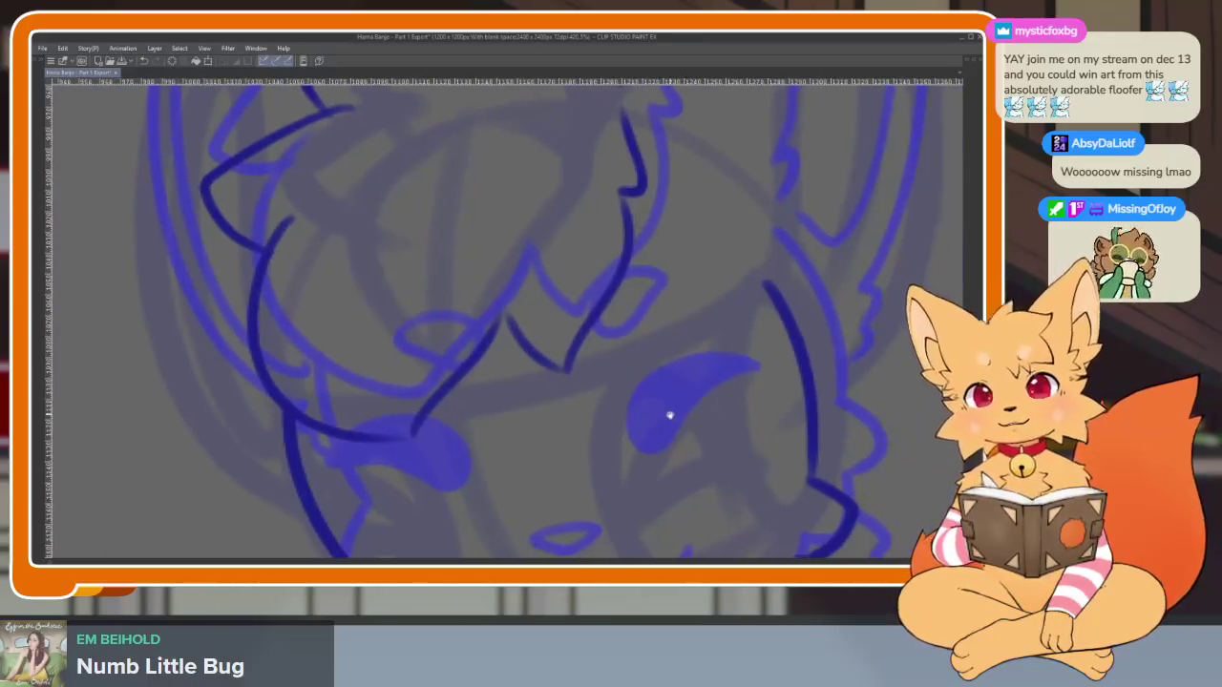
scroll(670, 411, up, 2)
scroll(684, 411, down, 2)
scroll(702, 407, down, 2)
scroll(700, 405, down, 1)
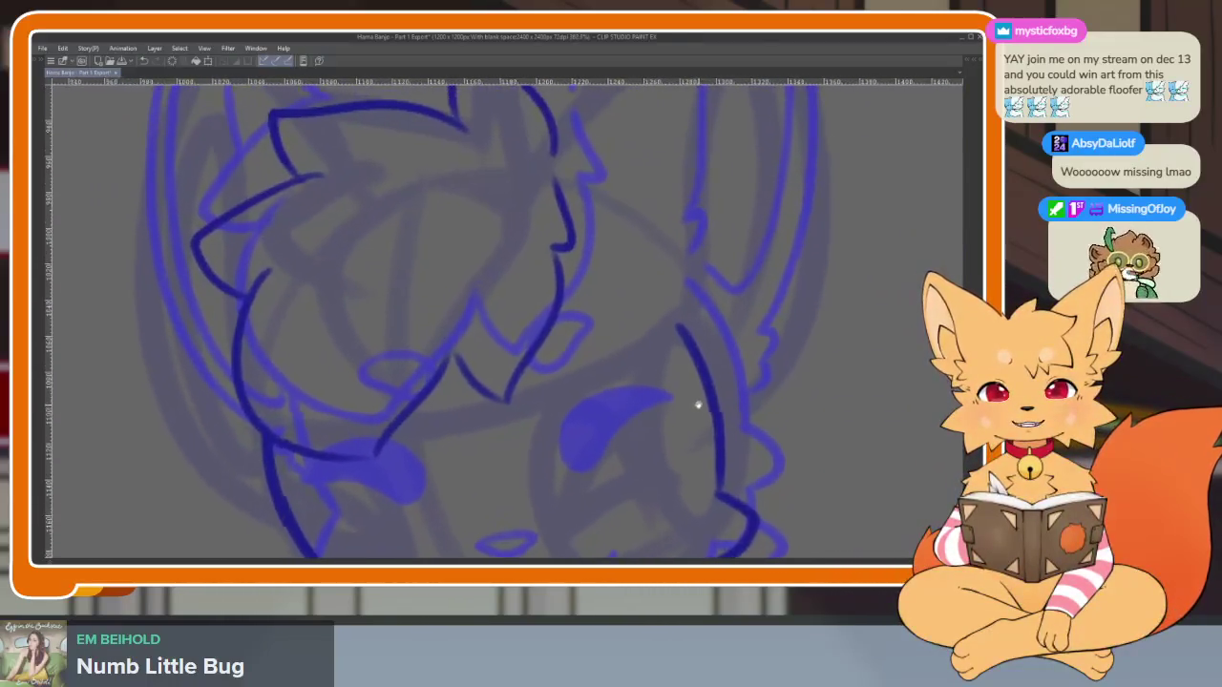
scroll(687, 411, down, 1)
scroll(665, 430, down, 1)
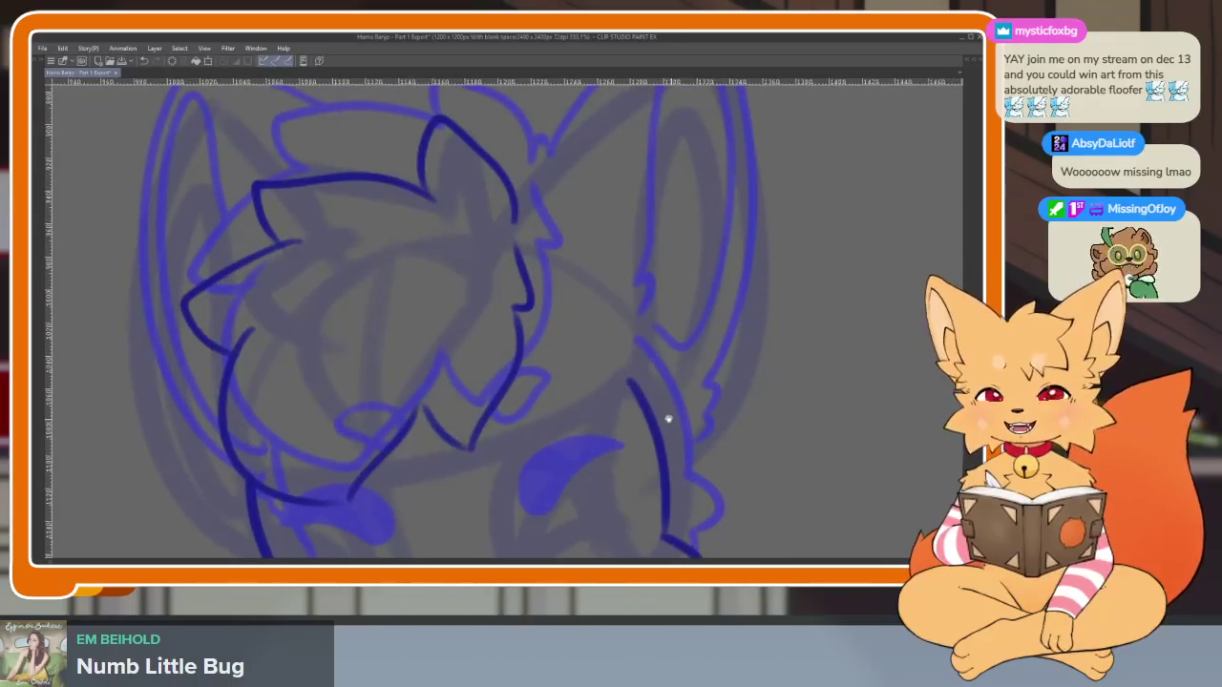
scroll(666, 417, down, 1)
scroll(674, 425, down, 1)
scroll(621, 436, down, 1)
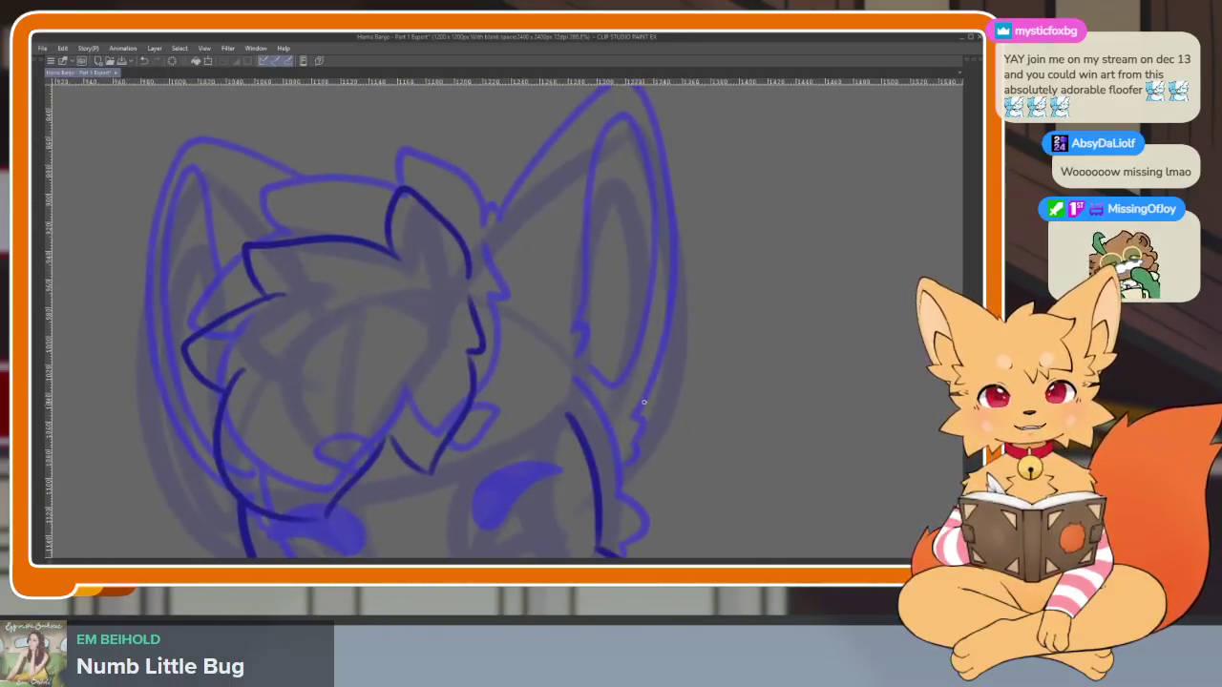
scroll(636, 417, down, 1)
scroll(636, 430, down, 1)
scroll(625, 432, up, 1)
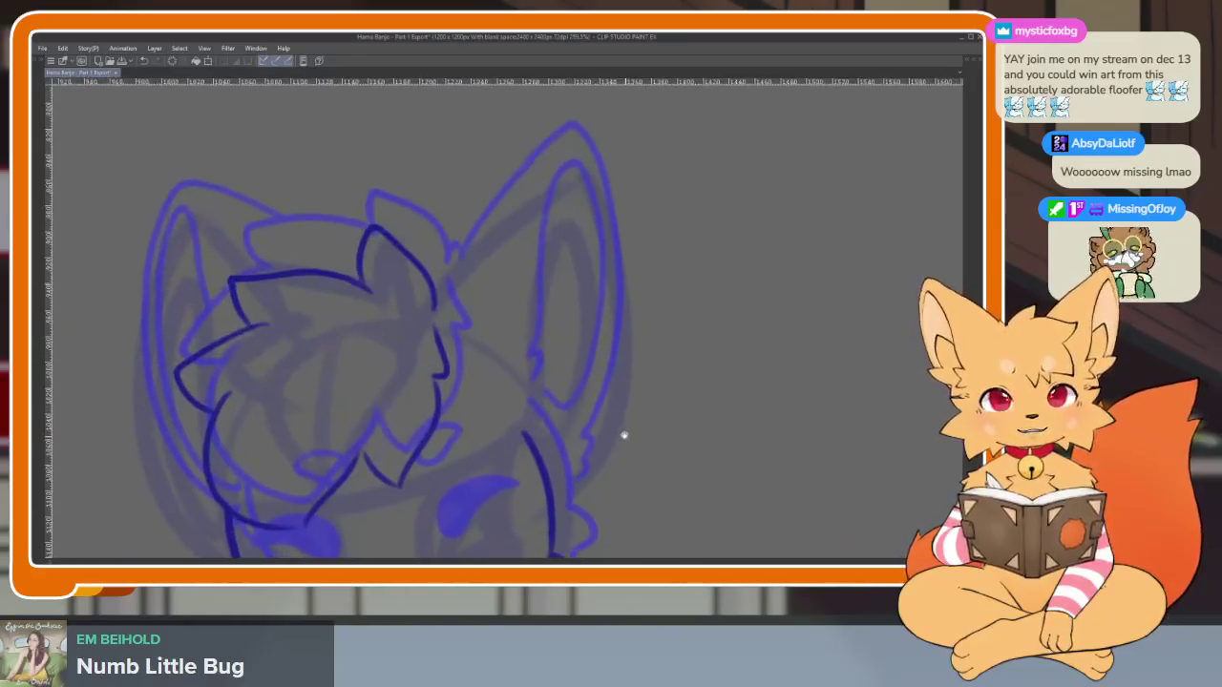
scroll(626, 430, up, 1)
scroll(542, 369, up, 1)
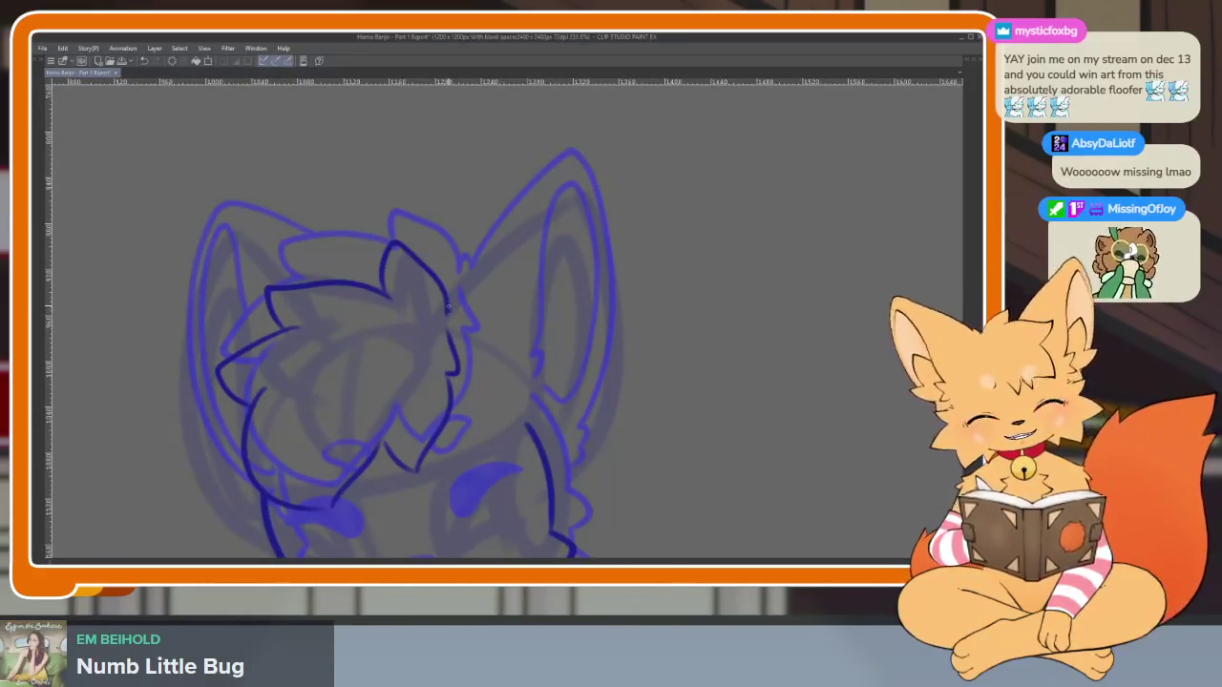
scroll(635, 322, down, 1)
scroll(634, 366, down, 1)
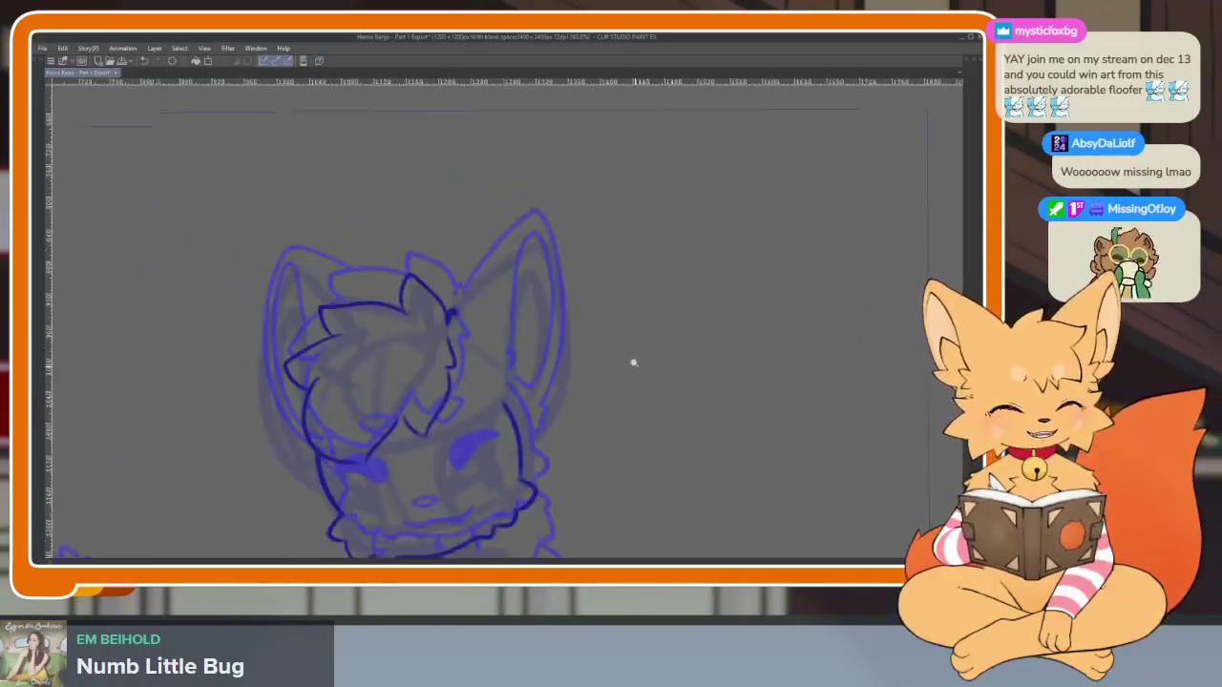
scroll(645, 365, down, 1)
scroll(659, 372, down, 1)
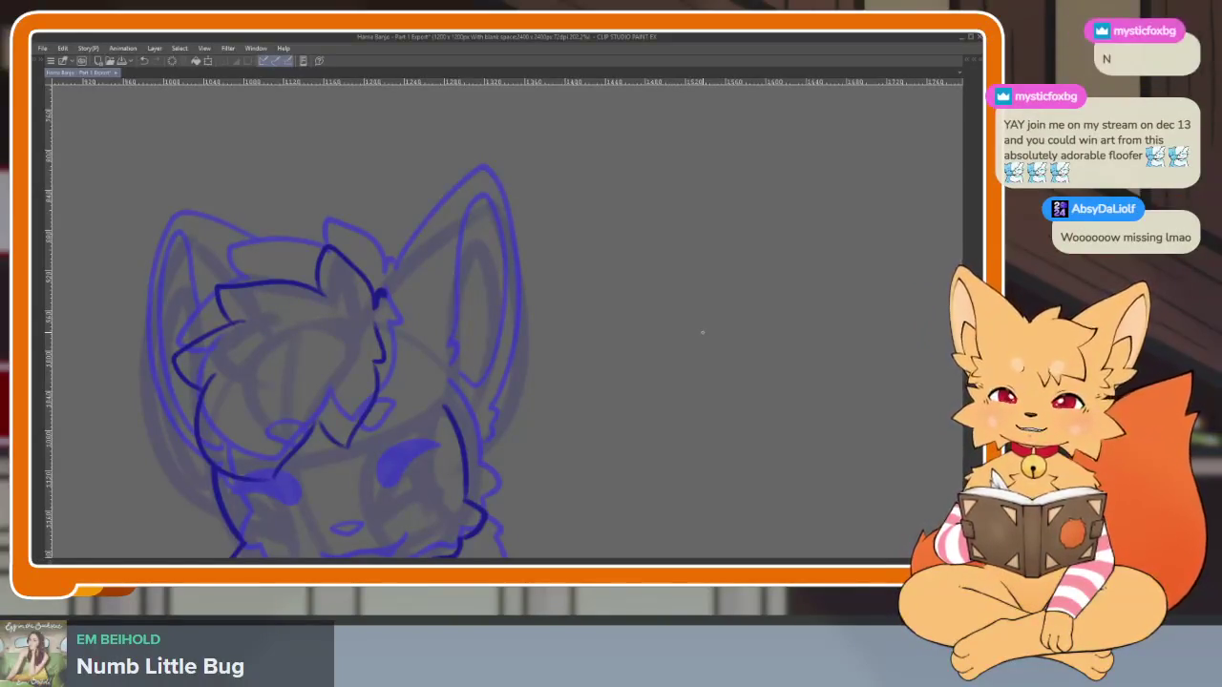
scroll(562, 446, left, 1)
scroll(561, 446, right, 1)
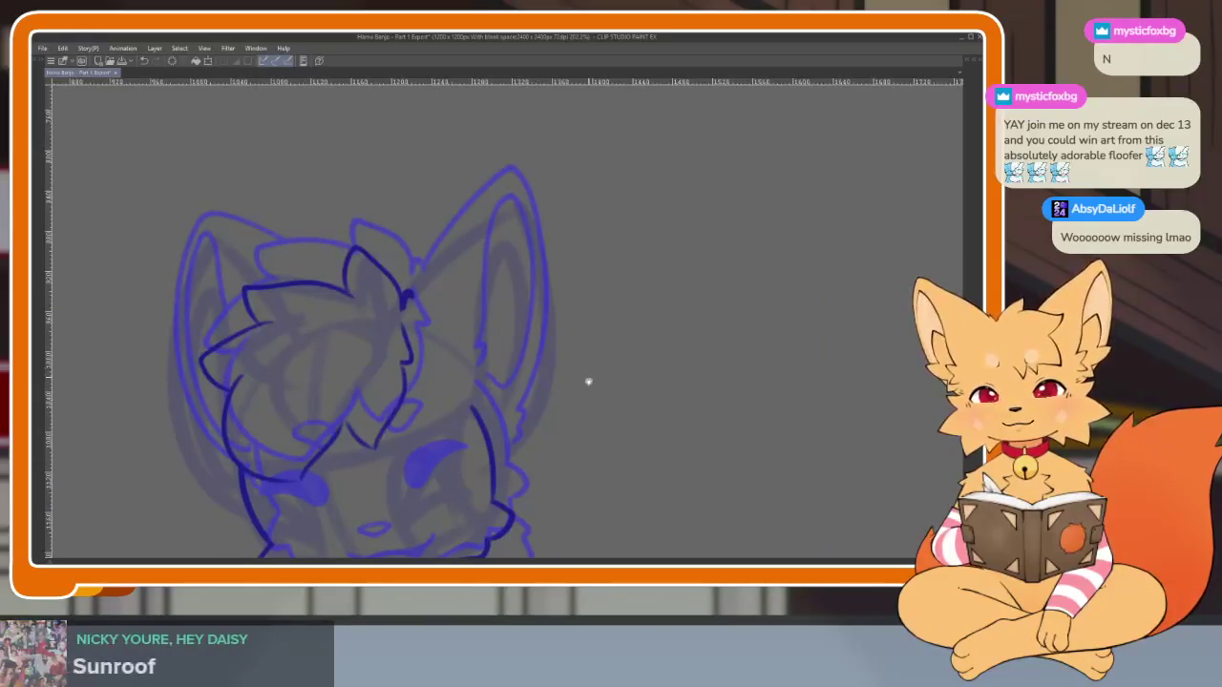
scroll(586, 381, right, 1)
scroll(567, 429, down, 1)
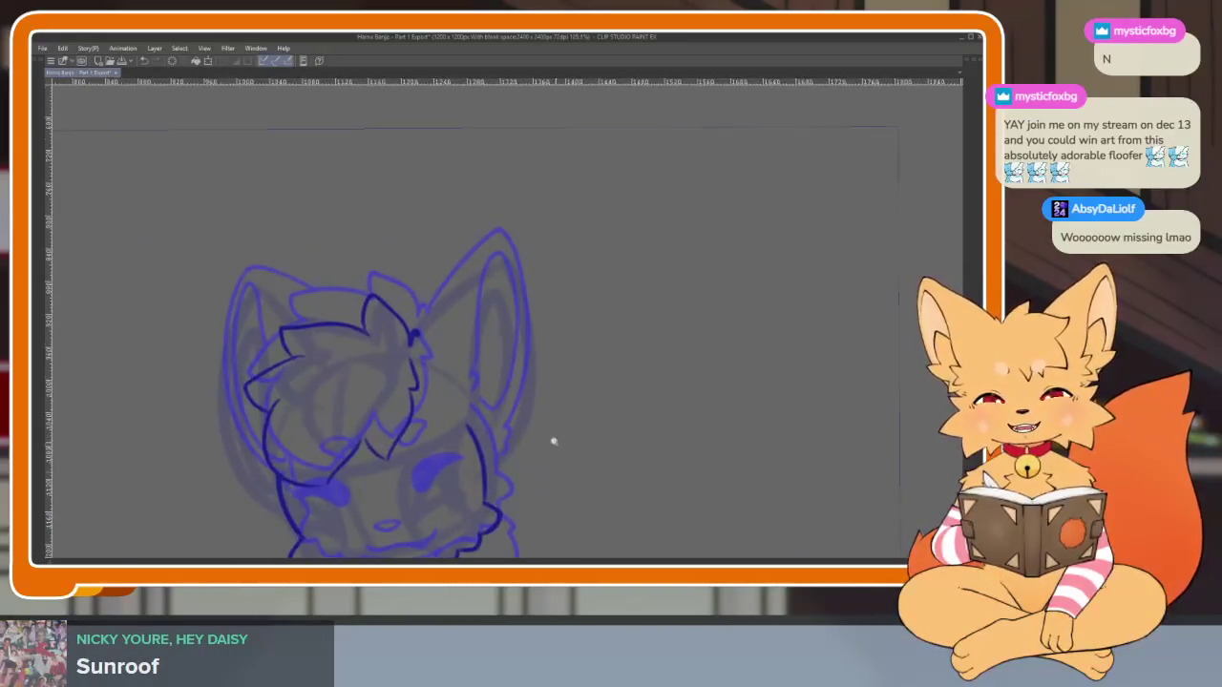
scroll(559, 445, down, 1)
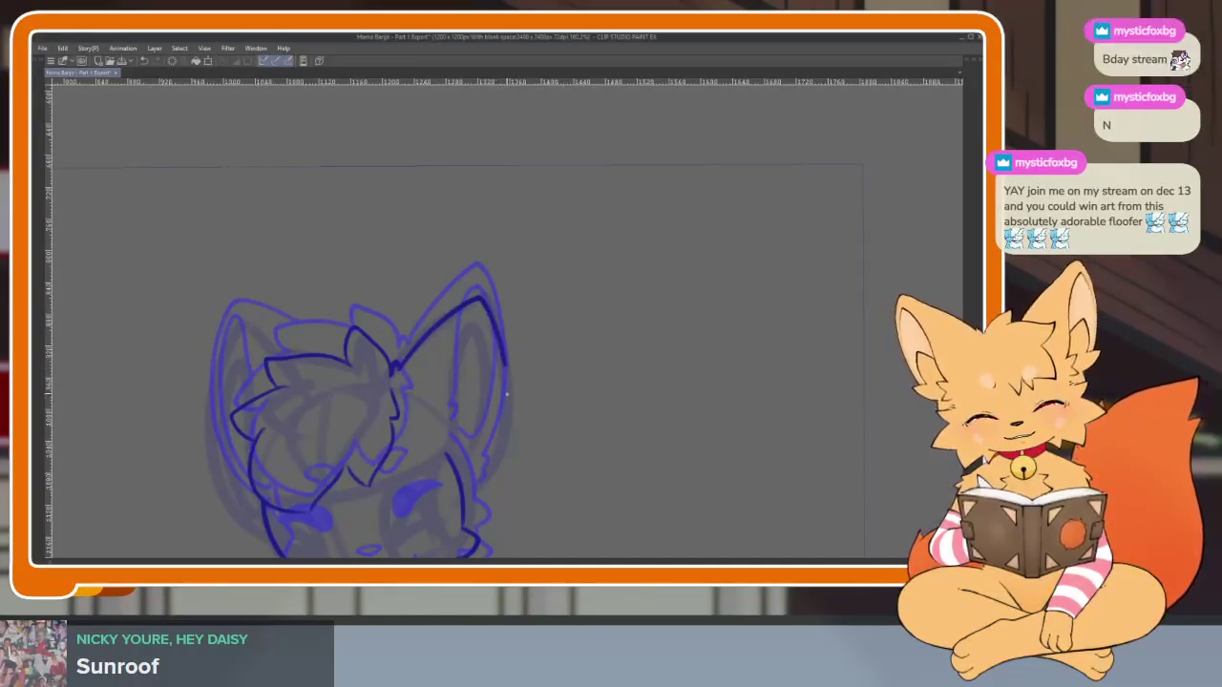
Zoom in on the right ear and ink its inner line from the tip down toward the base
scroll(566, 437, down, 1)
scroll(566, 437, left, 1)
scroll(566, 437, up, 2)
scroll(565, 439, up, 2)
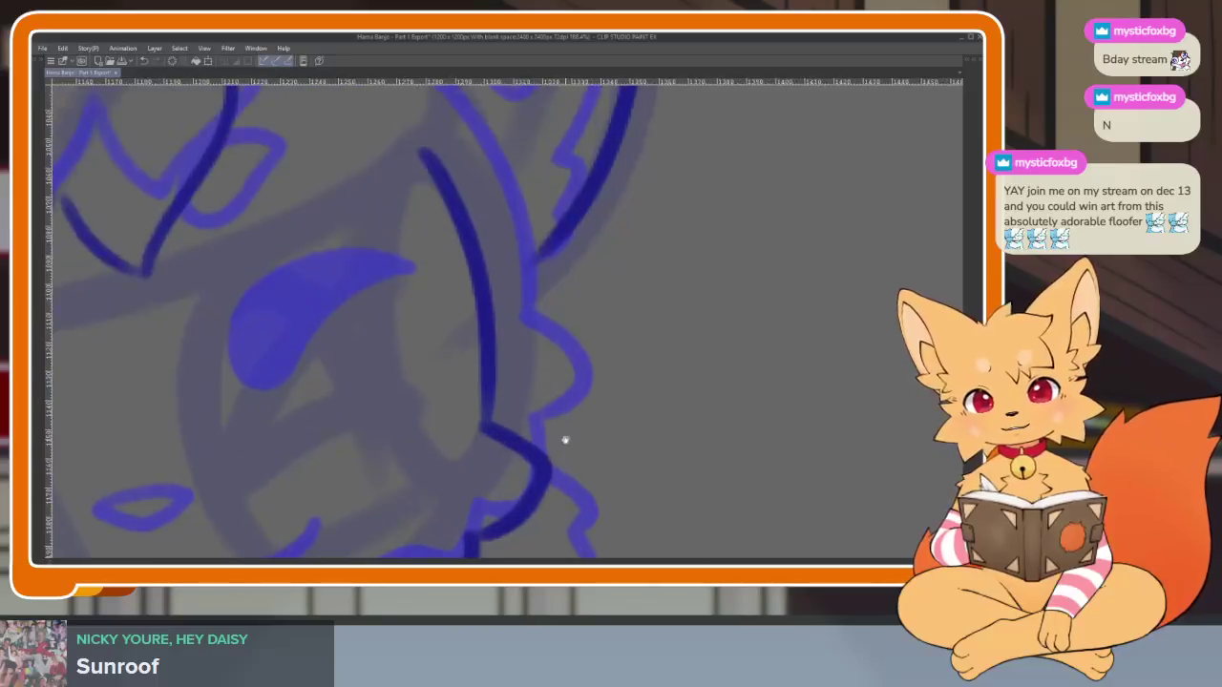
scroll(534, 438, up, 2)
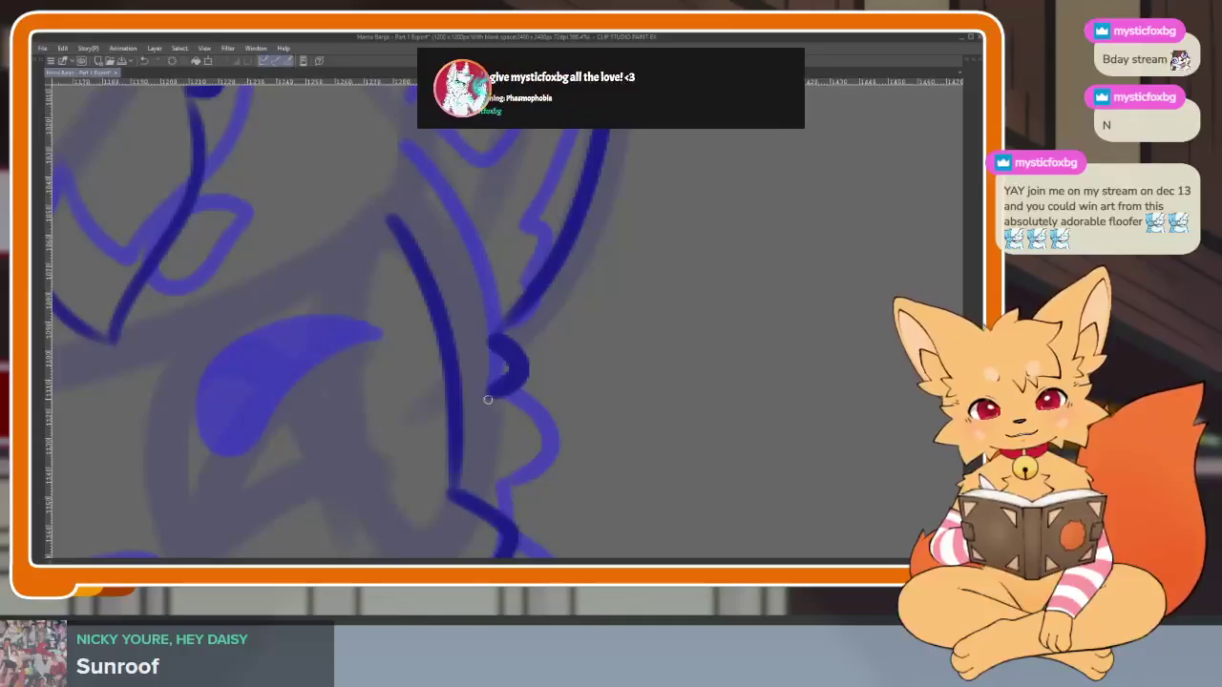
scroll(561, 440, down, 3)
scroll(560, 440, down, 1)
scroll(611, 427, down, 2)
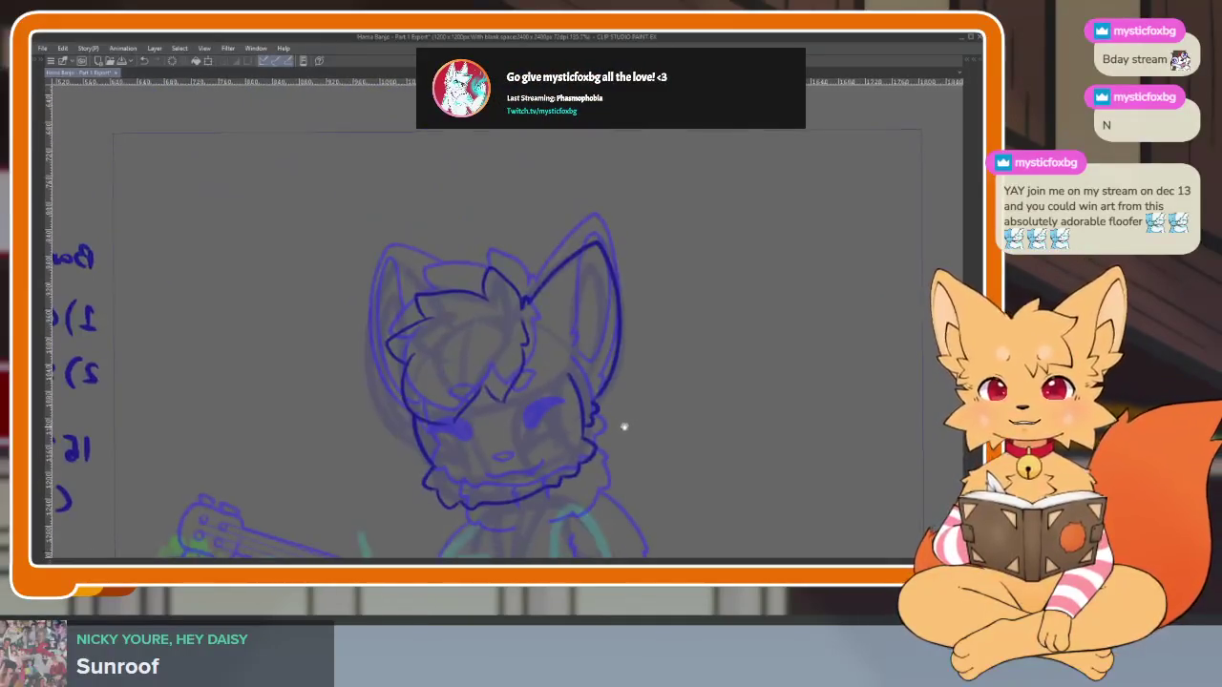
scroll(618, 447, up, 2)
scroll(621, 444, up, 1)
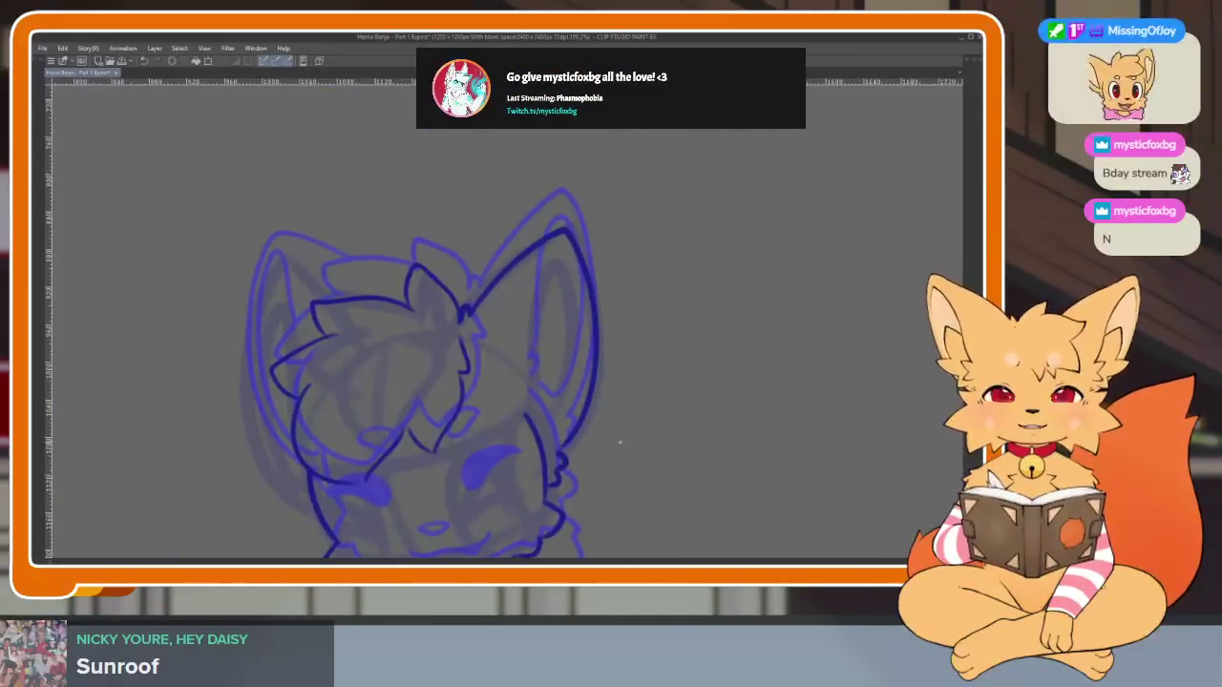
scroll(614, 449, up, 1)
scroll(611, 458, up, 1)
scroll(611, 458, up, 1)
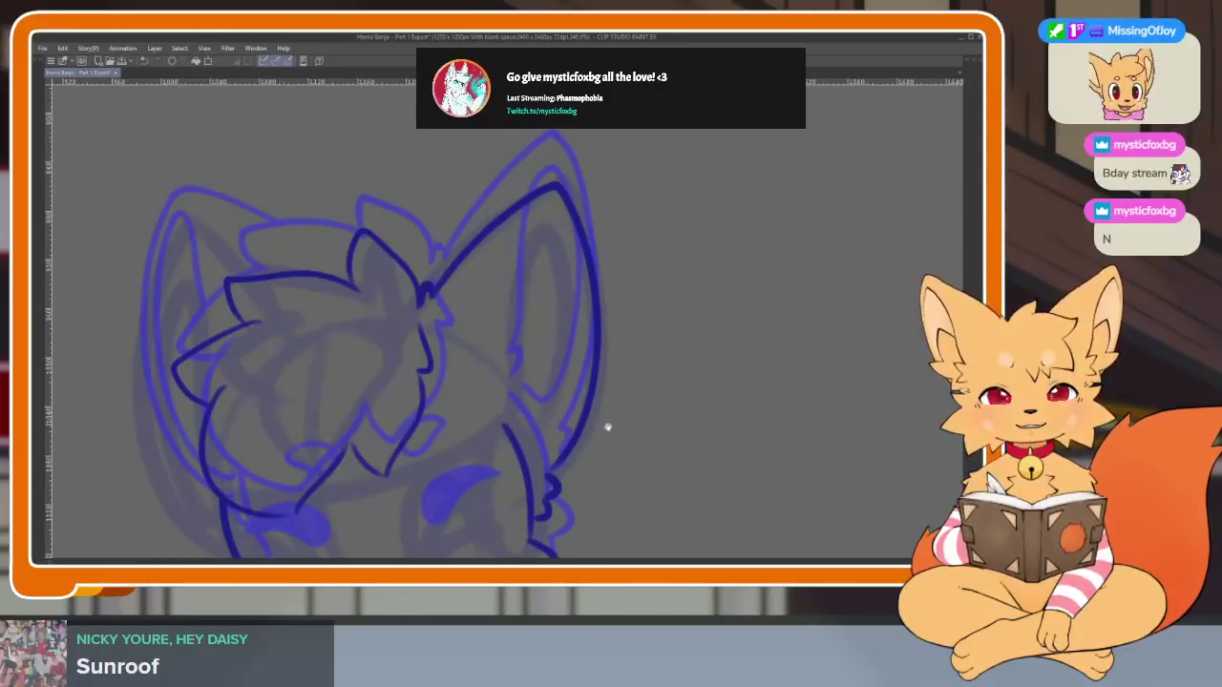
scroll(607, 428, up, 1)
scroll(586, 458, up, 1)
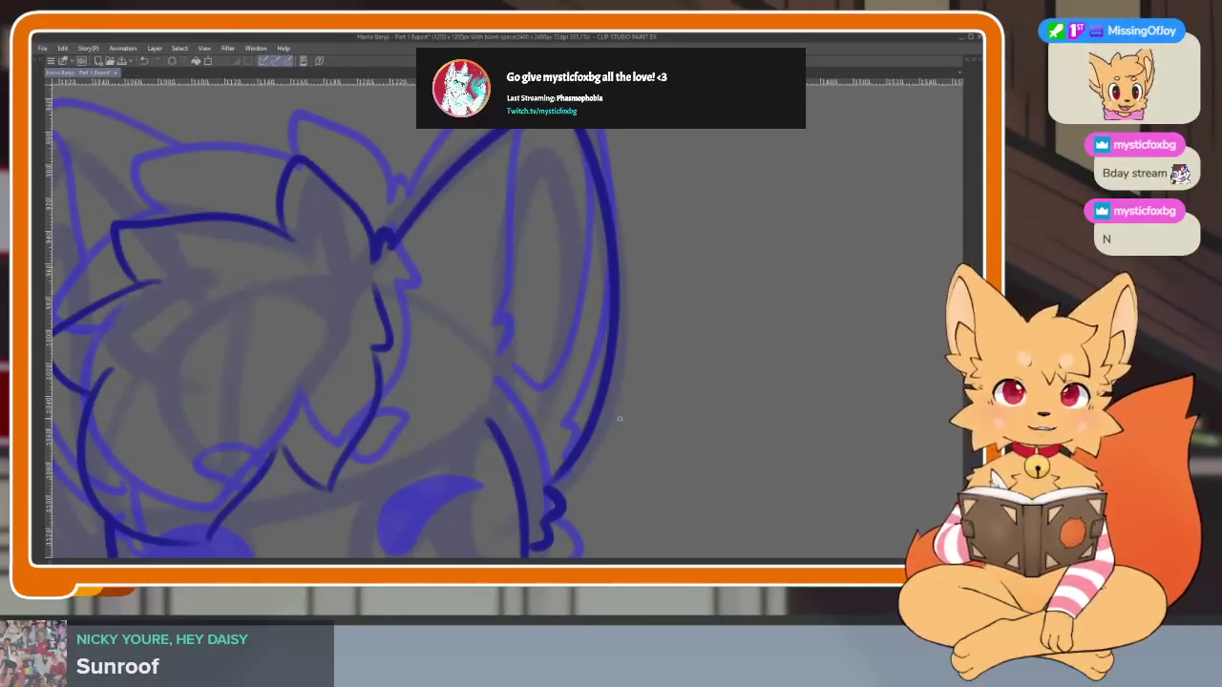
scroll(617, 454, up, 1)
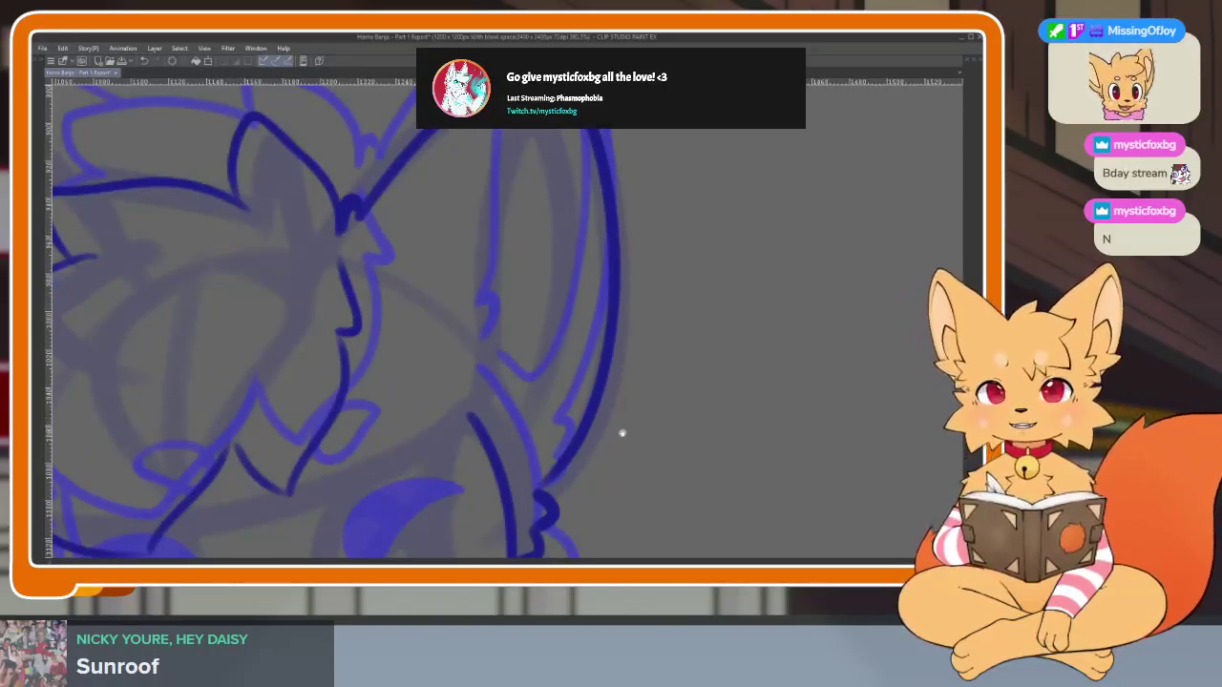
scroll(621, 433, down, 1)
scroll(625, 452, down, 1)
scroll(633, 458, down, 1)
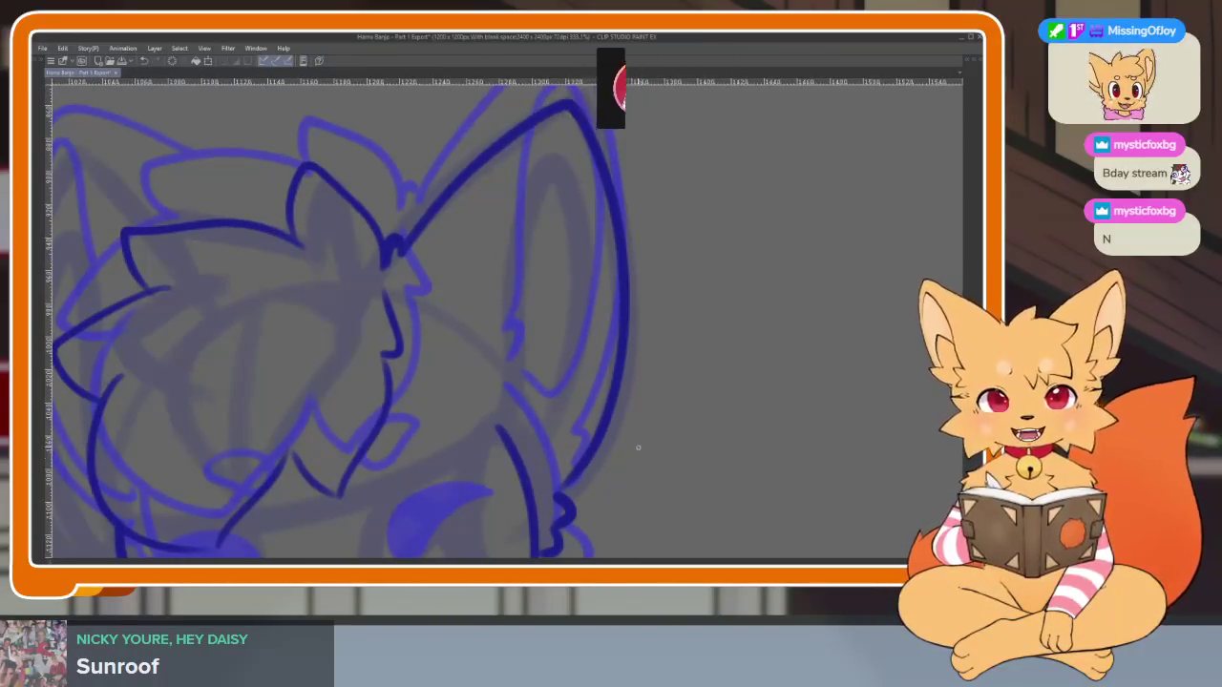
scroll(630, 458, up, 1)
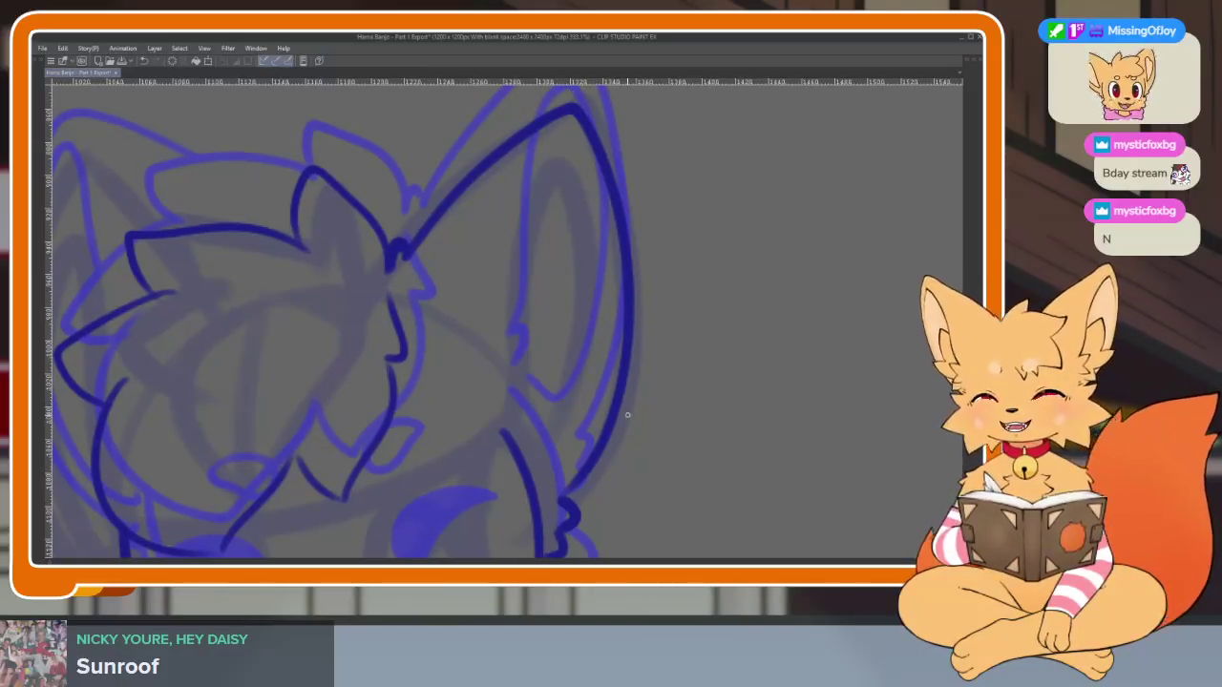
scroll(501, 410, down, 1)
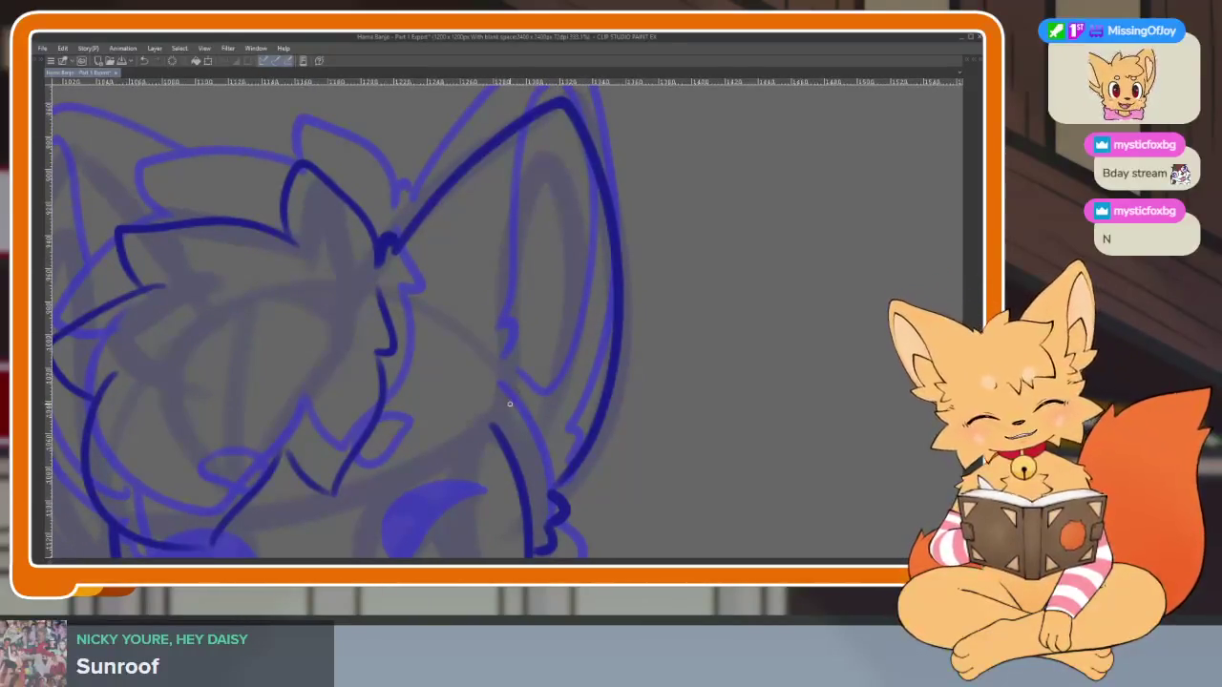
mouse_move(514, 401)
mouse_down()
mouse_move(500, 377)
mouse_move(516, 224)
mouse_move(553, 156)
mouse_move(587, 258)
mouse_up()
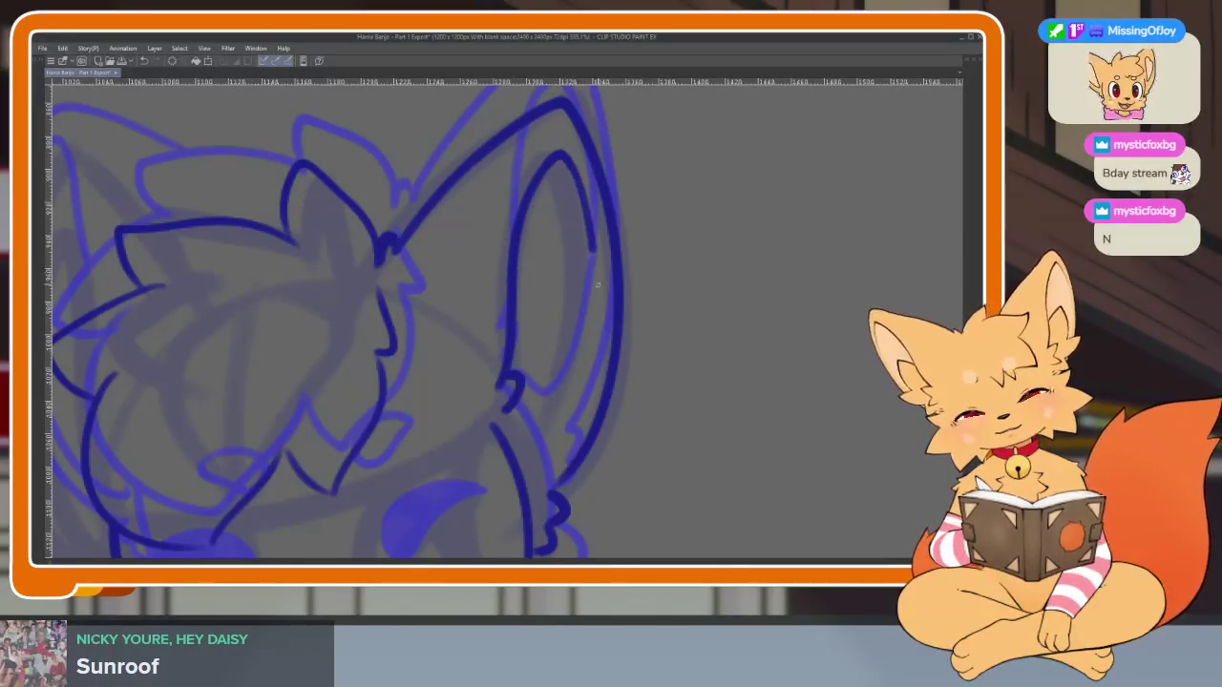
drag(535, 420, 529, 472)
scroll(604, 456, down, 4)
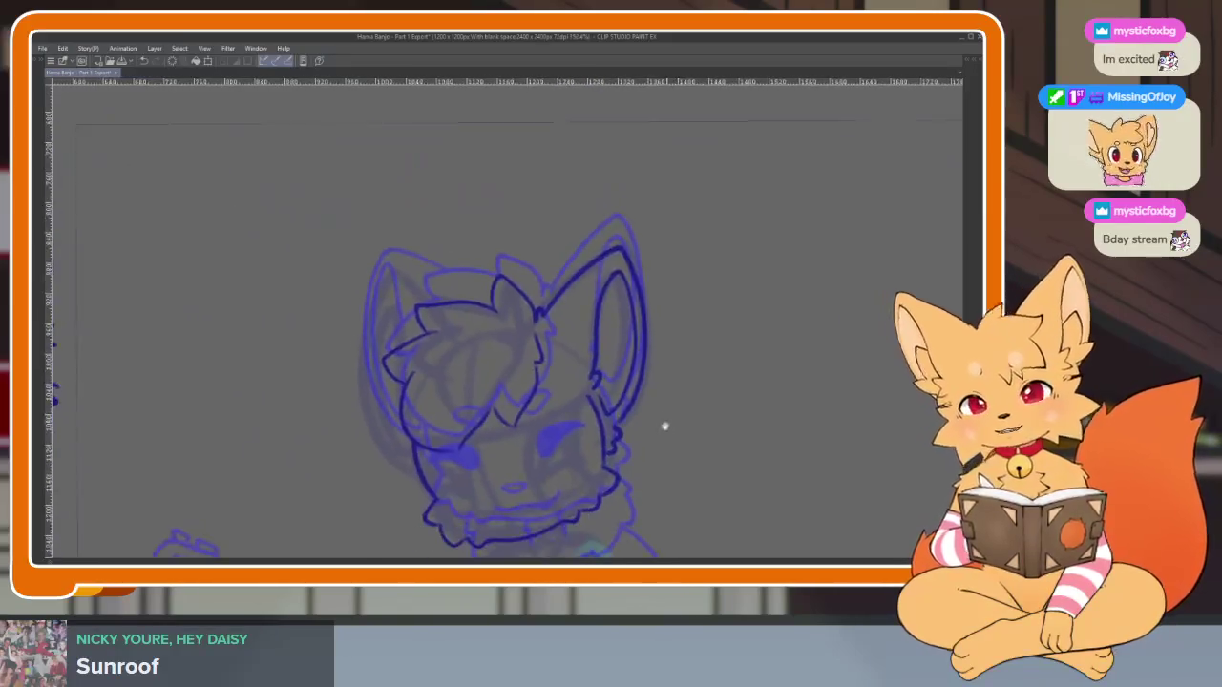
Flip between the neighbouring animation frames to compare the inked head
key(Right)
key(Left)
key(Right)
scroll(710, 392, up, 1)
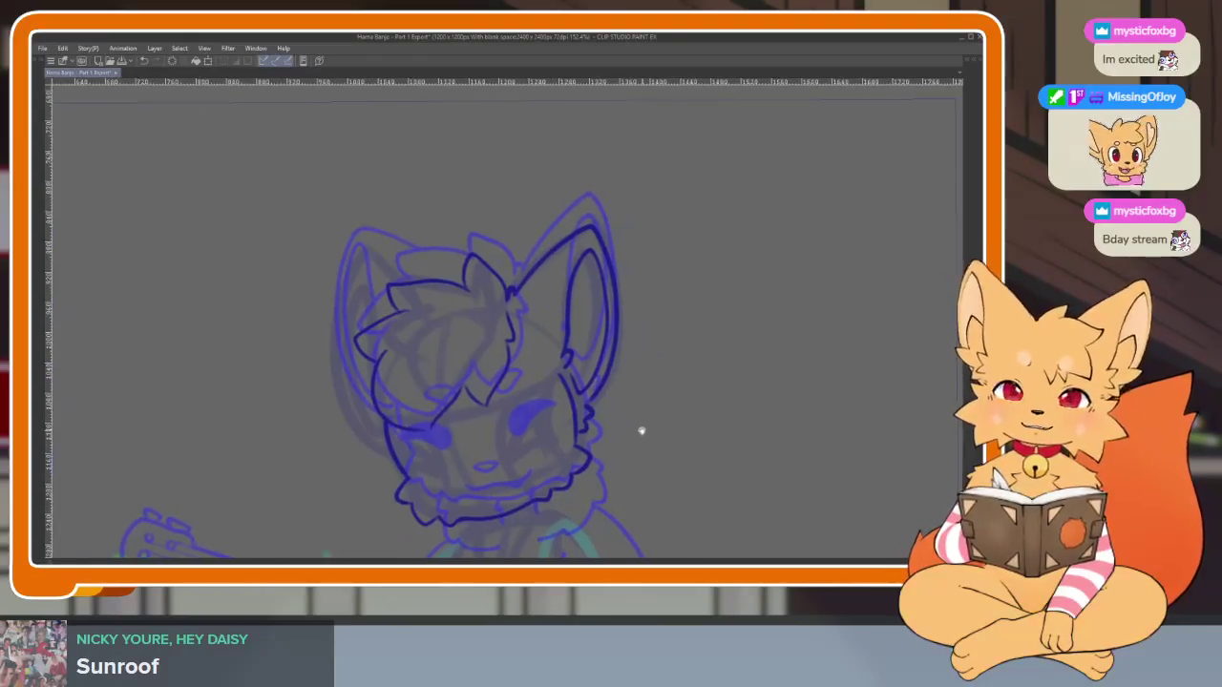
scroll(641, 429, up, 2)
scroll(624, 401, up, 1)
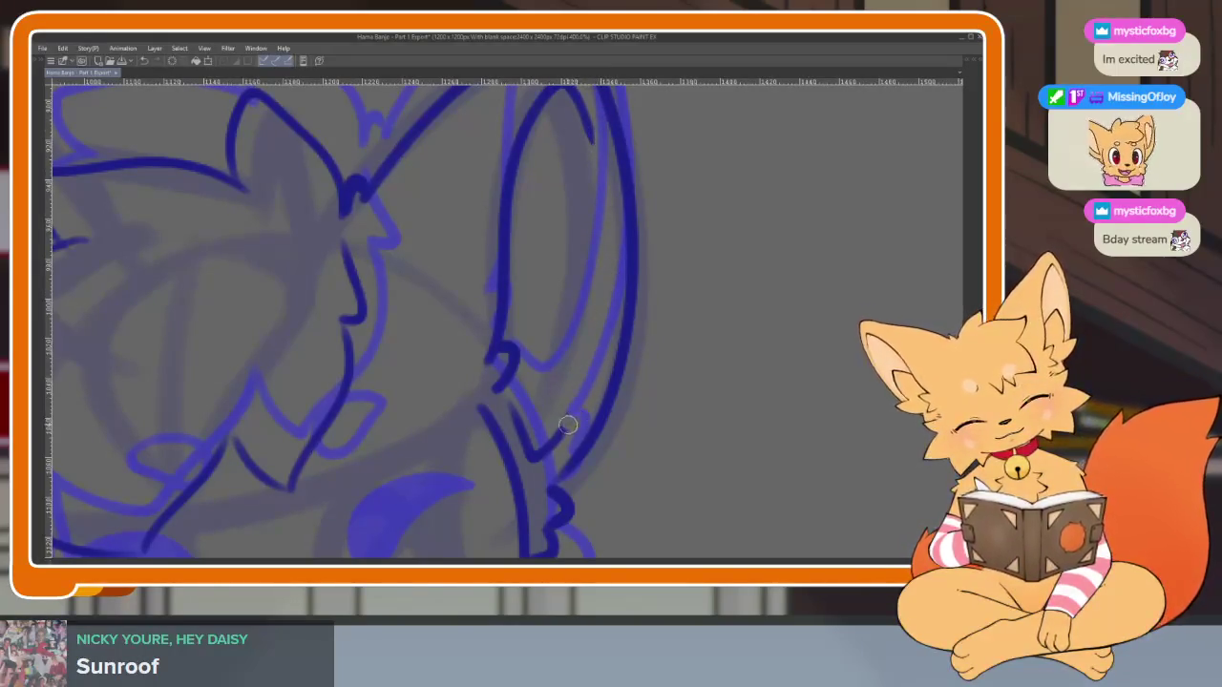
Trace a line down the right ear's edge, then undo that stroke
drag(626, 358, 620, 385)
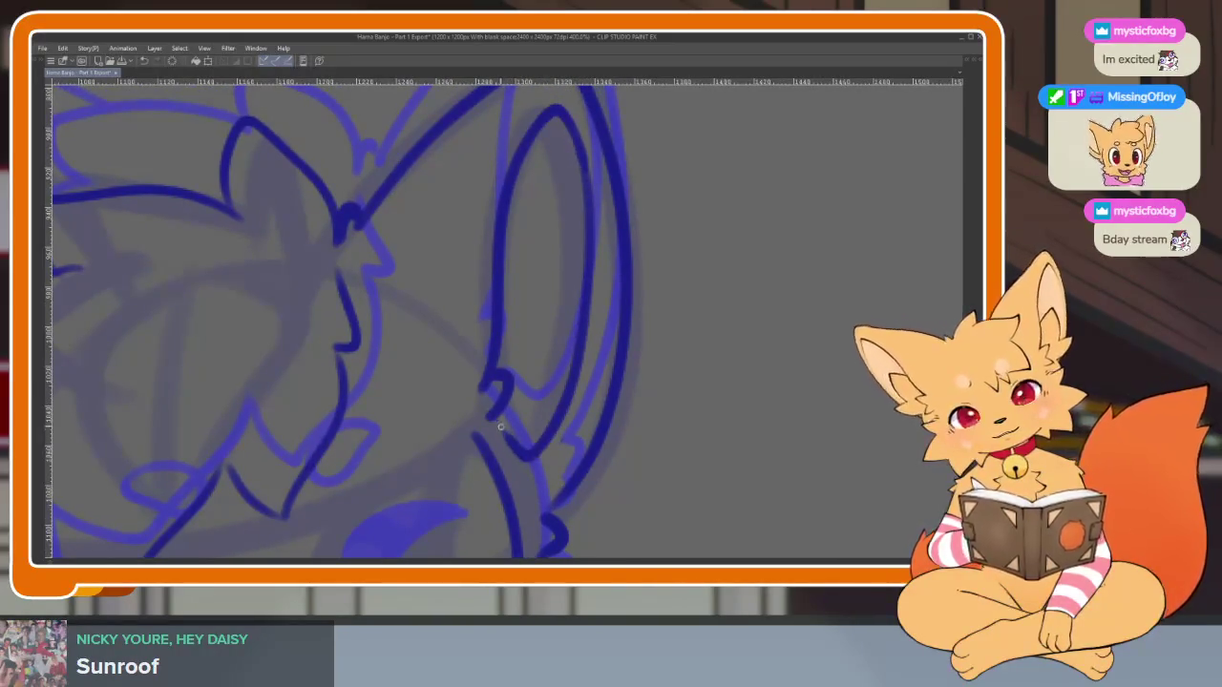
scroll(693, 376, down, 5)
scroll(693, 376, down, 2)
scroll(688, 412, up, 3)
scroll(707, 375, up, 2)
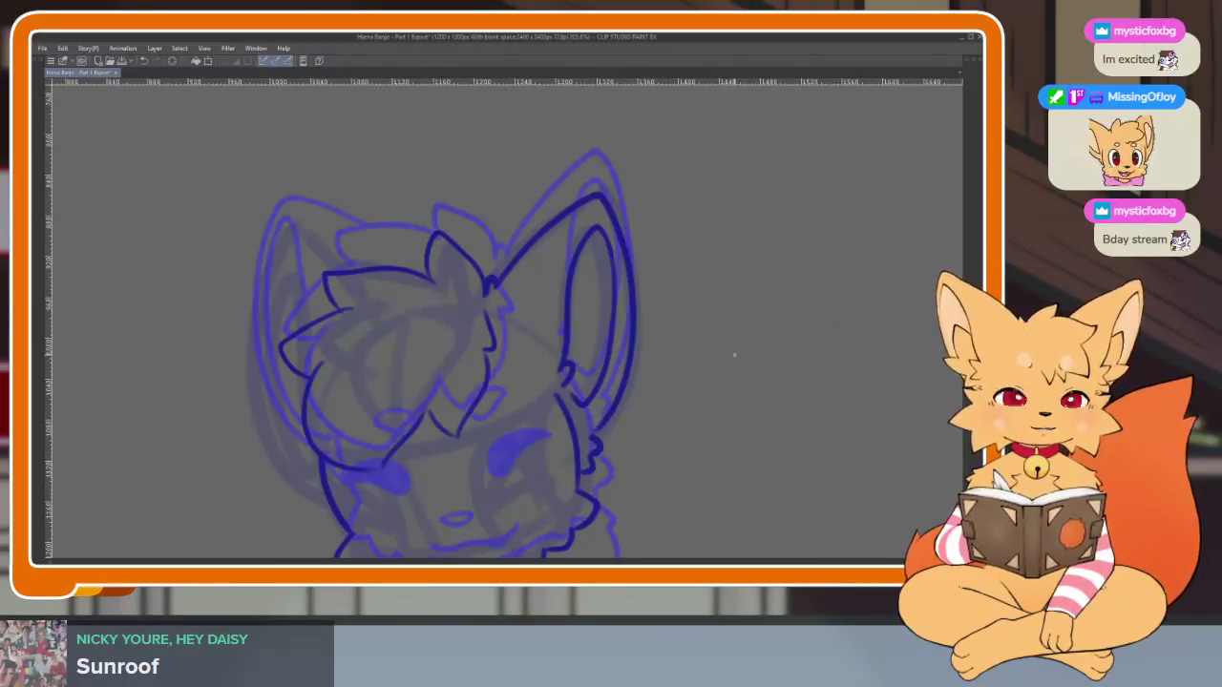
scroll(586, 354, up, 3)
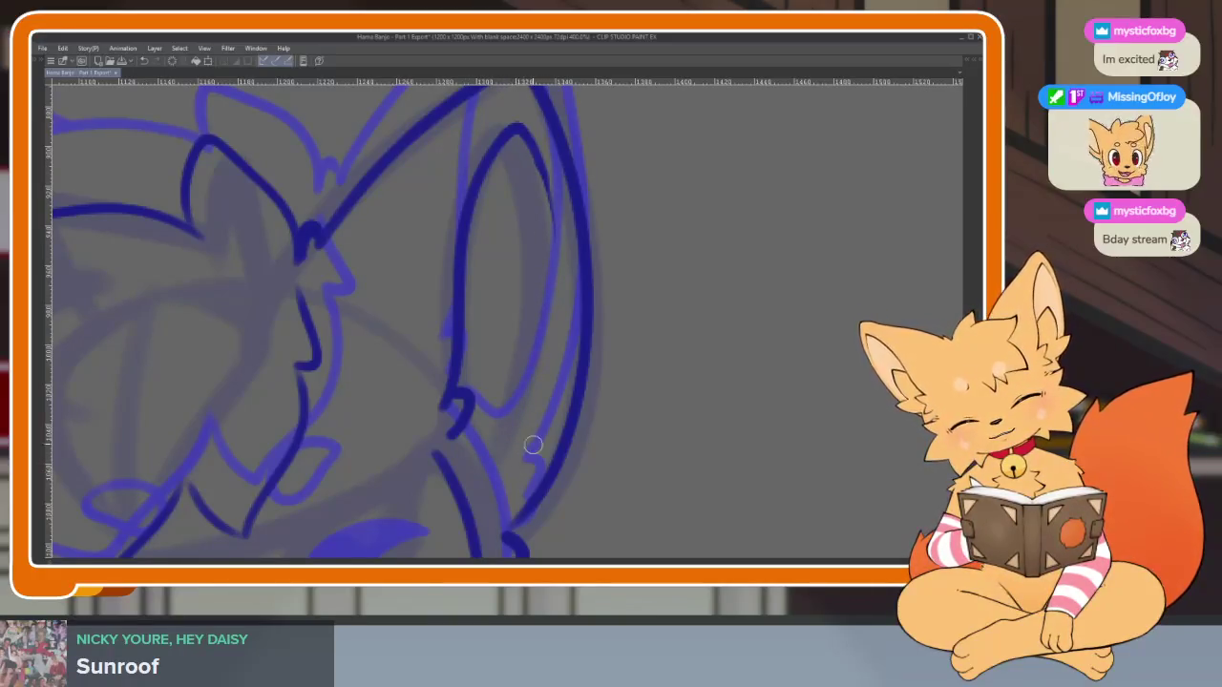
drag(553, 223, 475, 482)
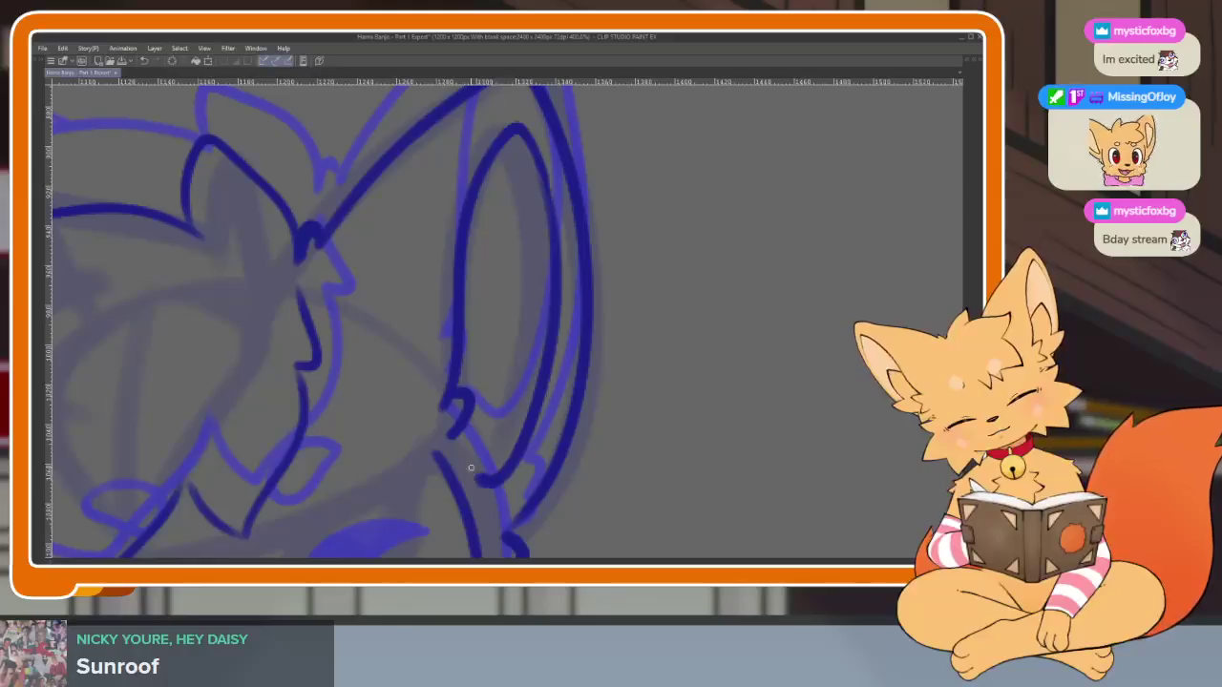
scroll(553, 480, down, 5)
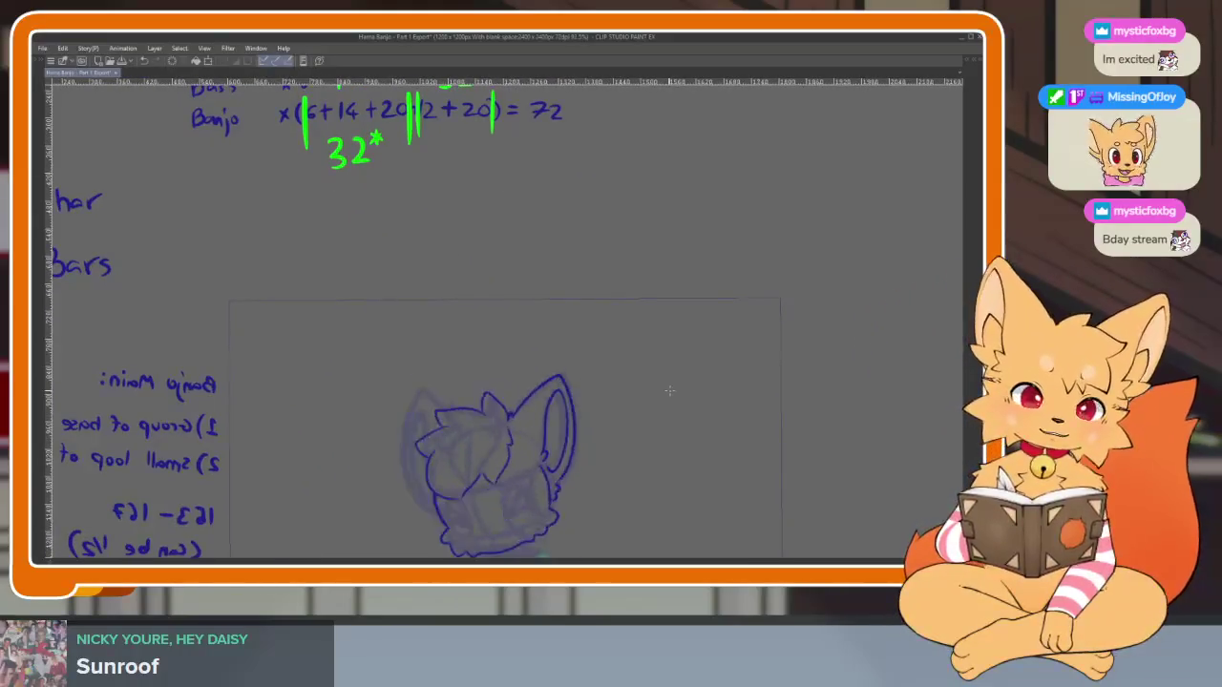
key(ctrl+z)
key(ctrl+z)
scroll(591, 420, up, 2)
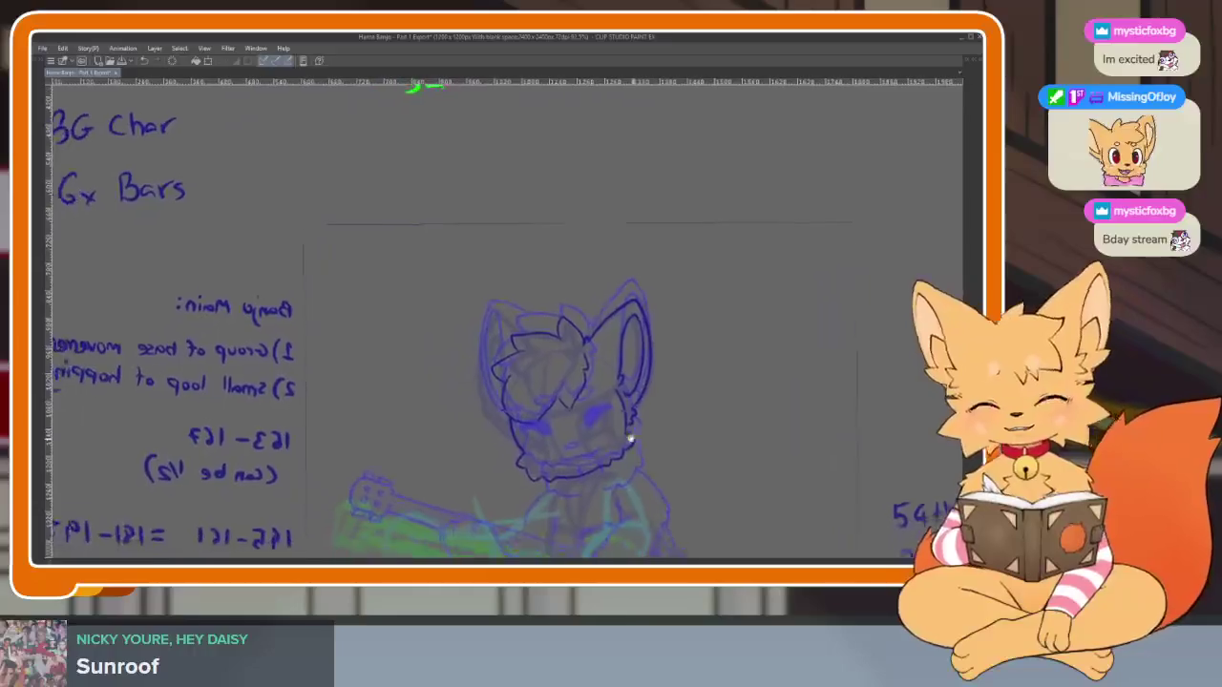
scroll(559, 437, up, 3)
scroll(547, 459, up, 2)
scroll(617, 436, down, 1)
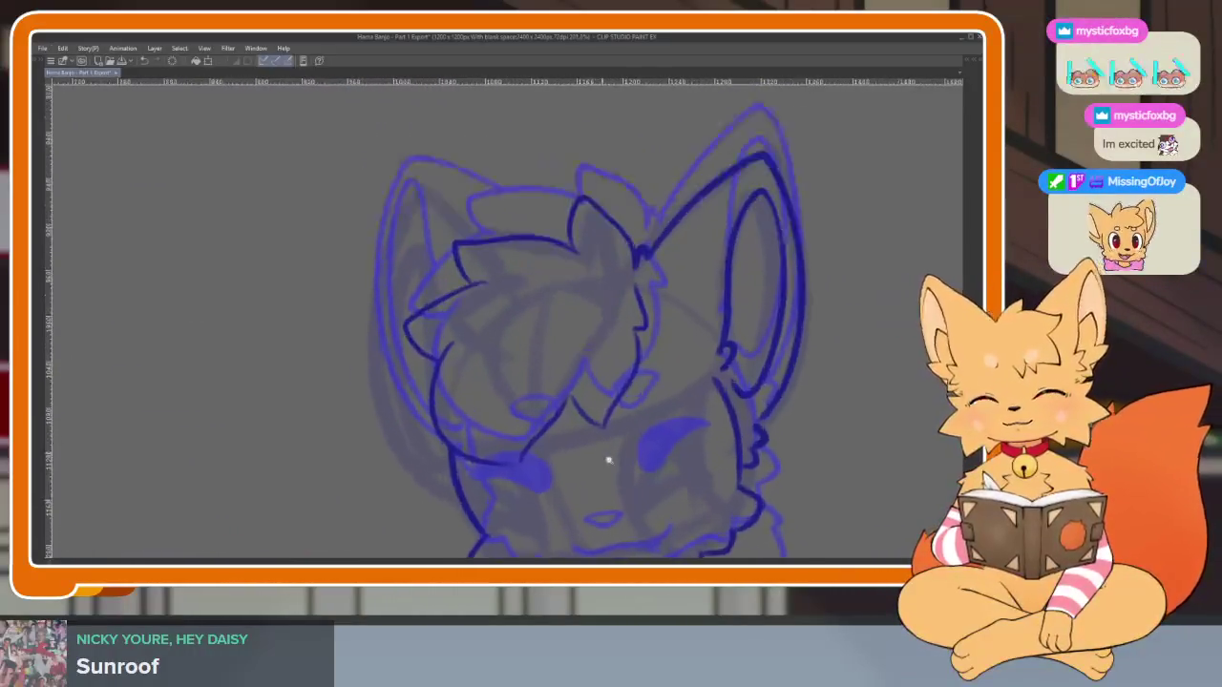
scroll(606, 458, up, 1)
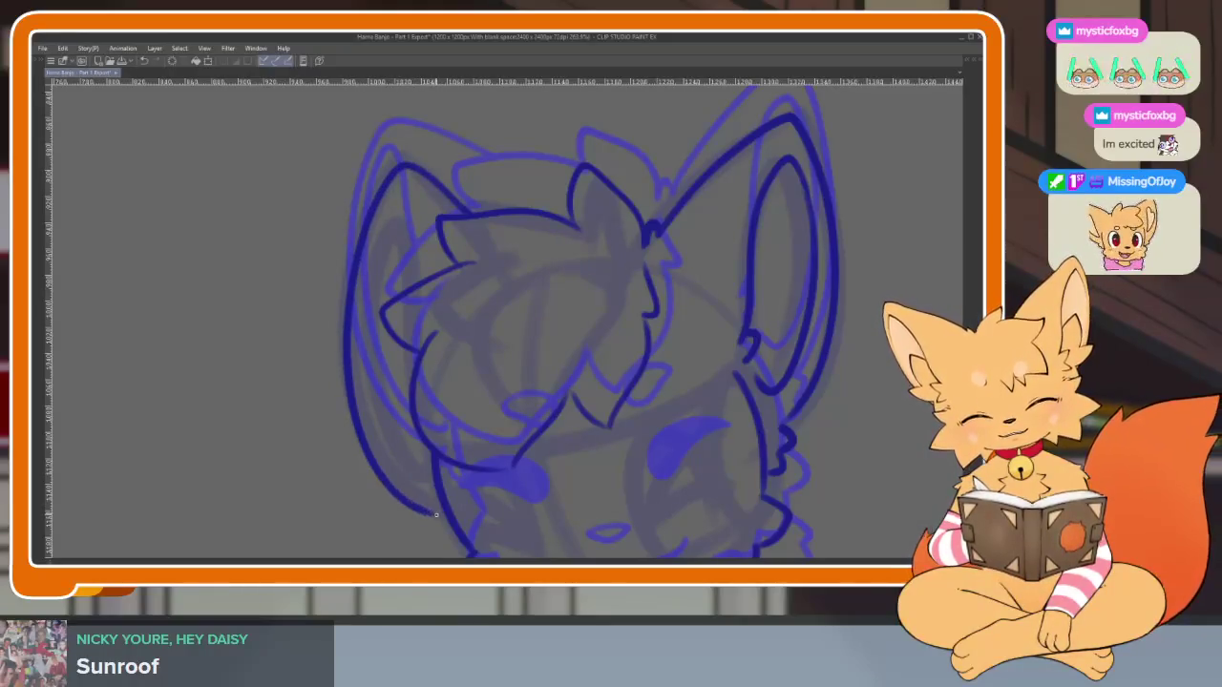
scroll(468, 542, down, 1)
scroll(473, 341, up, 1)
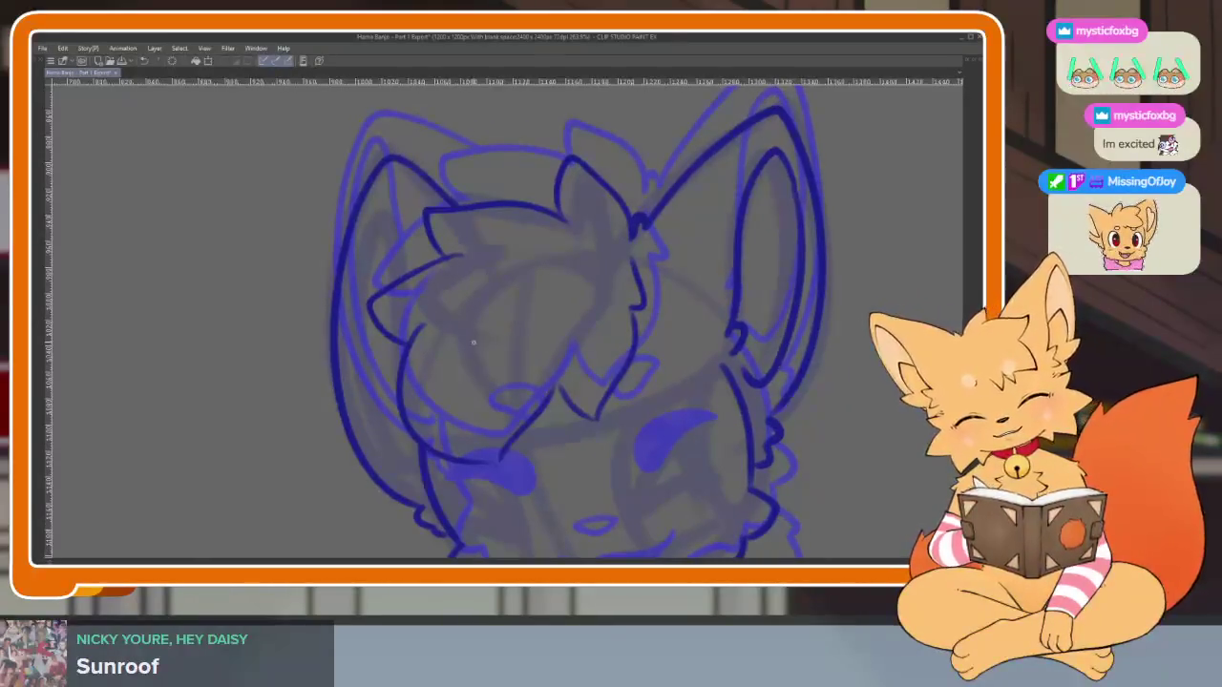
scroll(797, 258, down, 5)
scroll(772, 280, up, 5)
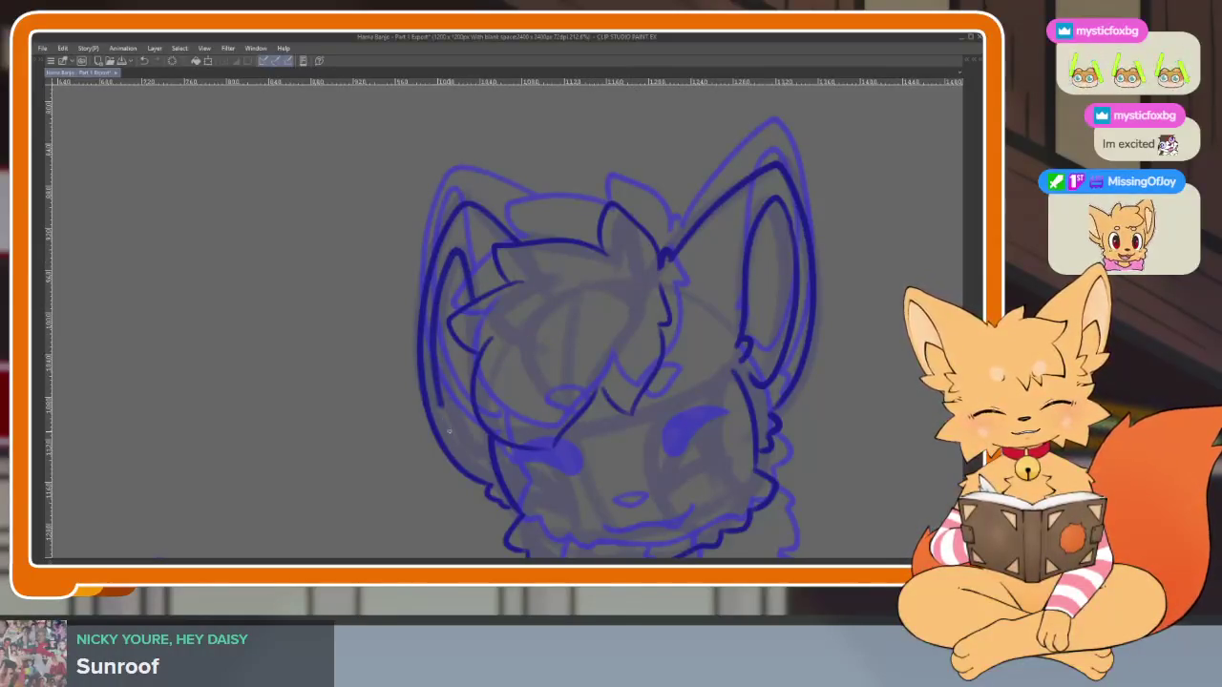
scroll(580, 380, down, 5)
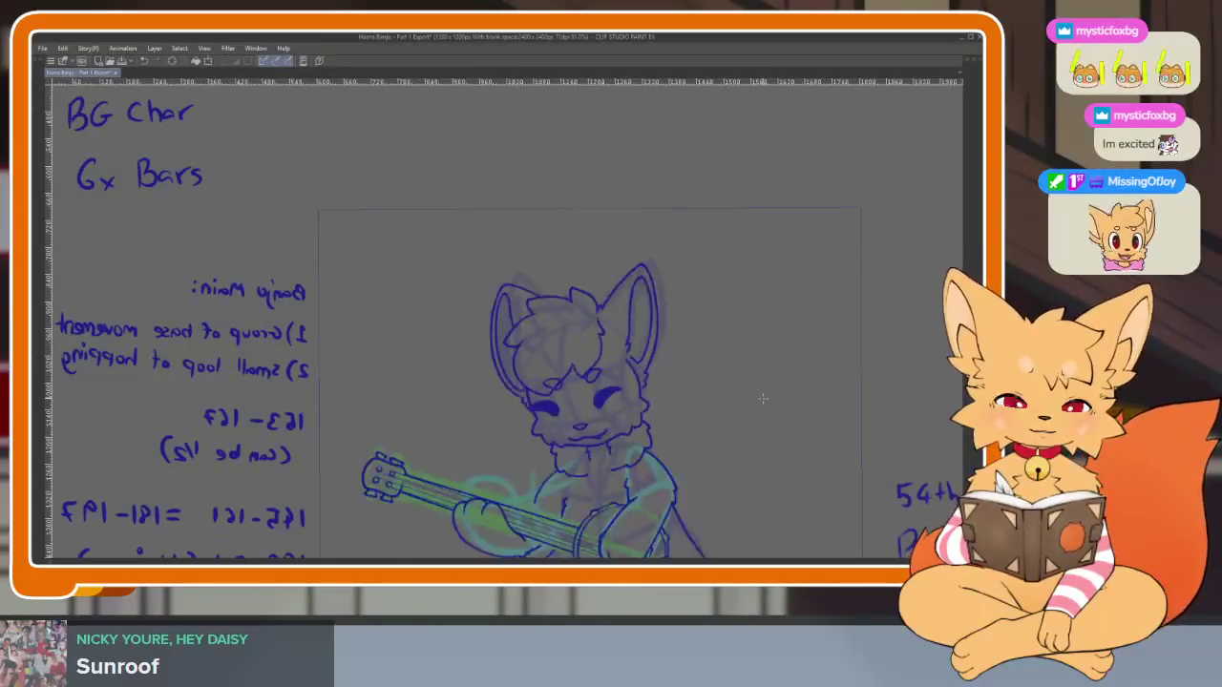
Flip through the sketch's animation frames and zoom in on the right eye
drag(717, 442, 671, 398)
scroll(565, 369, up, 3)
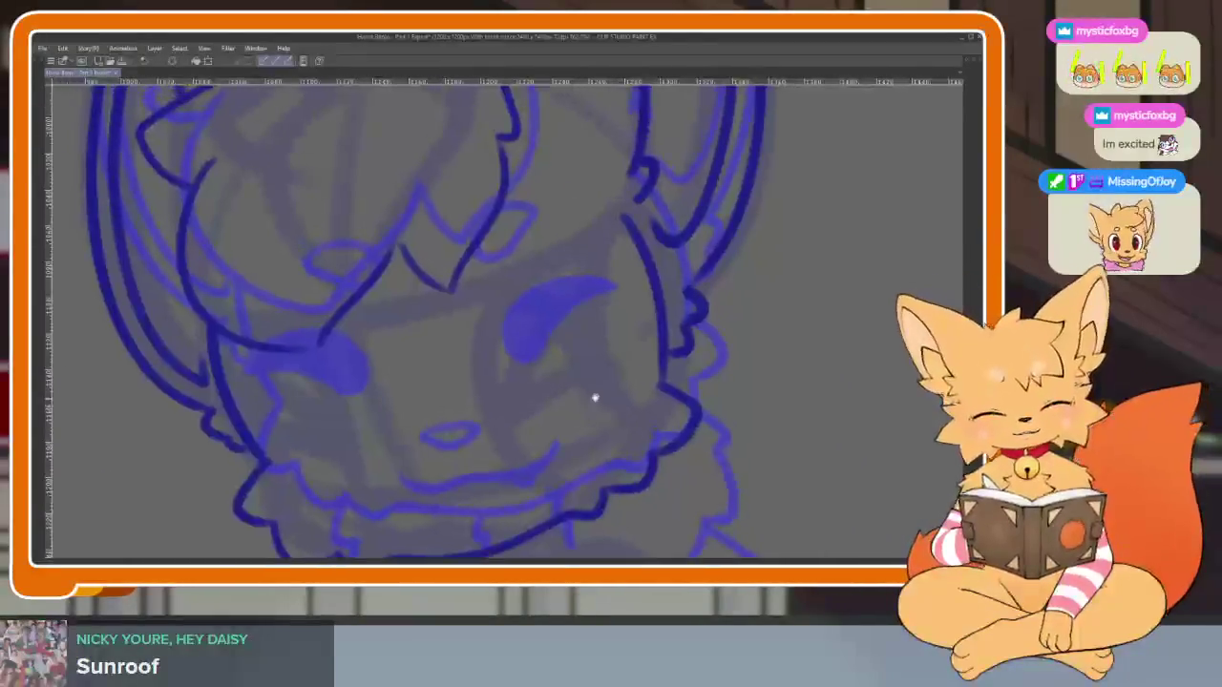
scroll(591, 398, up, 2)
scroll(583, 398, up, 2)
Ink the right eye's crescent with an upper curve, lower curve and thickening stroke
mouse_move(576, 228)
mouse_down()
mouse_move(477, 306)
mouse_move(448, 500)
mouse_up()
drag(650, 377, 434, 489)
mouse_move(654, 374)
mouse_down()
mouse_move(510, 385)
mouse_move(529, 284)
mouse_move(573, 226)
mouse_move(478, 343)
mouse_move(463, 436)
mouse_move(572, 393)
mouse_move(469, 382)
mouse_move(532, 273)
mouse_move(503, 406)
mouse_up()
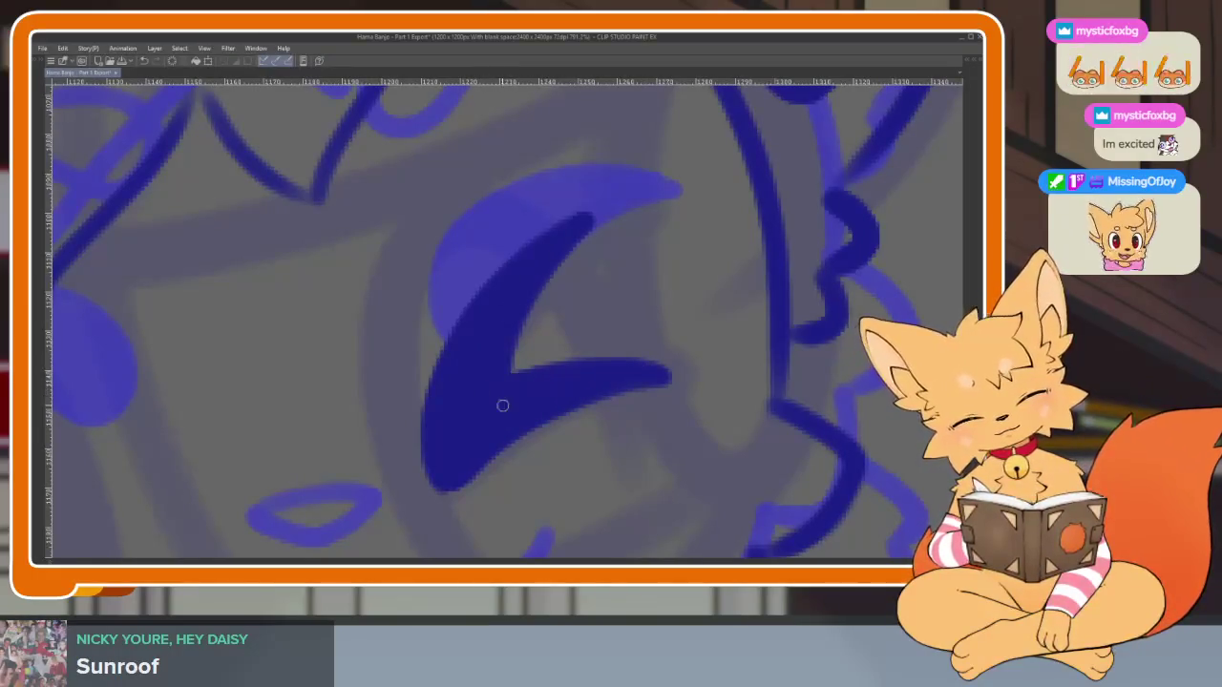
scroll(742, 373, down, 8)
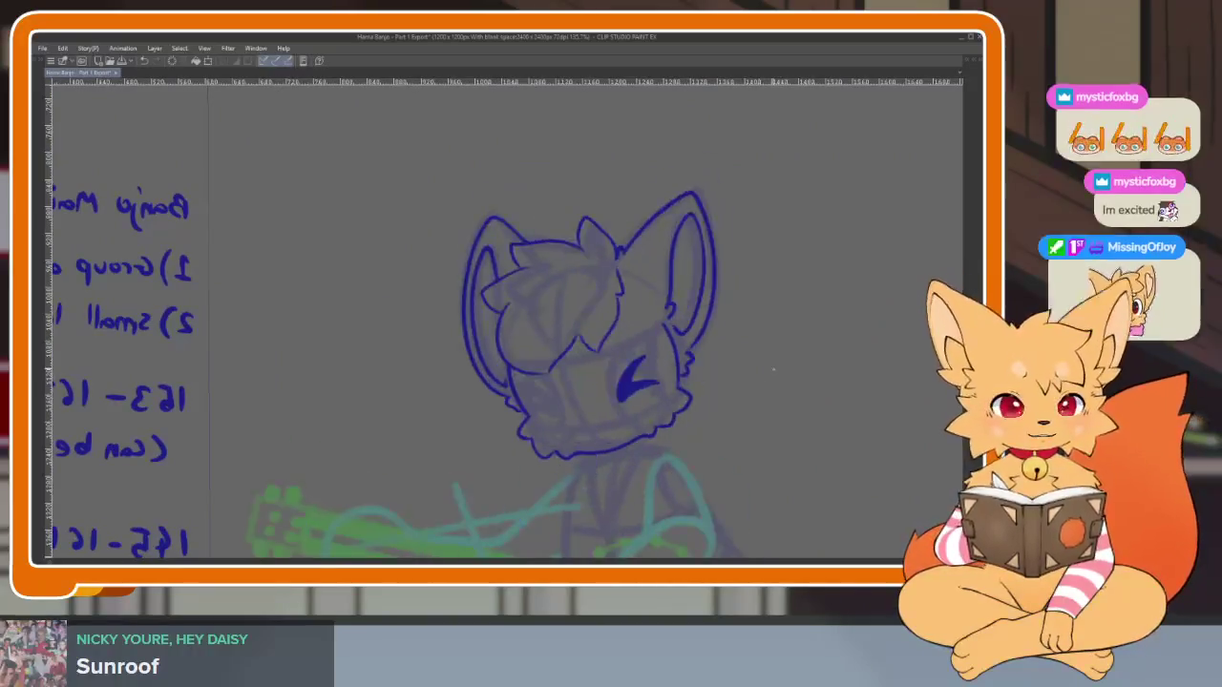
scroll(573, 410, up, 3)
scroll(549, 428, up, 5)
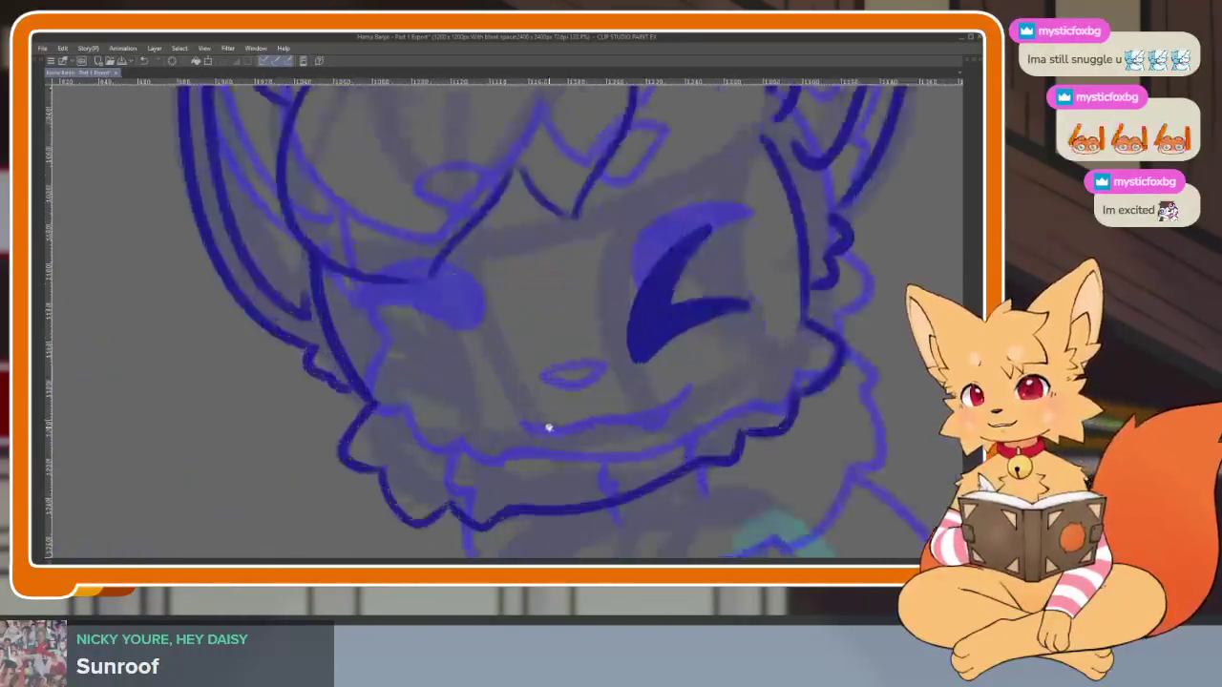
scroll(548, 428, up, 1)
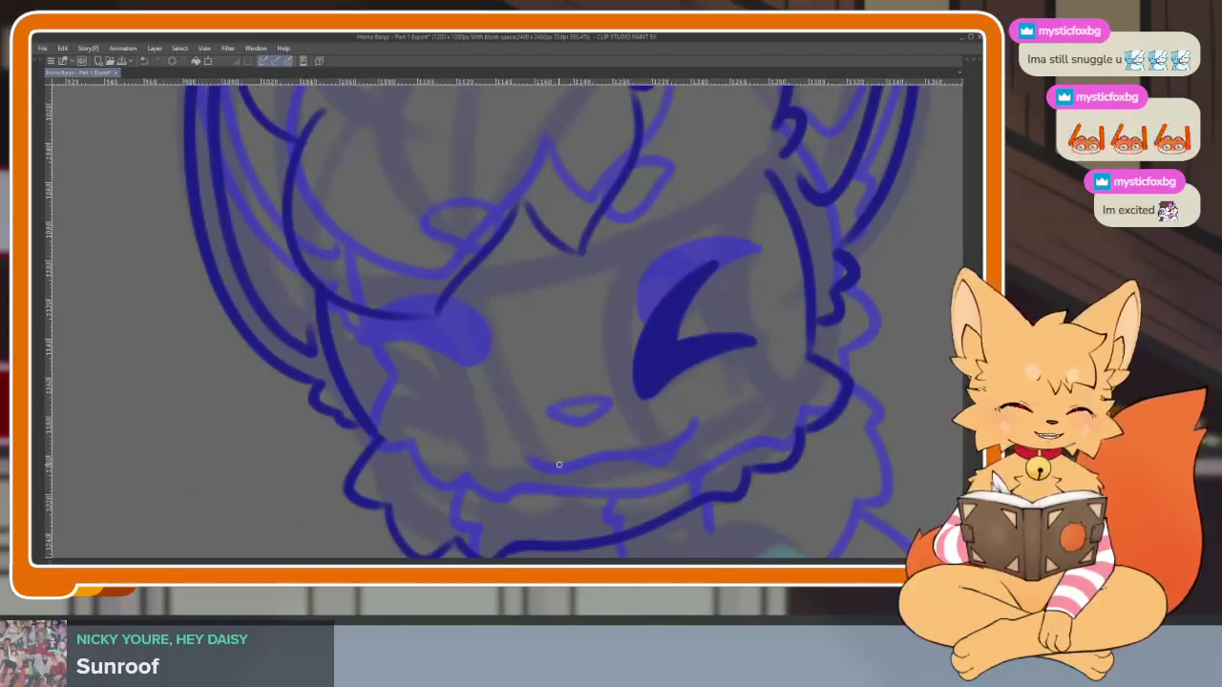
scroll(605, 447, up, 1)
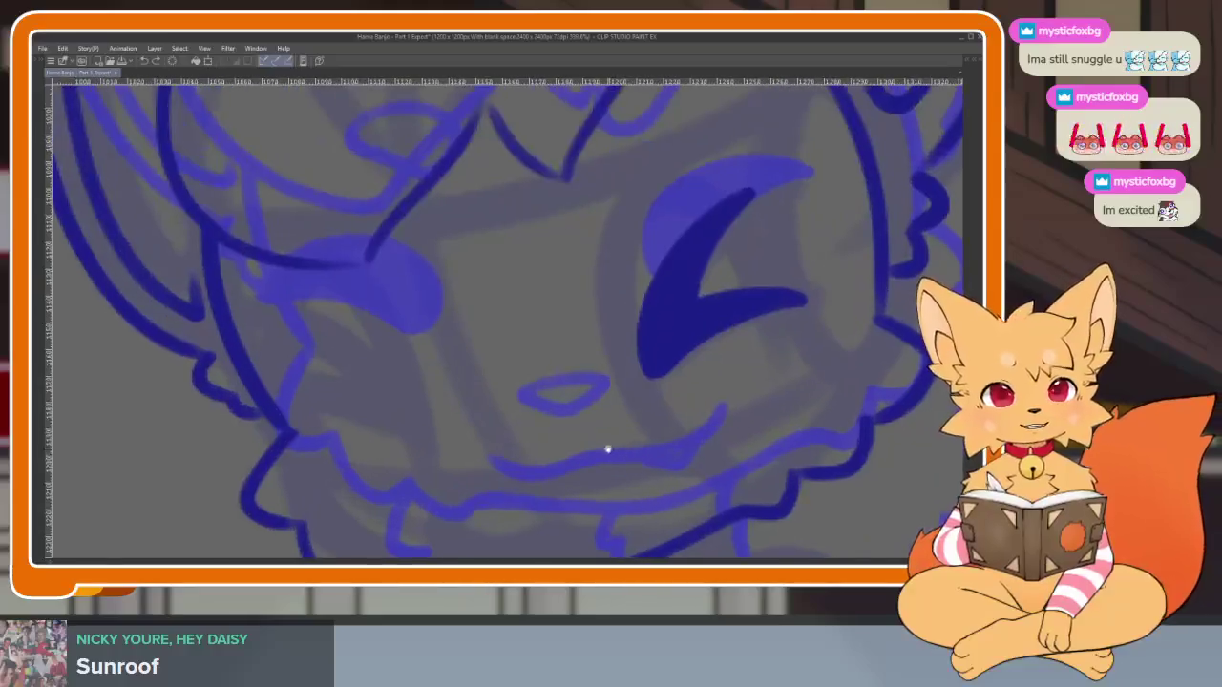
scroll(622, 452, up, 1)
scroll(621, 452, down, 1)
scroll(635, 460, up, 1)
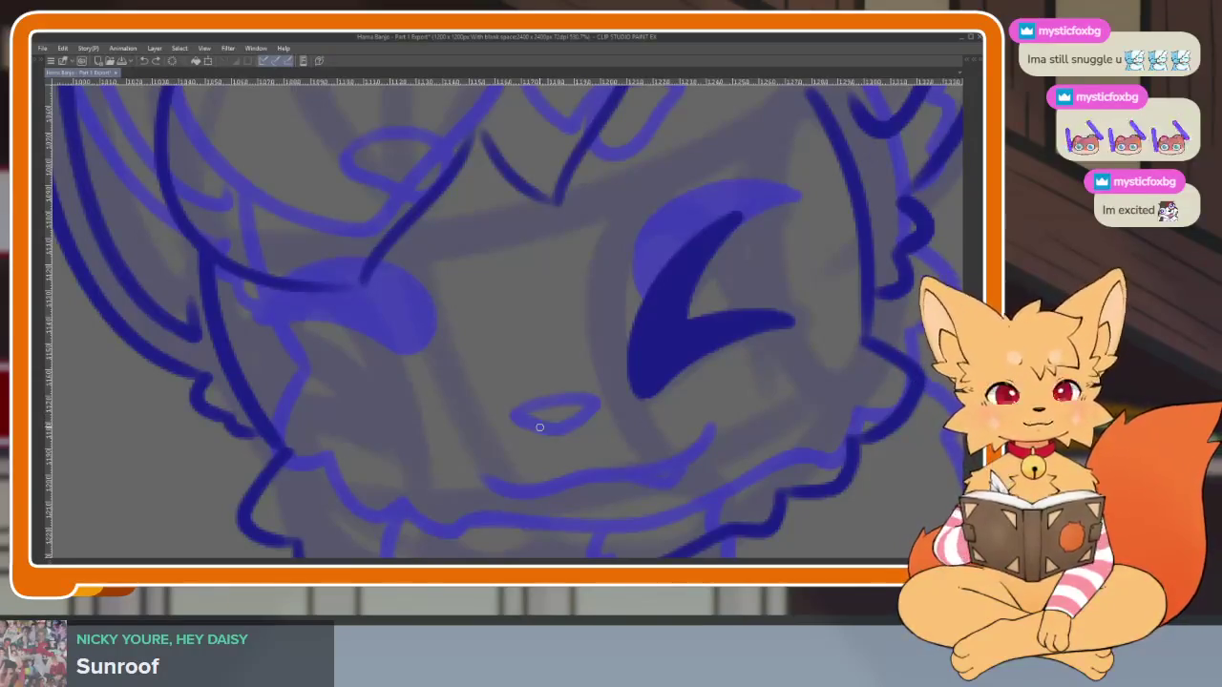
Ink the left eye's closed shape, then go over its curve twice to bolden it
scroll(359, 491, up, 2)
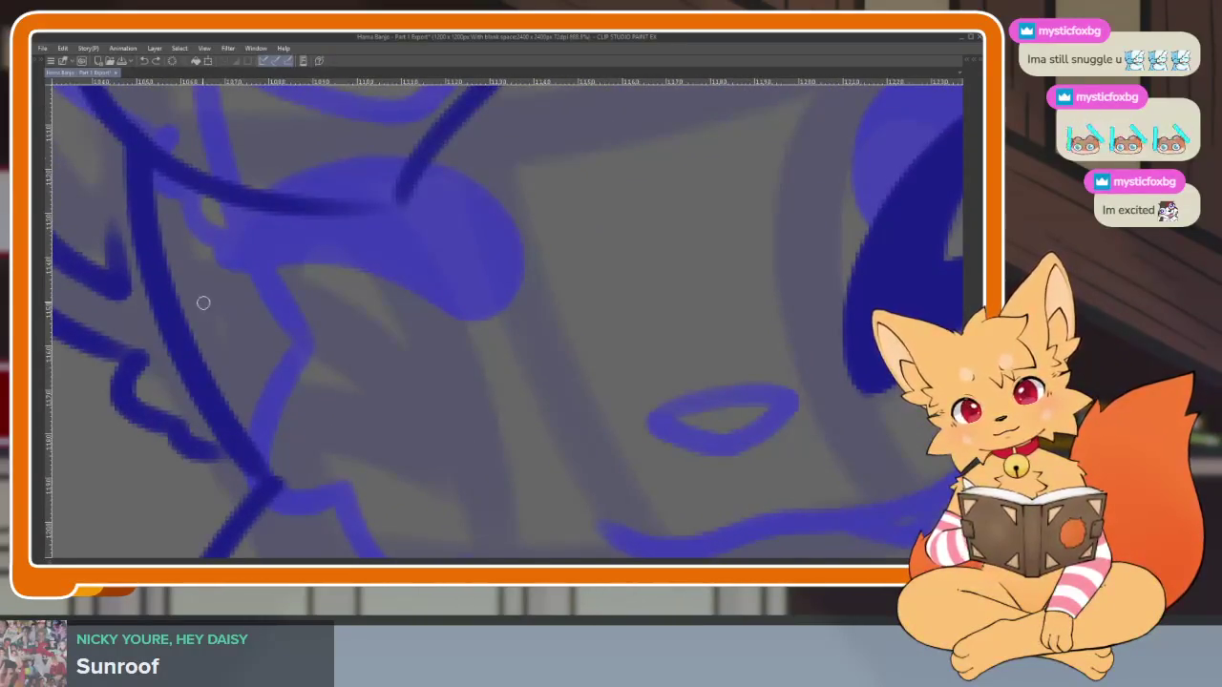
drag(215, 281, 442, 437)
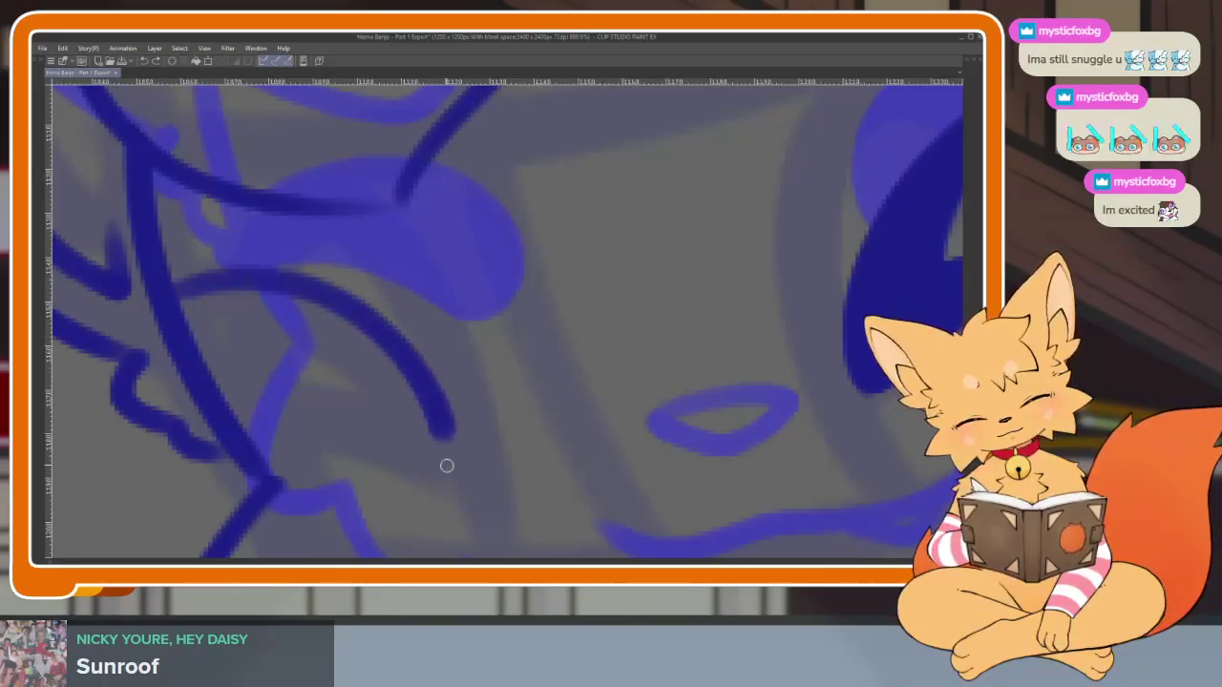
drag(278, 431, 447, 472)
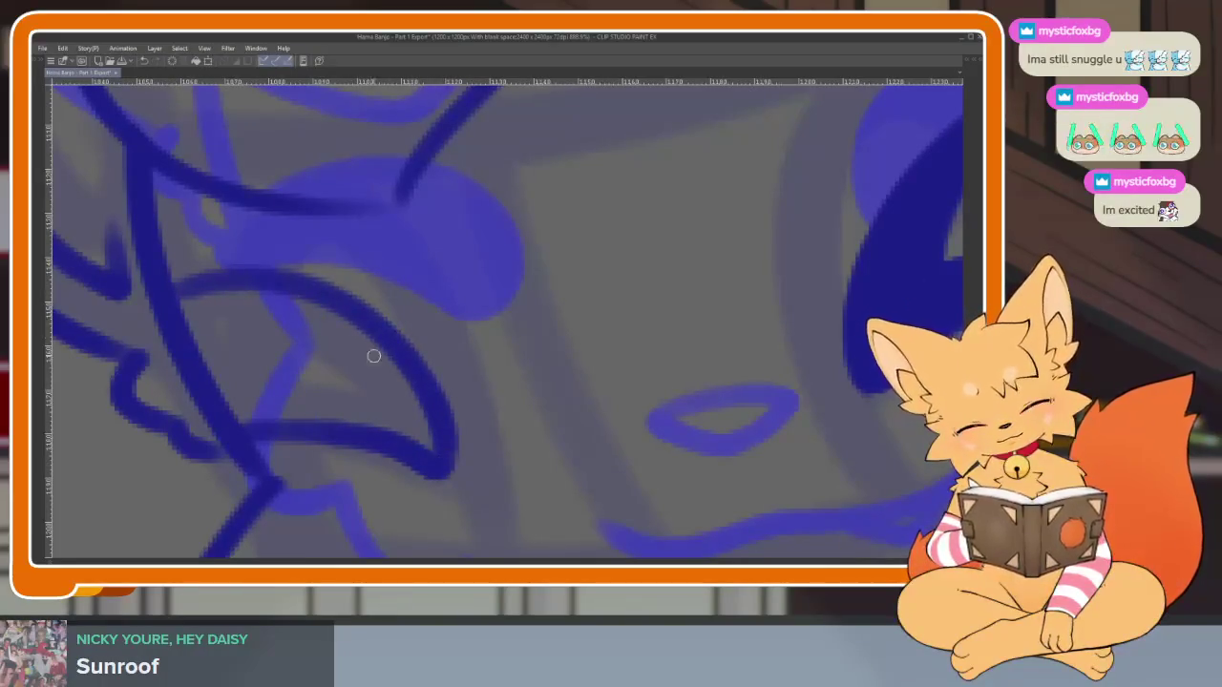
drag(234, 421, 351, 384)
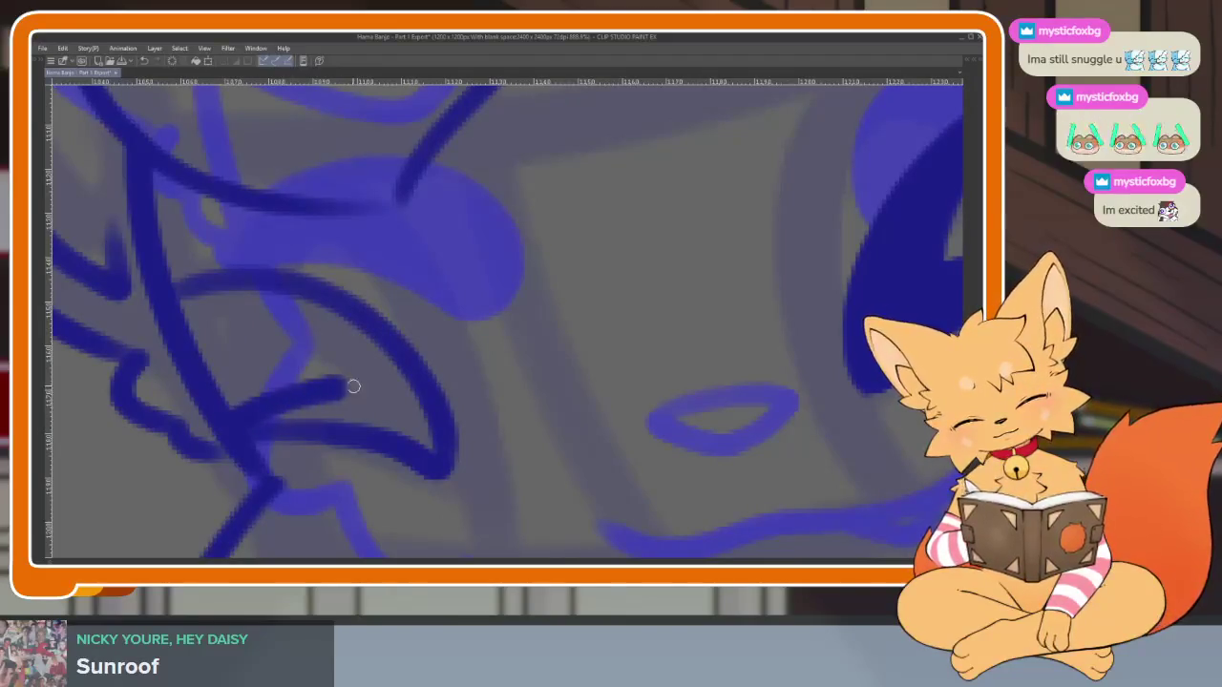
mouse_move(313, 345)
mouse_down()
mouse_move(193, 305)
mouse_move(329, 340)
mouse_move(401, 456)
mouse_up()
drag(238, 288, 415, 444)
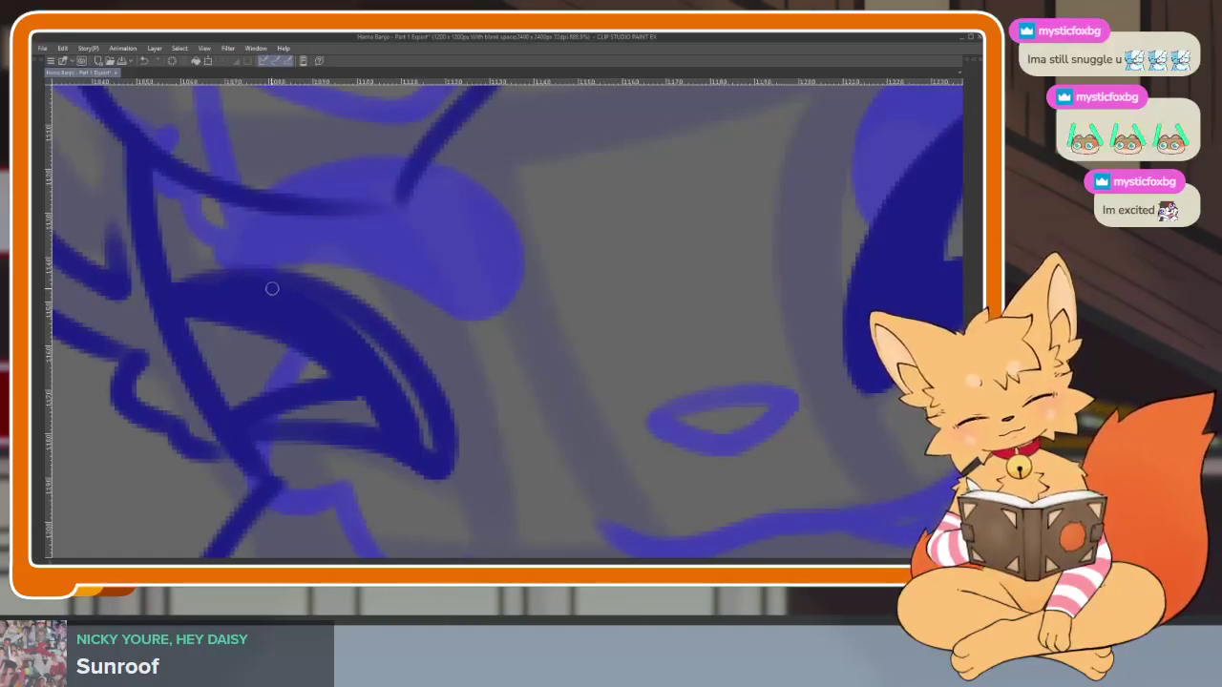
drag(272, 289, 429, 450)
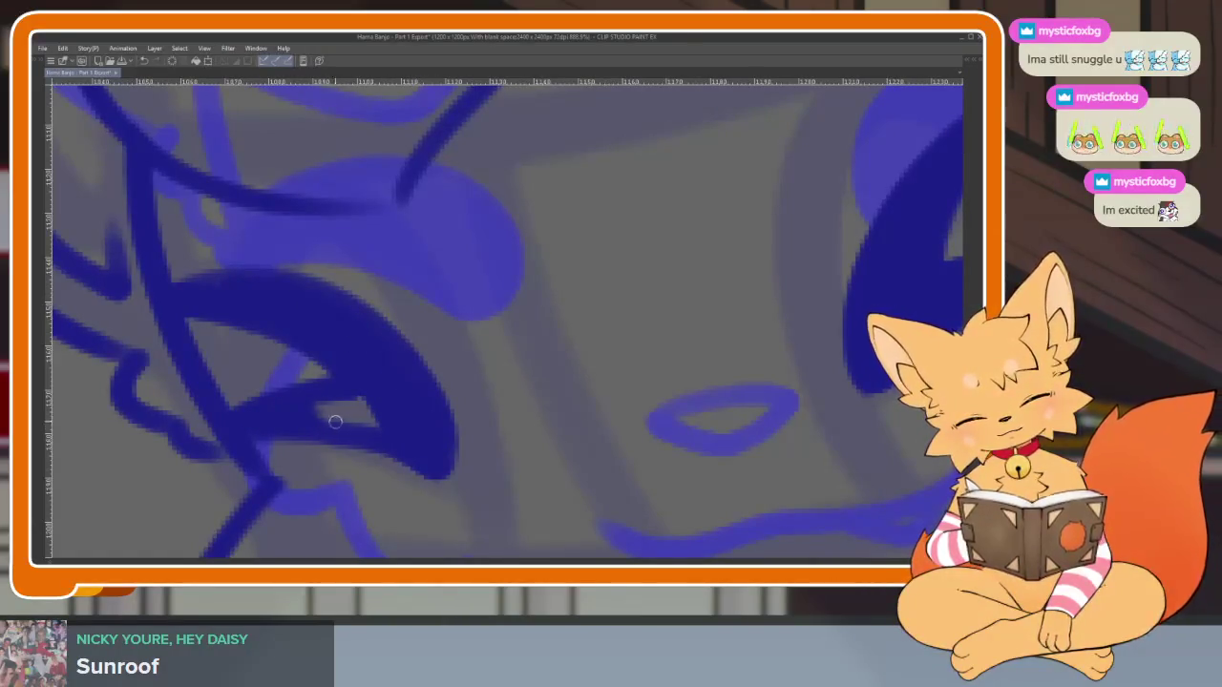
scroll(426, 420, down, 10)
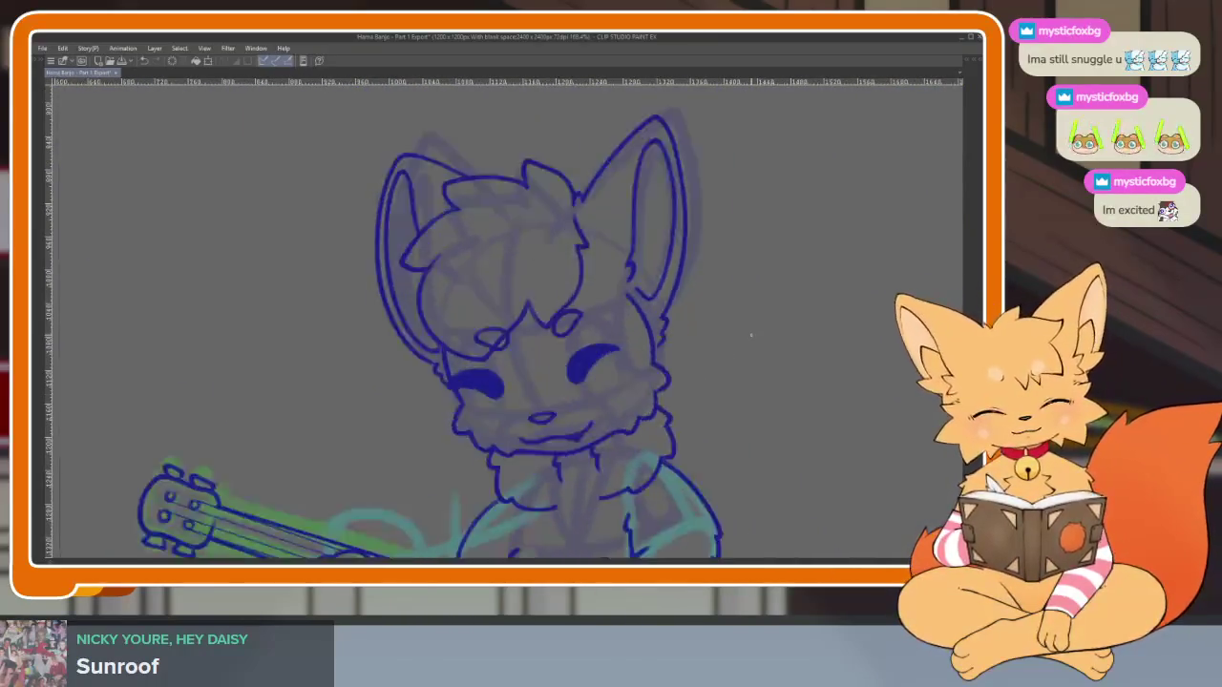
scroll(750, 335, up, 2)
scroll(754, 362, up, 2)
scroll(687, 428, up, 2)
scroll(487, 437, up, 3)
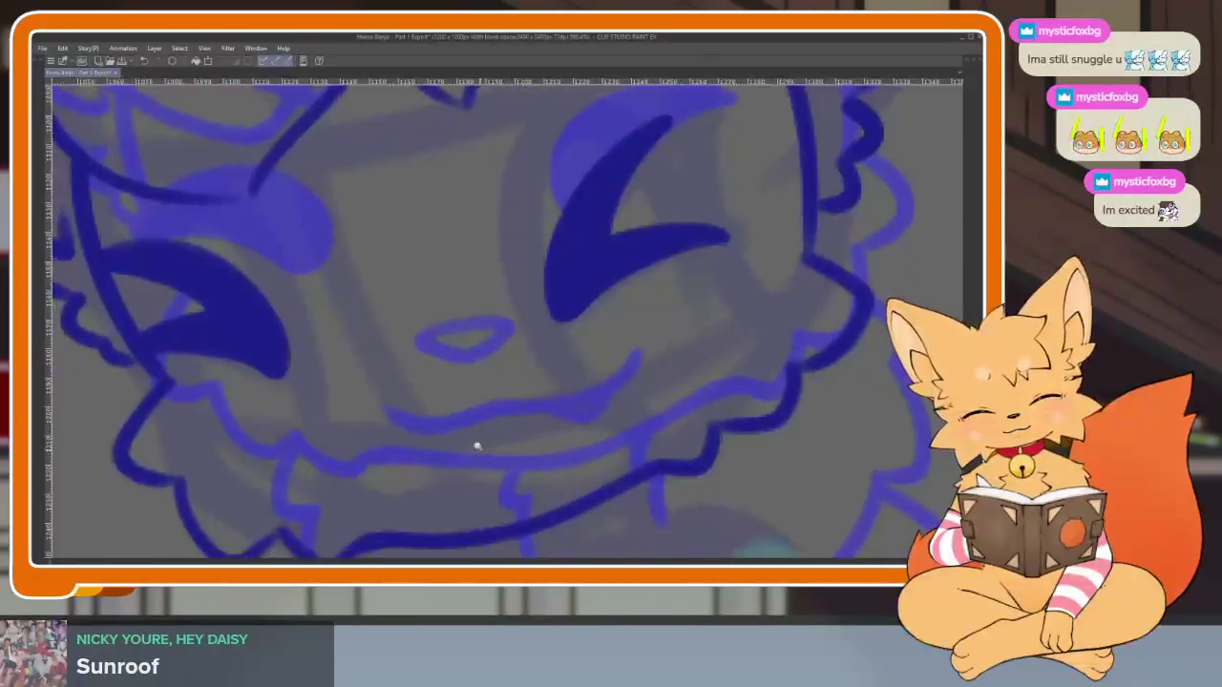
Undo the lower lip stroke and redraw a cleaner lip line under the nose
key(ctrl+z)
drag(409, 436, 491, 446)
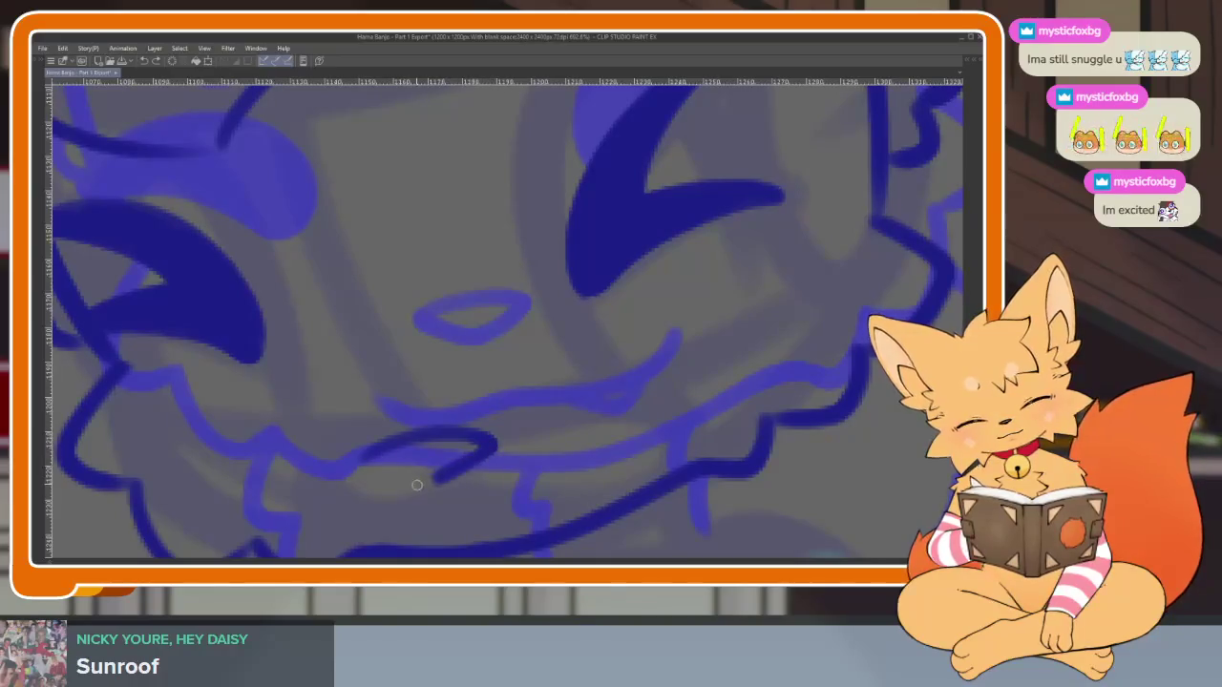
scroll(558, 436, down, 5)
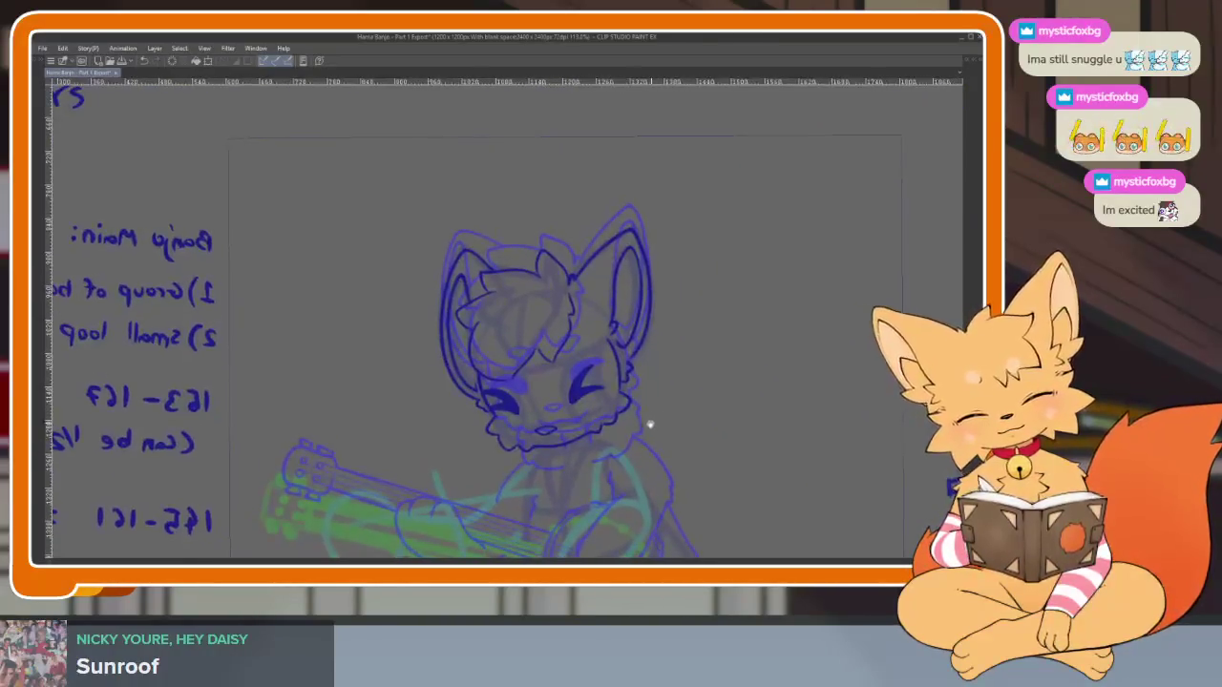
scroll(571, 421, up, 5)
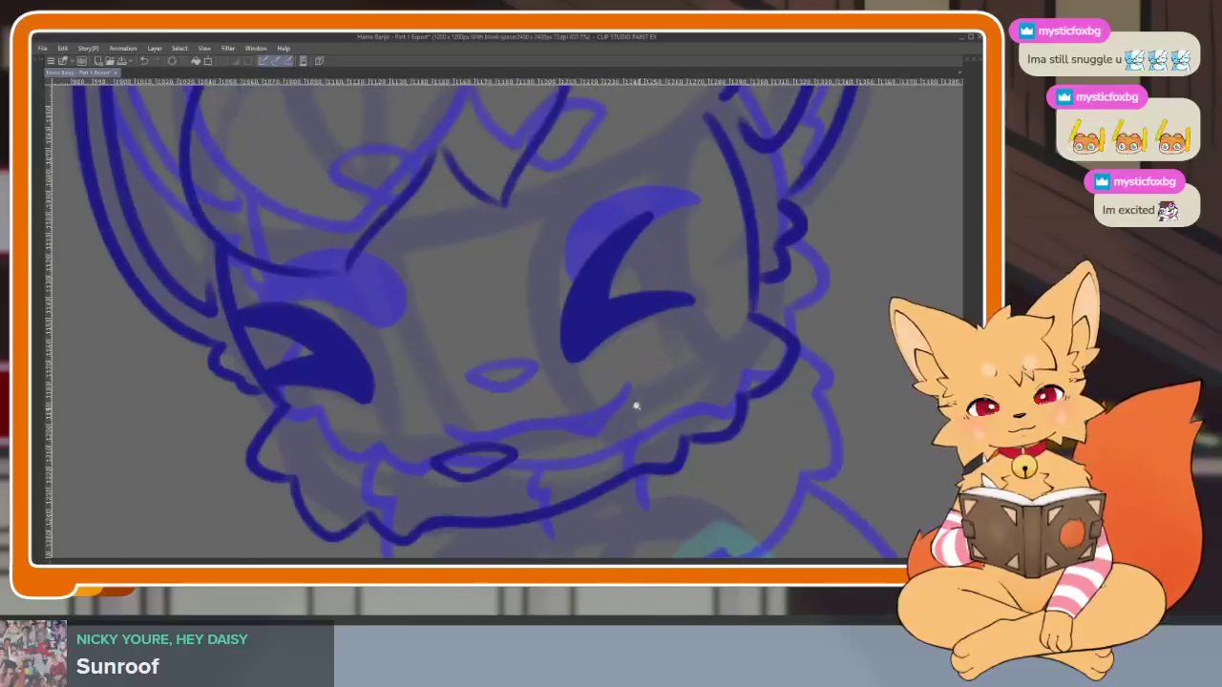
Restore the side panels, lasso the right eye and shift it to a new position
key(Tab)
key(Tab)
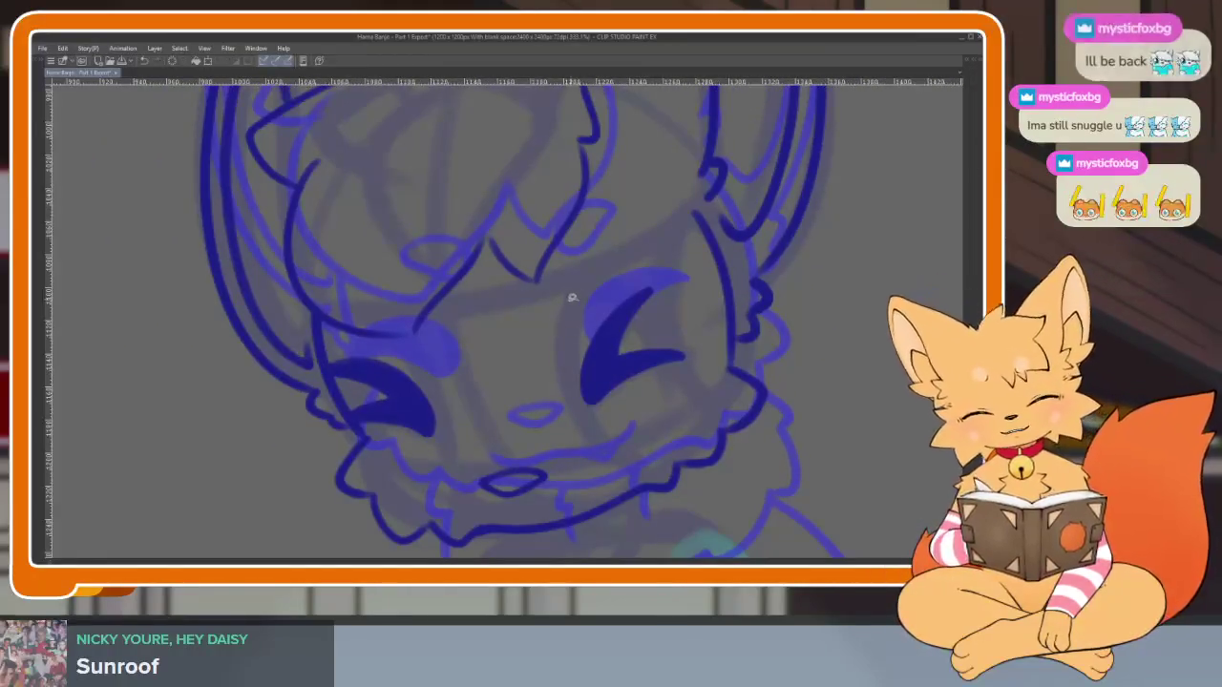
drag(559, 306, 563, 301)
drag(612, 370, 592, 377)
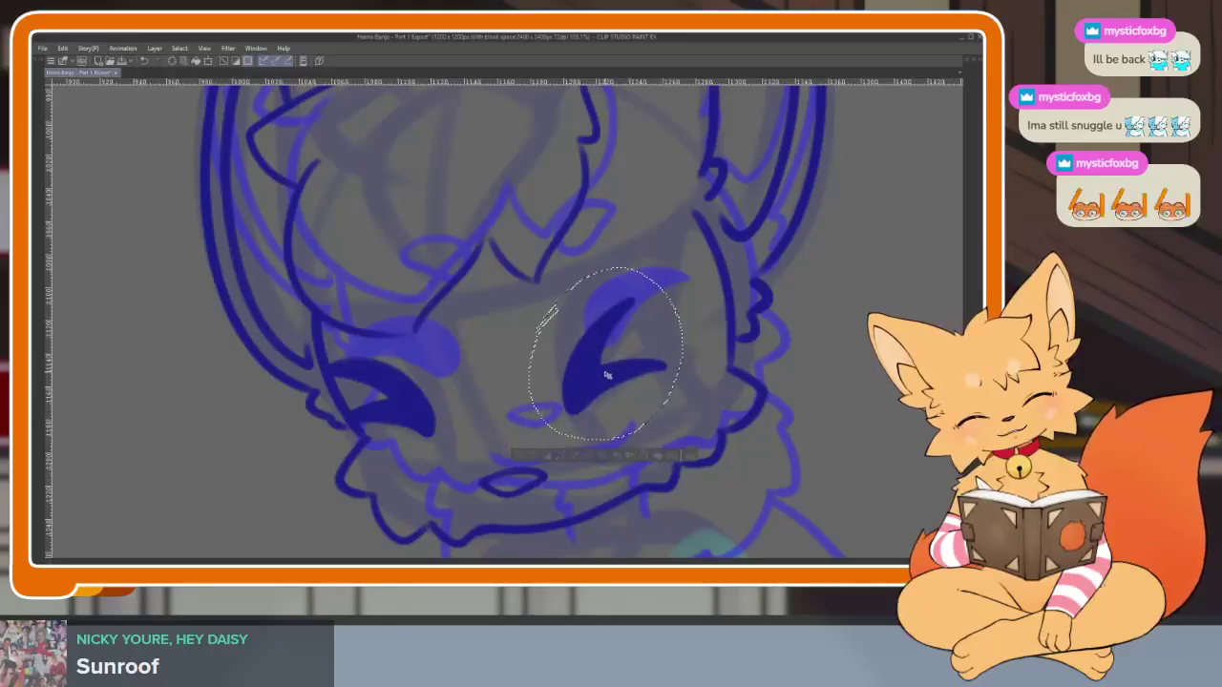
Confirm the right eye's new position and drop the selection with Ctrl+D
key(ctrl+d)
scroll(706, 401, down, 5)
scroll(722, 412, up, 3)
scroll(722, 412, up, 2)
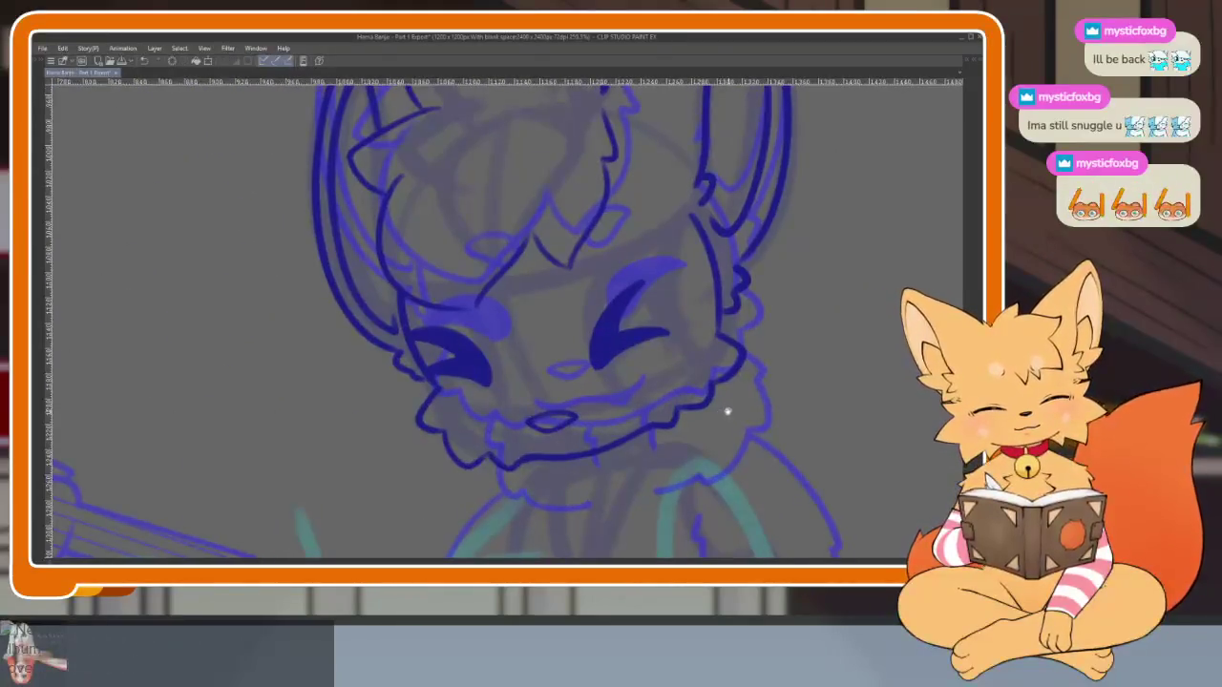
scroll(724, 410, up, 2)
scroll(723, 410, up, 1)
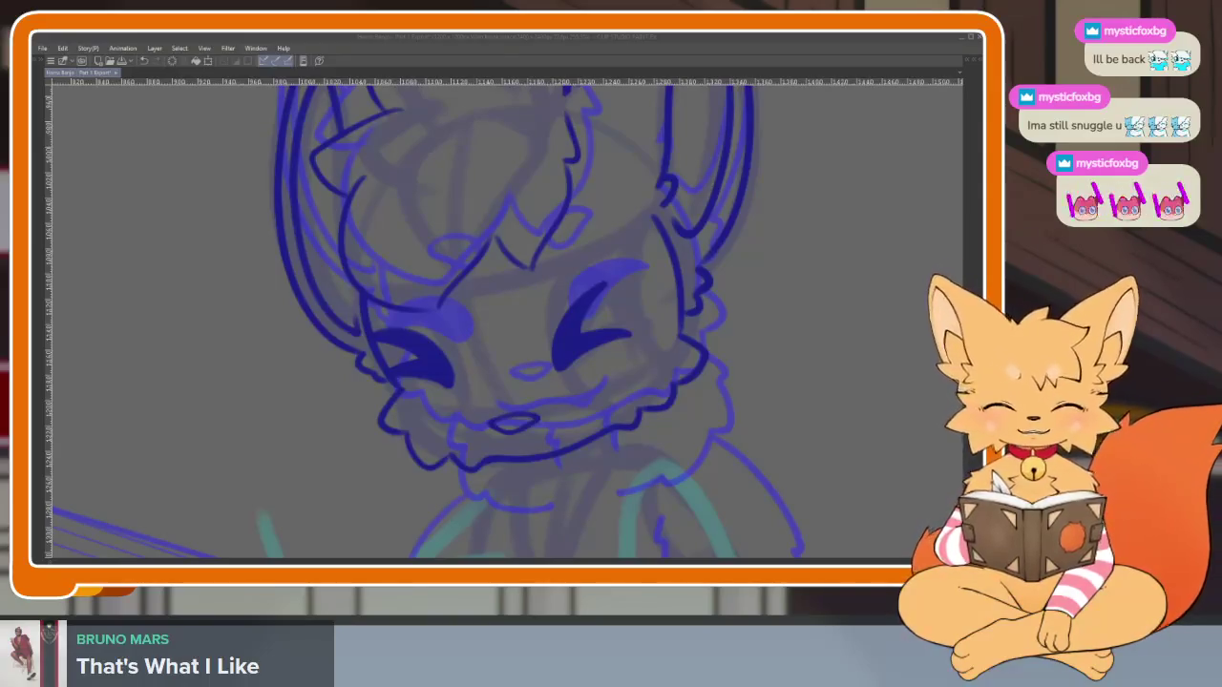
Draw the chest-fluff strokes under the muzzle, left side and lower edge, then fit the canvas
drag(746, 395, 775, 378)
scroll(580, 417, up, 5)
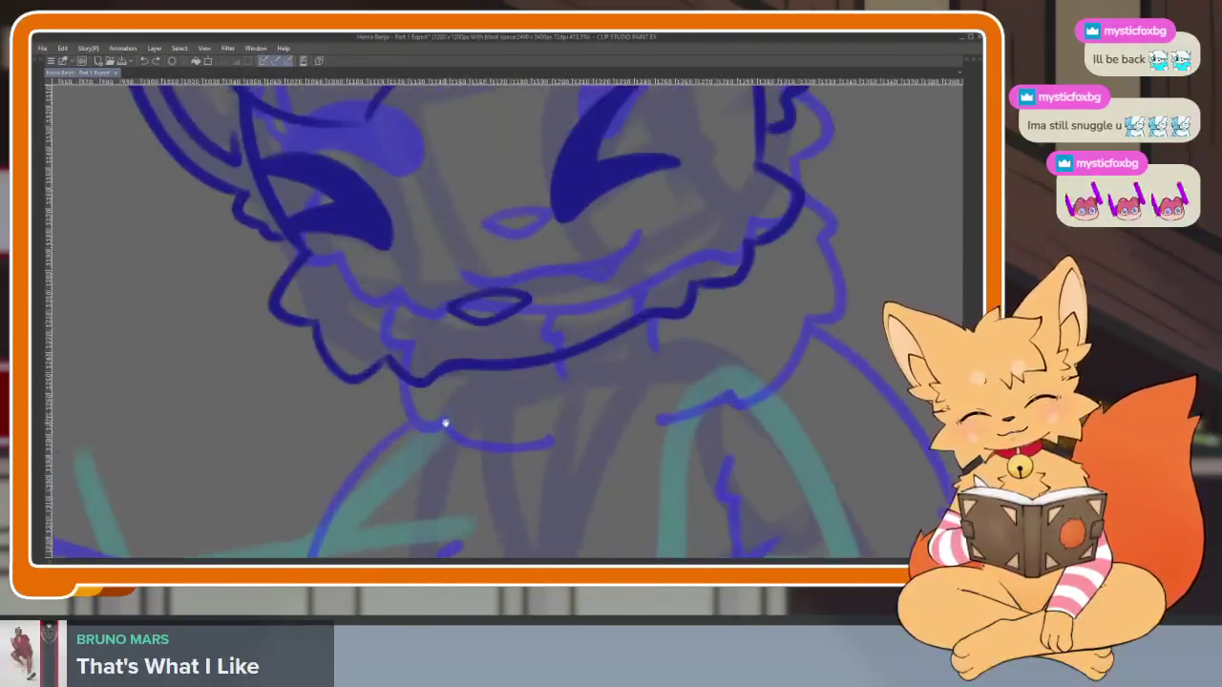
scroll(453, 417, down, 1)
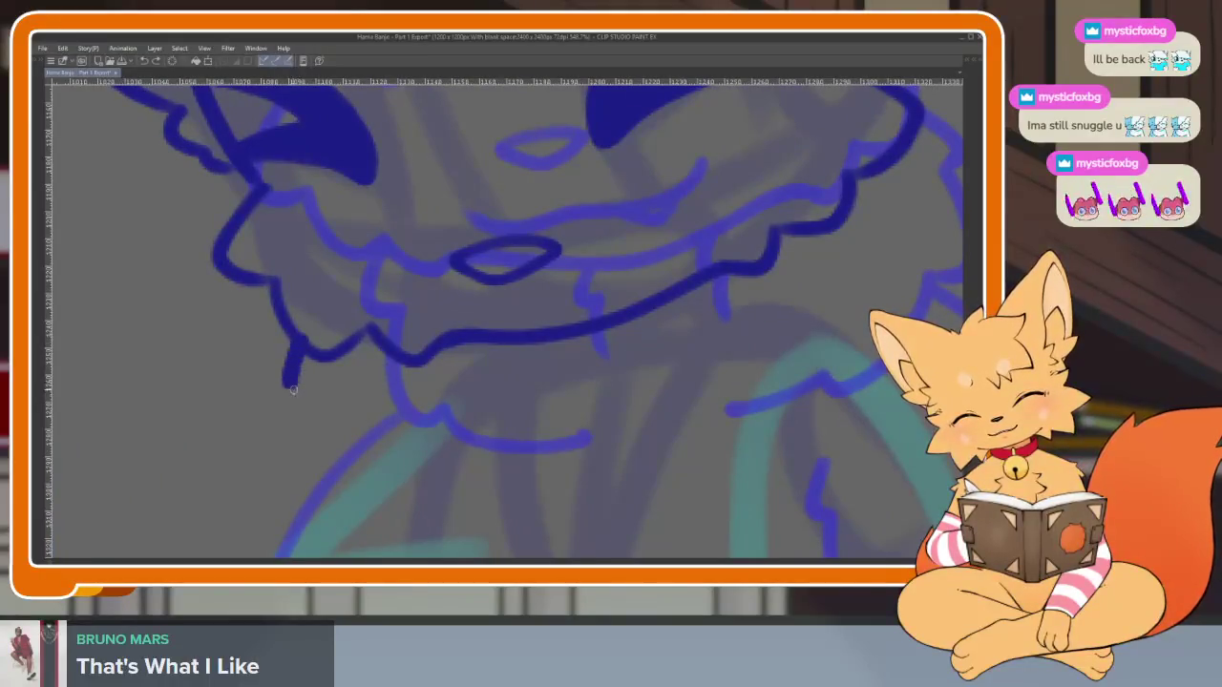
drag(324, 381, 406, 493)
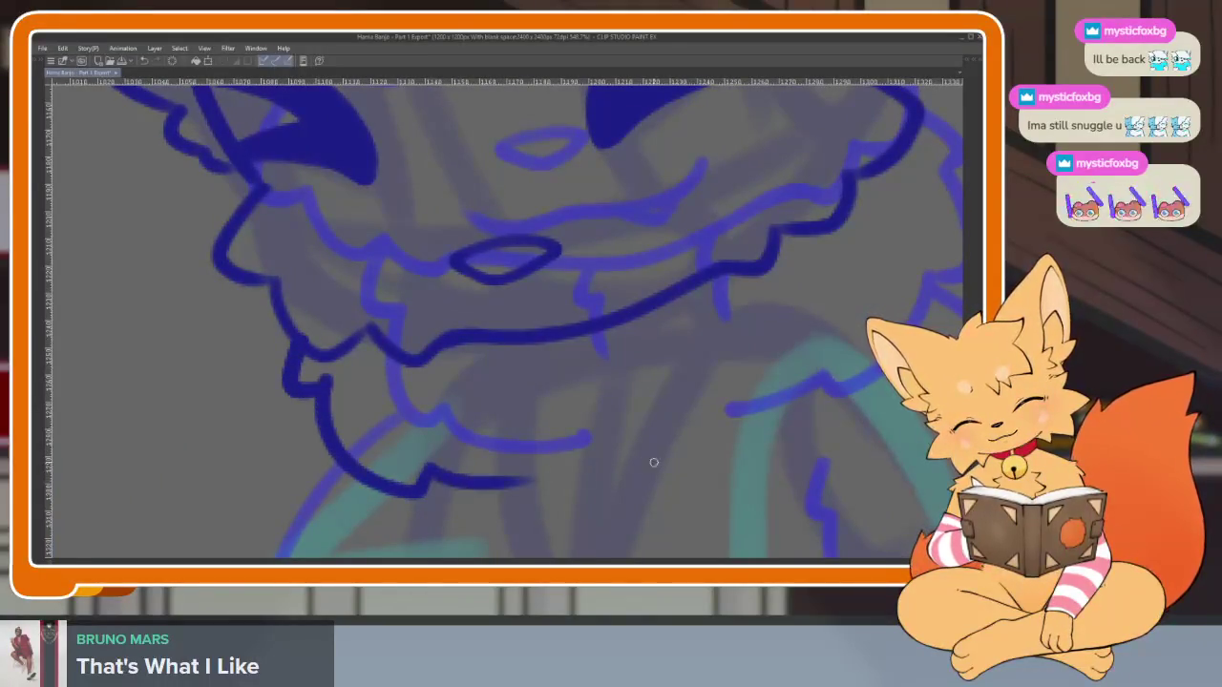
scroll(654, 462, right, 3)
mouse_move(745, 246)
mouse_down()
mouse_move(769, 291)
mouse_move(724, 357)
mouse_move(628, 460)
mouse_move(524, 498)
mouse_up()
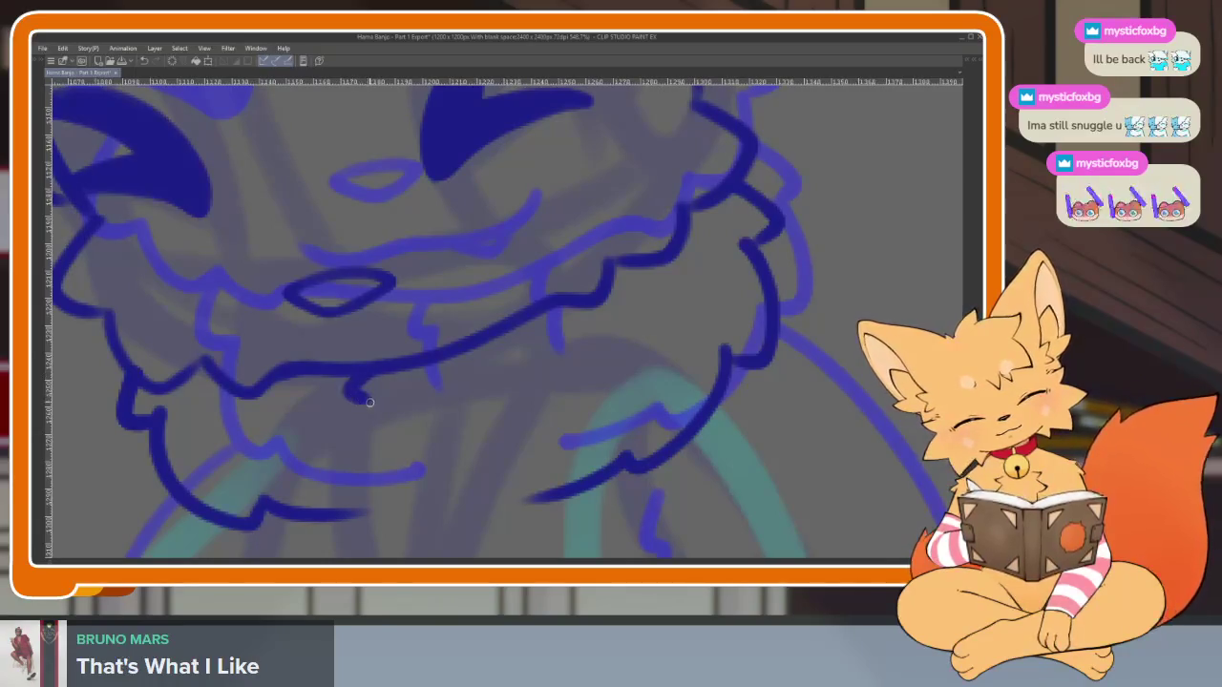
key(ctrl+0)
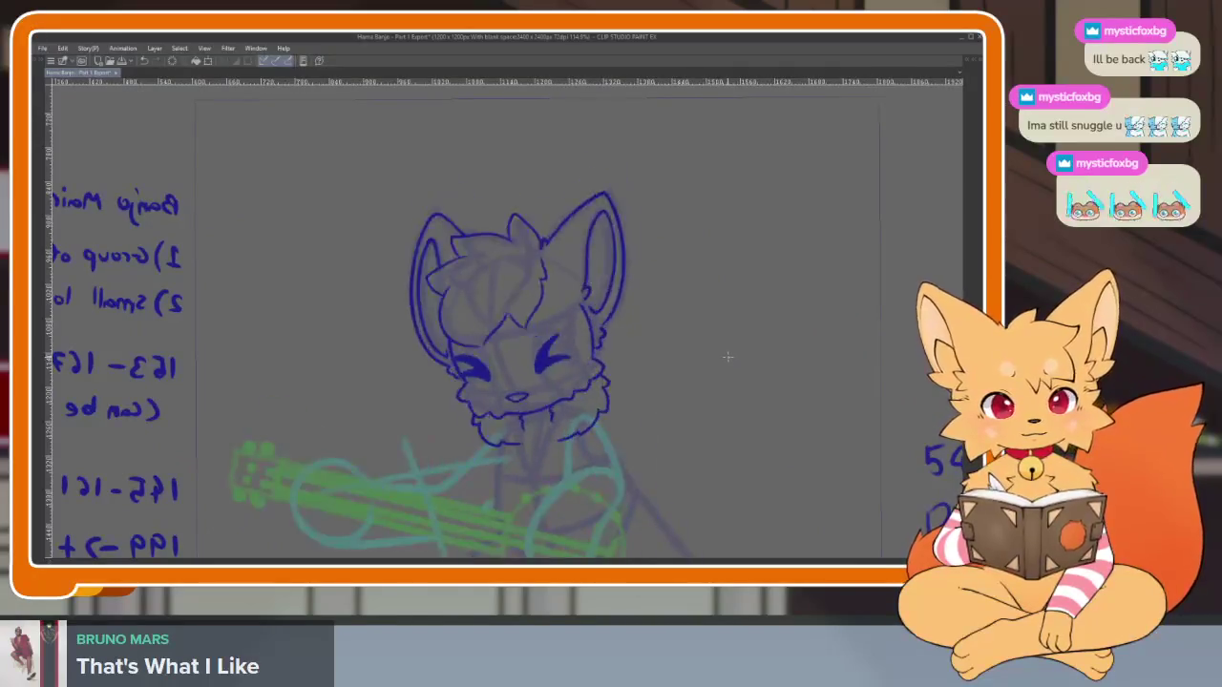
Turn on onion skin to show the neighbouring pose and zoom in on the paw
key(period)
scroll(709, 354, up, 1)
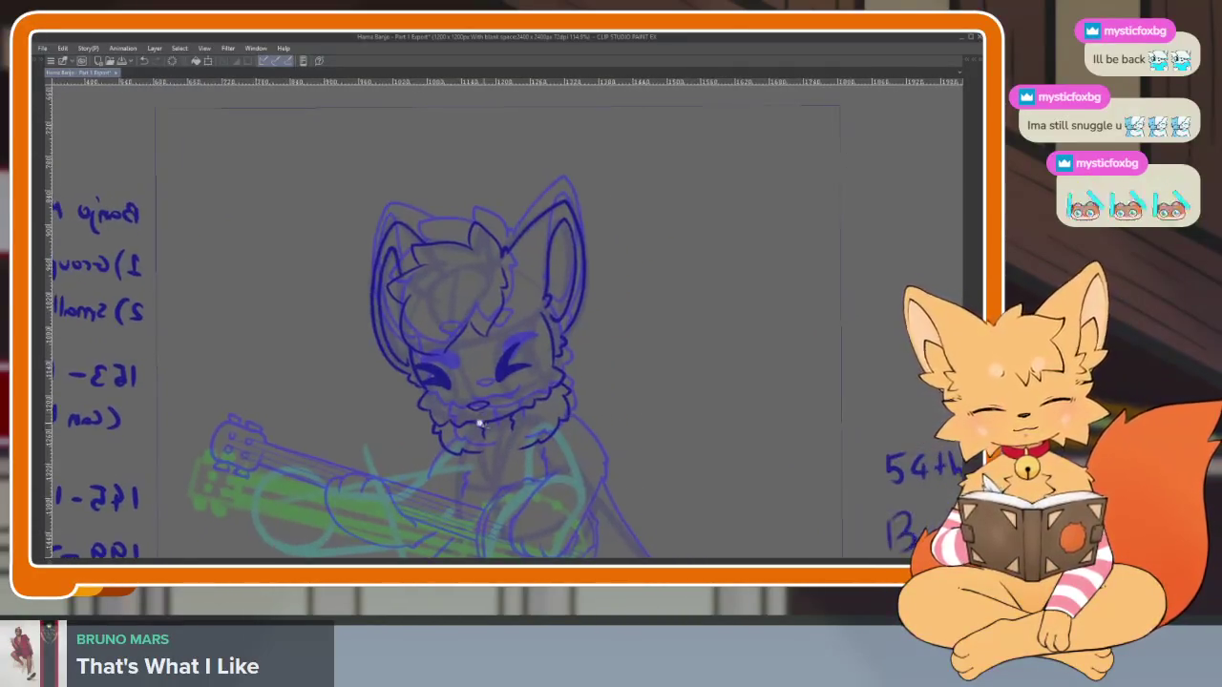
scroll(526, 449, up, 4)
scroll(564, 445, up, 2)
scroll(646, 414, down, 3)
scroll(674, 381, down, 1)
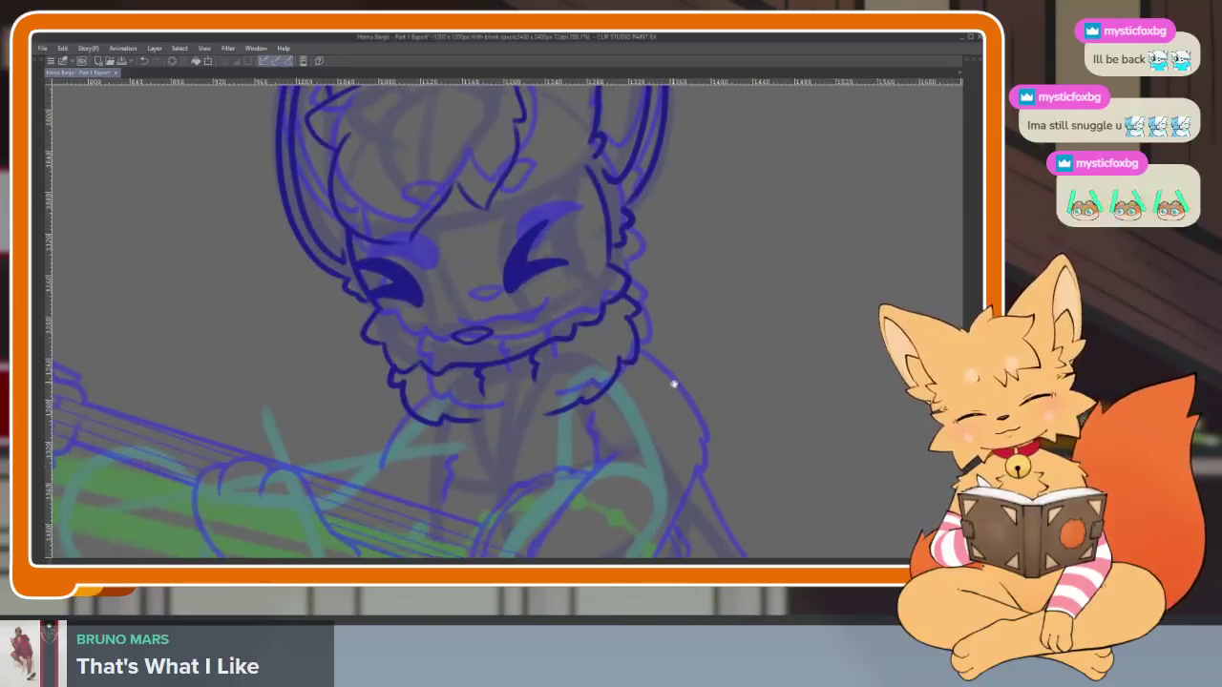
scroll(674, 382, down, 2)
scroll(619, 417, up, 3)
scroll(580, 459, down, 1)
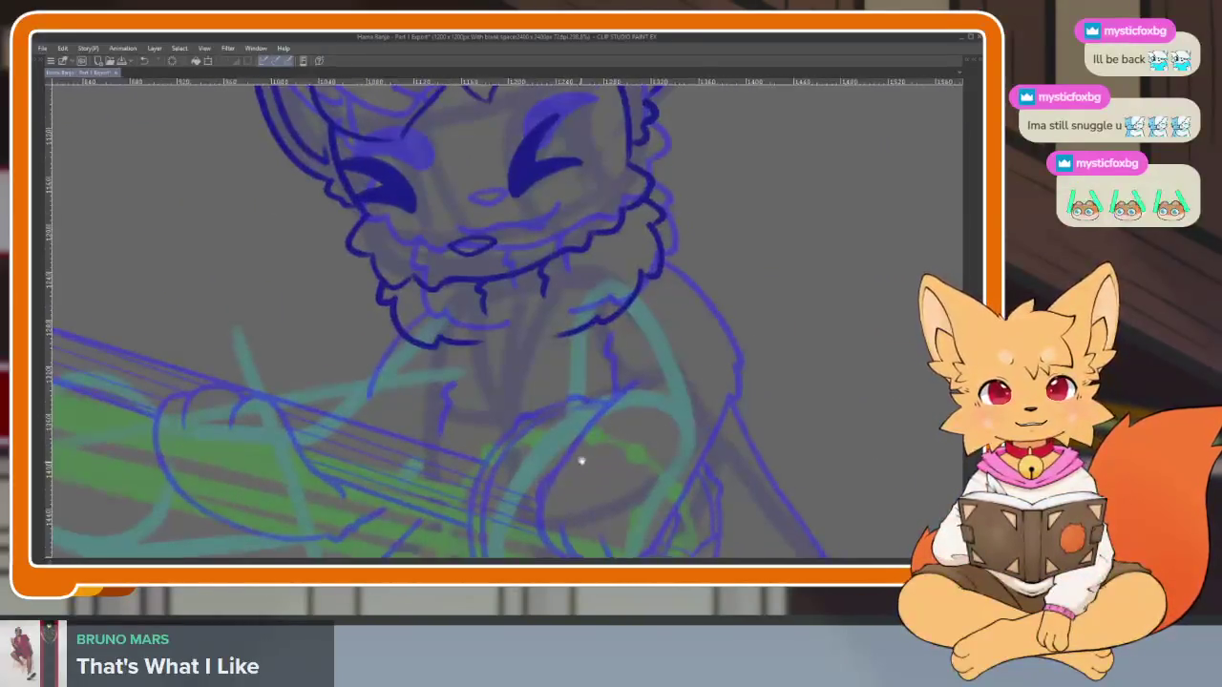
scroll(573, 454, down, 1)
scroll(548, 446, up, 1)
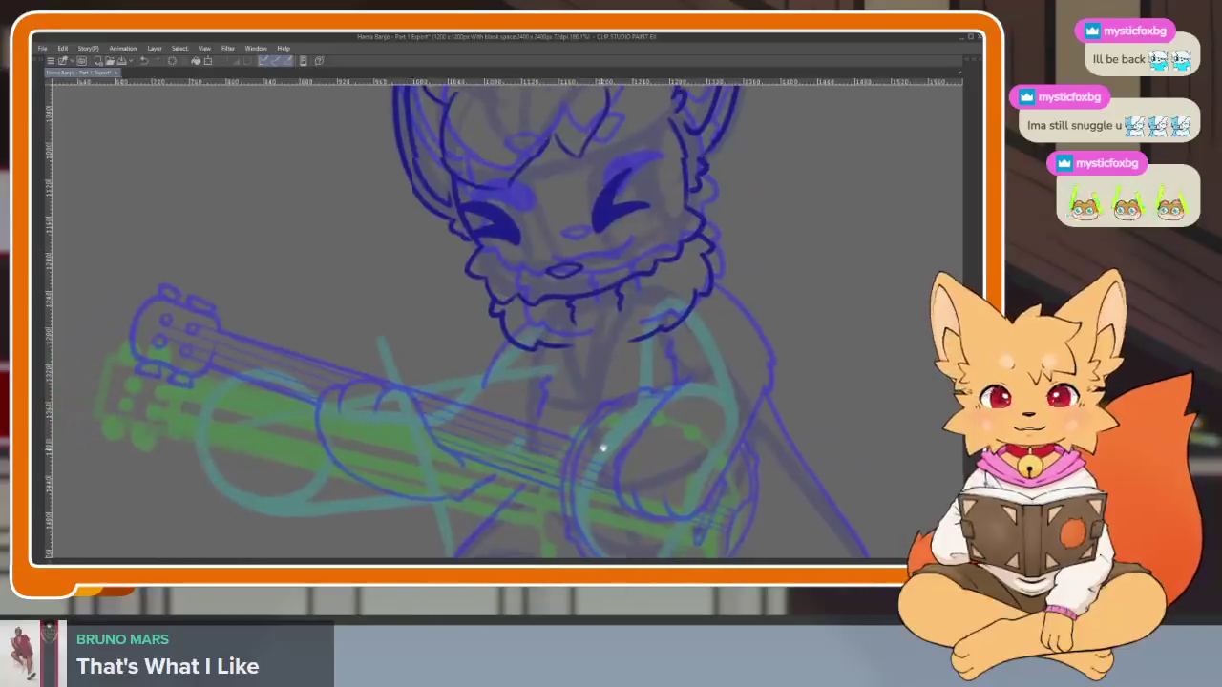
scroll(525, 437, up, 3)
scroll(716, 411, down, 3)
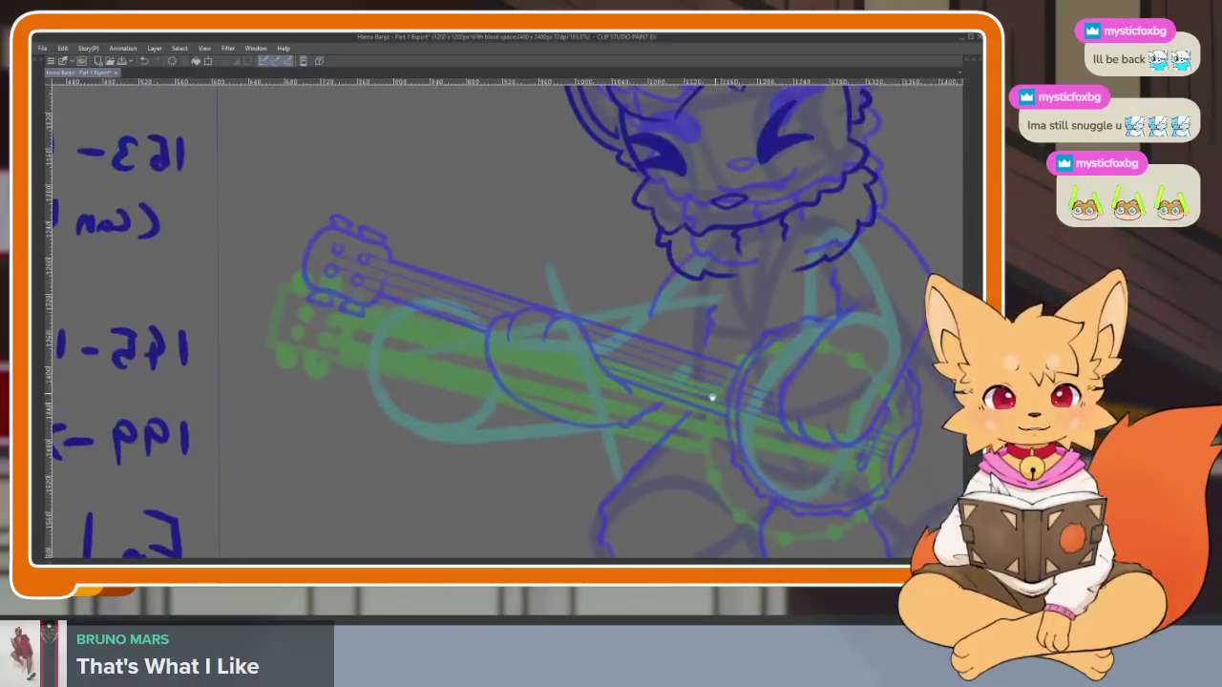
scroll(709, 398, up, 2)
scroll(646, 428, down, 2)
scroll(639, 441, up, 2)
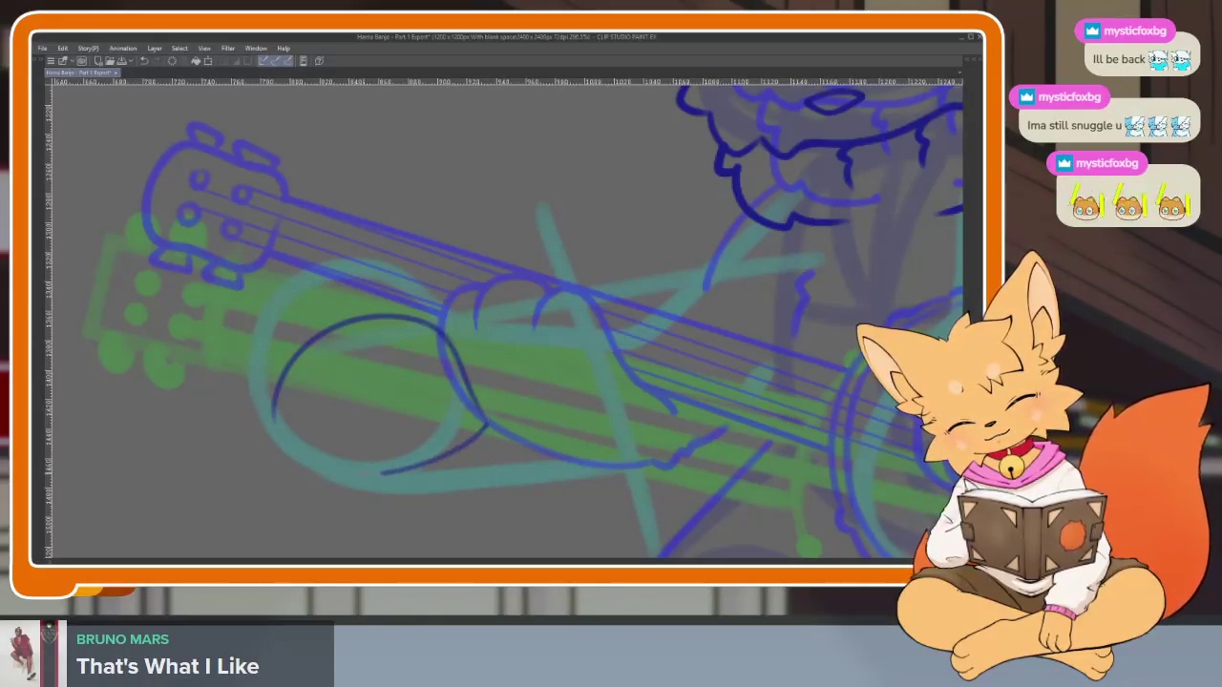
scroll(488, 237, down, 5)
scroll(640, 391, up, 4)
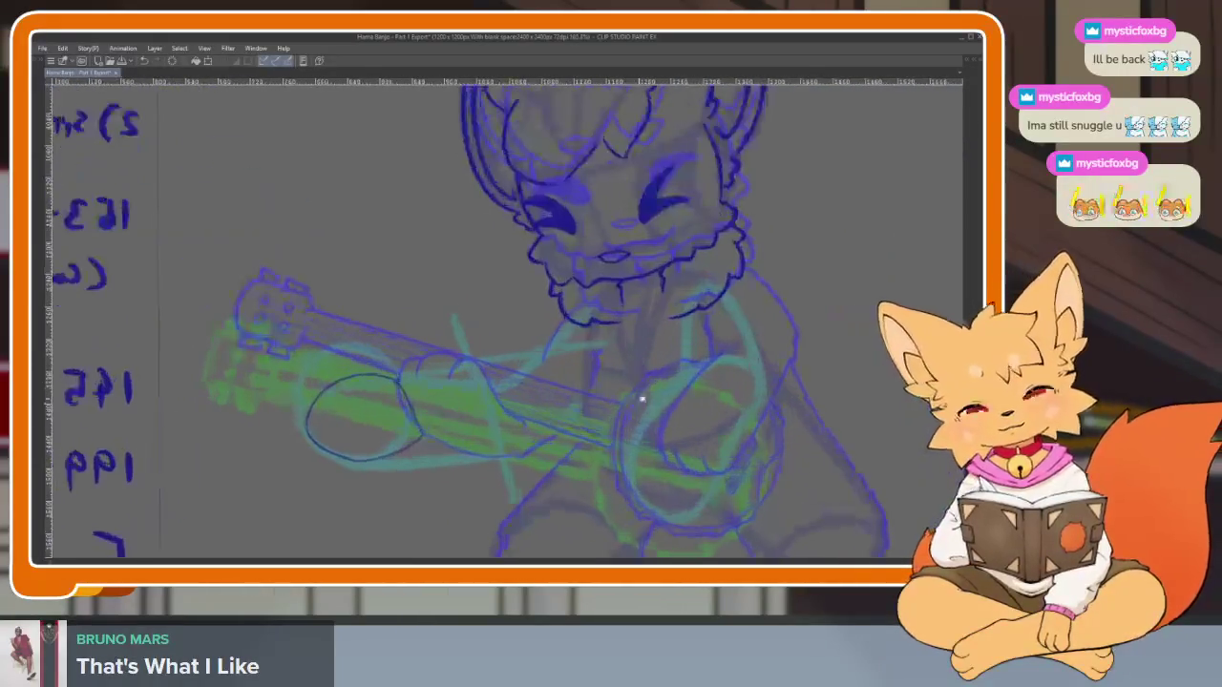
Undo the bad curved paw stroke and erase the outline's overshooting left part
key(Tab)
key(Tab)
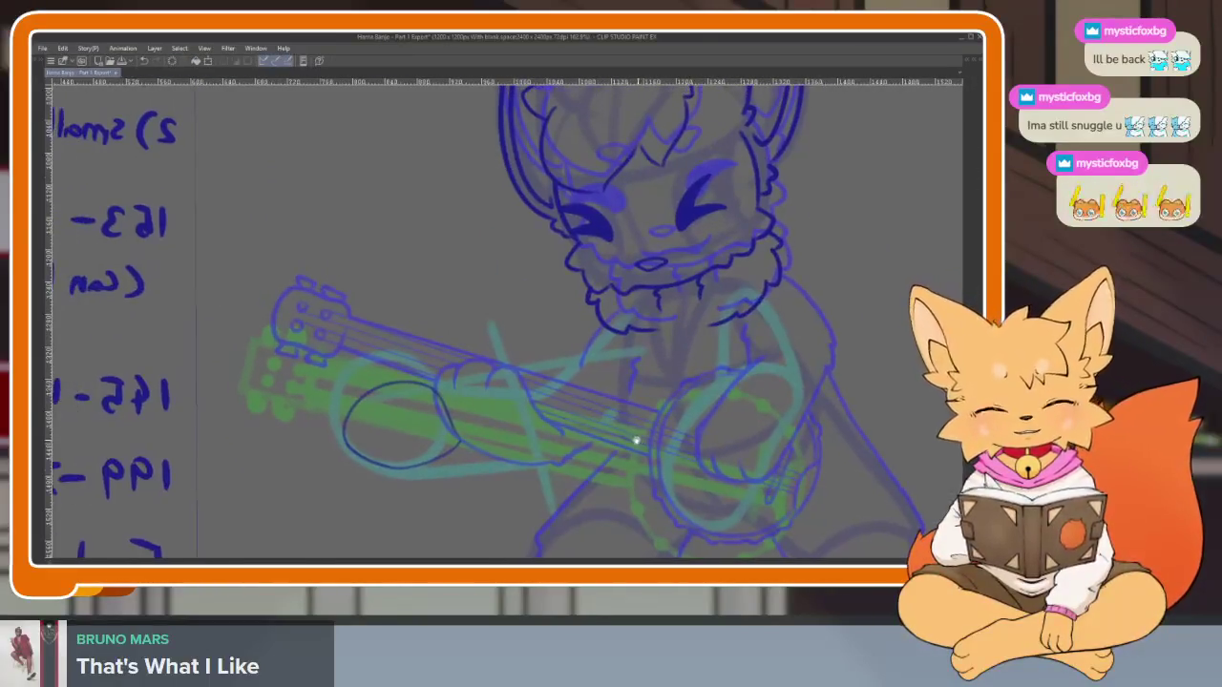
scroll(468, 477, up, 4)
scroll(481, 464, up, 2)
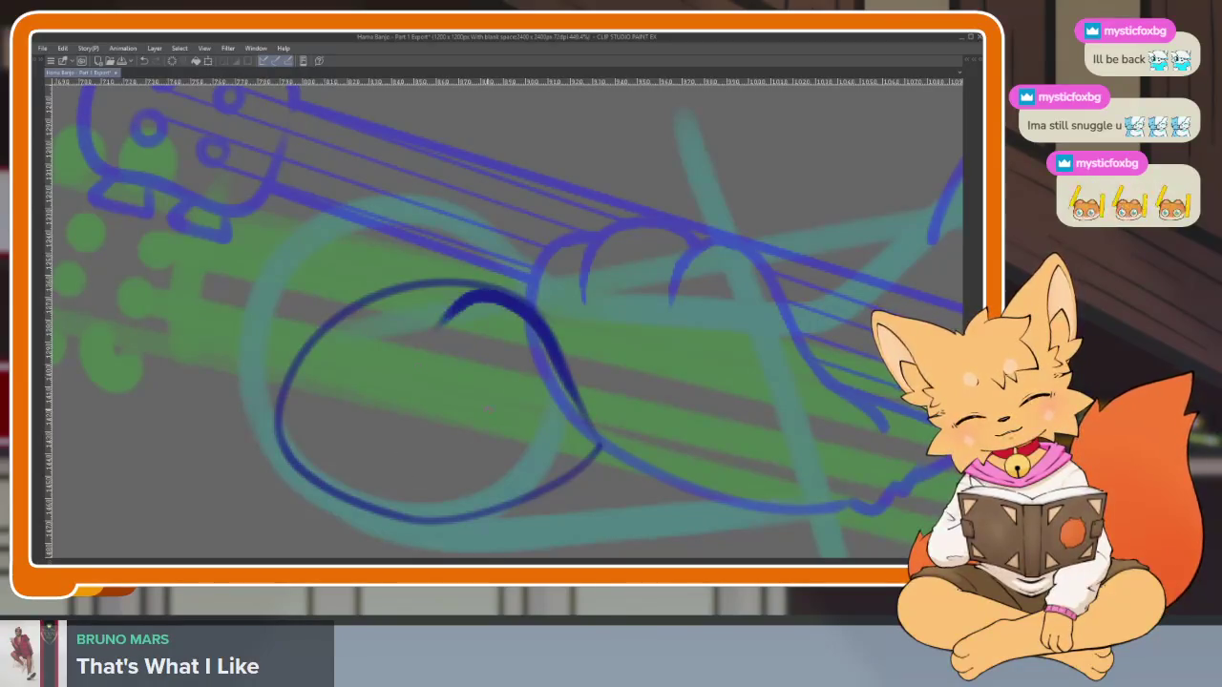
key(ctrl+z)
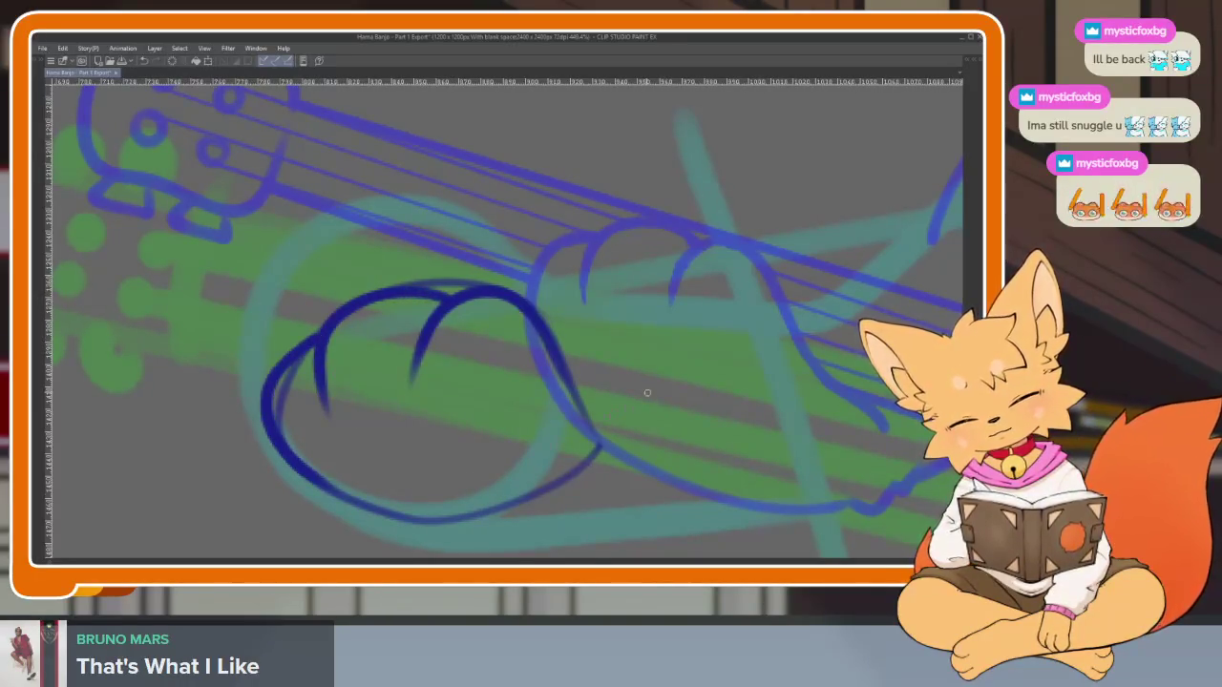
key(ctrl+0)
scroll(643, 415, up, 3)
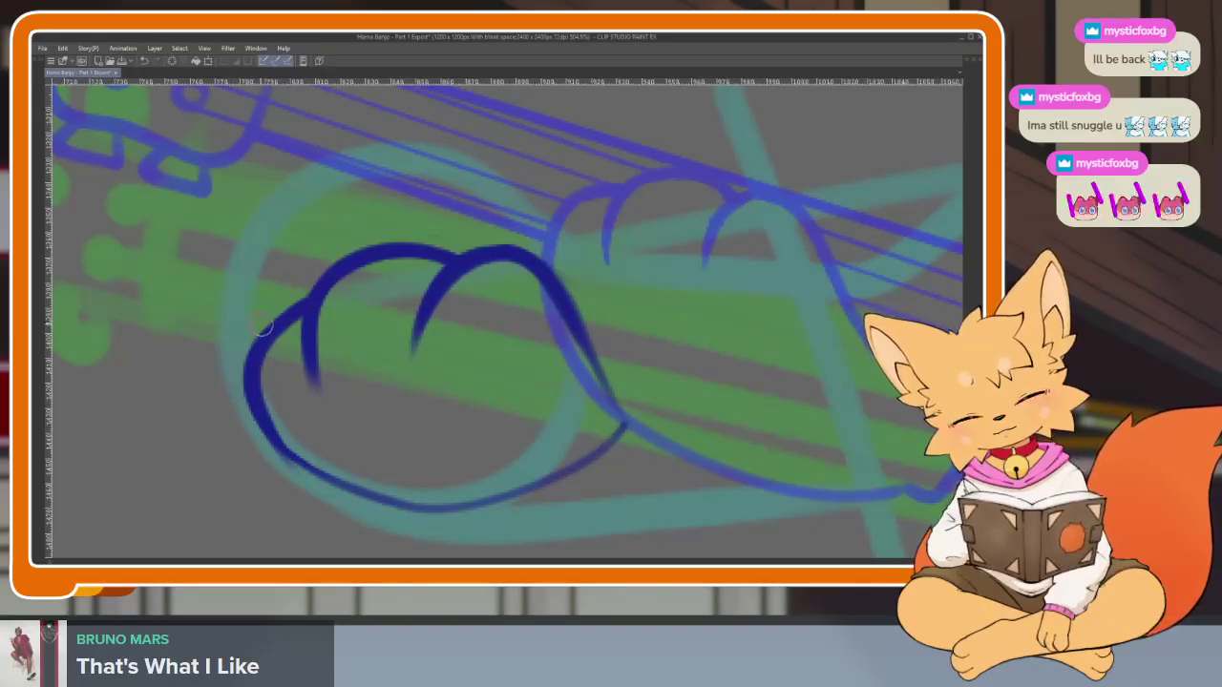
drag(255, 345, 347, 513)
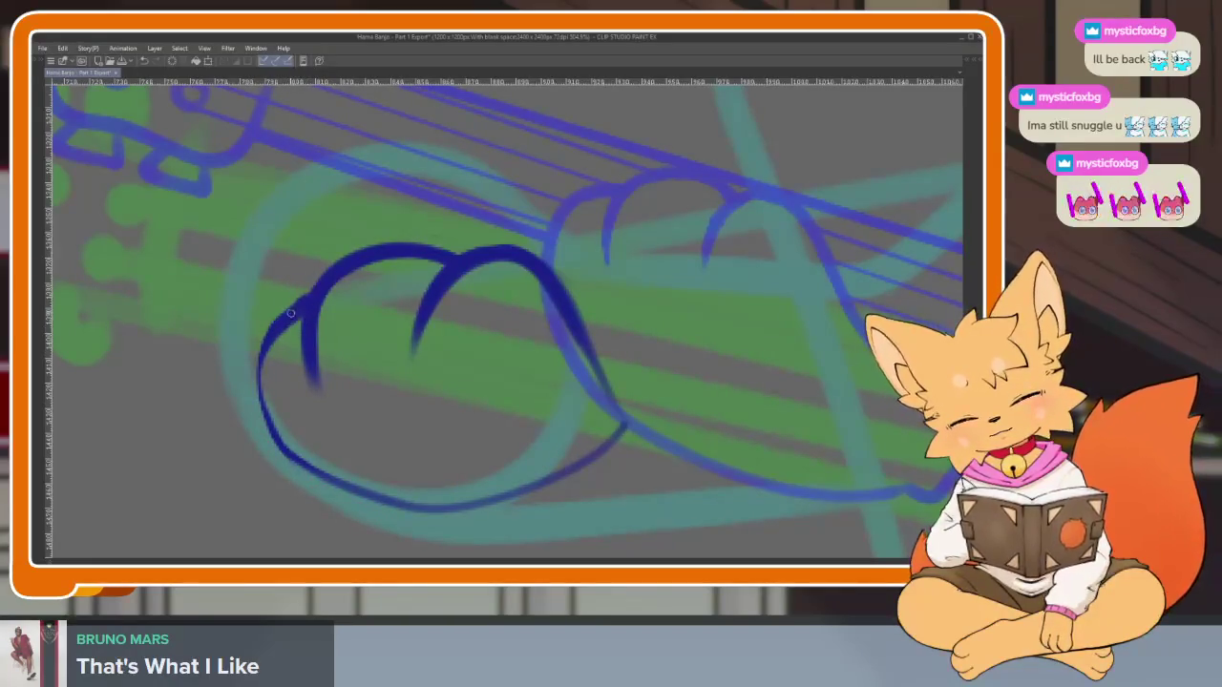
scroll(524, 494, down, 5)
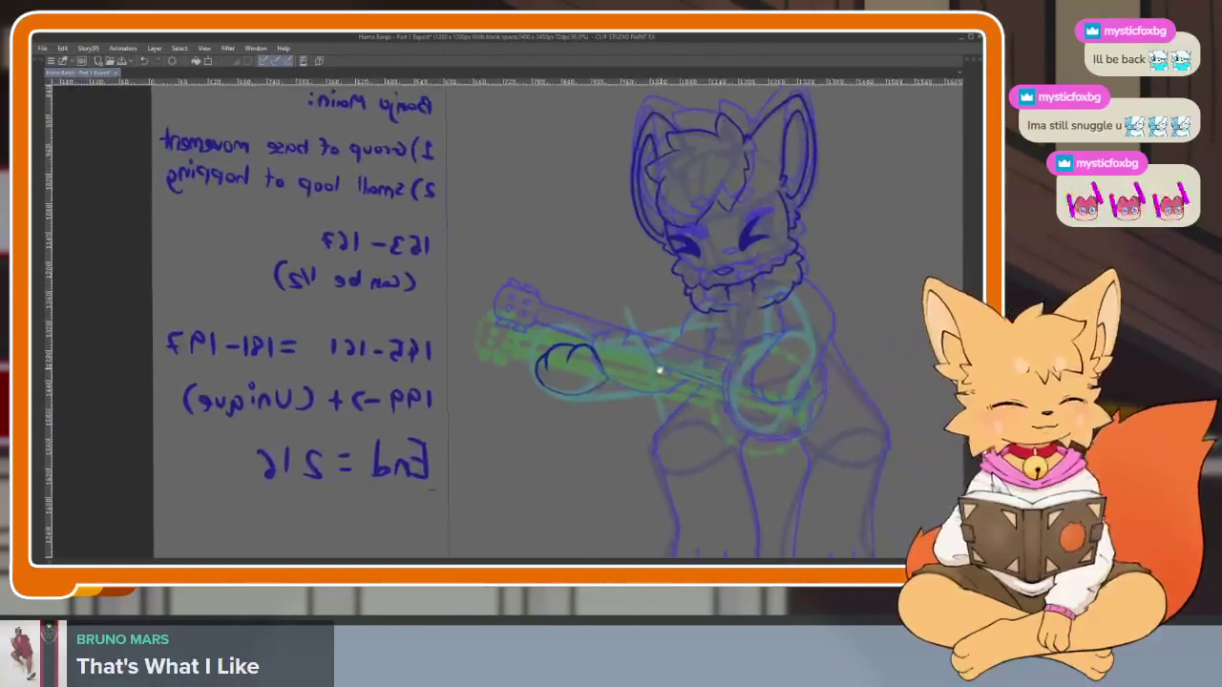
Erase the paw's bottom edge and, after several undone retries, ink a clean bottom contour
scroll(668, 382, up, 5)
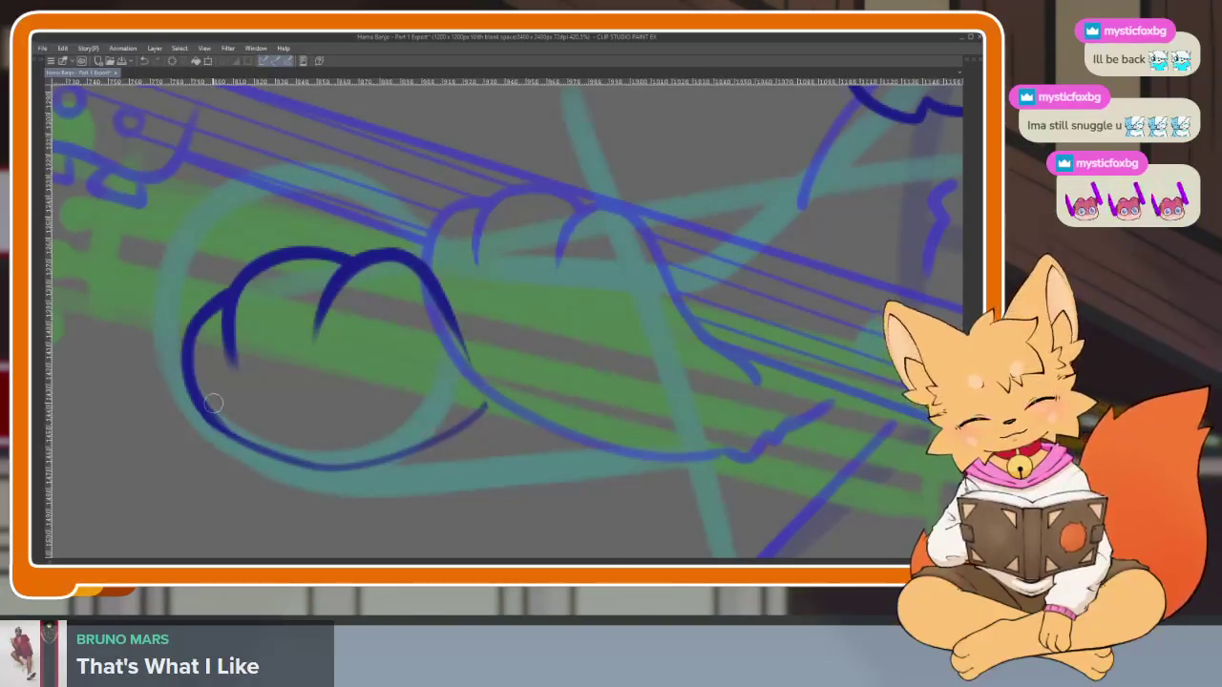
drag(258, 446, 502, 403)
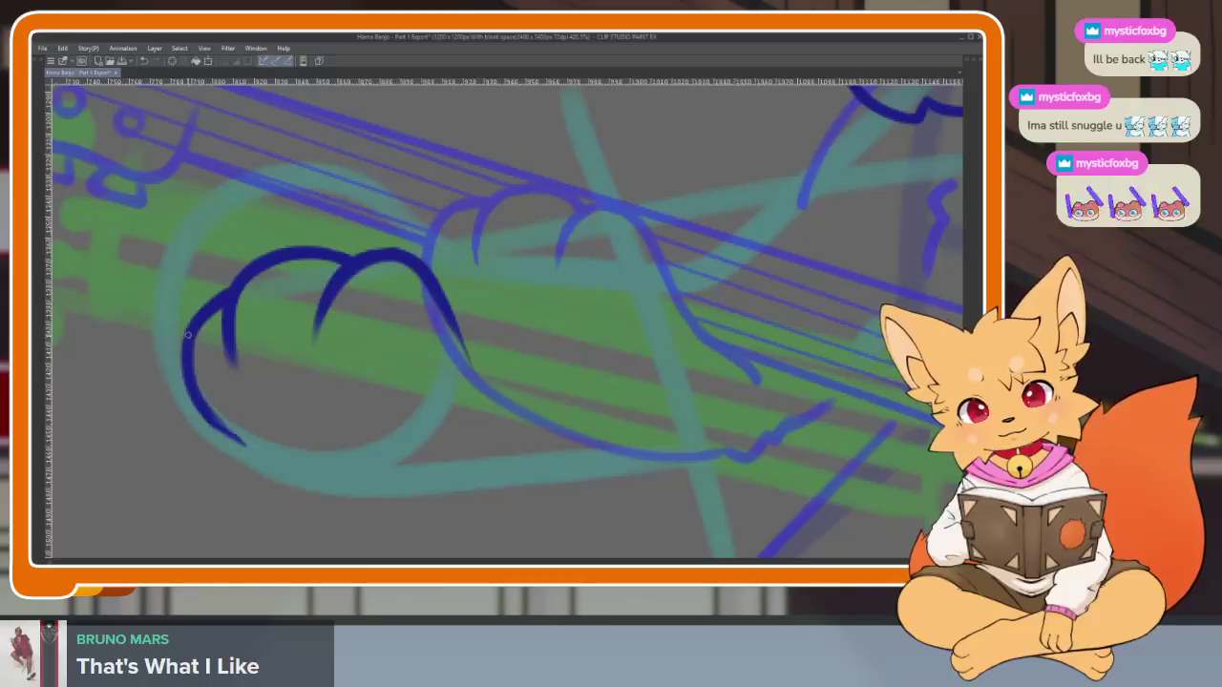
drag(214, 424, 430, 492)
key(ctrl+z)
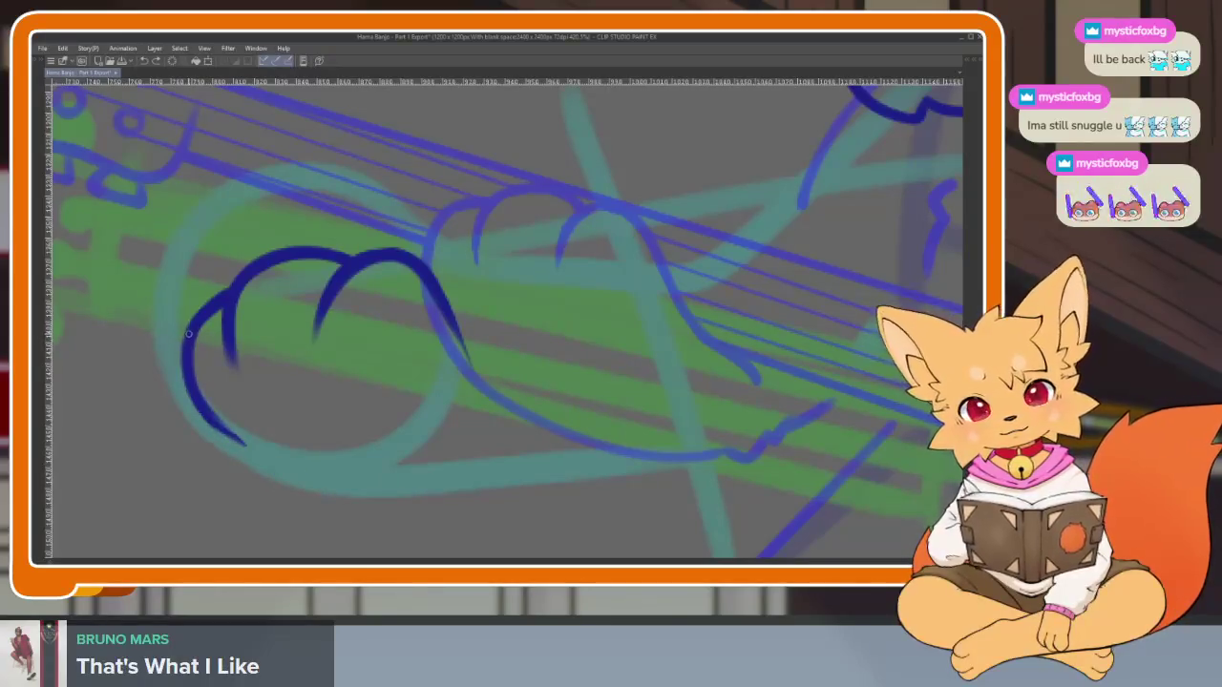
drag(218, 423, 329, 472)
key(ctrl+z)
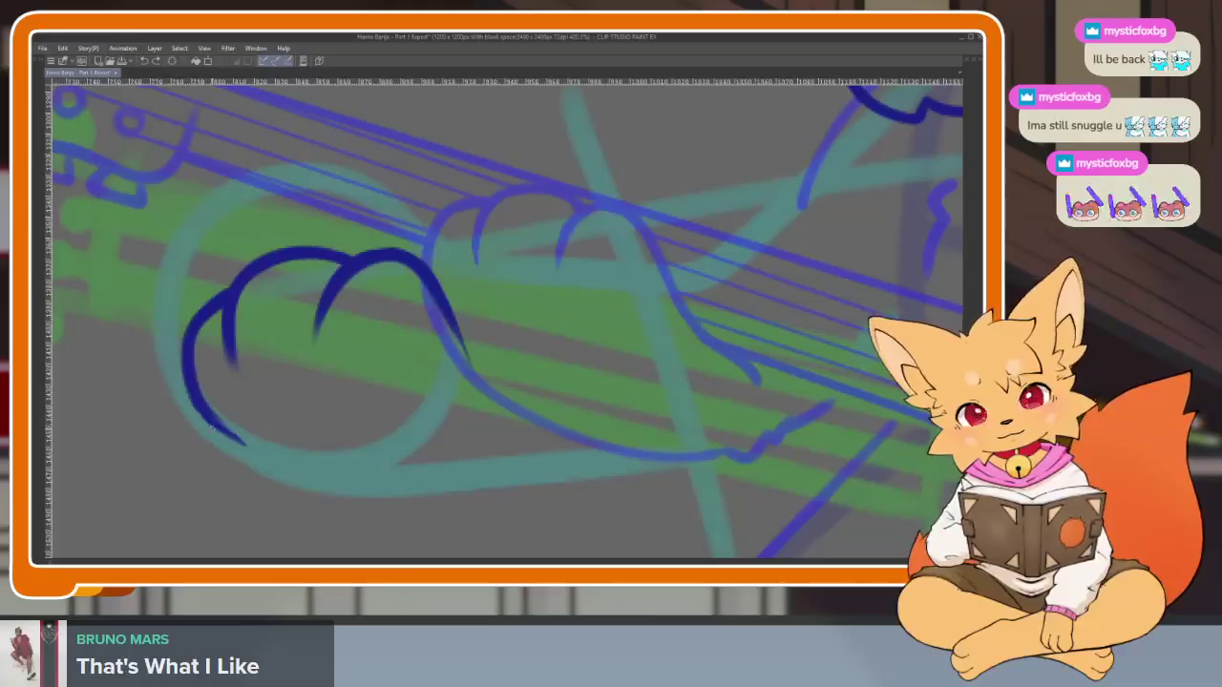
drag(196, 410, 539, 491)
key(ctrl+z)
scroll(686, 242, down, 1)
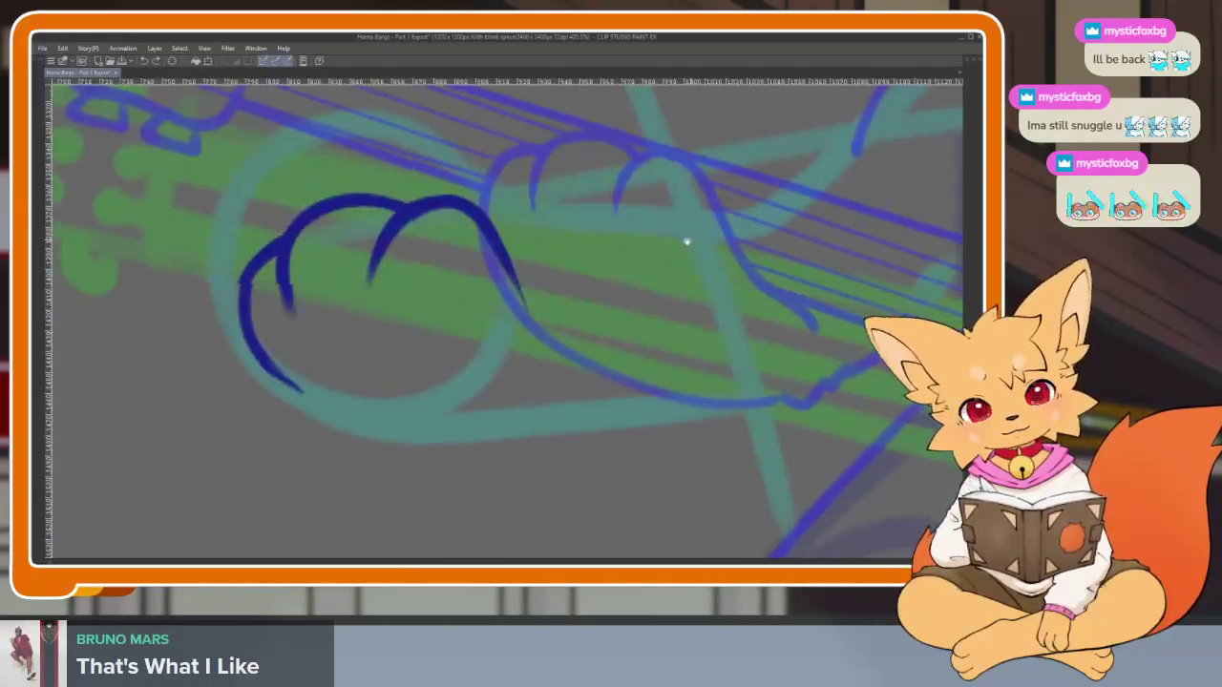
scroll(686, 243, up, 1)
mouse_move(218, 327)
mouse_down()
mouse_move(315, 439)
mouse_move(682, 441)
mouse_up()
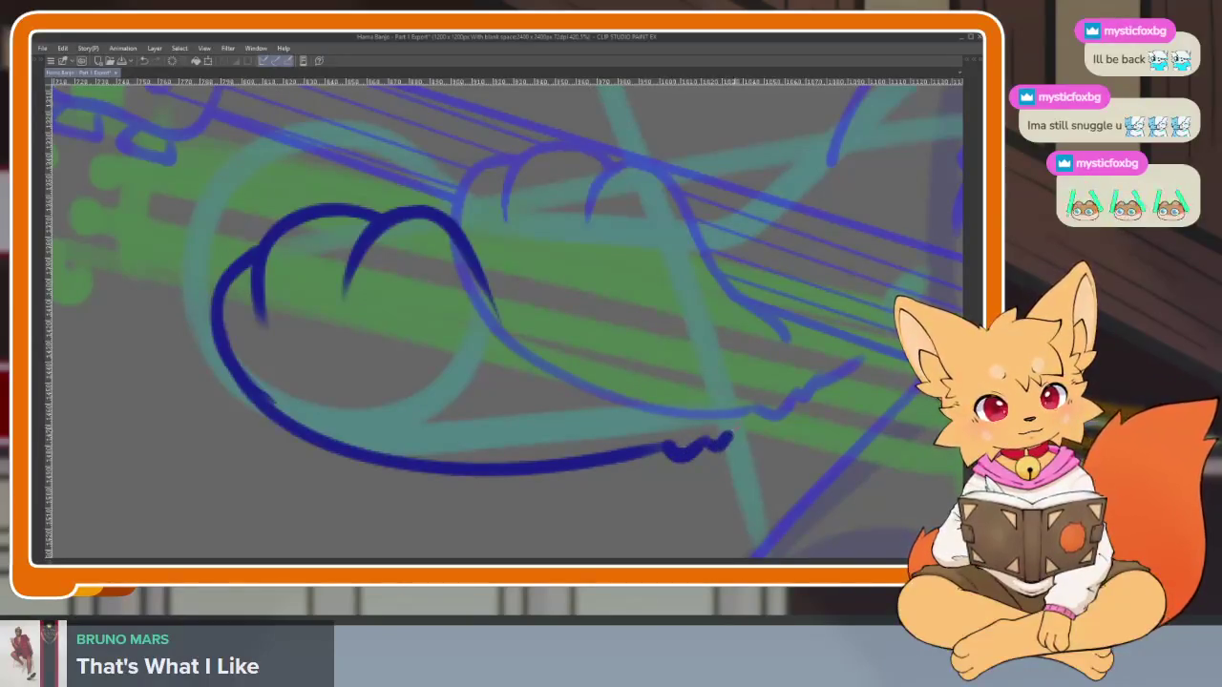
scroll(841, 438, down, 5)
scroll(810, 429, up, 5)
scroll(761, 439, up, 1)
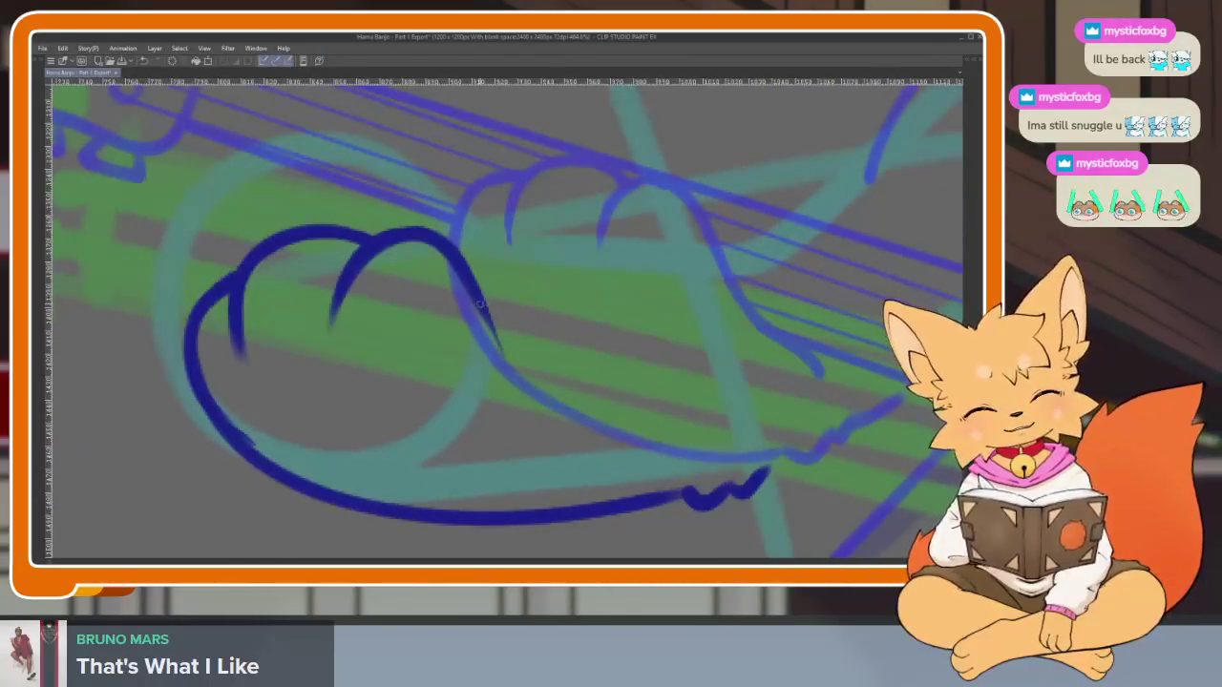
Extend the contour down from the knuckle, redrawing the knuckle line until it is clean
mouse_move(490, 324)
mouse_down()
mouse_move(573, 405)
mouse_move(654, 441)
mouse_up()
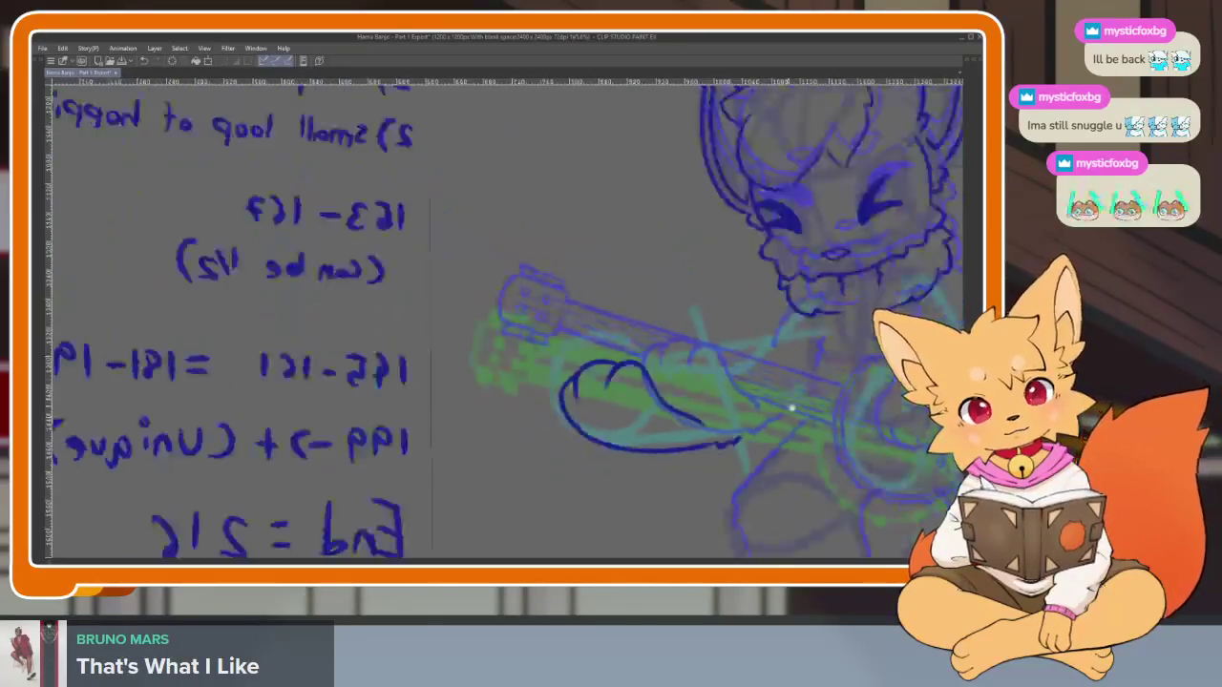
scroll(668, 429, down, 3)
scroll(677, 407, up, 5)
mouse_move(471, 282)
mouse_down()
mouse_move(512, 359)
mouse_move(603, 443)
mouse_up()
key(ctrl+z)
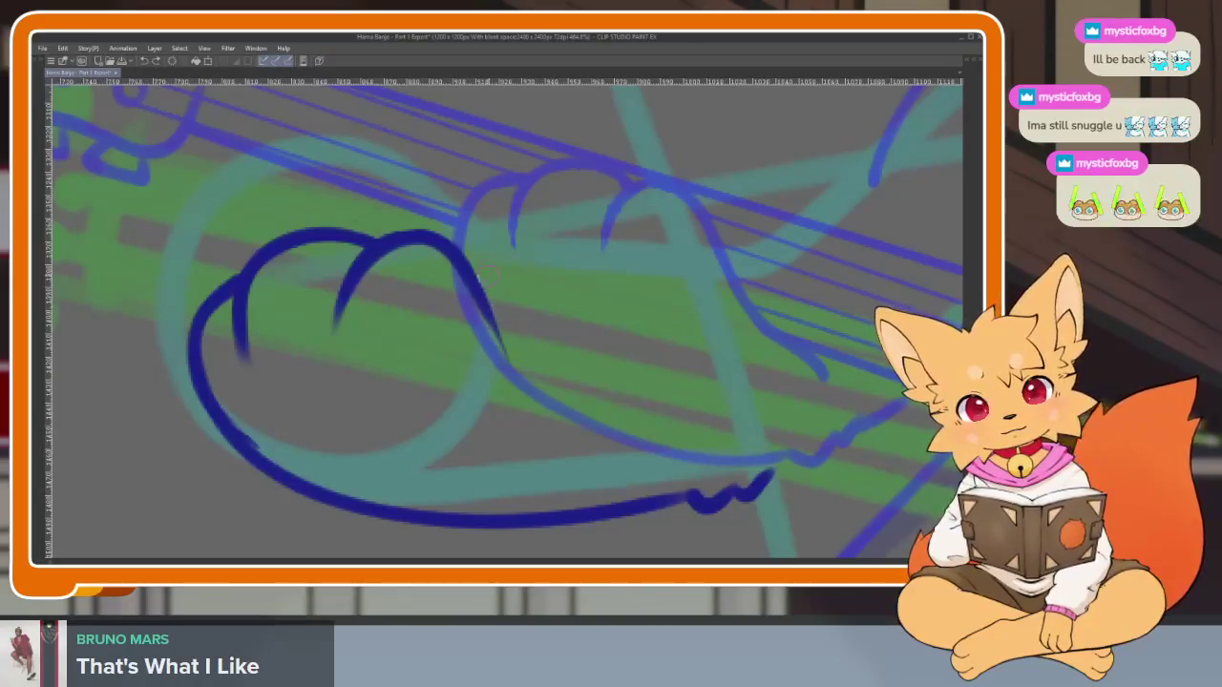
drag(467, 269, 550, 431)
key(ctrl+z)
mouse_move(468, 267)
mouse_down()
mouse_move(498, 349)
mouse_move(564, 435)
mouse_up()
scroll(689, 412, down, 5)
scroll(689, 412, down, 1)
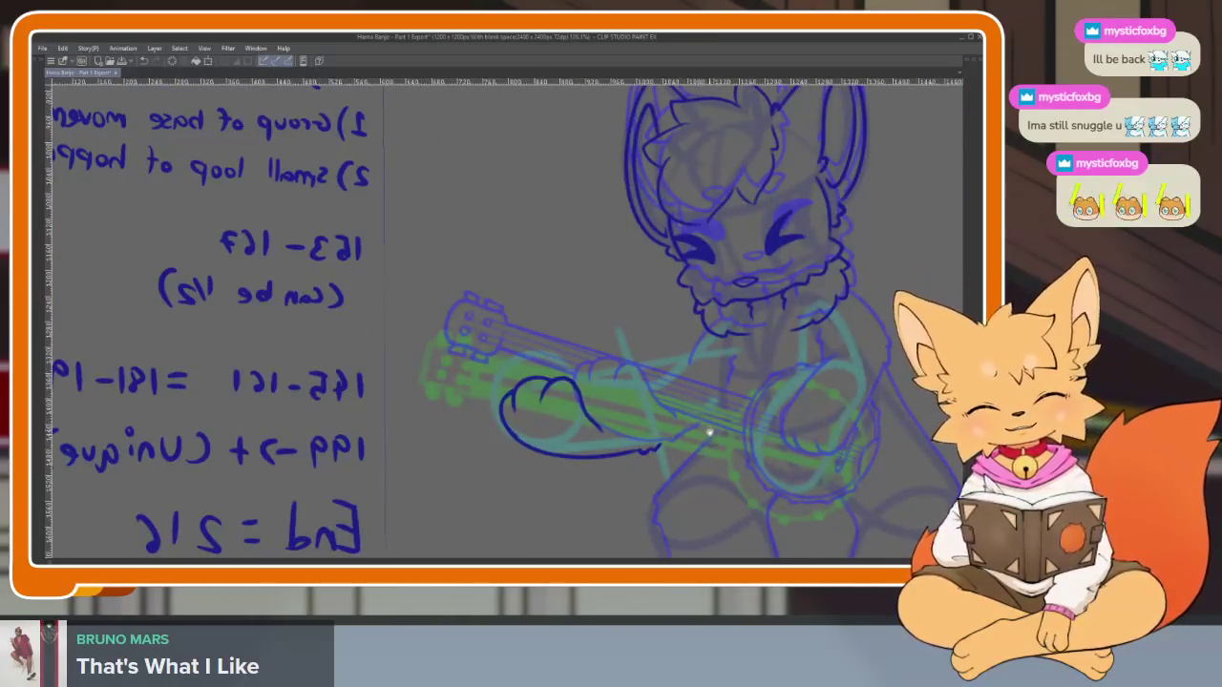
Draw the forearm line from the chest fur down to the paw, then bring the banjo body into view
scroll(714, 428, down, 3)
scroll(799, 416, down, 2)
scroll(696, 415, up, 4)
scroll(674, 445, up, 1)
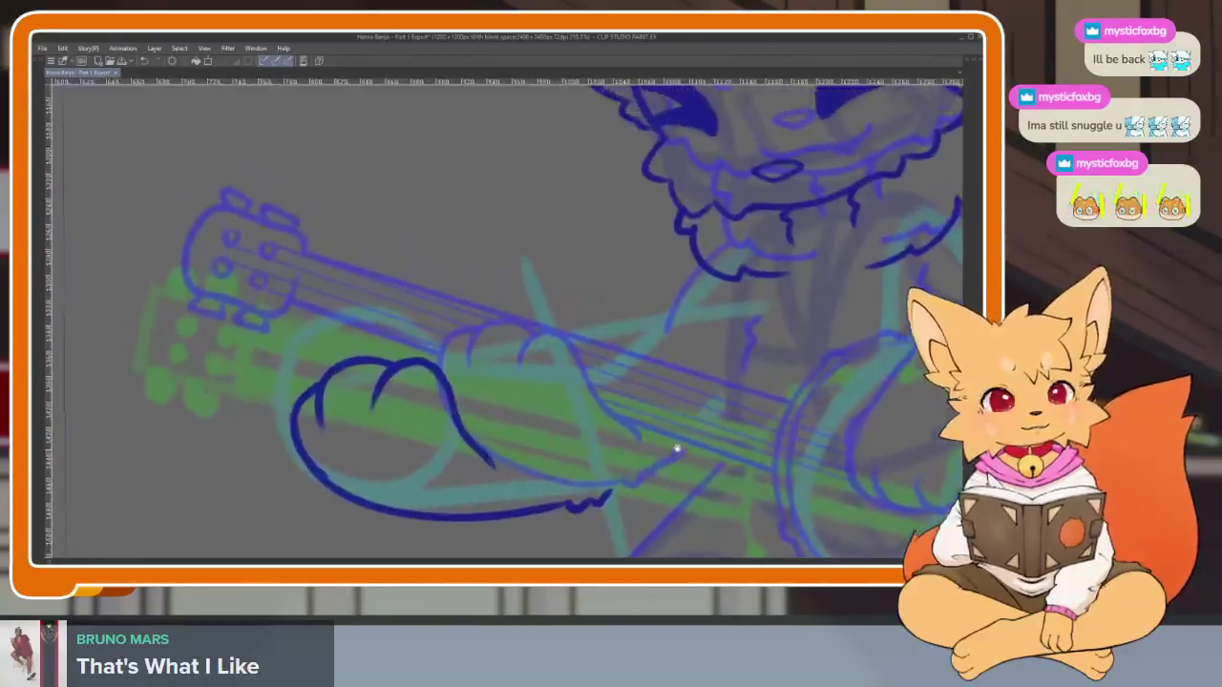
scroll(654, 431, up, 3)
drag(657, 243, 507, 383)
scroll(669, 408, down, 4)
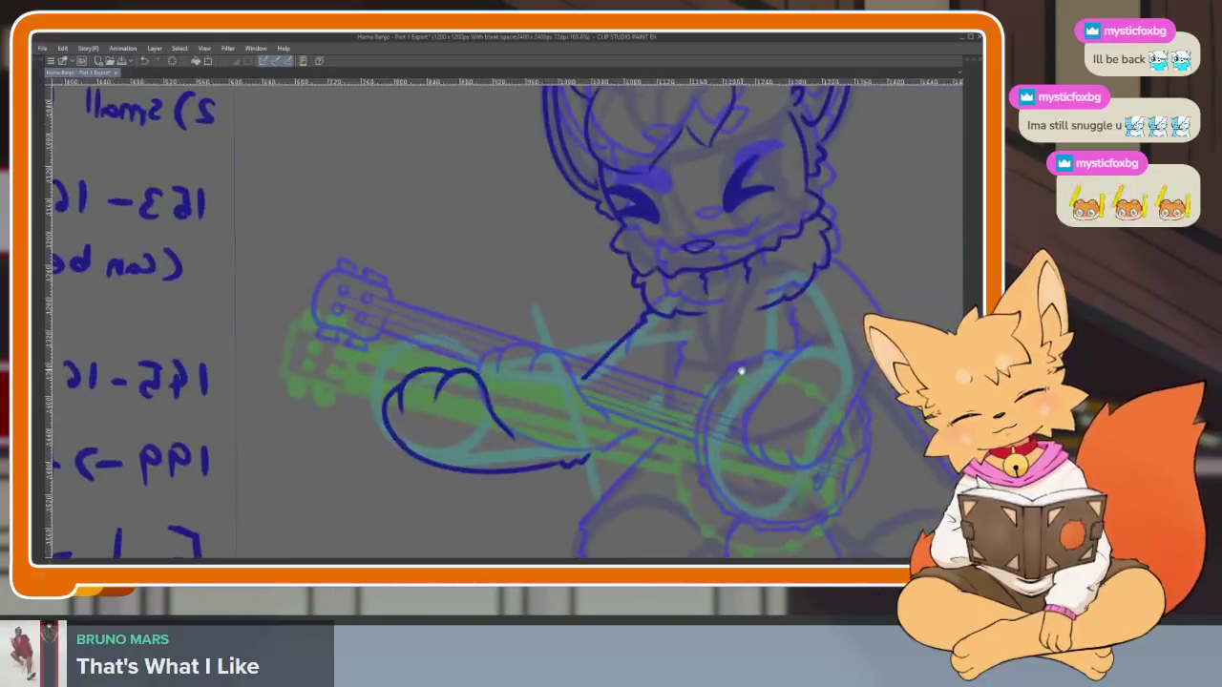
scroll(739, 363, up, 1)
scroll(649, 415, up, 3)
scroll(578, 455, up, 1)
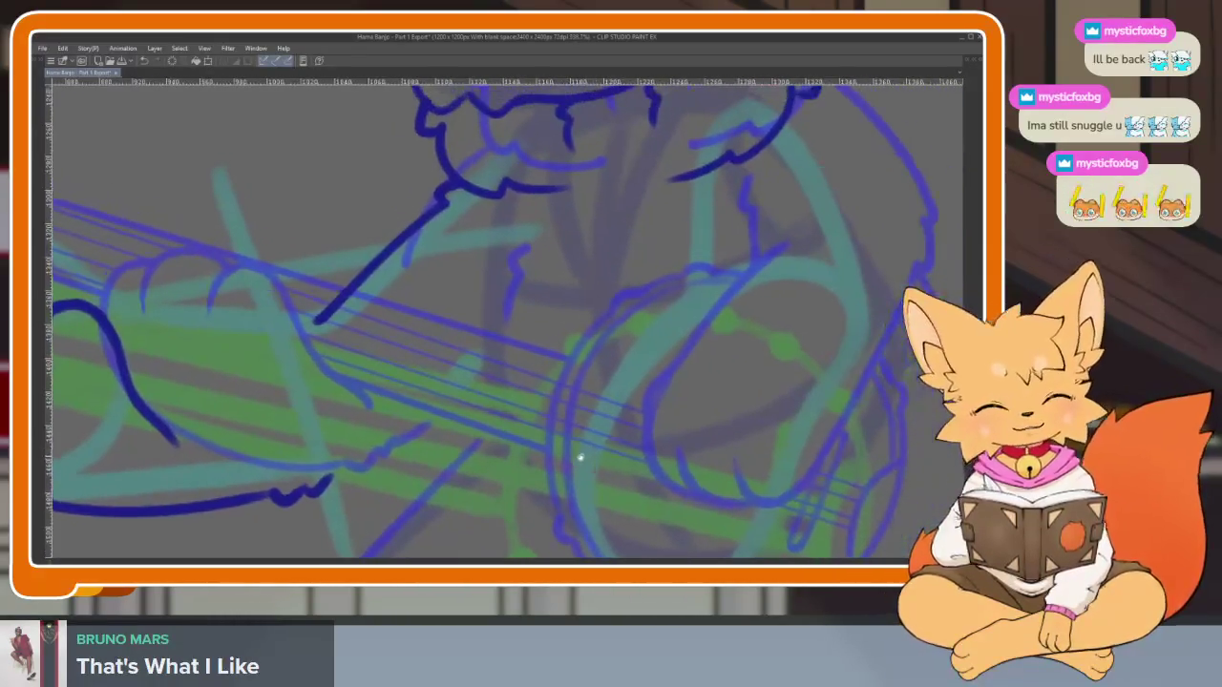
scroll(522, 335, up, 1)
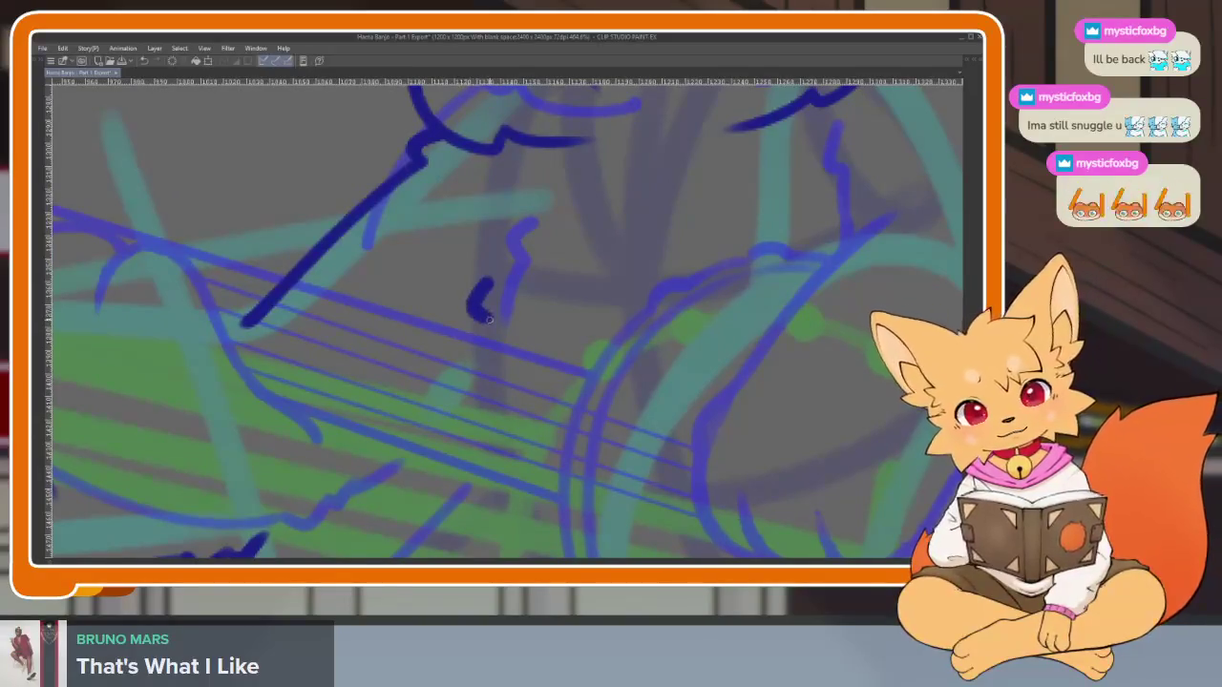
scroll(477, 407, down, 4)
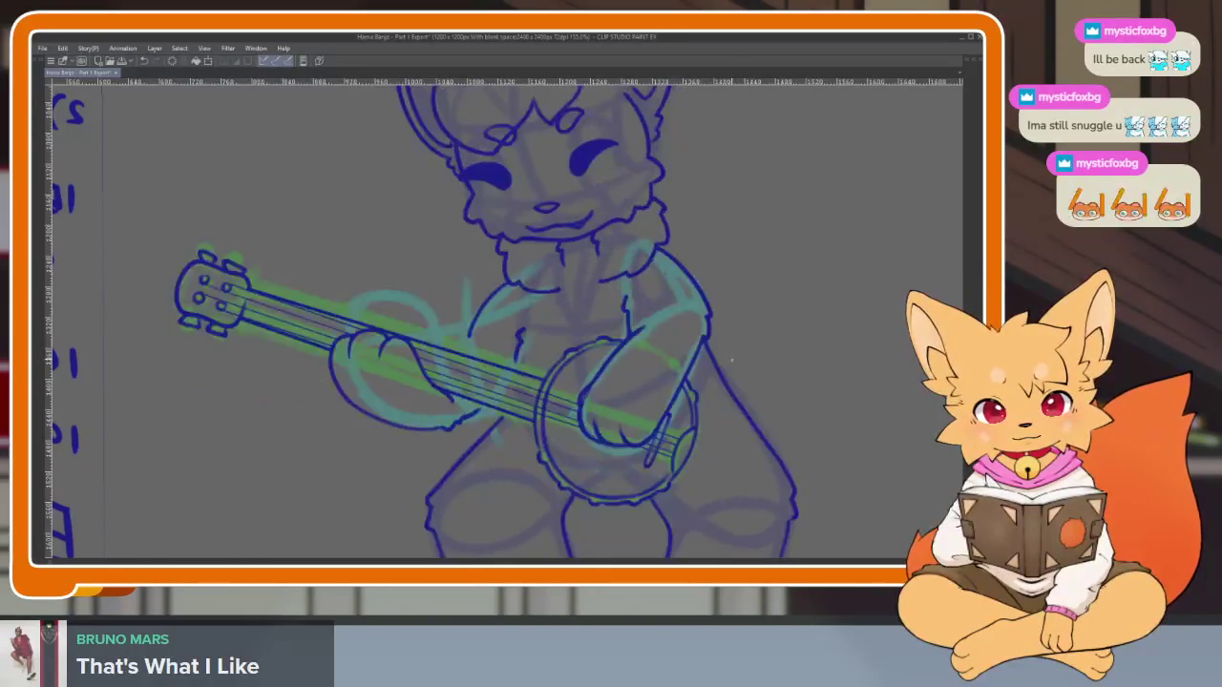
drag(732, 361, 616, 430)
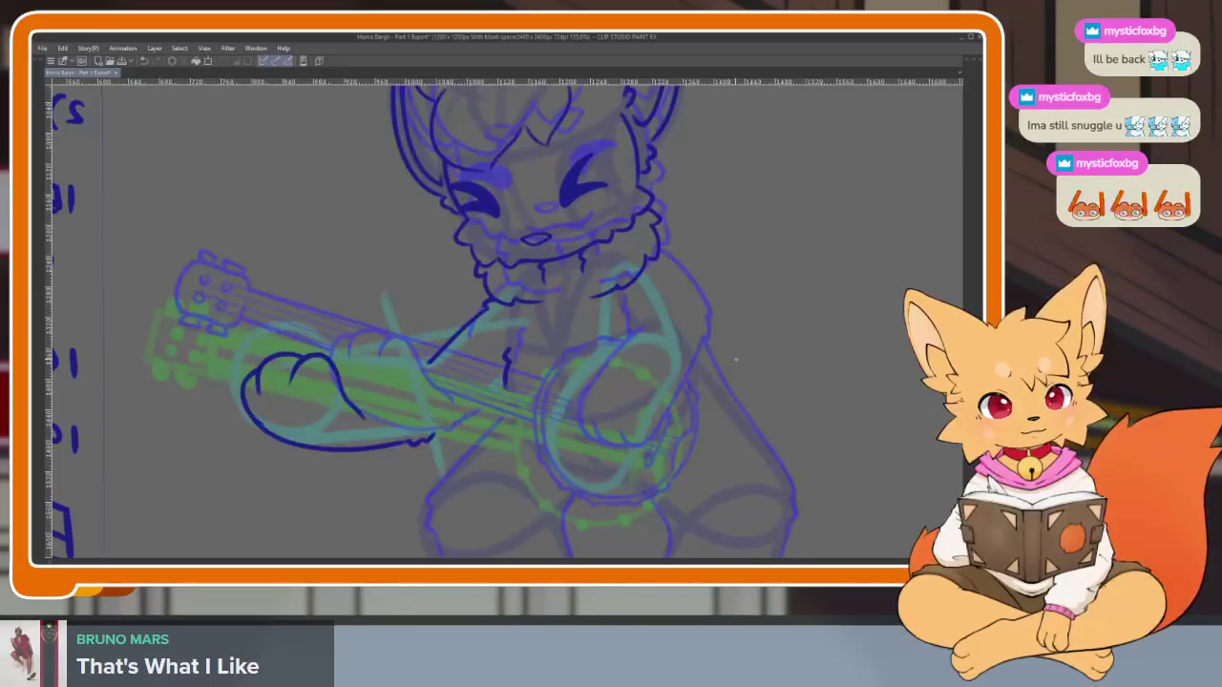
scroll(617, 431, up, 3)
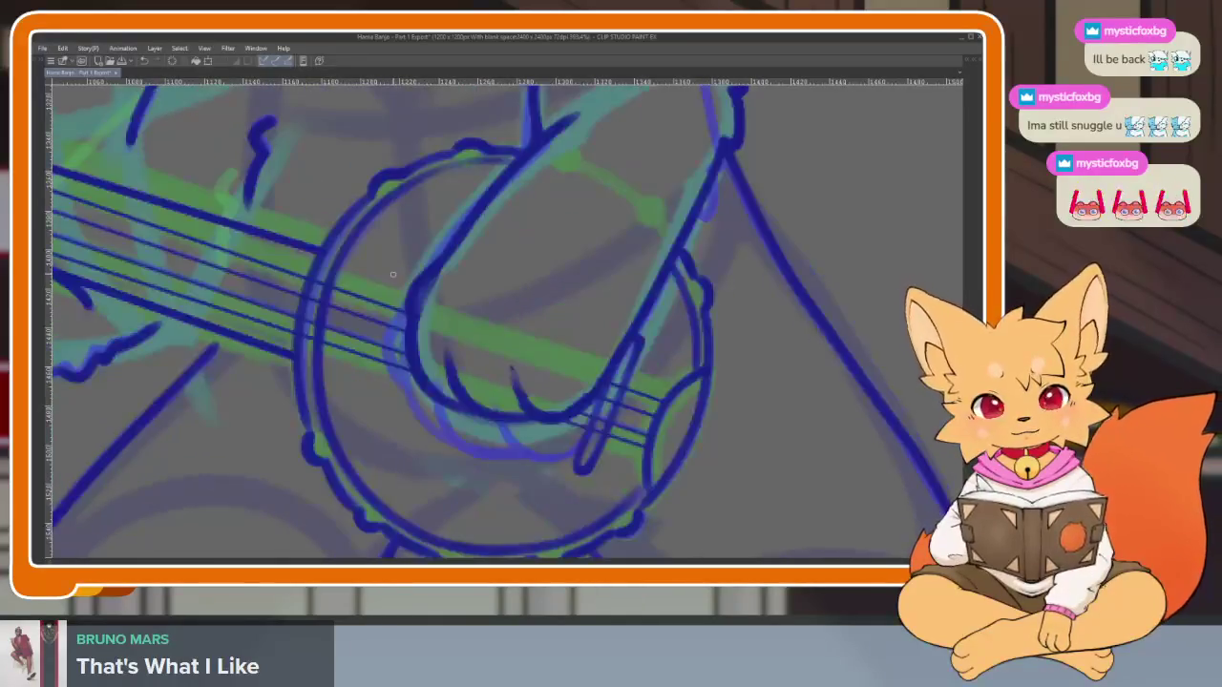
Trace the paw's oval outline in dark blue over the banjo body, undoing one stray curve
scroll(620, 377, down, 1)
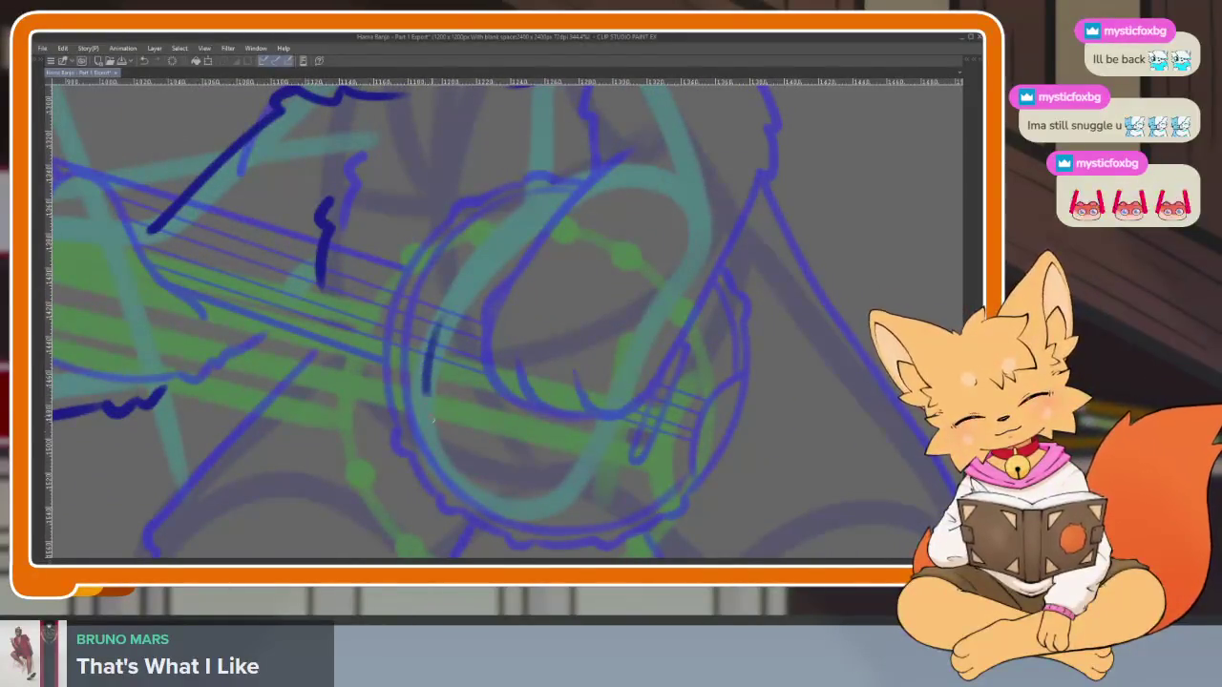
drag(425, 392, 580, 470)
key(ctrl+z)
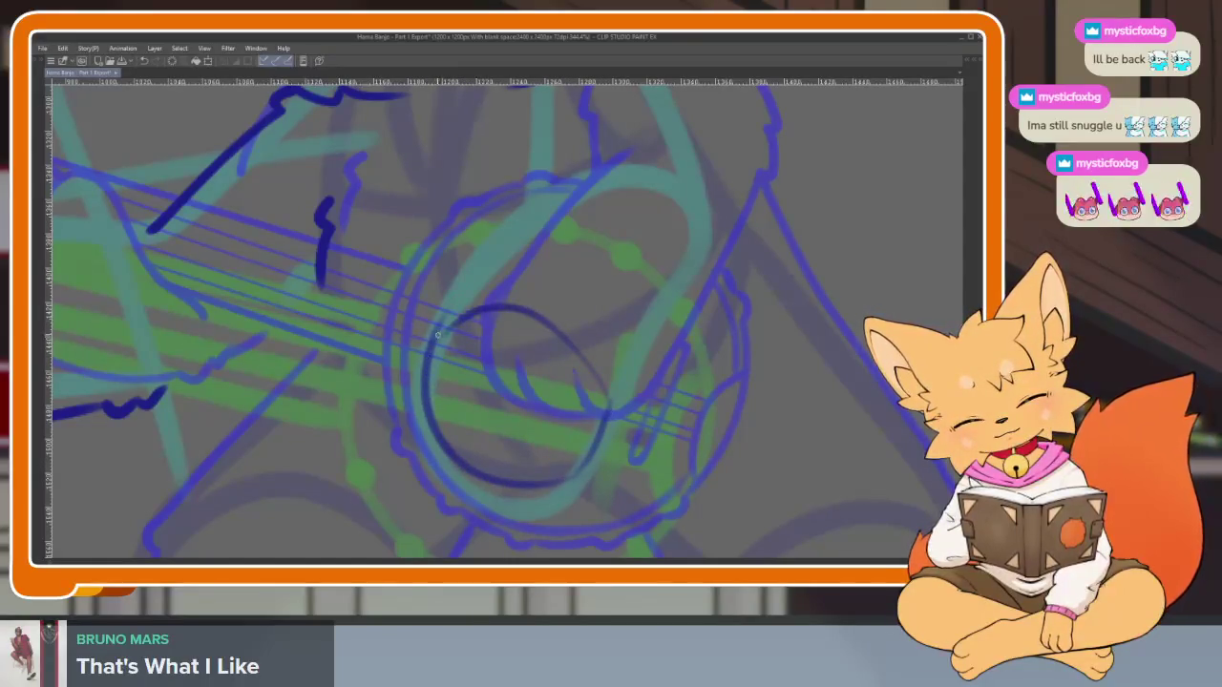
scroll(668, 404, down, 5)
scroll(682, 404, up, 6)
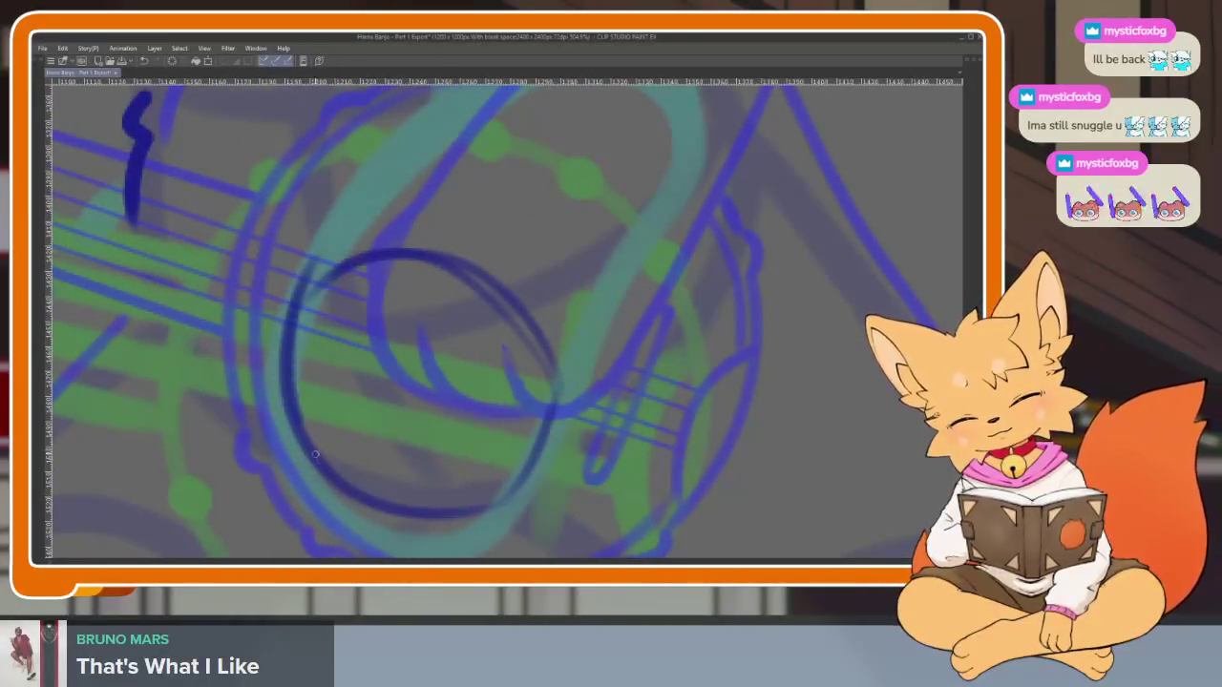
drag(492, 505, 551, 391)
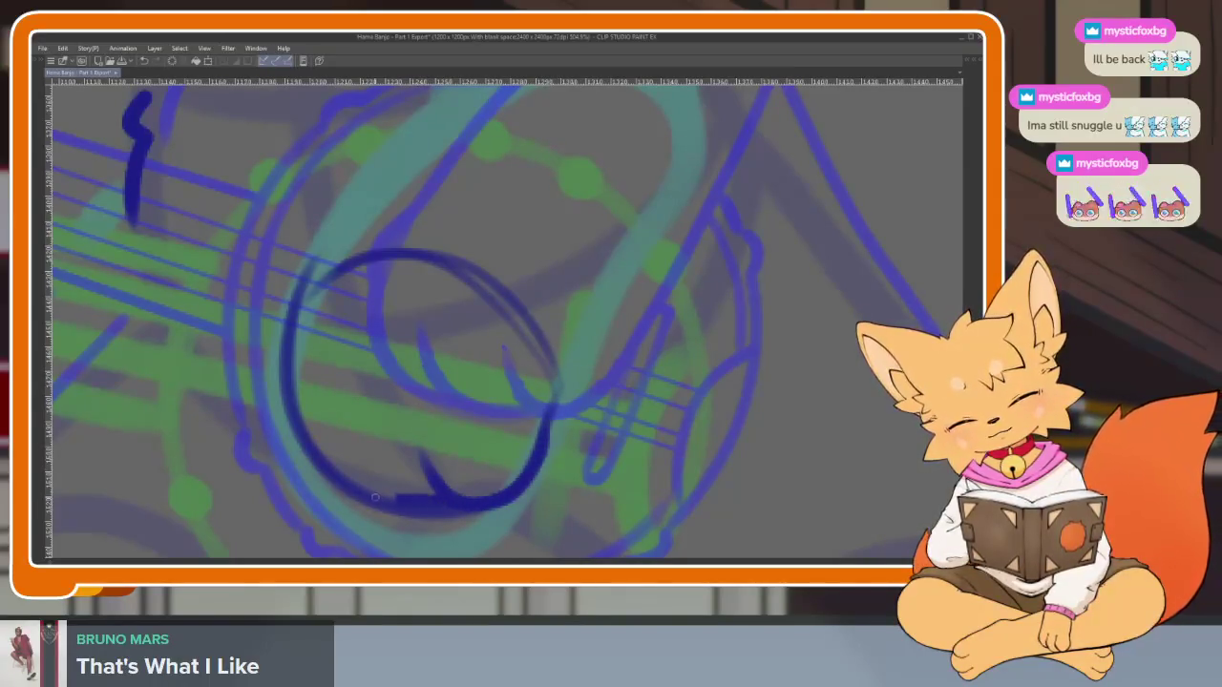
drag(375, 497, 324, 407)
mouse_move(538, 457)
mouse_down()
mouse_move(473, 516)
mouse_move(421, 438)
mouse_up()
mouse_move(452, 506)
mouse_down()
mouse_move(339, 476)
mouse_move(339, 386)
mouse_up()
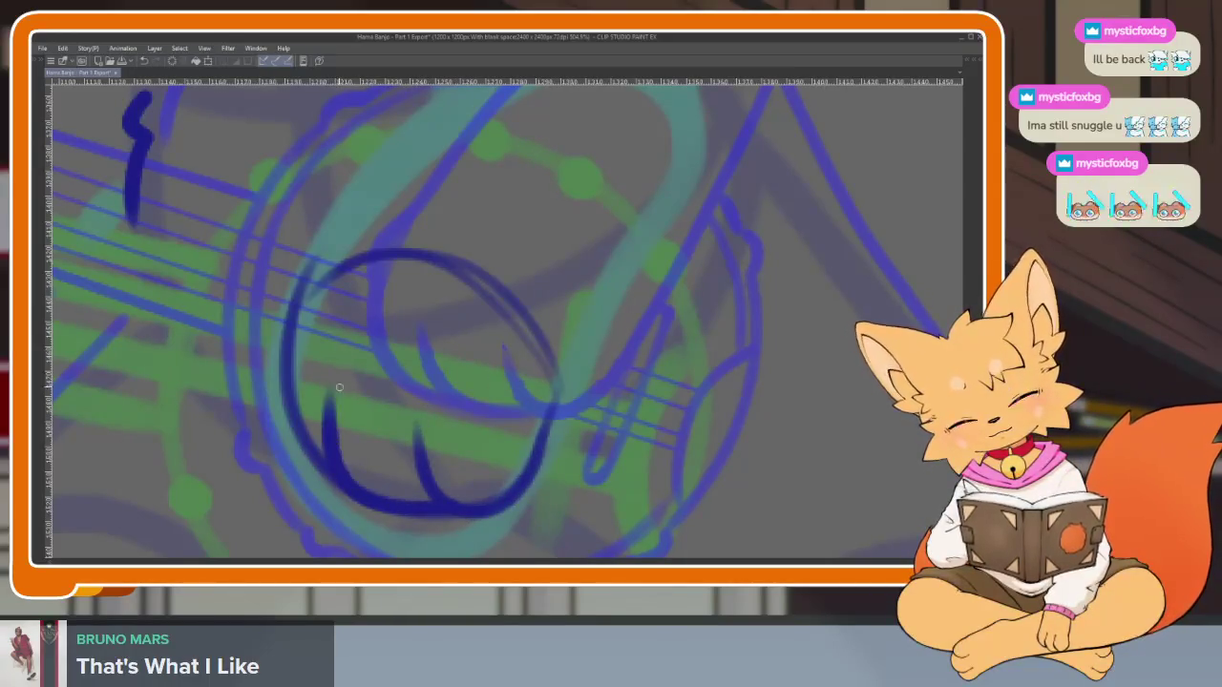
drag(325, 468, 286, 341)
Erase the excess top of the stray vertical stroke above the paw
scroll(502, 324, down, 5)
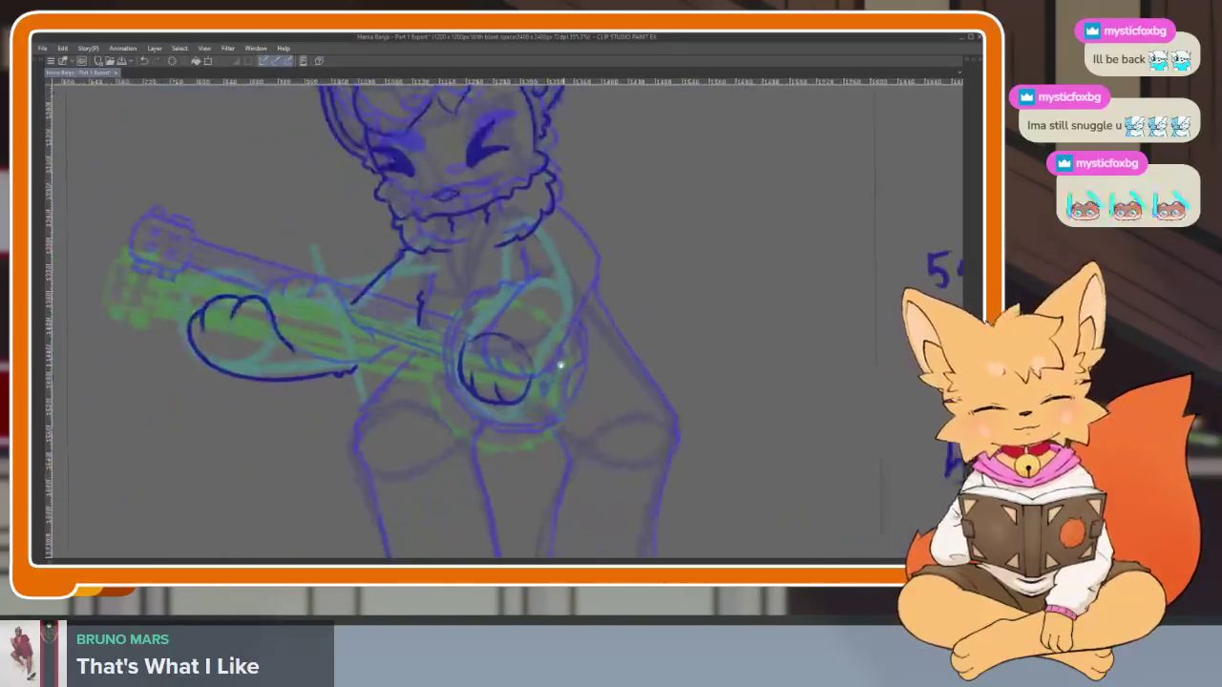
scroll(560, 363, up, 5)
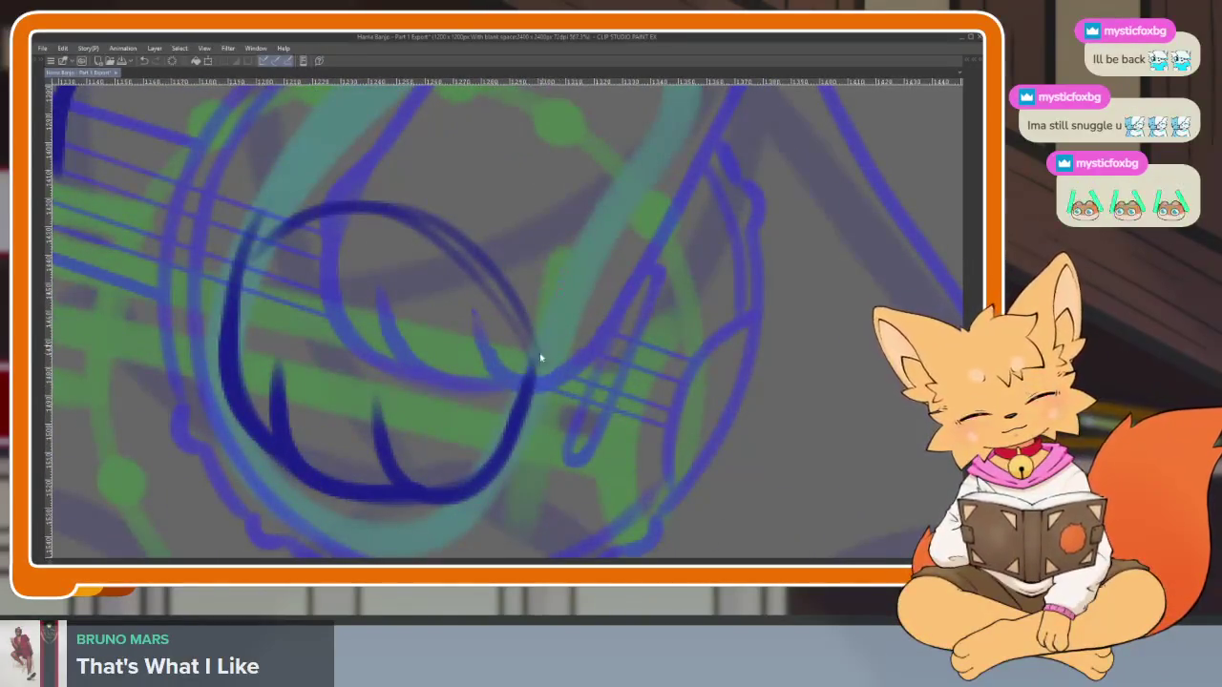
scroll(521, 408, up, 1)
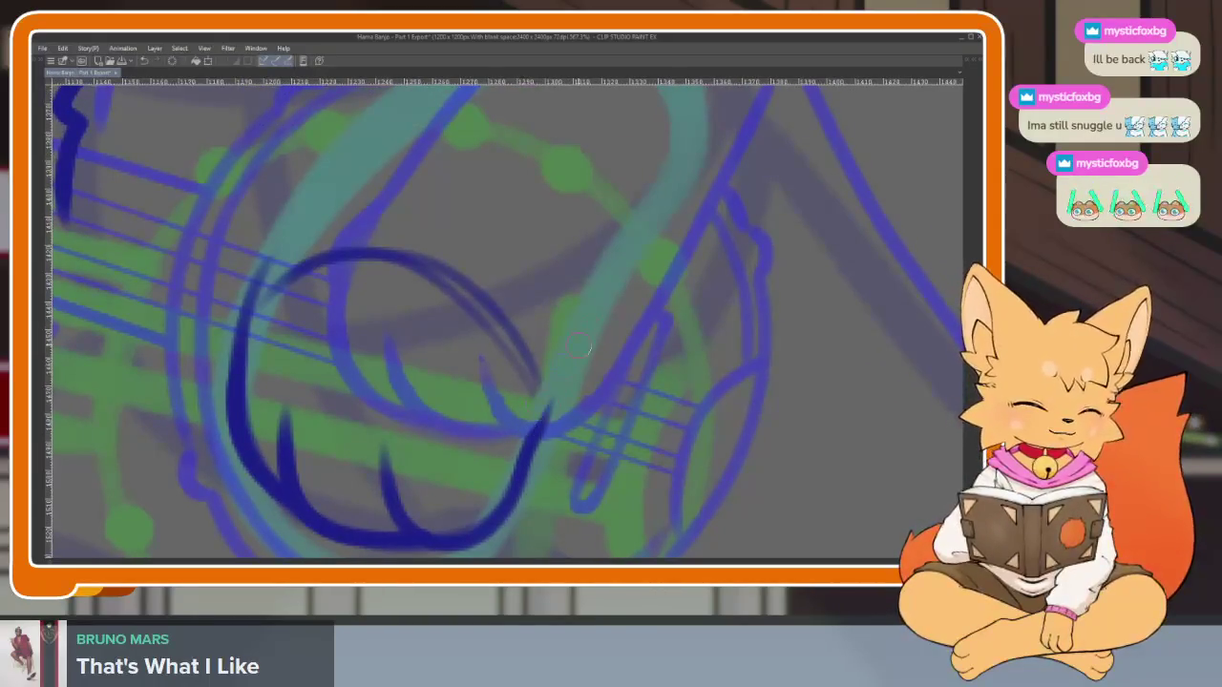
mouse_move(334, 315)
mouse_down()
mouse_move(362, 346)
mouse_move(417, 295)
mouse_move(559, 431)
mouse_move(488, 341)
mouse_up()
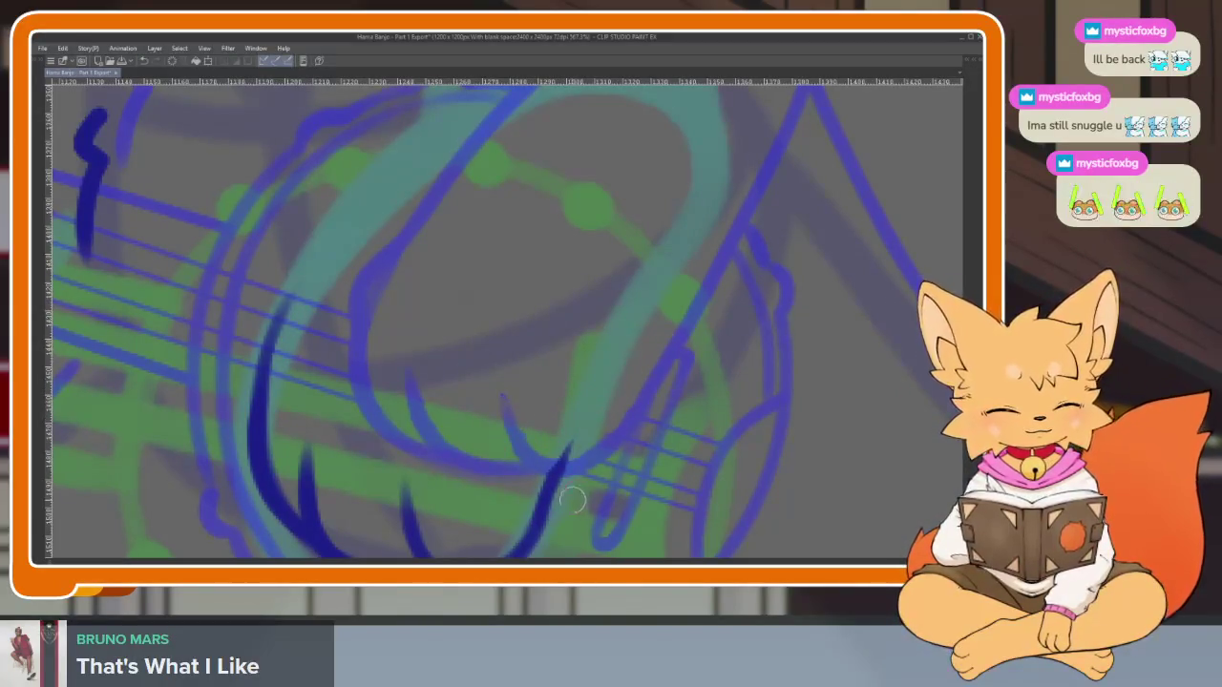
scroll(594, 404, down, 5)
scroll(567, 414, up, 5)
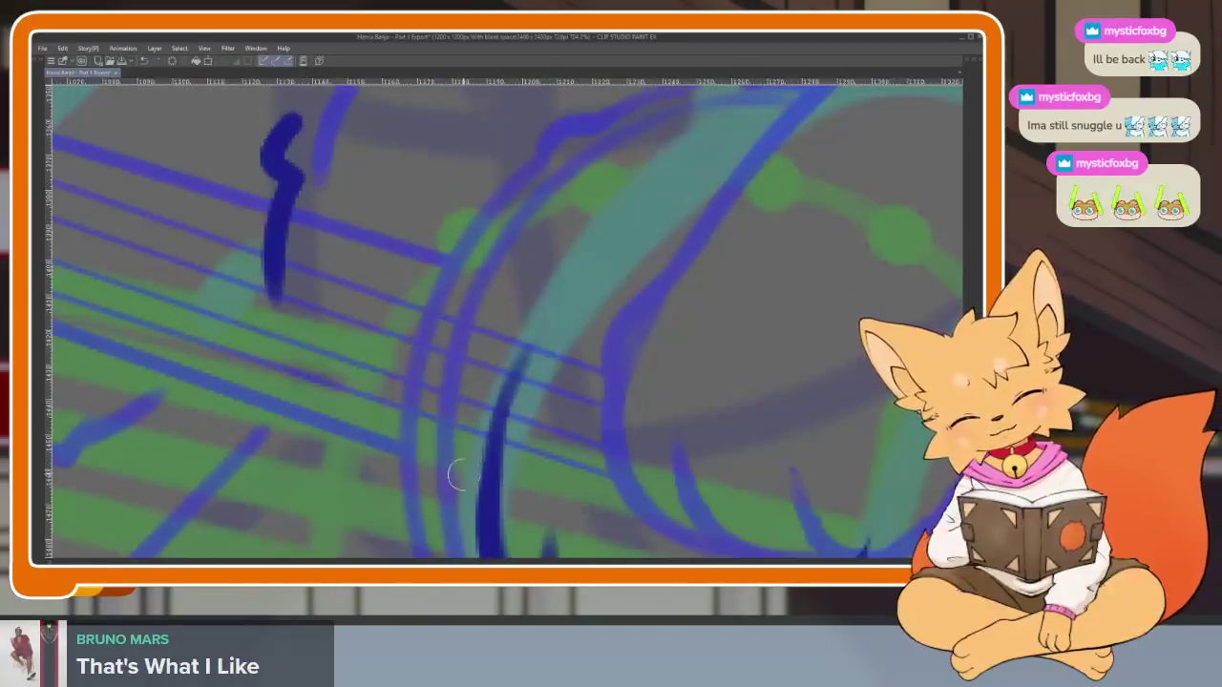
drag(485, 477, 525, 346)
scroll(656, 268, down, 4)
scroll(780, 385, up, 1)
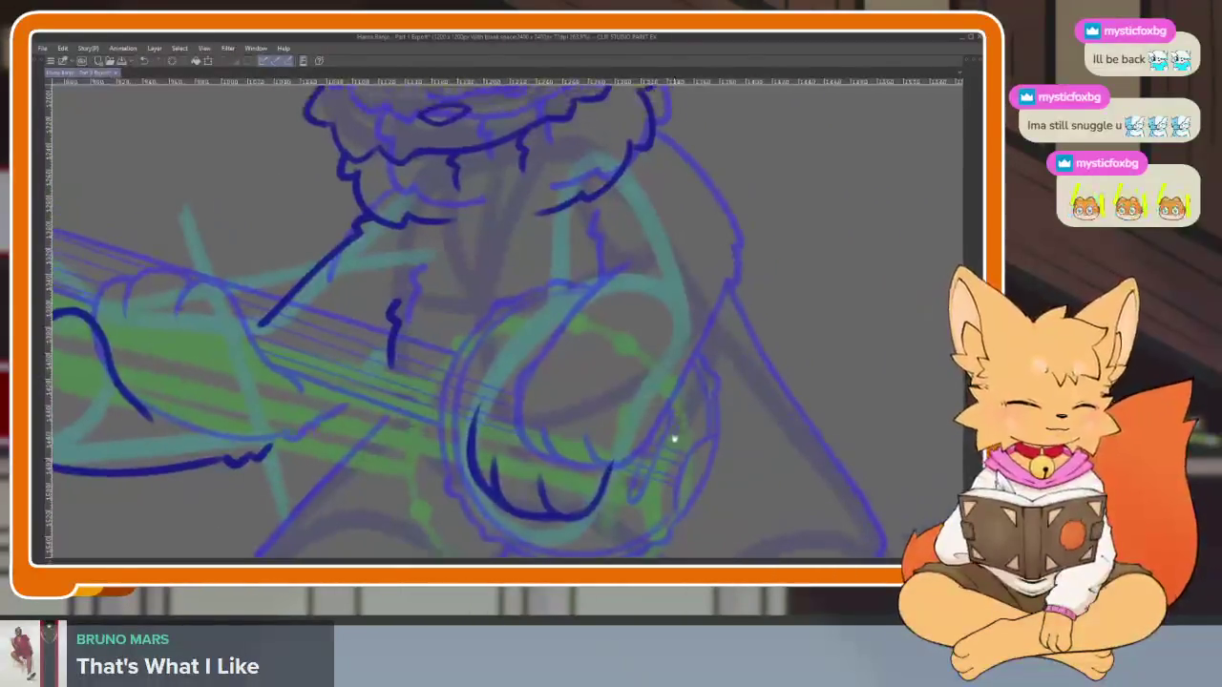
Ink a line up the banjo's right edge and the strumming arm's outer edge
scroll(671, 436, up, 2)
scroll(657, 455, up, 1)
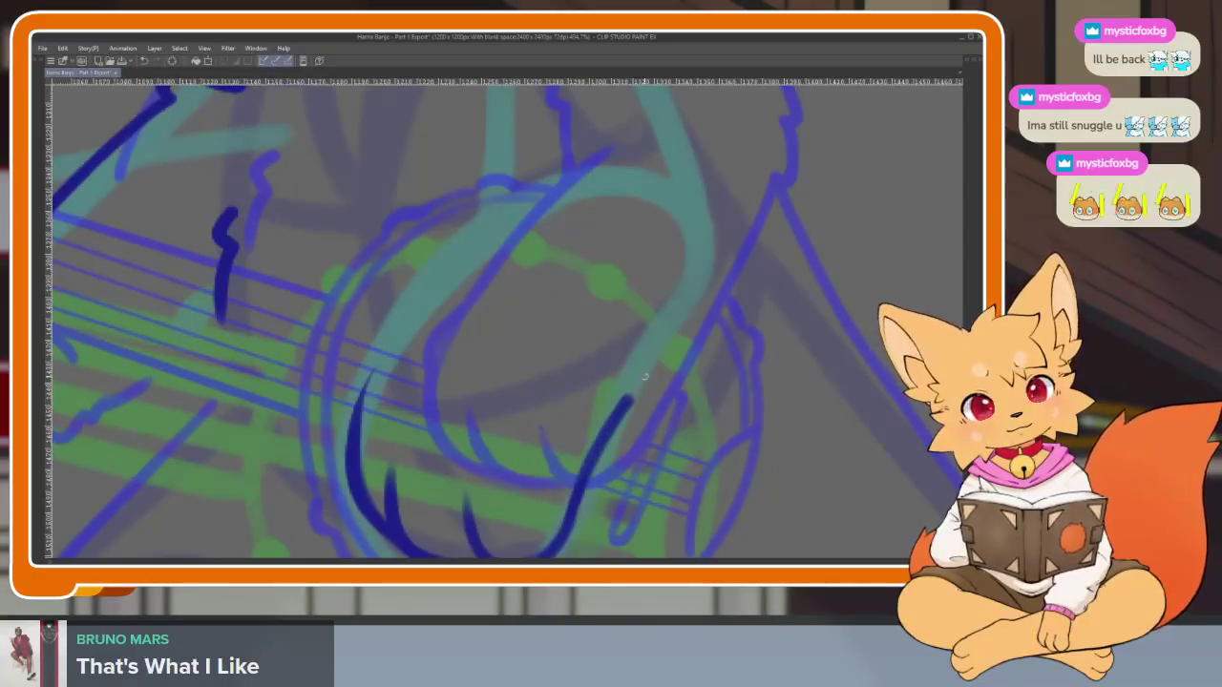
drag(585, 475, 685, 272)
scroll(668, 306, down, 3)
scroll(625, 354, up, 3)
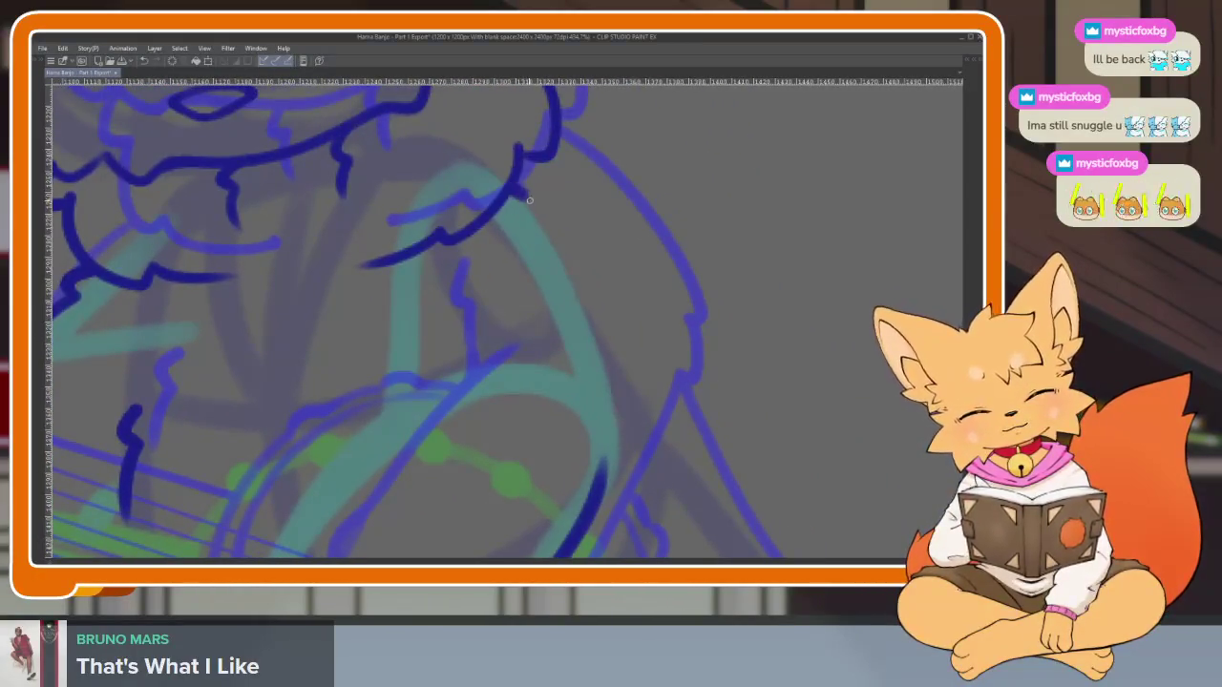
mouse_move(523, 218)
mouse_down()
mouse_move(602, 347)
mouse_move(614, 417)
mouse_up()
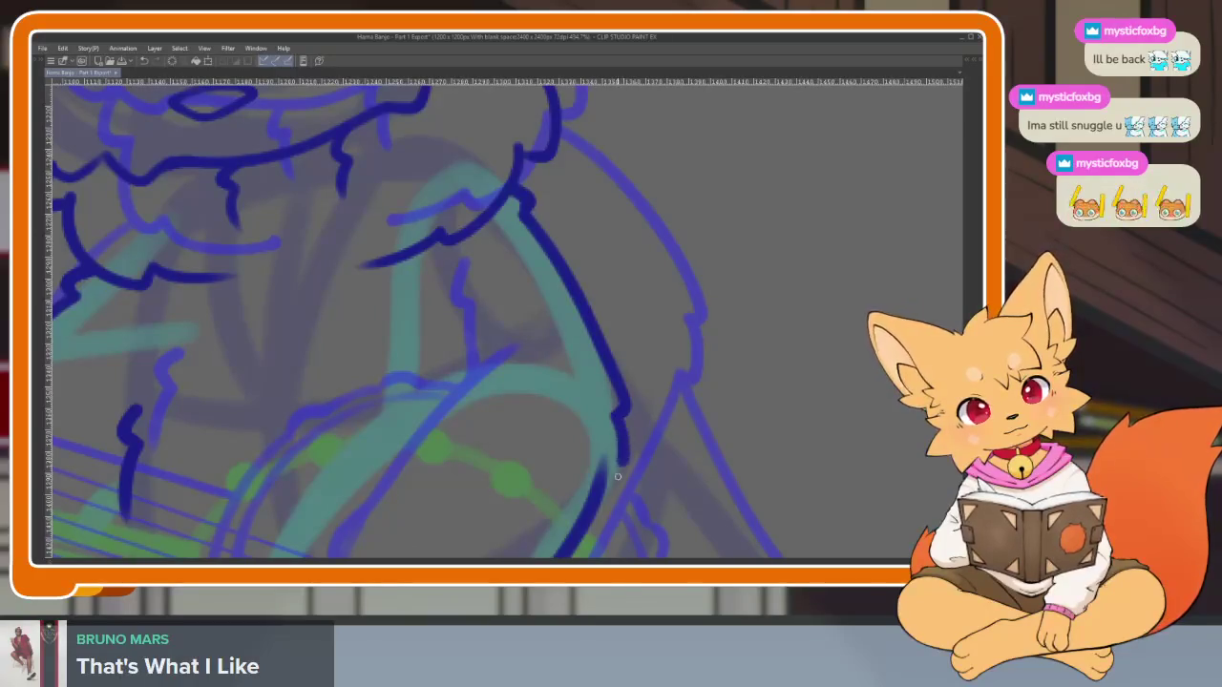
drag(602, 497, 687, 369)
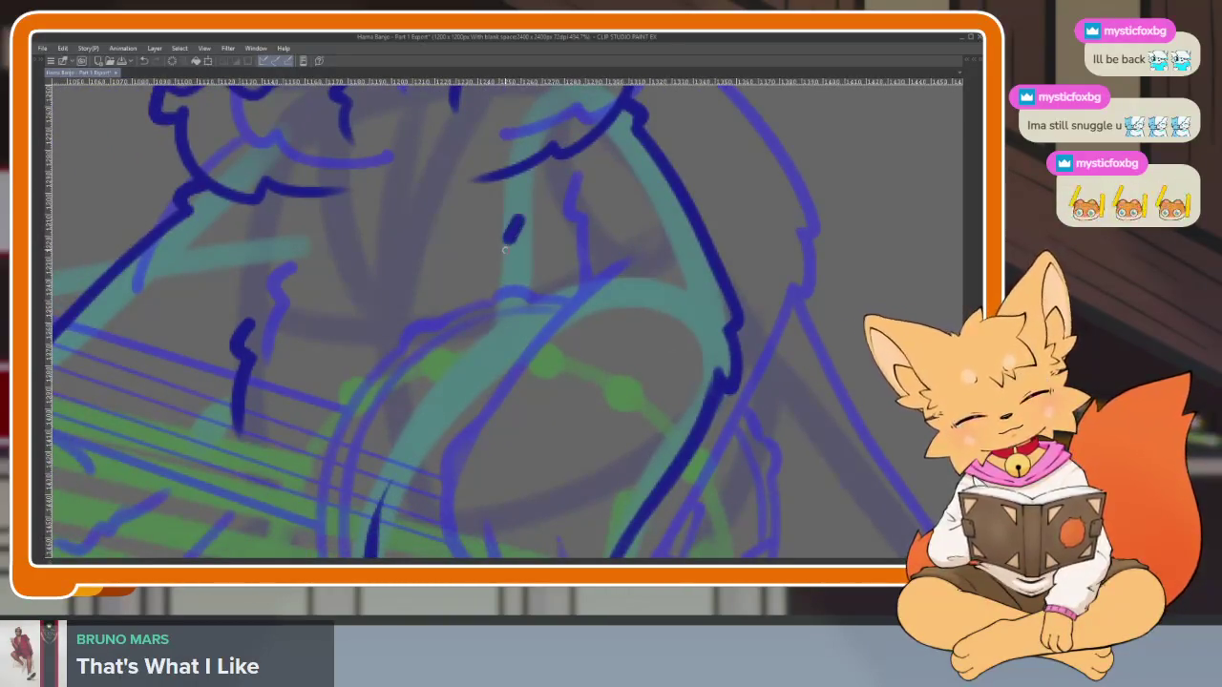
Extend the small shoulder fur mark and ink the strumming arm's inner edge down to the paw
drag(519, 250, 519, 302)
drag(534, 385, 630, 270)
mouse_move(457, 414)
mouse_down()
mouse_move(535, 286)
mouse_move(626, 174)
mouse_up()
scroll(709, 306, down, 3)
scroll(748, 399, down, 2)
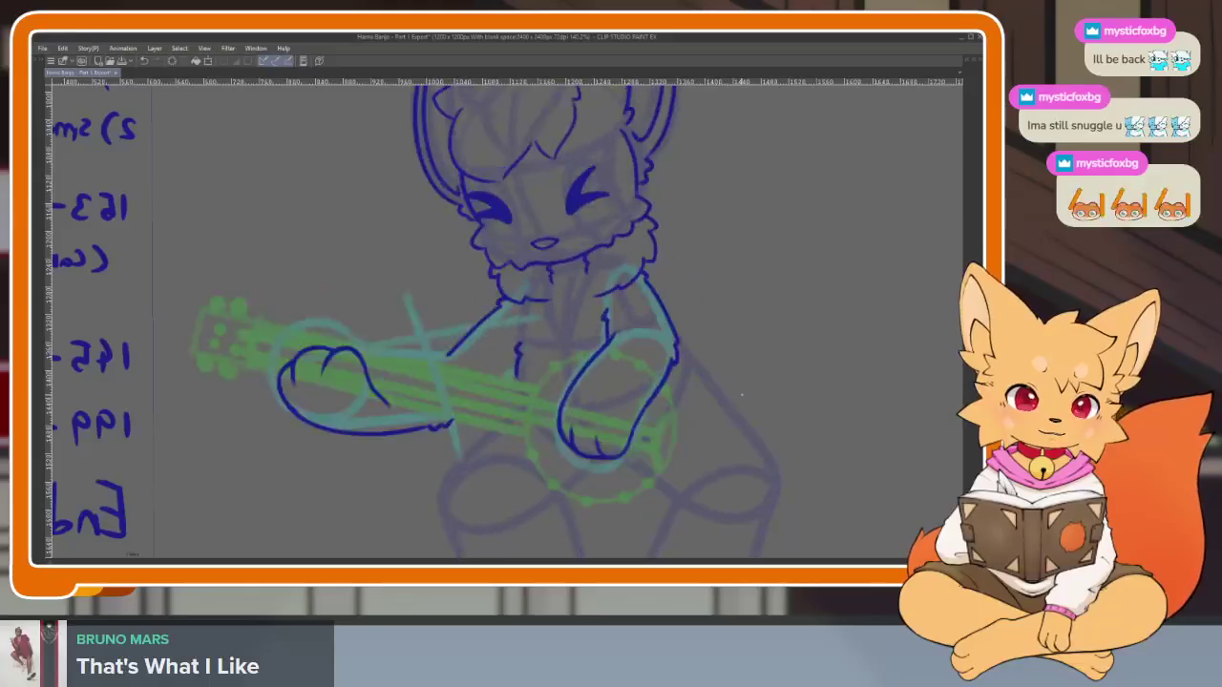
scroll(697, 444, up, 1)
scroll(532, 436, up, 3)
scroll(454, 316, up, 2)
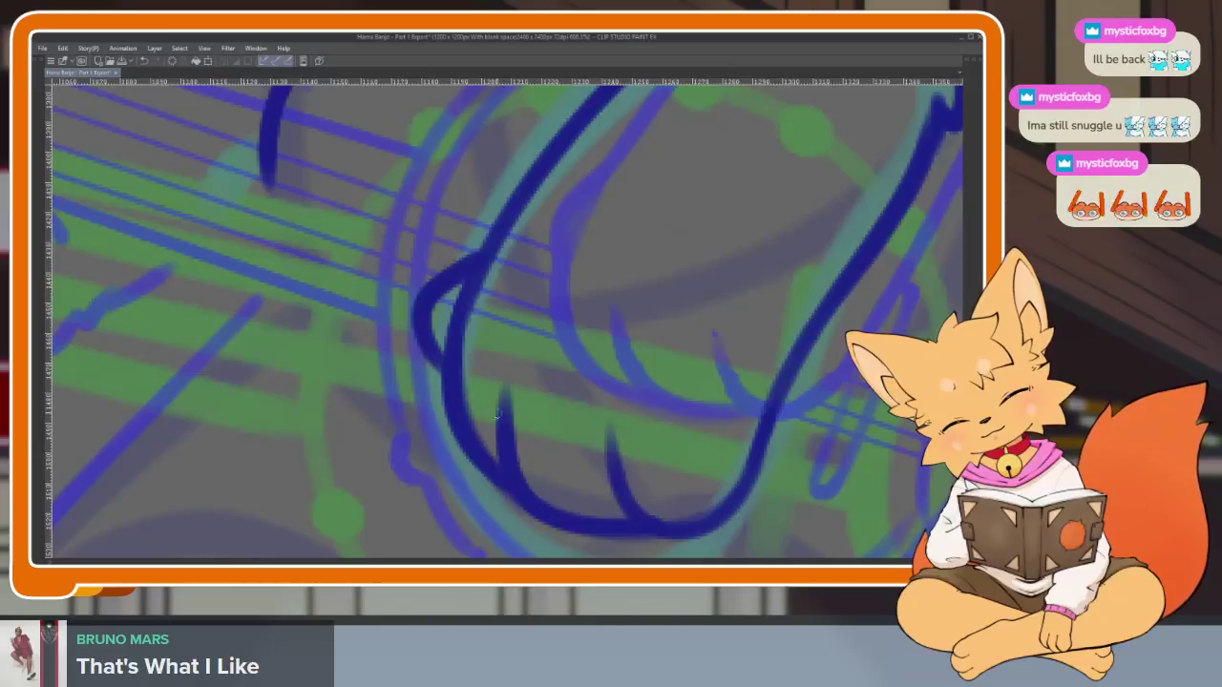
scroll(655, 300, down, 5)
scroll(748, 387, down, 1)
scroll(753, 394, down, 1)
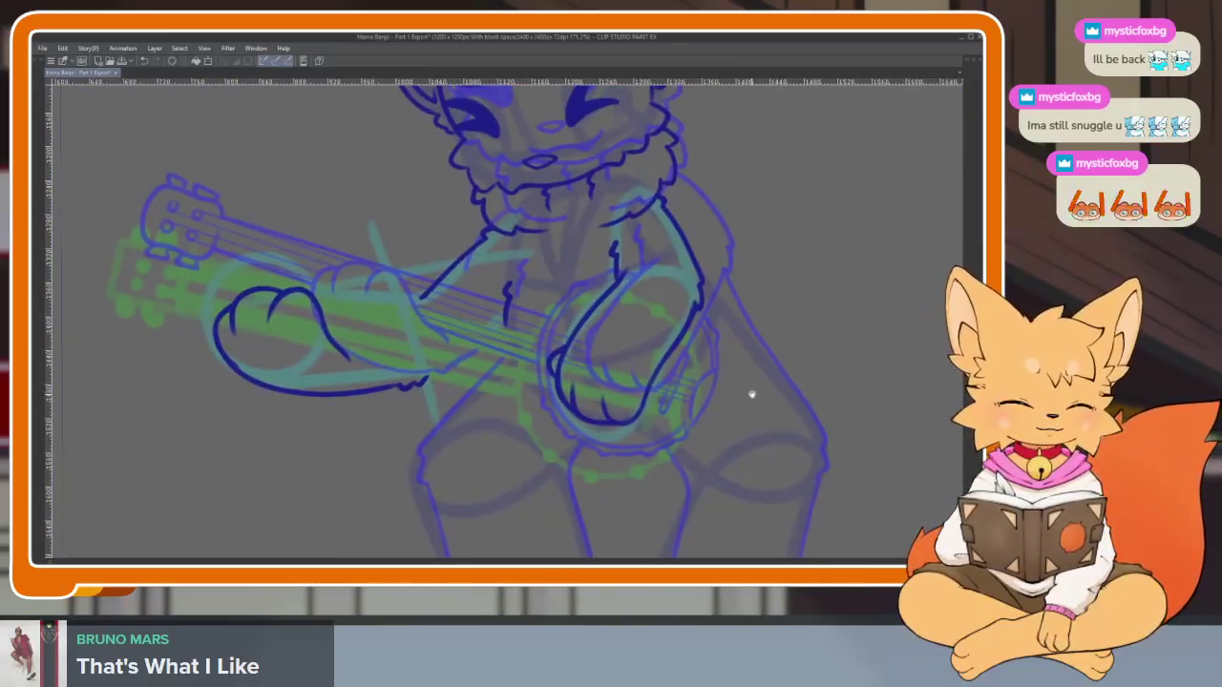